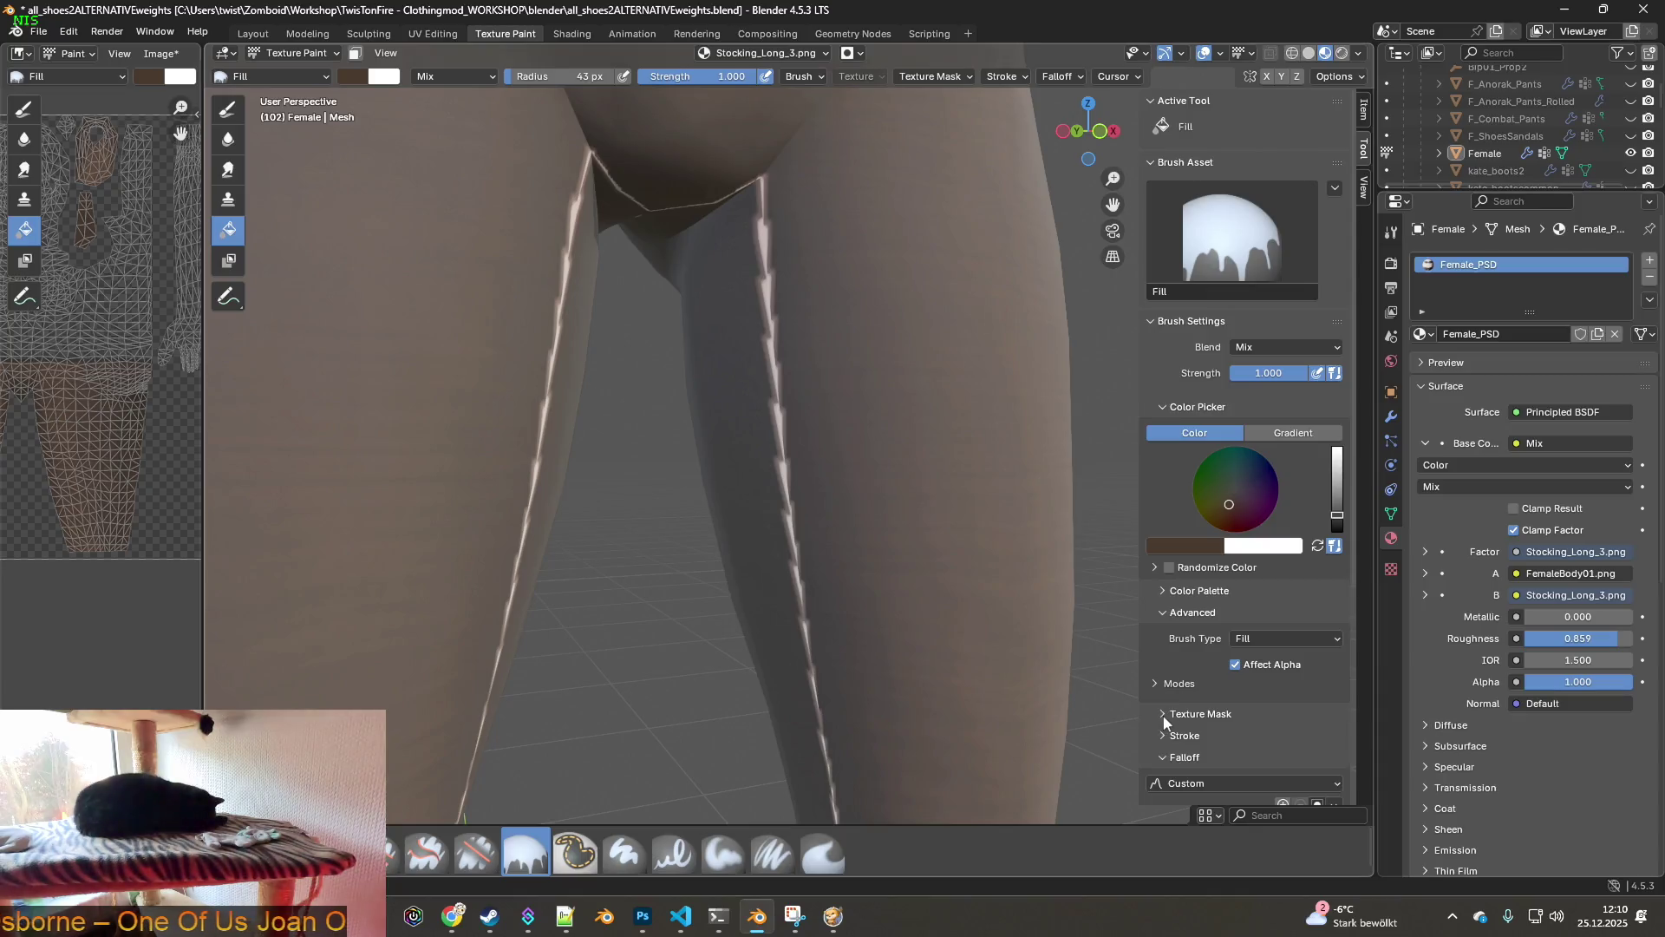
- Frame the legs from the front and pick the Mask brush from the Paint Soft set (0.114 mask value, 43 px)
middle_click_drag(876, 424, 902, 425)
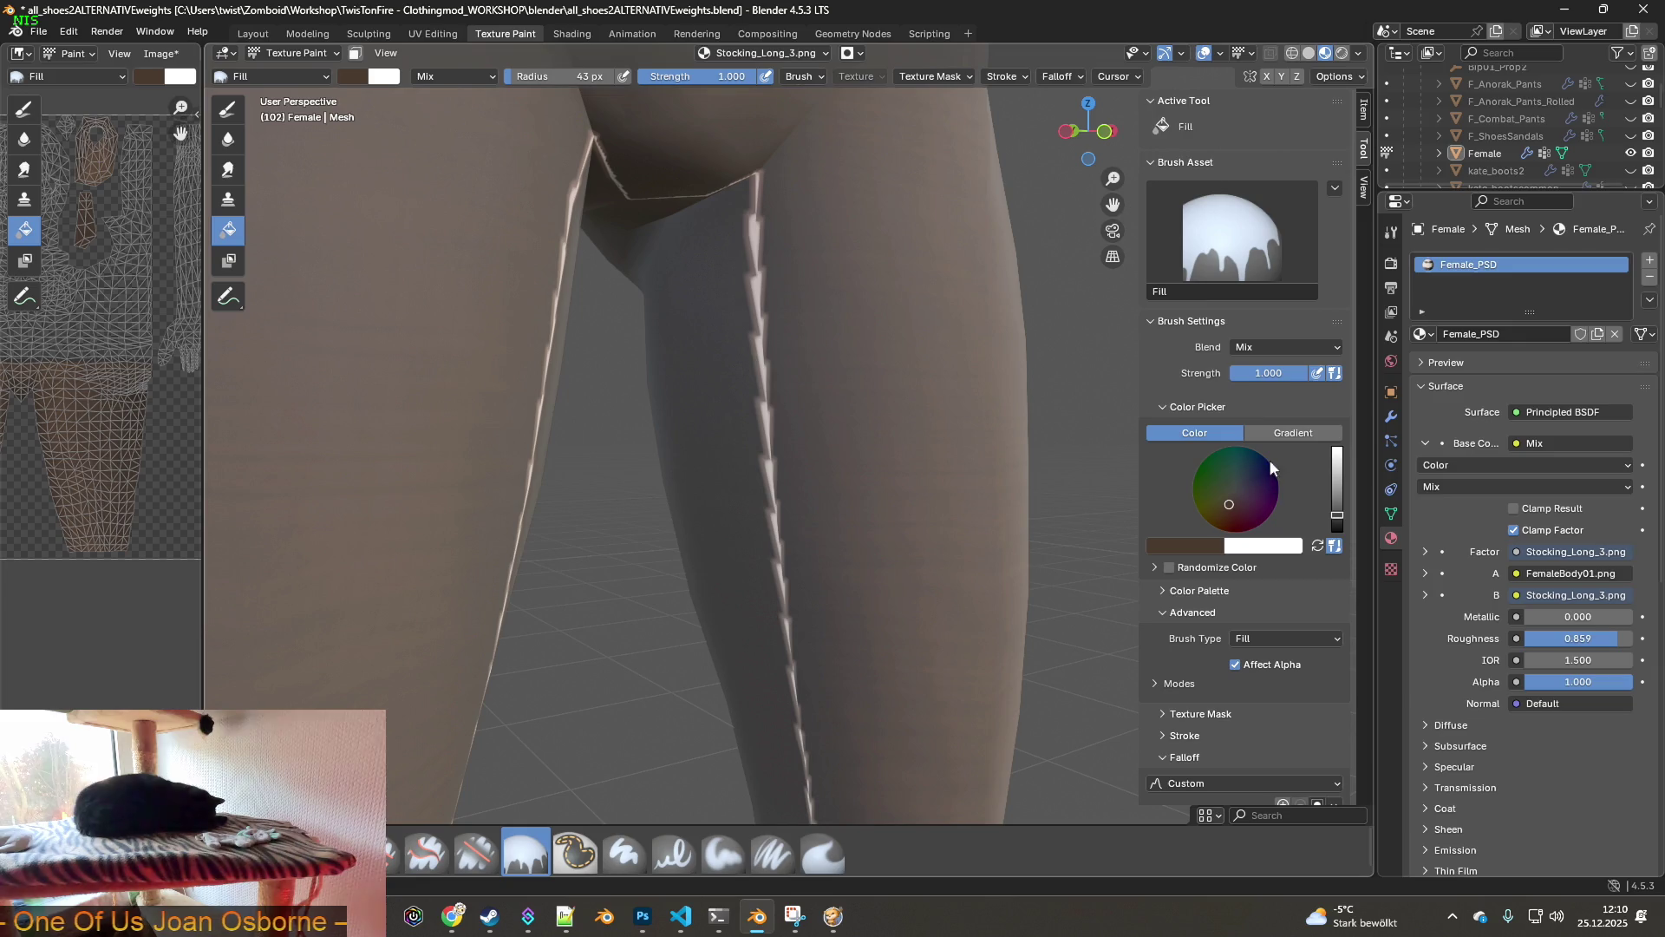
scroll(947, 435, "down", 6)
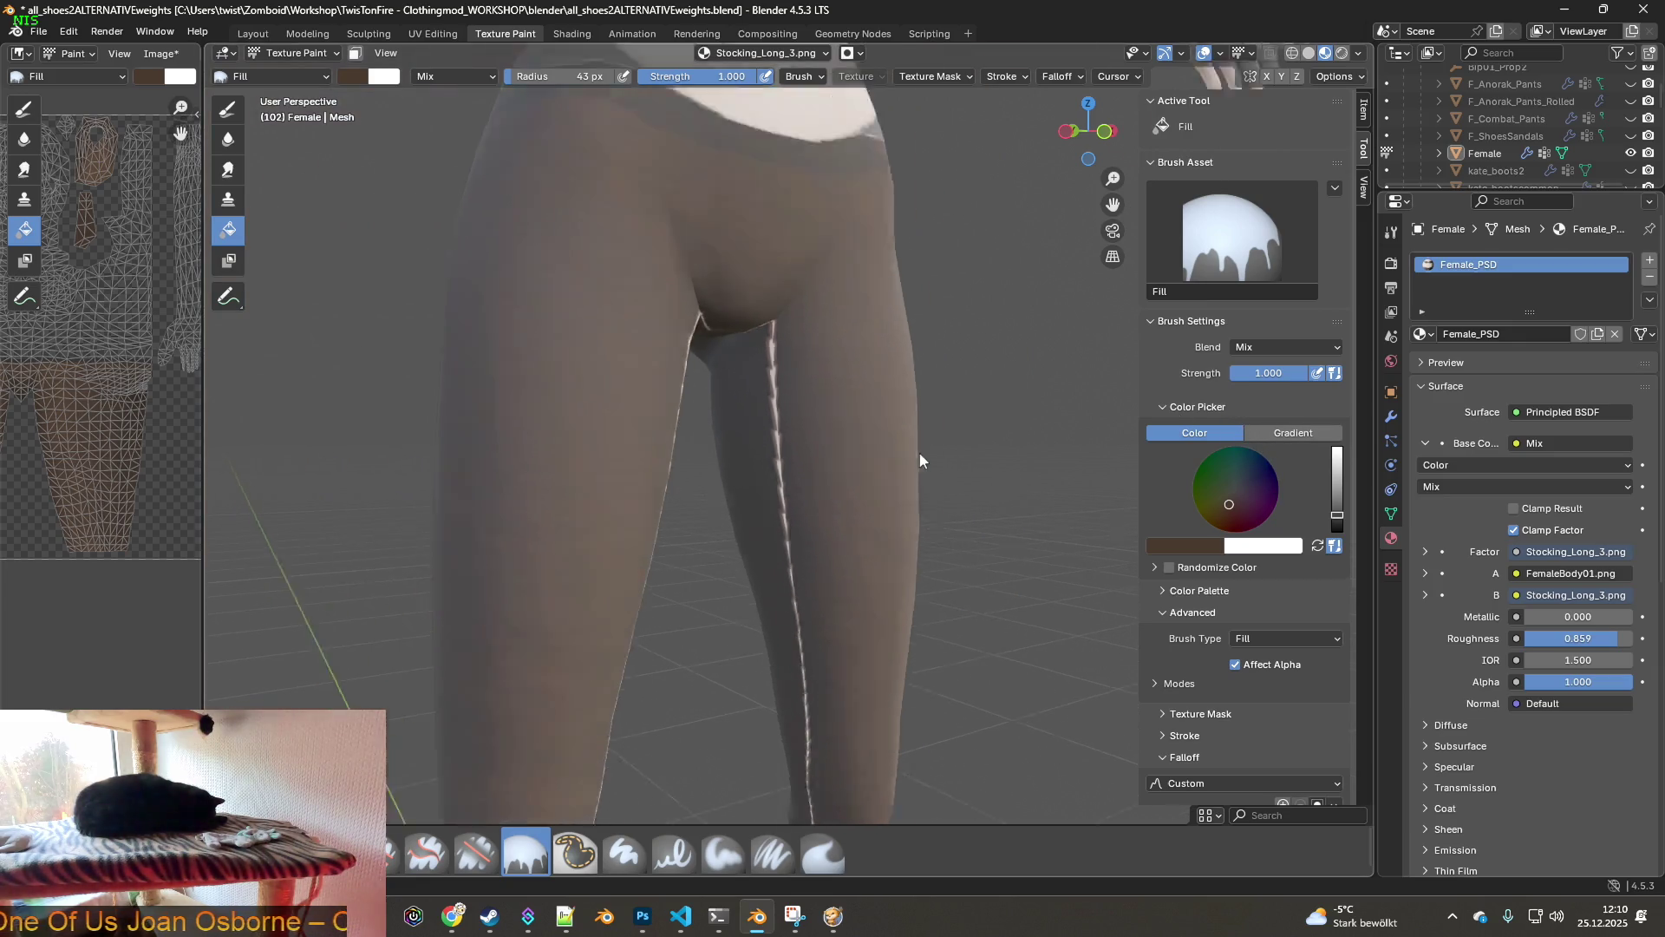
mouse_move(914, 465)
middle_mouse_down()
mouse_move(838, 387)
mouse_move(1087, 304)
mouse_move(929, 366)
mouse_move(986, 369)
middle_mouse_up()
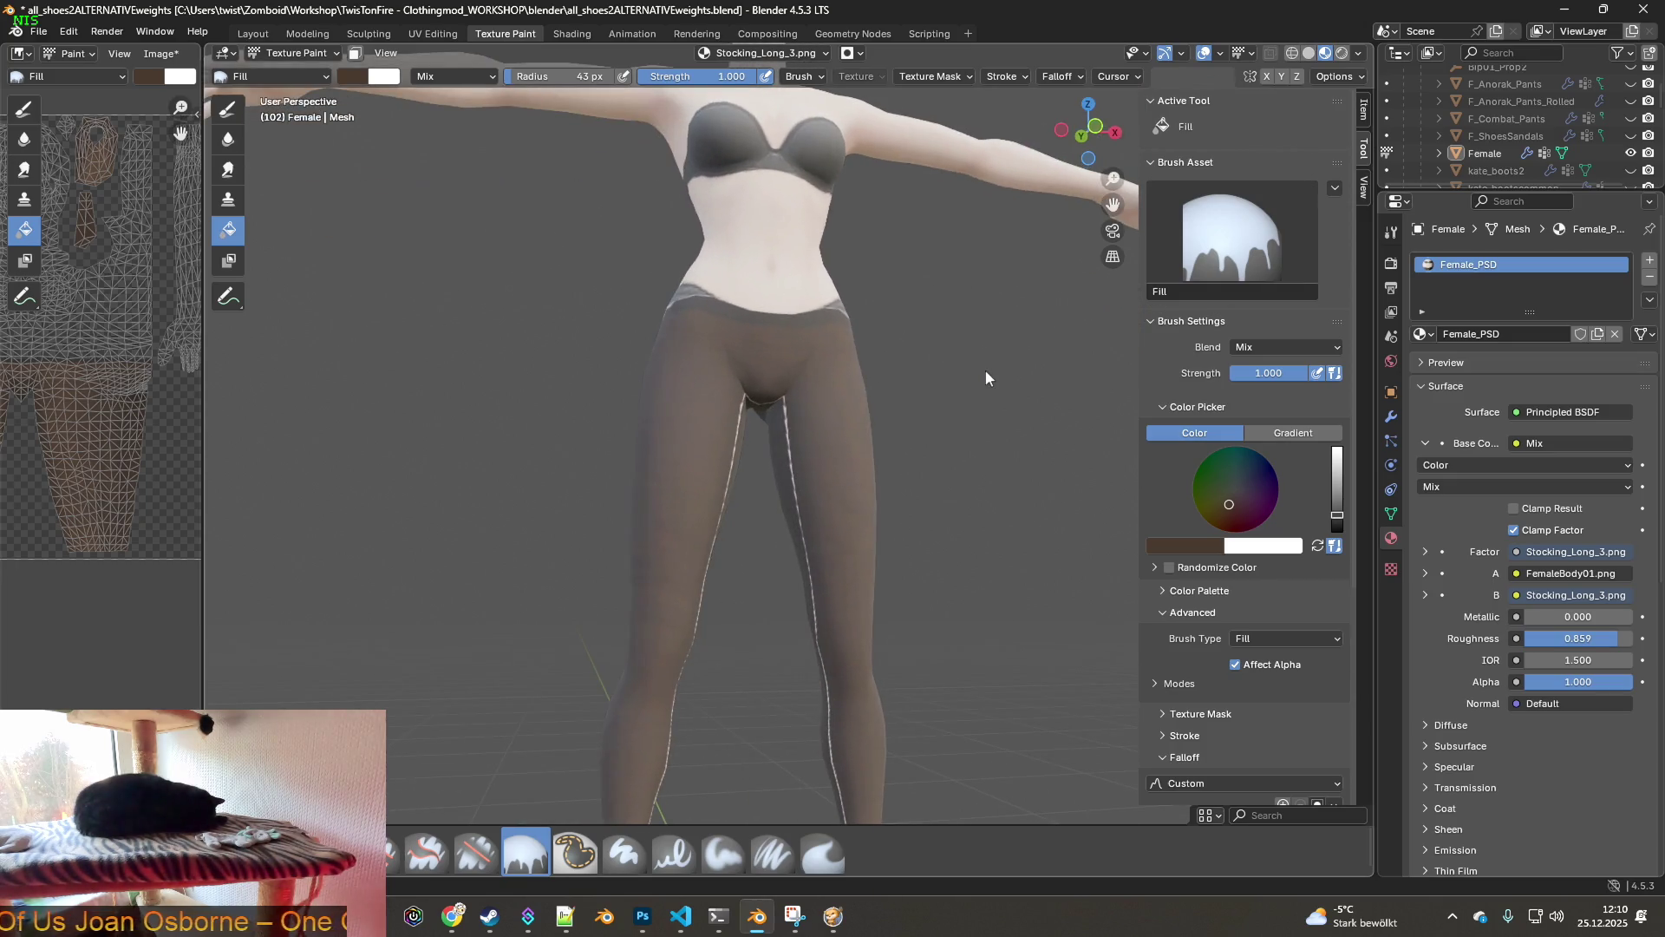
scroll(909, 465, "up", 1)
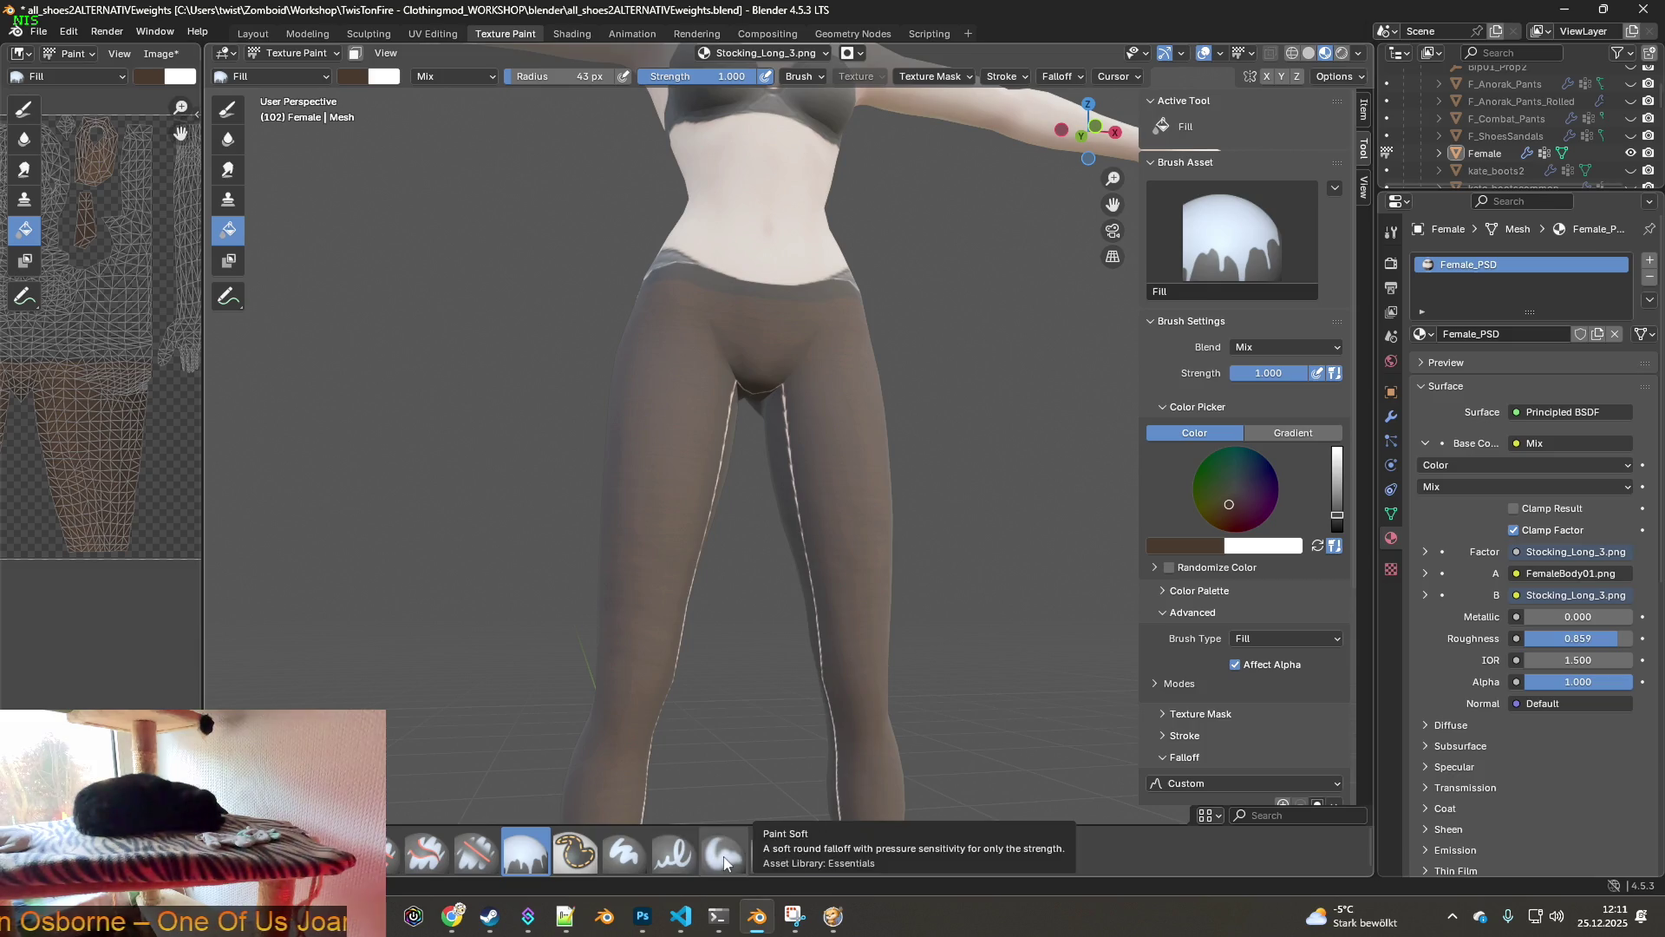
left_click(723, 856)
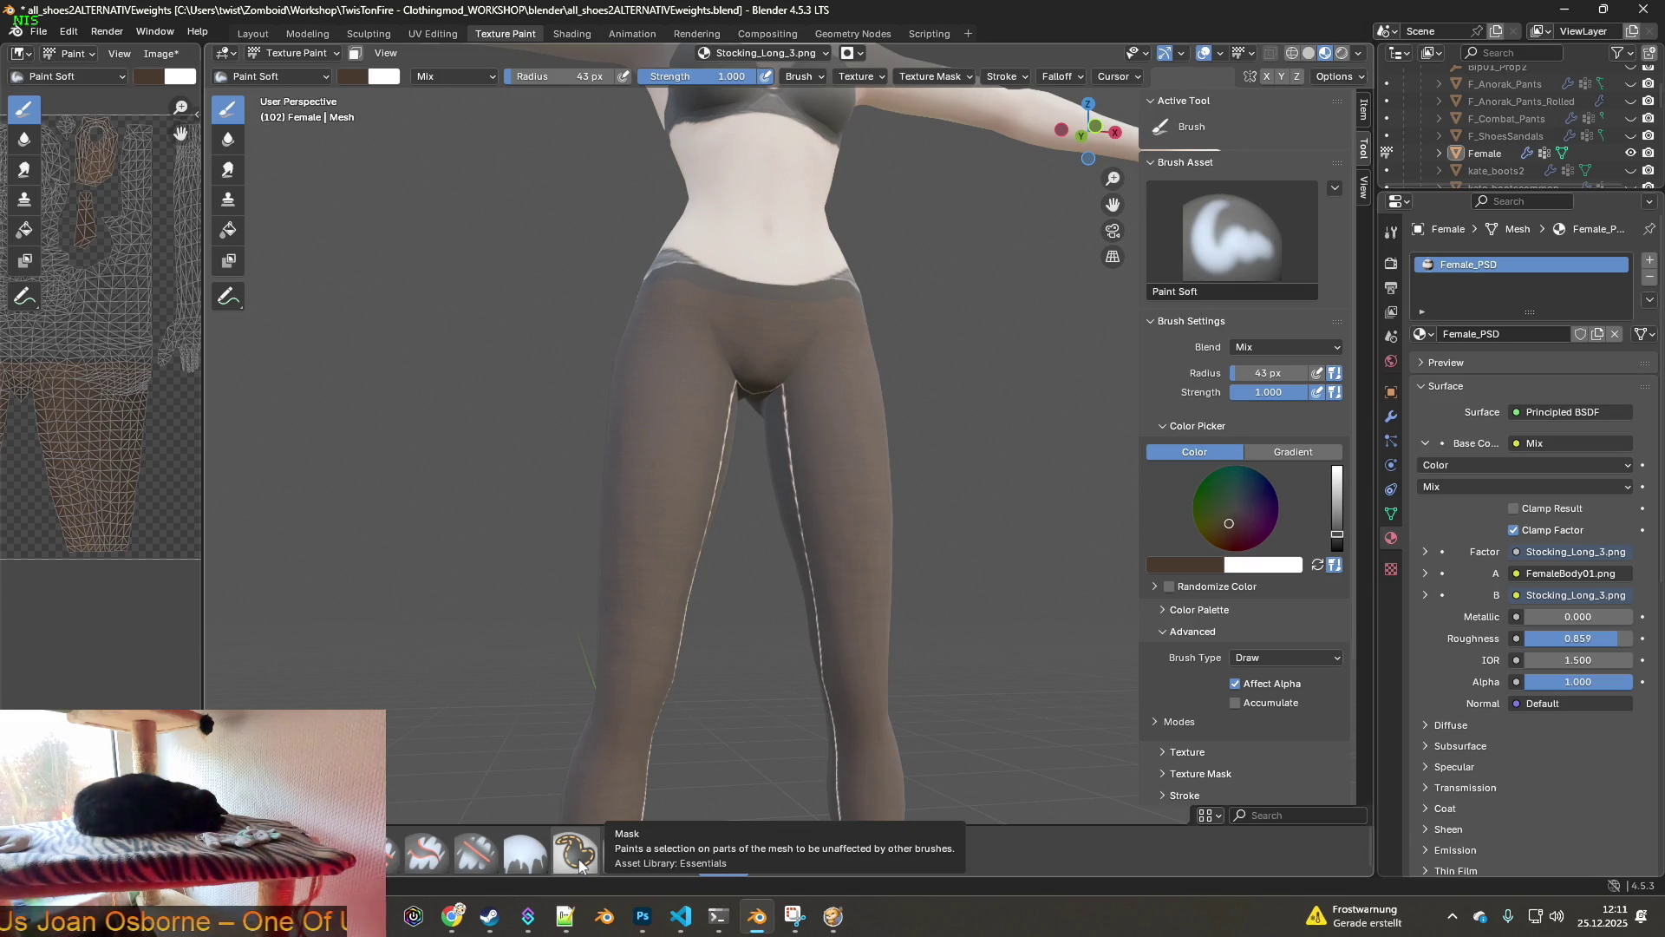
left_click(579, 866)
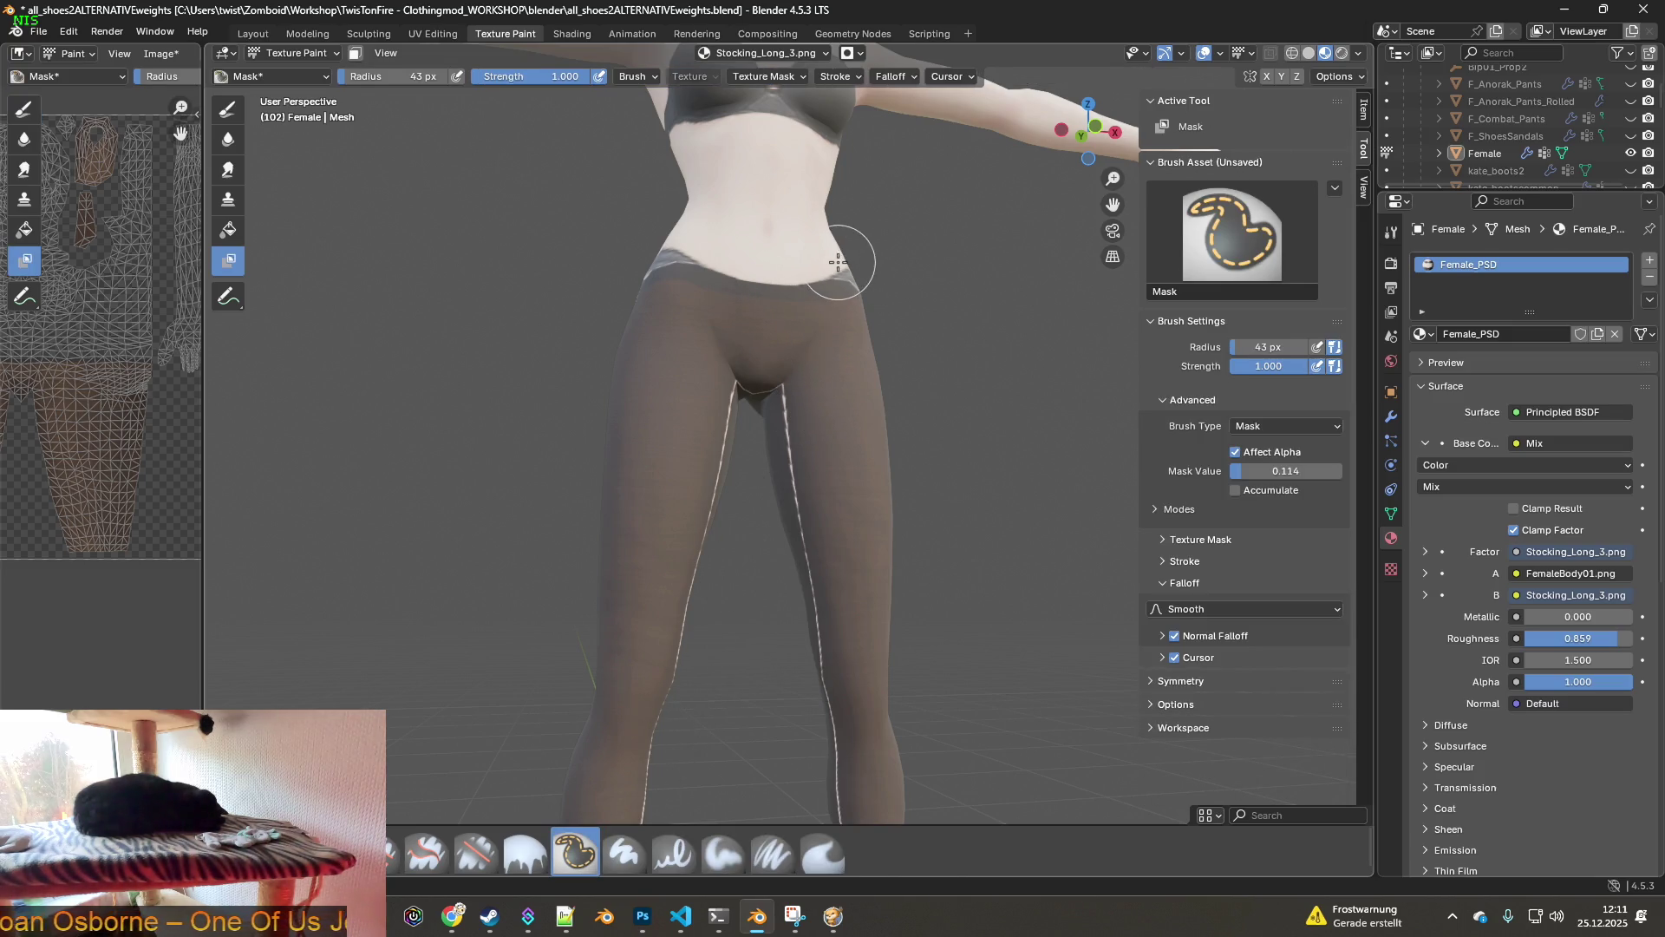
middle_click_drag(774, 314, 772, 354)
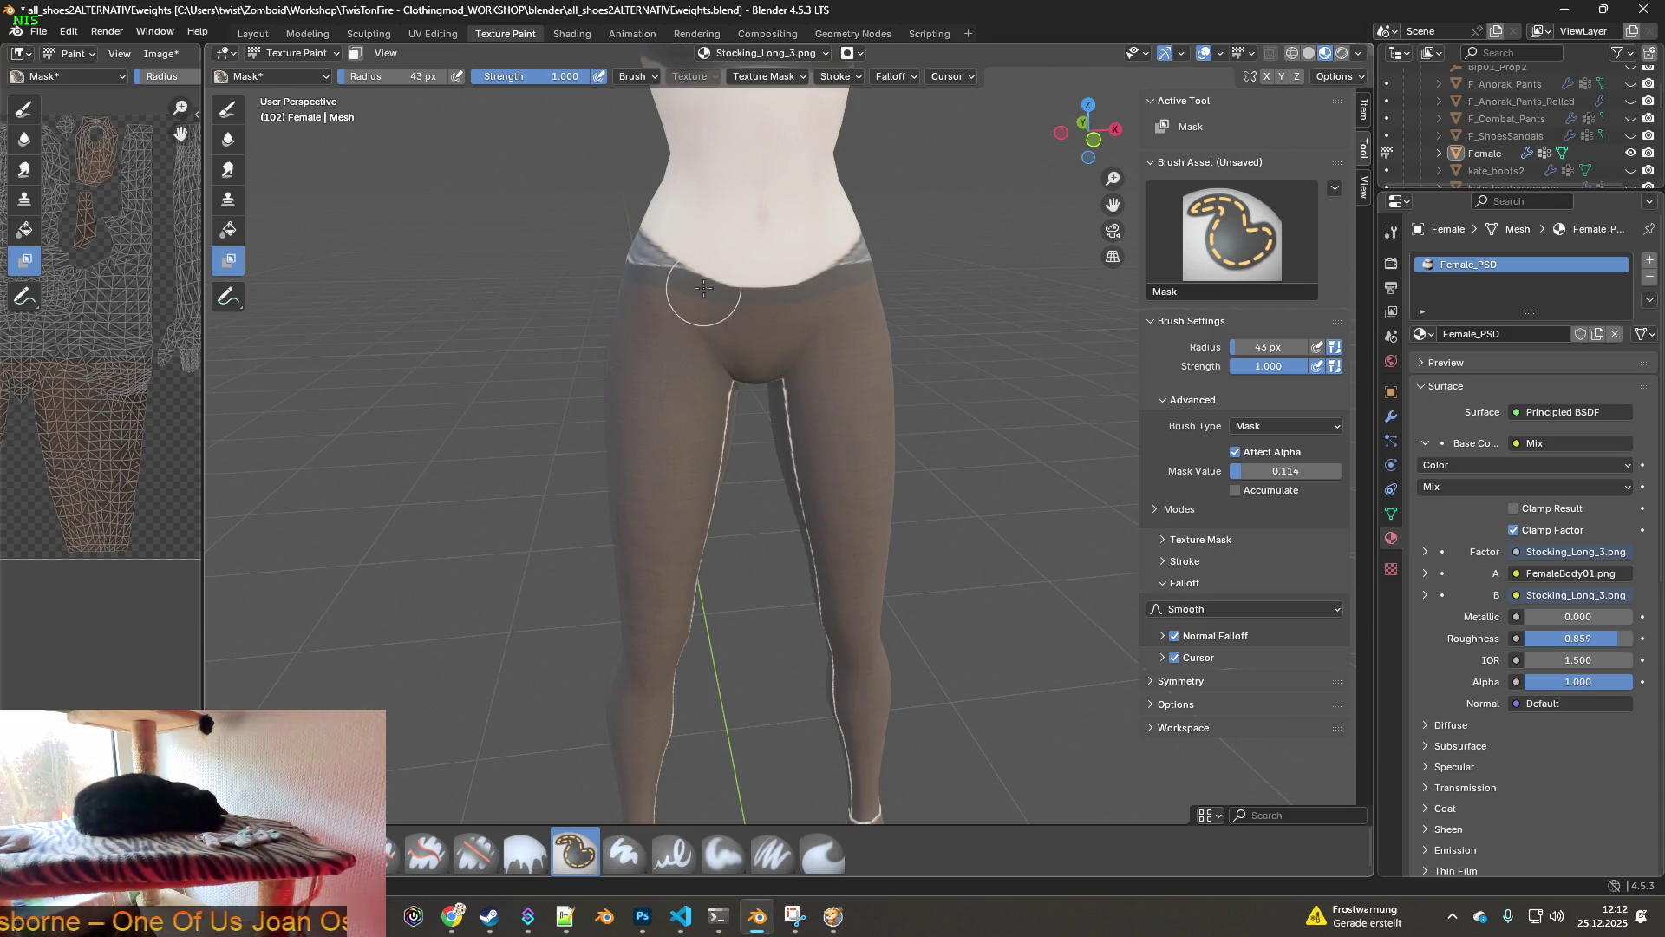
left_click(759, 293)
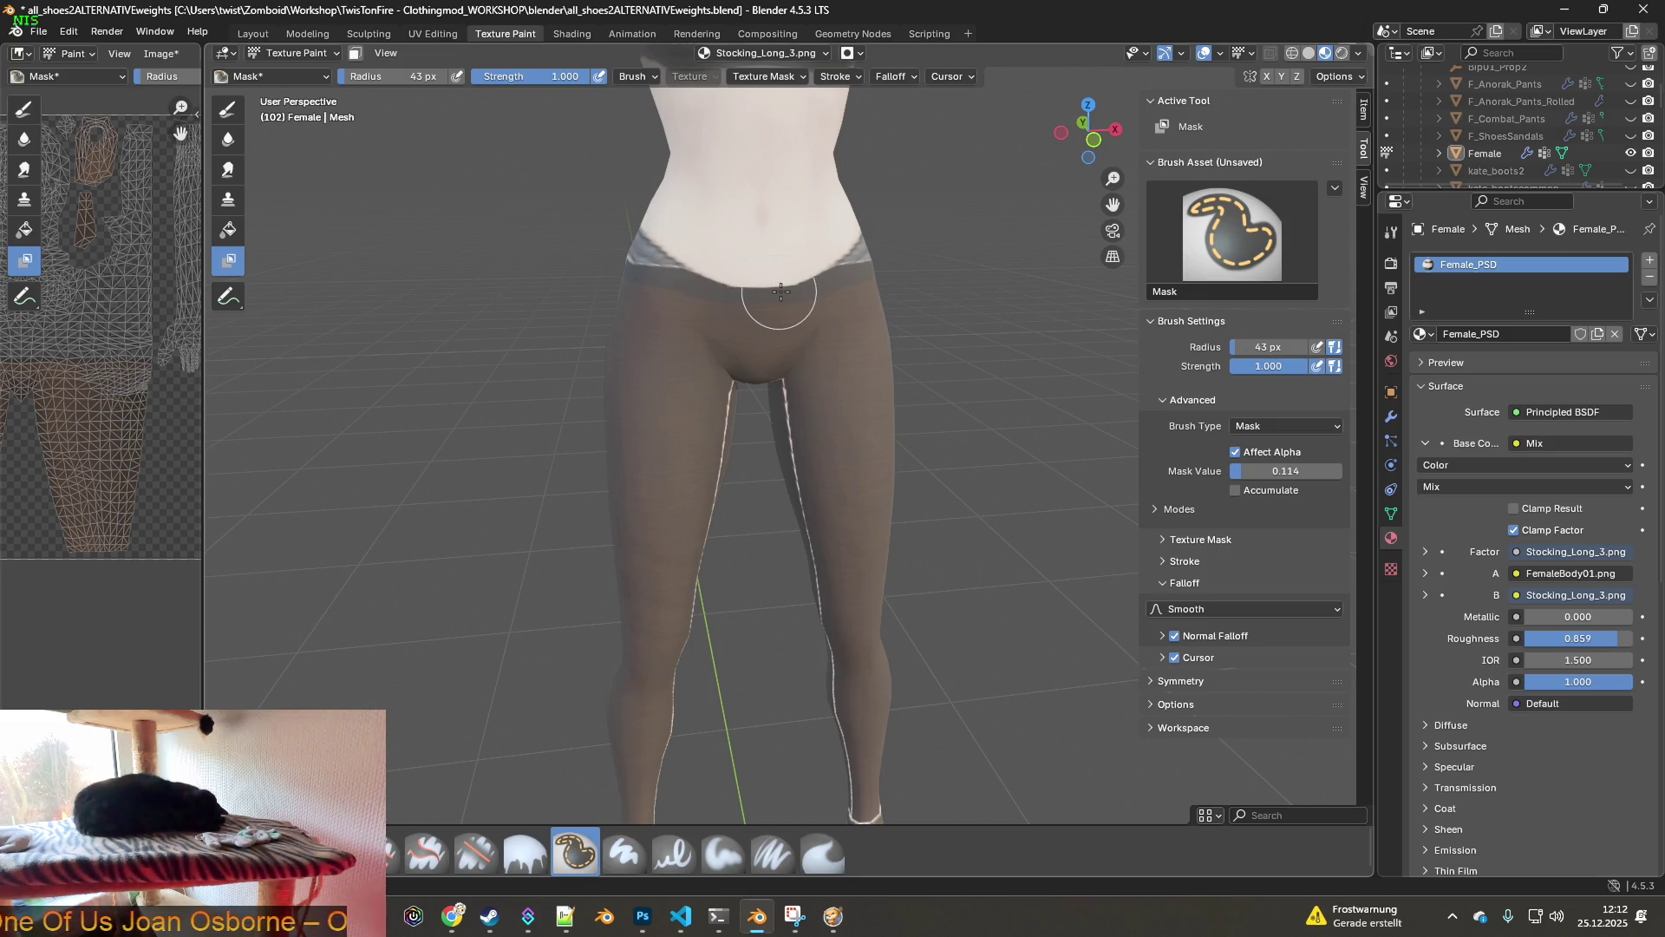
middle_click_drag(732, 306, 764, 324)
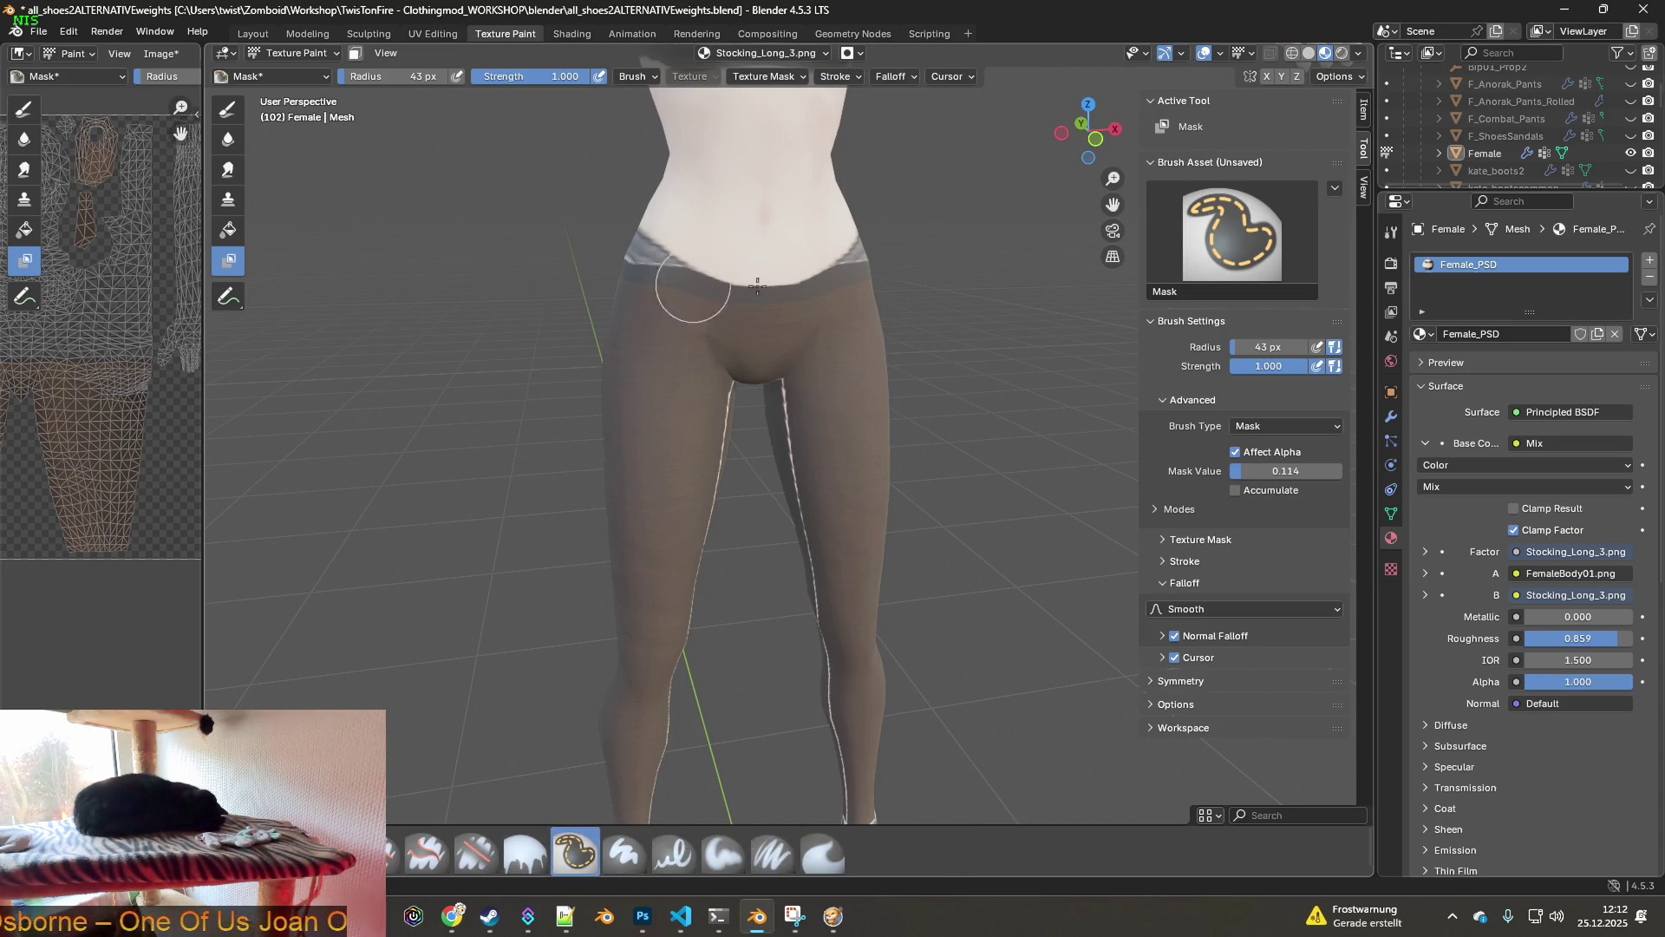
scroll(824, 477, "up", 2)
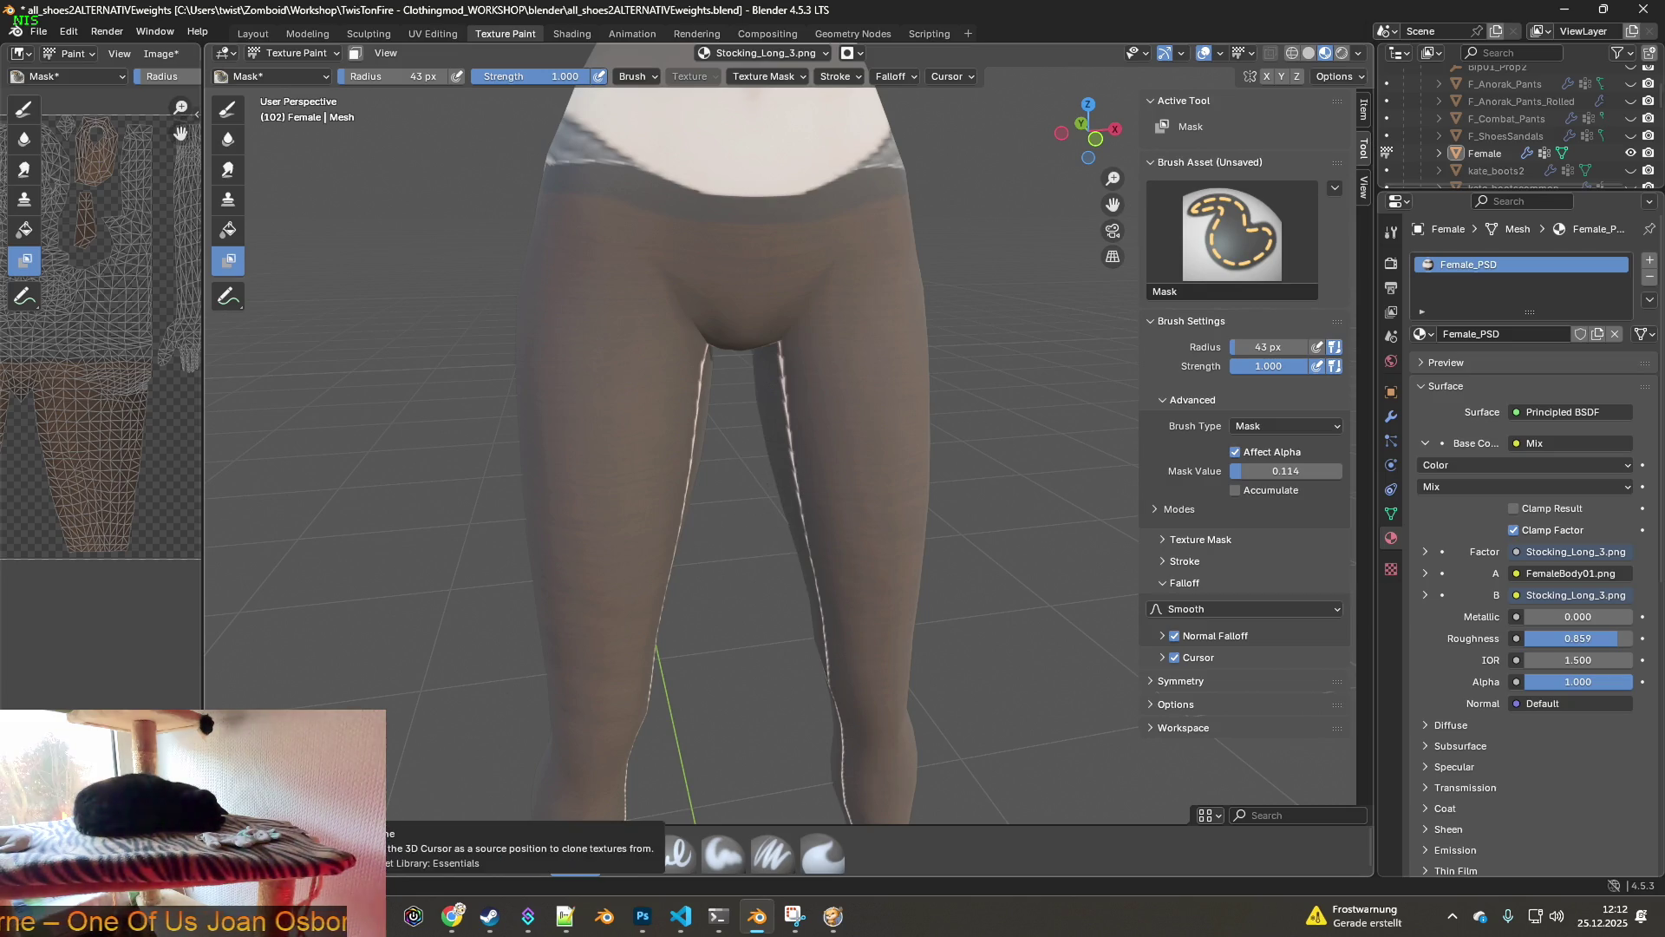
mouse_move(521, 639)
middle_mouse_down()
mouse_move(888, 594)
mouse_move(784, 542)
mouse_move(683, 584)
mouse_move(743, 494)
mouse_move(880, 174)
mouse_move(780, 234)
mouse_move(637, 283)
middle_mouse_up()
mouse_move(836, 315)
middle_mouse_down()
mouse_move(828, 260)
mouse_move(823, 327)
mouse_move(755, 457)
mouse_move(717, 387)
mouse_move(642, 357)
mouse_move(662, 454)
middle_mouse_up()
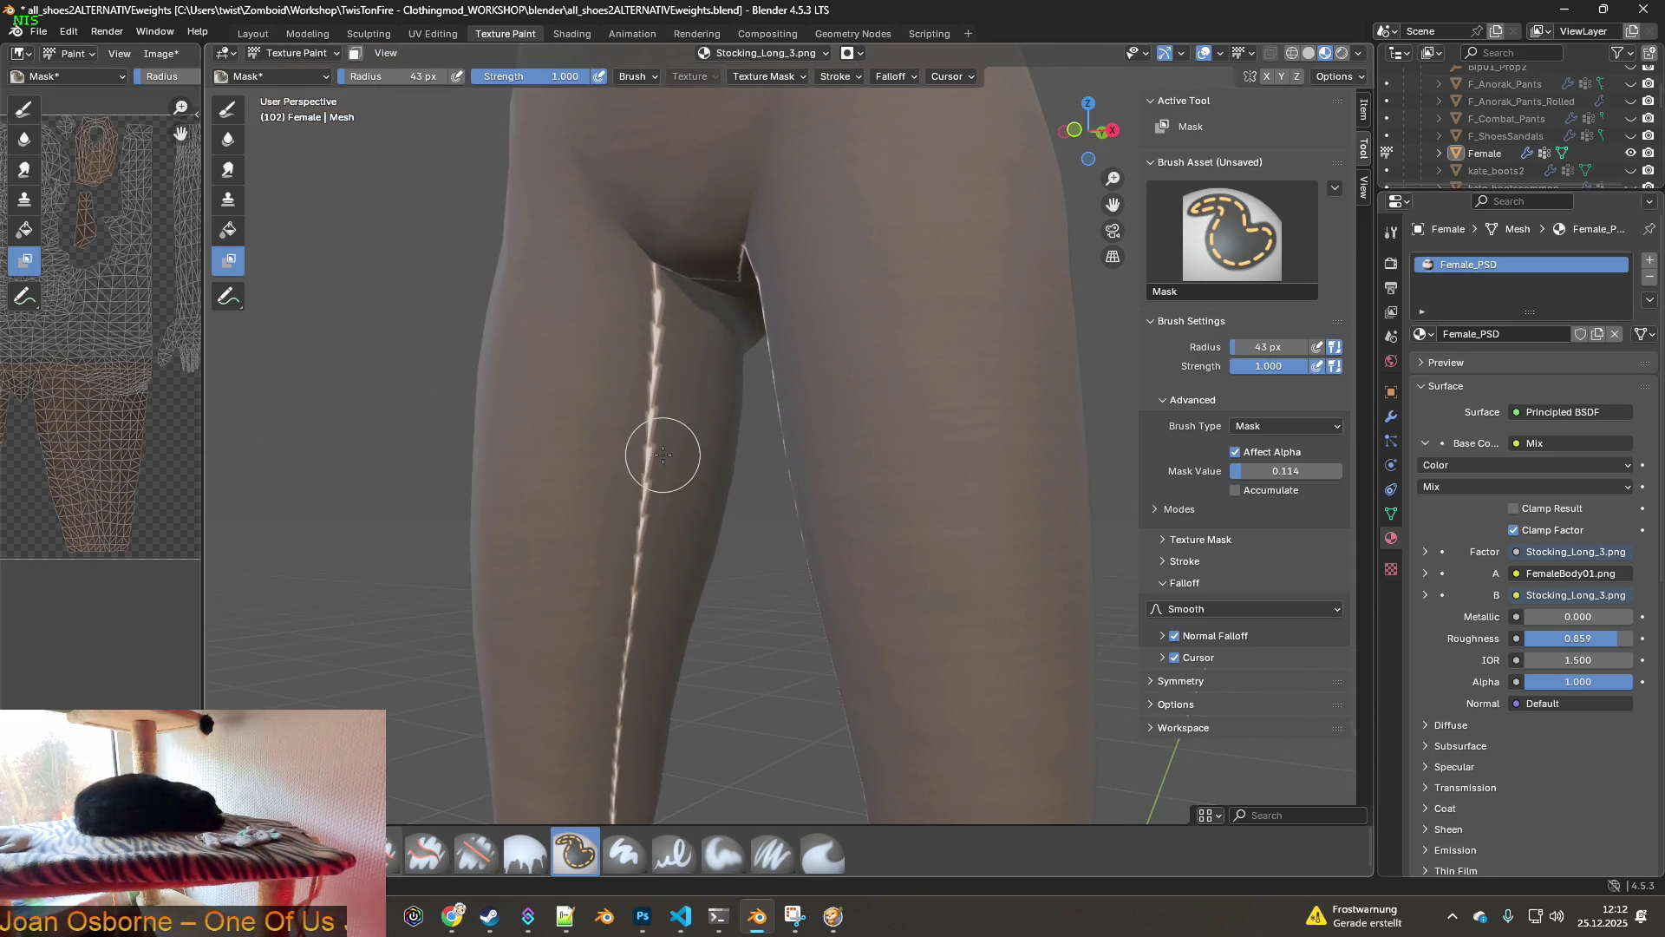
scroll(625, 417, "up", 3)
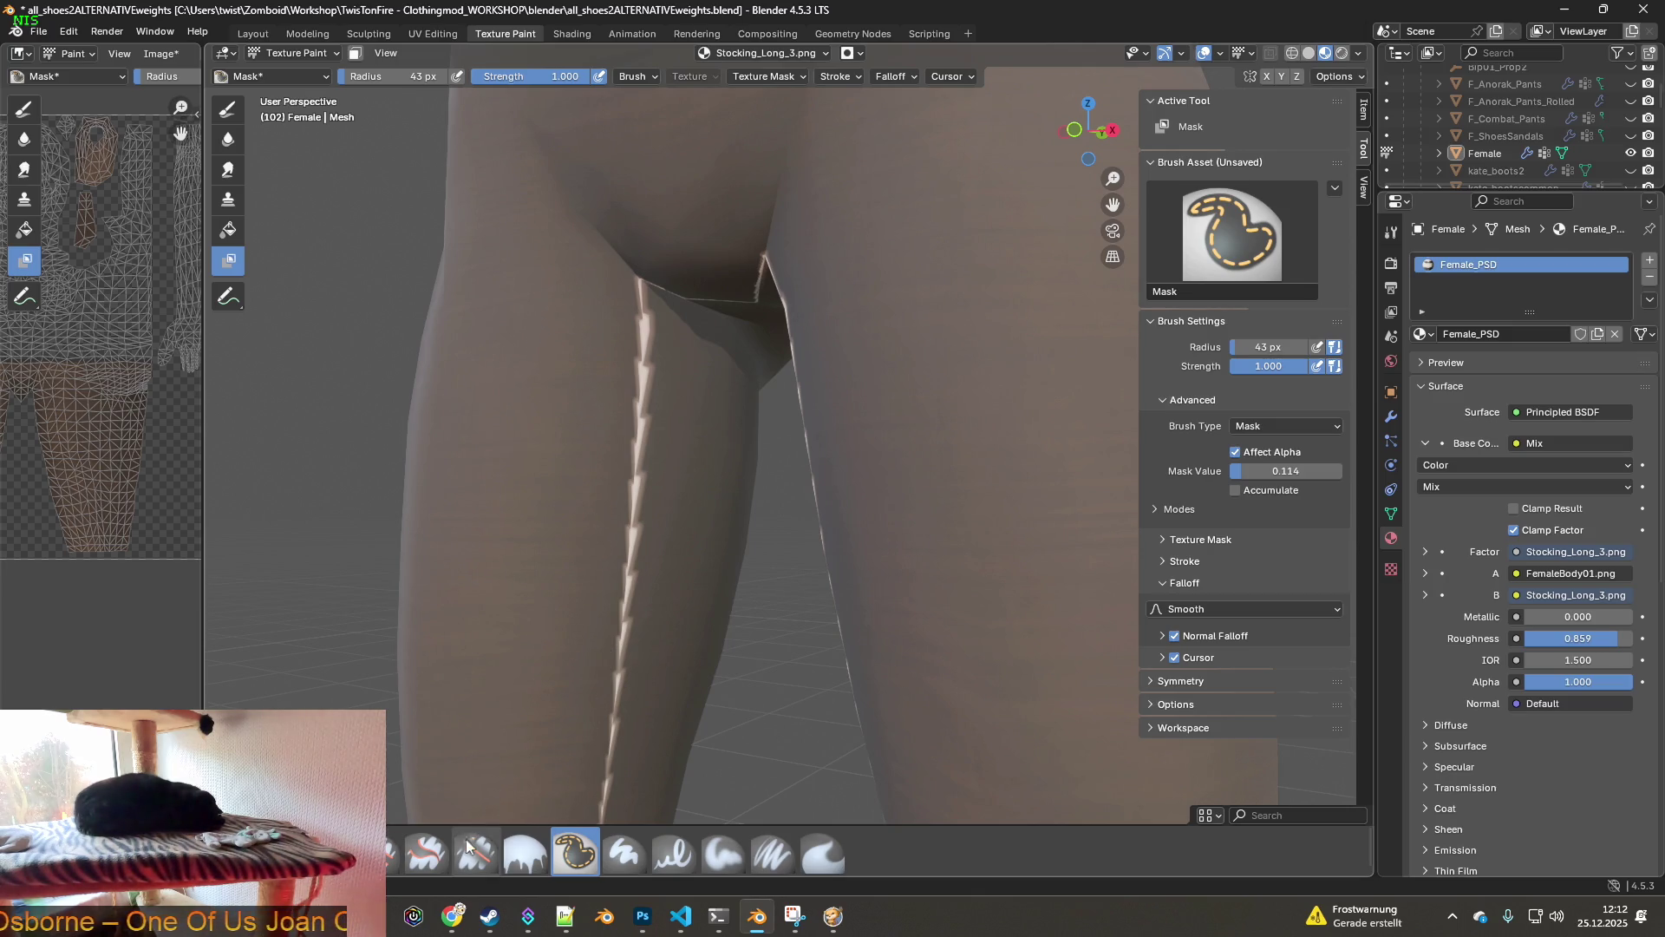
left_click(365, 854)
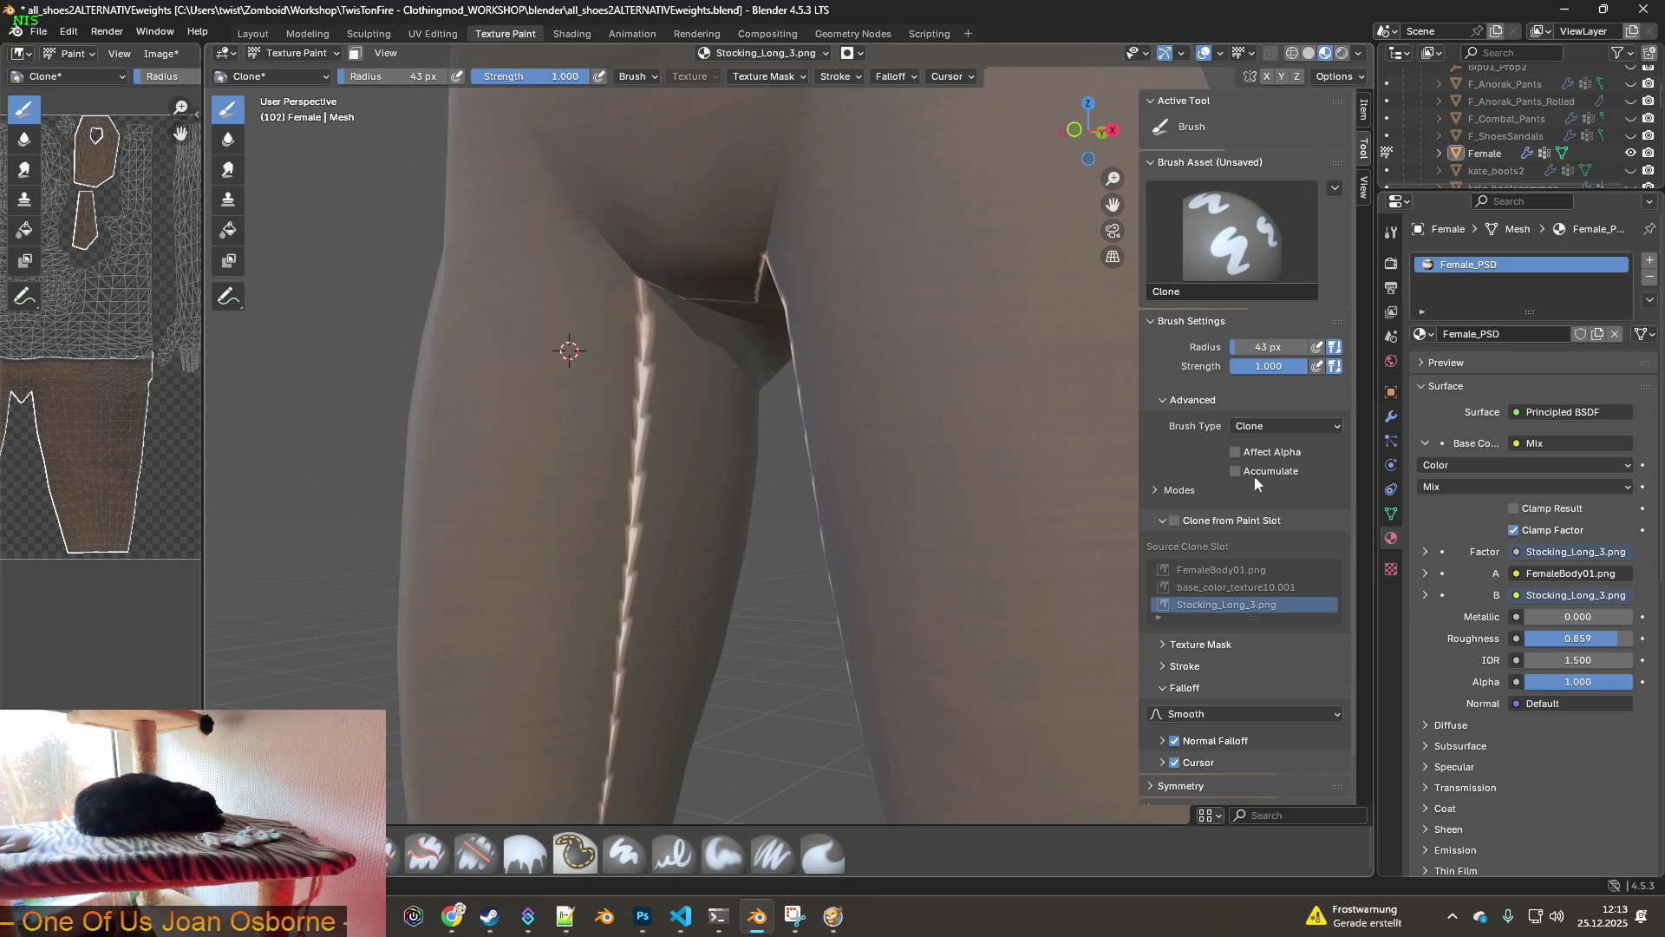
- Clone over the top of the thigh seam, enlarge the brush to 78 px, and sample the thigh
left_click_drag(632, 283, 629, 498)
scroll(615, 501, "up", 2)
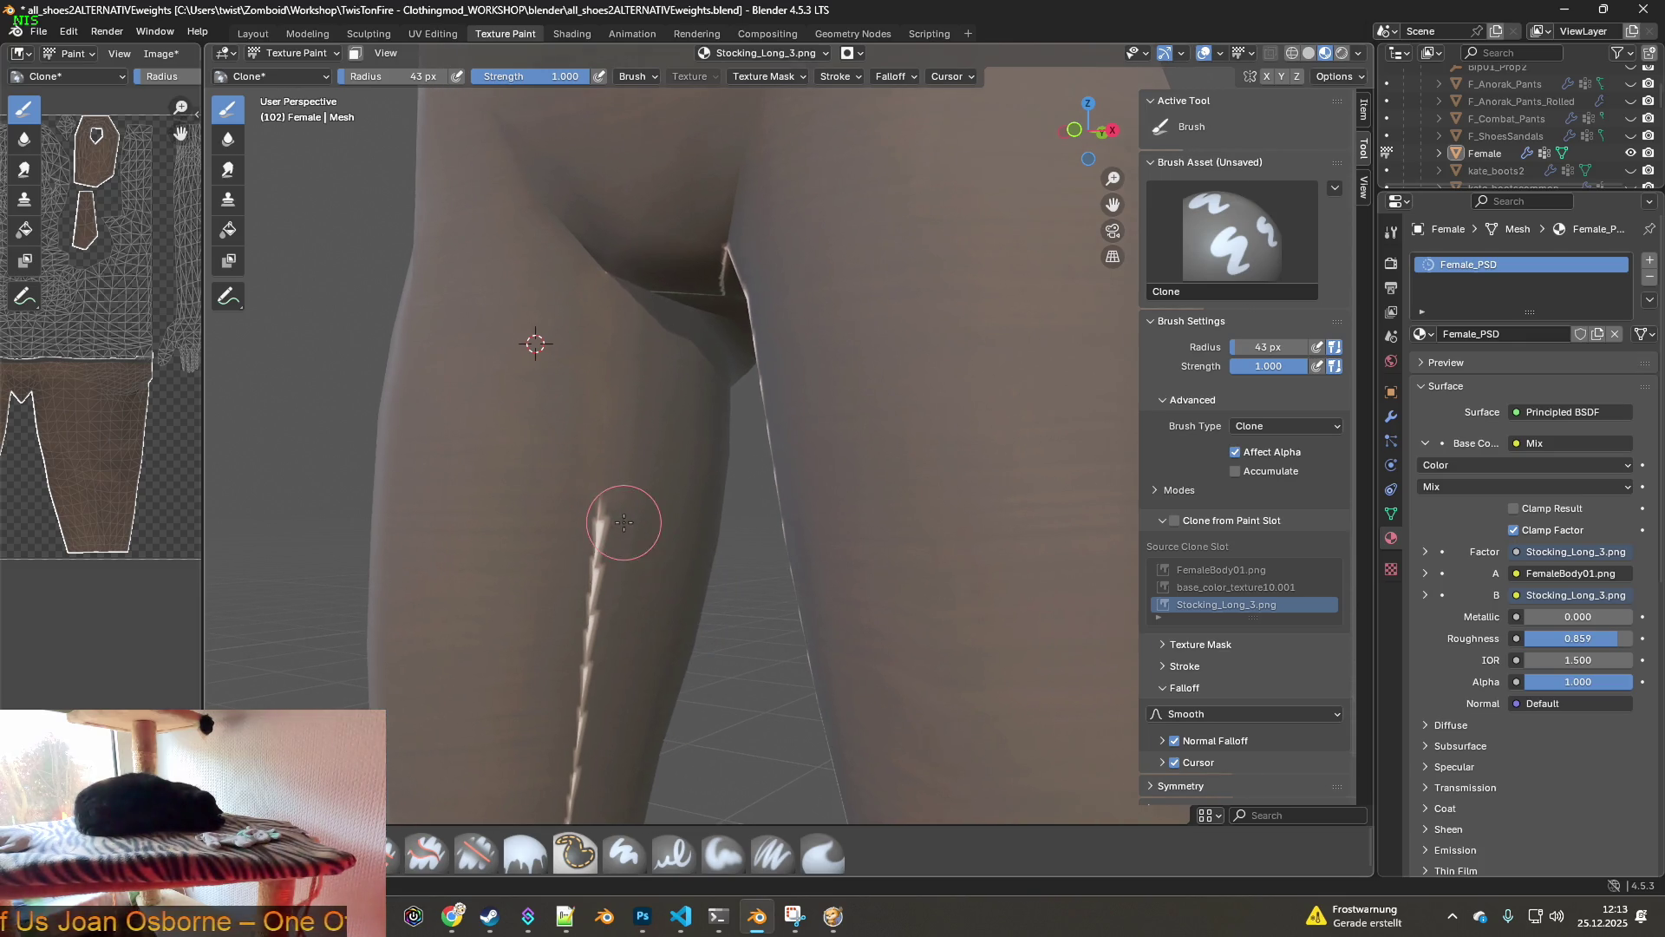
scroll(598, 503, "down", 1)
scroll(589, 485, "down", 1)
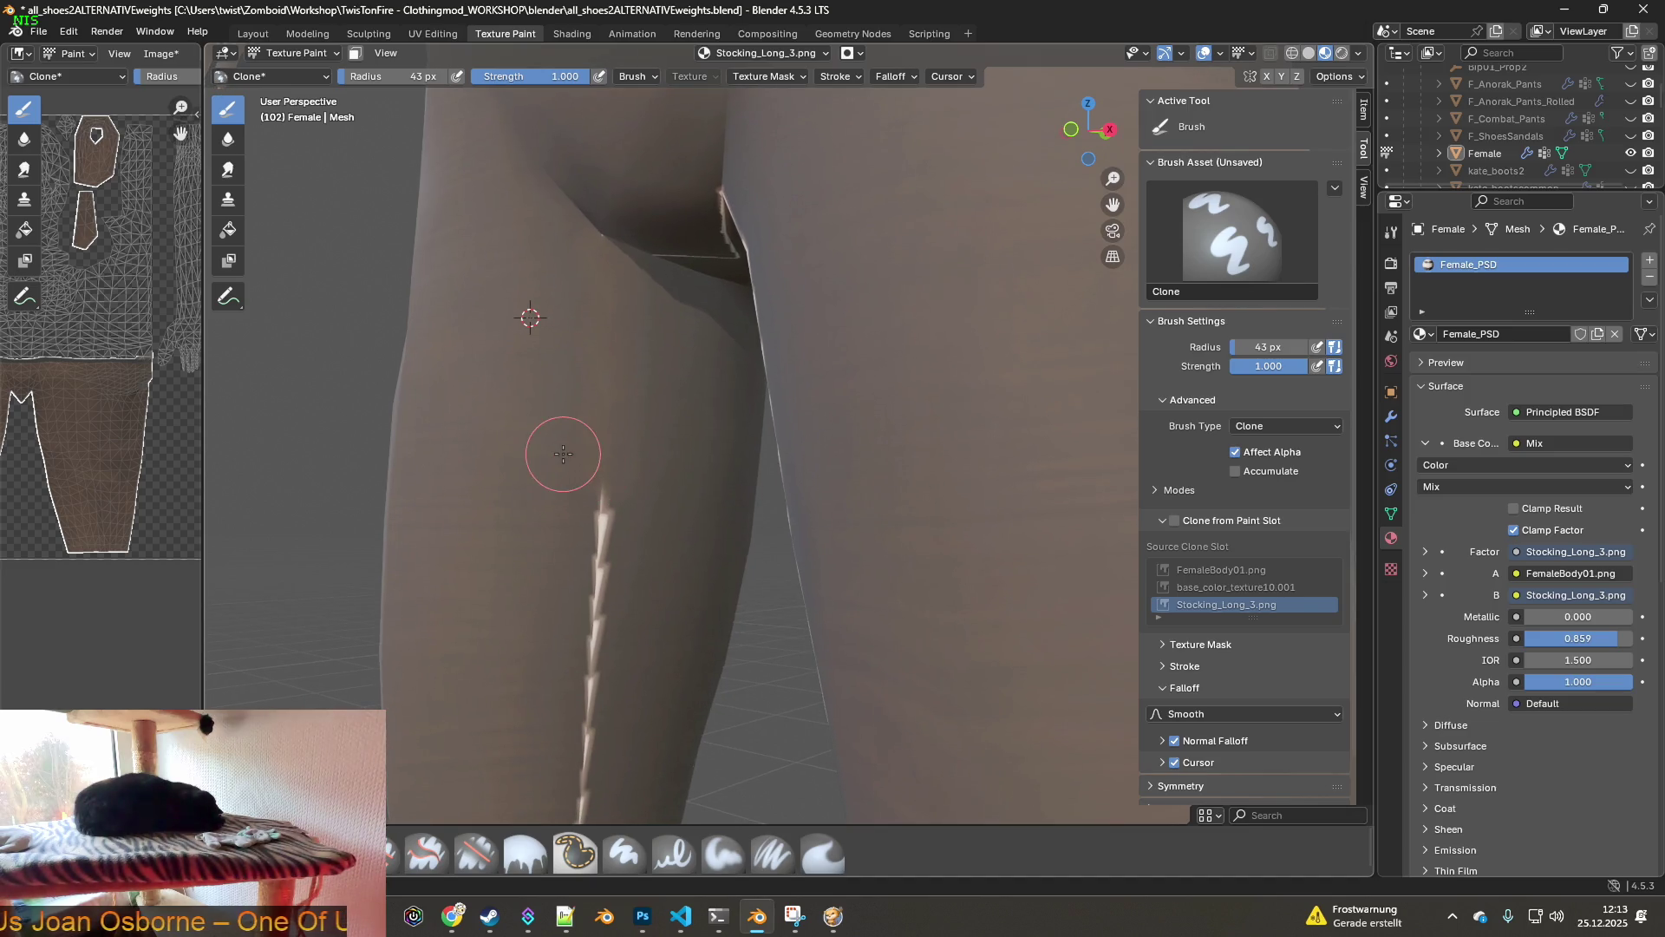
left_click_drag(373, 76, 425, 77)
left_click(472, 426, "ctrl")
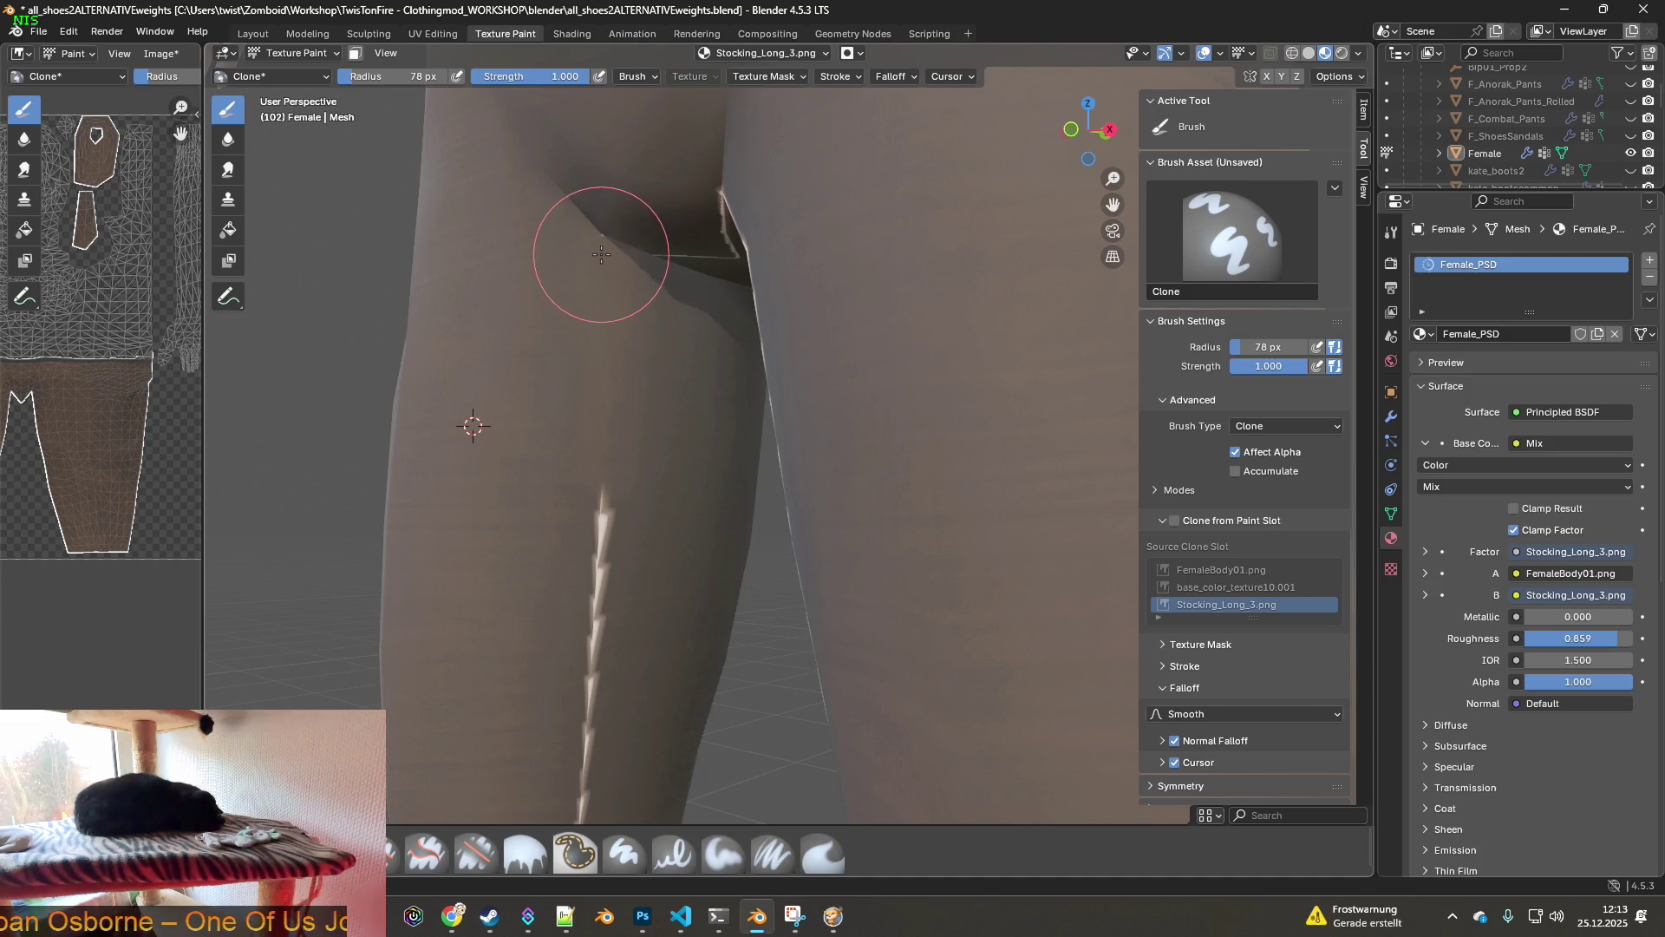
- Resample beside the seam and clone stocking texture over the upper thigh seam
middle_click_drag(639, 531, 464, 423)
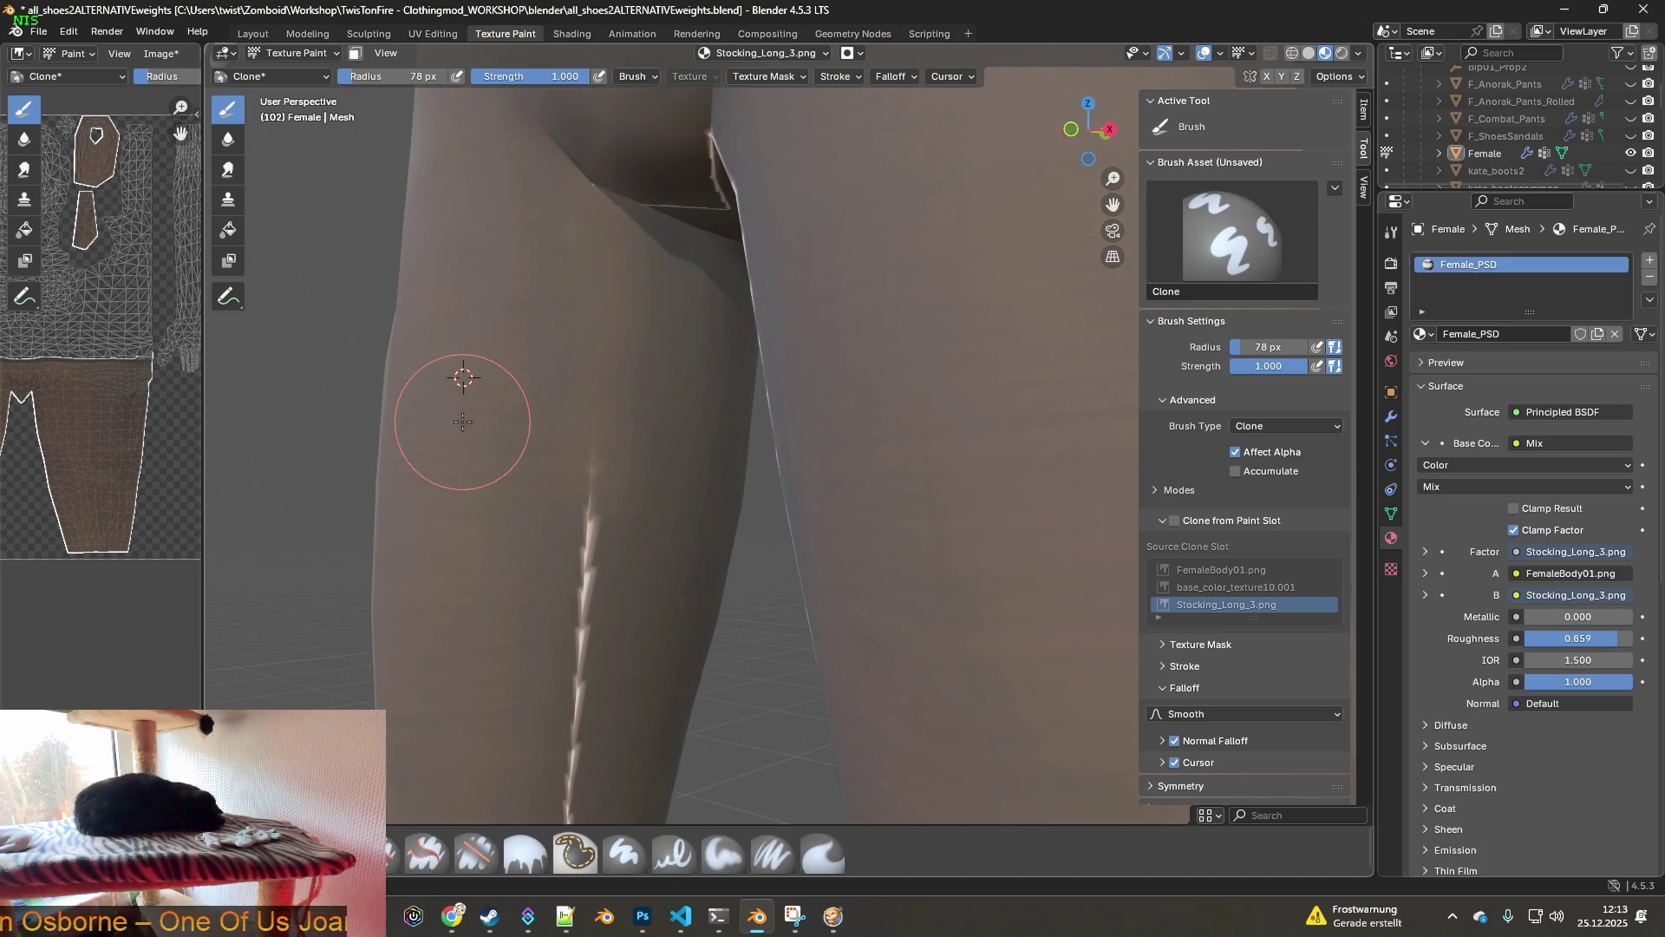
middle_click_drag(583, 550, 469, 405)
left_click(425, 392, "ctrl")
mouse_move(485, 412)
left_mouse_down()
mouse_move(550, 435)
mouse_move(564, 489)
left_mouse_up()
middle_click_drag(539, 550, 435, 398)
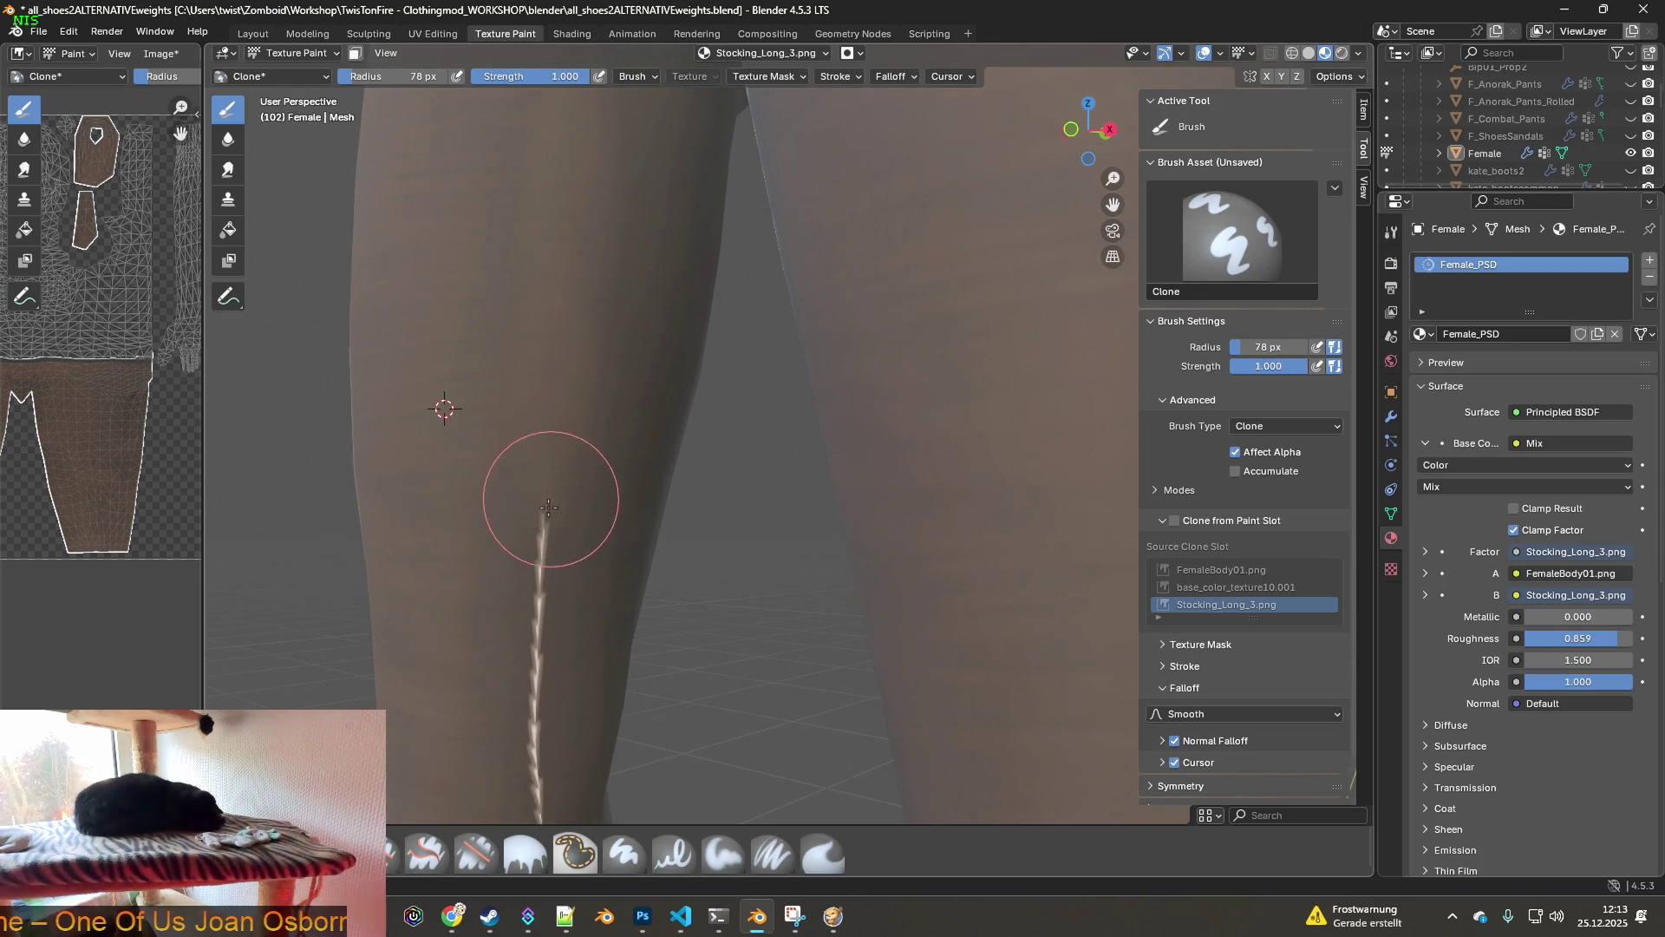
middle_click_drag(544, 492, 417, 409)
left_click(419, 419, "ctrl")
mouse_move(523, 496)
left_mouse_down()
mouse_move(521, 558)
mouse_move(532, 464)
left_mouse_up()
middle_click_drag(532, 464, 529, 349)
left_click(435, 425, "ctrl")
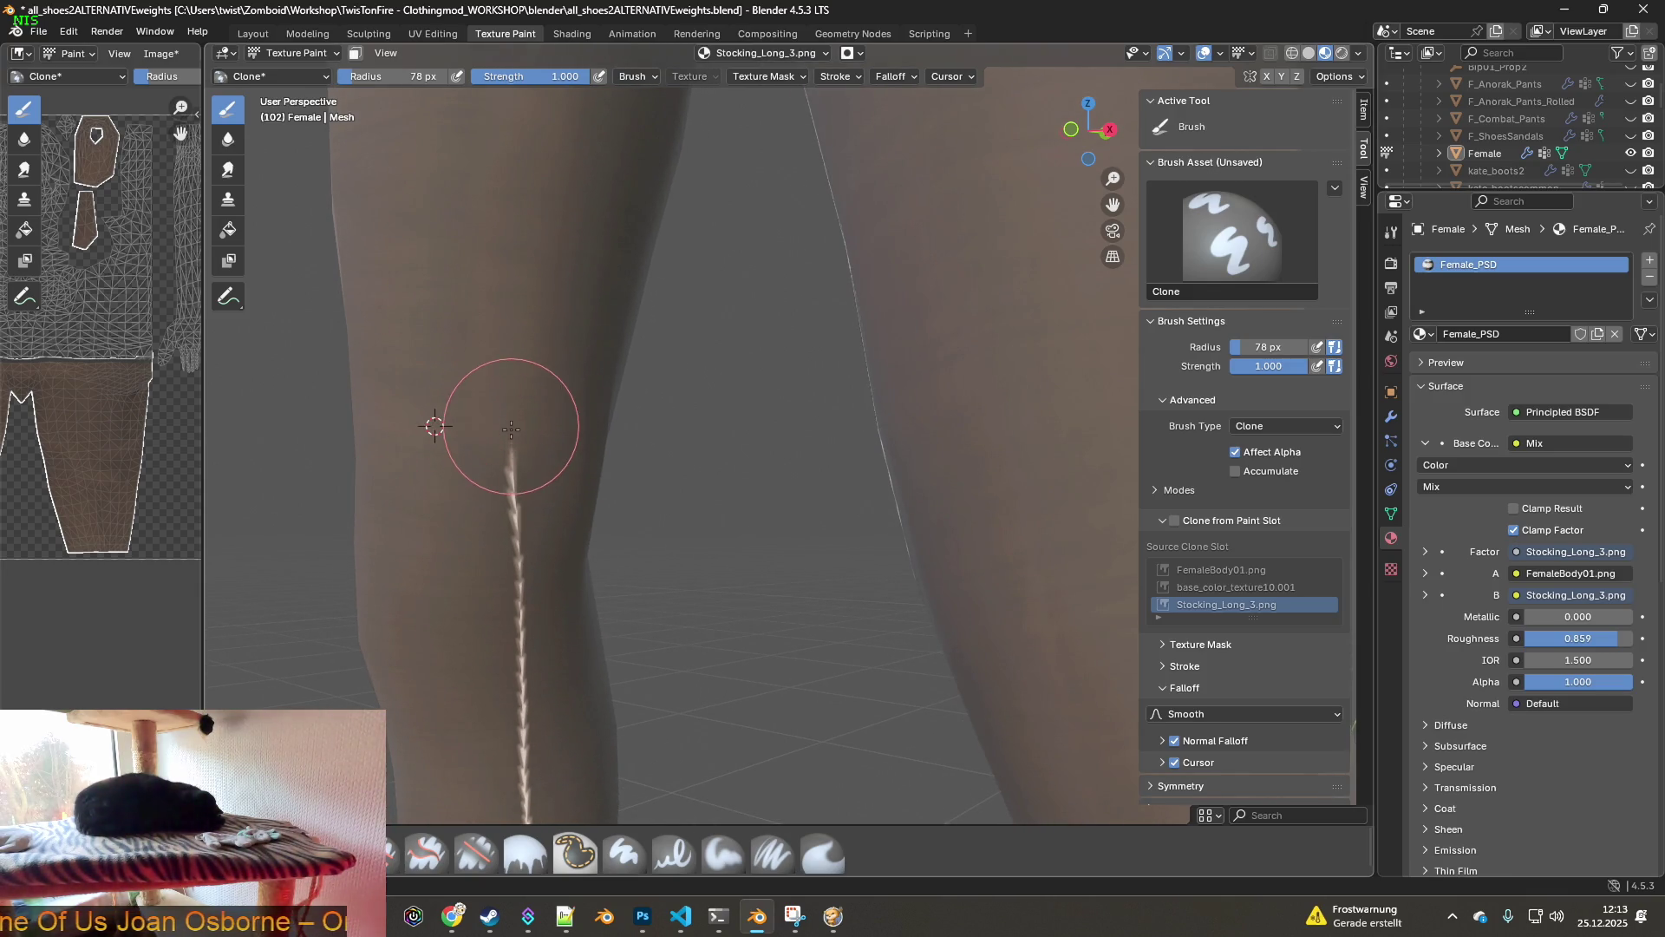
left_click_drag(515, 516, 524, 632)
- Sample the shin and clone stocking texture down the shin over the seam
mouse_move(524, 632)
middle_mouse_down()
mouse_move(416, 364)
mouse_move(502, 454)
mouse_move(445, 334)
middle_mouse_up()
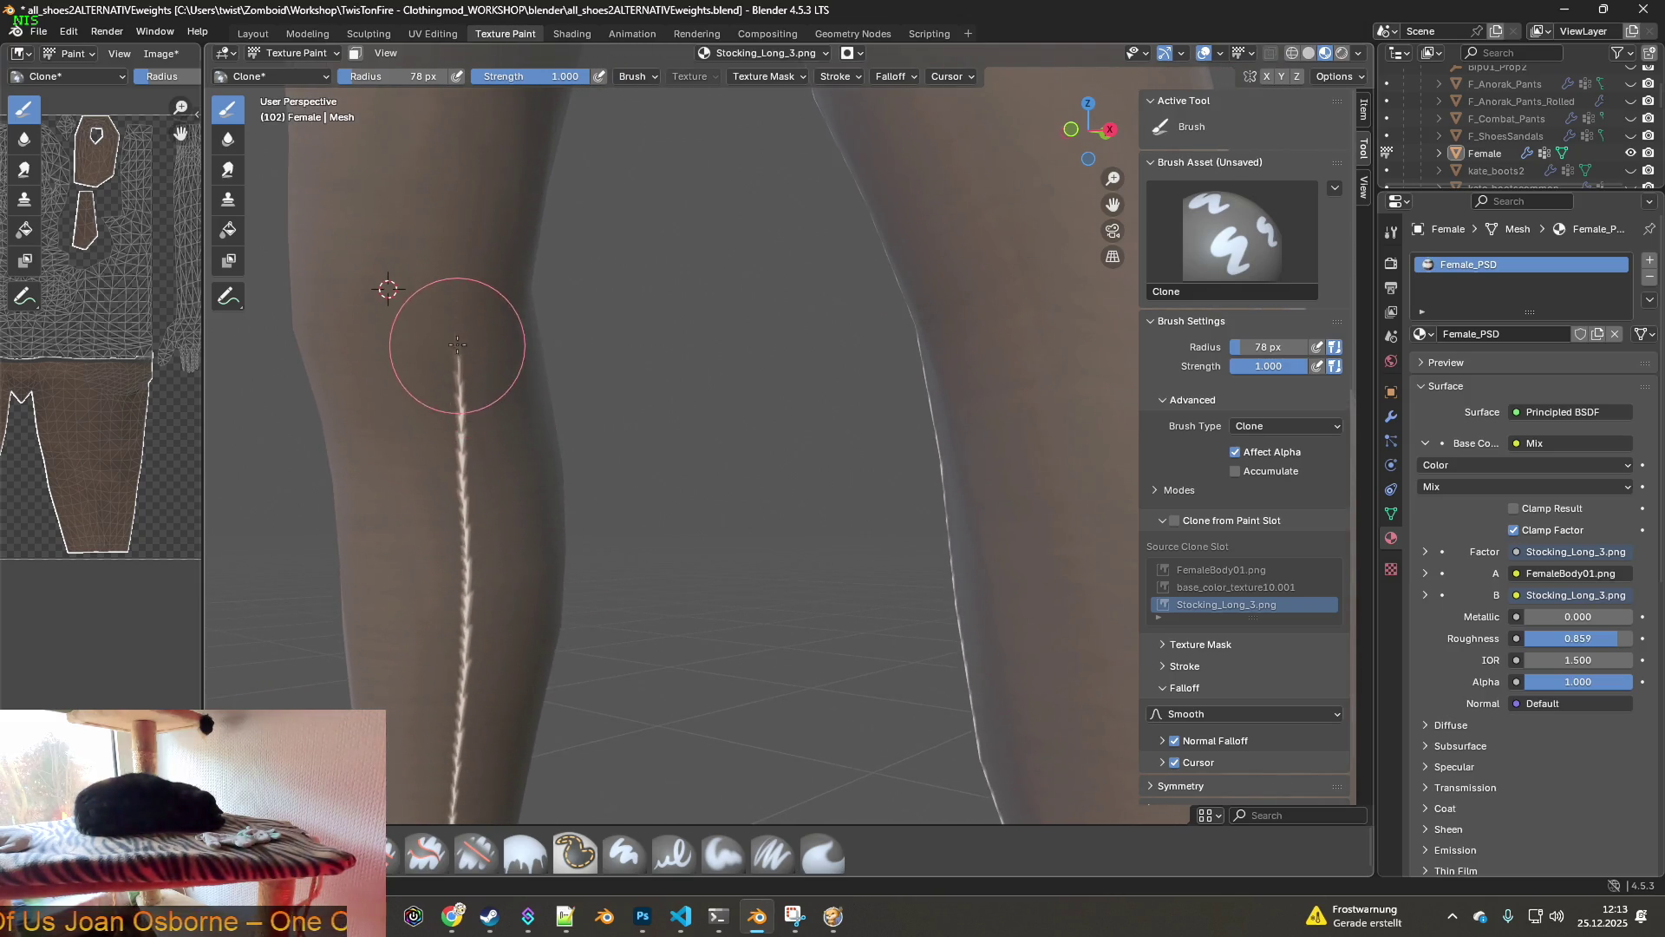
mouse_move(462, 501)
middle_mouse_down()
mouse_move(398, 334)
mouse_move(441, 444)
middle_mouse_up()
middle_click_drag(476, 559, 402, 361)
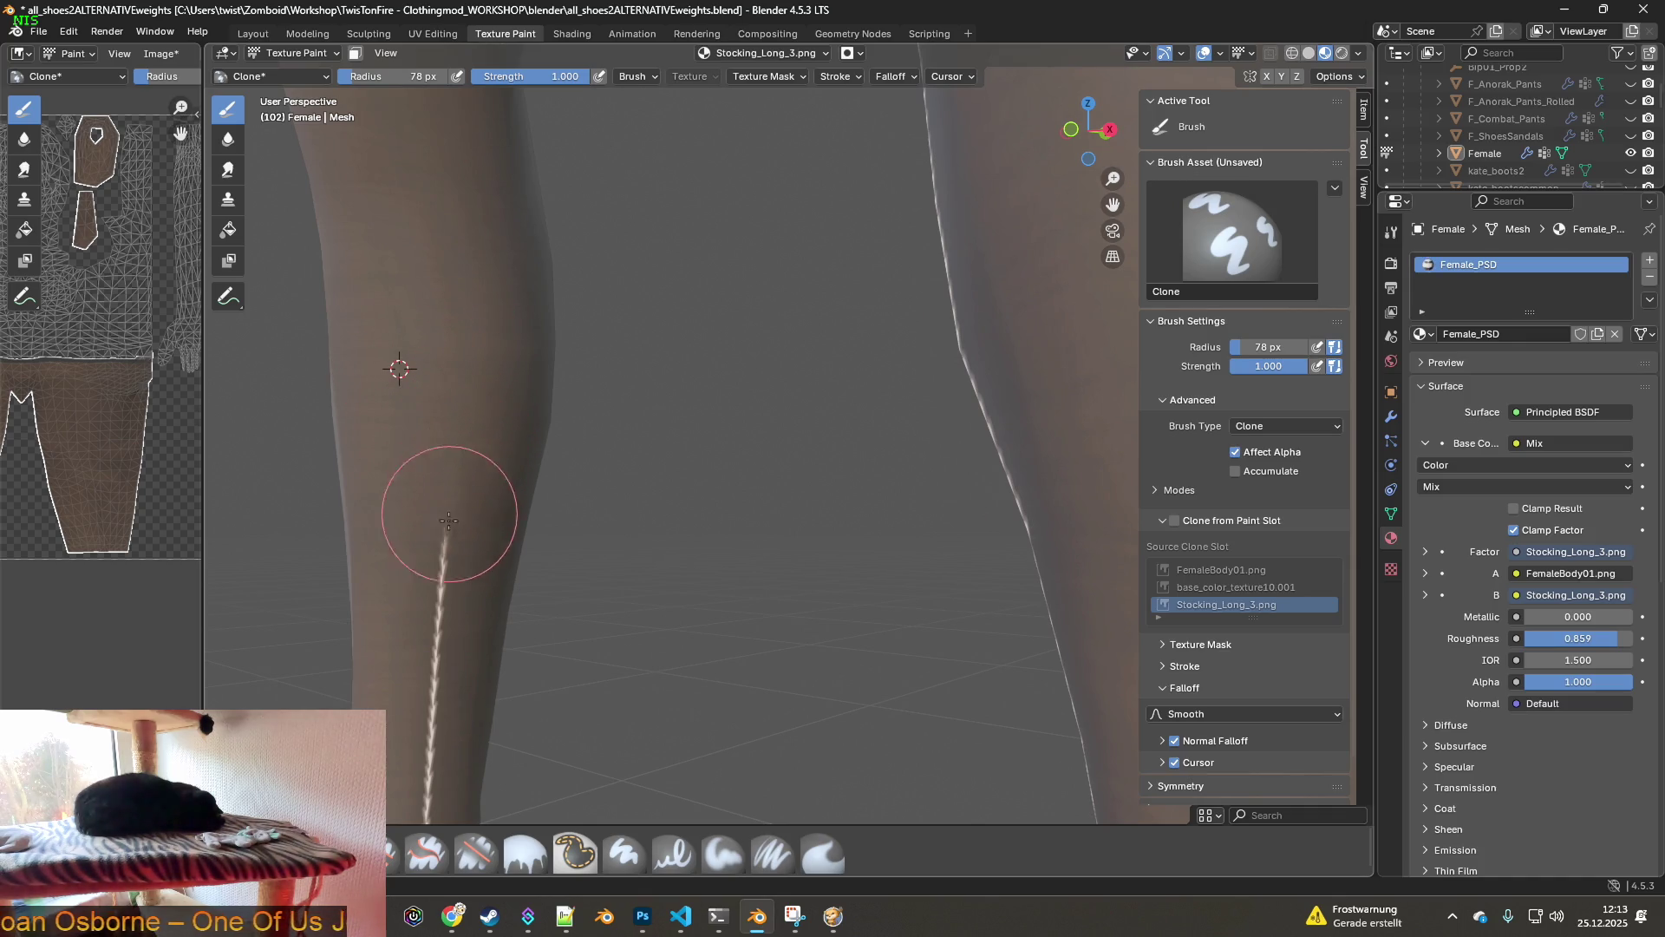
middle_click_drag(439, 601, 411, 315)
left_click(411, 316, "ctrl")
left_click_drag(439, 506, 425, 623)
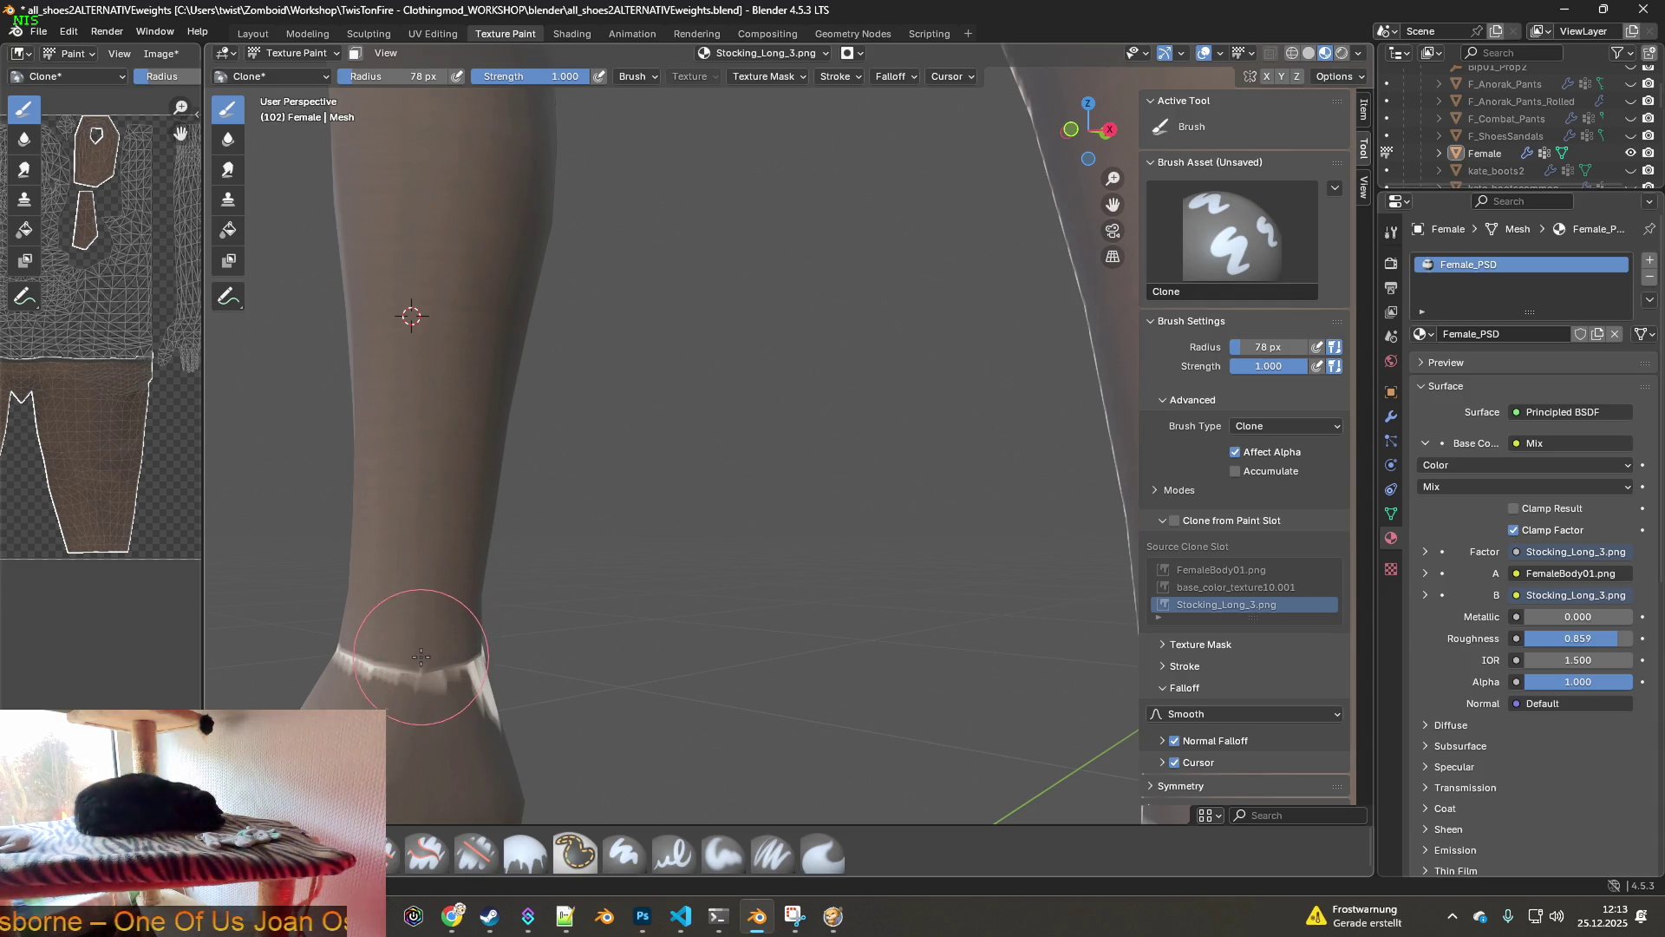
middle_click_drag(427, 576, 569, 460)
scroll(569, 460, "down", 5)
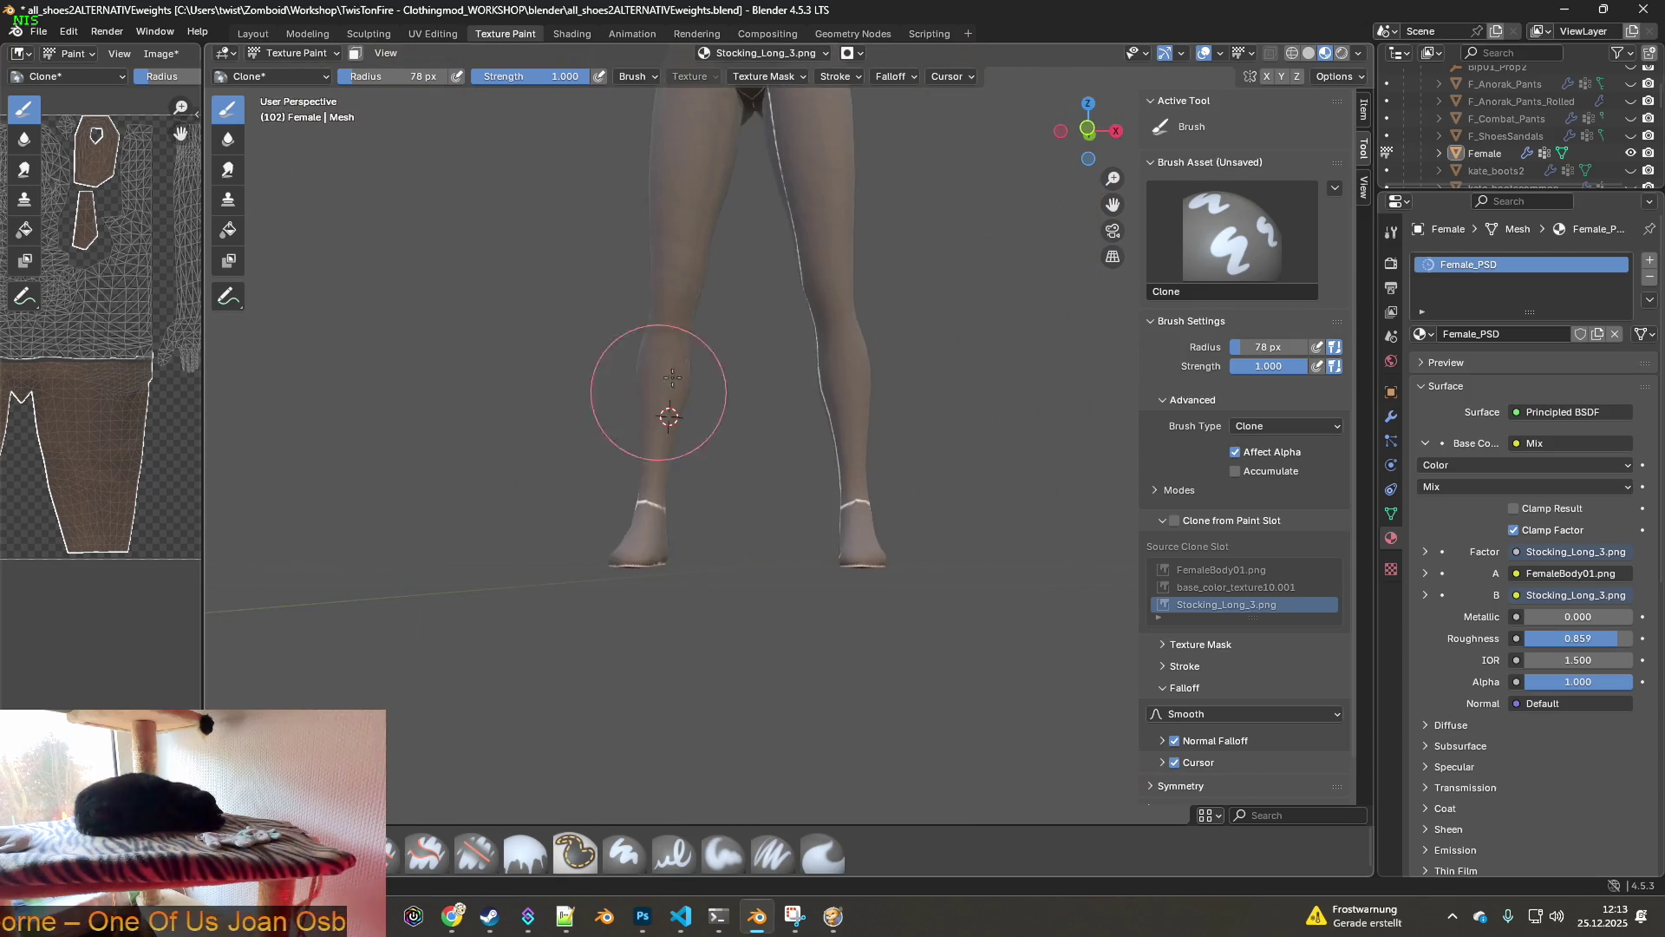
- Sample the other leg's thigh and clone over its white seam down the leg
scroll(445, 486, "up", 3)
scroll(408, 434, "up", 3)
scroll(439, 550, "down", 2)
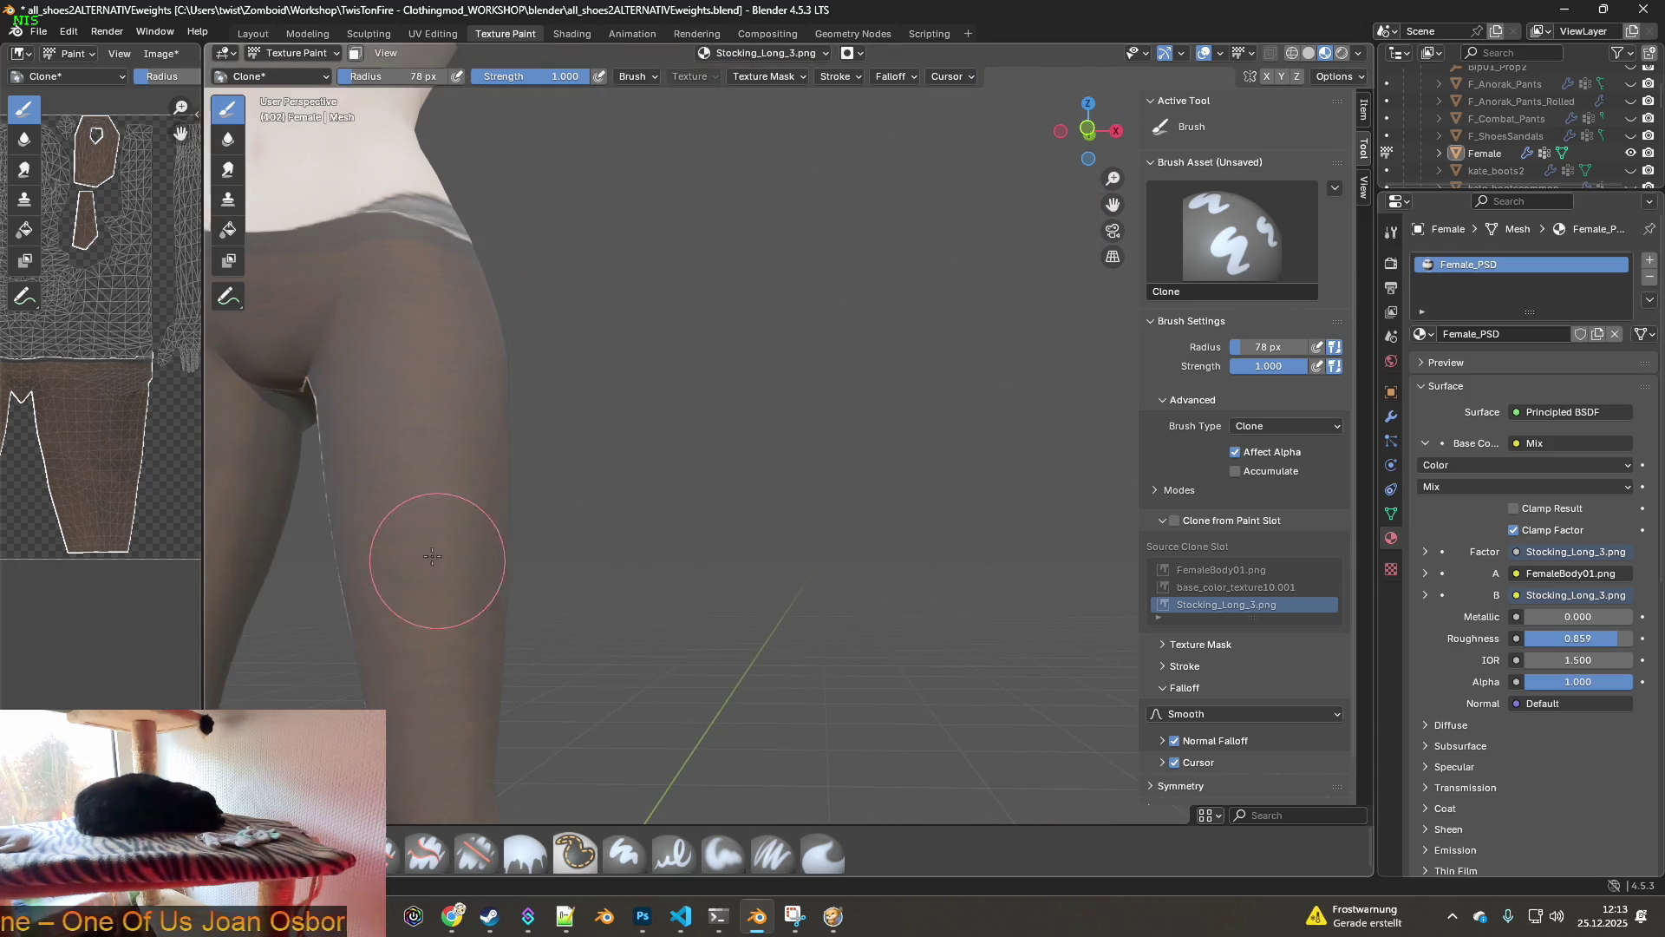
scroll(510, 473, "up", 3)
left_click(449, 382, "ctrl")
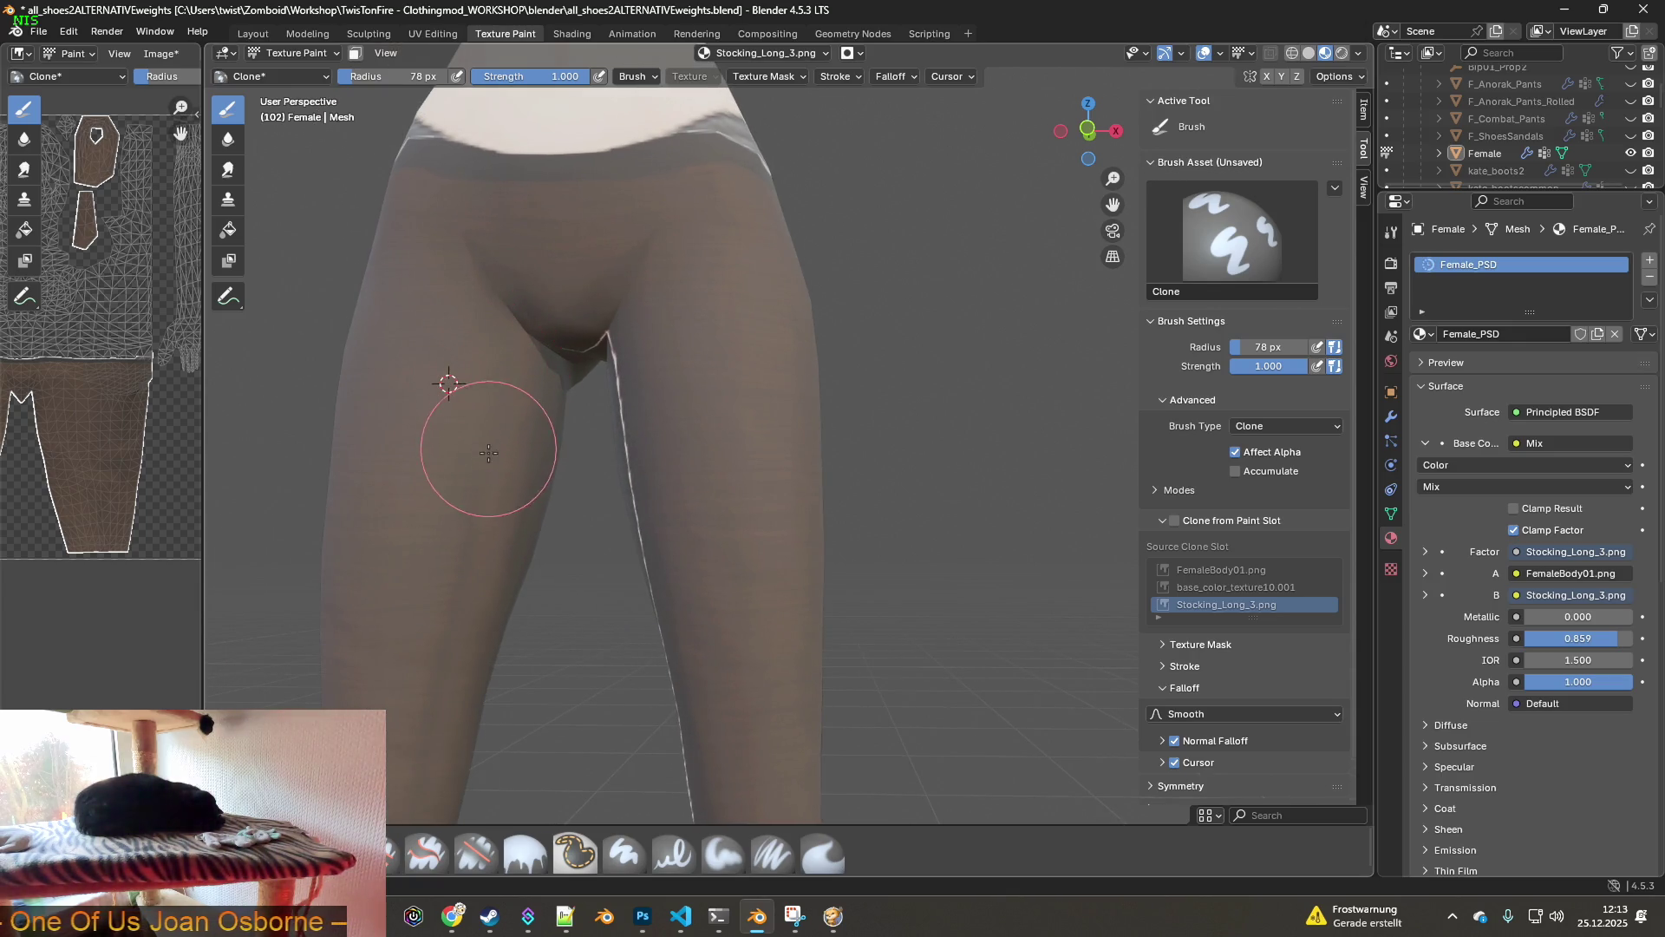
middle_click_drag(469, 513, 711, 483)
left_click(742, 370, "ctrl")
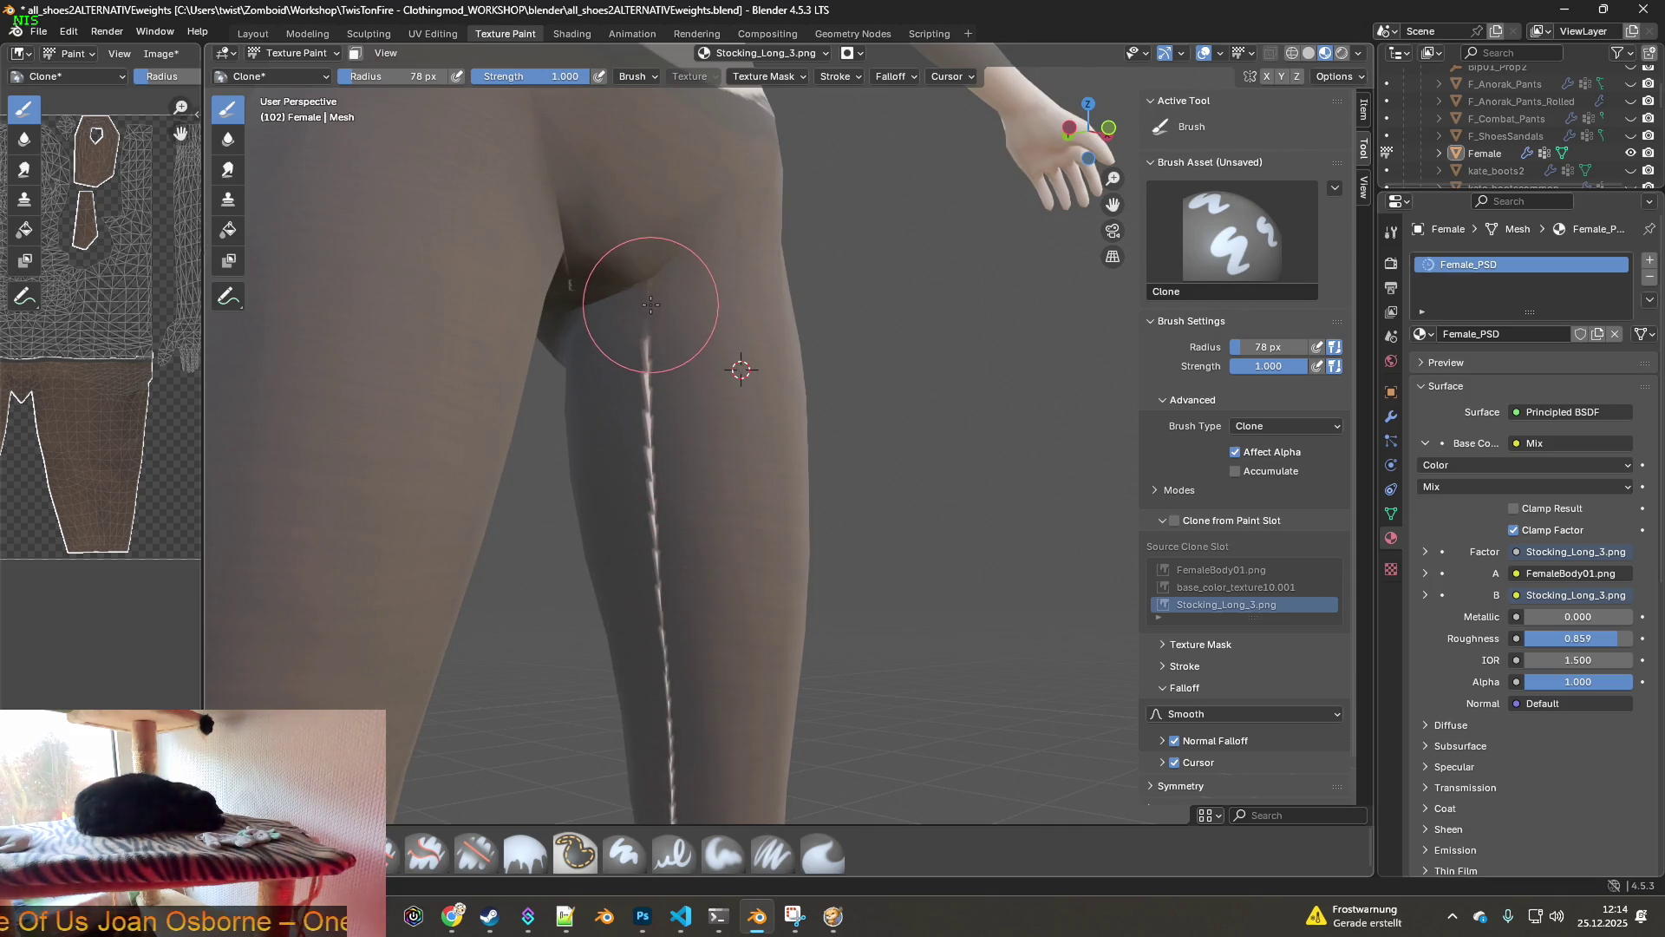
mouse_move(652, 357)
left_mouse_down()
mouse_move(635, 372)
mouse_move(662, 677)
left_mouse_up()
middle_click_drag(662, 676, 678, 285, "shift")
left_click_drag(610, 395, 611, 457)
- Resample on the shin and clone over the white band above the ankle
middle_click_drag(627, 568, 641, 399, "shift")
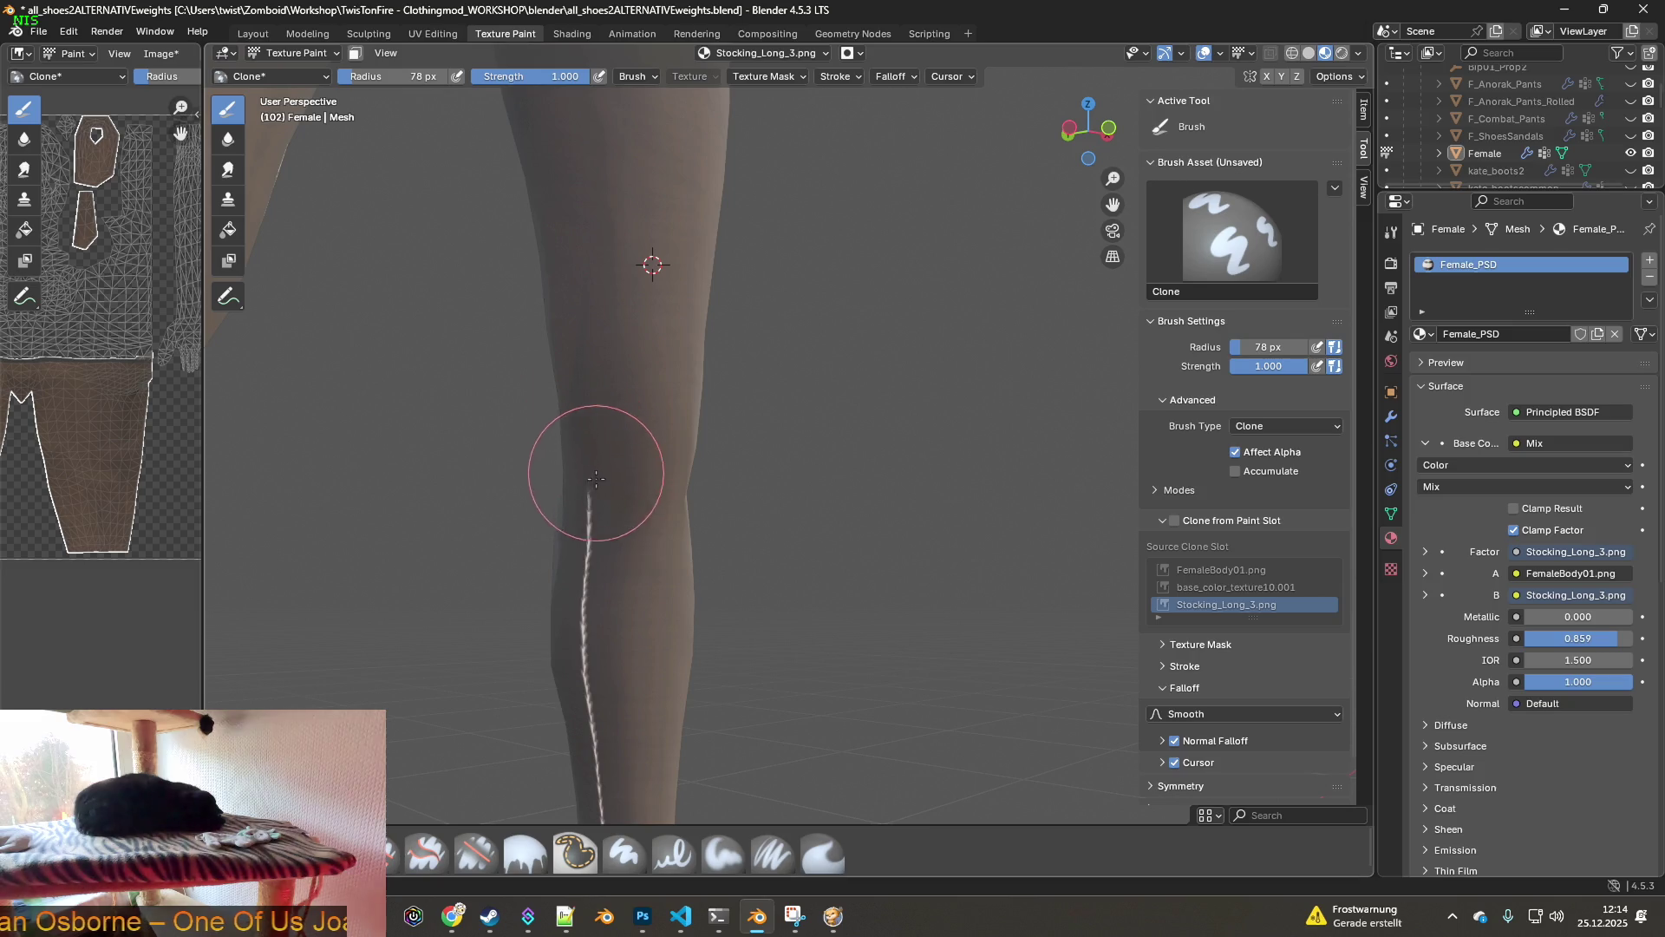
middle_click_drag(614, 687, 616, 434, "shift")
left_click(623, 341, "ctrl")
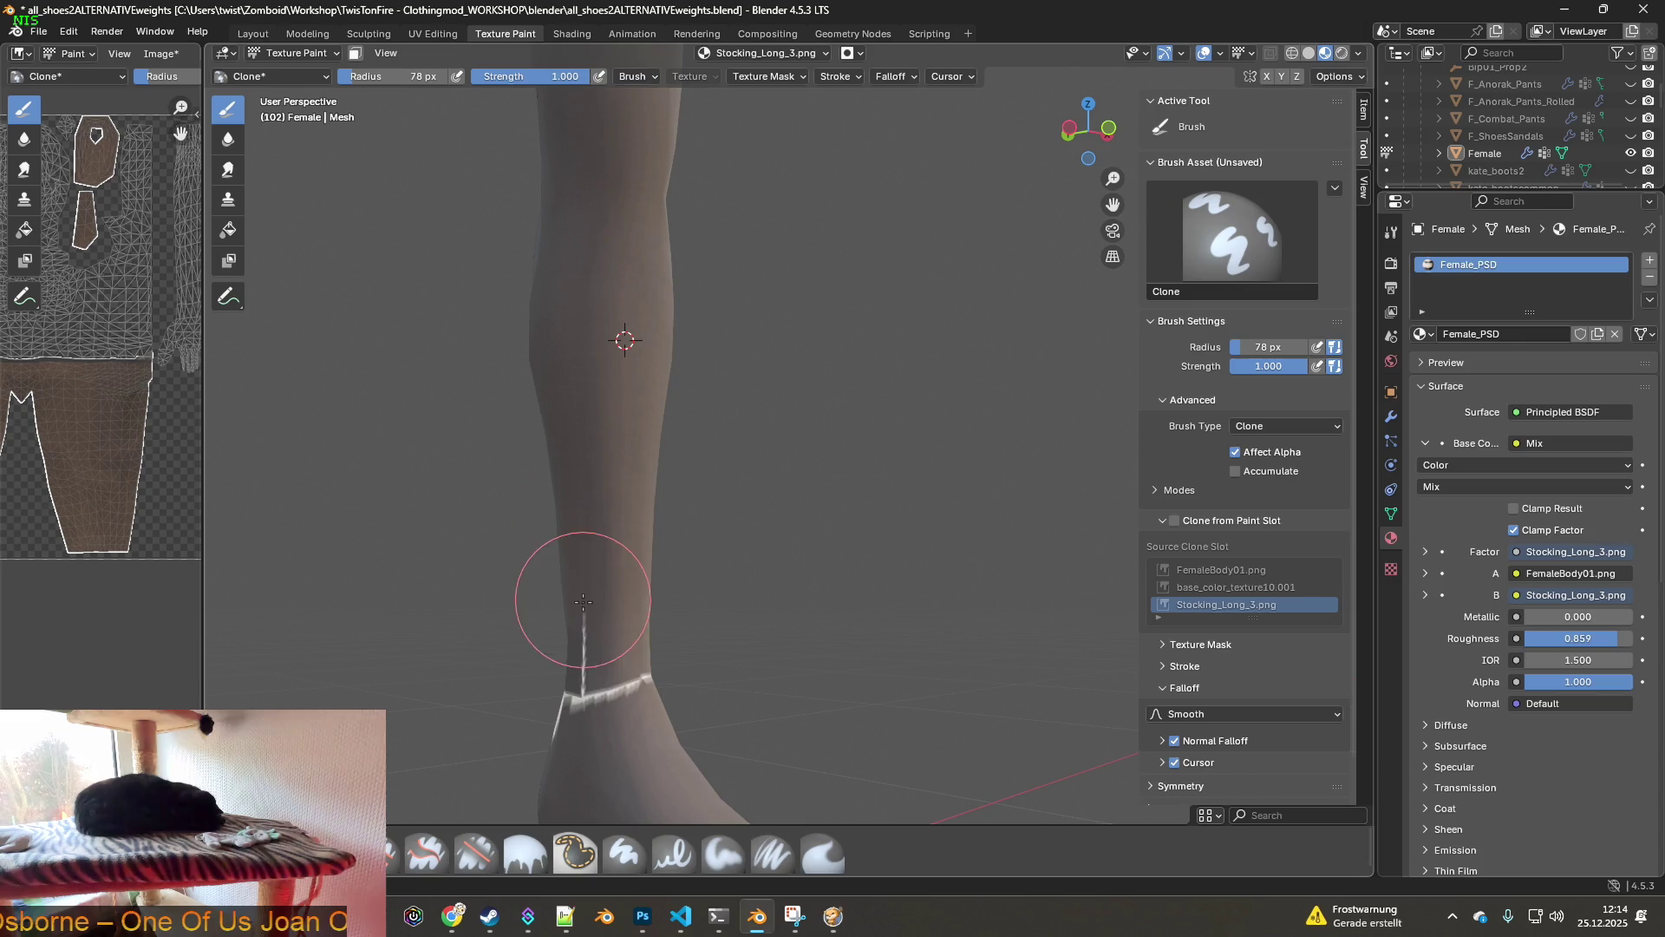
middle_click_drag(584, 709, 592, 576, "shift")
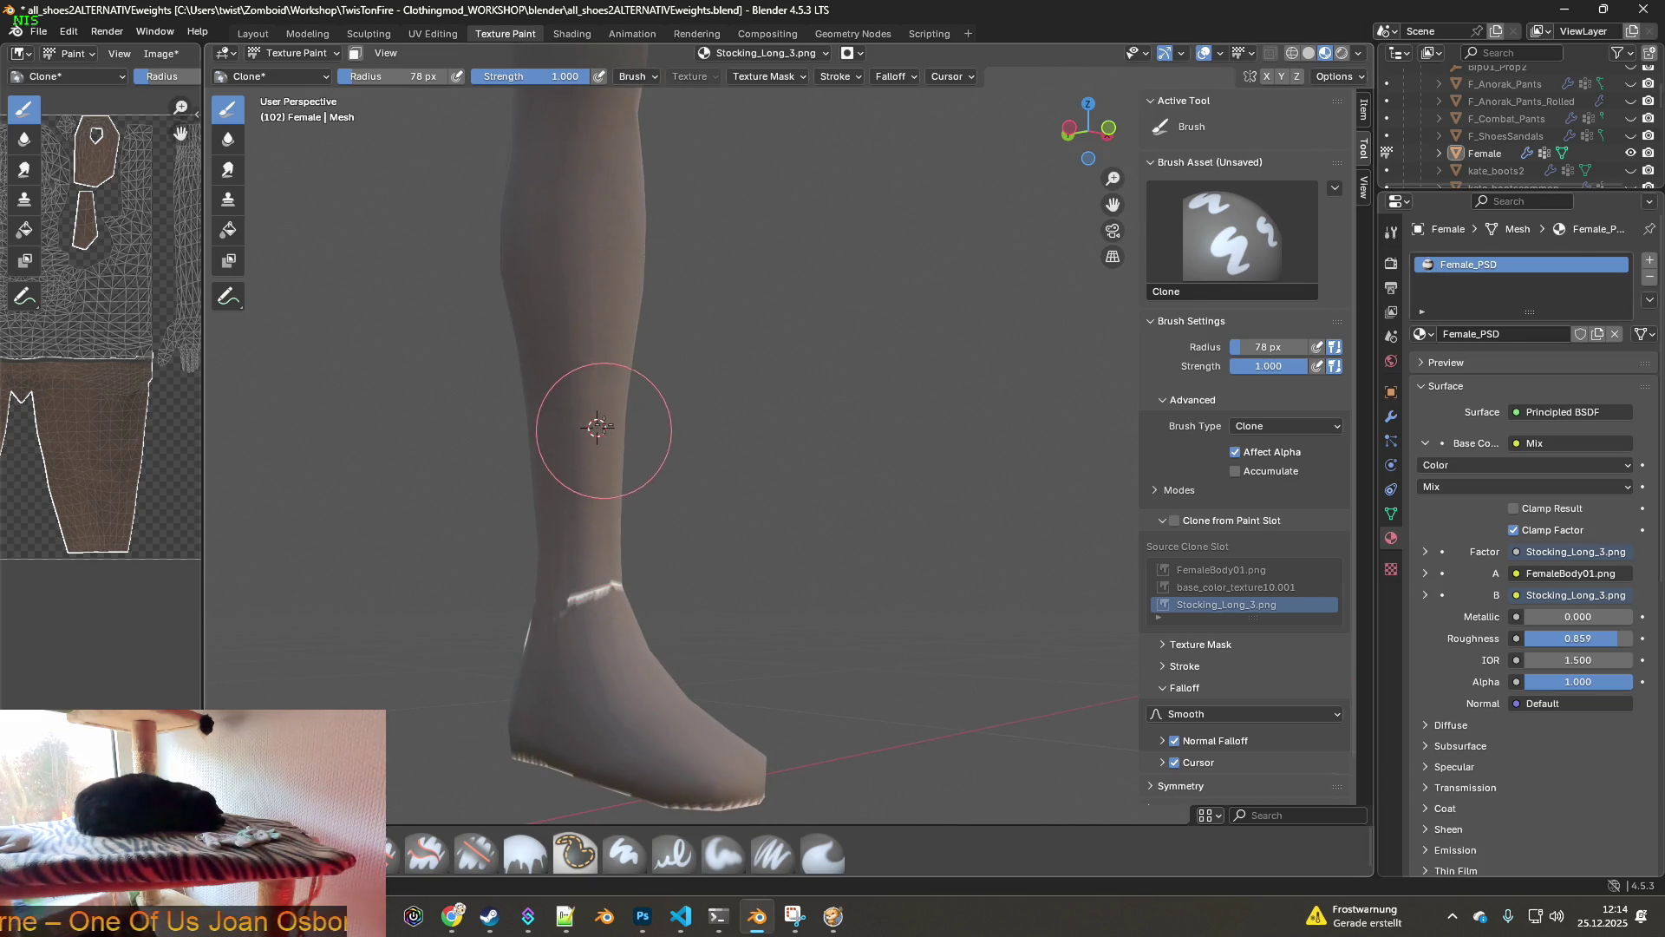
left_click(593, 344, "ctrl")
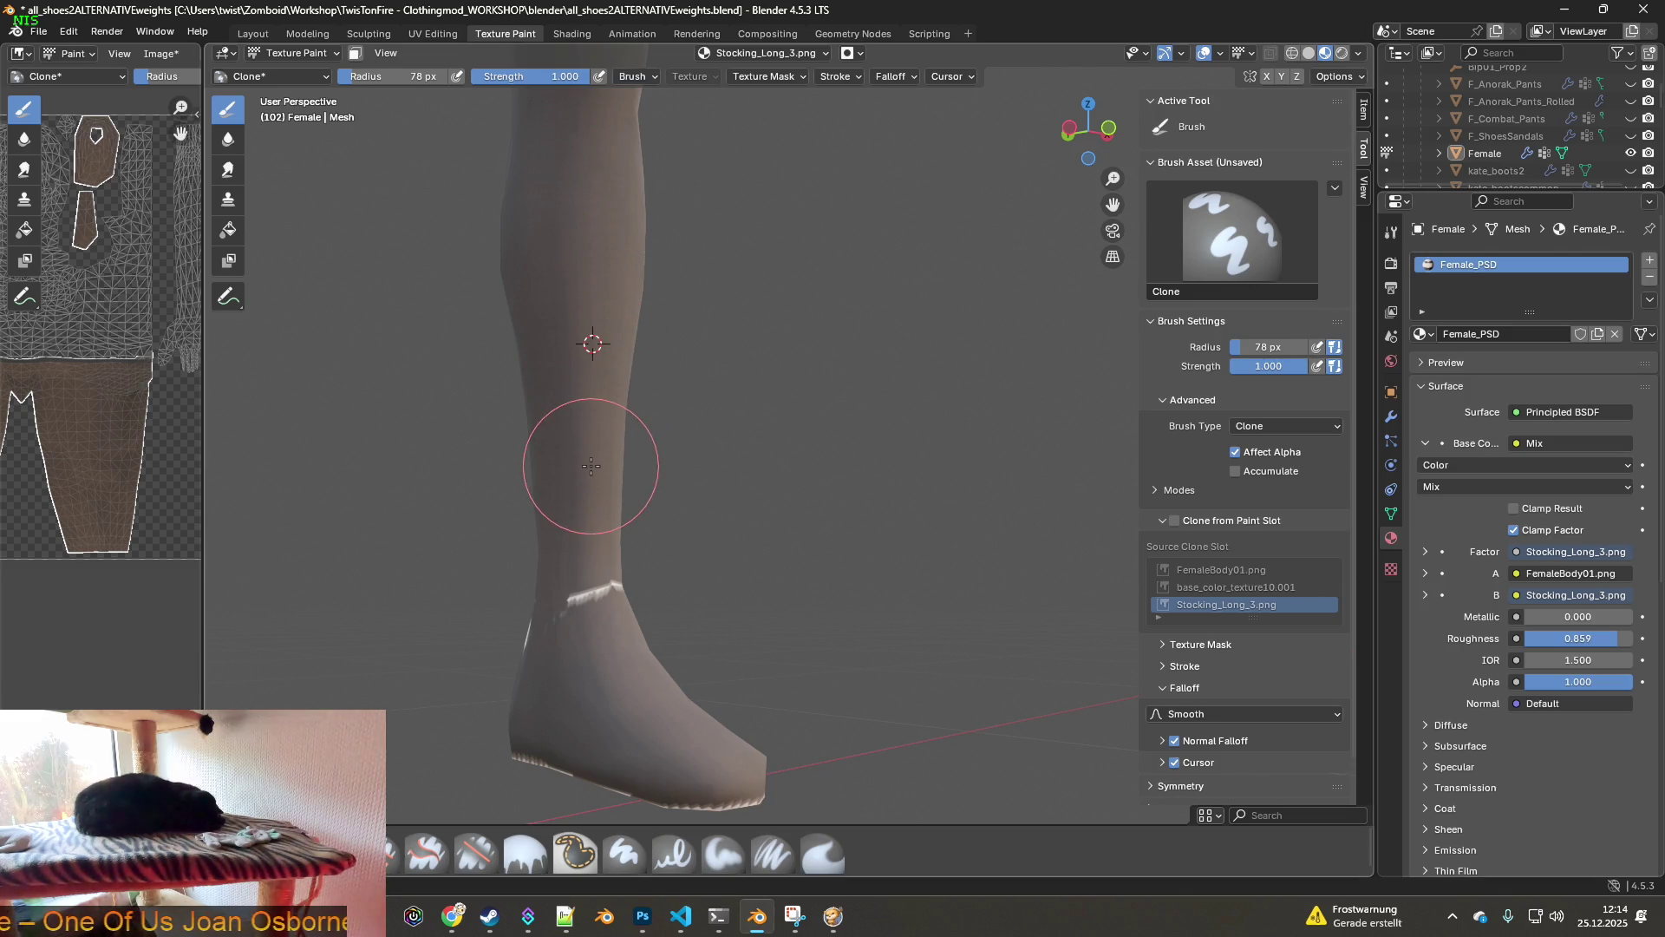
mouse_move(588, 454)
left_mouse_down()
mouse_move(584, 595)
mouse_move(597, 490)
left_mouse_up()
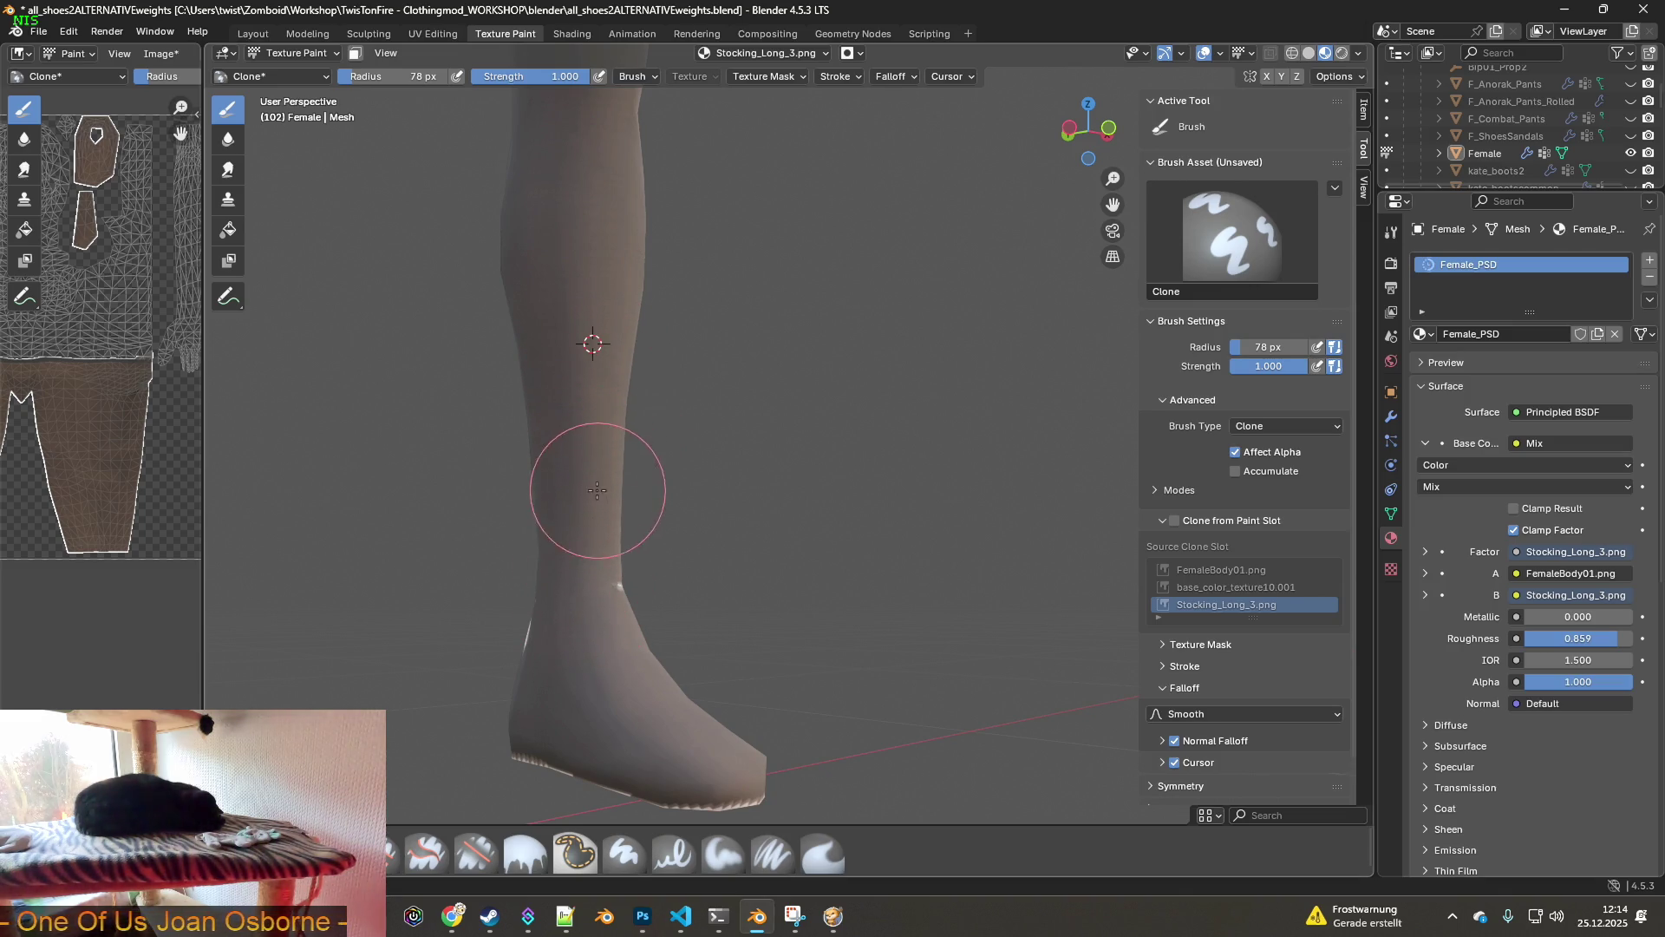
middle_click_drag(614, 565, 517, 568)
left_click_drag(646, 482, 649, 573)
left_click(649, 438, "ctrl")
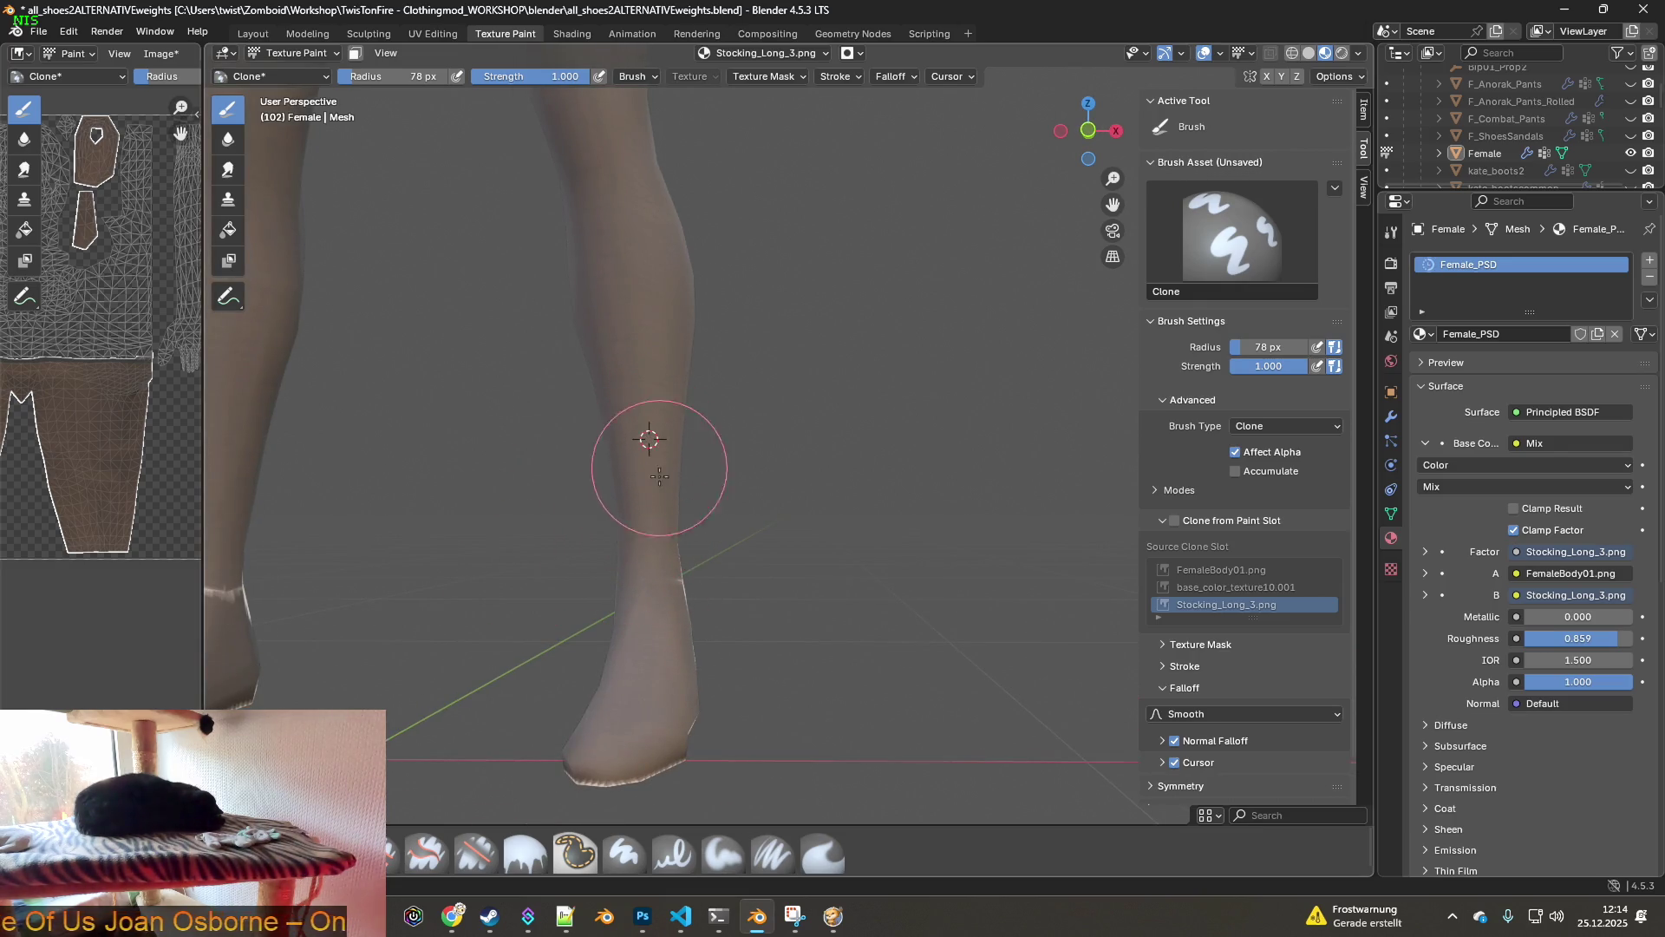
scroll(674, 572, "down", 3)
middle_click_drag(674, 572, 780, 485)
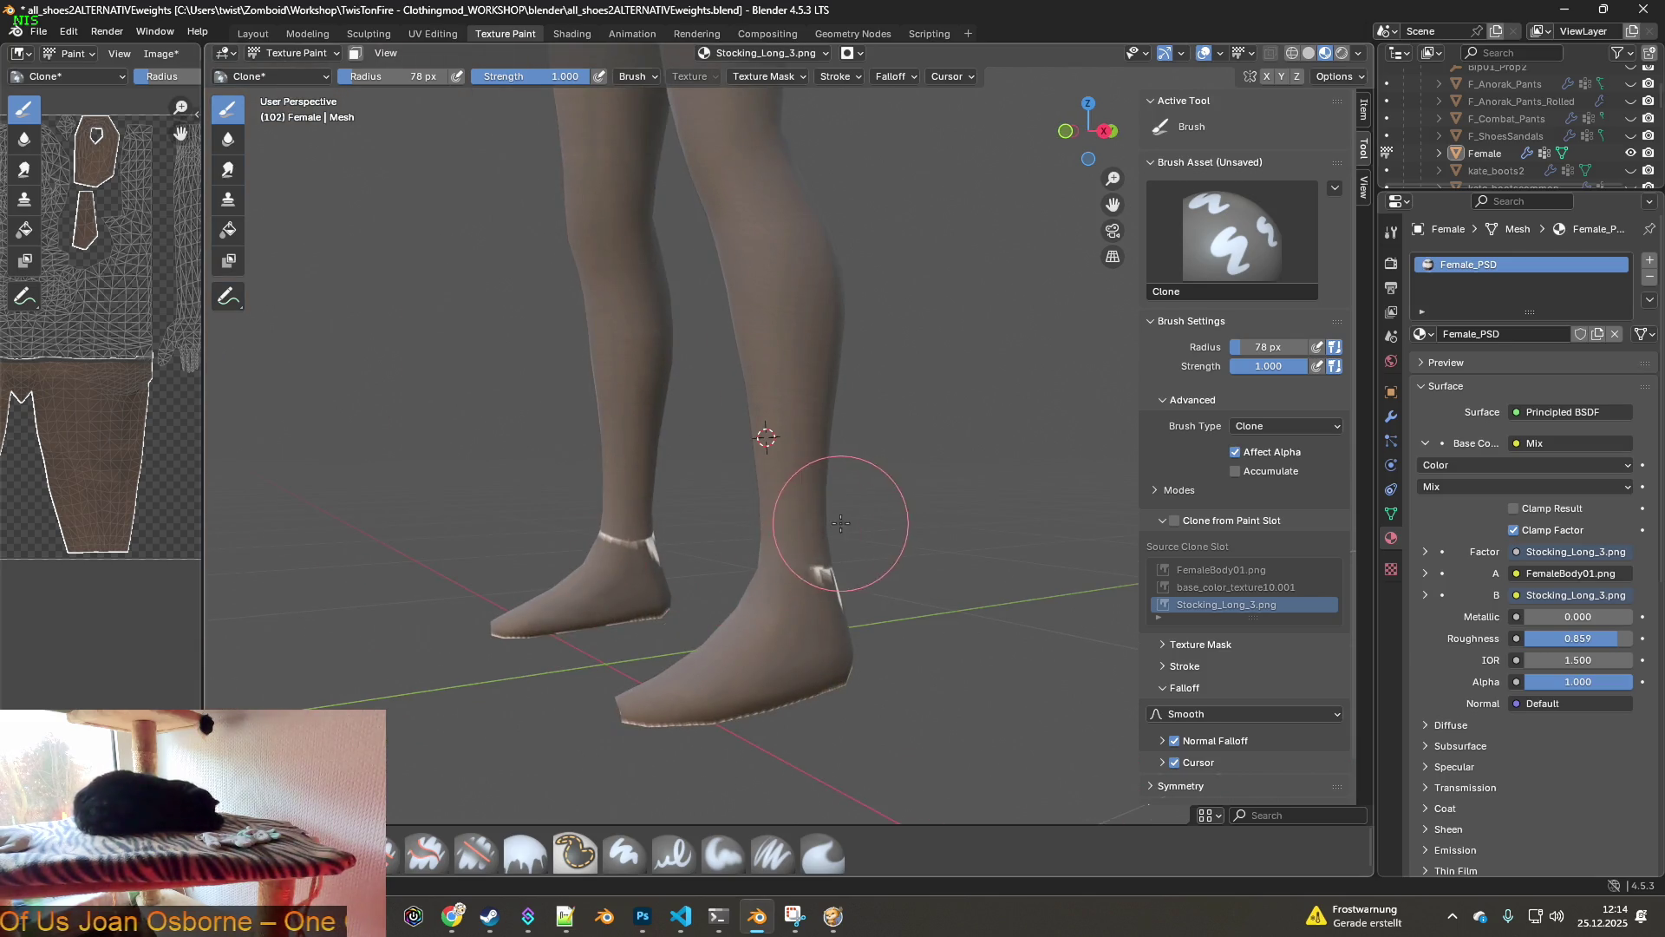
- Paint over the white streak at the first ankle, then zoom in on the other foot
scroll(823, 410, "up", 3)
mouse_move(823, 410)
middle_mouse_down()
mouse_move(863, 446)
mouse_move(744, 446)
middle_mouse_up()
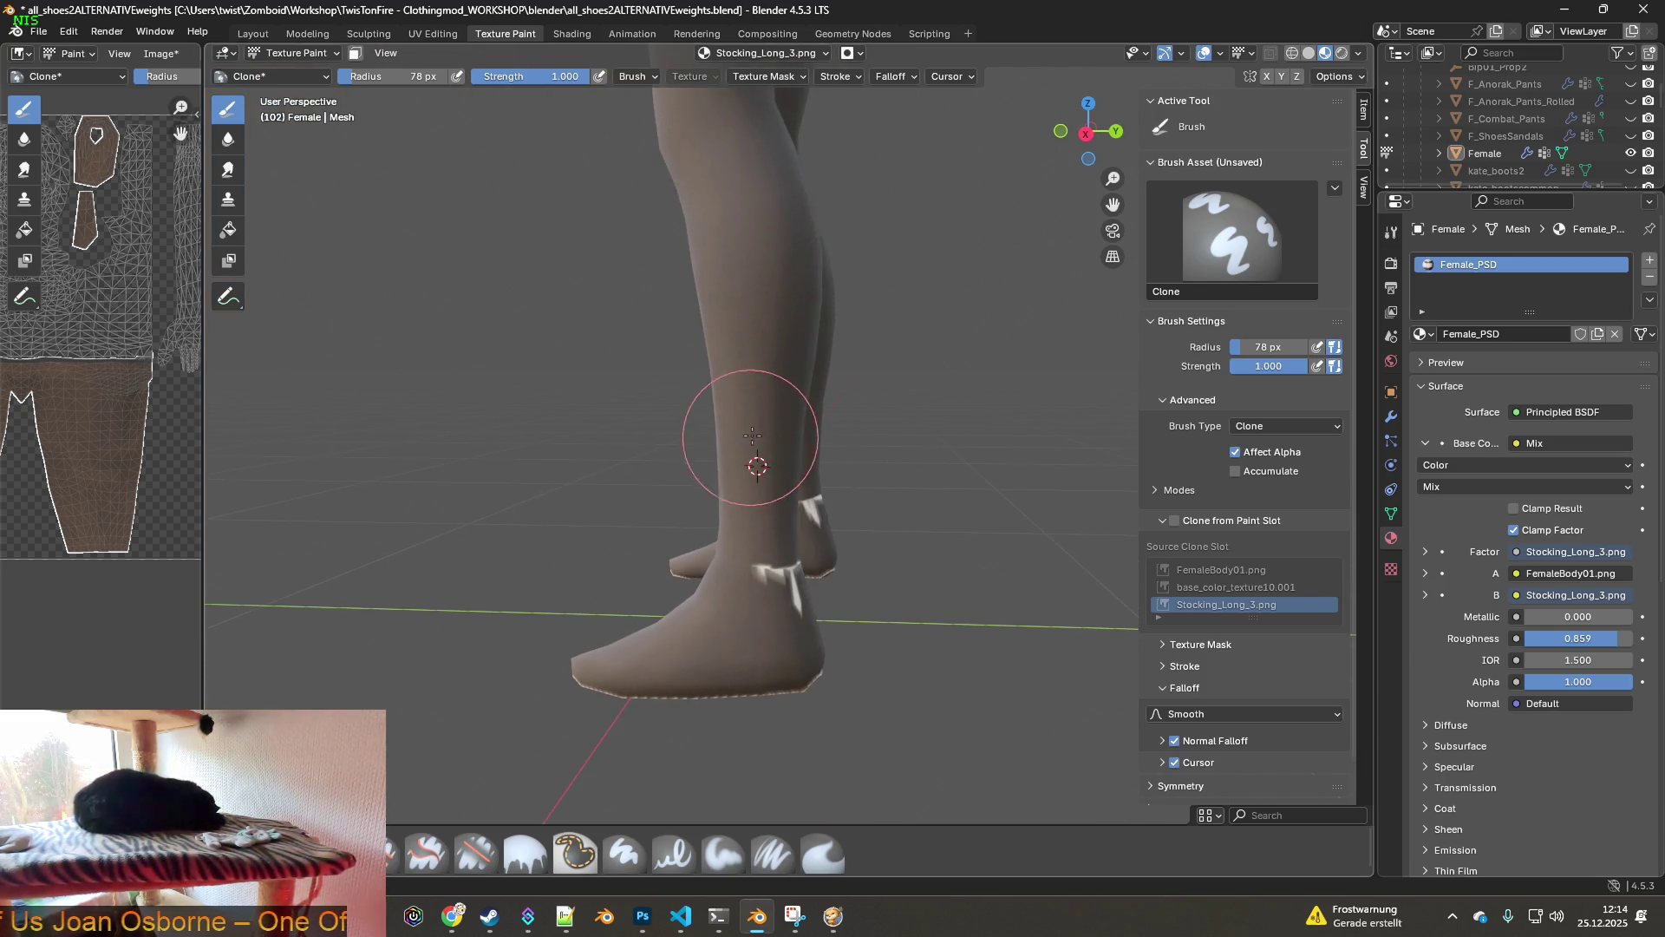
left_click_drag(761, 553, 767, 562)
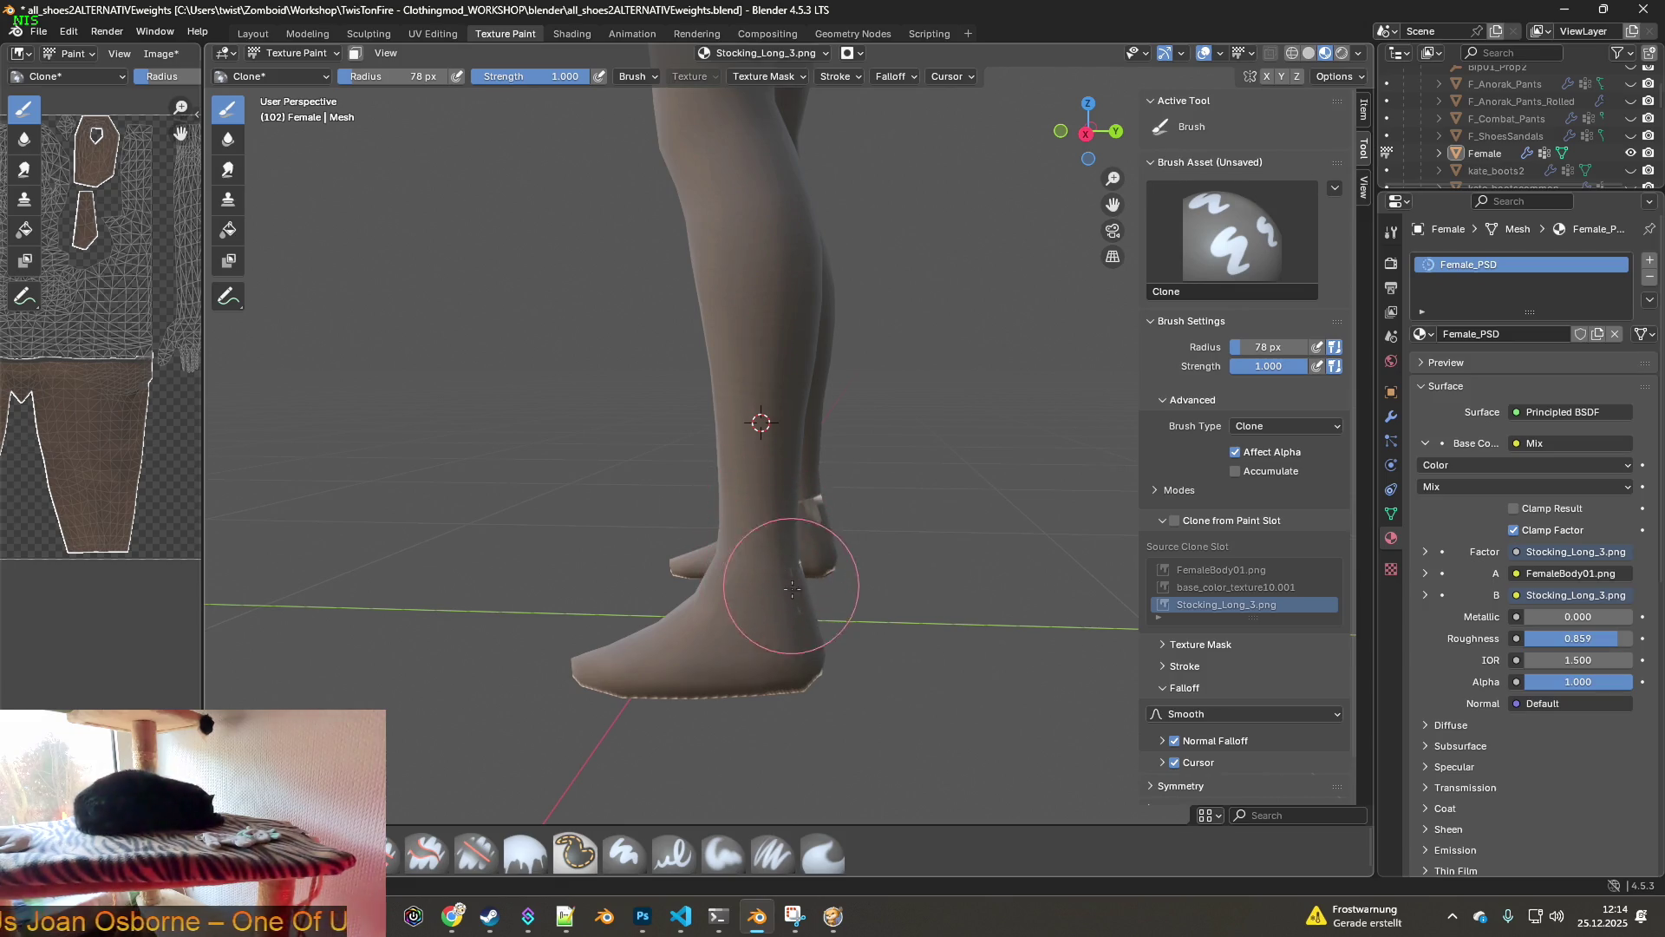
middle_click_drag(788, 527, 798, 535)
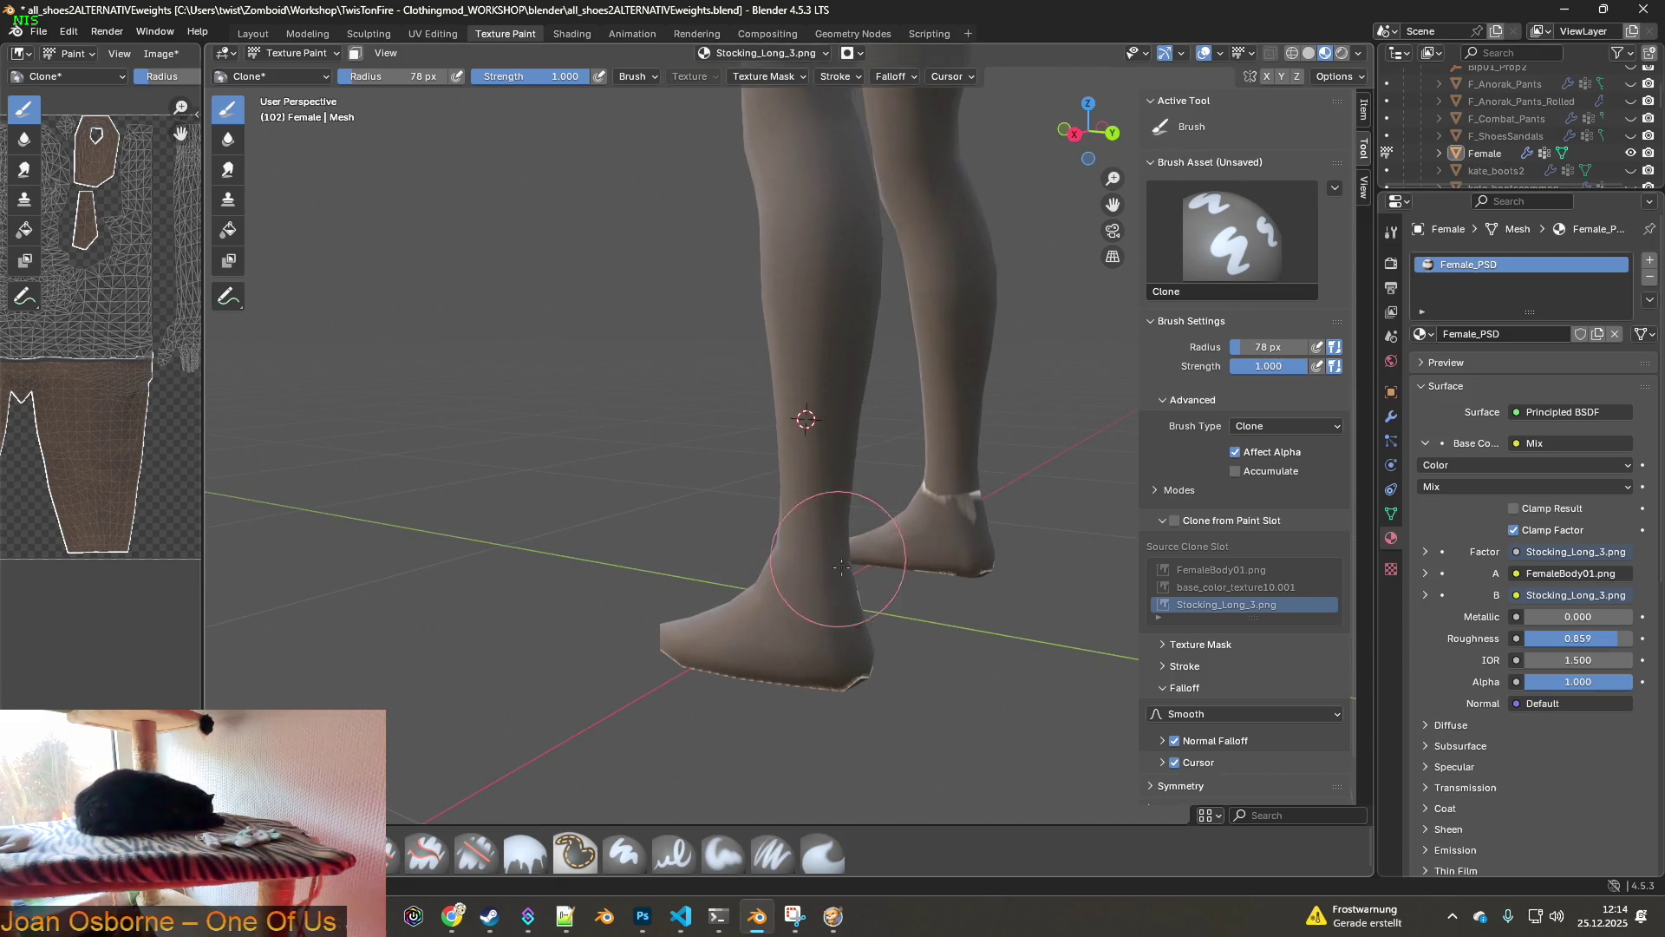
mouse_move(873, 592)
middle_mouse_down()
mouse_move(744, 532)
mouse_move(727, 544)
middle_mouse_up()
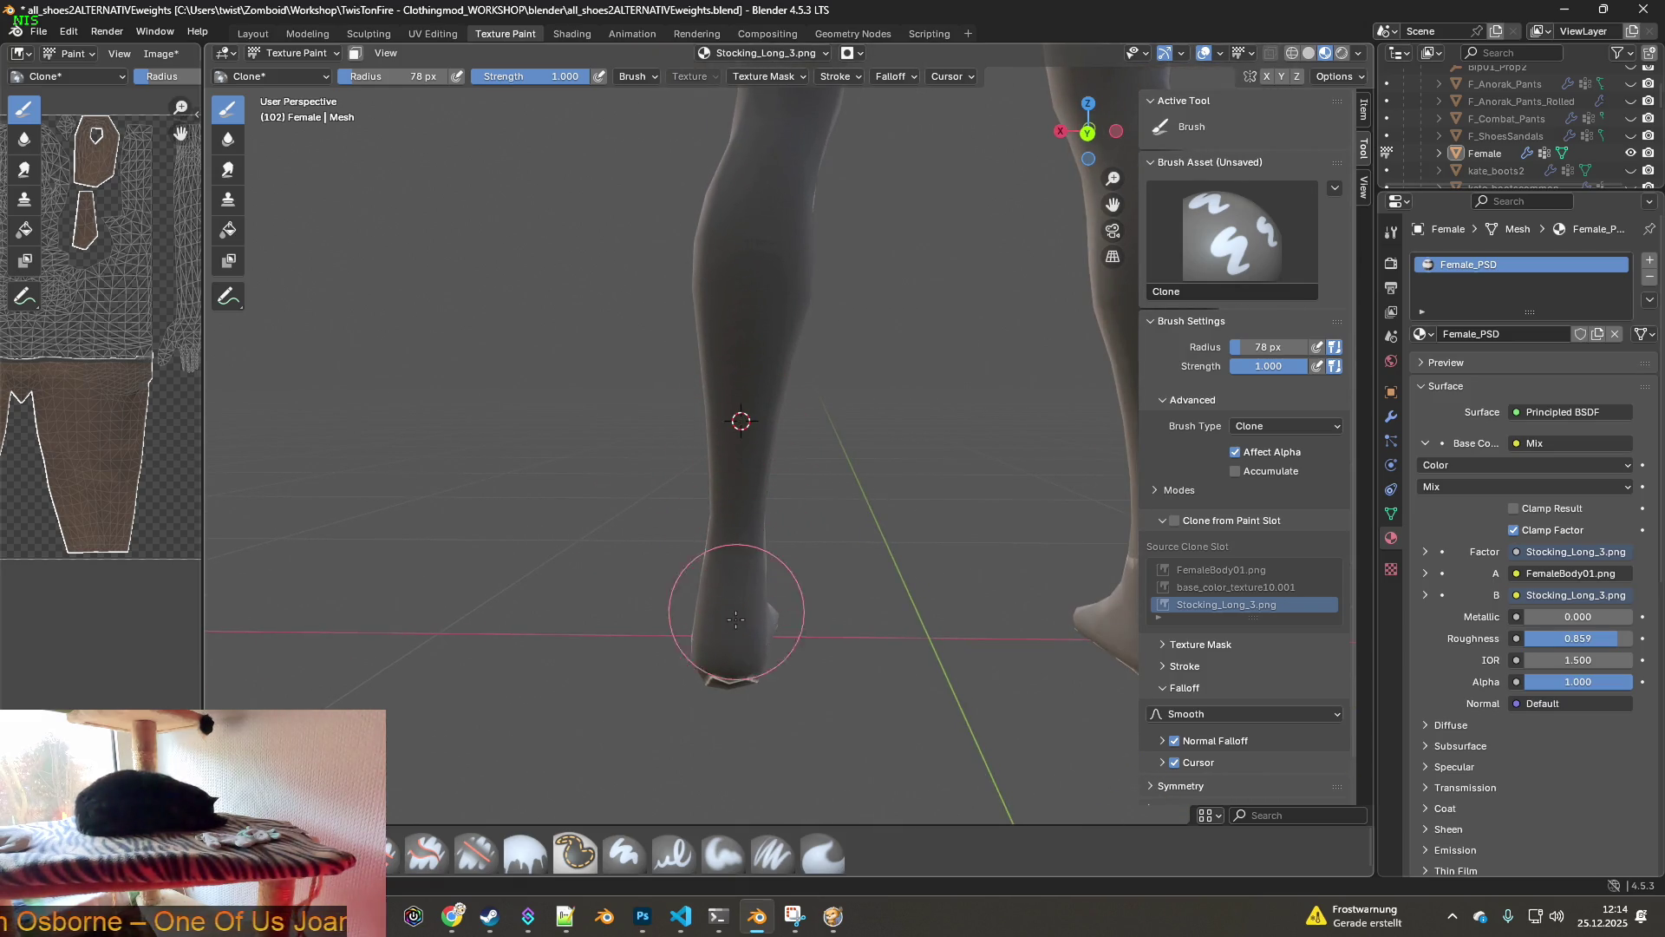
middle_click_drag(782, 597, 688, 583)
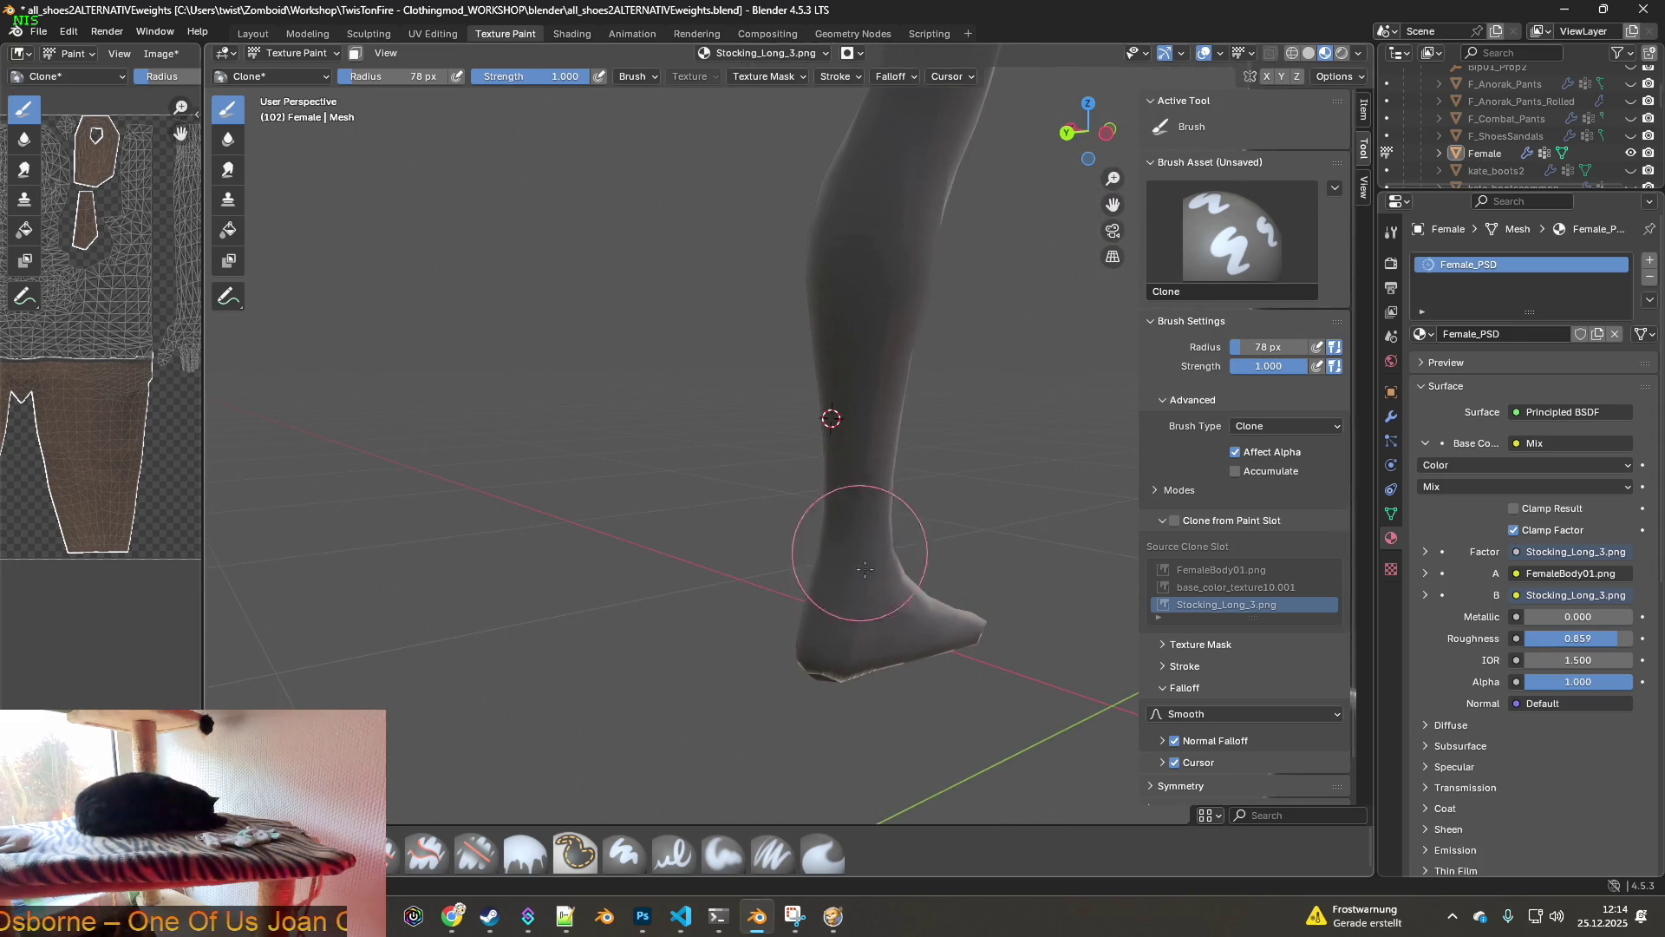
middle_click_drag(906, 580, 796, 592, "shift")
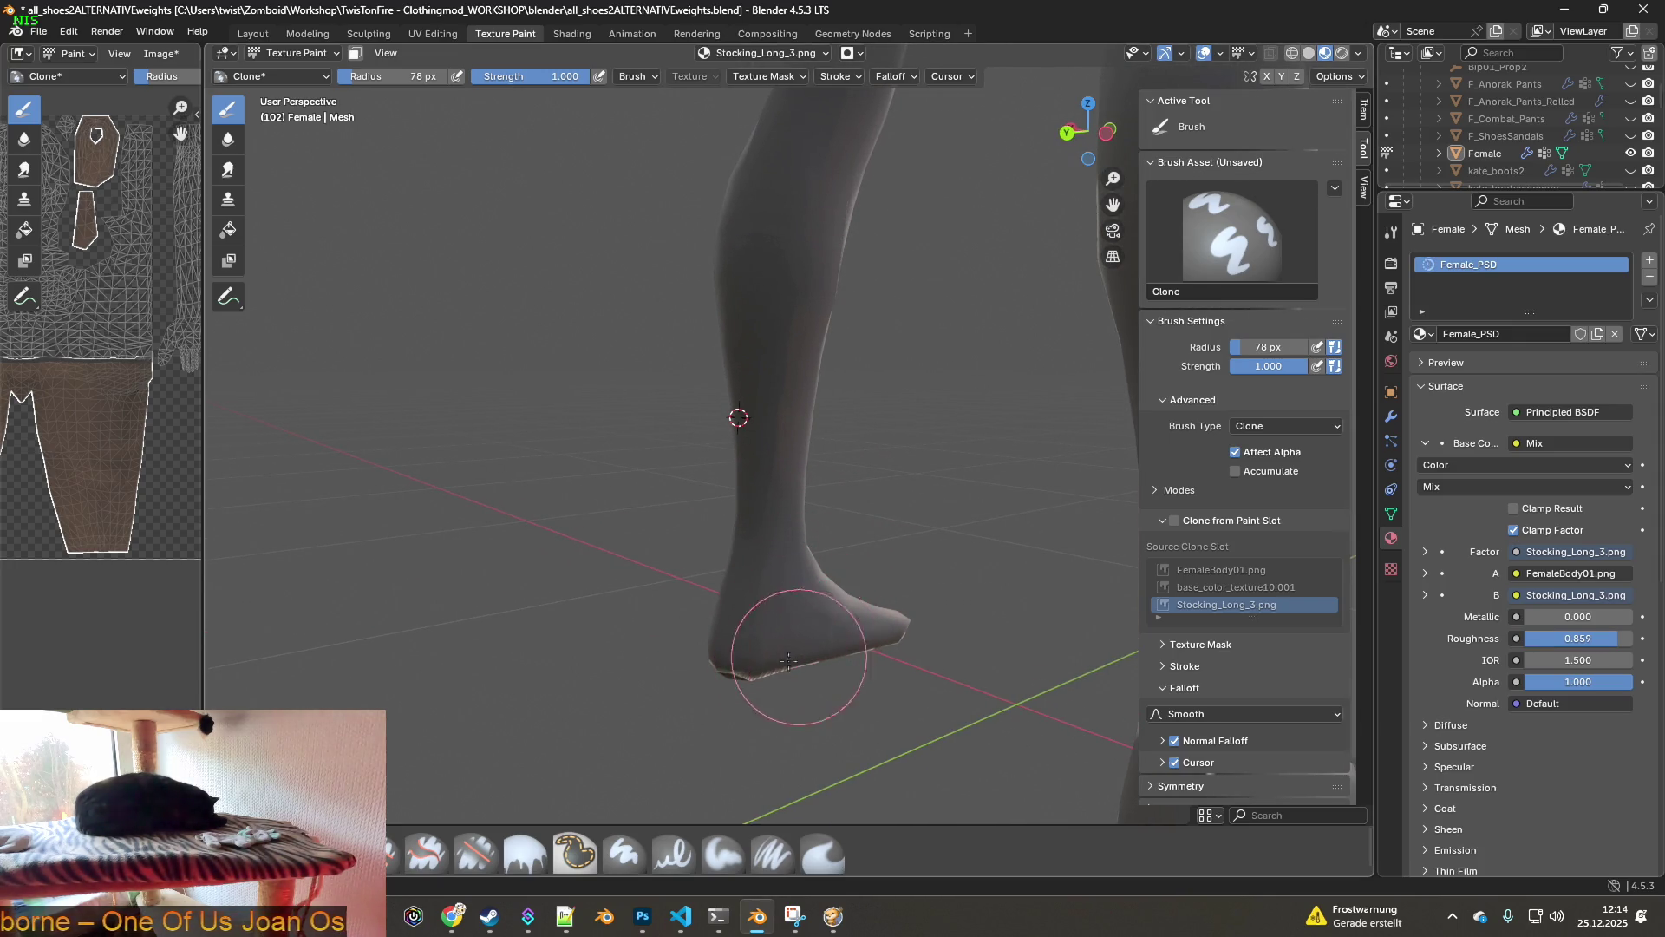
scroll(799, 569, "up", 3)
mouse_move(799, 569)
middle_mouse_down()
mouse_move(897, 550)
mouse_move(892, 484)
middle_mouse_up()
- Resample on the shin and clone over the white strap and light patches on the ankle
left_click(899, 425, "ctrl")
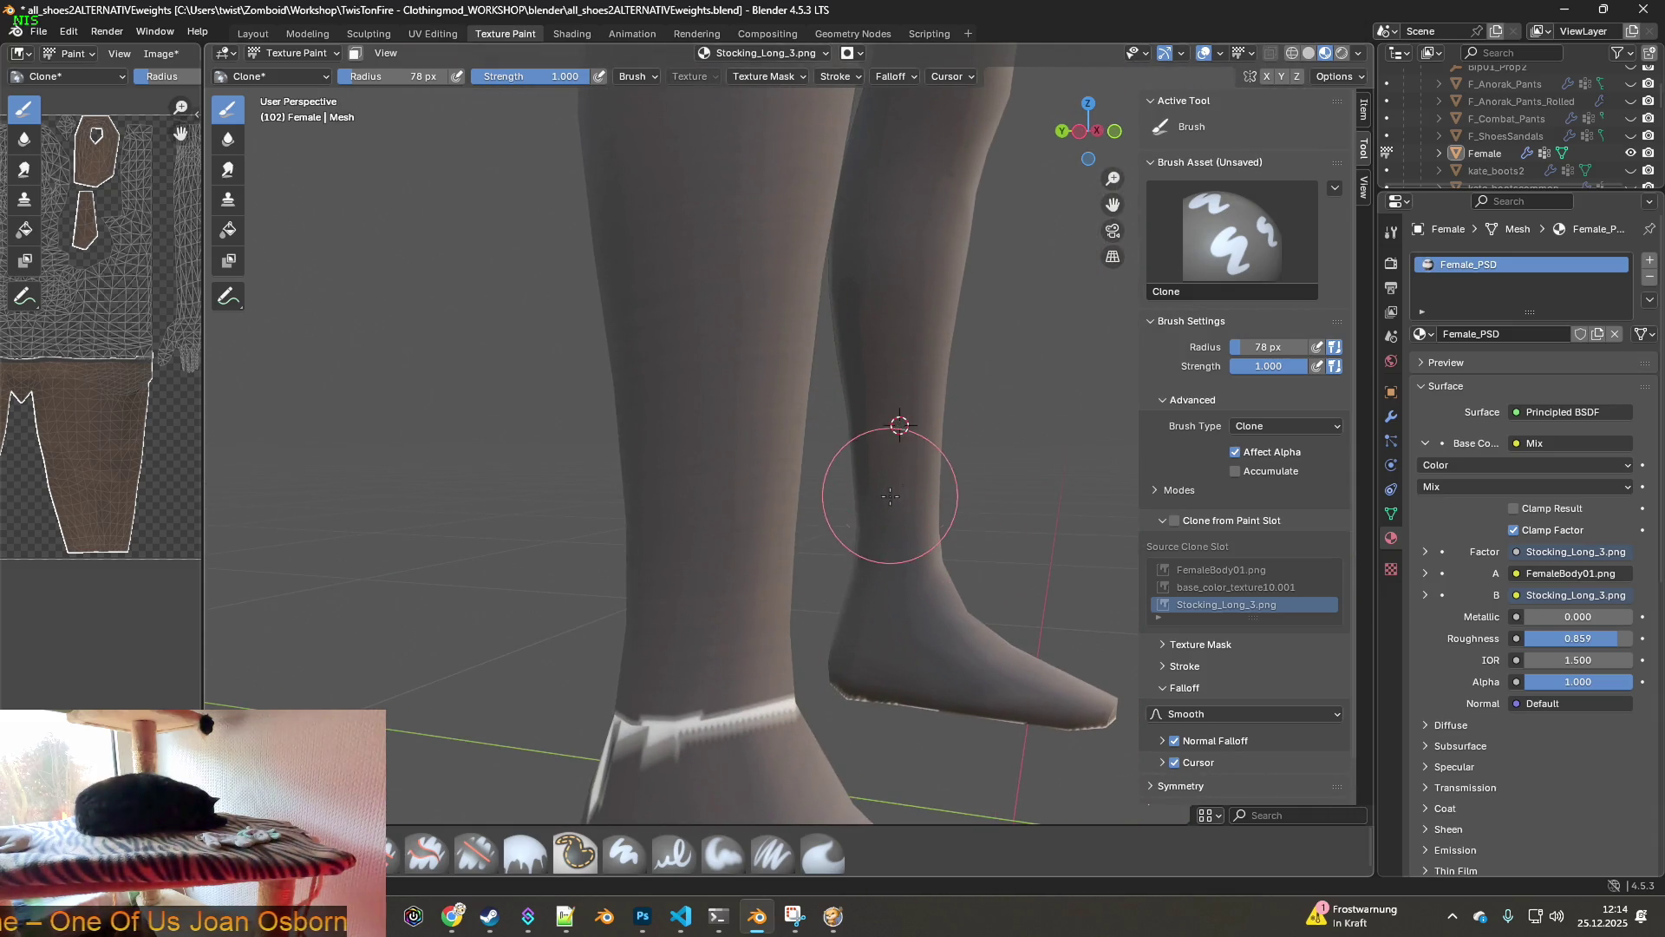
mouse_move(900, 600)
left_mouse_down()
mouse_move(780, 607)
mouse_move(731, 754)
left_mouse_up()
left_click(724, 427, "ctrl")
mouse_move(725, 725)
middle_mouse_down()
mouse_move(763, 650)
mouse_move(743, 595)
middle_mouse_up()
left_click_drag(744, 595, 738, 617)
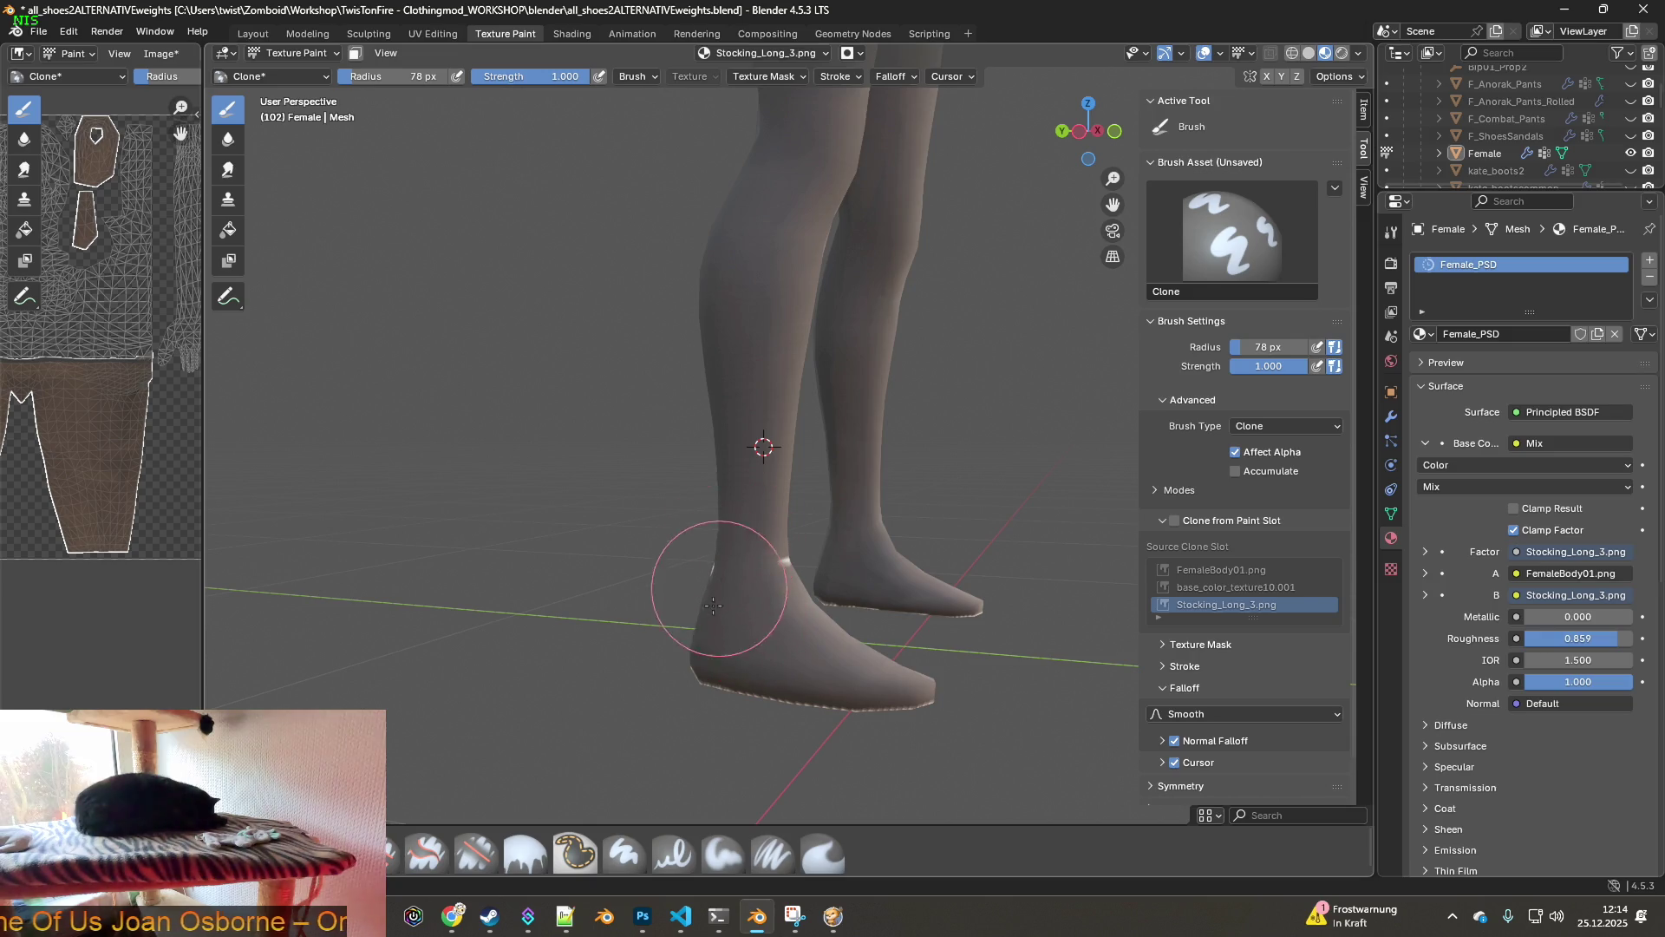
middle_click_drag(826, 590, 637, 593)
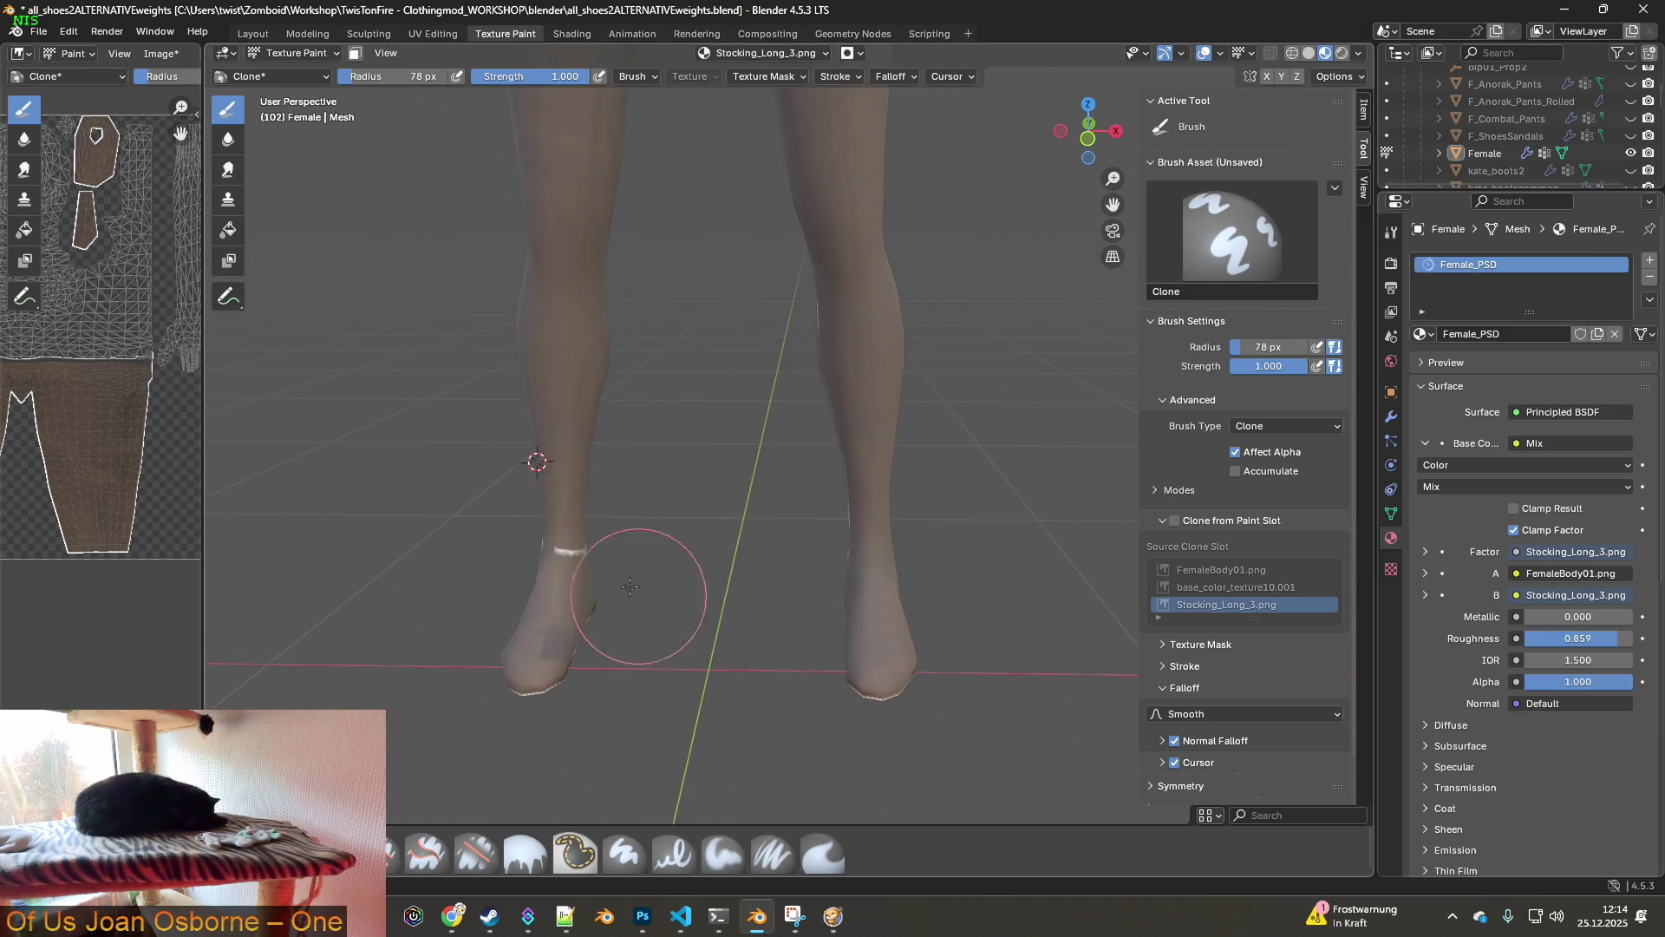
left_click_drag(560, 582, 570, 524)
left_click(558, 396, "ctrl")
mouse_move(581, 600)
left_mouse_down()
mouse_move(551, 655)
mouse_move(531, 606)
mouse_move(504, 700)
left_mouse_up()
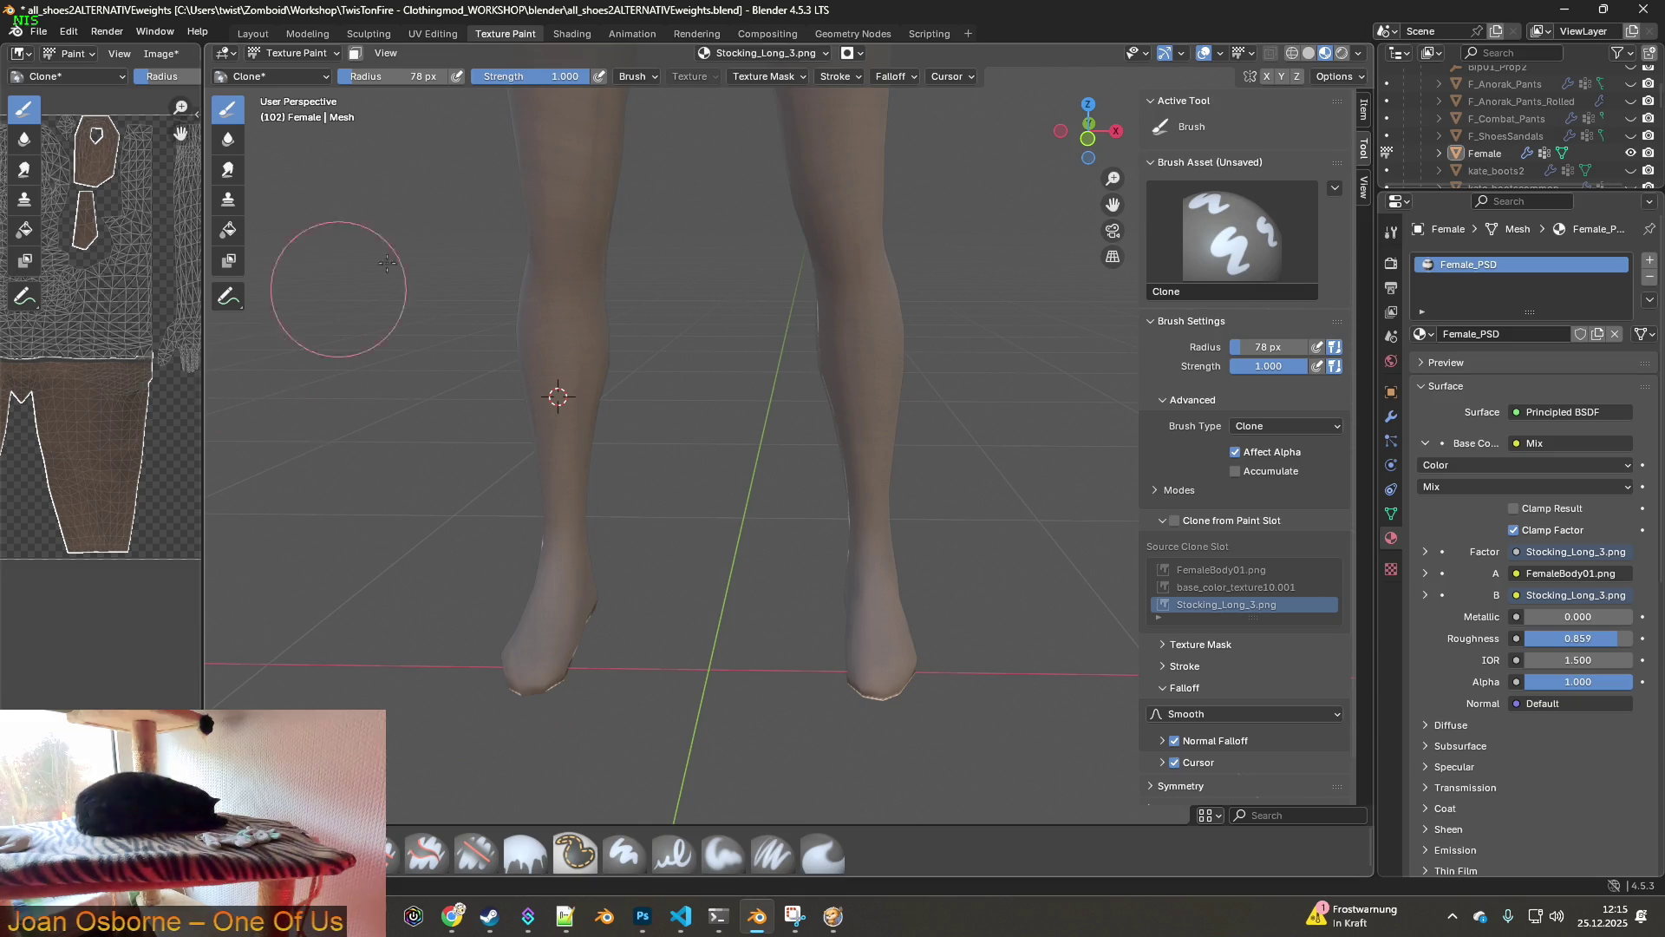
- Look up under the feet and clone over the white sole edge of the right foot
left_click(563, 331, "ctrl")
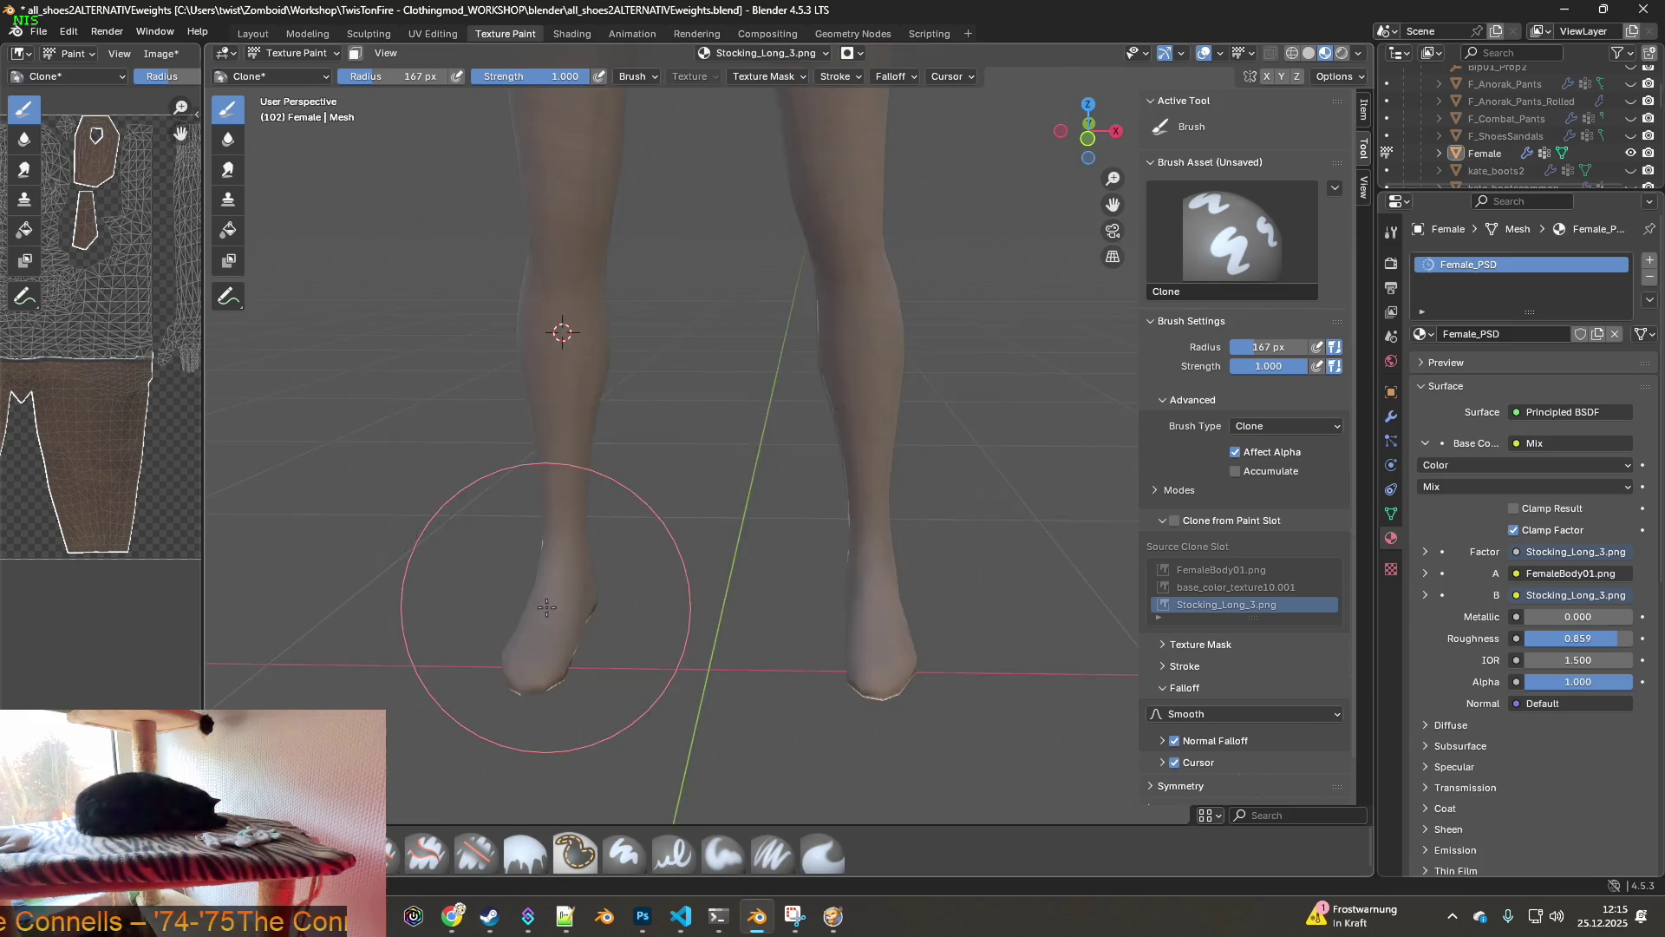
middle_click_drag(538, 613, 680, 558)
middle_click_drag(676, 624, 520, 576)
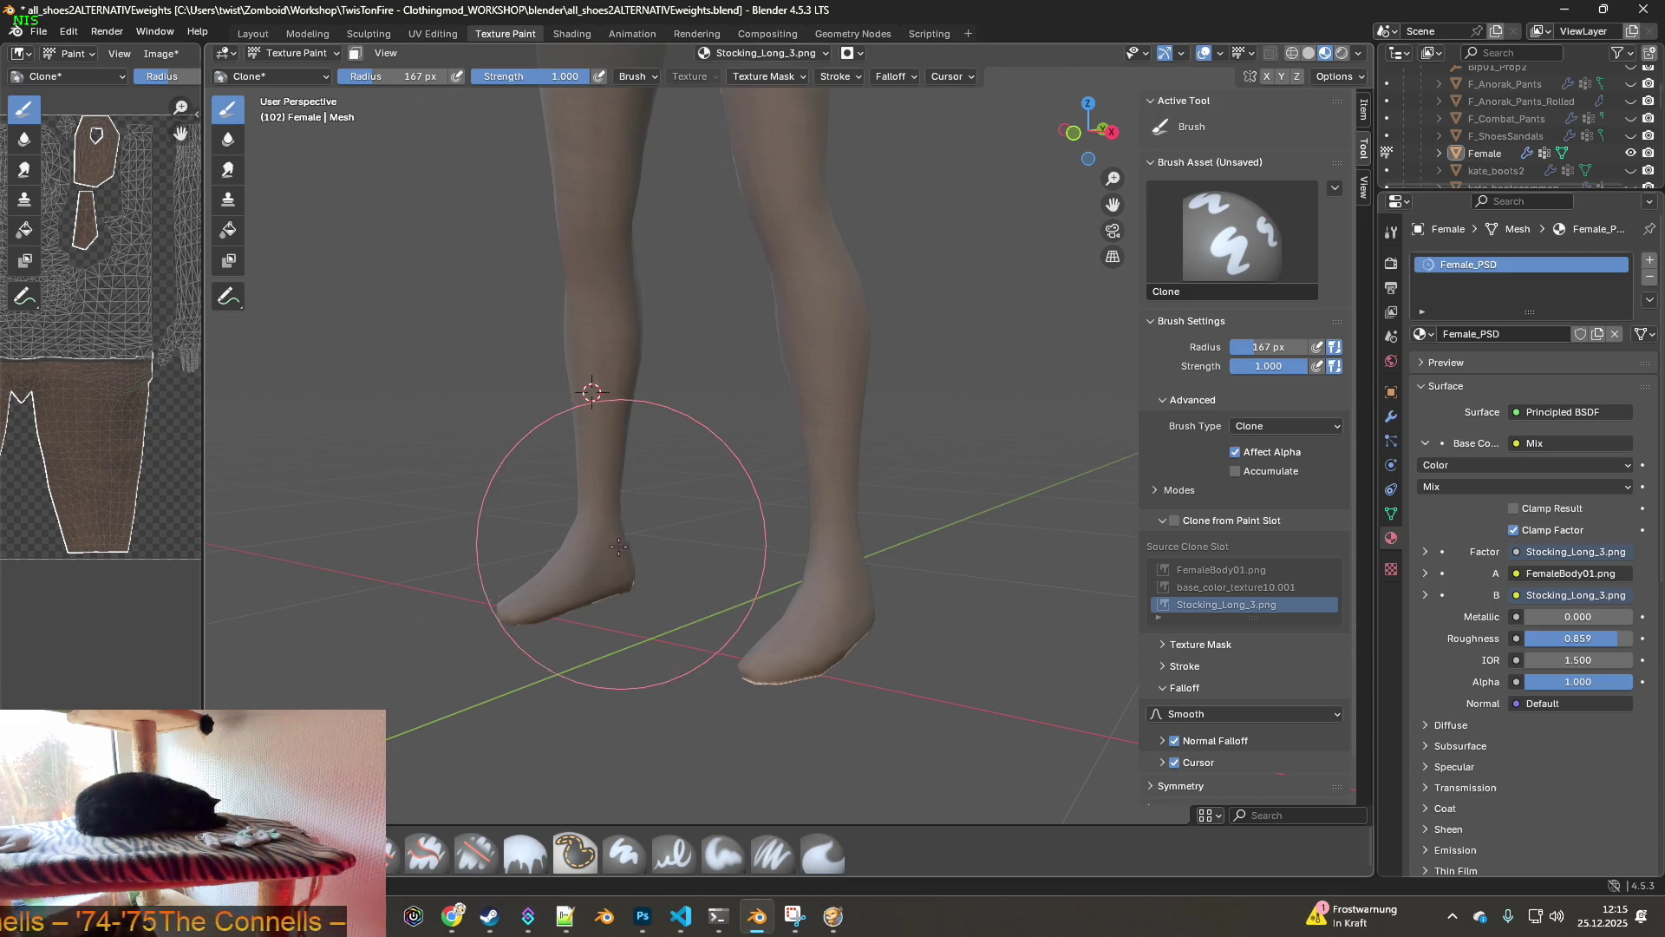
middle_click_drag(595, 623, 512, 576)
middle_click_drag(873, 483, 835, 610)
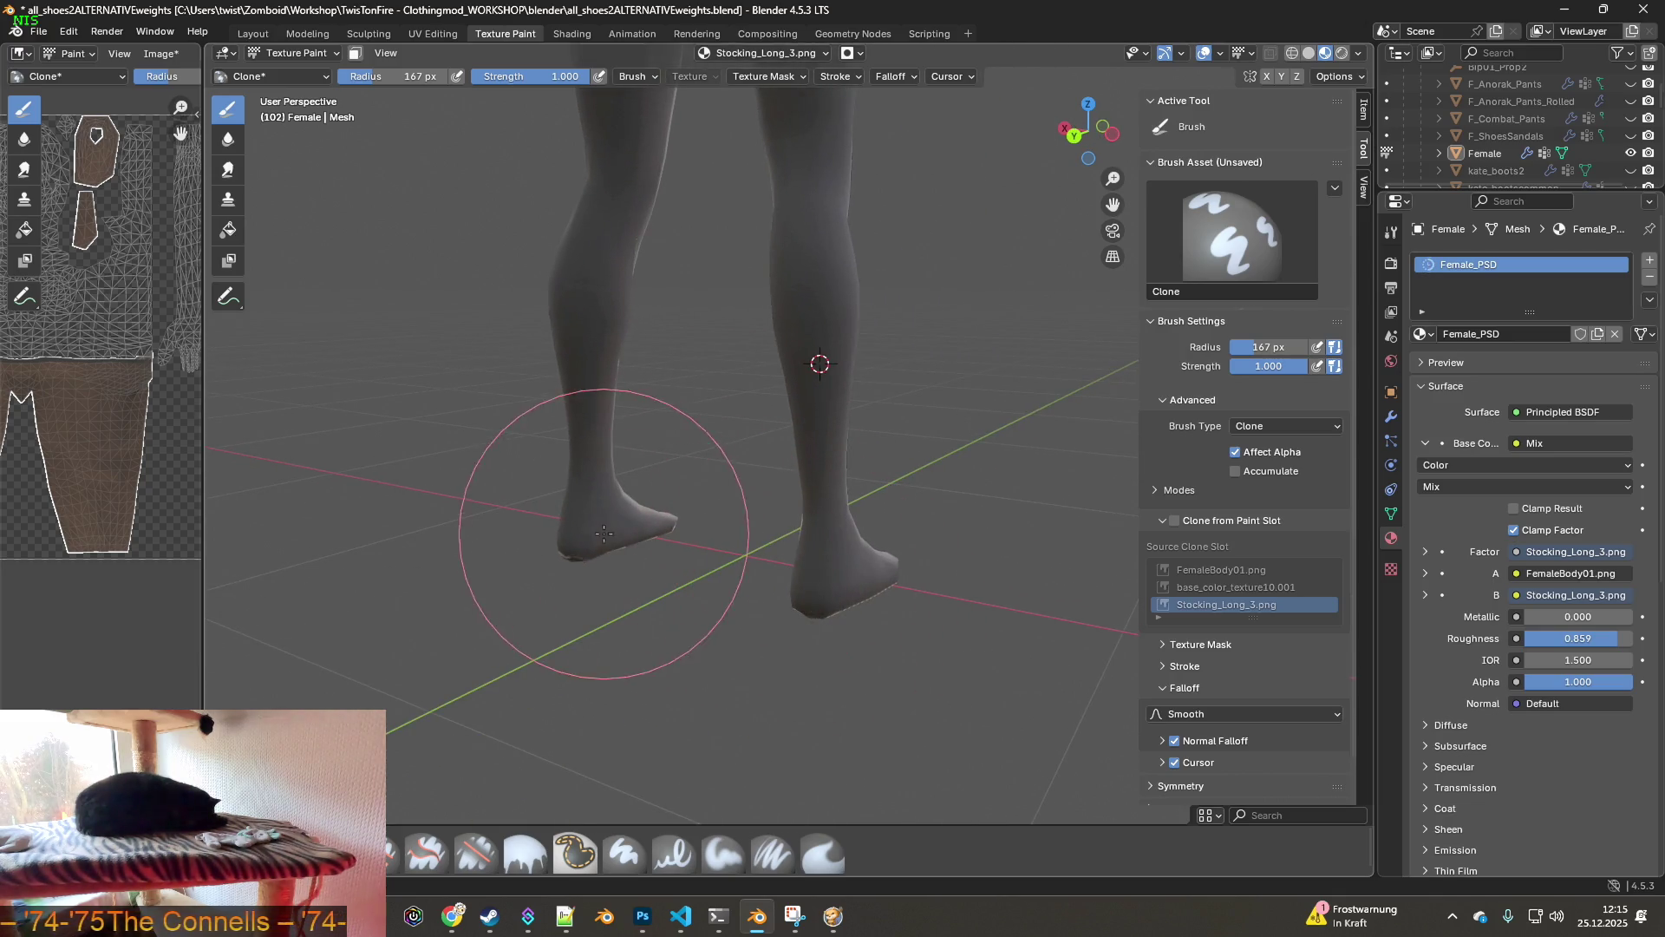
mouse_move(565, 509)
middle_mouse_down()
mouse_move(464, 517)
mouse_move(848, 546)
mouse_move(778, 551)
middle_mouse_up()
mouse_move(856, 613)
middle_mouse_down()
mouse_move(836, 597)
mouse_move(915, 468)
middle_mouse_up()
mouse_move(867, 466)
left_mouse_down()
mouse_move(933, 486)
mouse_move(802, 455)
left_mouse_up()
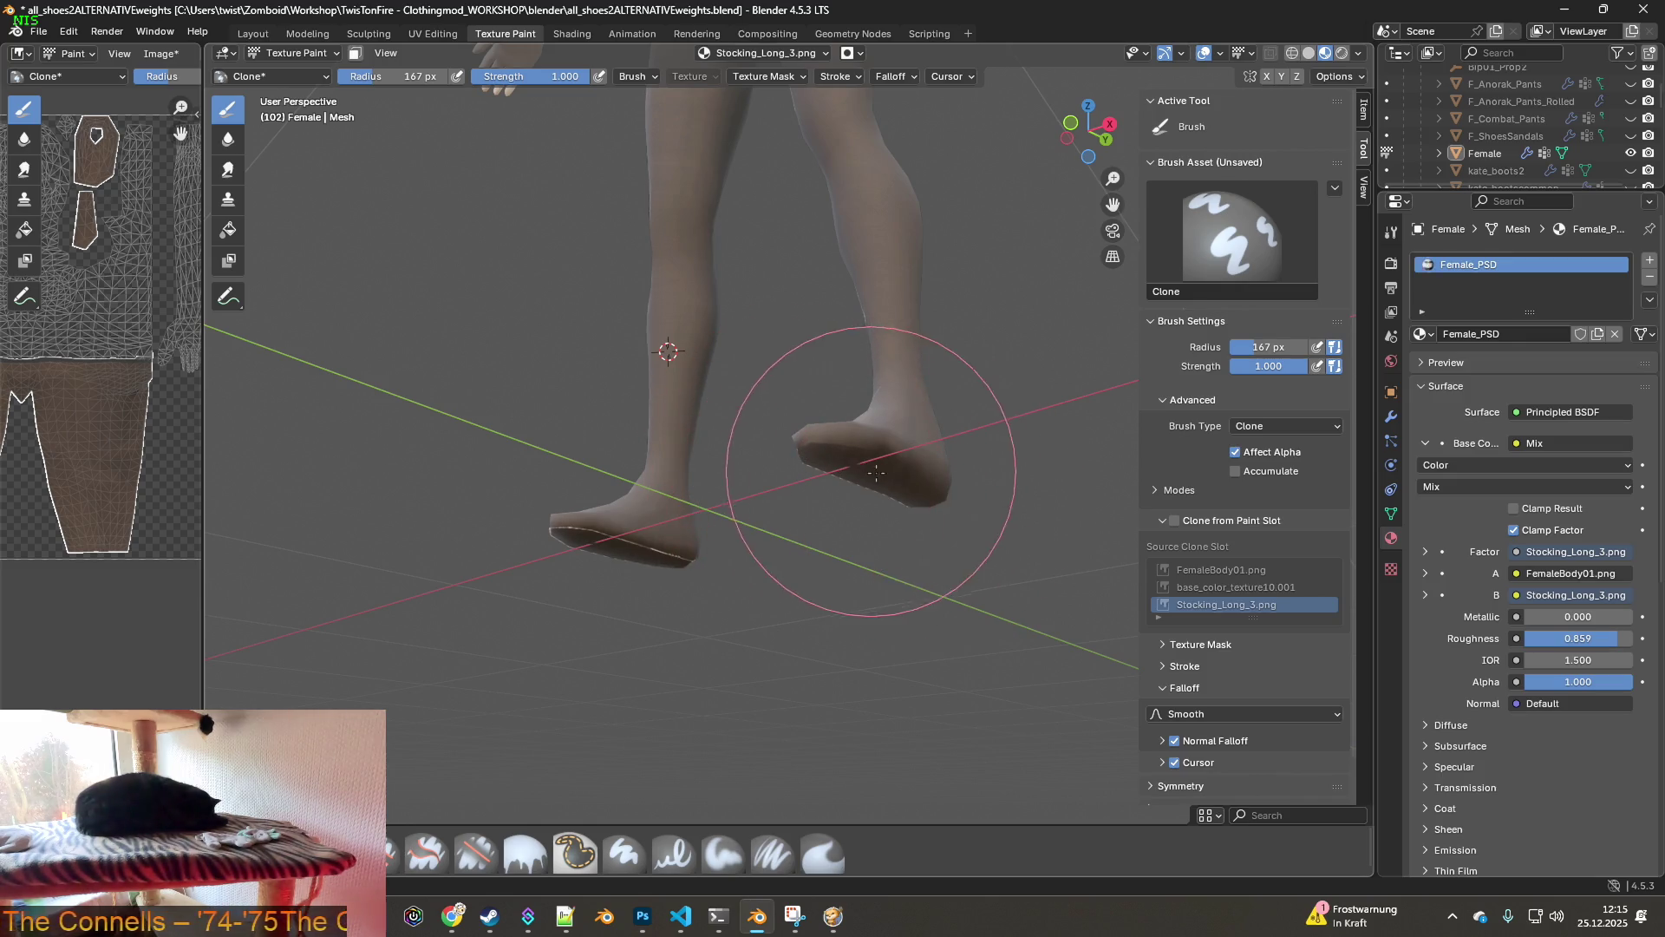
- Set the clone source on the right calf and check the feet from several angles
left_click(890, 251, "ctrl")
middle_click_drag(894, 473, 910, 520)
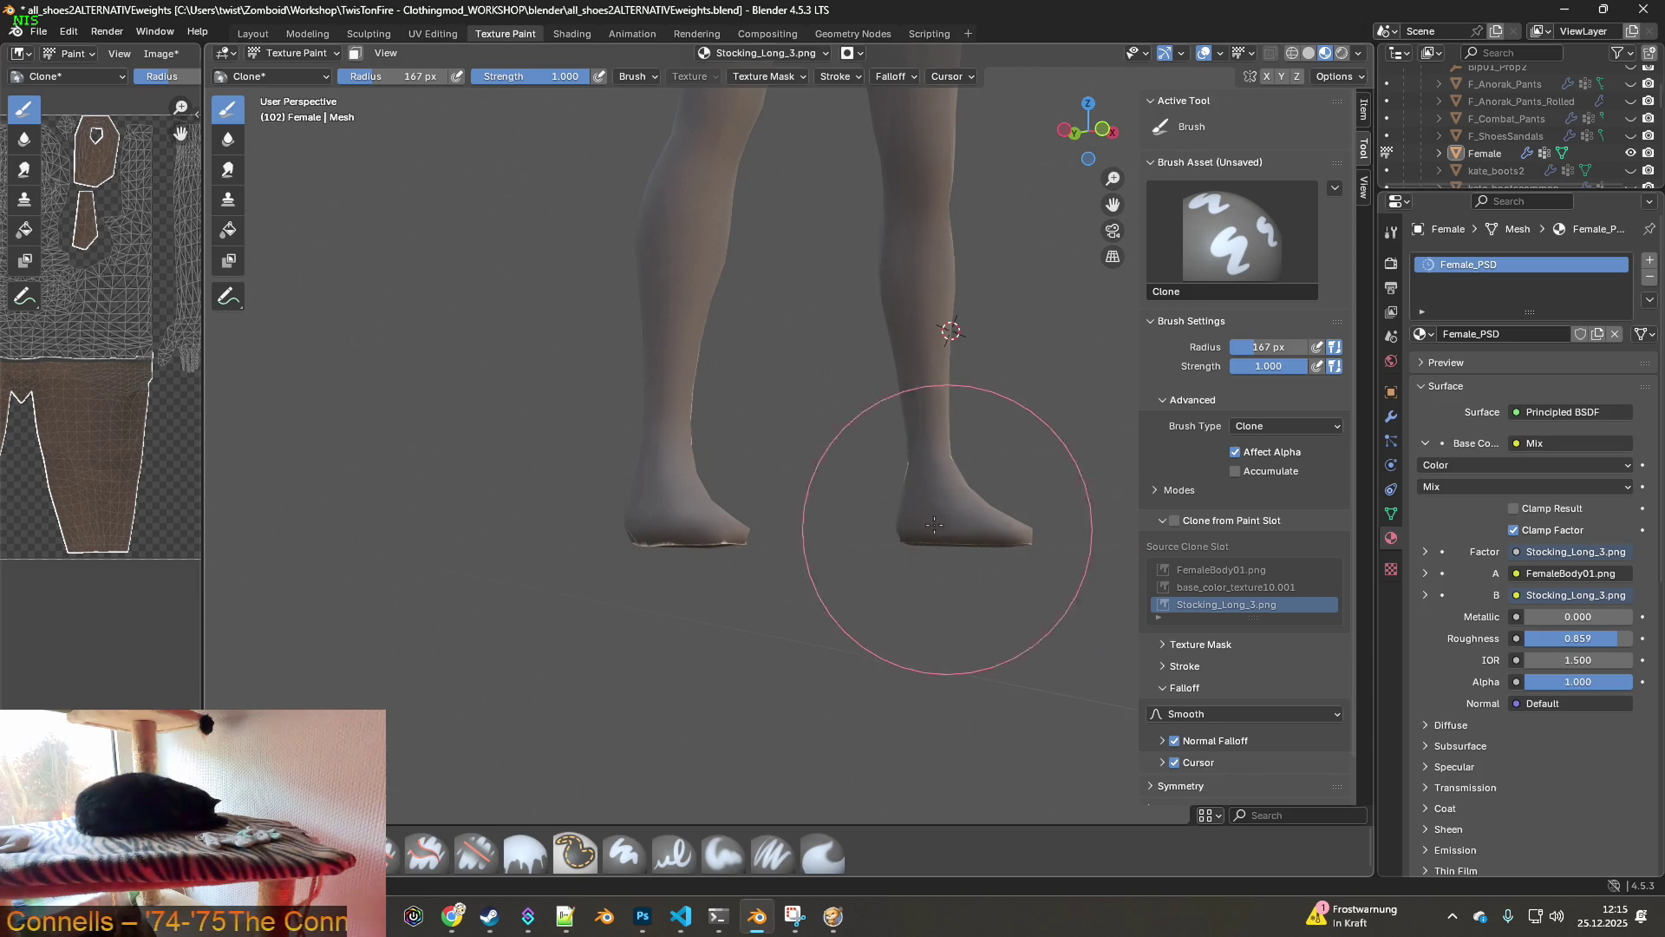
middle_click_drag(736, 542, 632, 550)
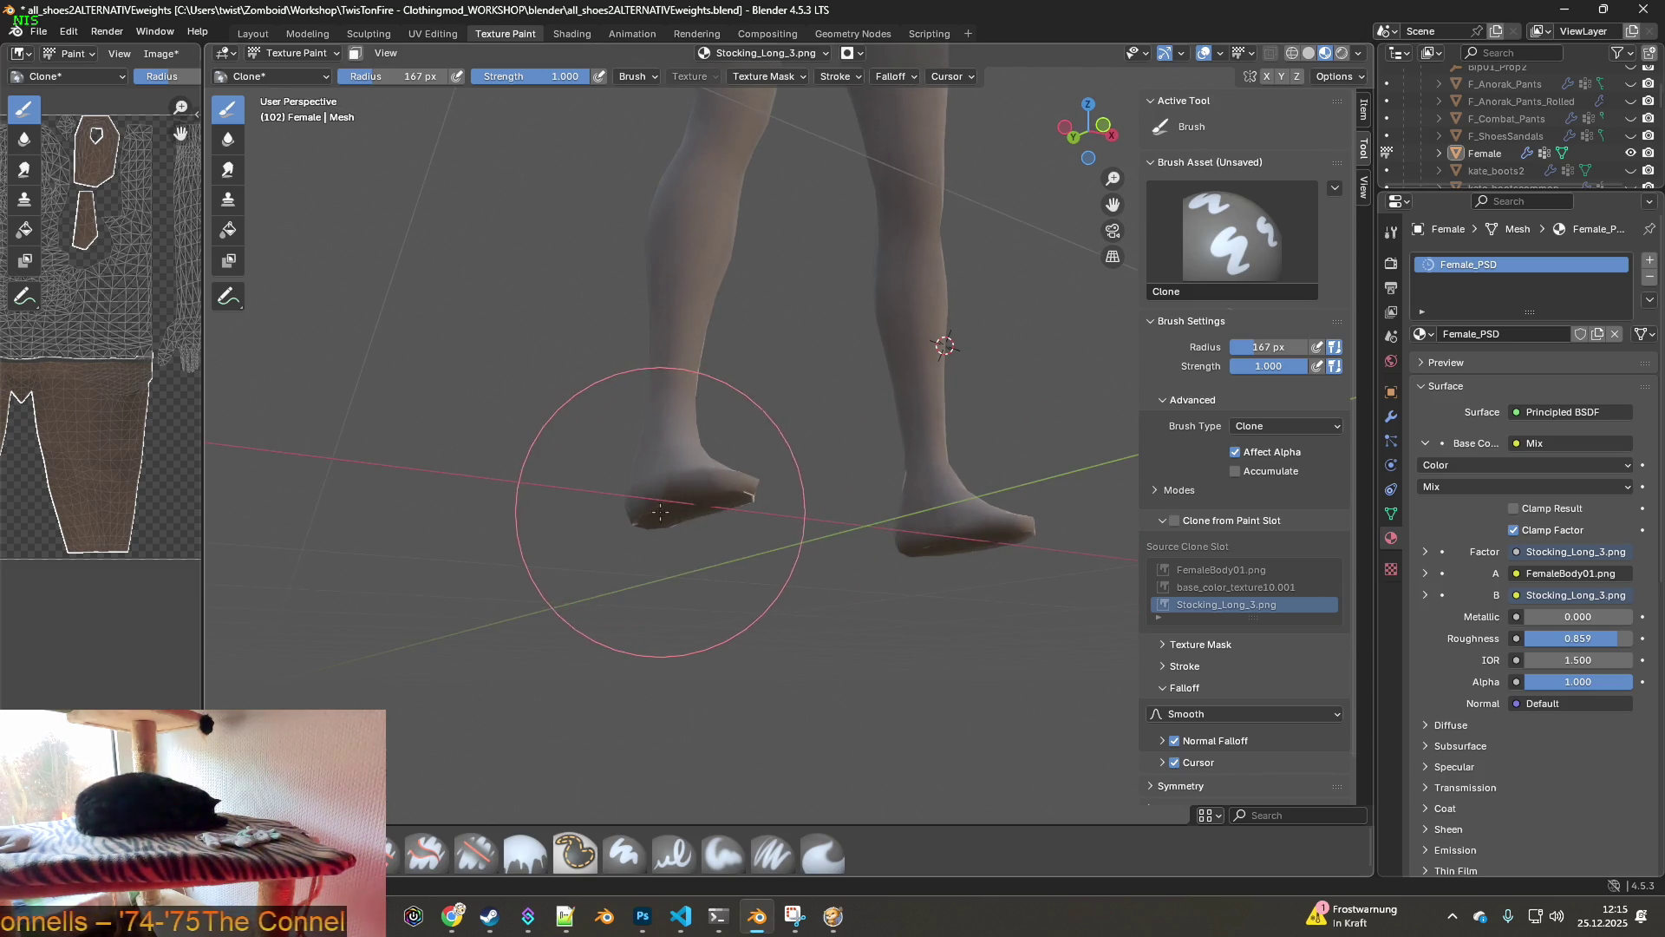
middle_click_drag(782, 506, 575, 521)
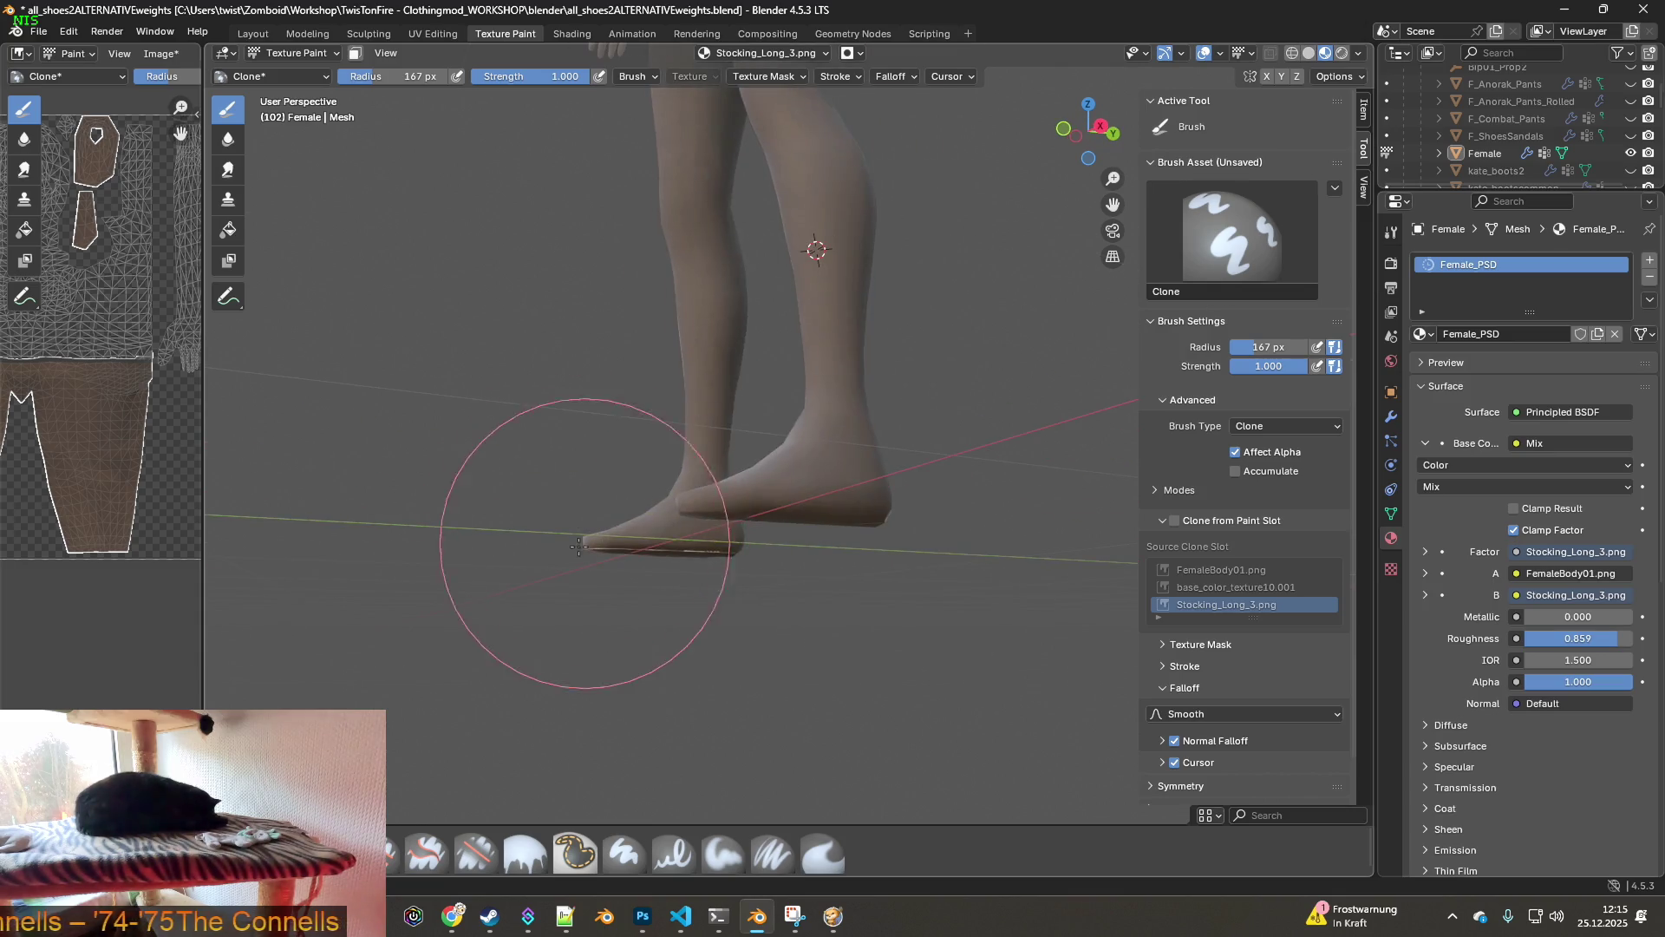
mouse_move(725, 525)
middle_mouse_down()
mouse_move(848, 507)
mouse_move(928, 520)
middle_mouse_up()
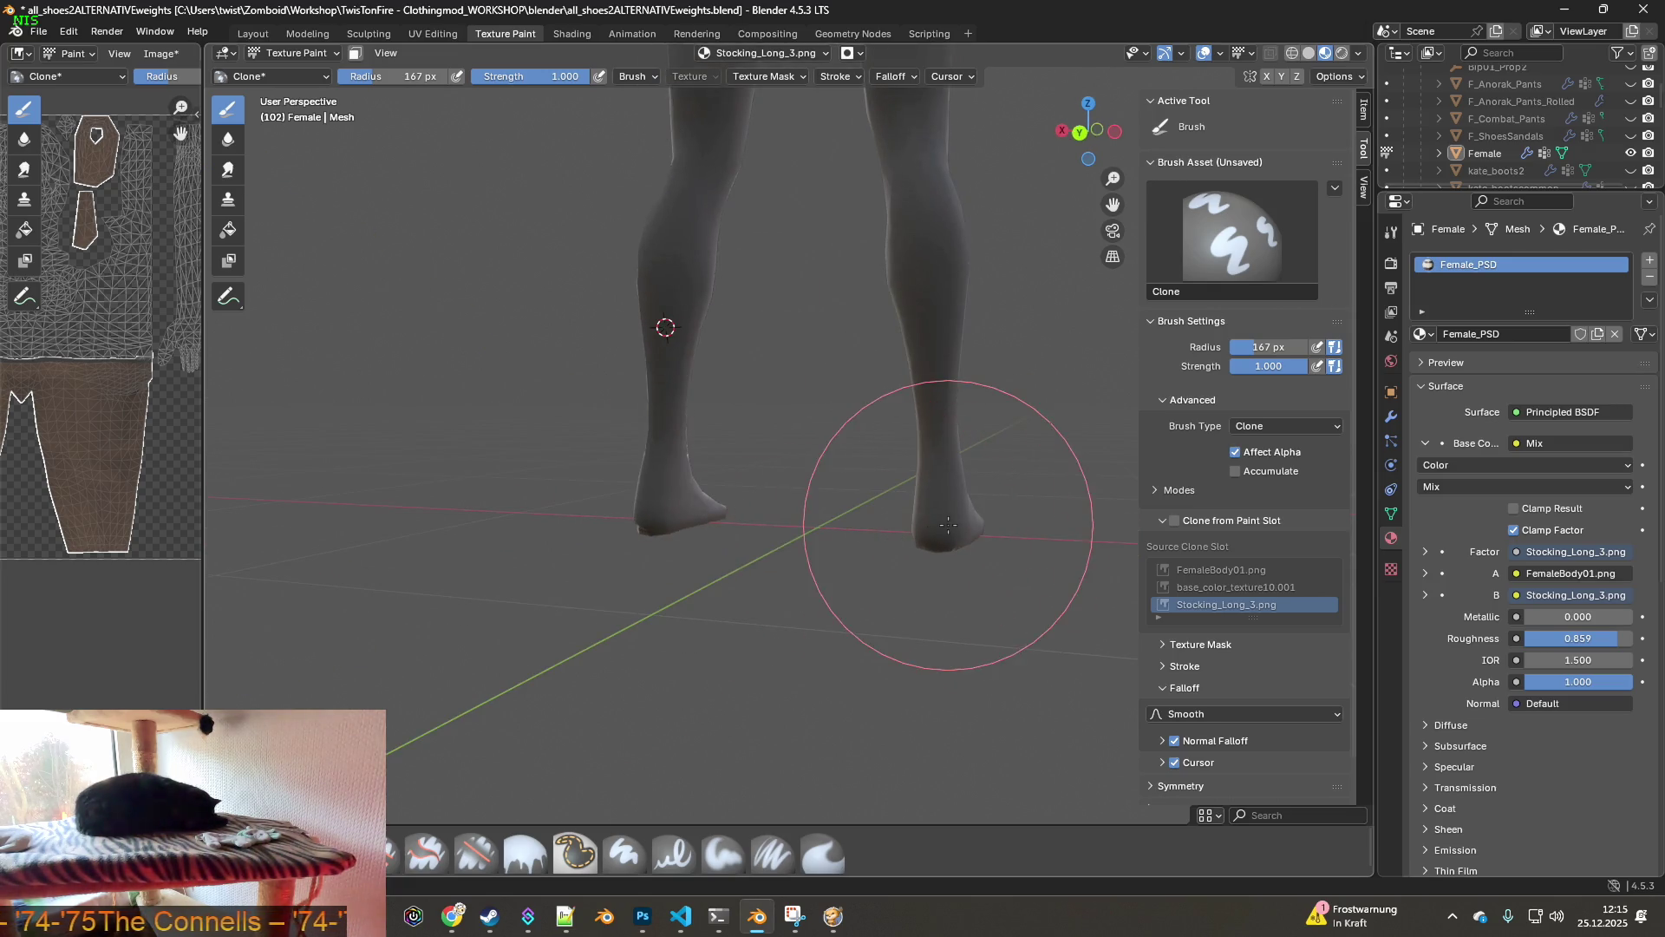
mouse_move(669, 520)
middle_mouse_down()
mouse_move(744, 521)
mouse_move(654, 520)
mouse_move(654, 501)
mouse_move(763, 520)
mouse_move(893, 422)
middle_mouse_up()
scroll(891, 423, "down", 3)
scroll(729, 555, "up", 8)
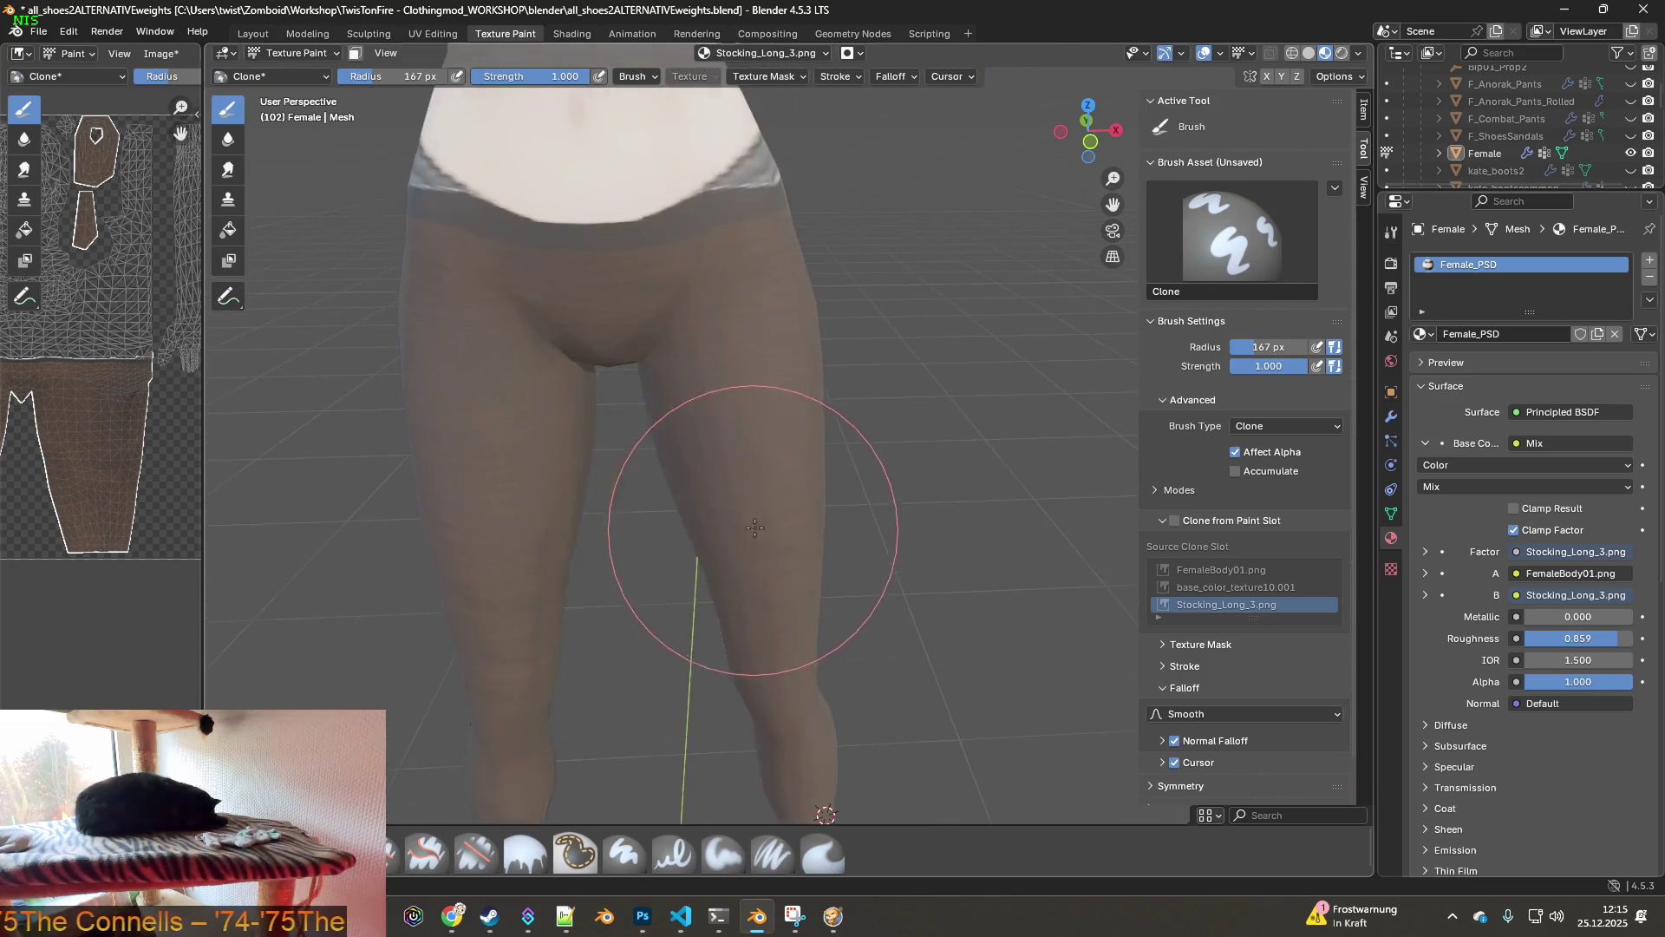
mouse_move(652, 498)
middle_mouse_down()
mouse_move(520, 501)
mouse_move(687, 504)
middle_mouse_up()
scroll(520, 502, "up", 3)
scroll(668, 521, "up", 2)
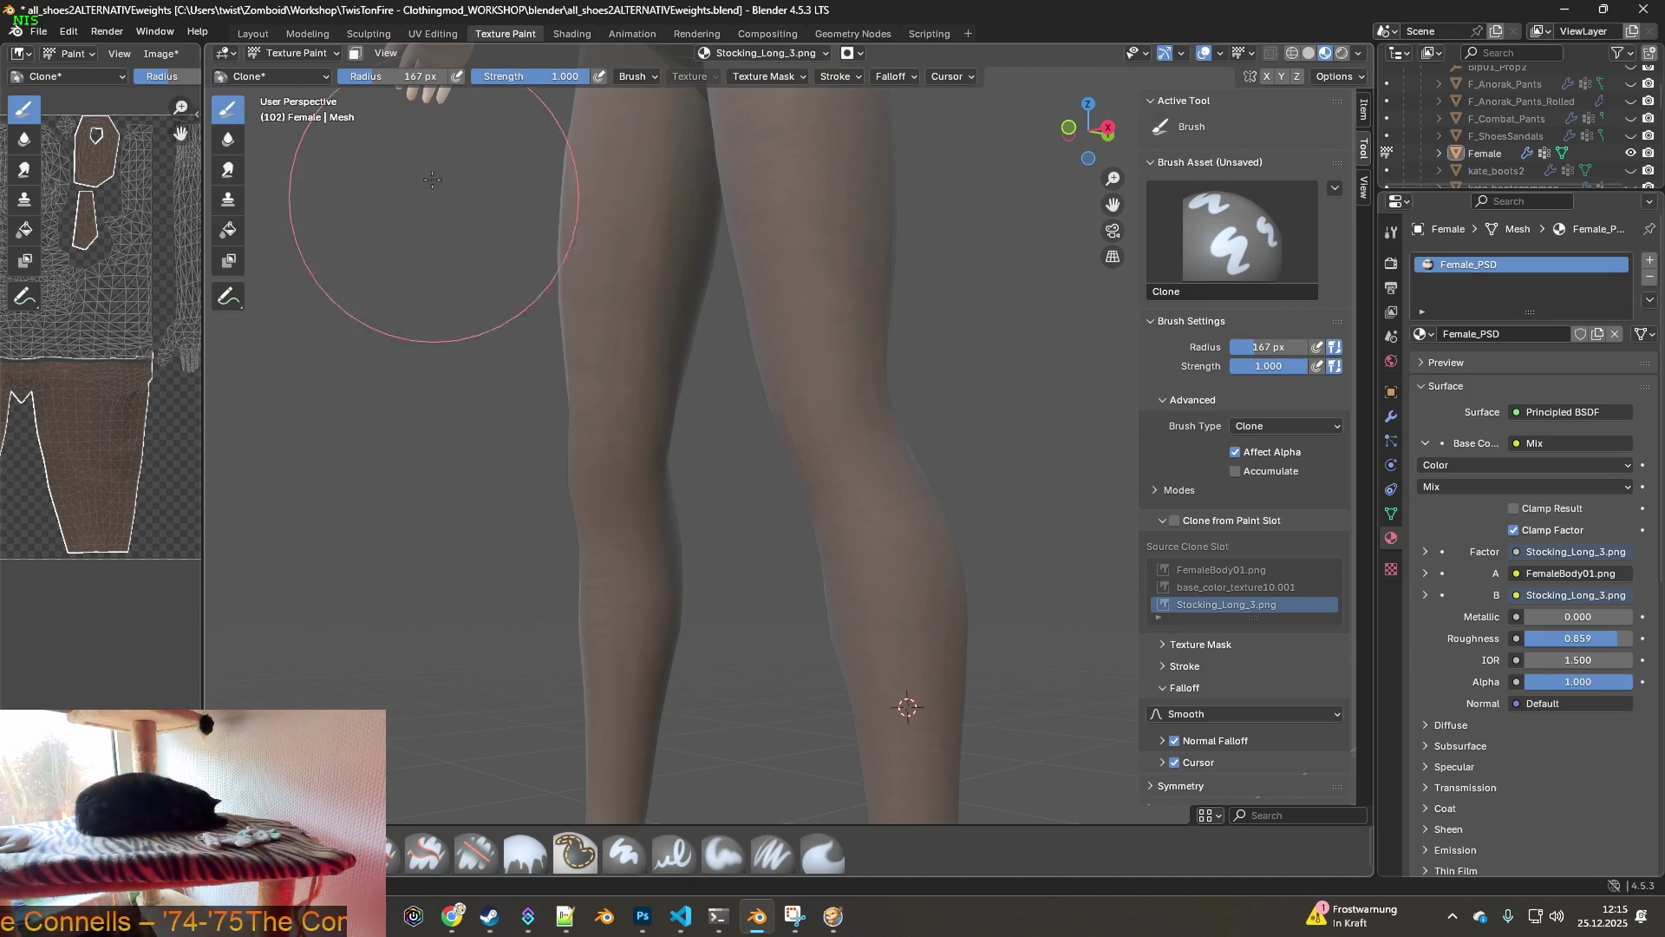
- Move the clone source from the knee up to the inner thigh and paint the streaks between the legs
left_click(621, 537, "ctrl")
scroll(623, 365, "down", 2)
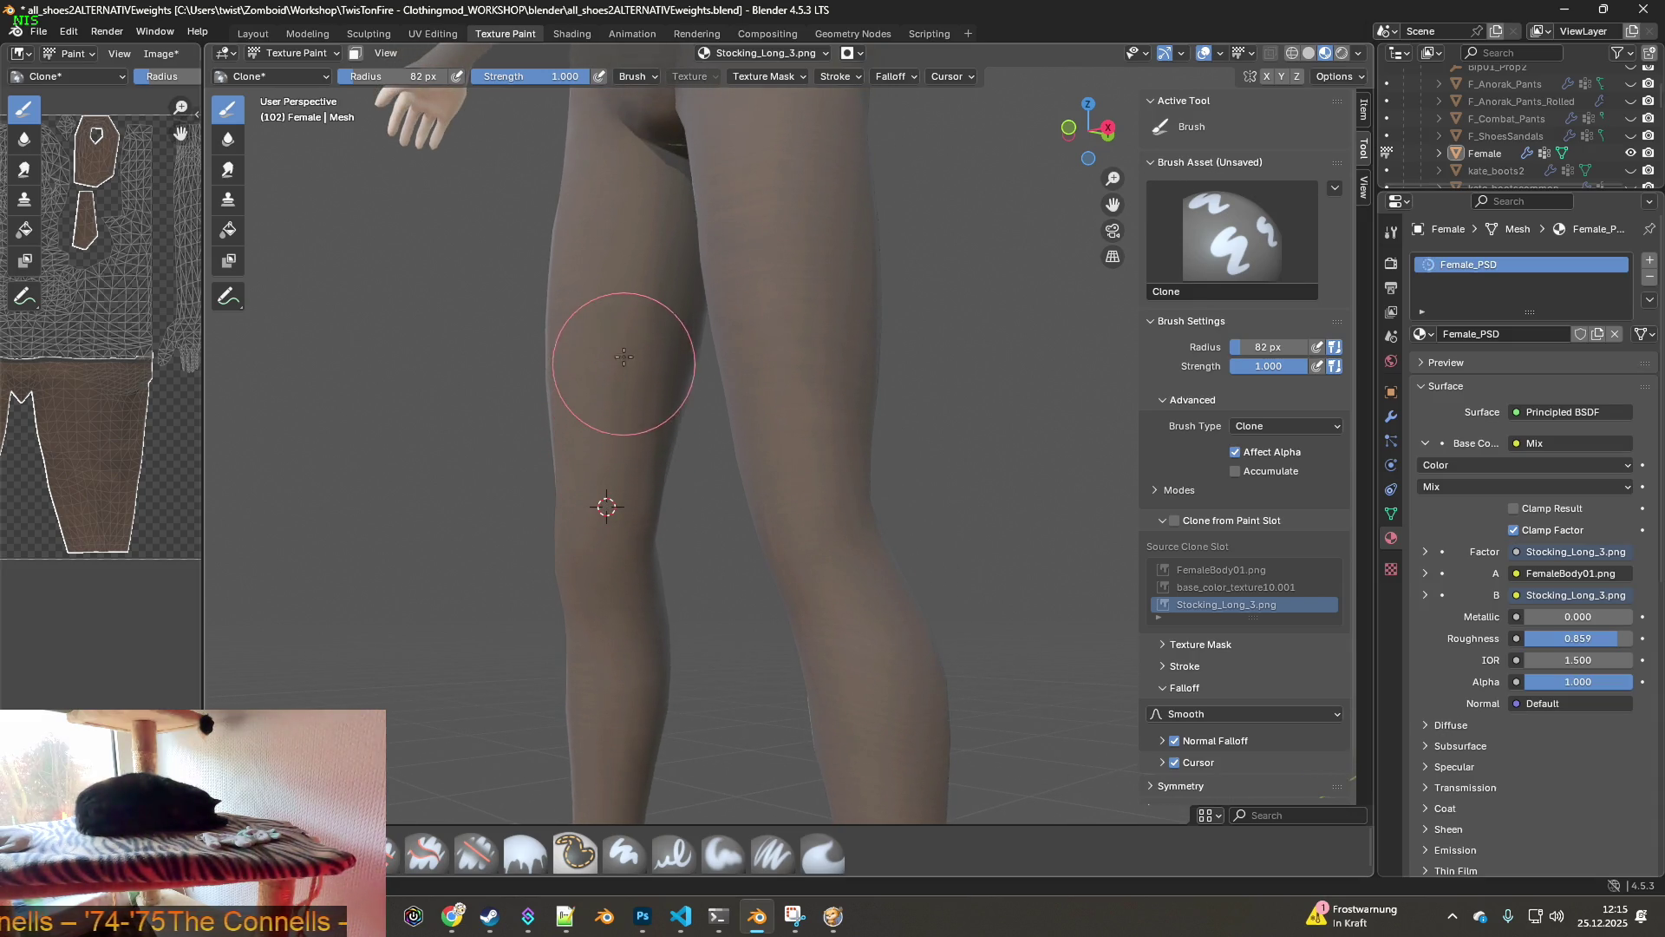
mouse_move(633, 346)
middle_mouse_down()
mouse_move(867, 486)
mouse_move(922, 539)
middle_mouse_up()
left_click(863, 595, "ctrl")
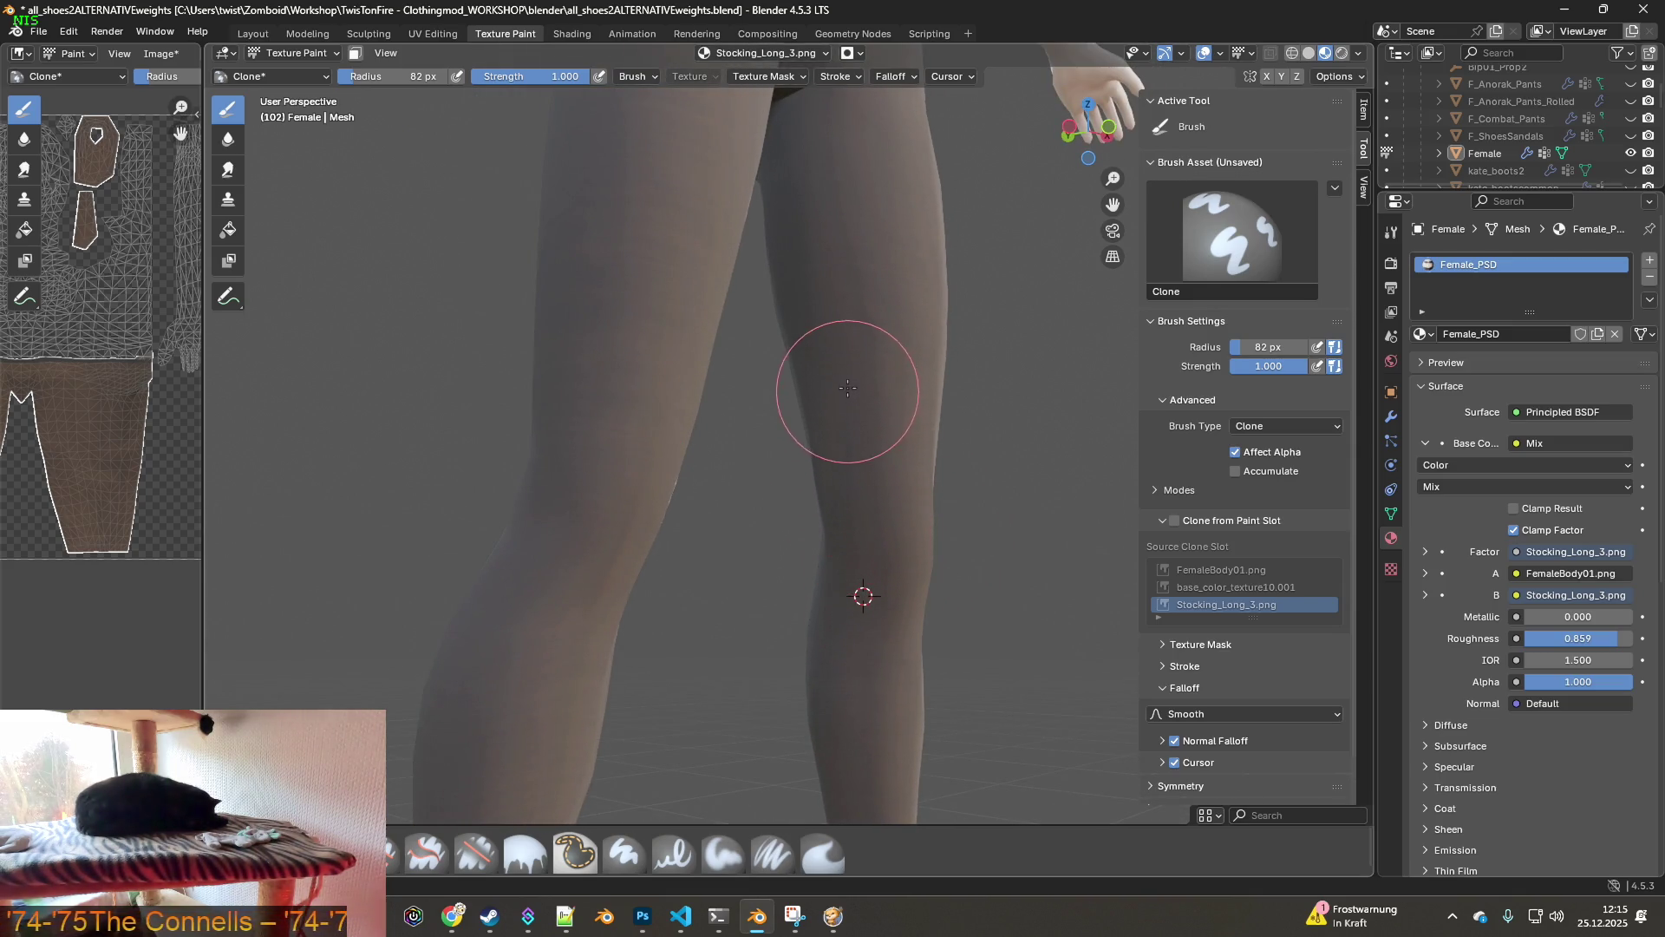
mouse_move(861, 380)
middle_mouse_down()
mouse_move(881, 409)
mouse_move(832, 361)
middle_mouse_up()
left_click(910, 434, "ctrl")
middle_click_drag(837, 262, 892, 520)
left_click(956, 513, "ctrl")
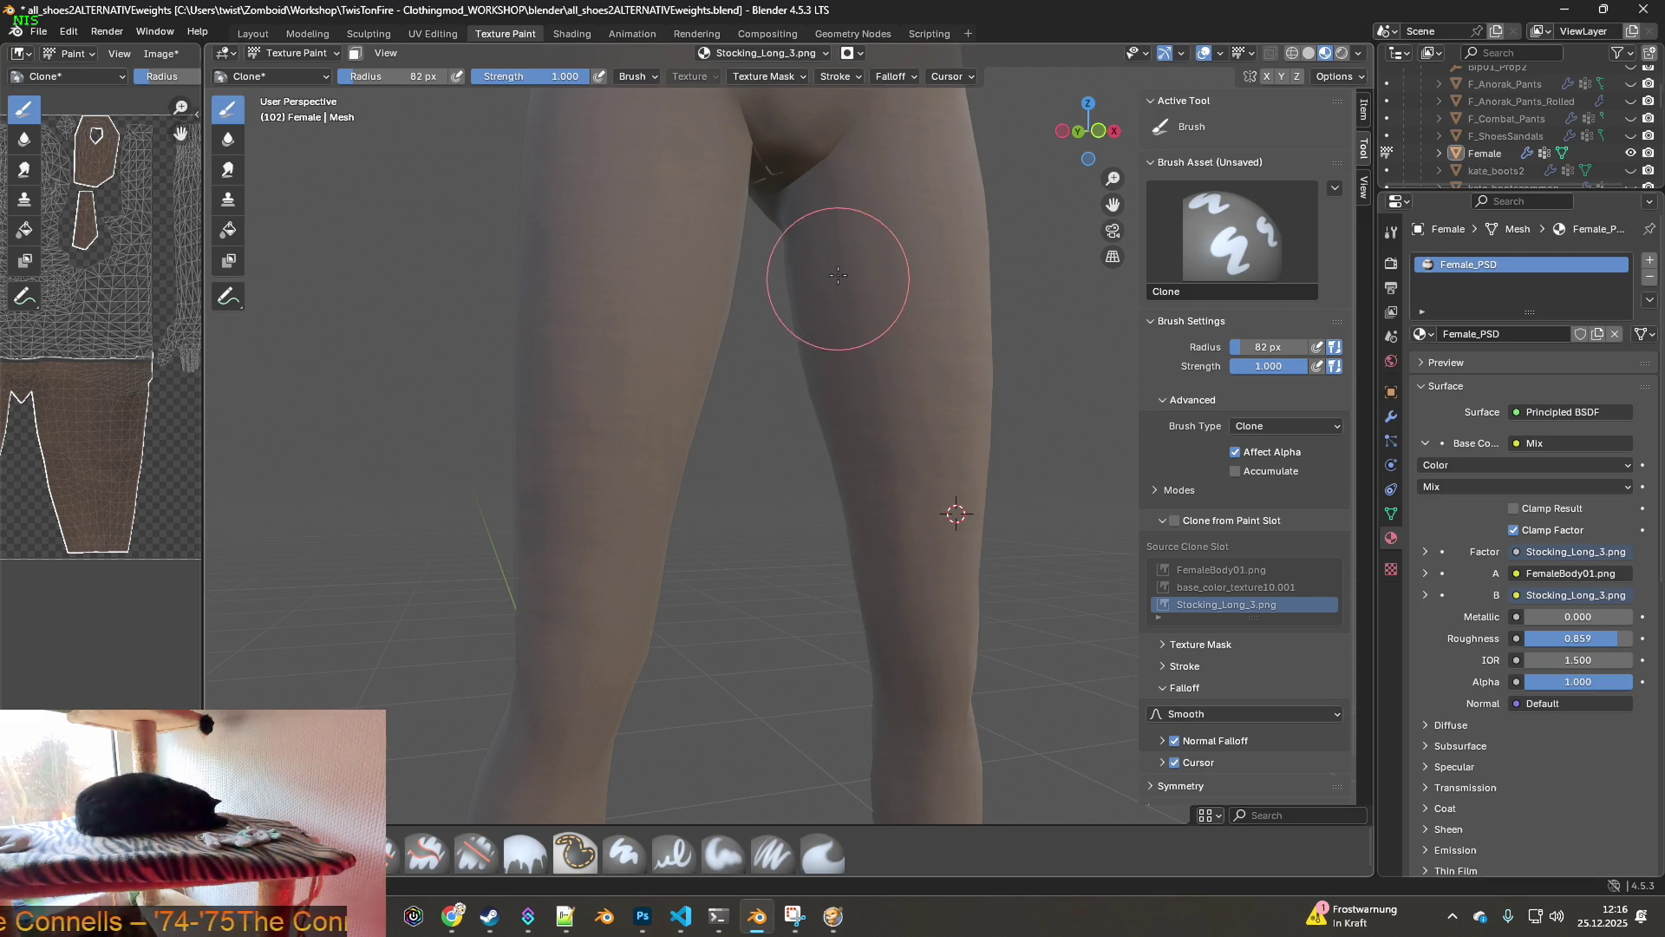
mouse_move(837, 278)
middle_mouse_down()
mouse_move(798, 353)
mouse_move(825, 688)
mouse_move(786, 684)
mouse_move(780, 728)
mouse_move(761, 390)
middle_mouse_up()
left_click(737, 466, "ctrl")
left_click_drag(713, 587, 694, 678)
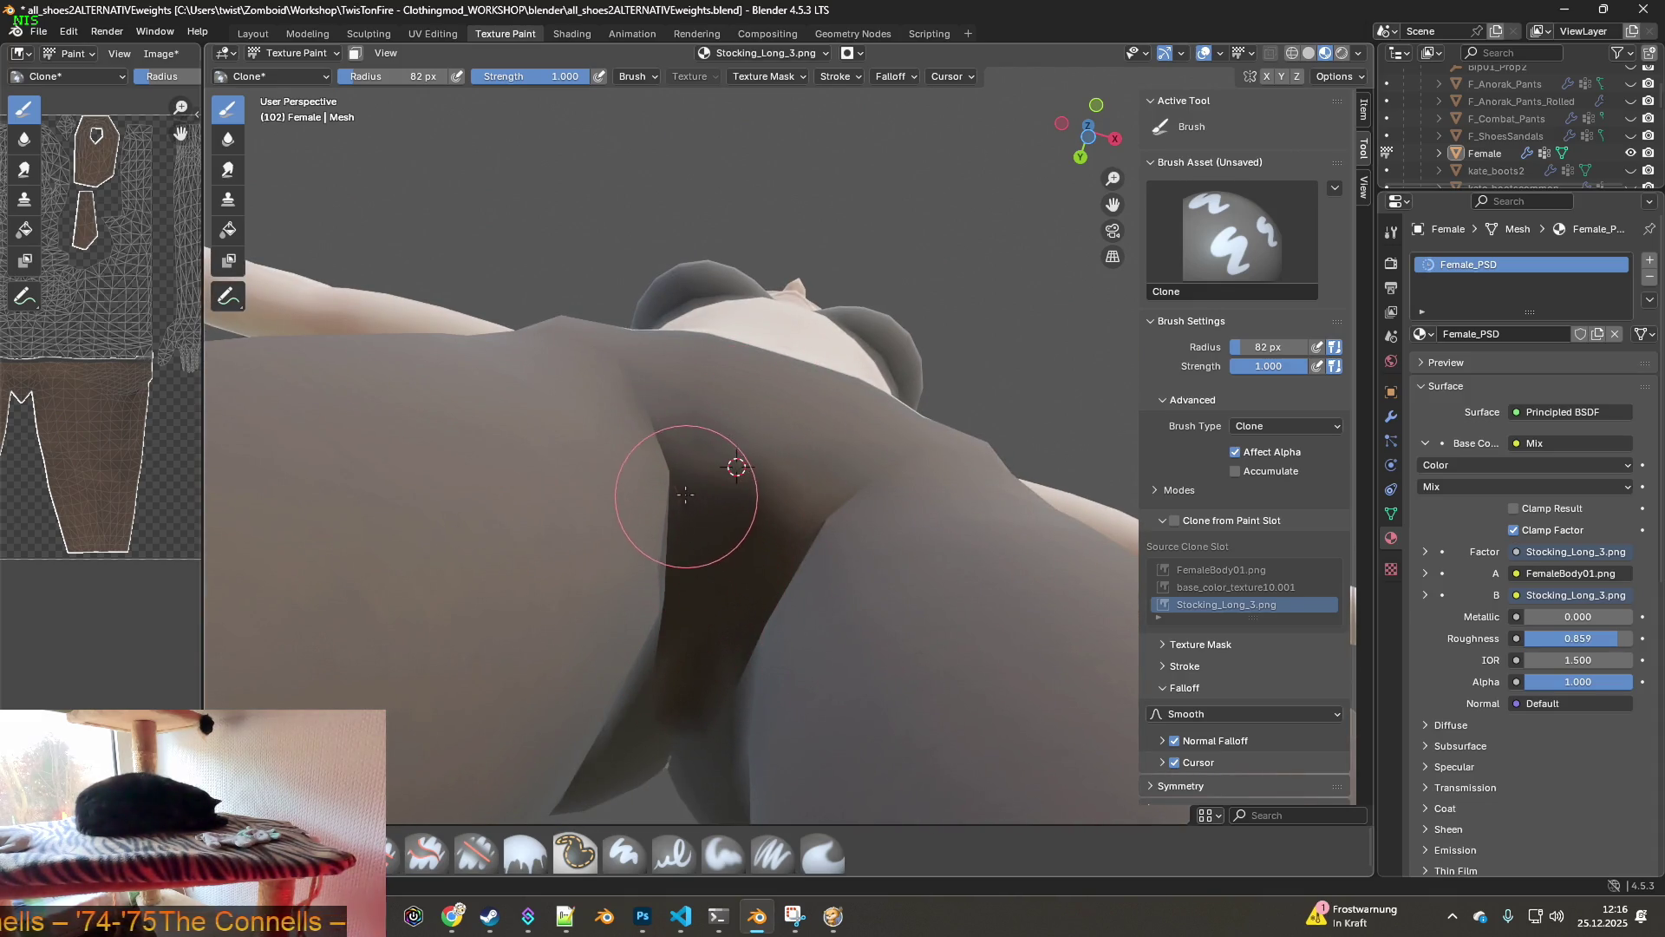
- Reduce the brush radius to 47 px and switch to the Smear brush
mouse_move(702, 537)
middle_mouse_down()
mouse_move(688, 661)
mouse_move(732, 546)
mouse_move(763, 606)
mouse_move(758, 506)
mouse_move(725, 469)
mouse_move(761, 539)
middle_mouse_up()
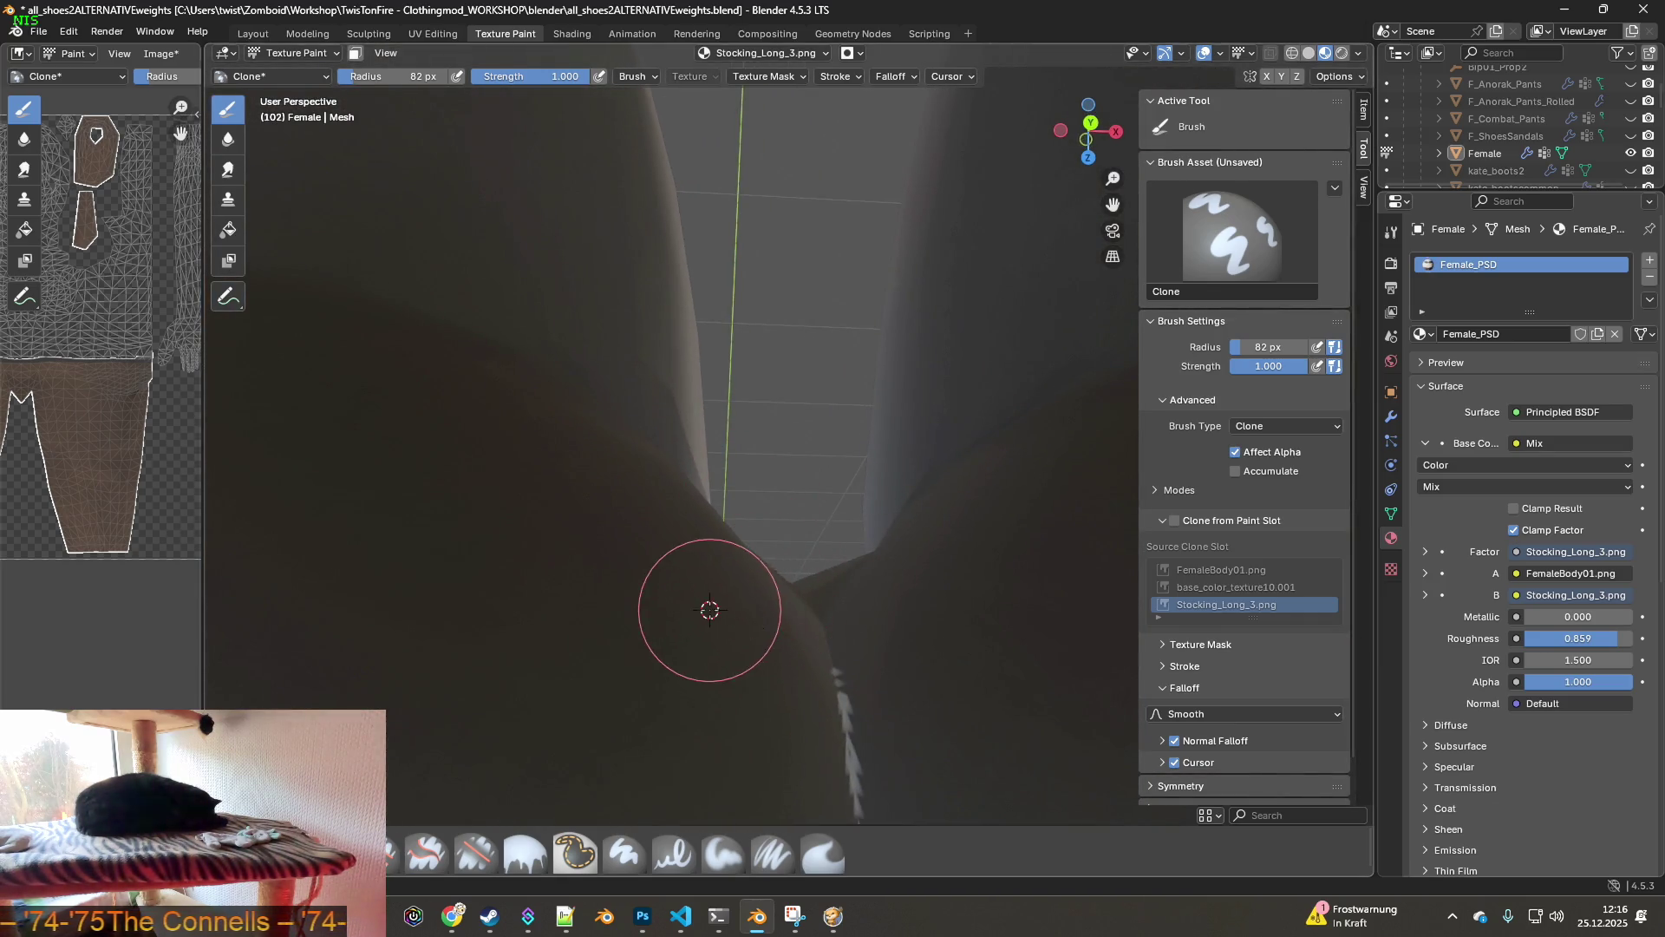
middle_click_drag(839, 673, 767, 491, "shift")
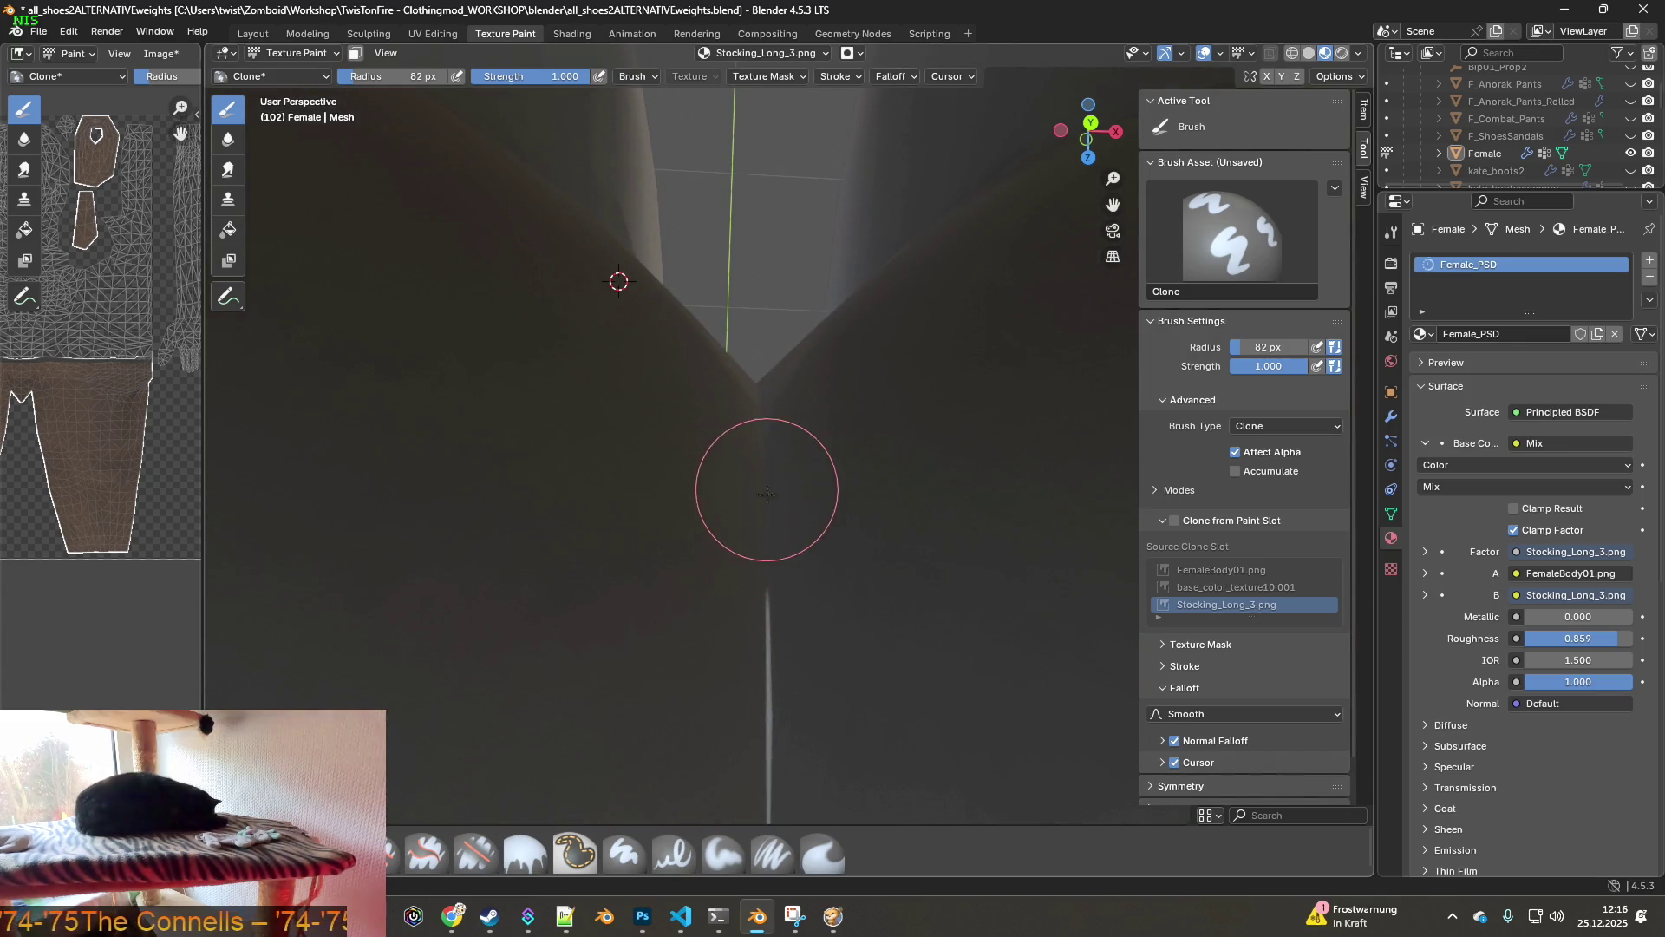
scroll(769, 646, "down", 3)
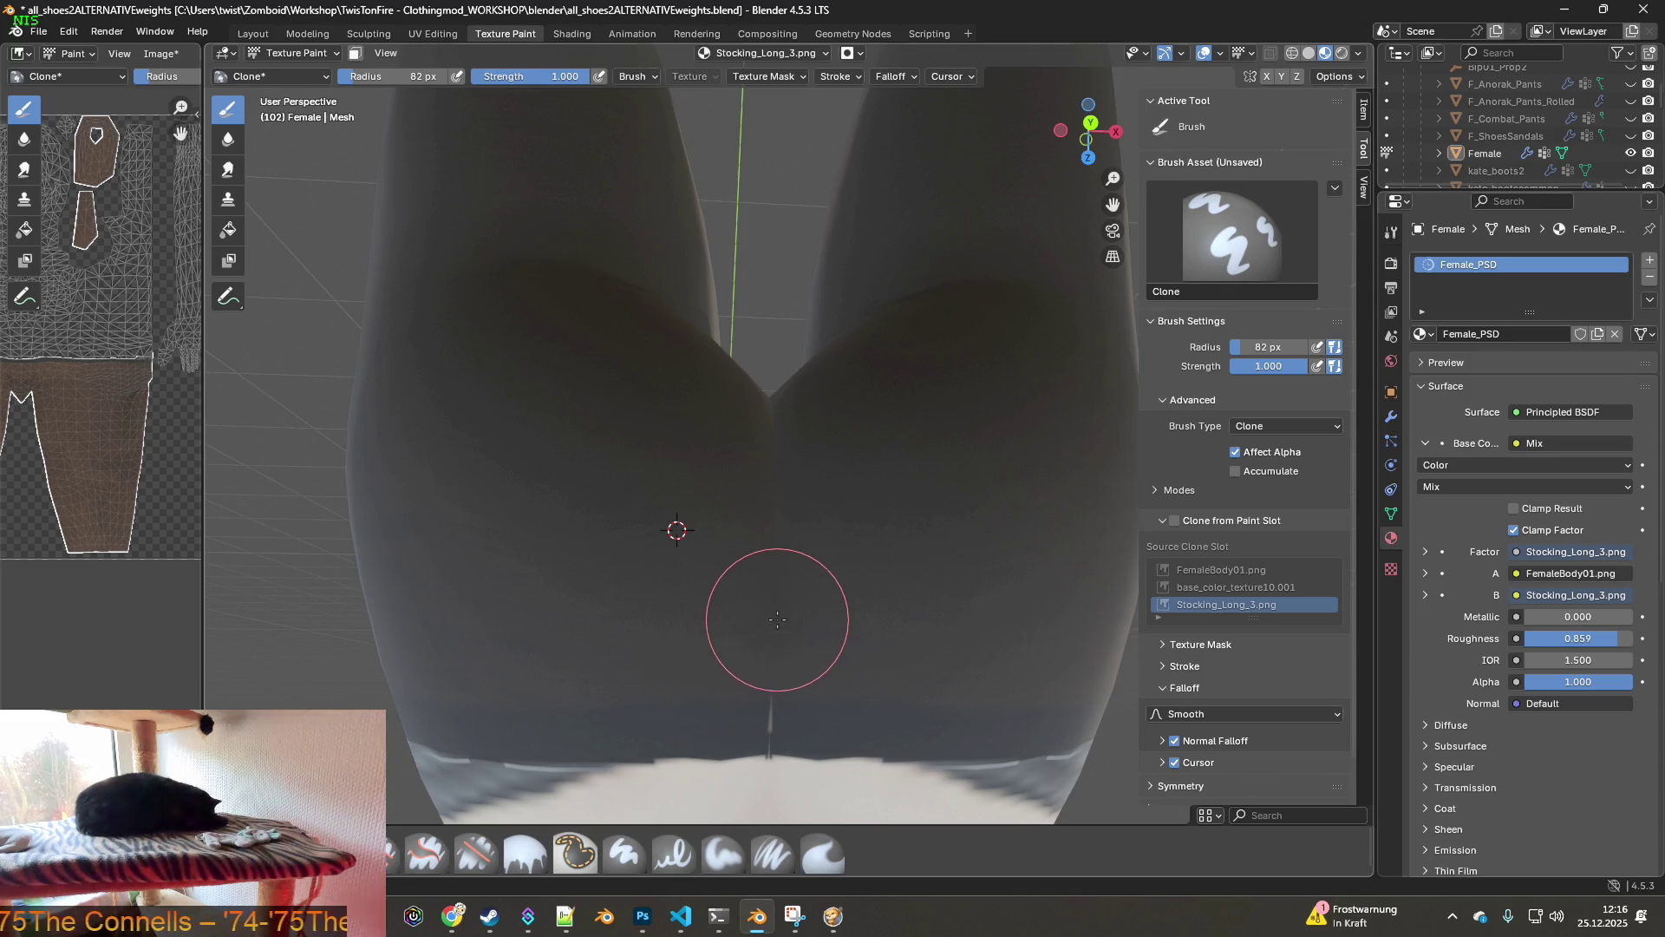
middle_click_drag(782, 655, 777, 598)
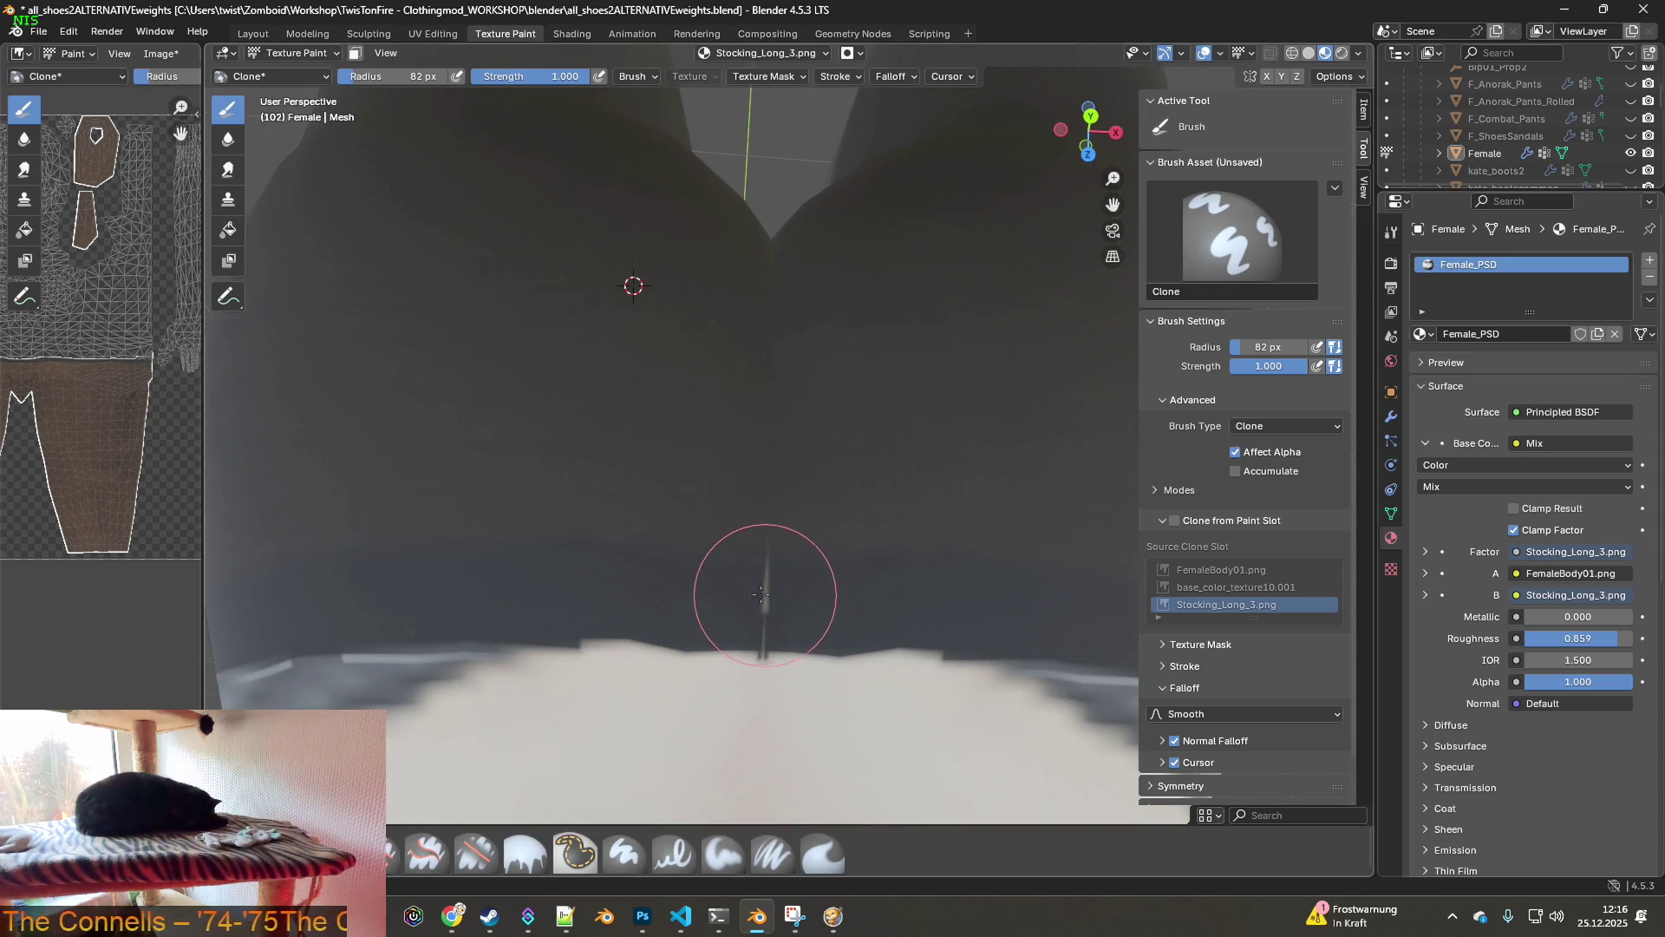
left_click_drag(399, 77, 365, 76)
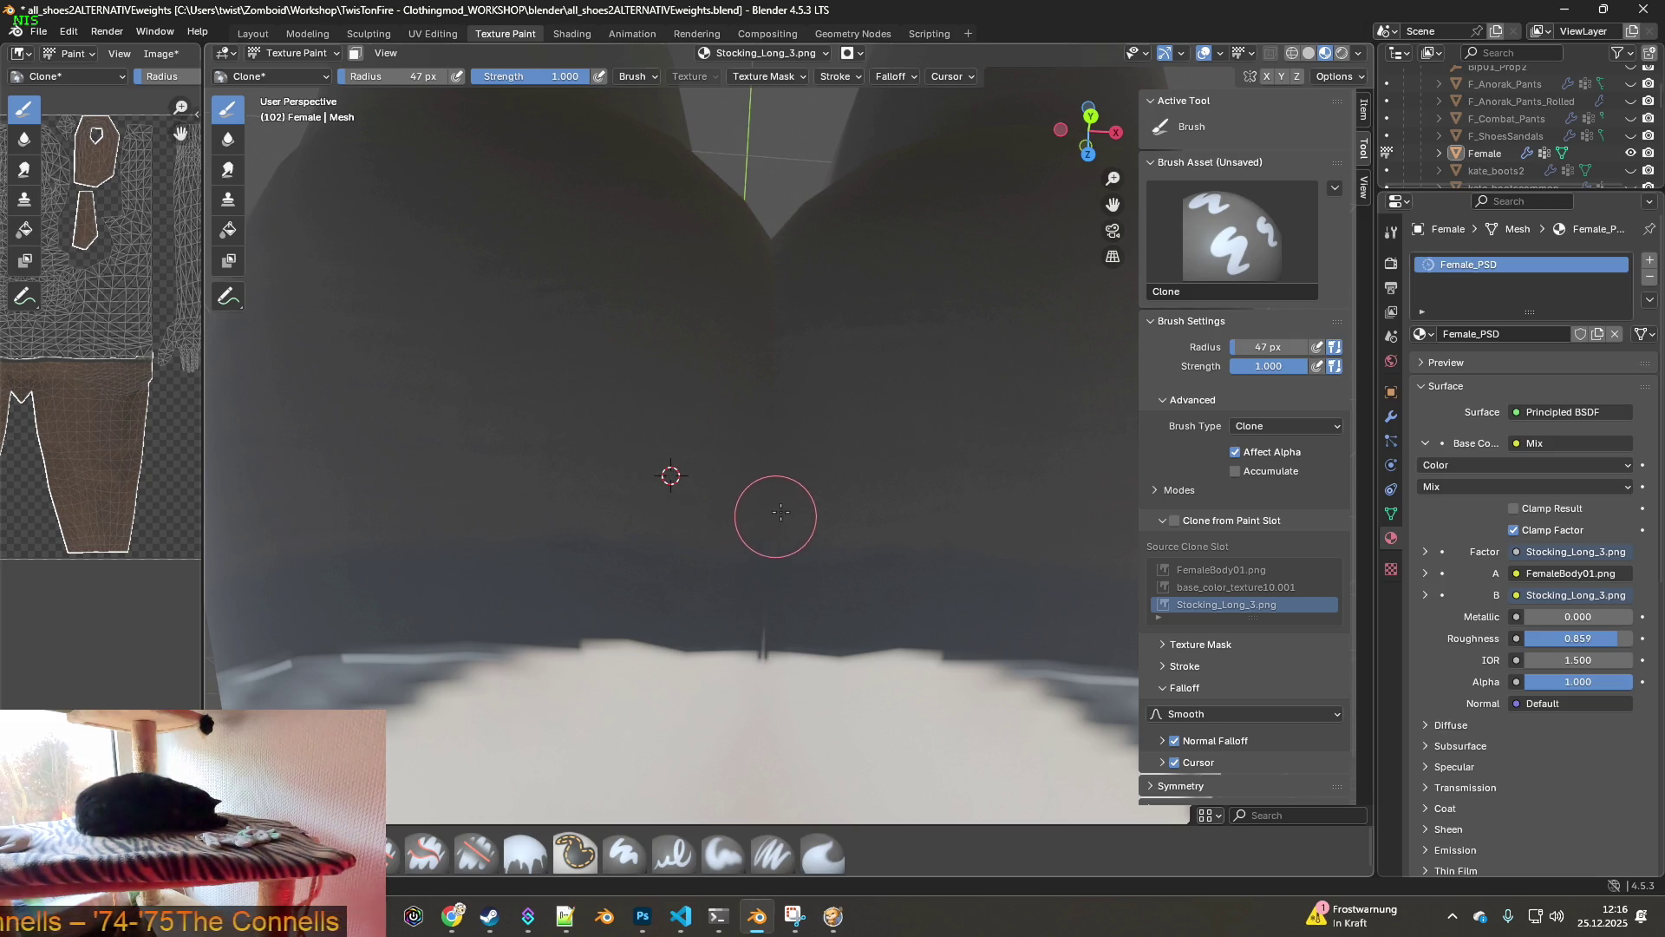
scroll(834, 733, "down", 2)
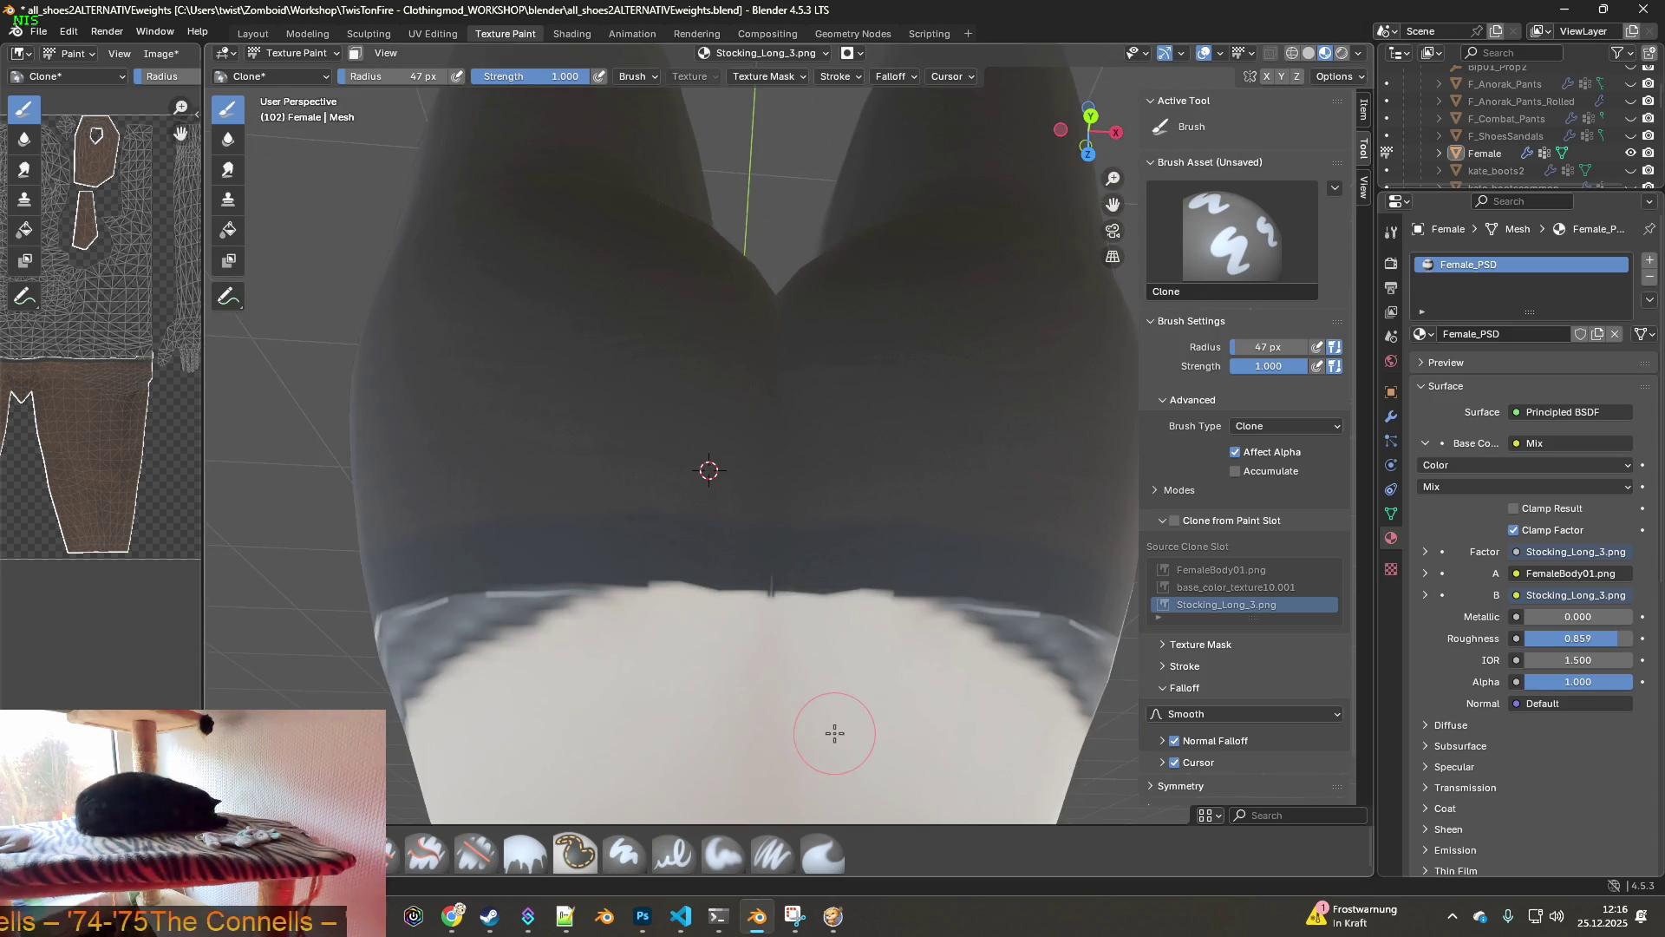
mouse_move(805, 665)
middle_mouse_down()
mouse_move(695, 606)
mouse_move(730, 602)
middle_mouse_up()
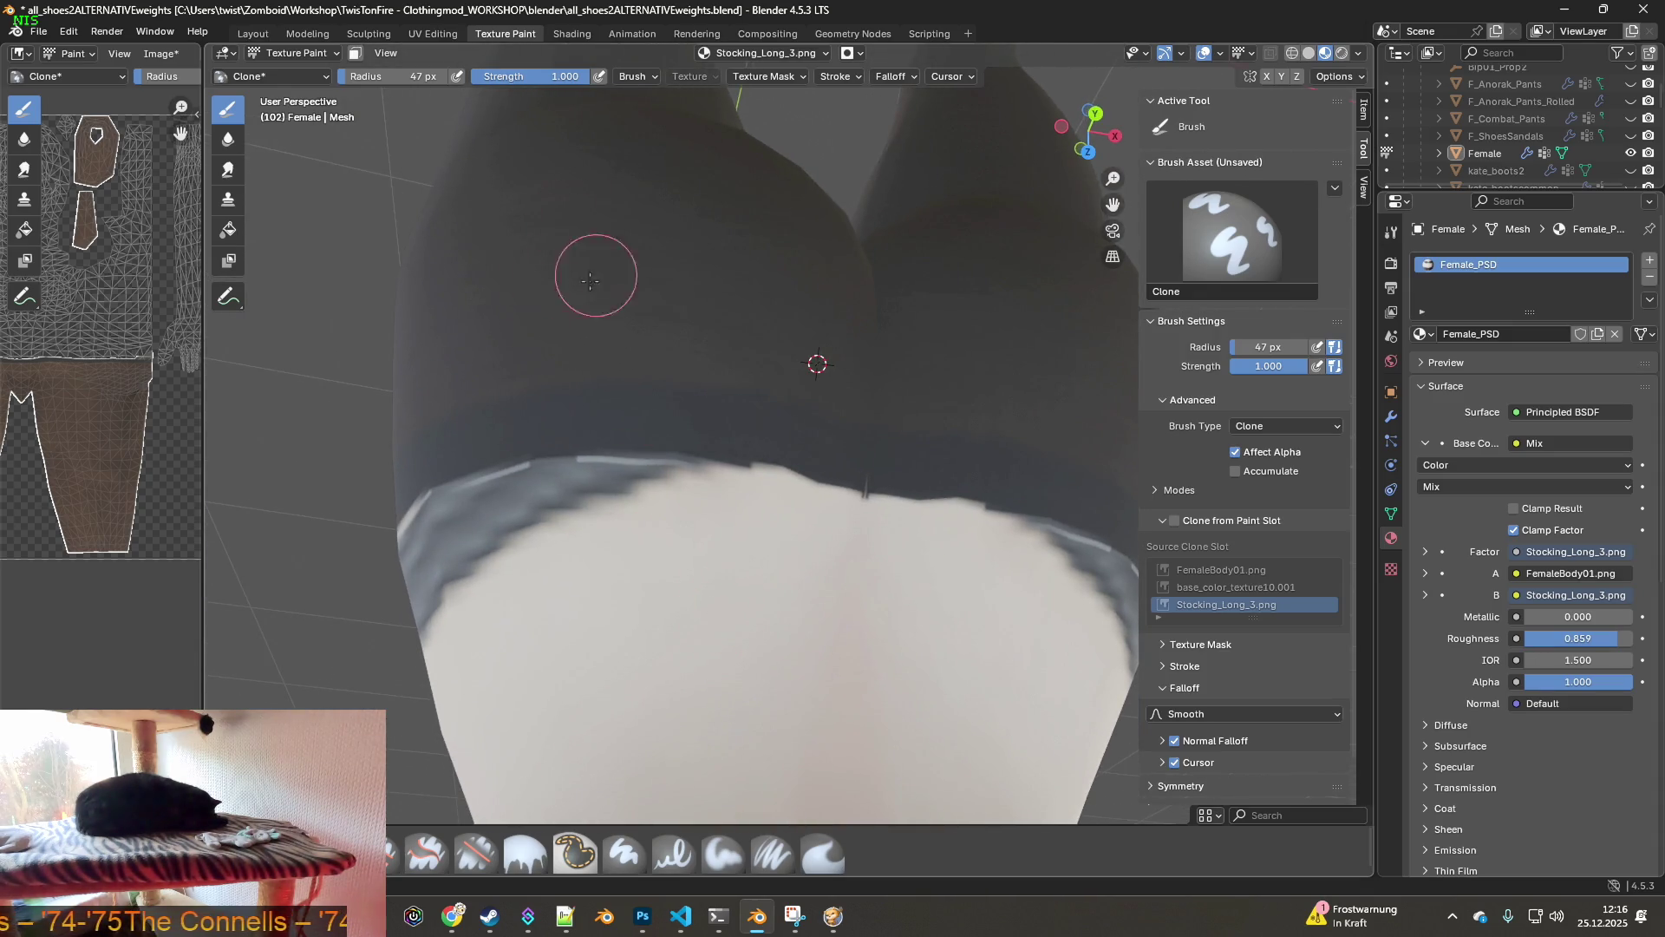
left_click(822, 852)
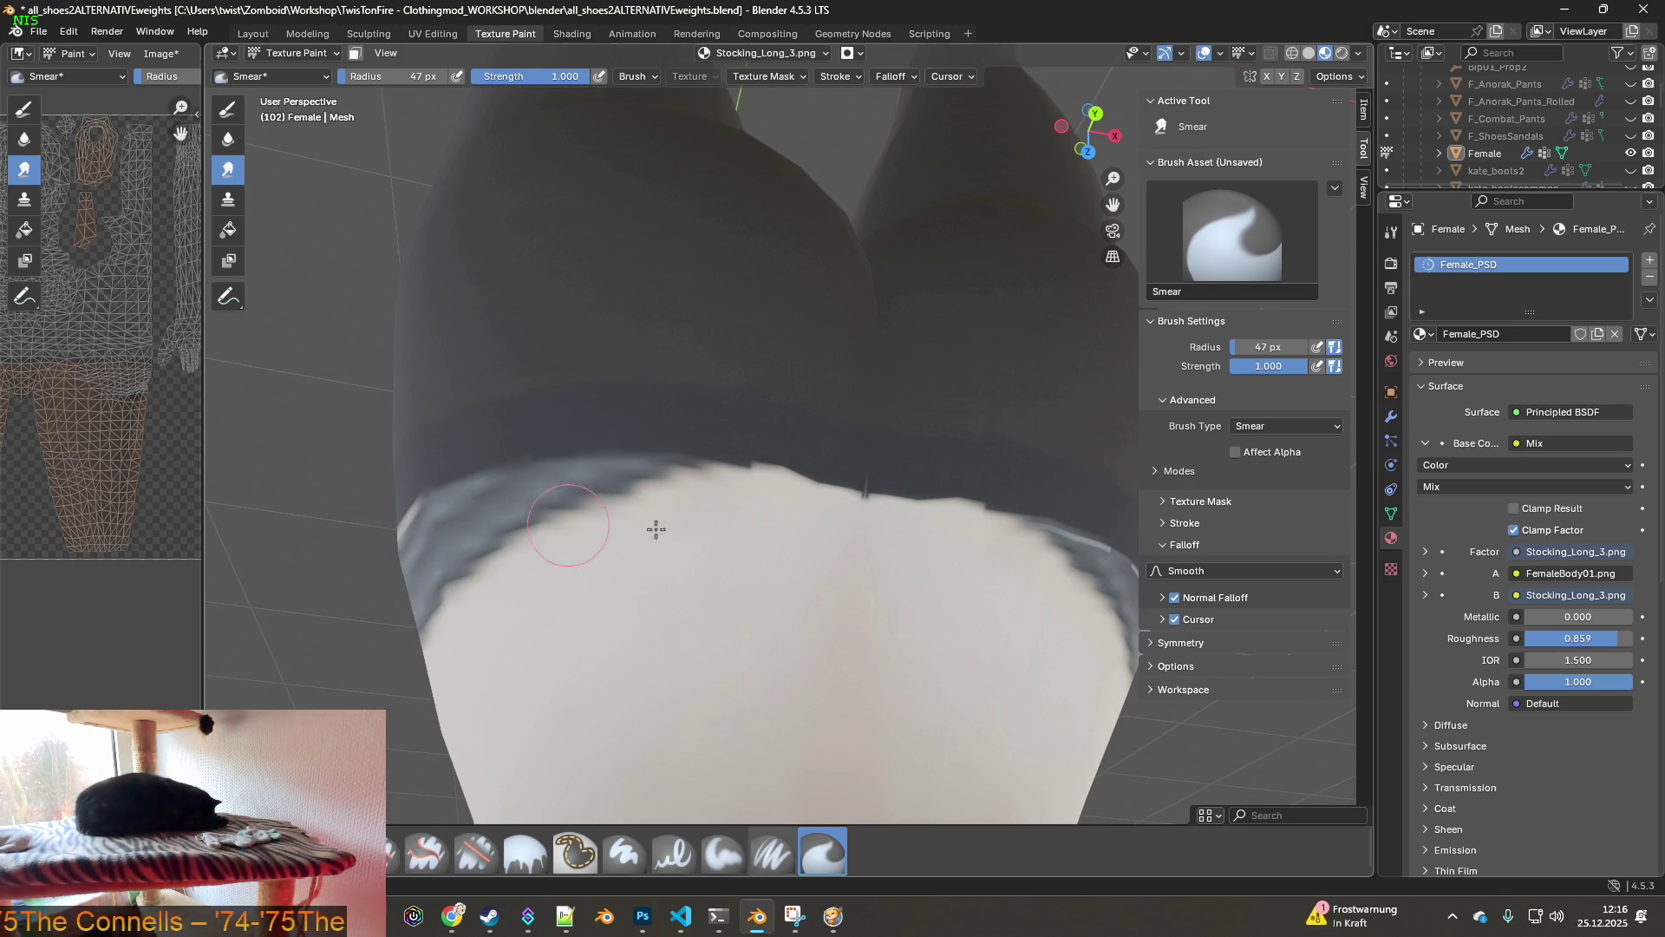
- Orbit around the upper leg to inspect the waistband edge from several sides
middle_click_drag(865, 532, 780, 500)
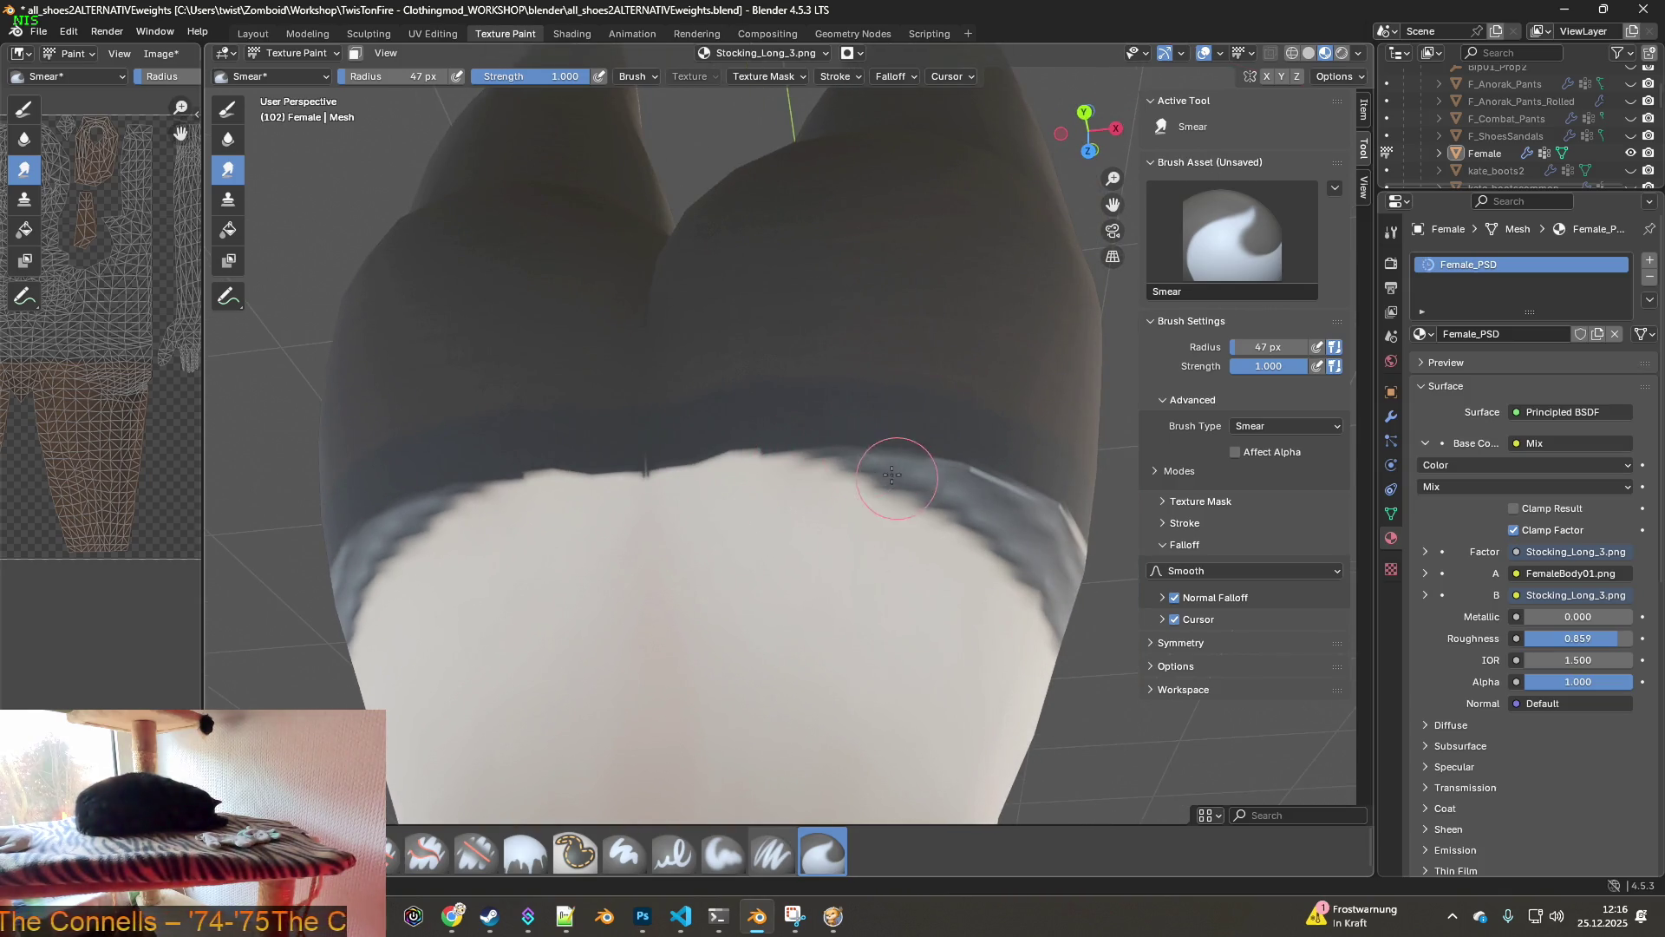
middle_click_drag(972, 513, 823, 504)
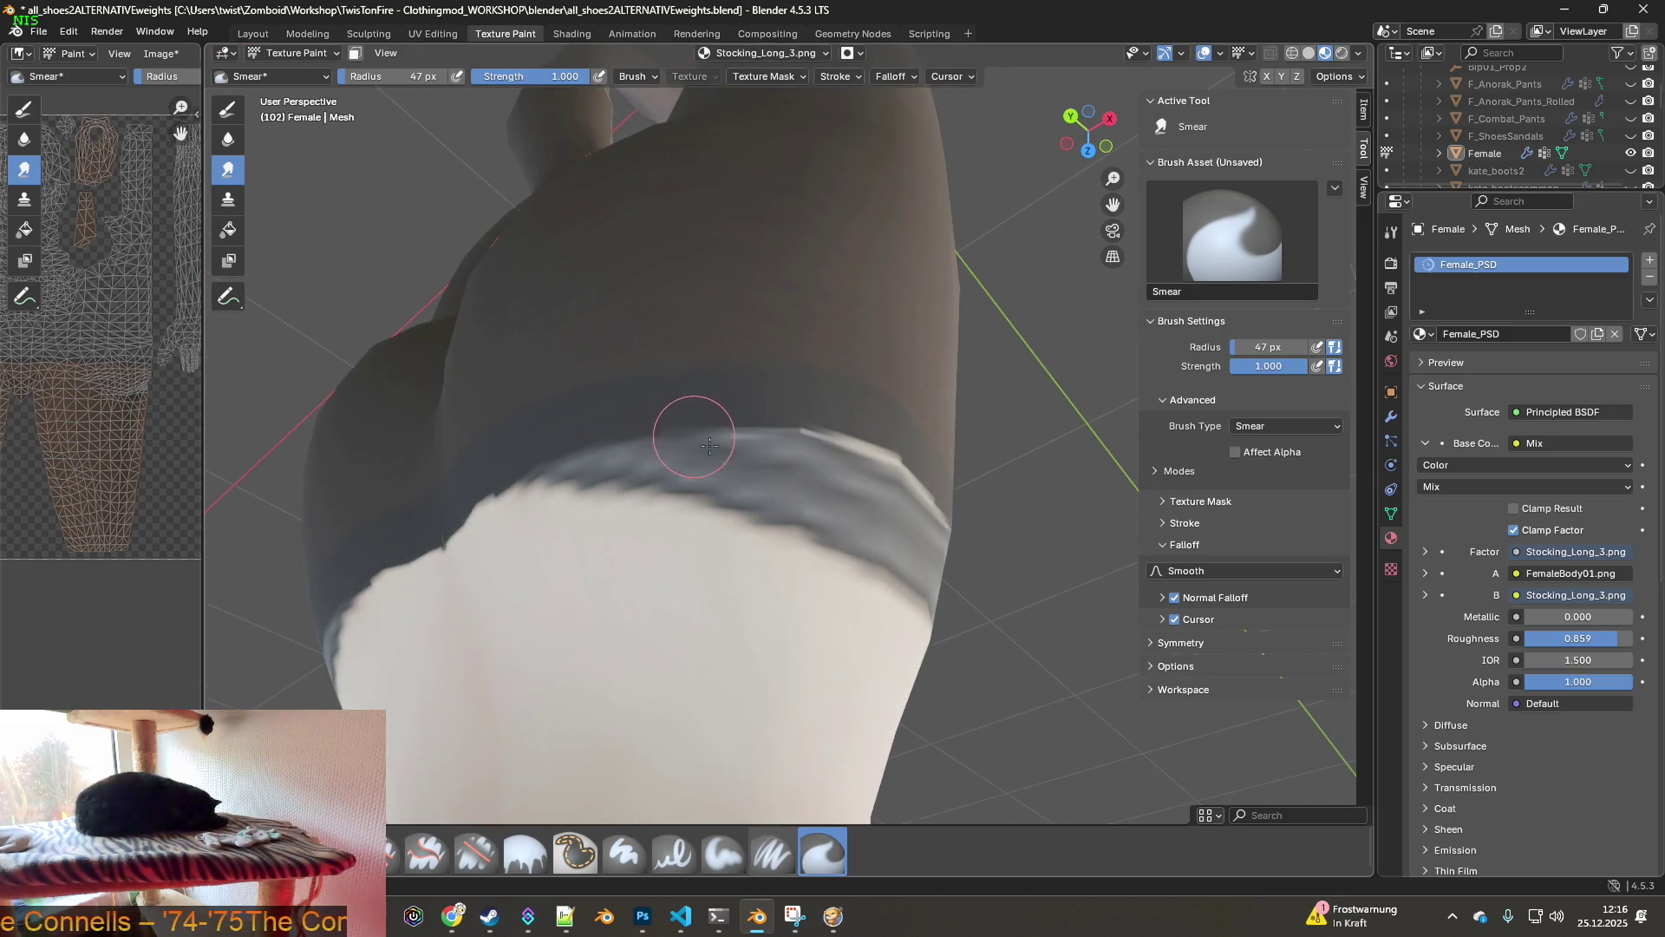
middle_click_drag(806, 439, 510, 502)
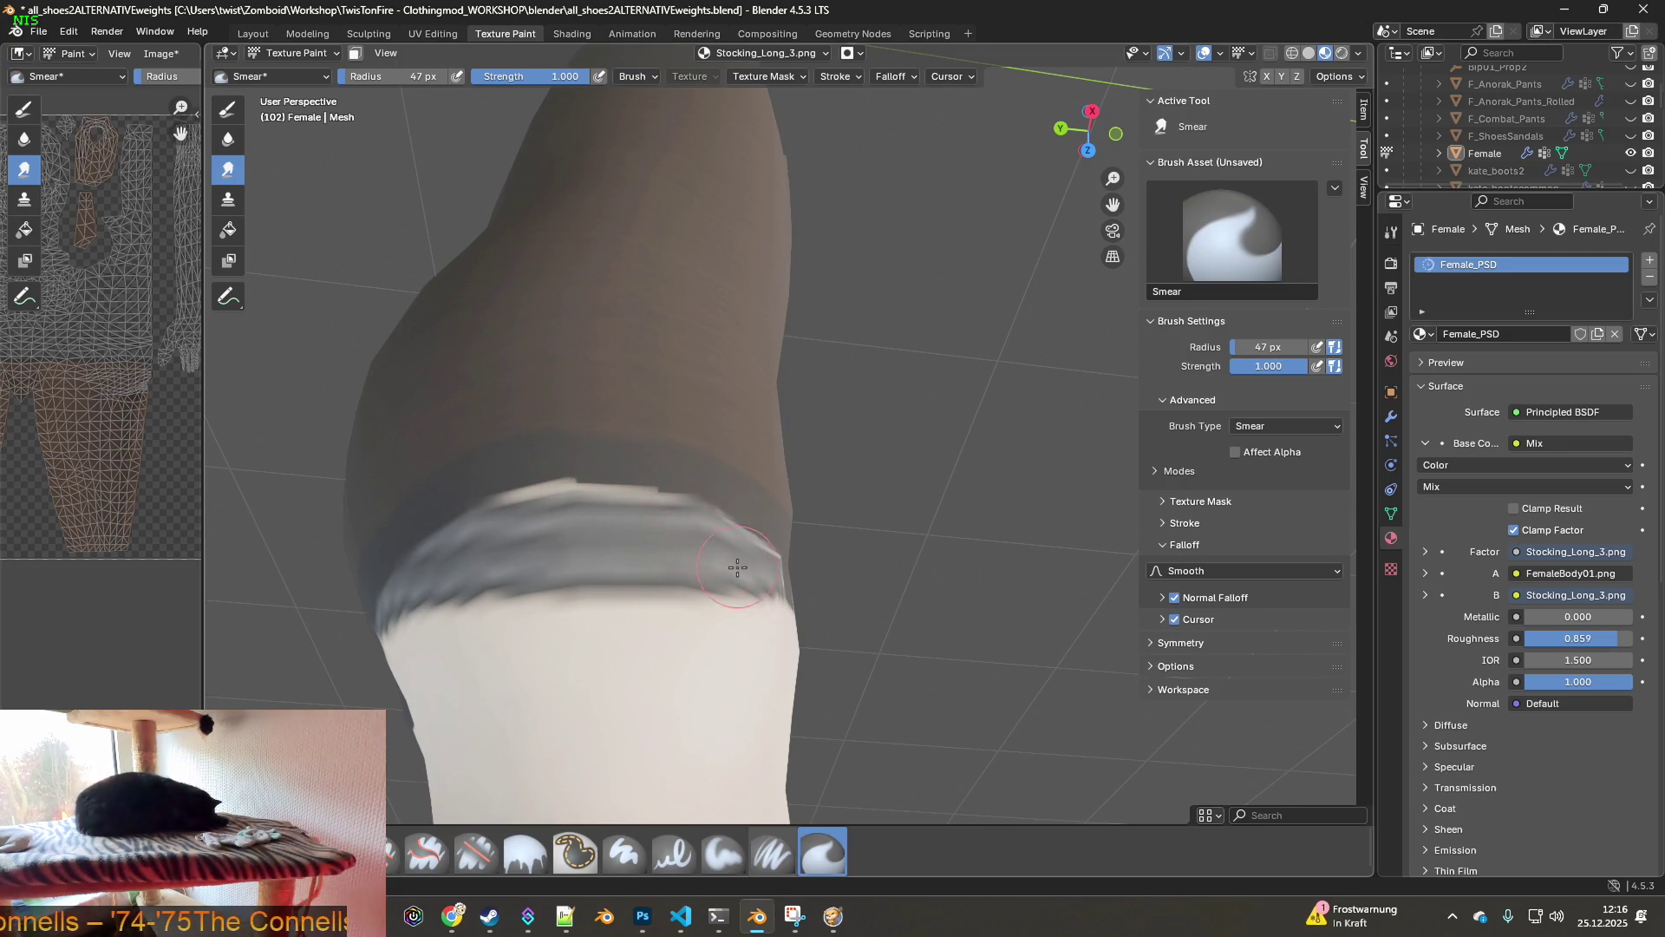
middle_click_drag(737, 568, 548, 552)
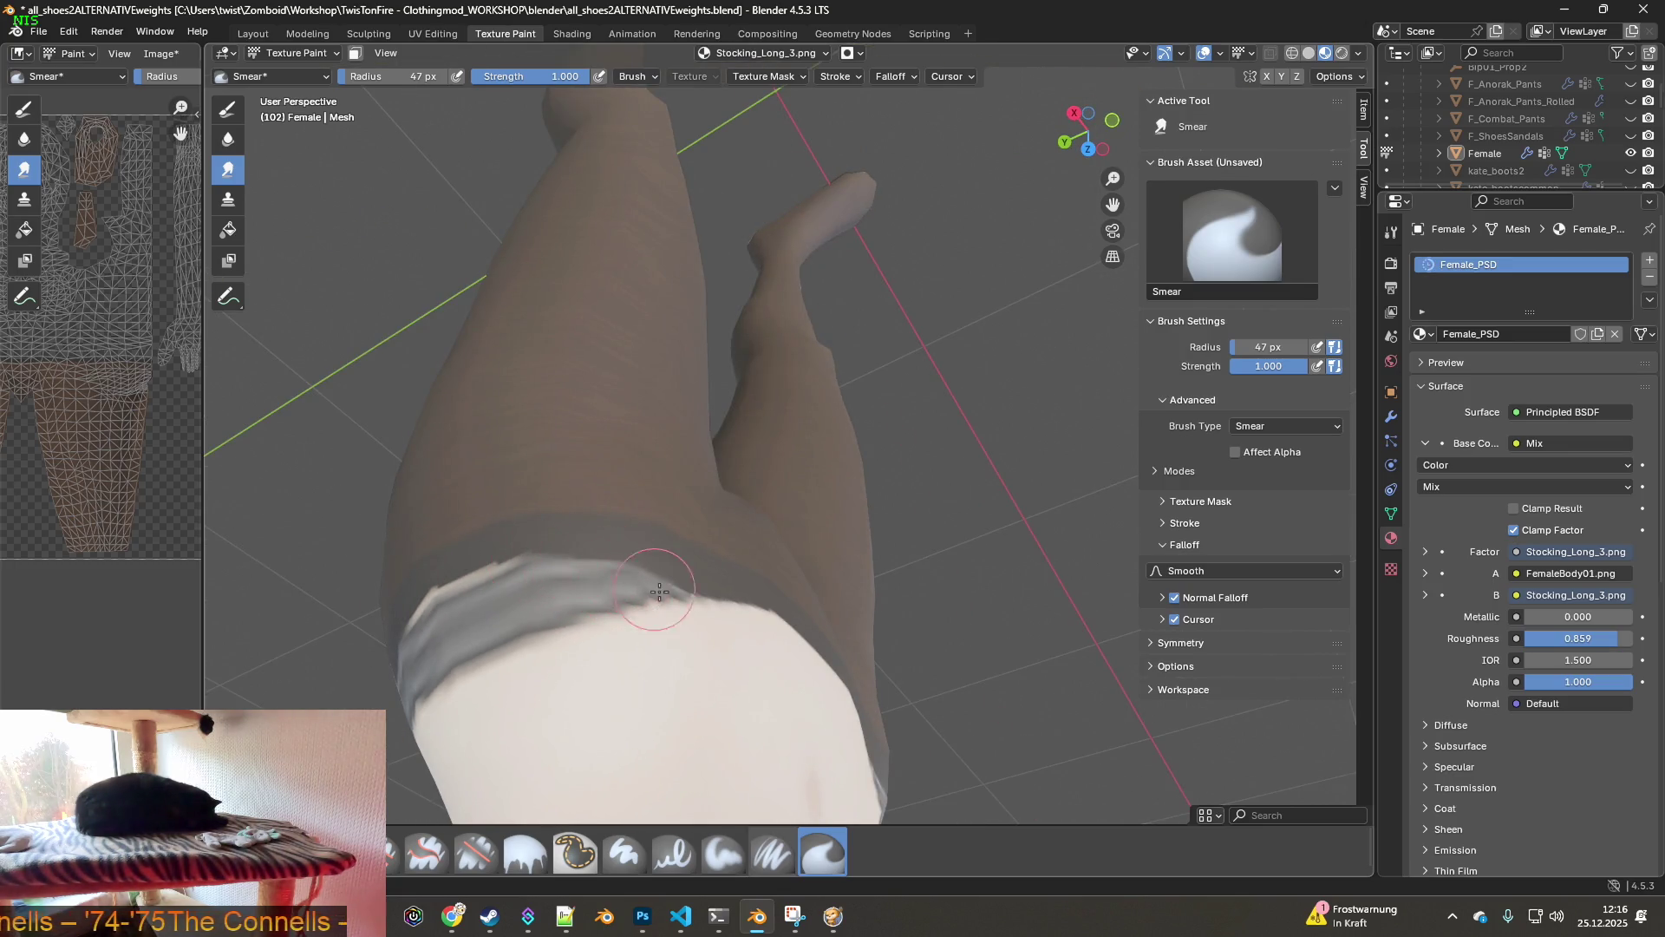
mouse_move(756, 638)
middle_mouse_down()
mouse_move(706, 703)
mouse_move(818, 746)
mouse_move(810, 725)
mouse_move(888, 732)
mouse_move(701, 650)
middle_mouse_up()
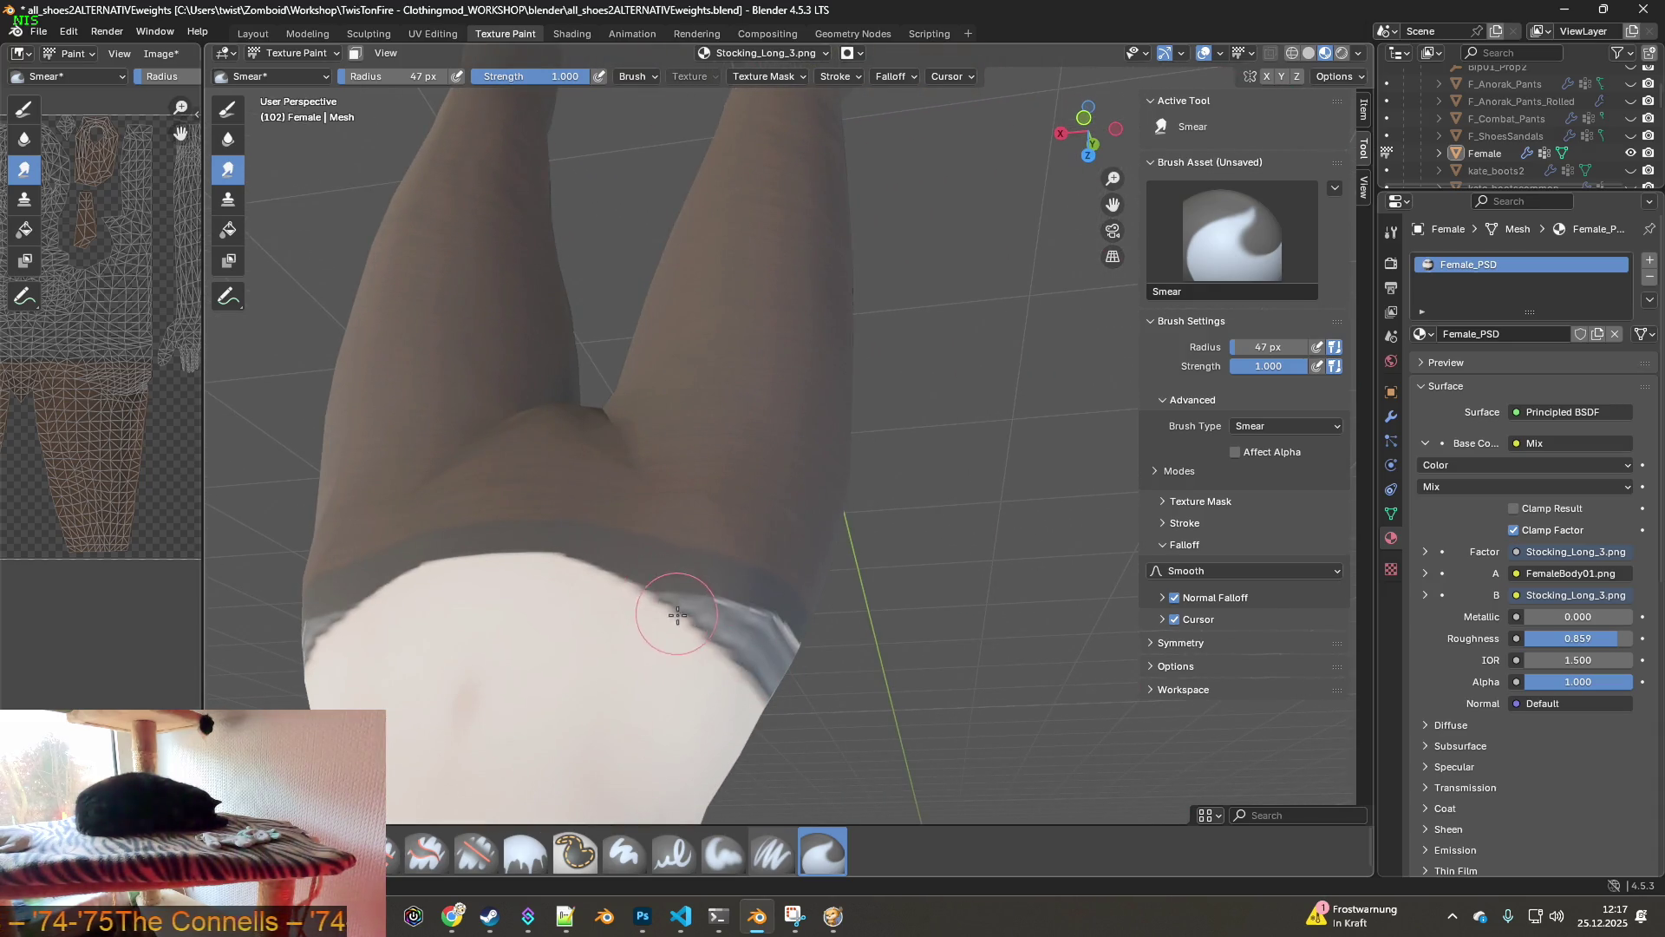
- Zoom in at the back of the hips, enable Affect Alpha, and select the Erase Soft brush
mouse_move(750, 641)
middle_mouse_down()
mouse_move(691, 607)
mouse_move(896, 550)
mouse_move(703, 446)
mouse_move(825, 416)
mouse_move(648, 591)
mouse_move(616, 550)
mouse_move(698, 586)
mouse_move(618, 589)
middle_mouse_up()
scroll(703, 576, "up", 2)
scroll(614, 583, "up", 4)
scroll(634, 609, "up", 3)
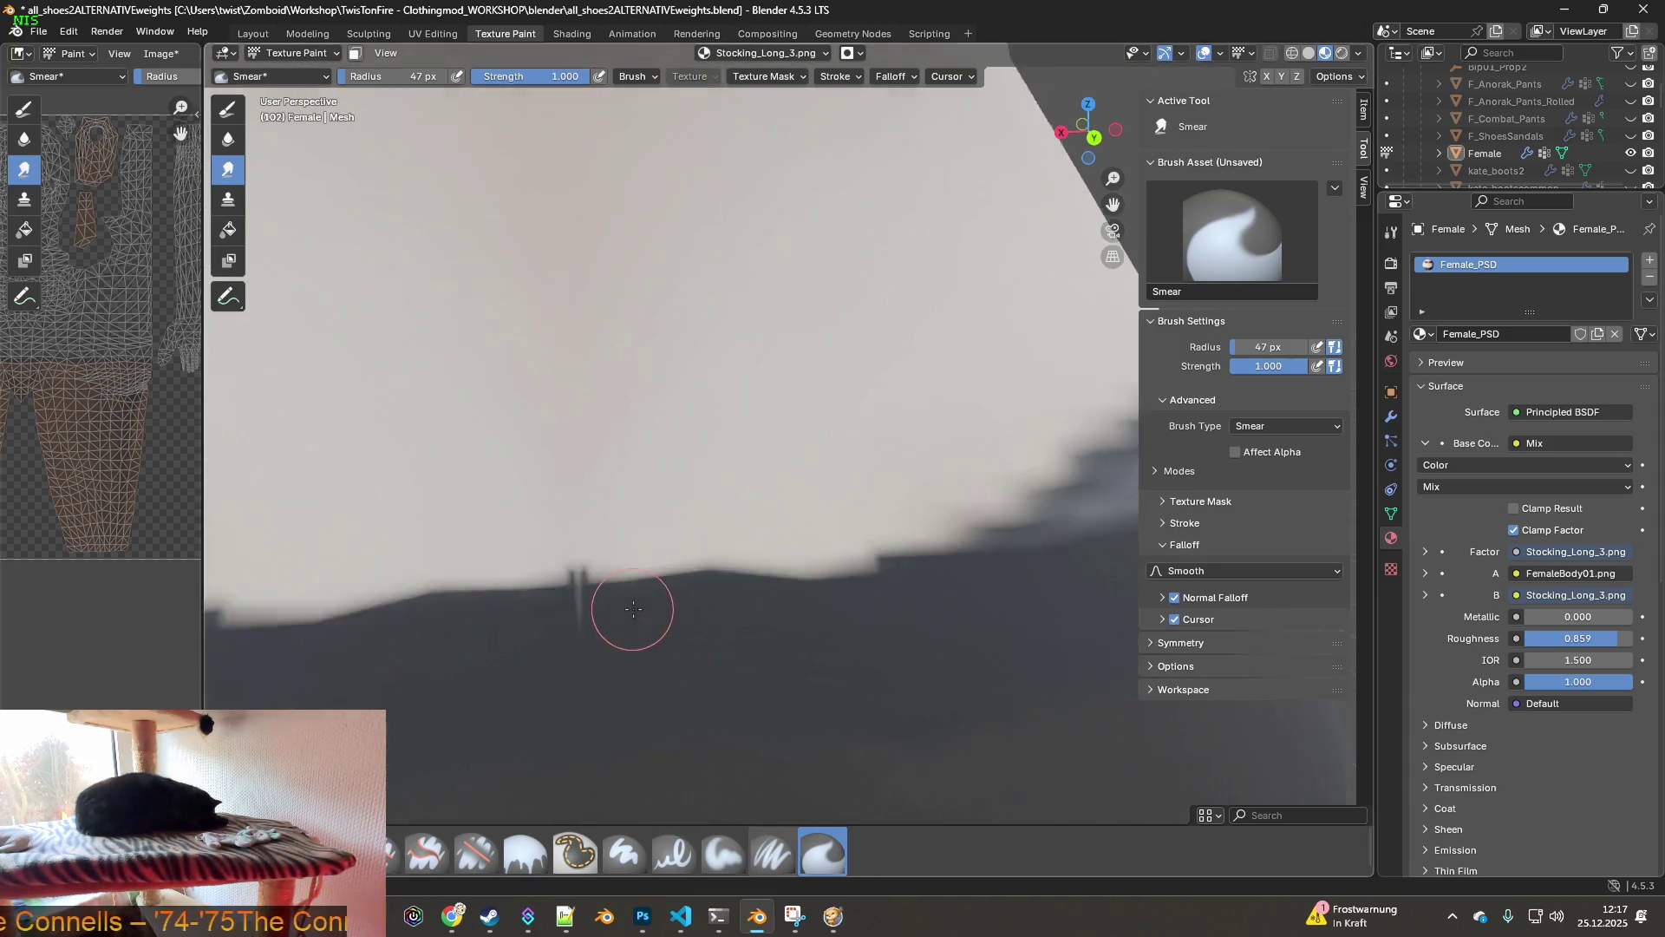
scroll(638, 600, "down", 1)
left_click(1234, 453)
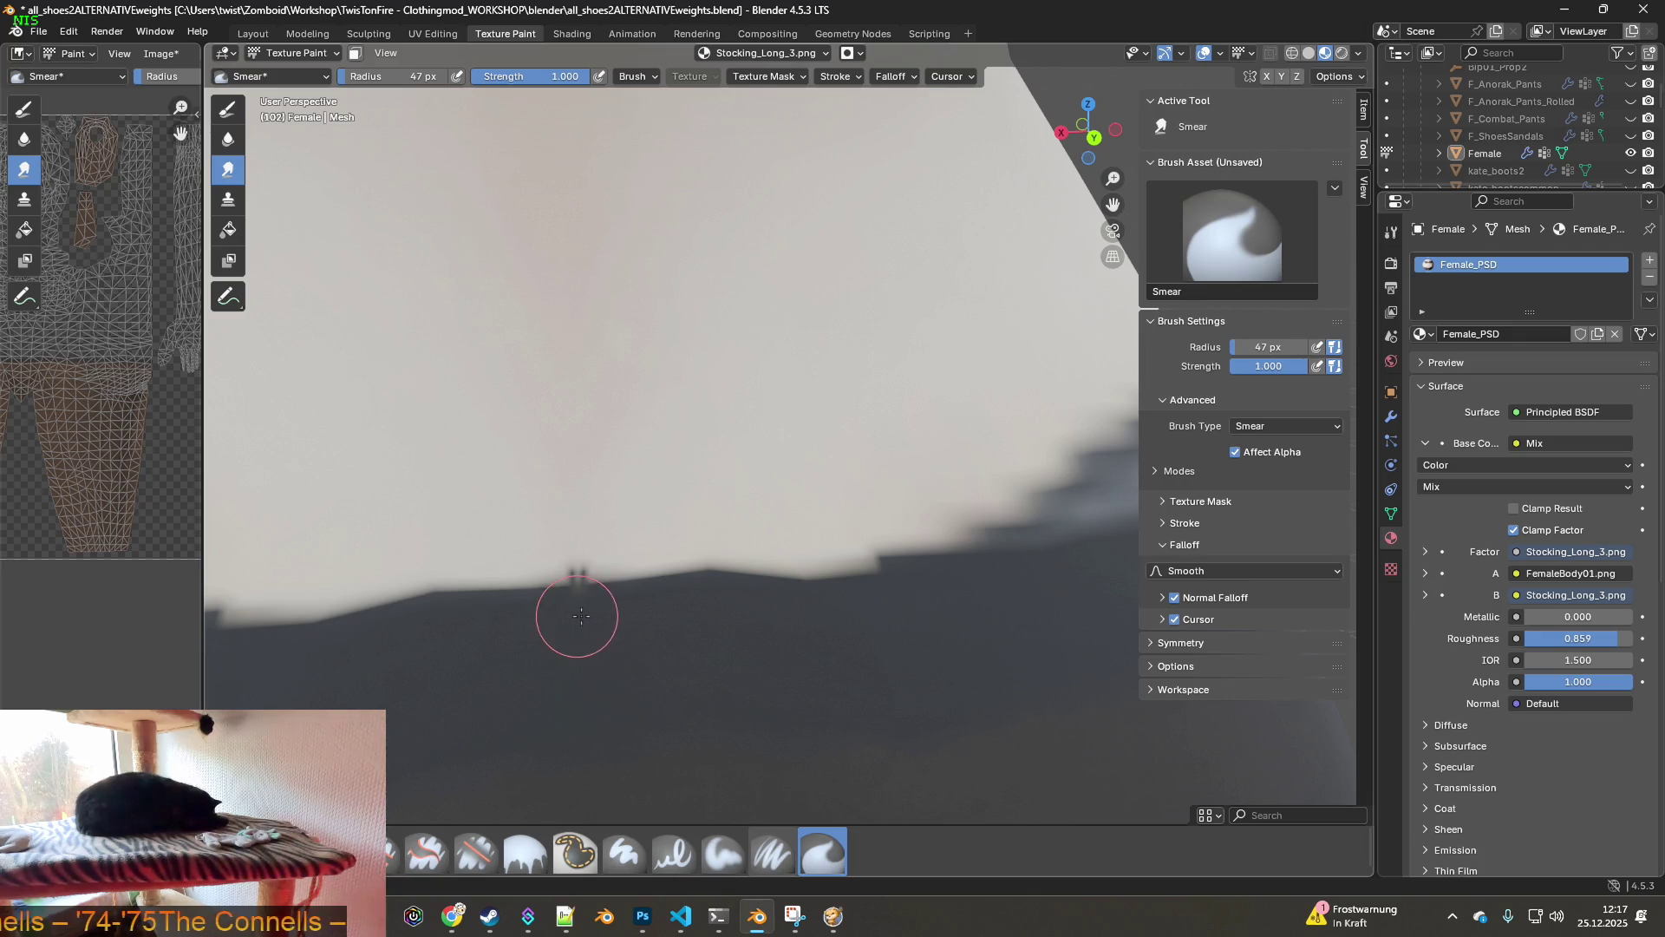
left_click(476, 852)
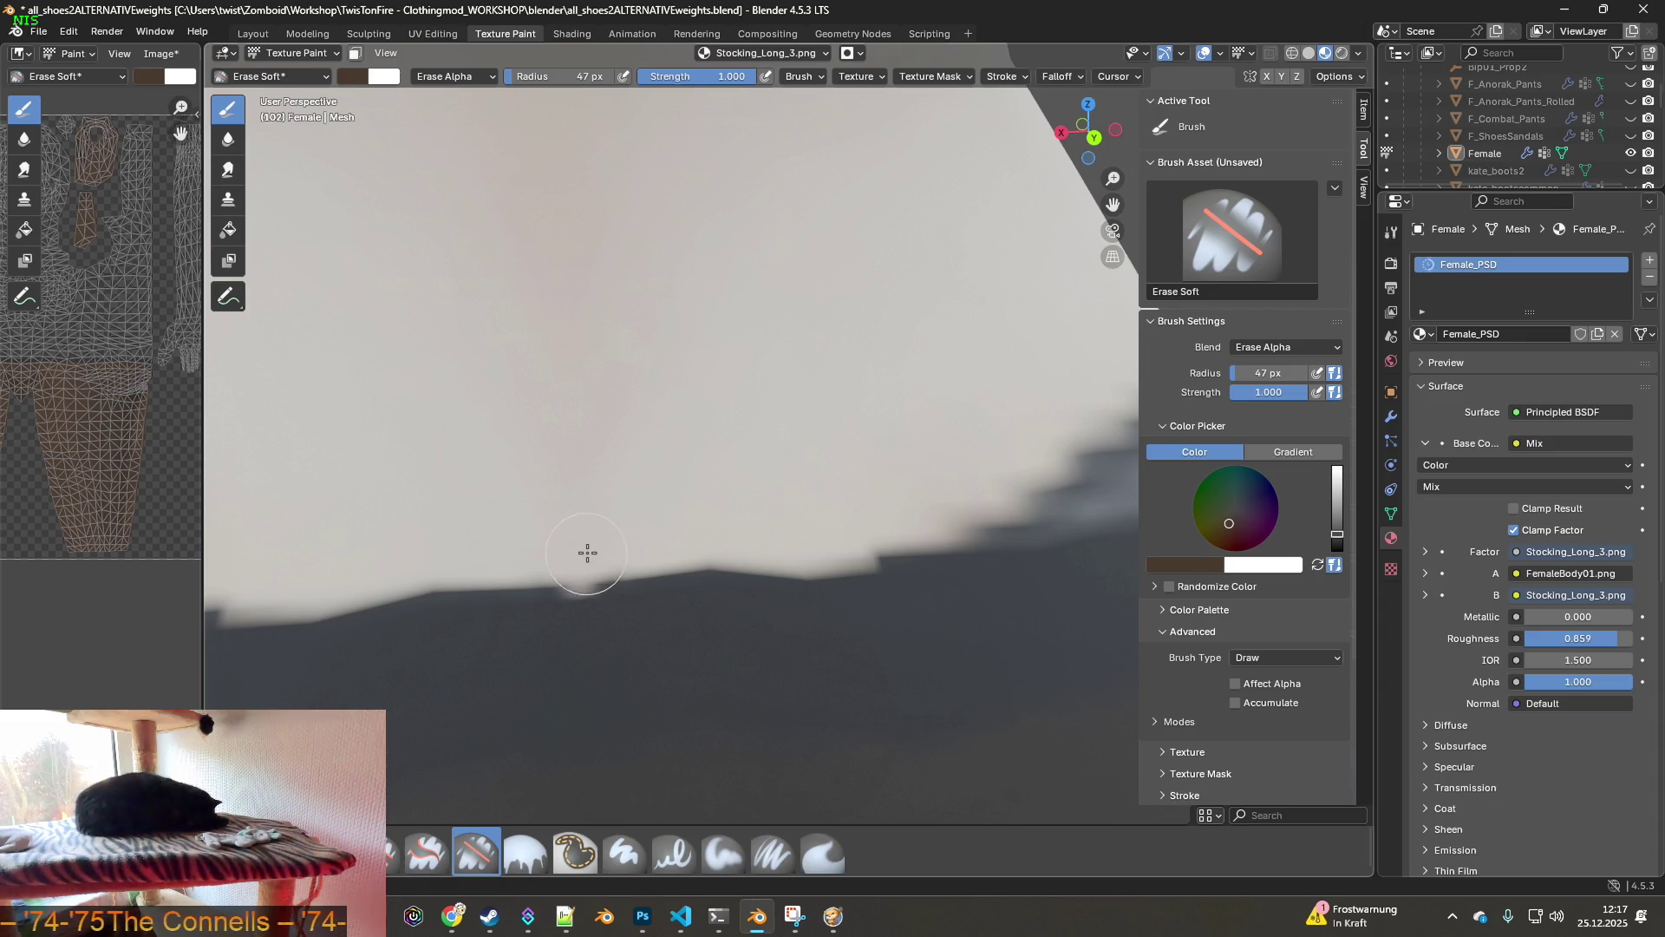
- Undo the stray erase strokes at the waistband from the Edit menu
left_click(107, 32)
left_click(116, 49)
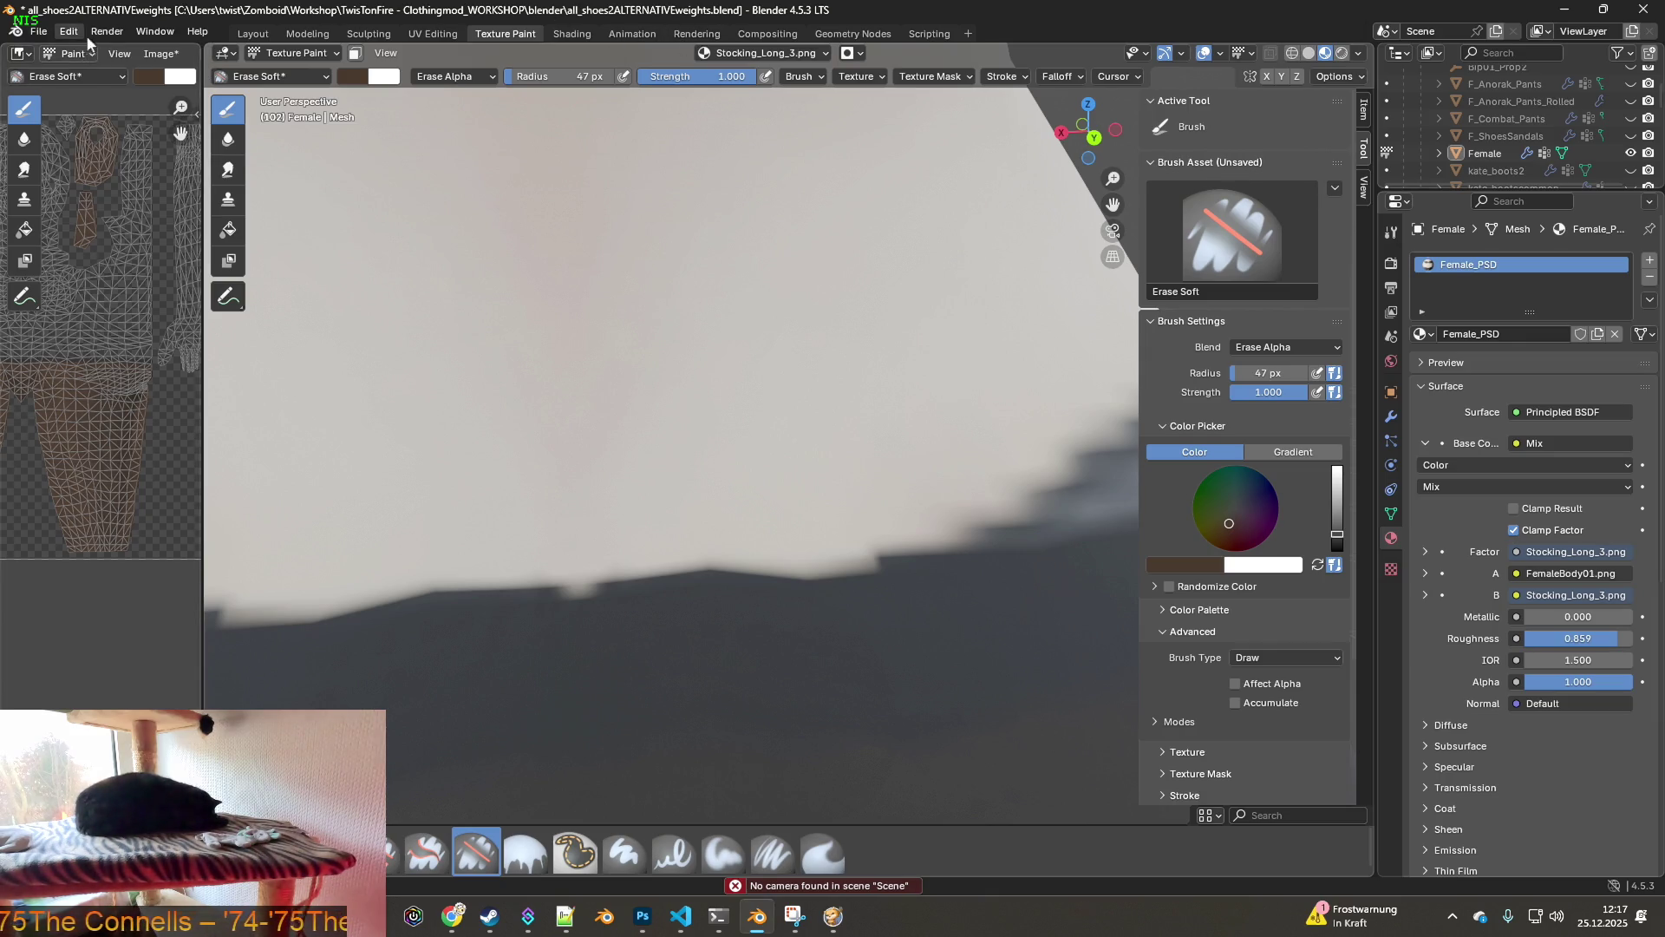
left_click(85, 39)
left_click(84, 52)
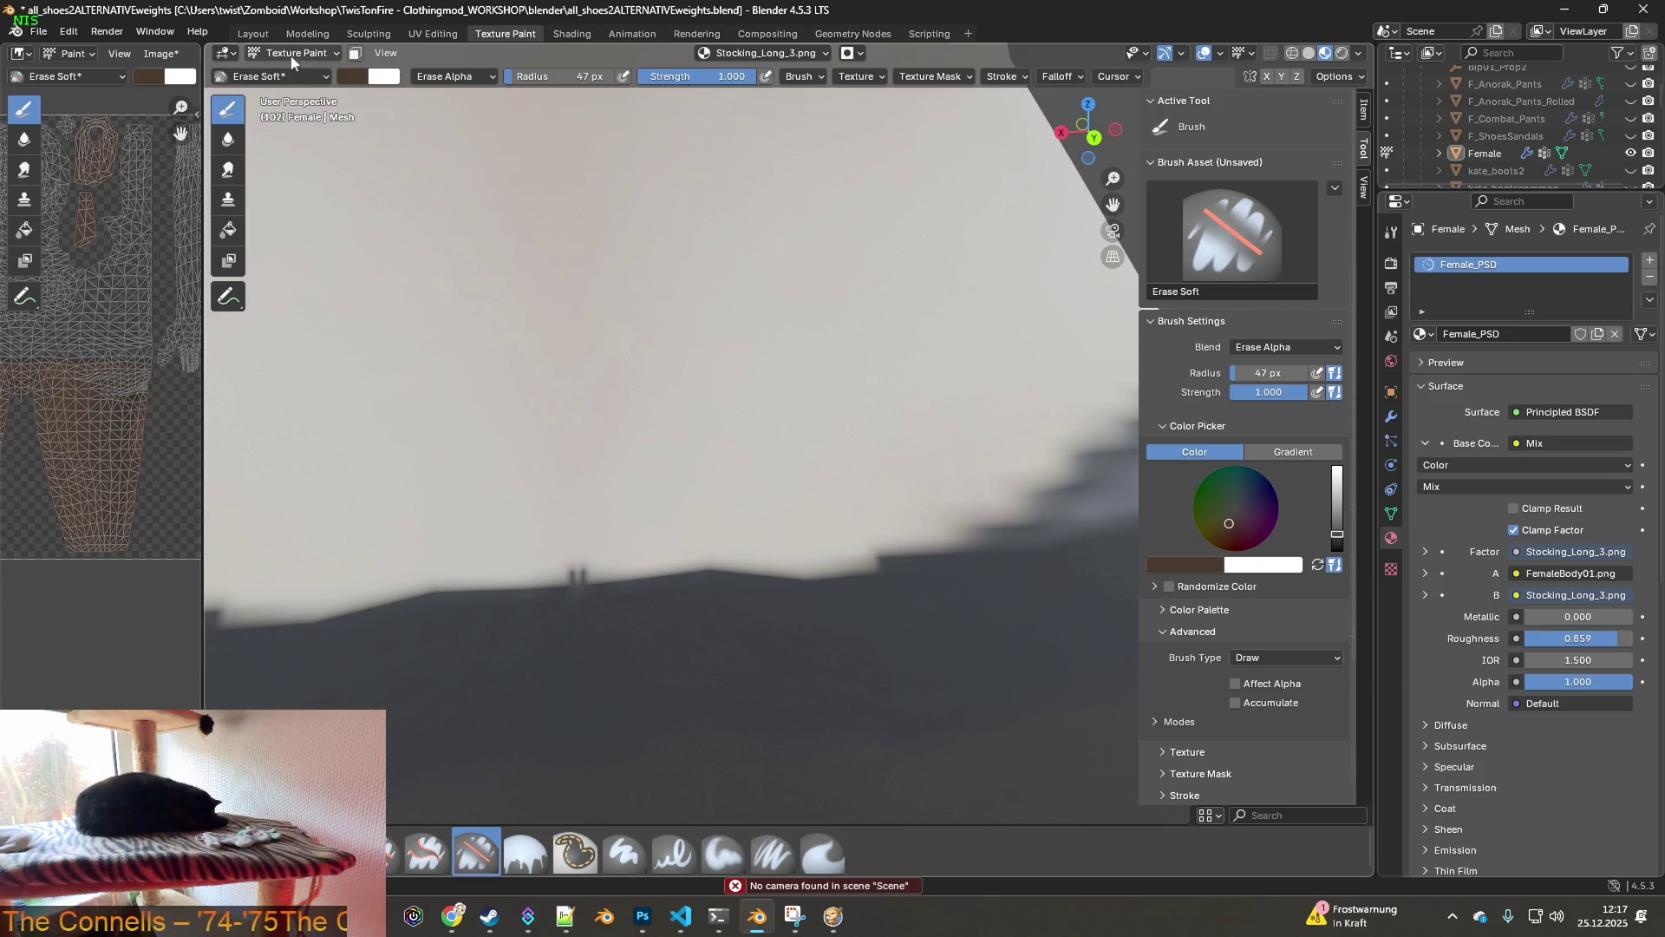
- Shrink the eraser radius to 16 px and undo one more stray erase mark
left_click(446, 76)
left_click_drag(560, 76, 542, 76)
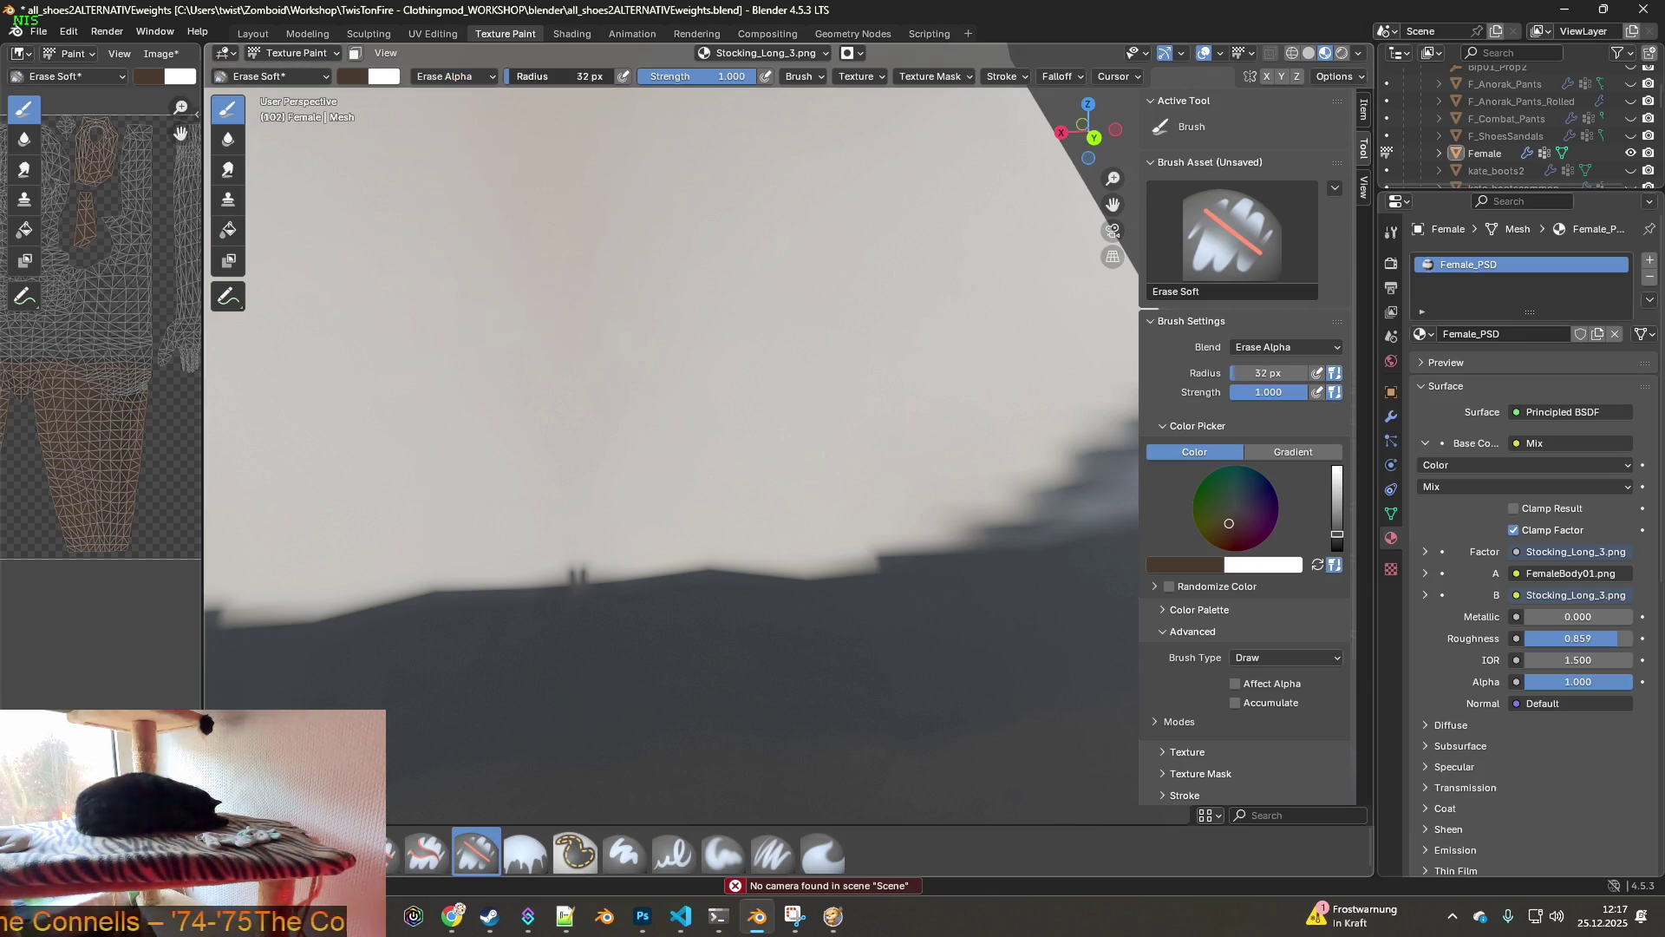
key("ctrl+z")
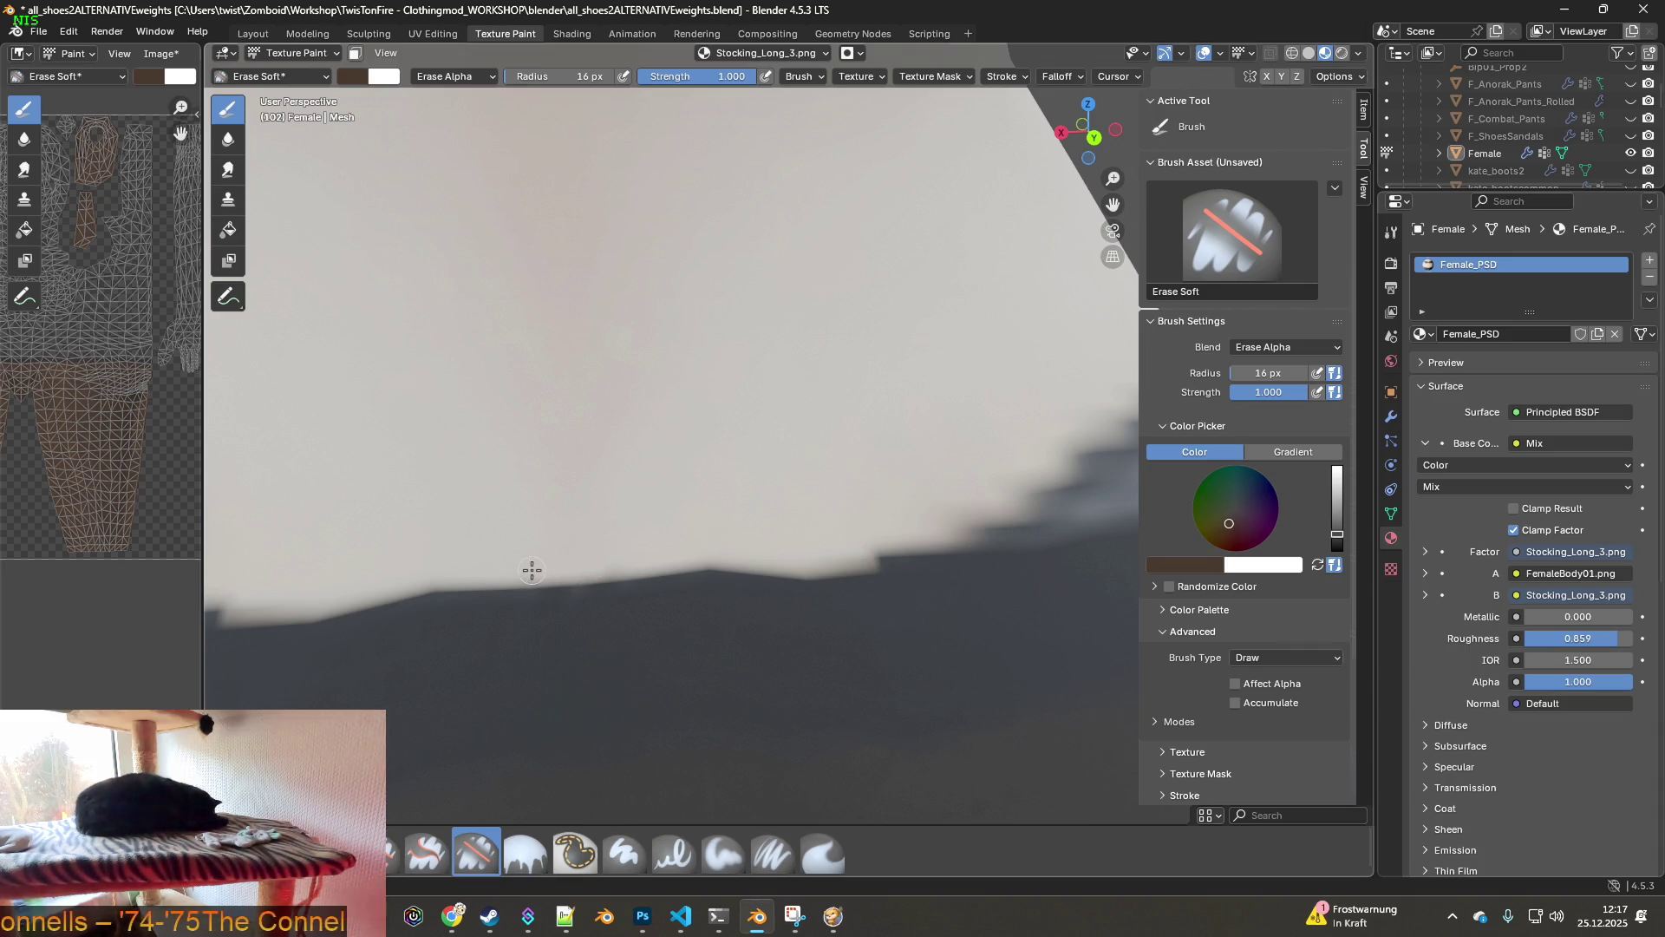
scroll(746, 519, "down", 3)
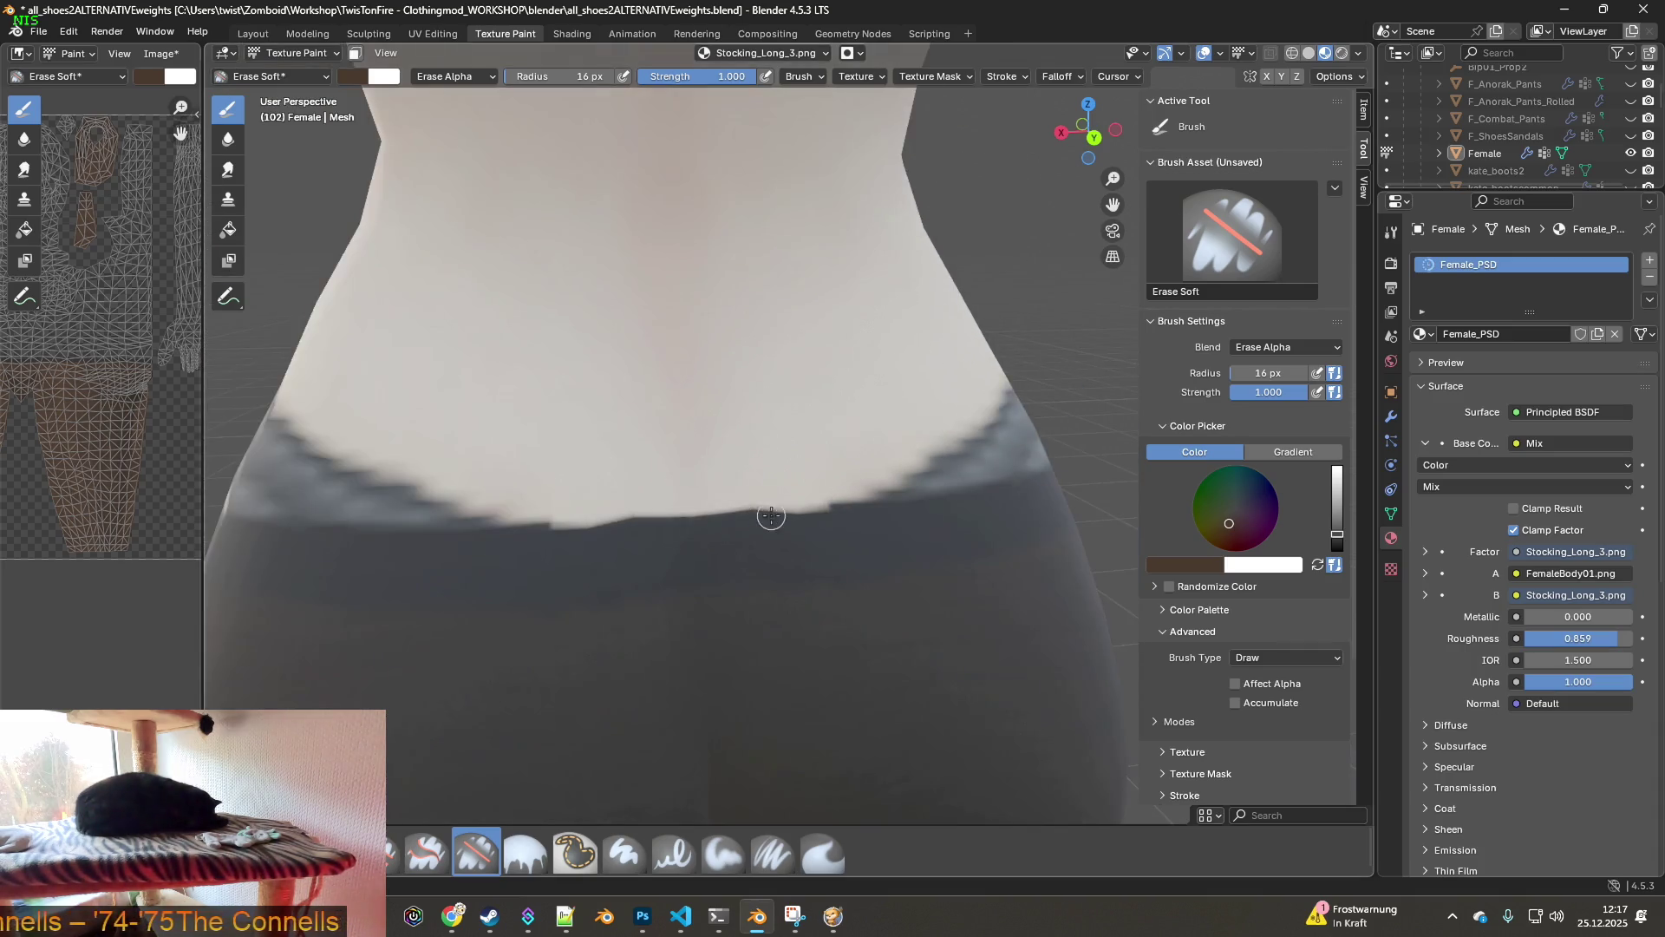
scroll(659, 521, "up", 3)
scroll(634, 516, "down", 3)
mouse_move(634, 512)
middle_mouse_down()
mouse_move(667, 494)
mouse_move(589, 495)
mouse_move(934, 520)
mouse_move(605, 478)
mouse_move(721, 462)
mouse_move(743, 539)
mouse_move(948, 658)
mouse_move(888, 684)
mouse_move(857, 495)
mouse_move(754, 483)
mouse_move(780, 486)
mouse_move(685, 516)
mouse_move(484, 193)
middle_mouse_up()
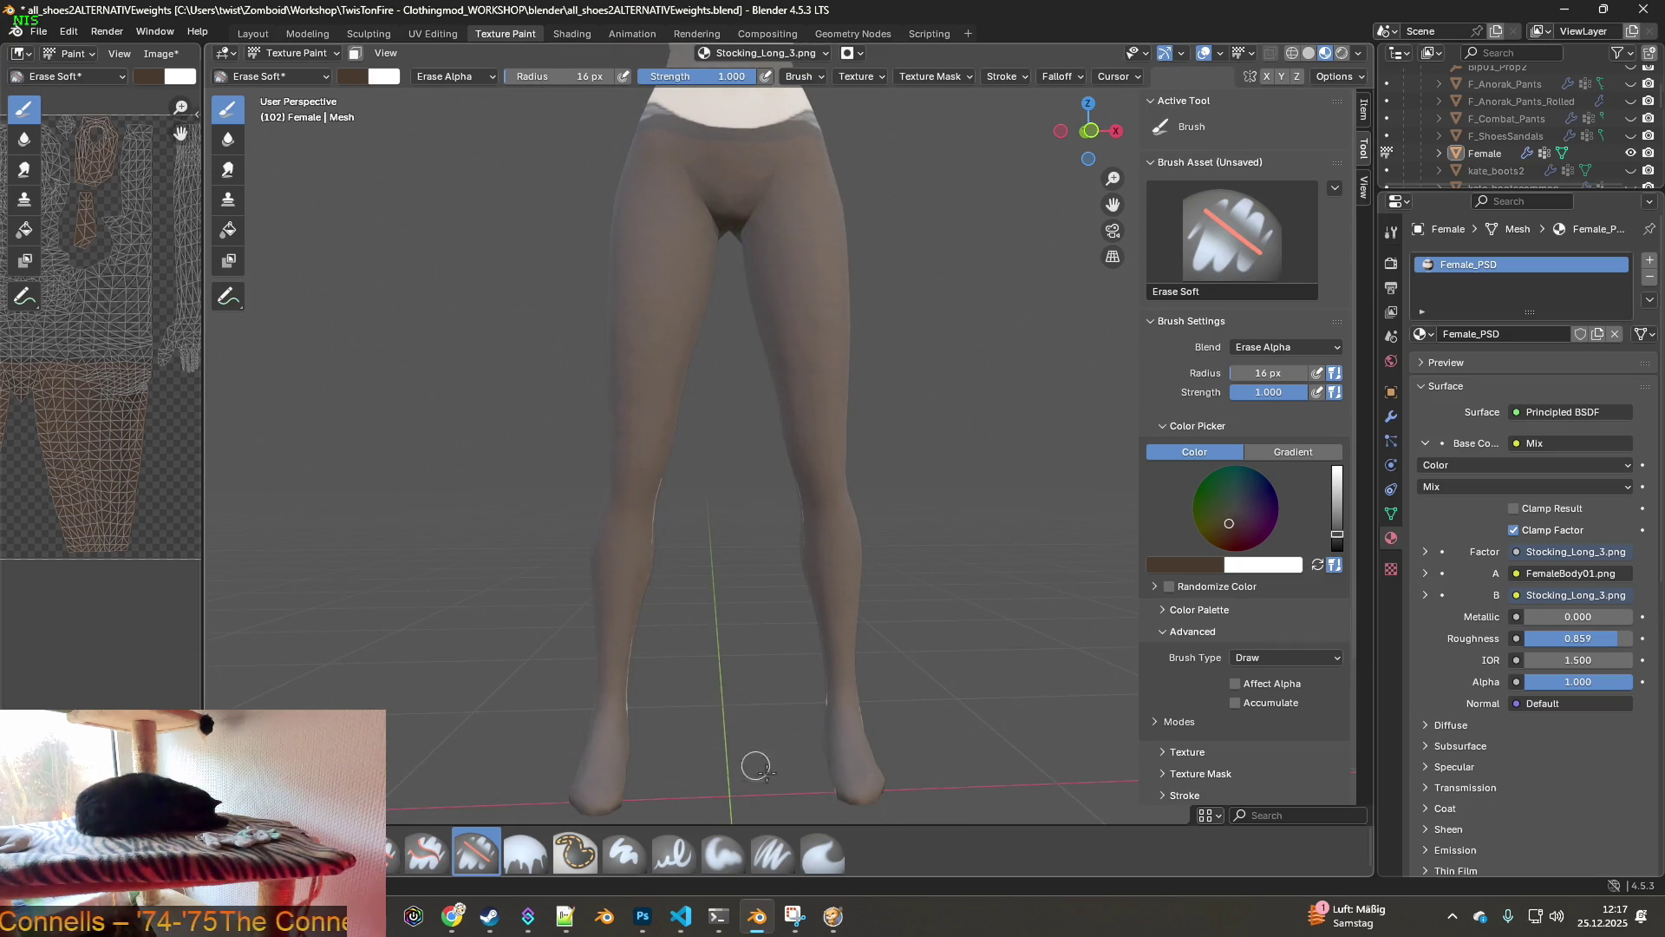
- Switch the brush to Smear with Affect Alpha off and a 70 px radius
left_click(822, 852)
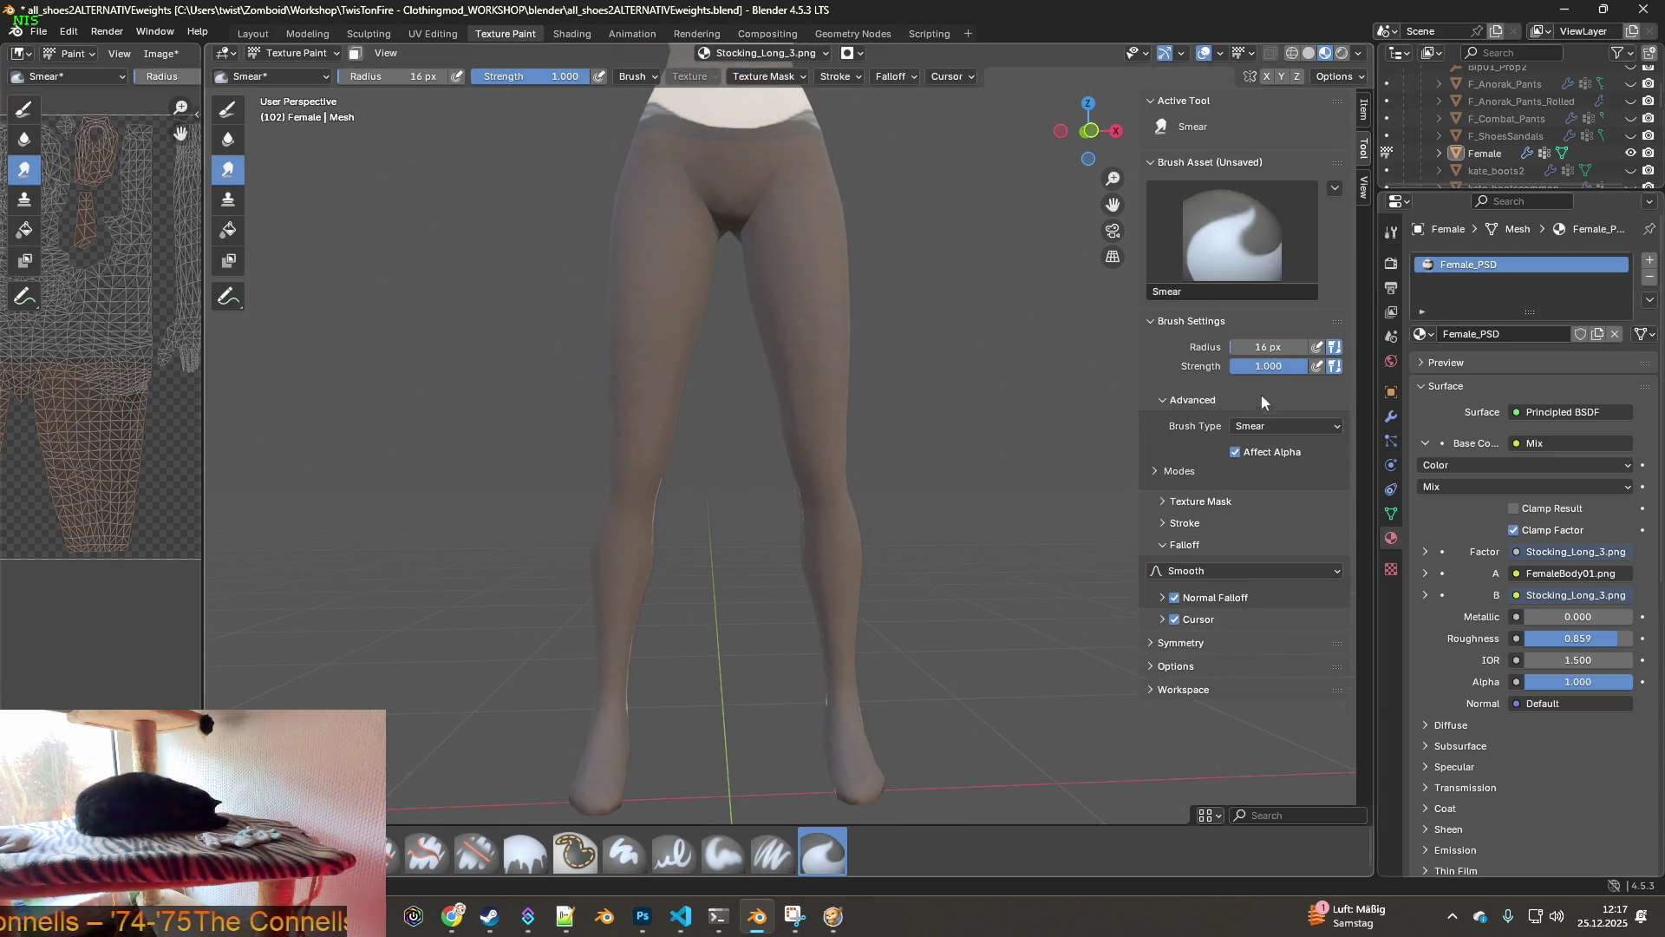
left_click(1236, 452)
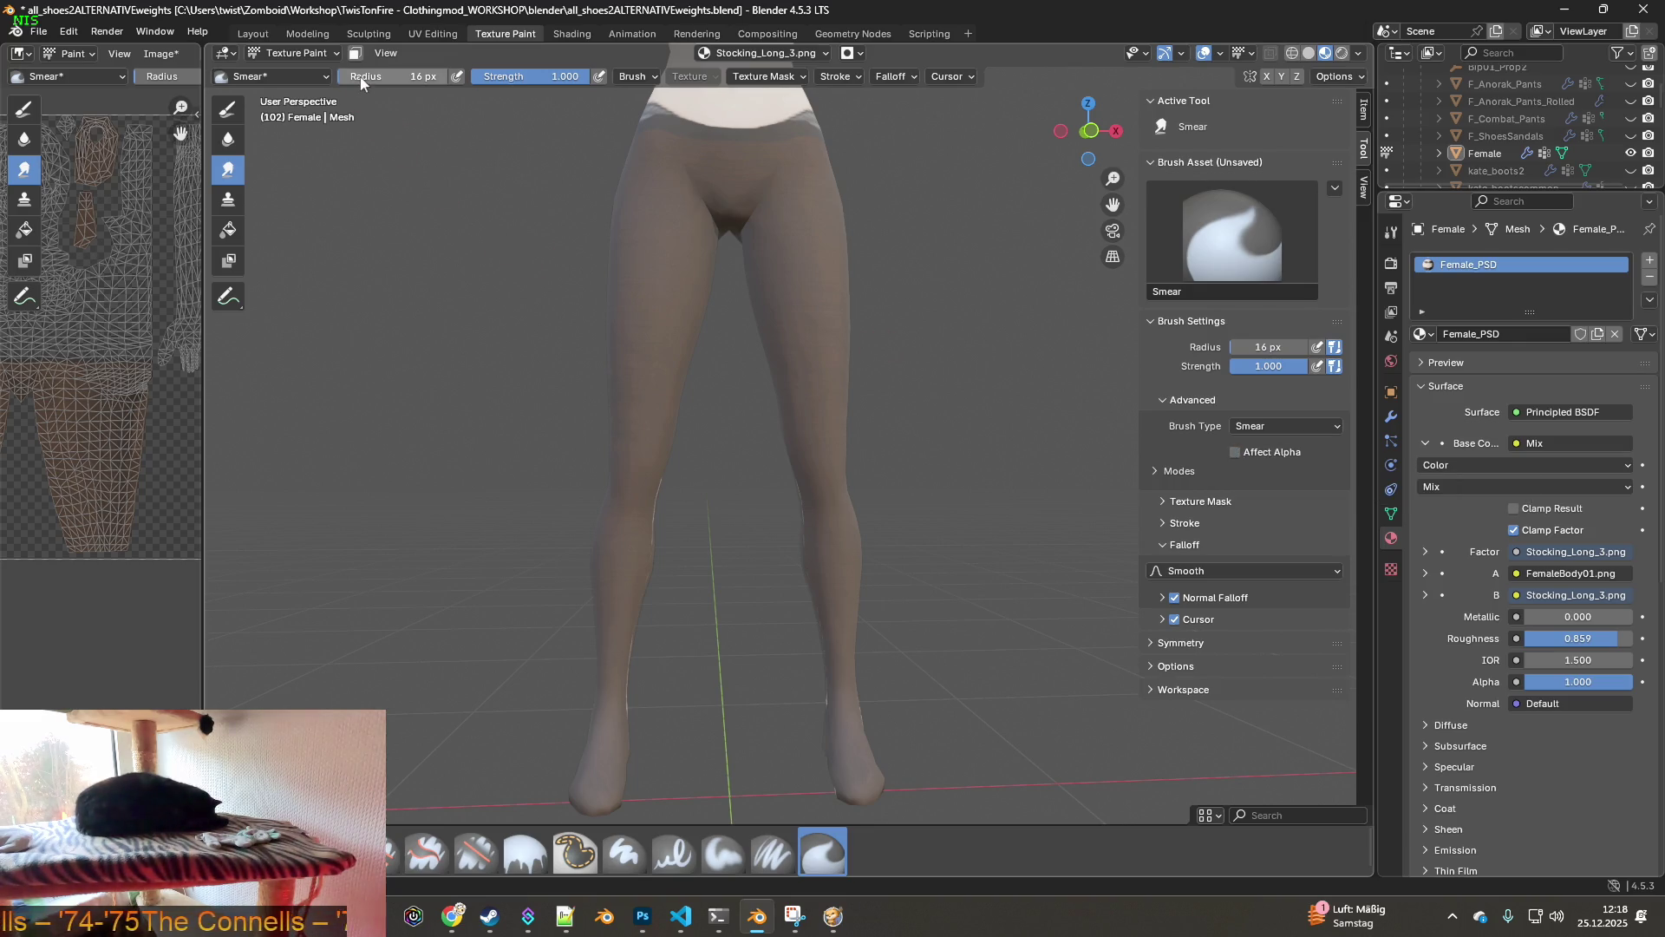
left_click_drag(399, 76, 434, 76)
- Orbit around the legs and feet to inspect the knees, shins and thighs
middle_click_drag(724, 489, 795, 499)
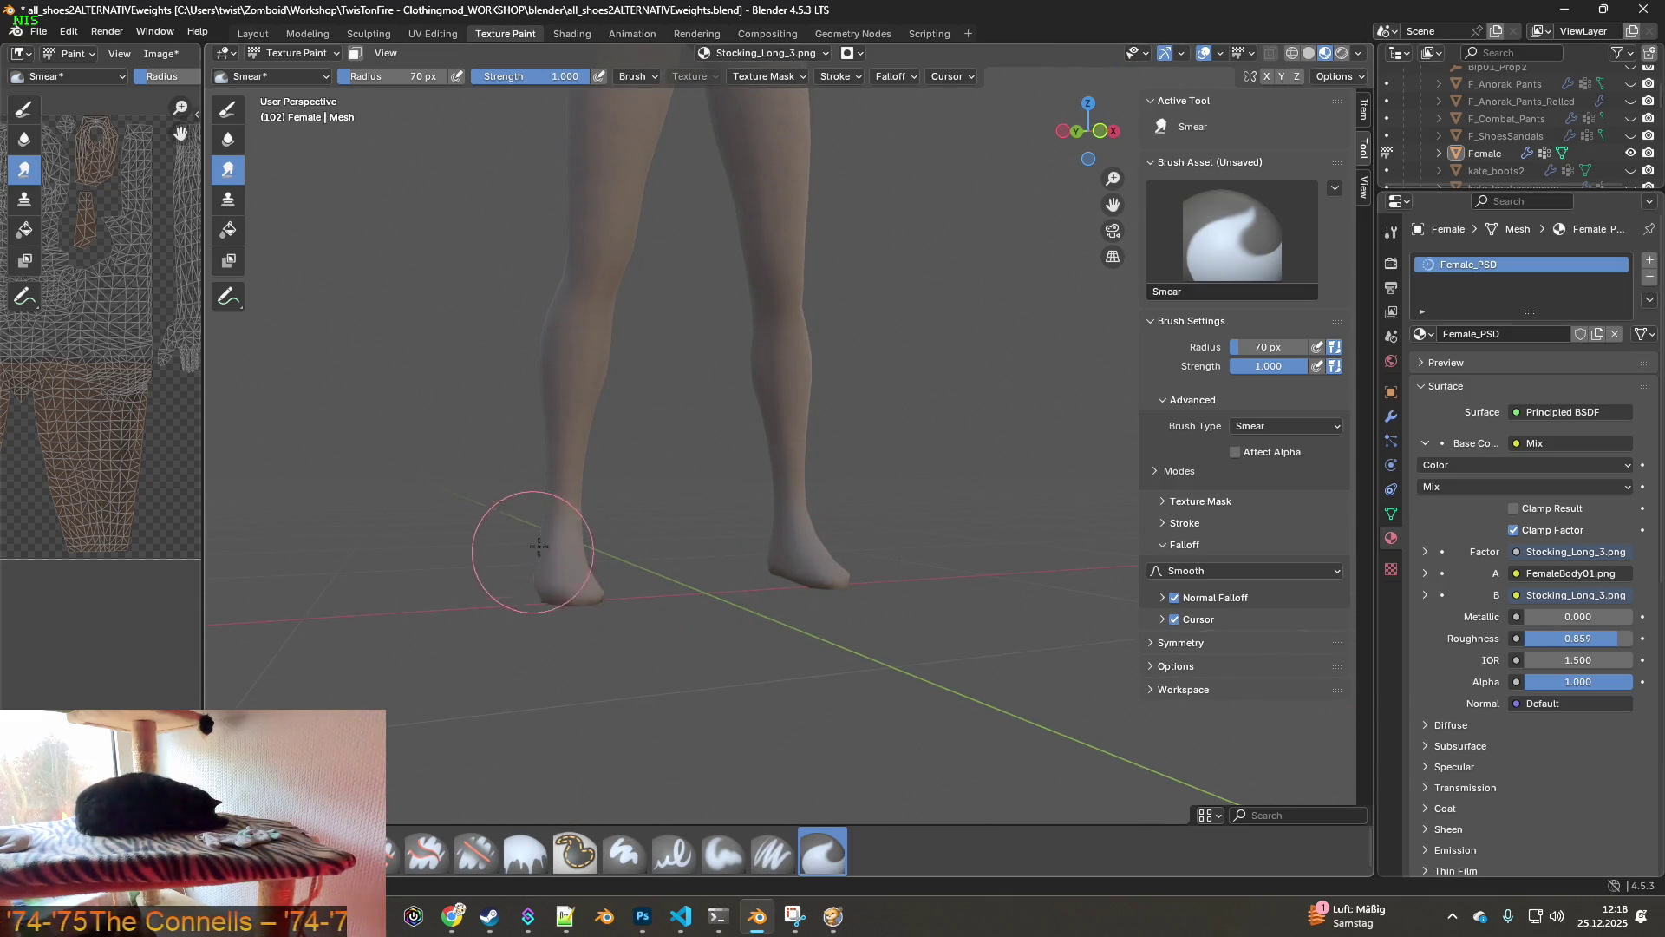
mouse_move(780, 577)
middle_mouse_down()
mouse_move(841, 576)
mouse_move(725, 575)
mouse_move(832, 593)
middle_mouse_up()
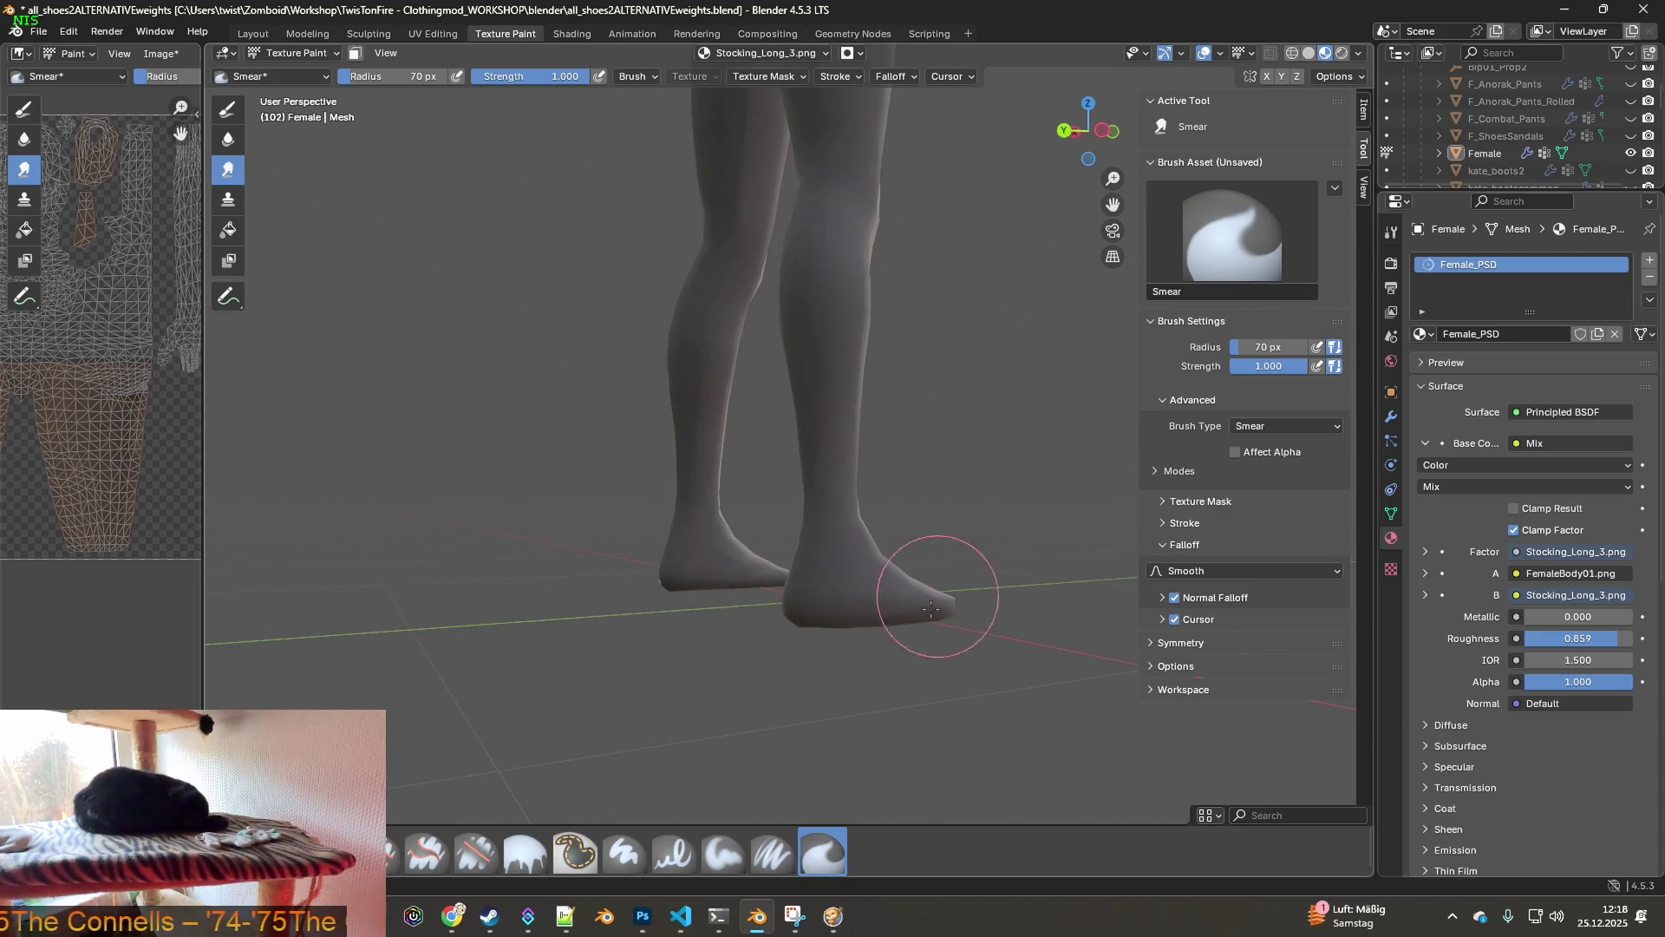
mouse_move(809, 535)
middle_mouse_down()
mouse_move(1023, 539)
mouse_move(982, 565)
mouse_move(744, 594)
mouse_move(856, 587)
middle_mouse_up()
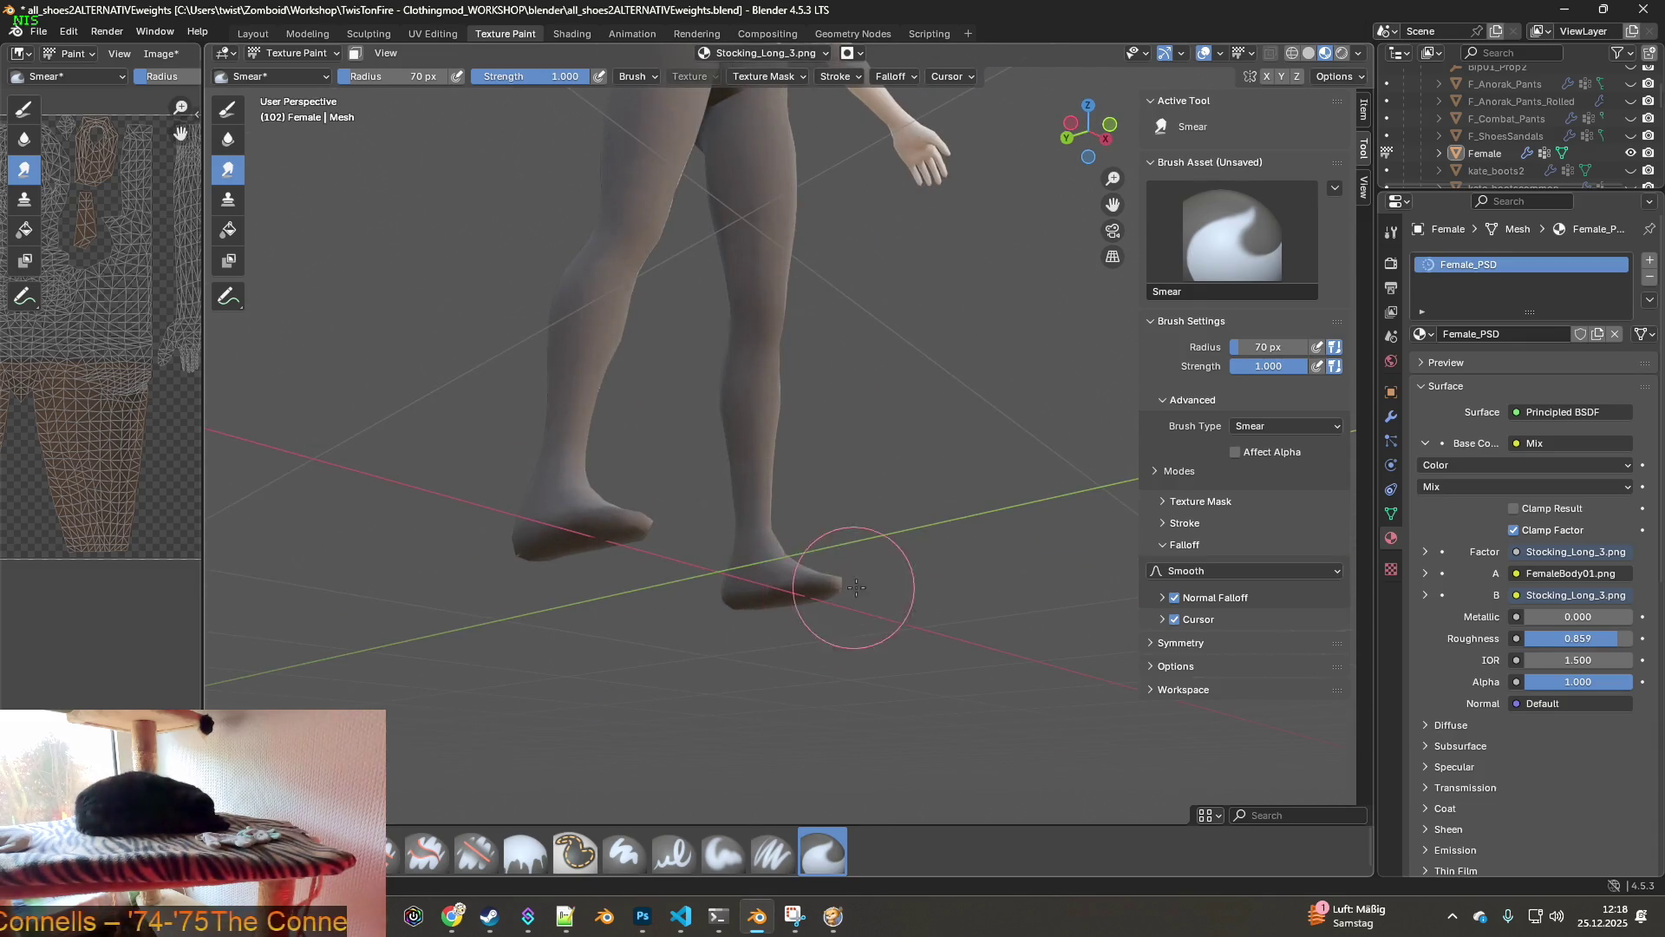
middle_click_drag(568, 473, 629, 533)
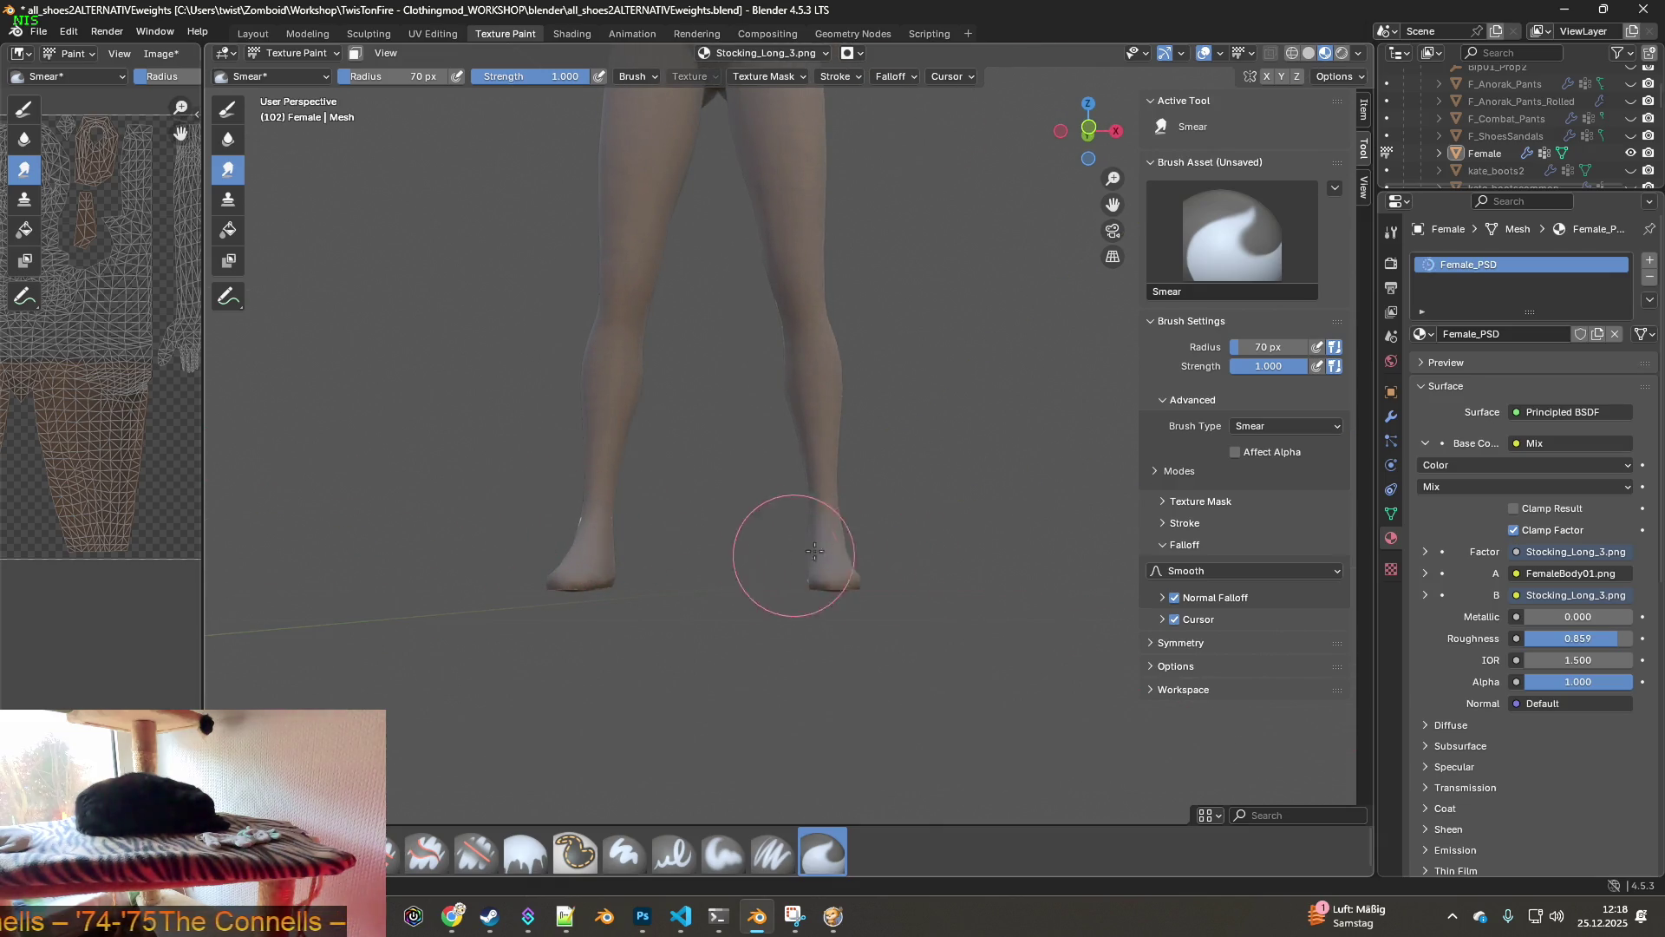
scroll(802, 555, "down", 5)
scroll(792, 565, "up", 8)
middle_click_drag(839, 497, 885, 495)
middle_click_drag(710, 461, 616, 449)
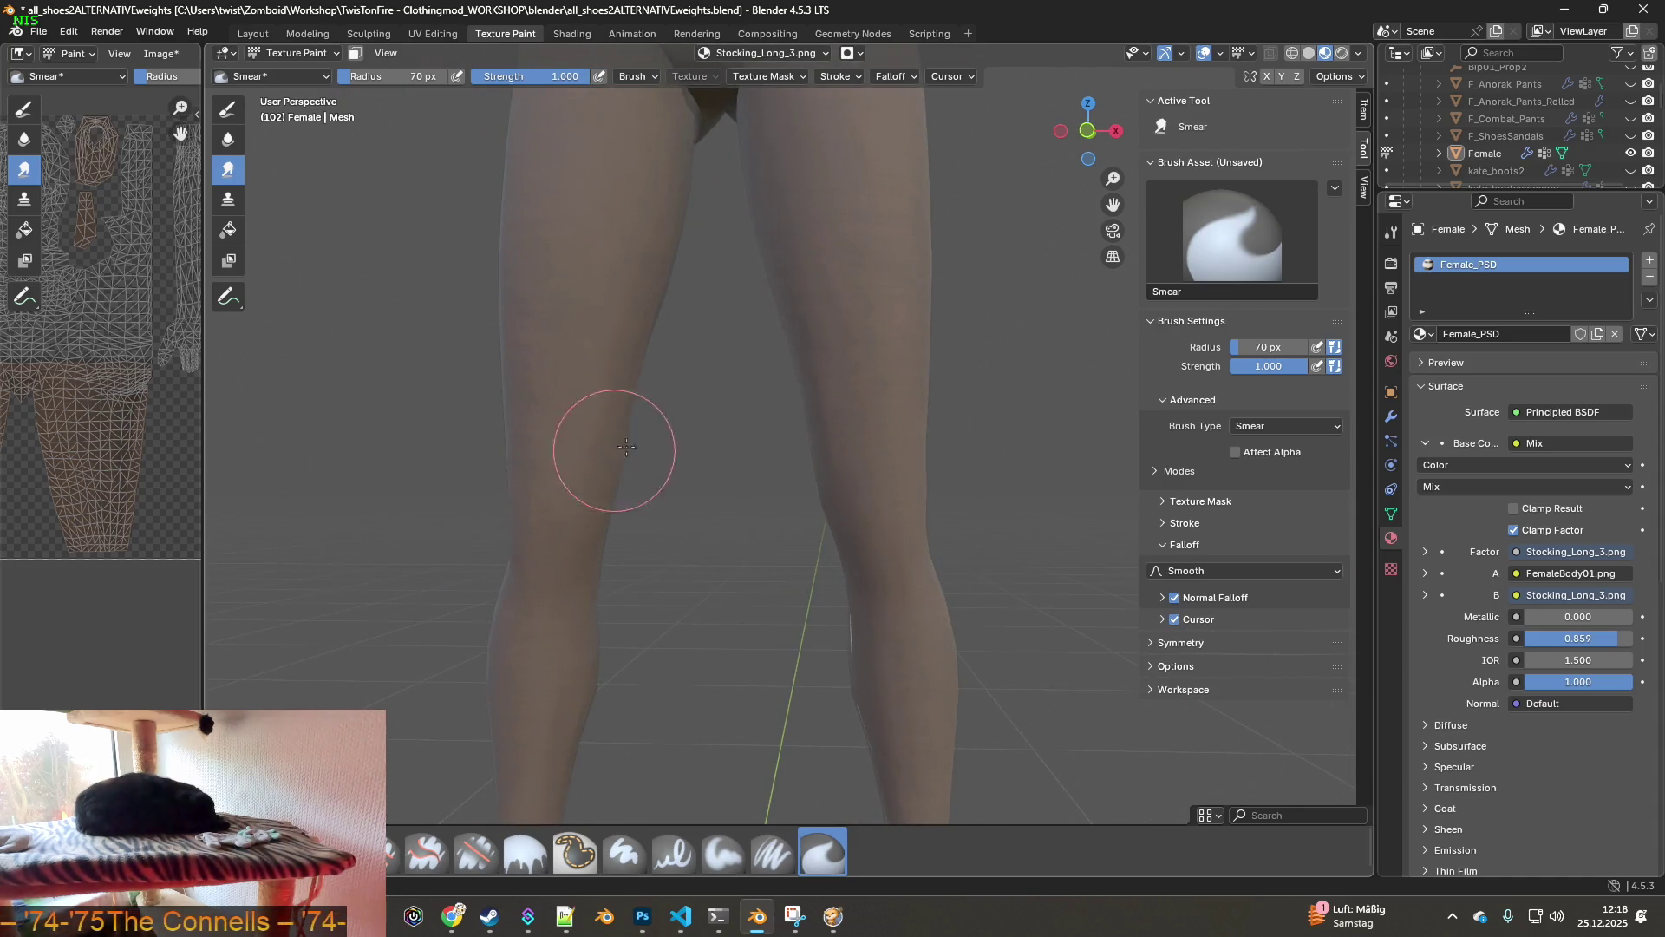
middle_click_drag(687, 401, 855, 519)
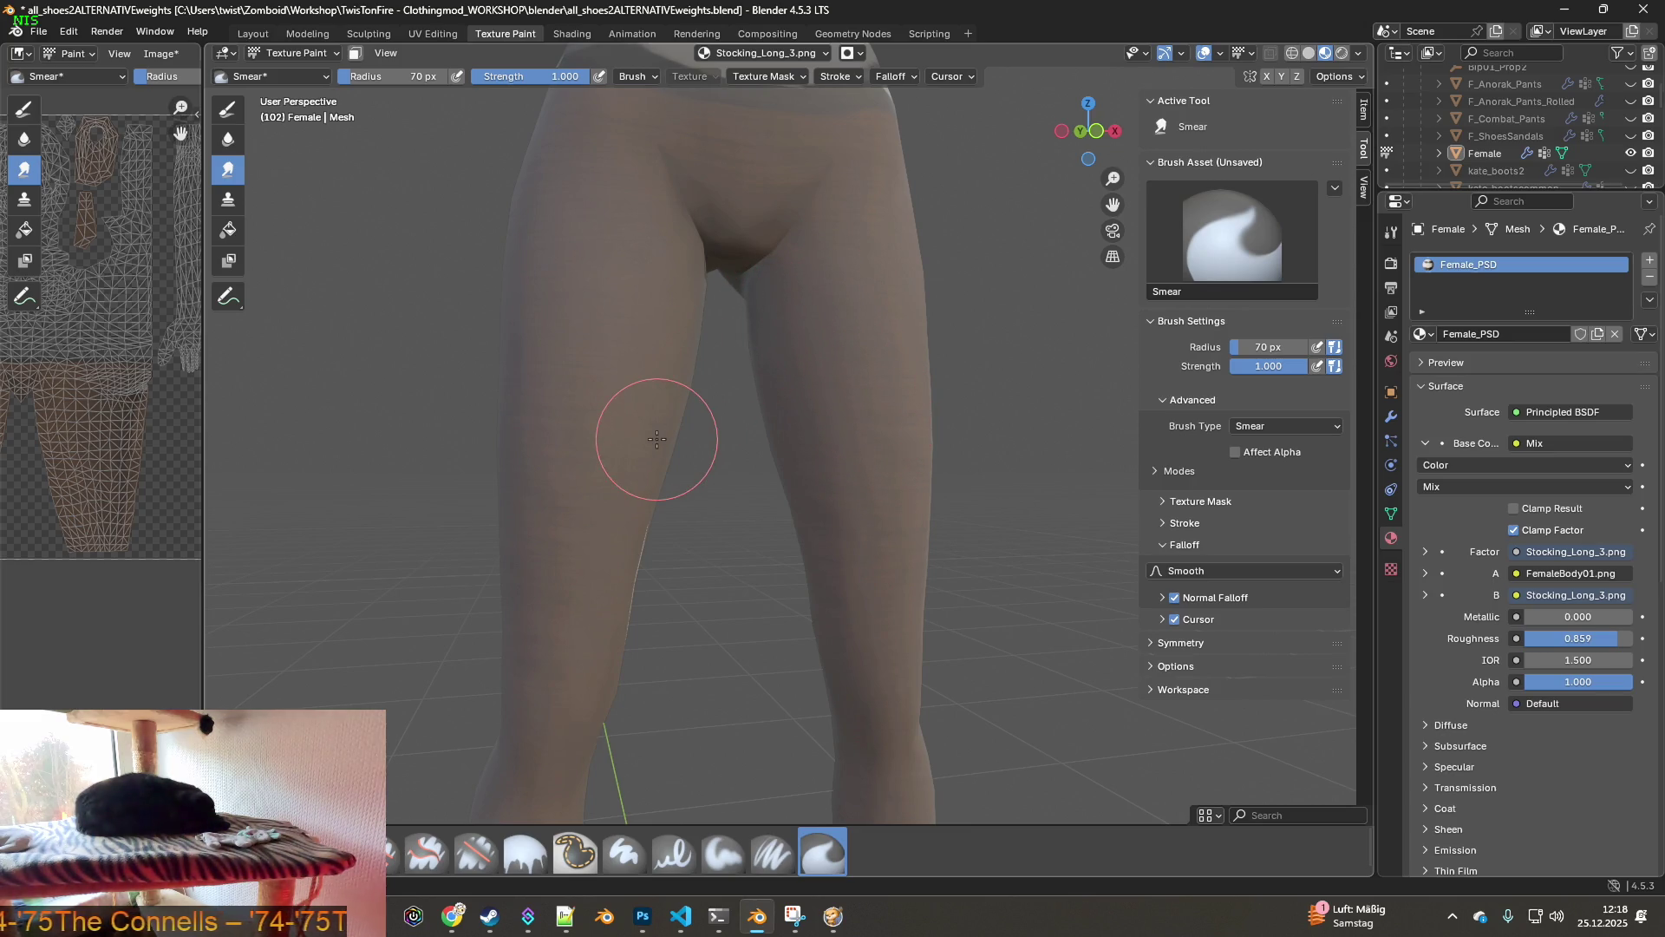
mouse_move(656, 439)
middle_mouse_down()
mouse_move(606, 520)
mouse_move(765, 448)
mouse_move(715, 481)
middle_mouse_up()
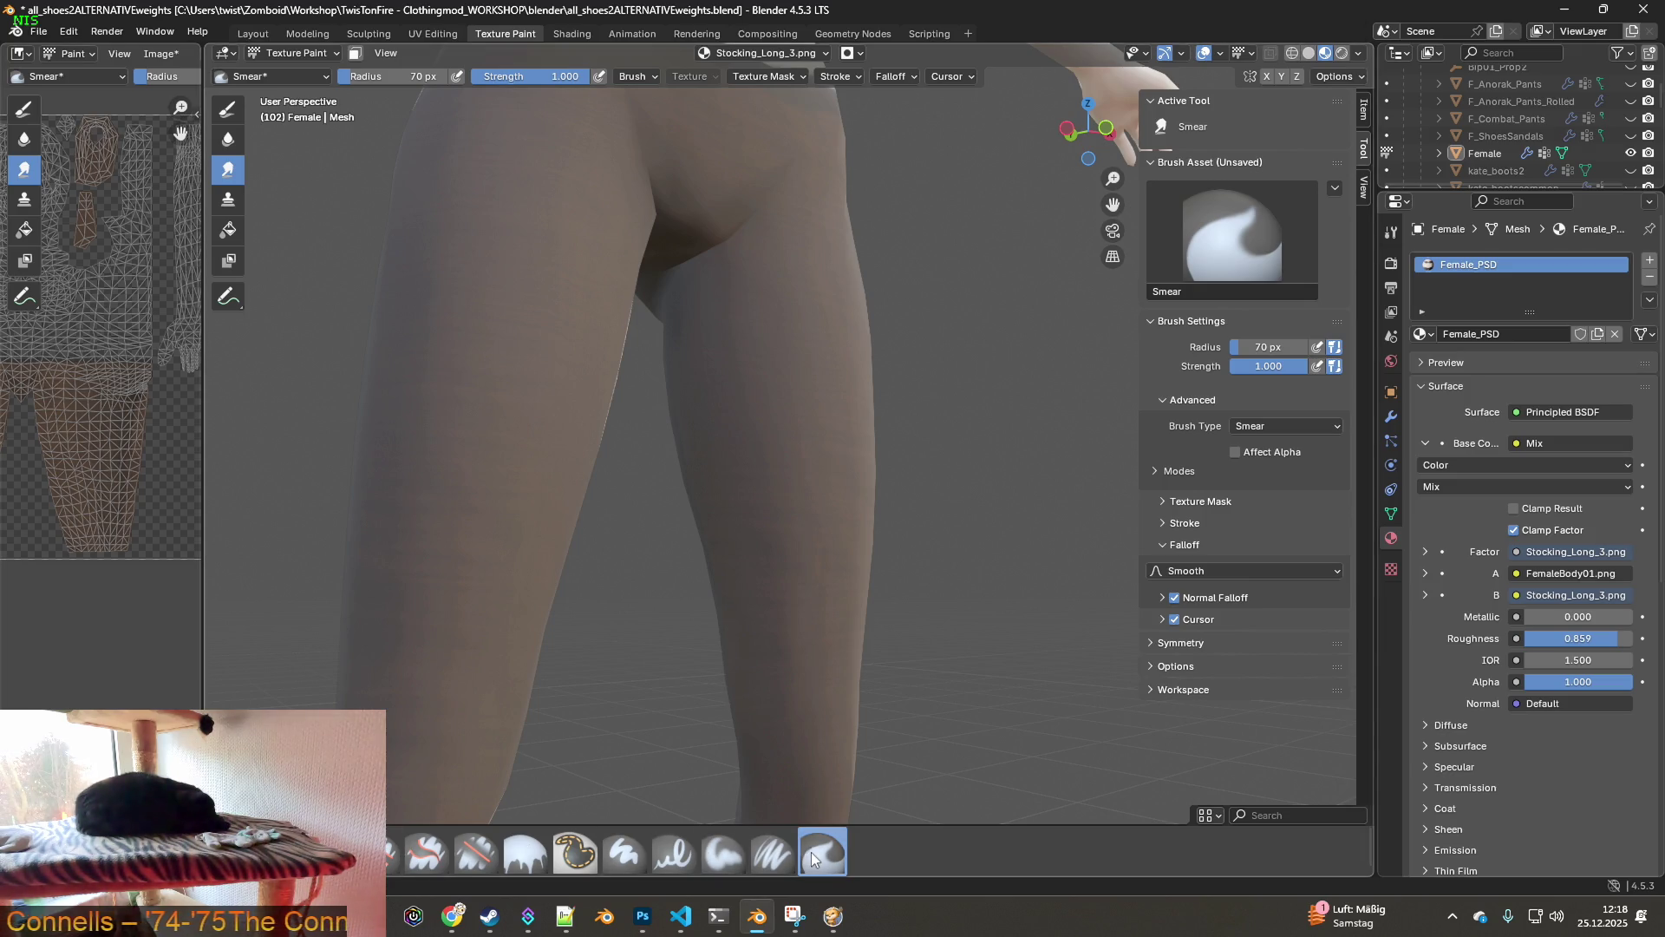
left_click(1275, 426)
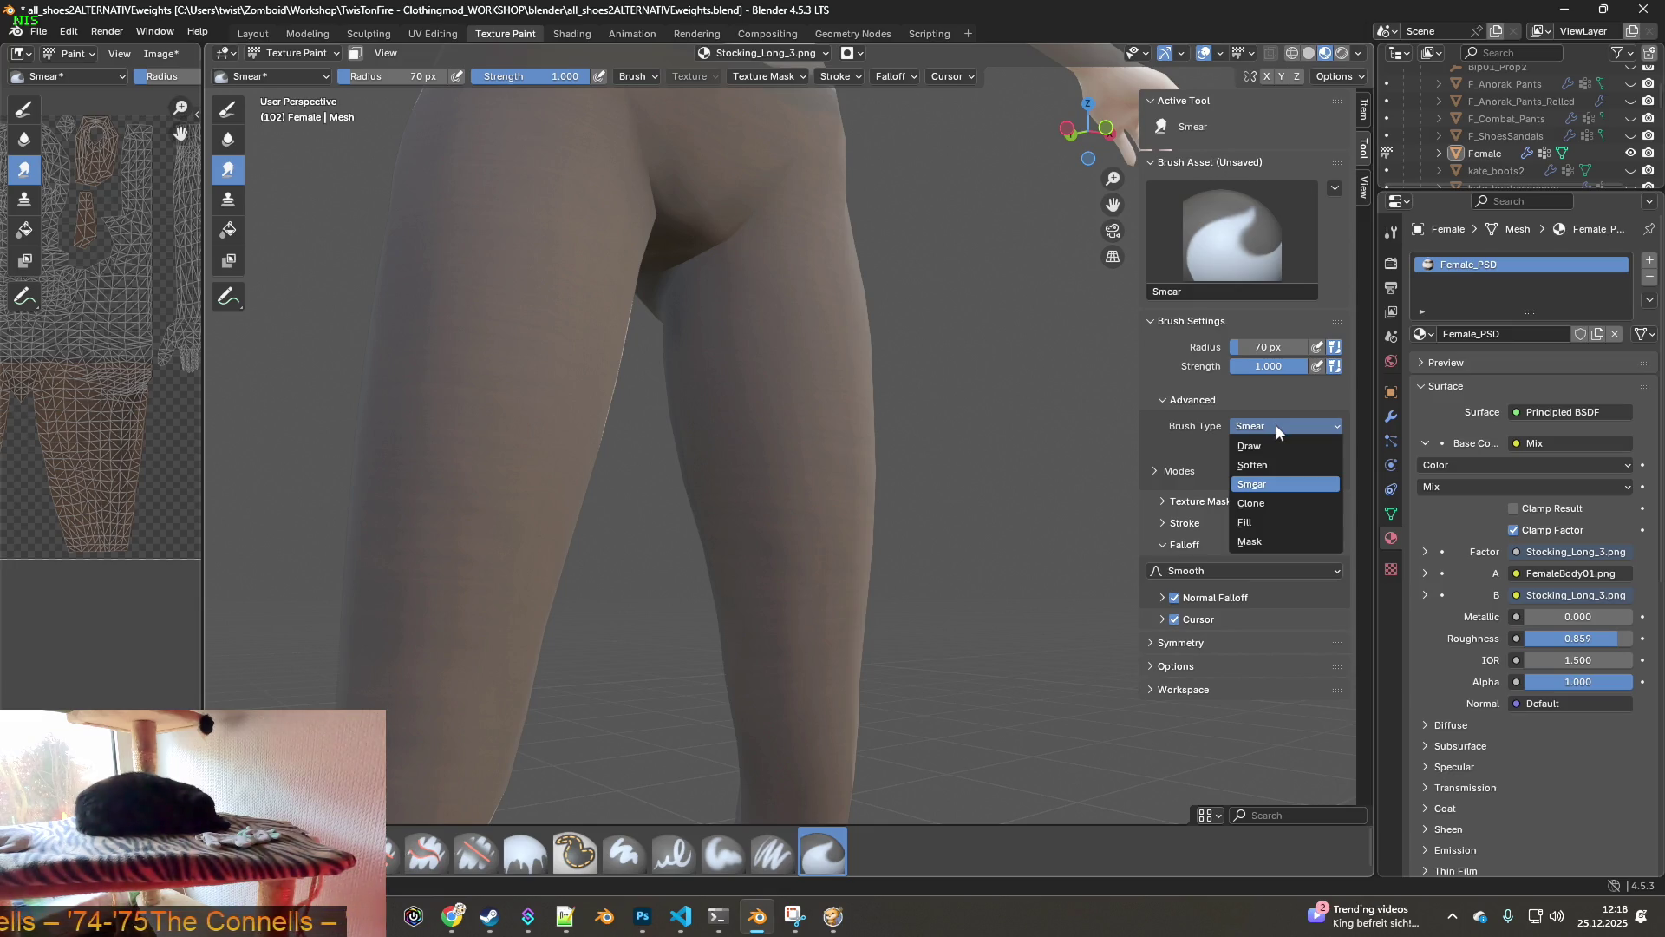
- Change the brush type from Smear to Clone, keeping the 70 px radius
left_click(1273, 505)
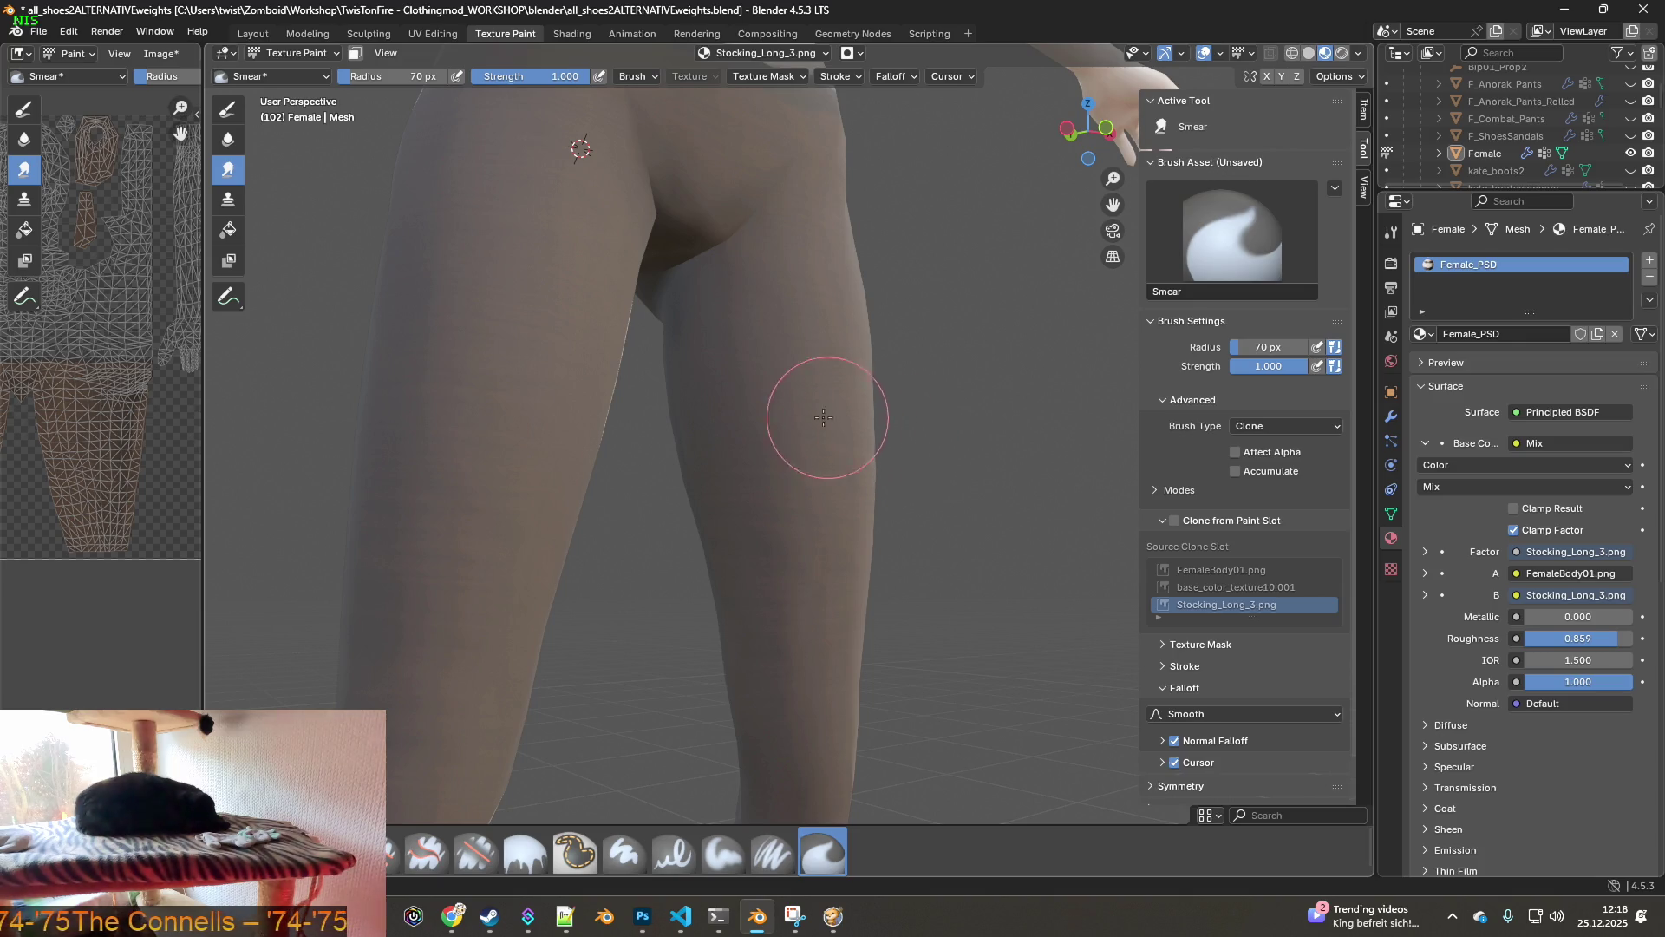
scroll(710, 416, "up", 3)
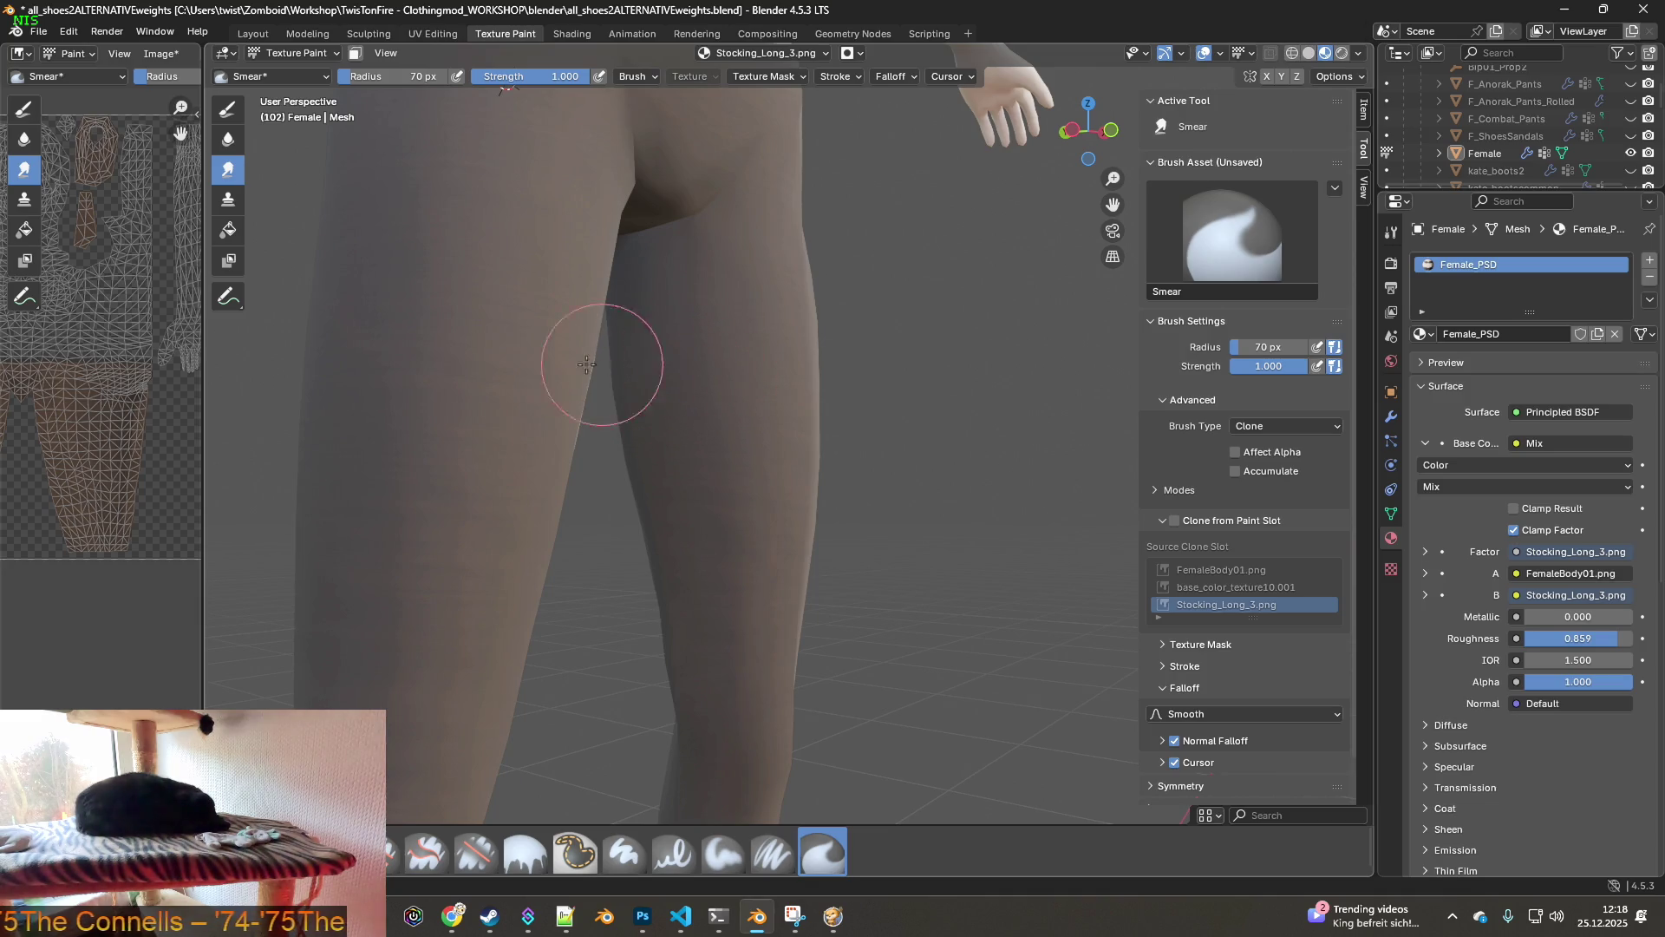
left_click(159, 56)
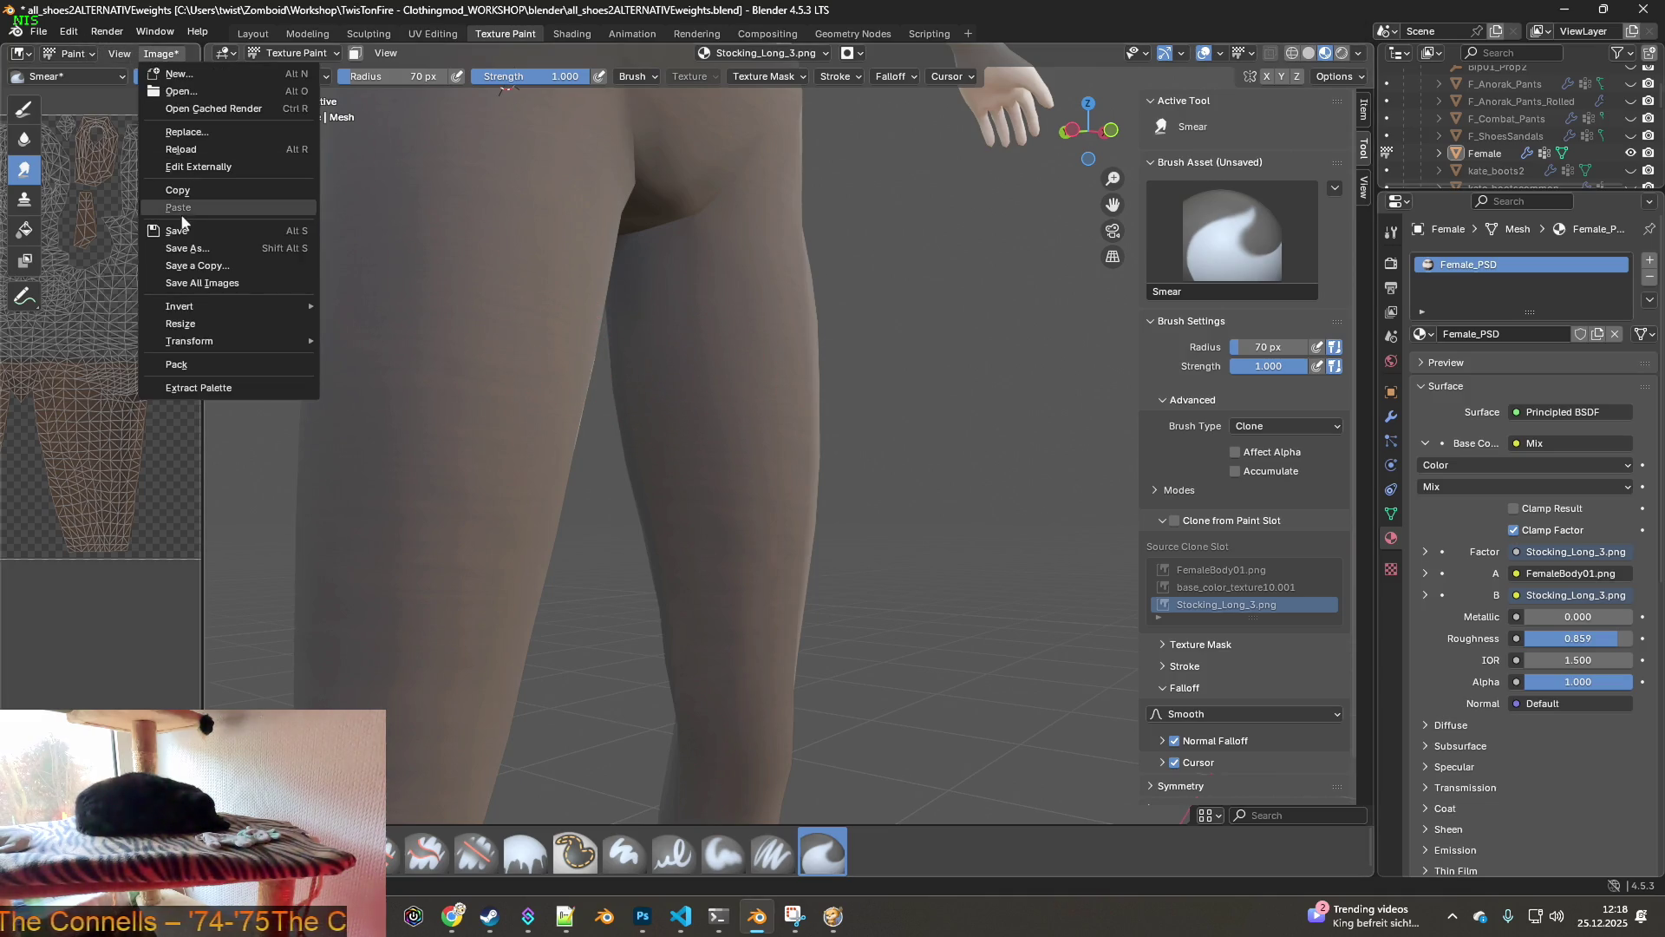
- Save Stocking_Long_3.png, then clone-paint over the left thigh seam from right-thigh source points
left_click(177, 232)
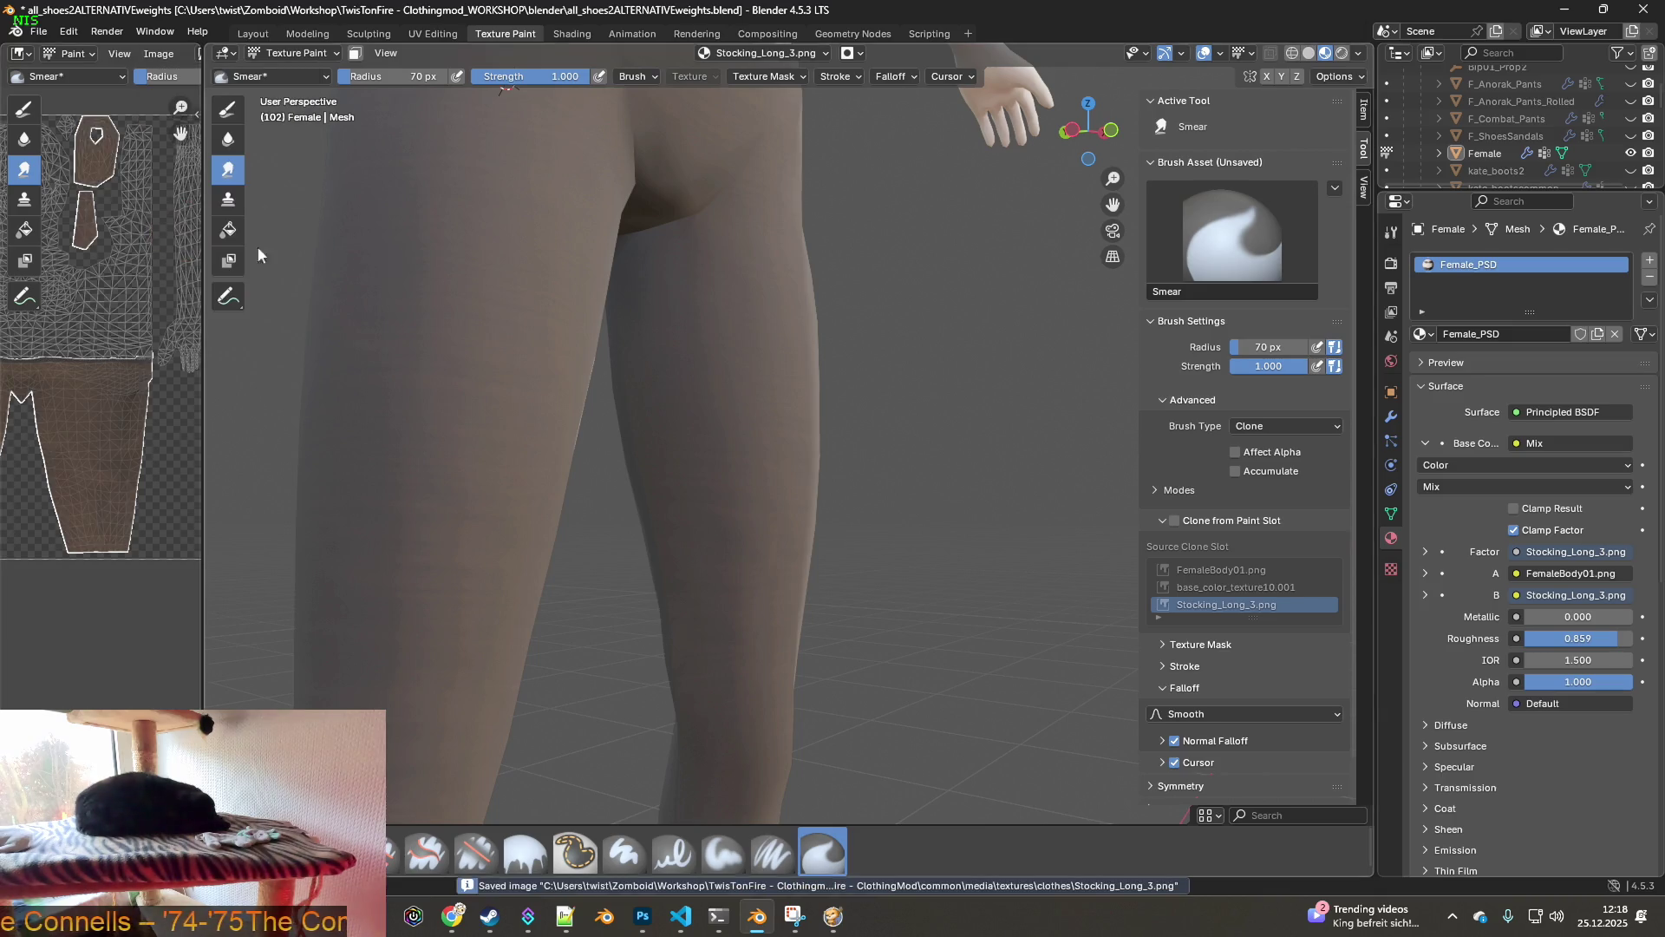
middle_click_drag(716, 373, 706, 371)
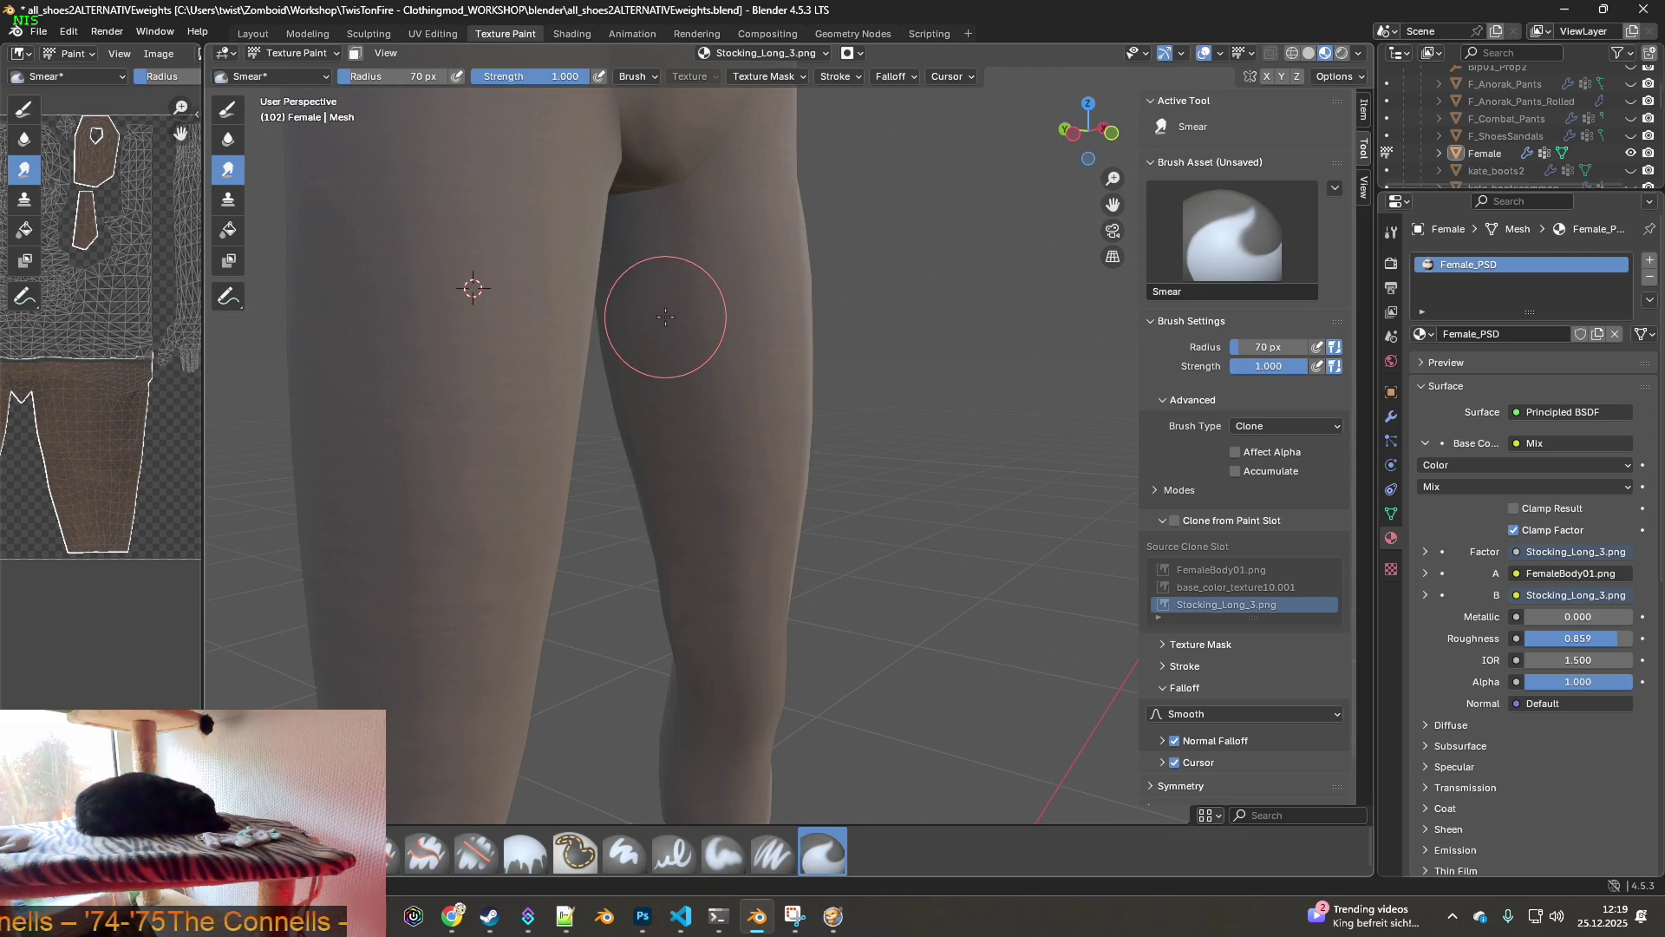
middle_click_drag(687, 320, 788, 327)
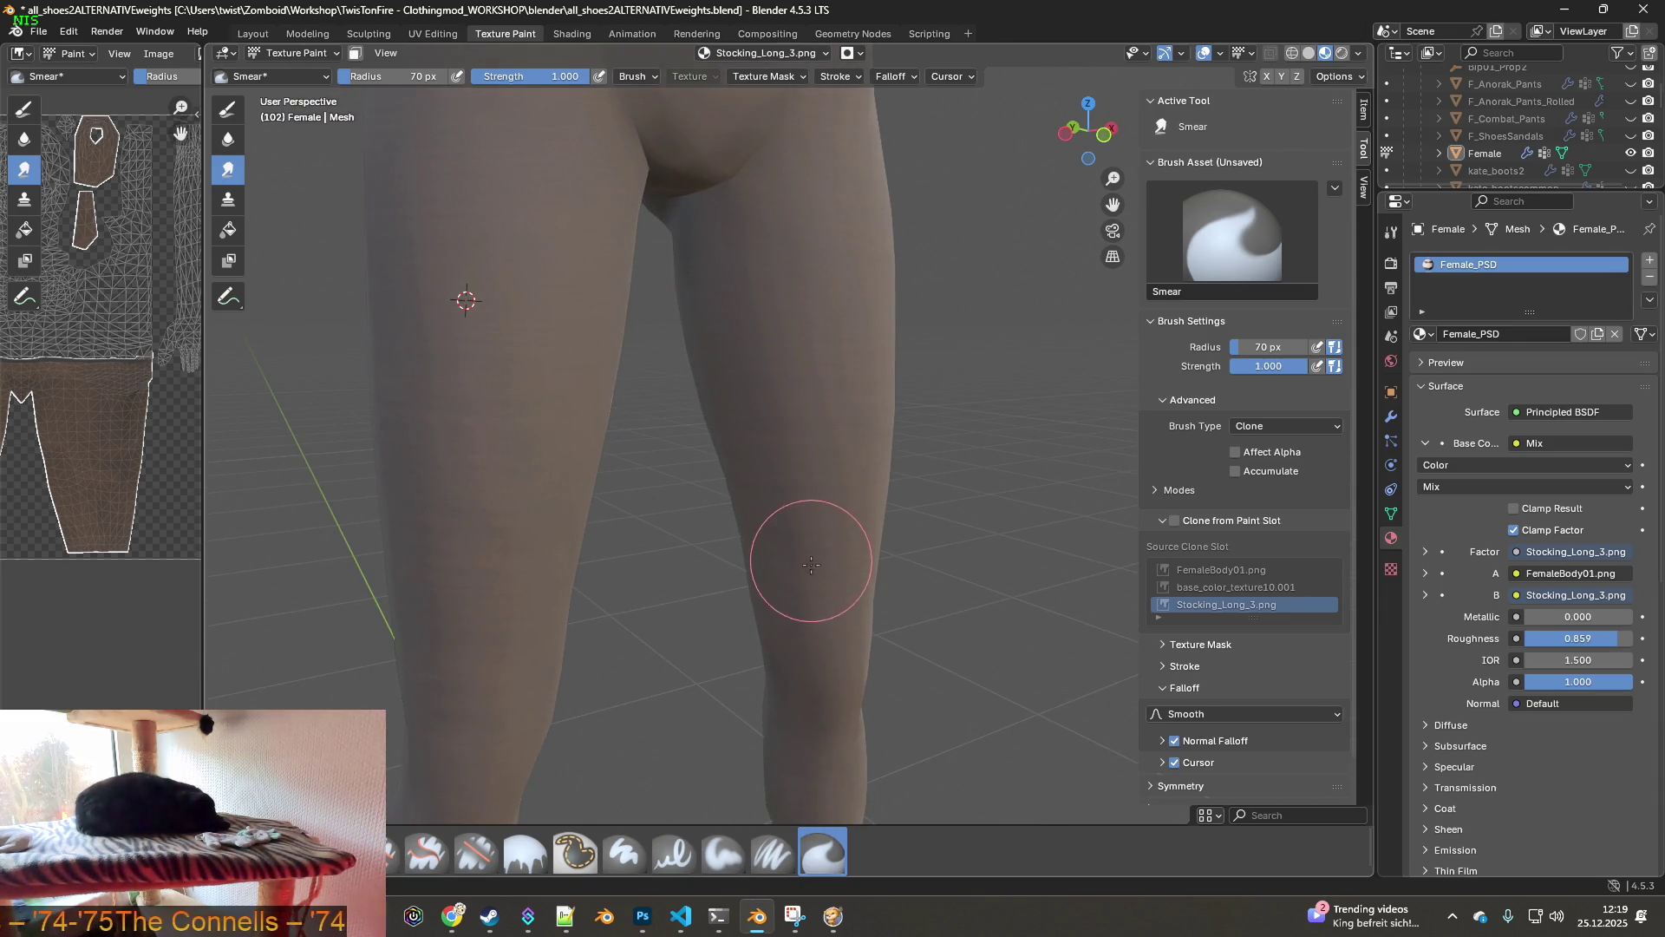
middle_click_drag(810, 602, 827, 456)
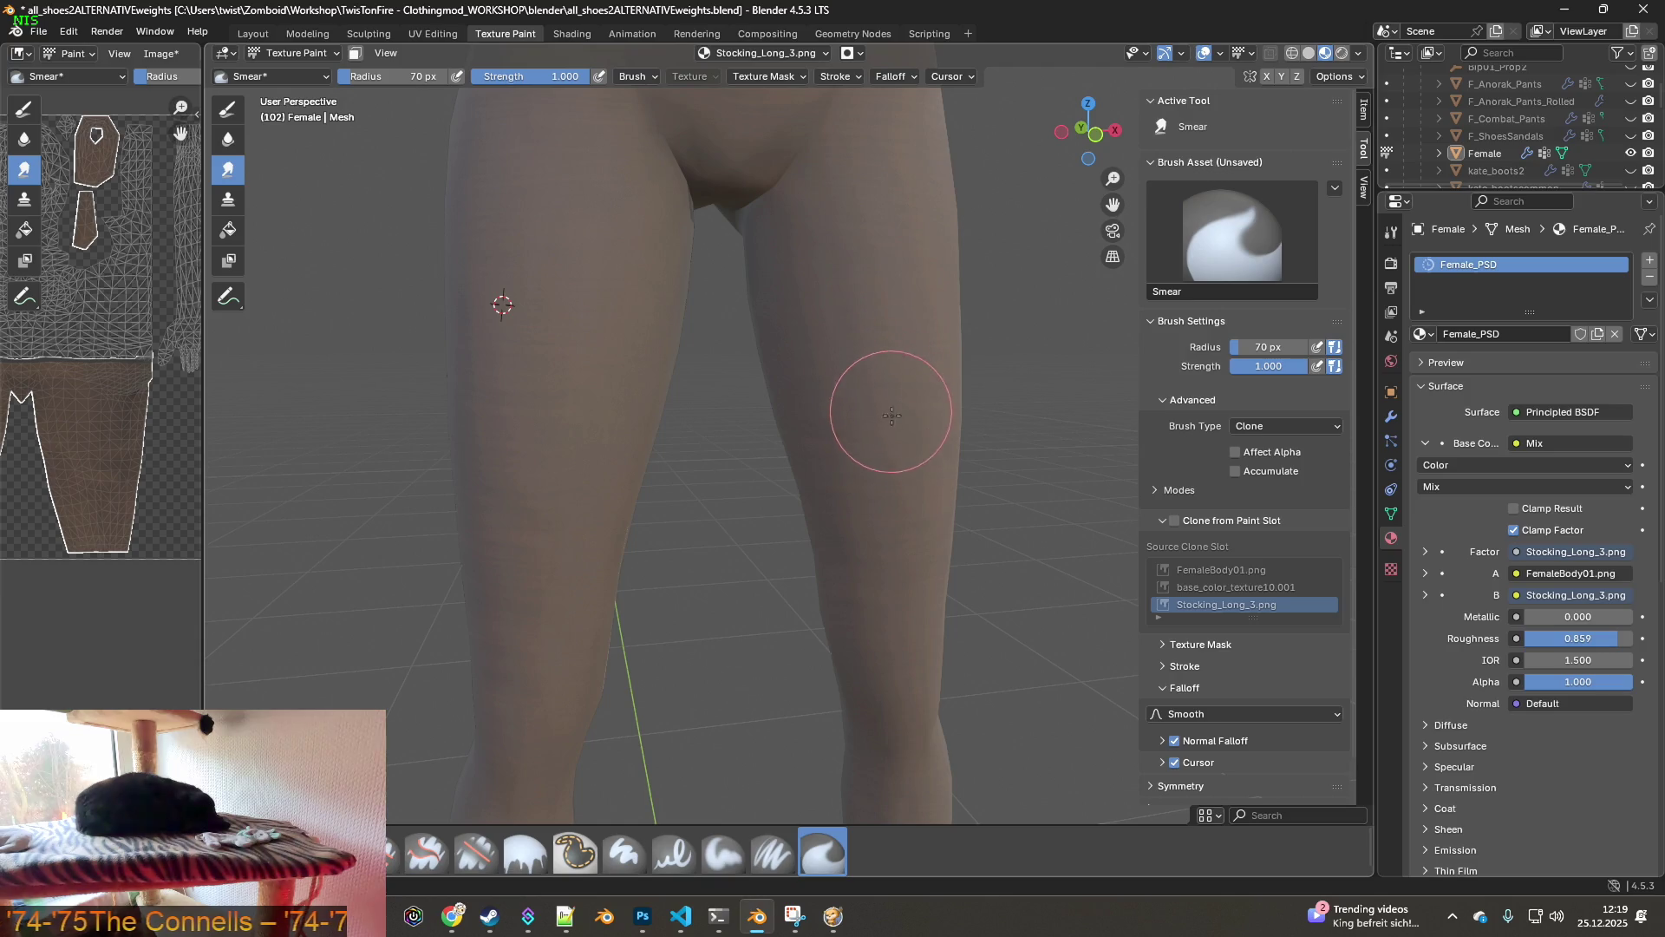
mouse_move(717, 450)
middle_mouse_down()
mouse_move(636, 464)
mouse_move(706, 428)
middle_mouse_up()
right_click(991, 281, "shift")
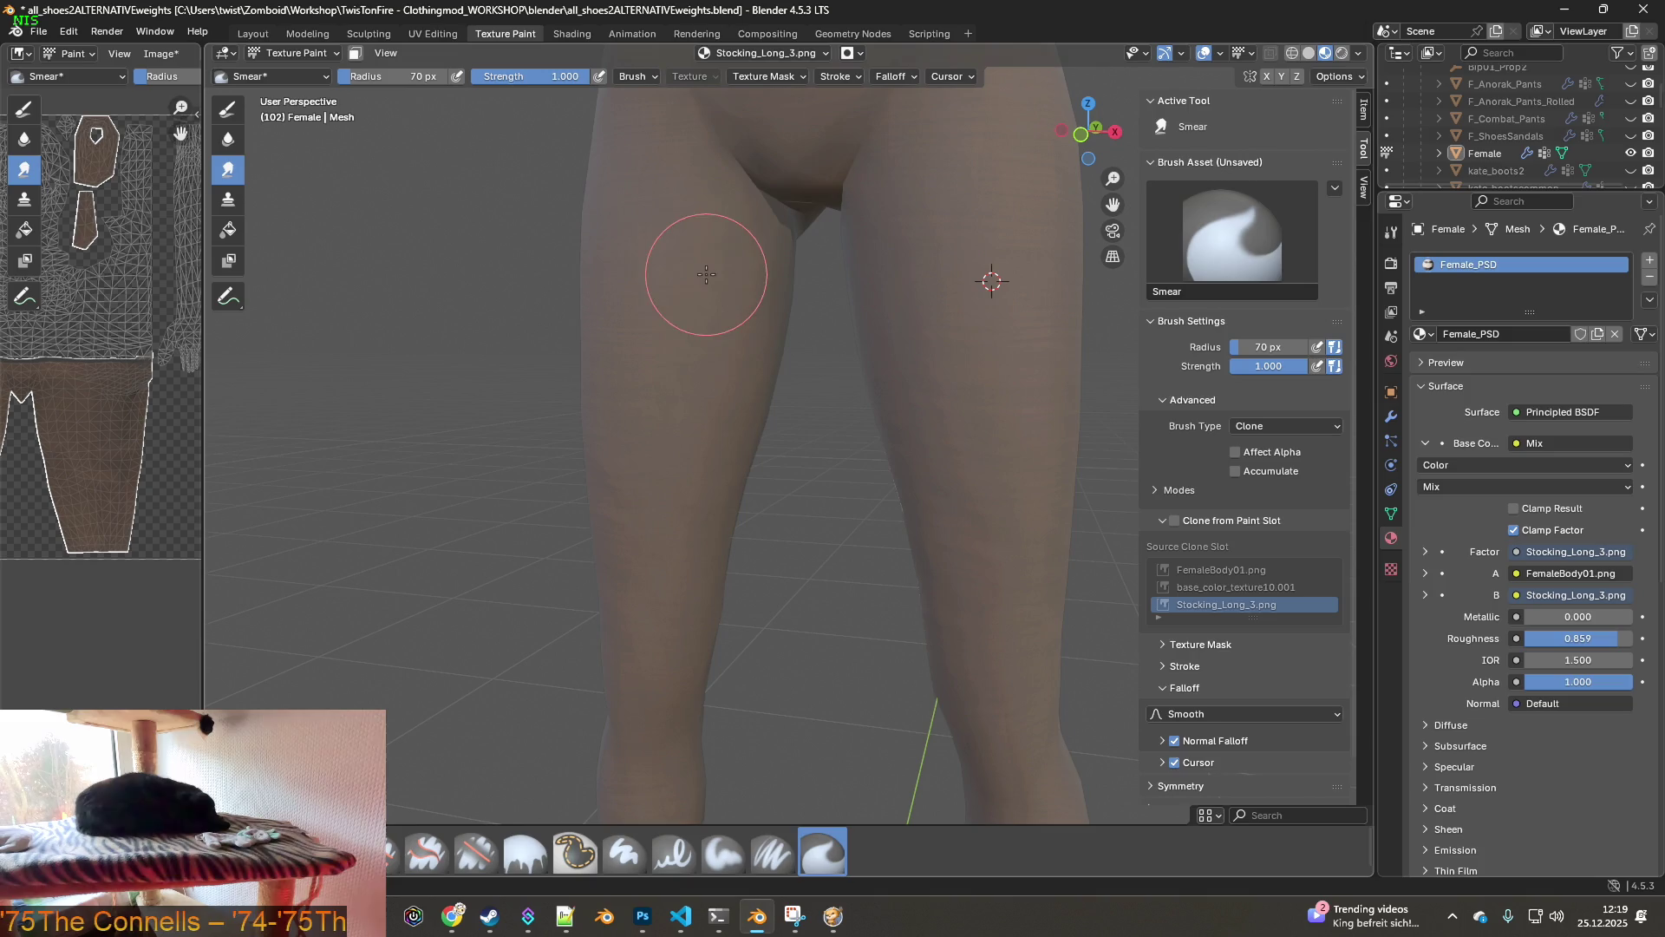
middle_click_drag(658, 579, 793, 541)
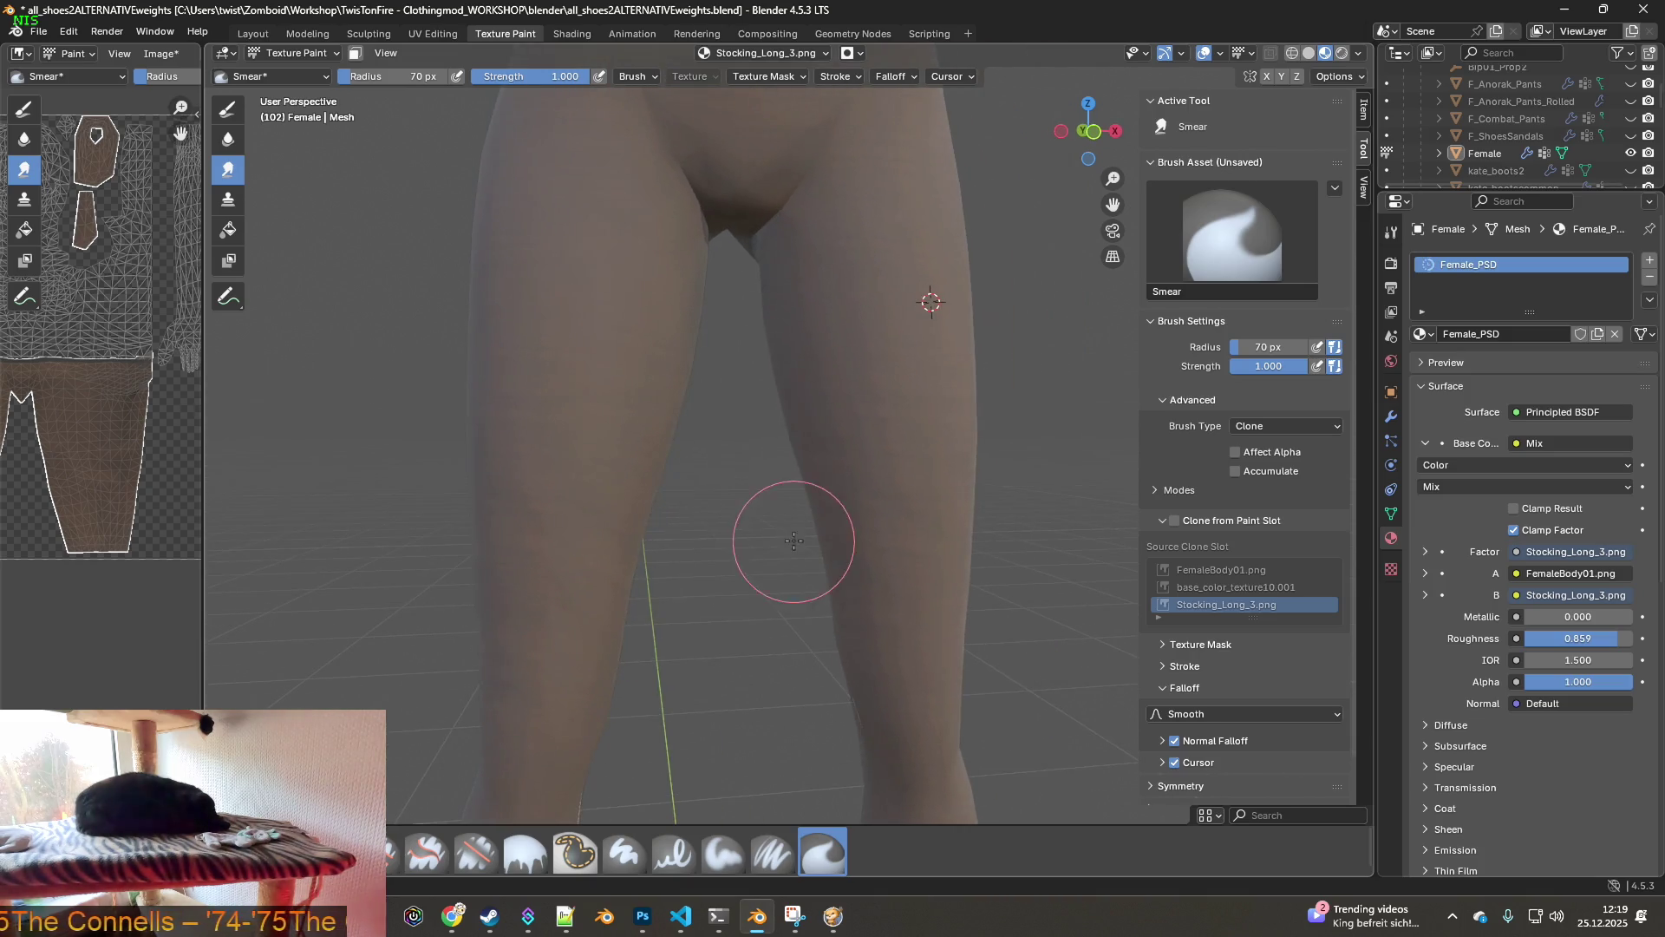
right_click(913, 355, "shift")
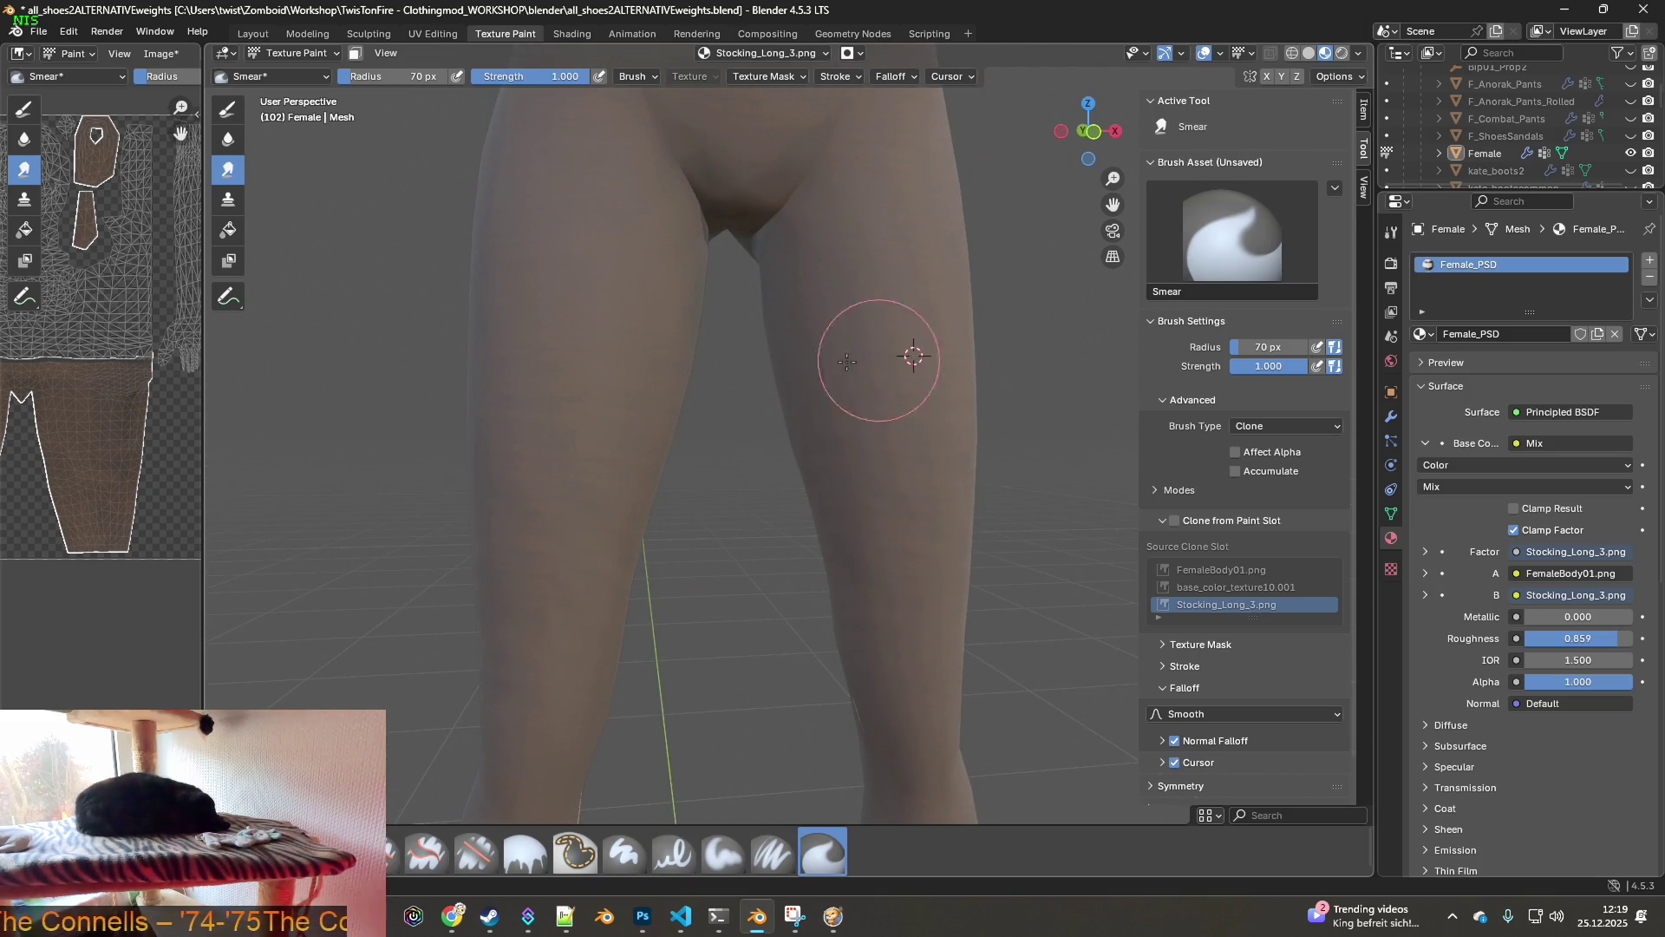
- Pick a new clone source on the right leg and review both legs from several angles
middle_click_drag(546, 646, 825, 252, "shift")
mouse_move(628, 626)
middle_mouse_down()
mouse_move(907, 593)
mouse_move(831, 486)
middle_mouse_up()
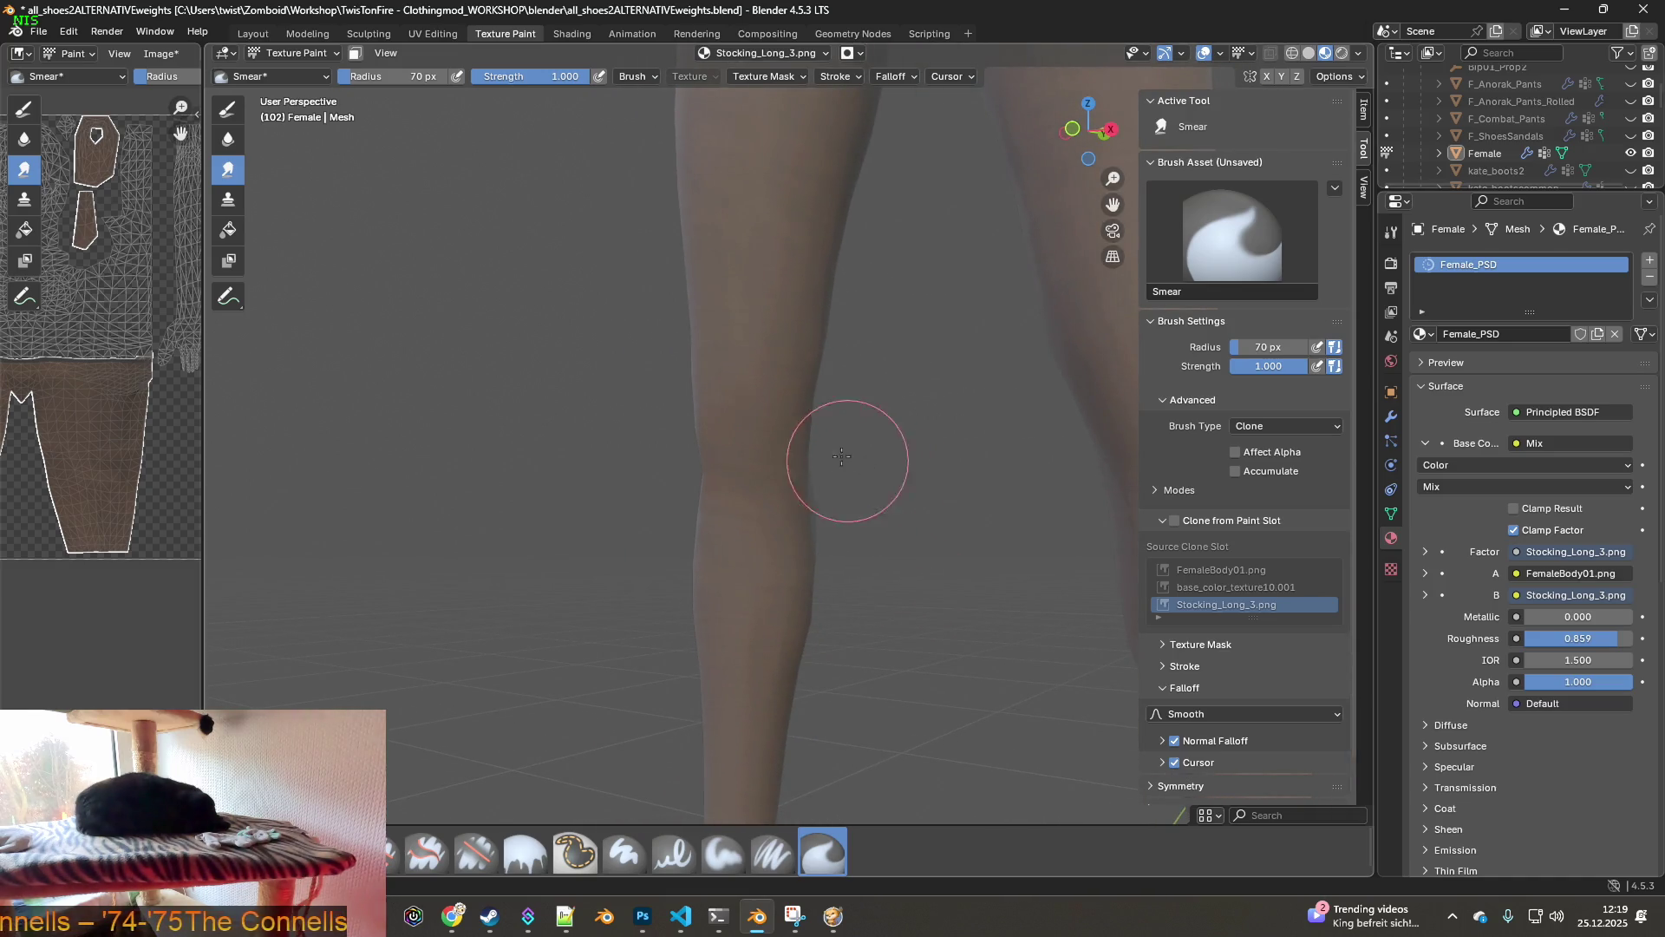
mouse_move(811, 383)
middle_mouse_down()
mouse_move(757, 495)
mouse_move(715, 496)
middle_mouse_up()
right_click(982, 375, "shift")
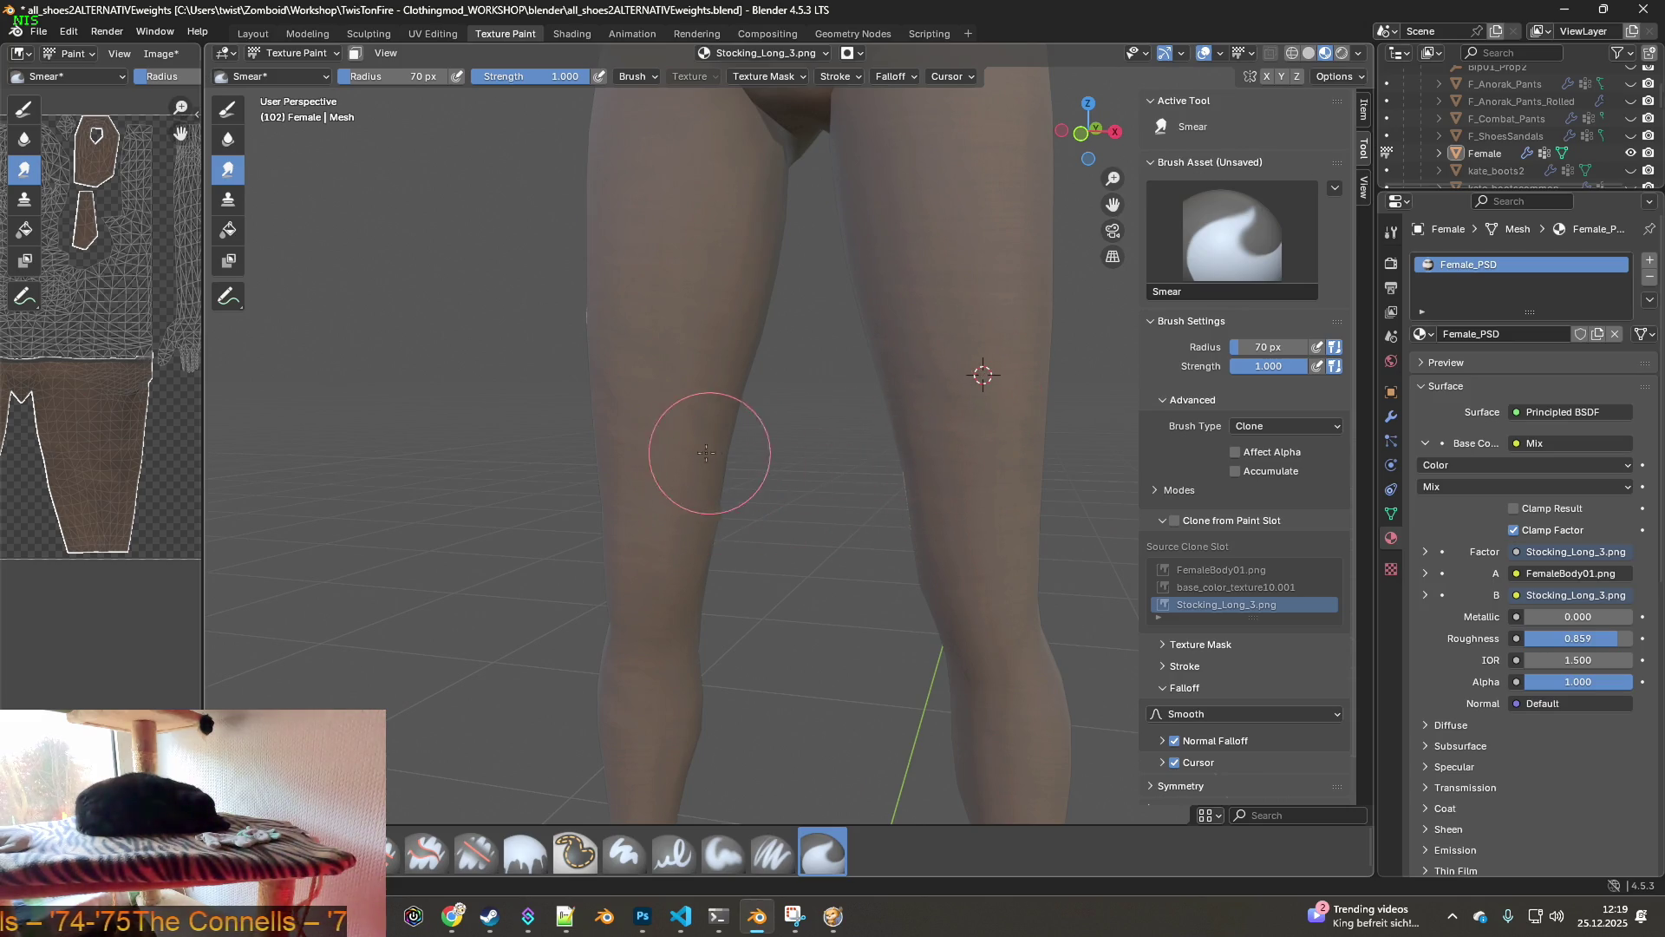
mouse_move(770, 380)
middle_mouse_down()
mouse_move(920, 403)
mouse_move(620, 384)
mouse_move(706, 417)
mouse_move(773, 385)
middle_mouse_up()
middle_click_drag(764, 475, 819, 291, "shift")
mouse_move(821, 415)
middle_mouse_down()
mouse_move(749, 476)
mouse_move(770, 460)
middle_mouse_up()
mouse_move(736, 521)
middle_mouse_down()
mouse_move(996, 496)
mouse_move(713, 527)
middle_mouse_up()
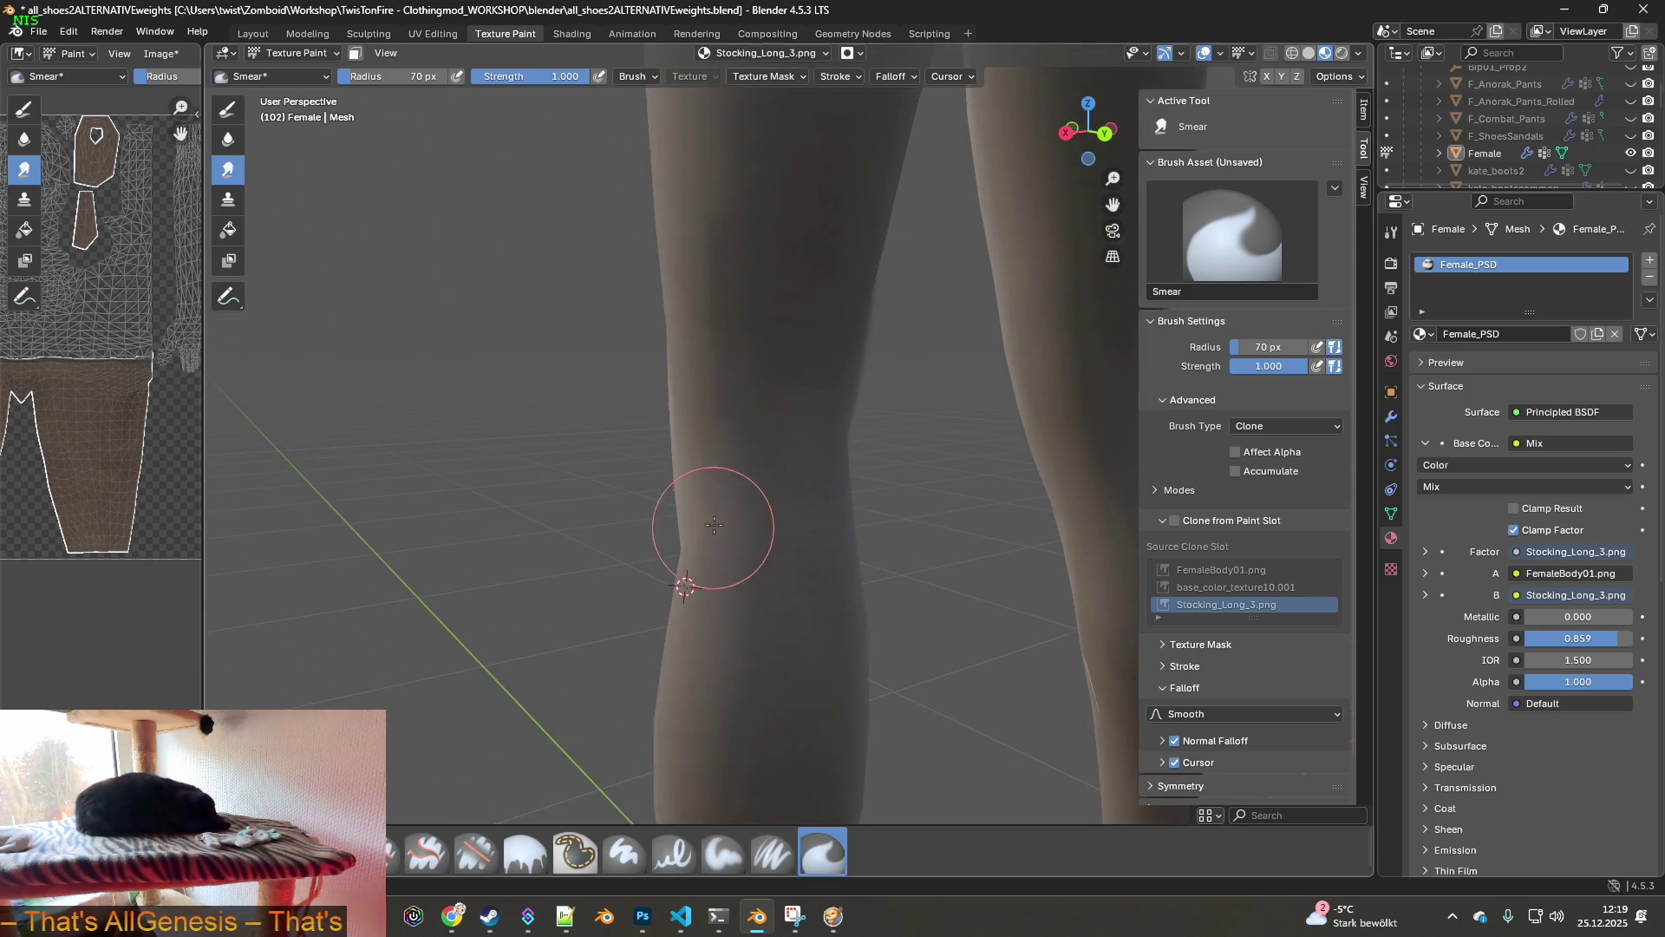
mouse_move(722, 234)
middle_mouse_down()
mouse_move(762, 360)
mouse_move(934, 382)
mouse_move(773, 465)
mouse_move(928, 445)
mouse_move(777, 452)
middle_mouse_up()
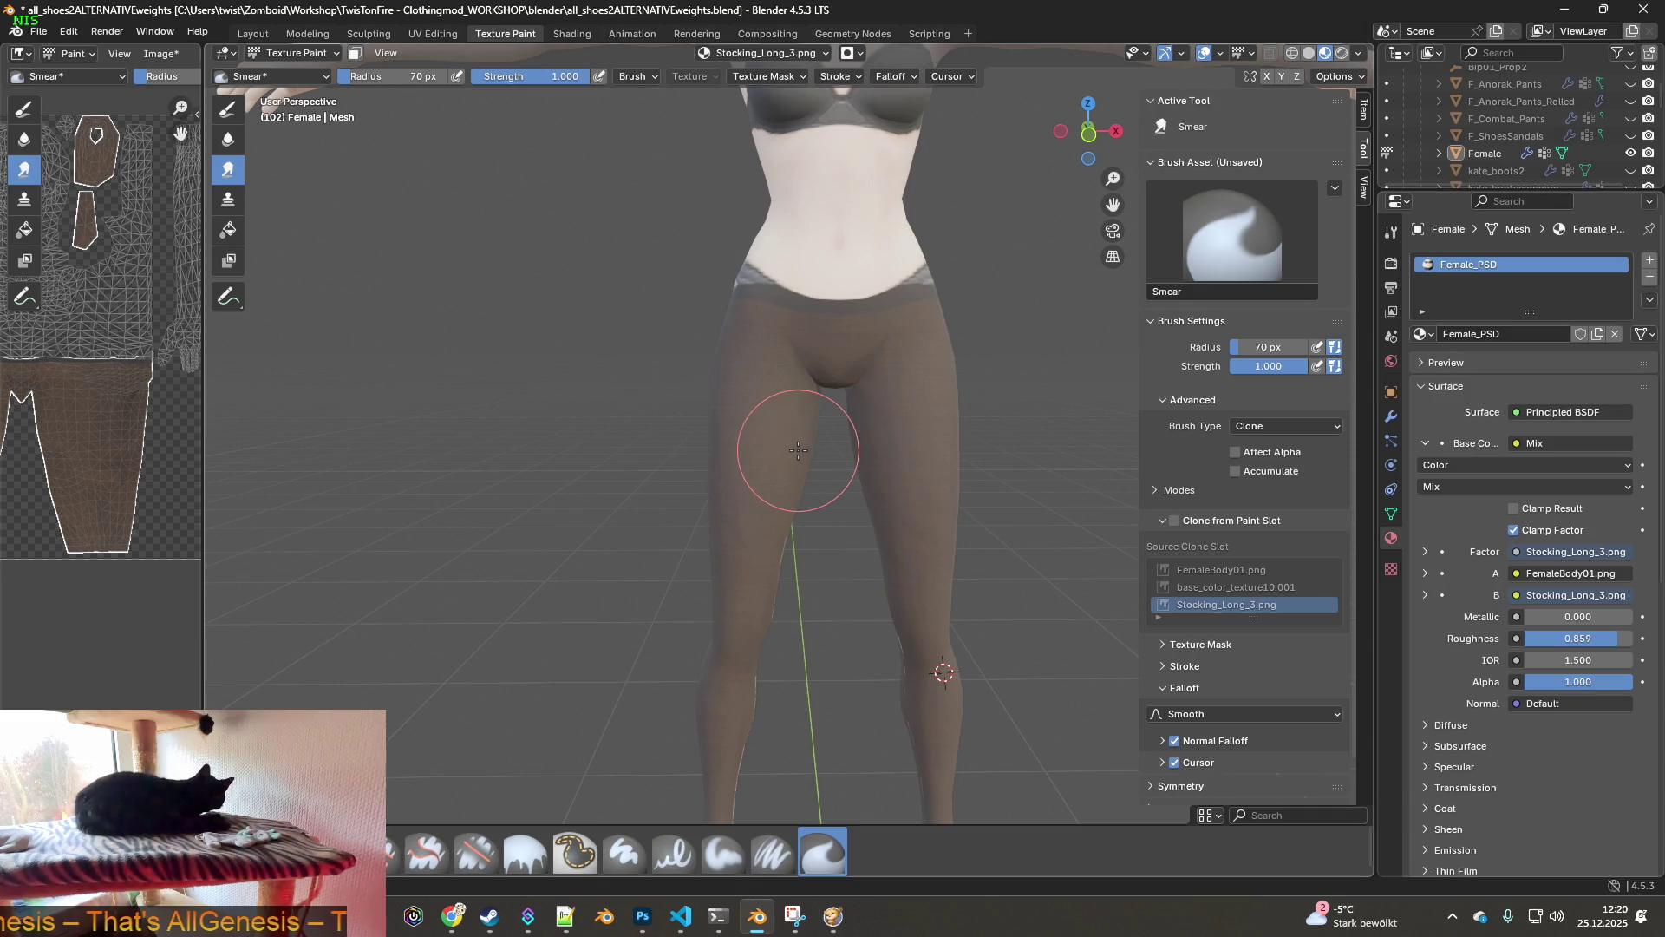
- Check the whole figure, then save the painted Stocking_Long_3.png through Image > Save
scroll(815, 453, "down", 3)
mouse_move(853, 482)
middle_mouse_down()
mouse_move(1072, 473)
mouse_move(718, 492)
middle_mouse_up()
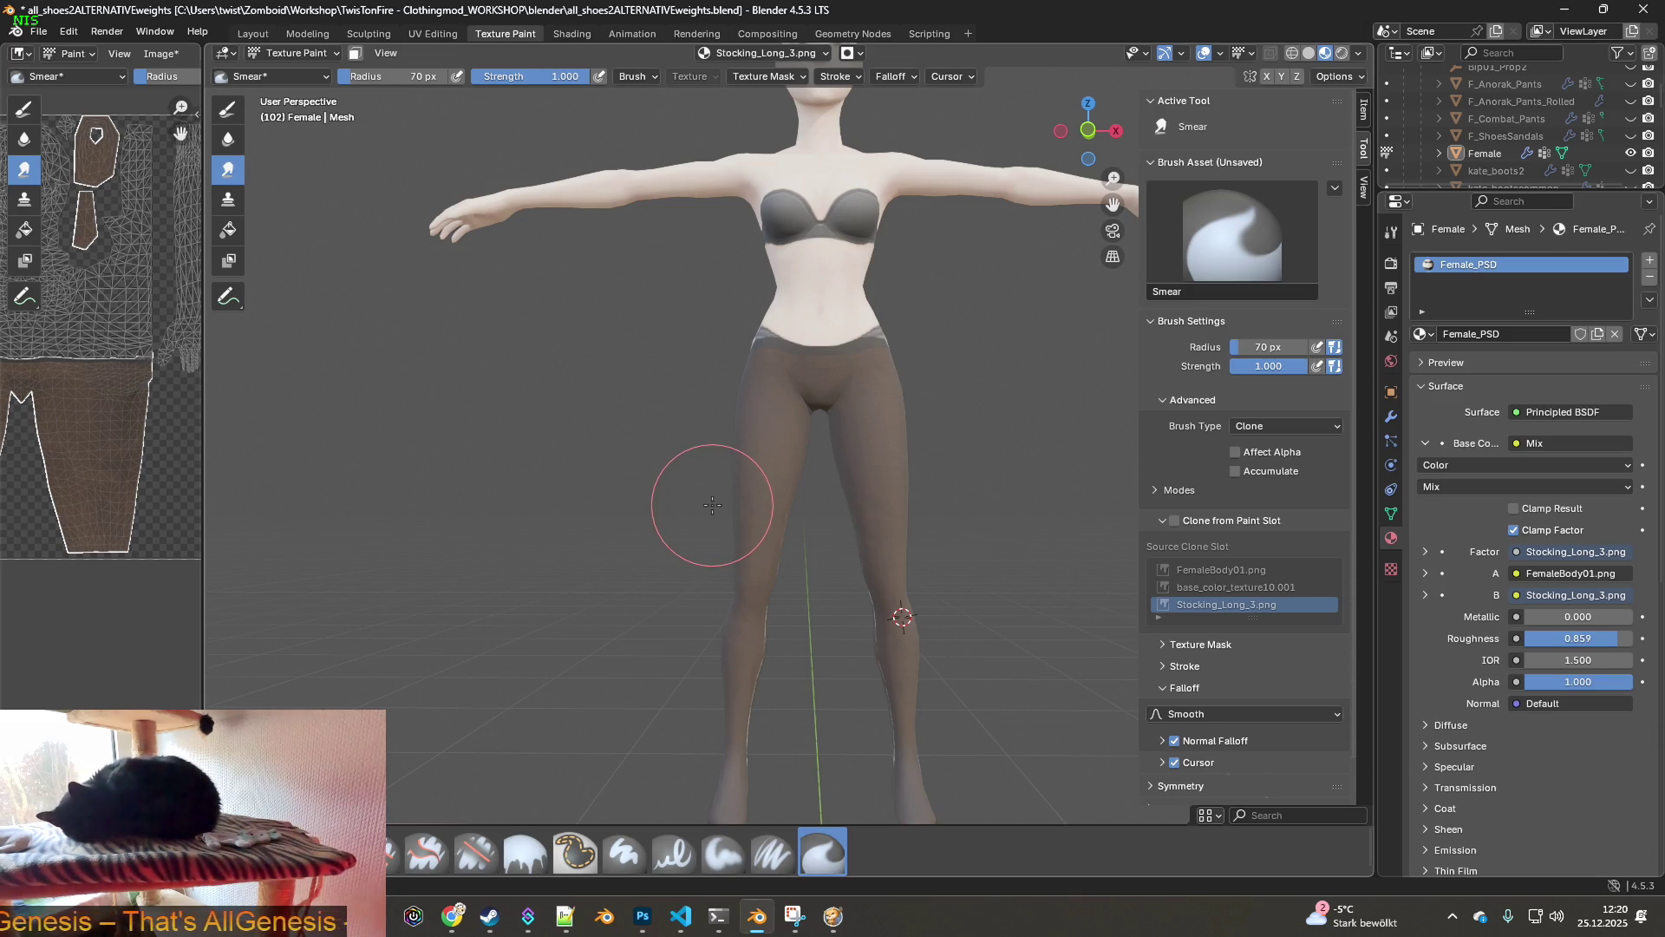
middle_click_drag(785, 504, 882, 446)
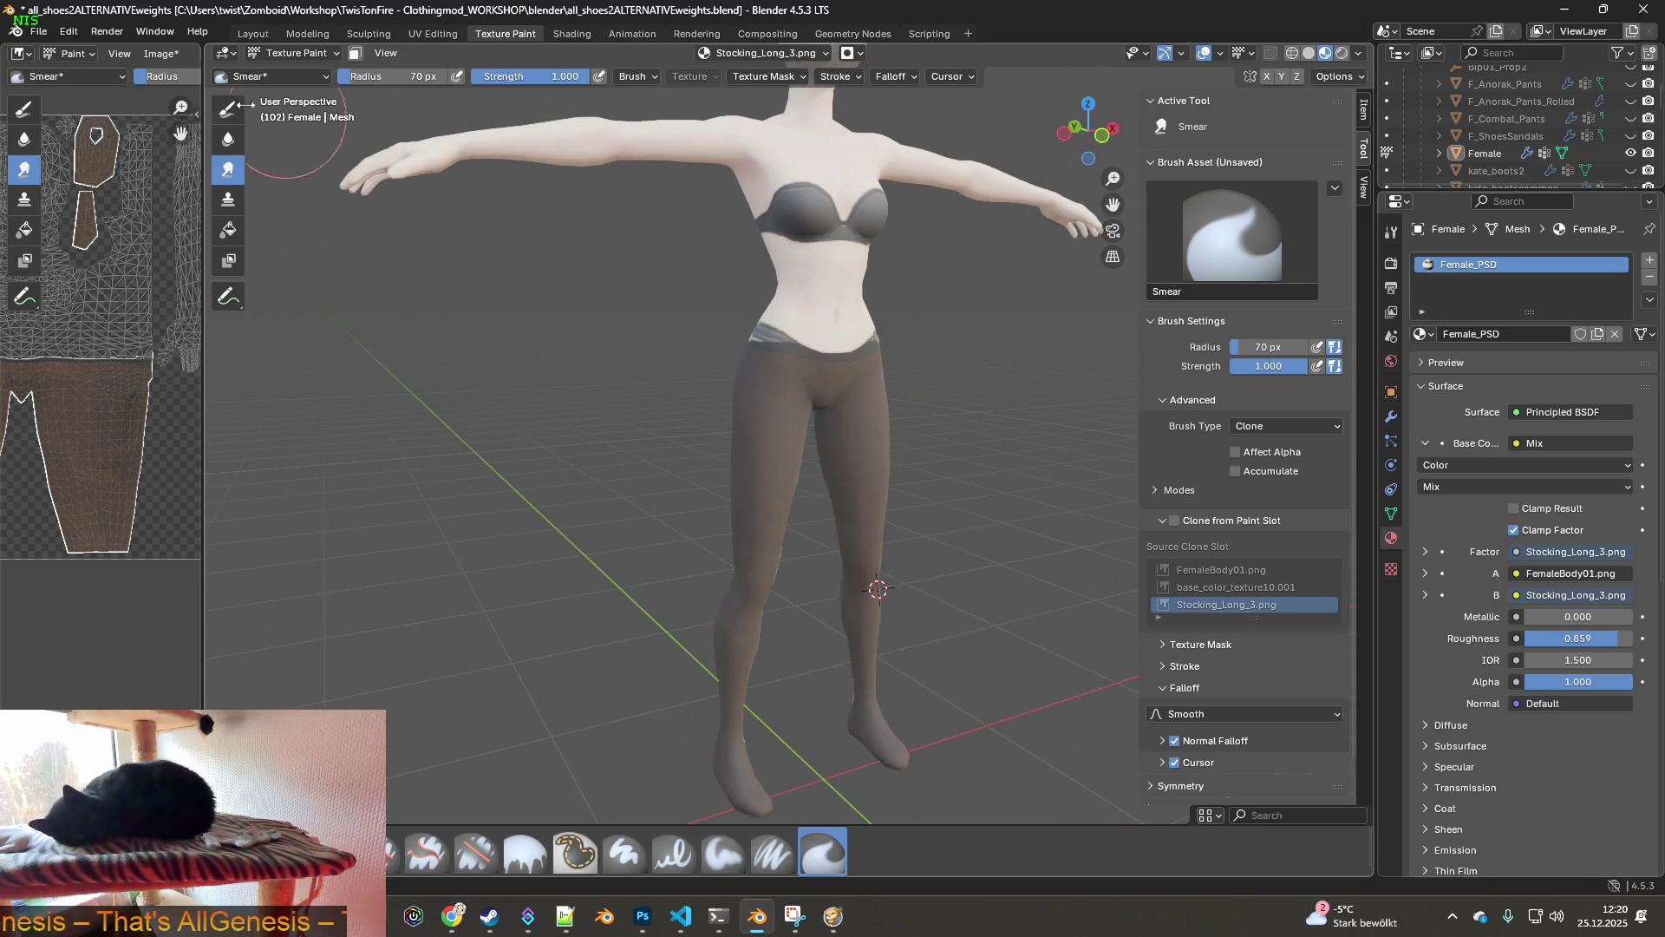
left_click(160, 53)
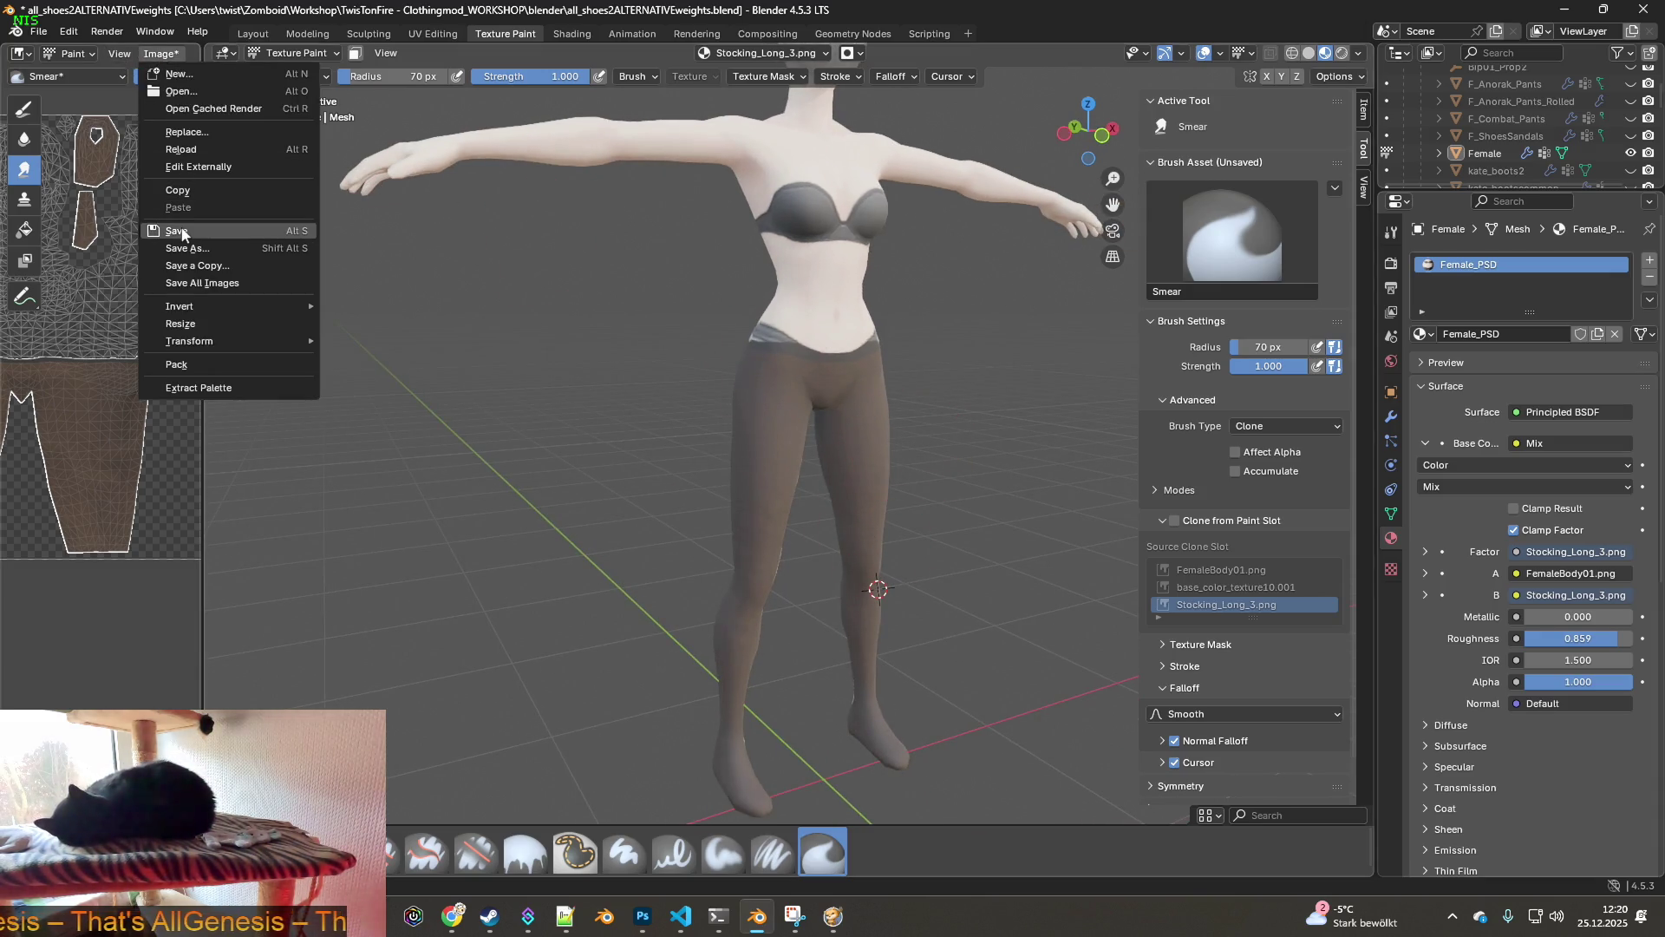
left_click(173, 227)
key("alt+Tab")
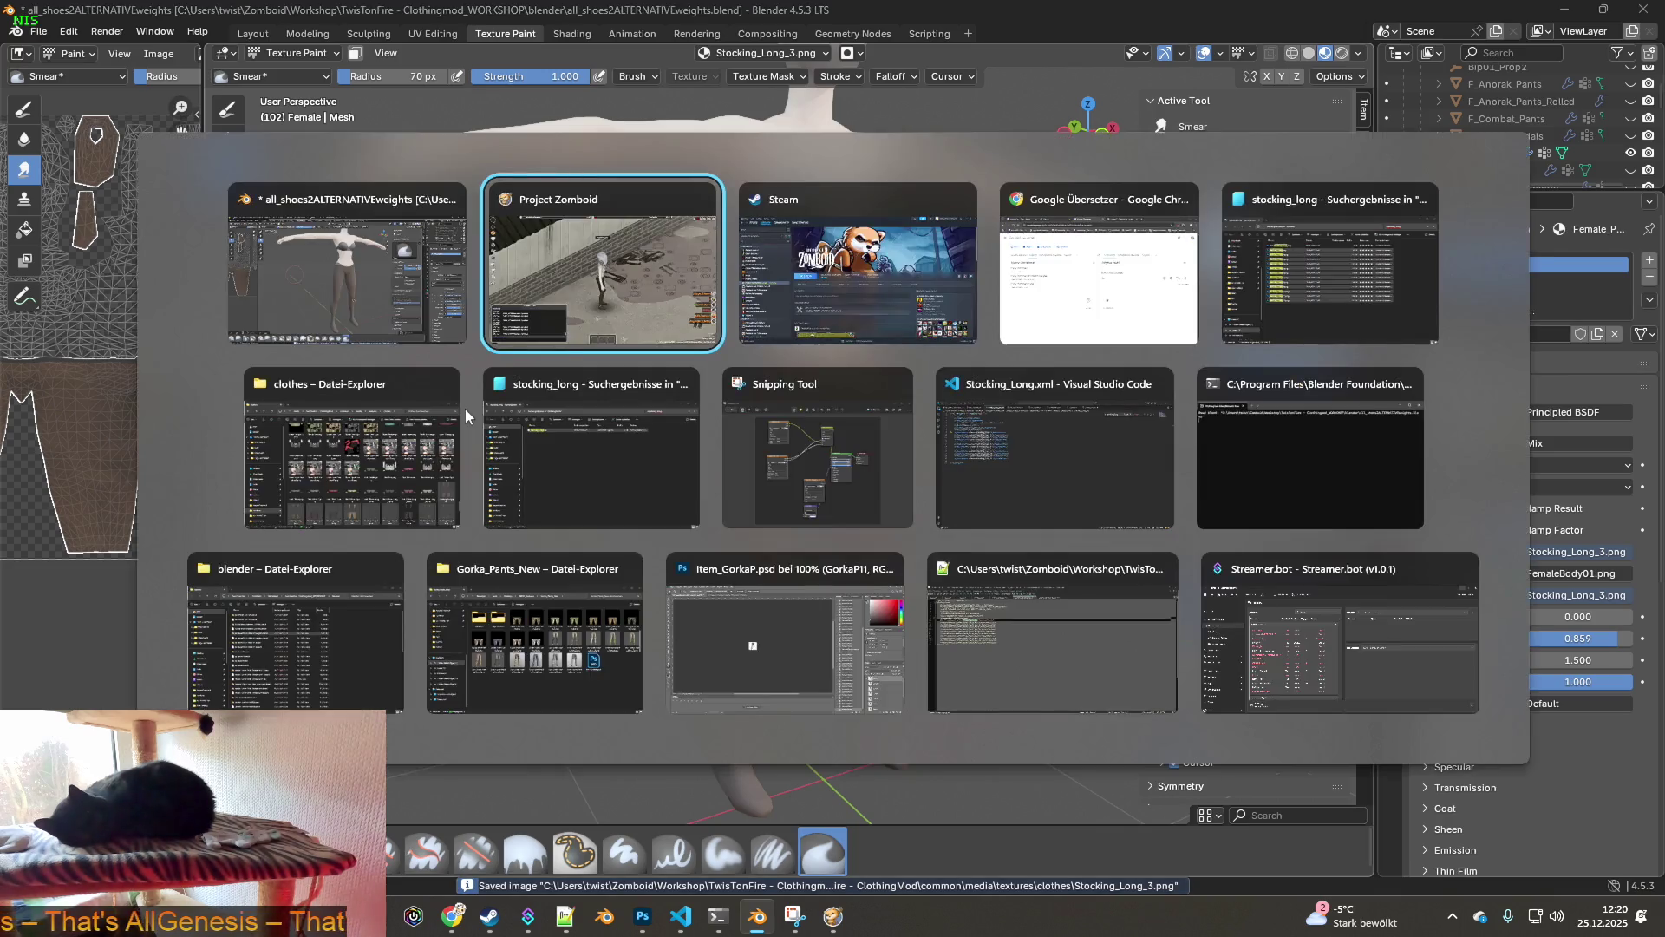
- Walk the character around to see the new stockings in motion
key("s+d")
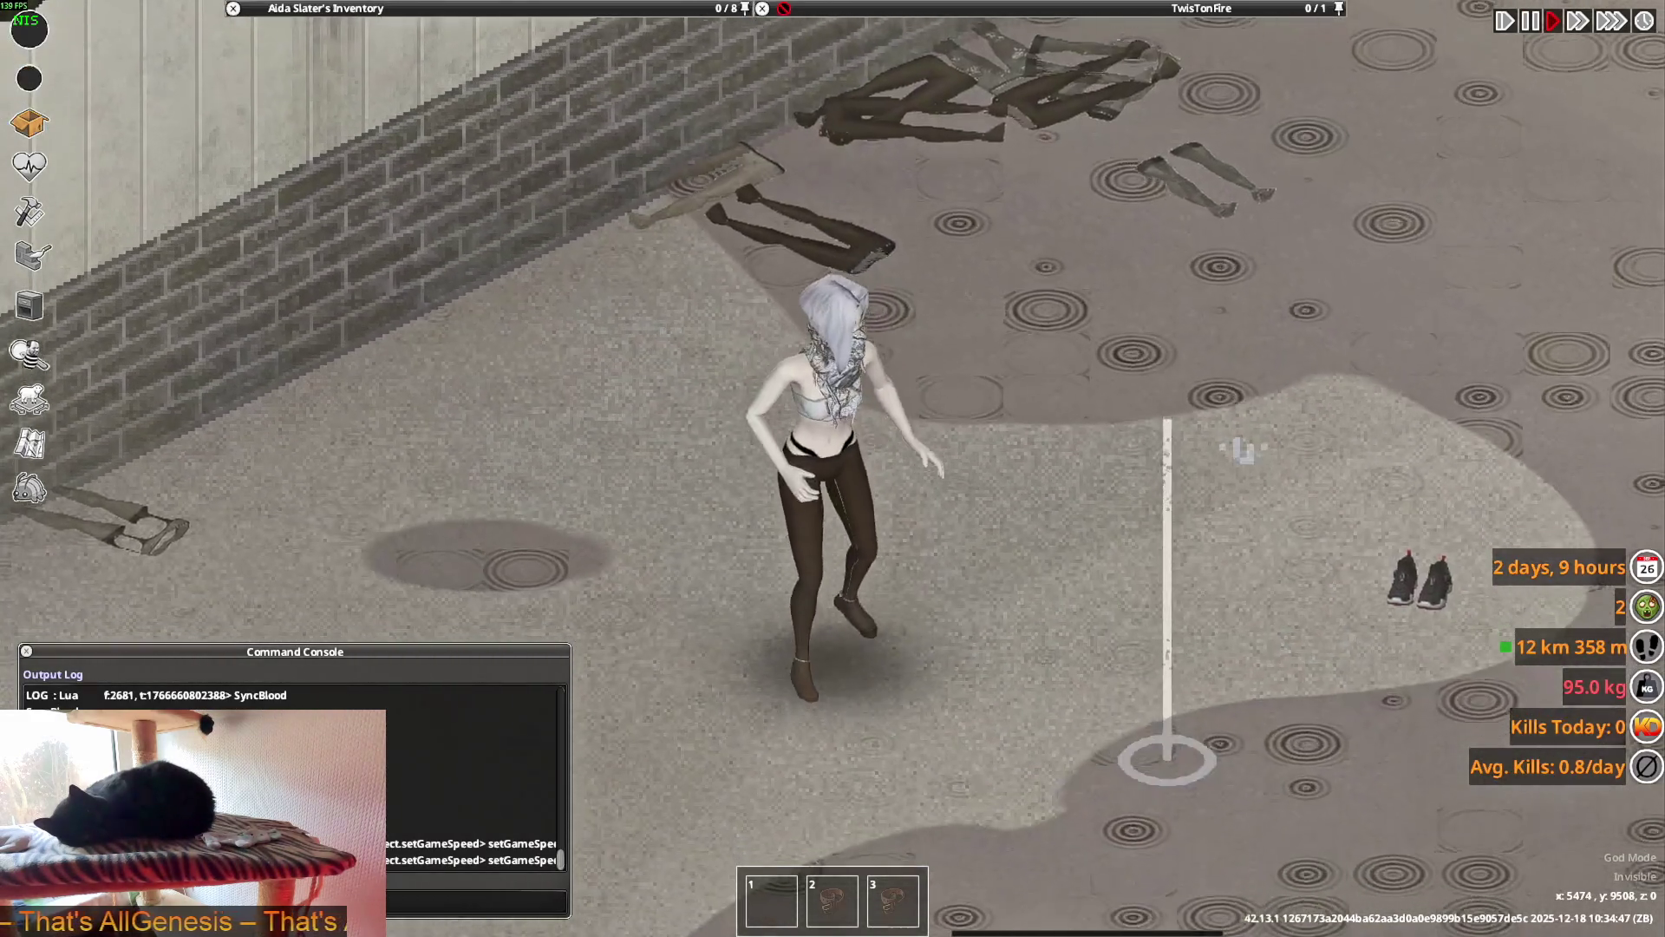
key("s+d")
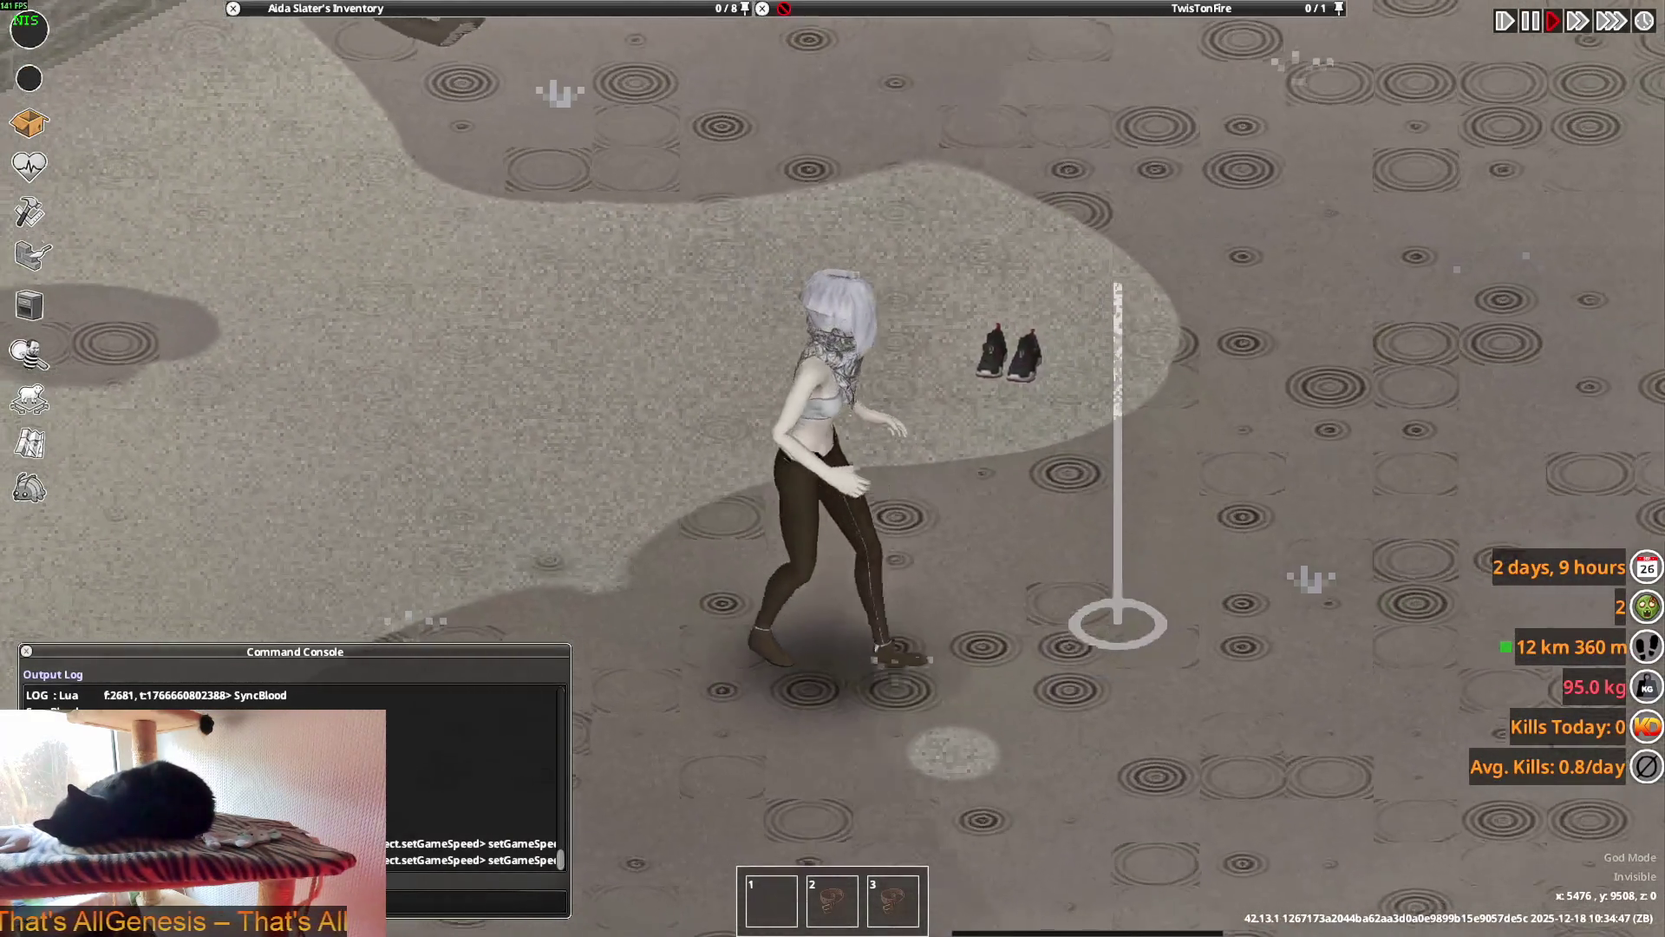
key("s+d")
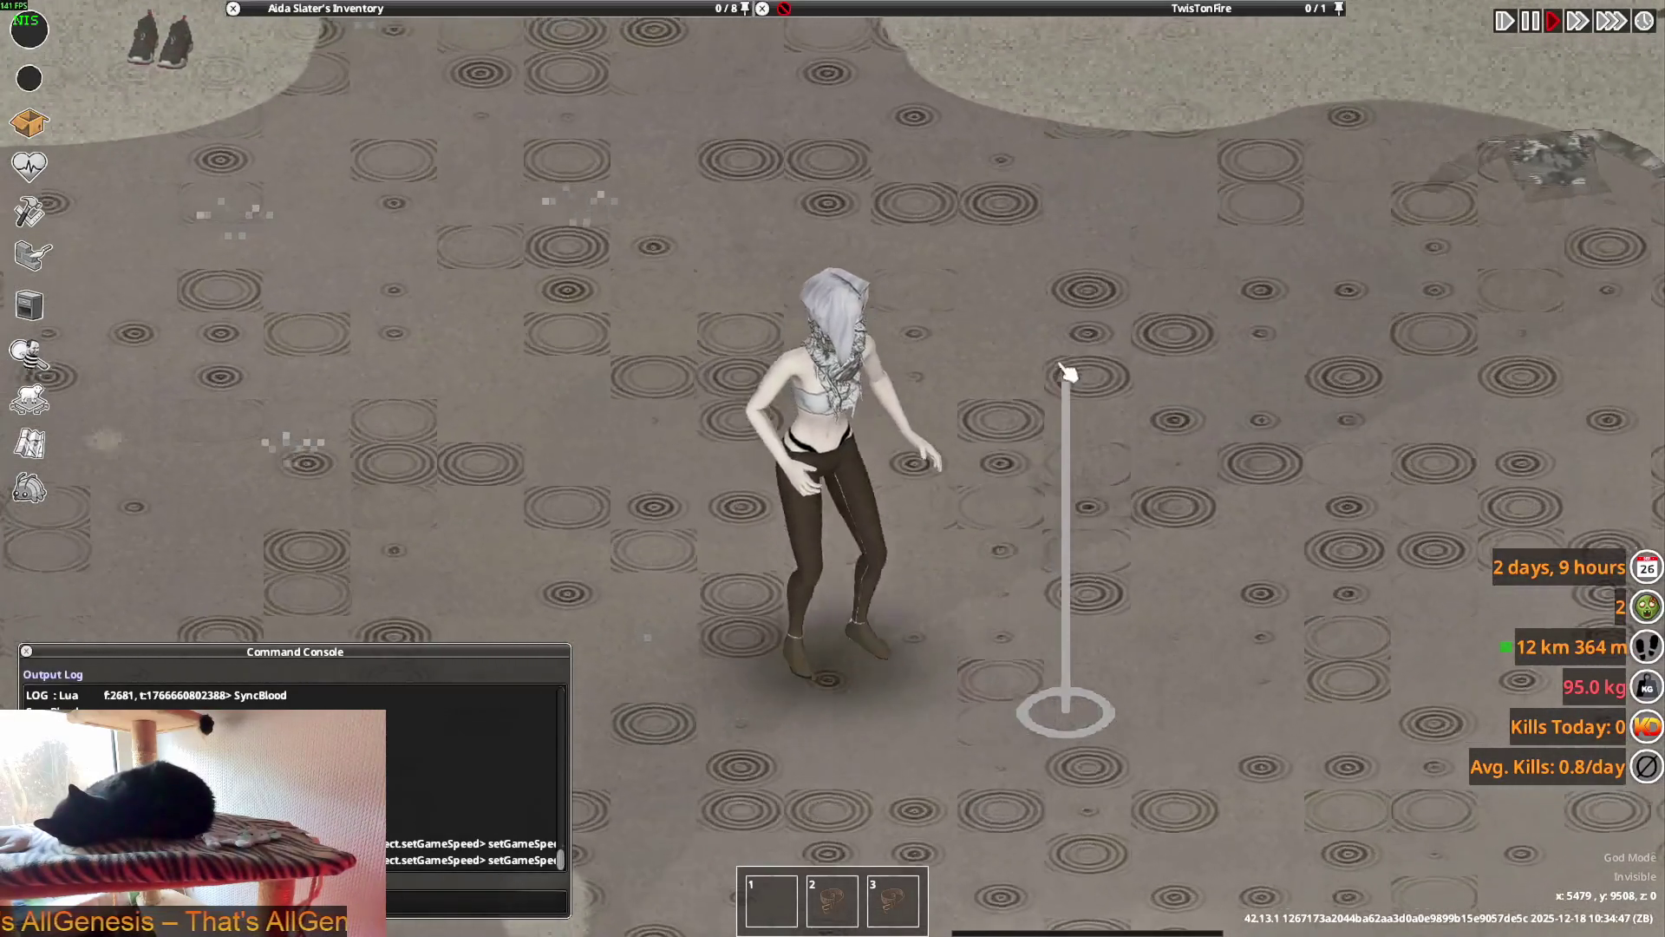
key("w")
- Put on the Punk Hoodie from the inventory, then choose Quit to Desktop
key("Tab")
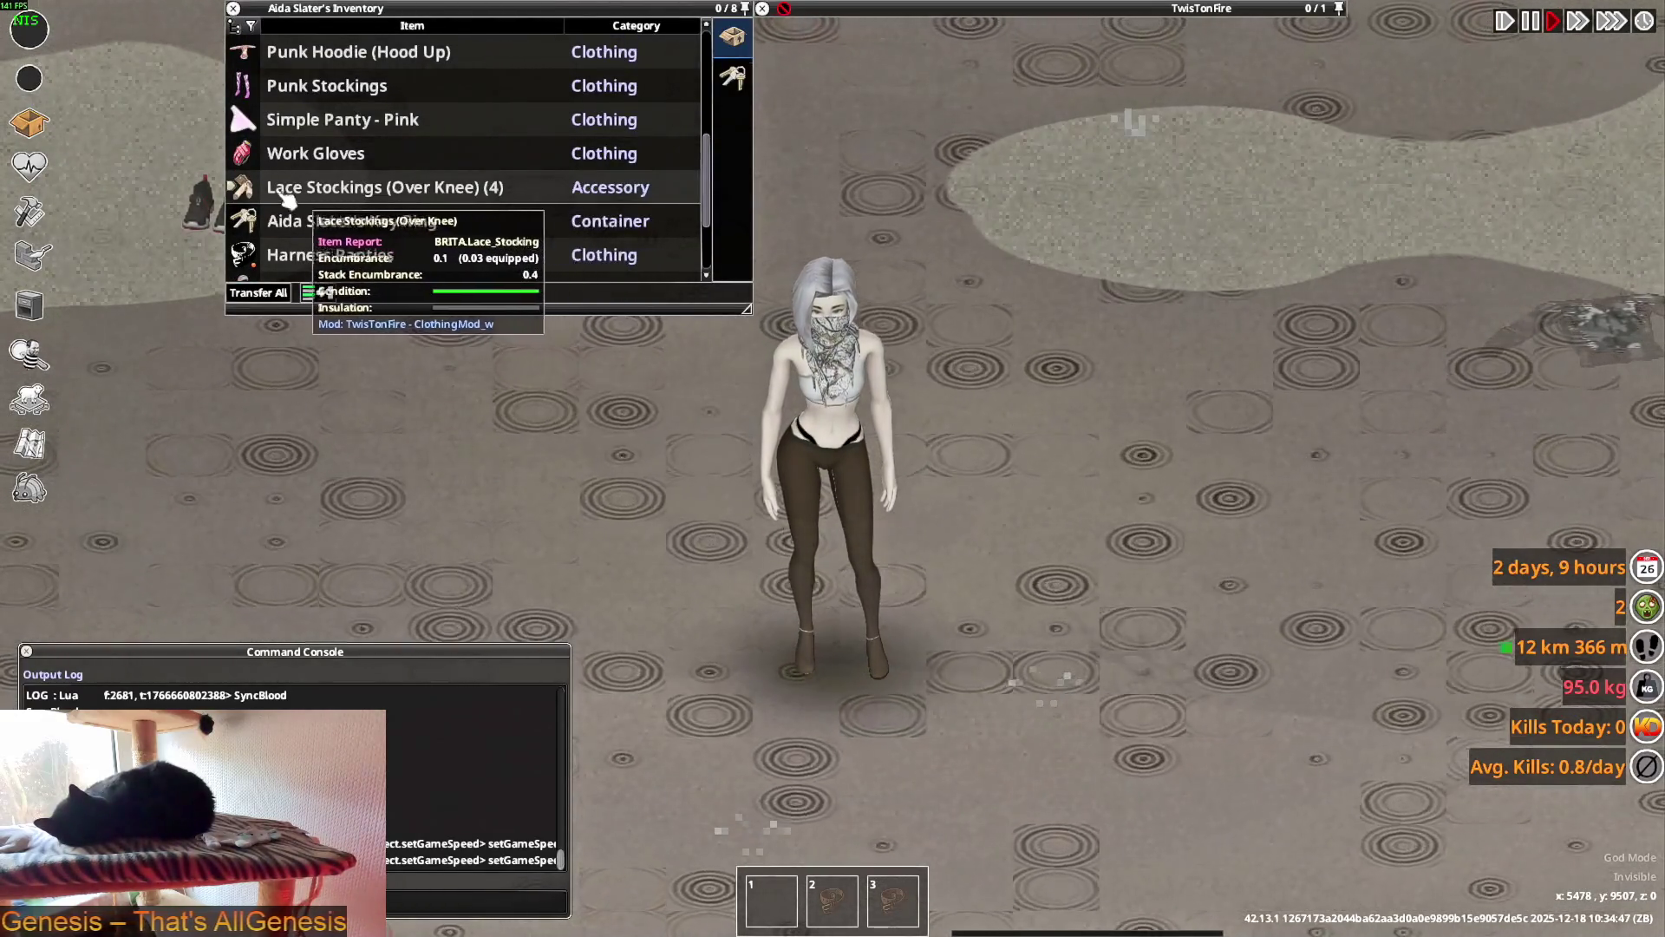
left_click(253, 192)
left_click(253, 193)
scroll(260, 195, "up", 2)
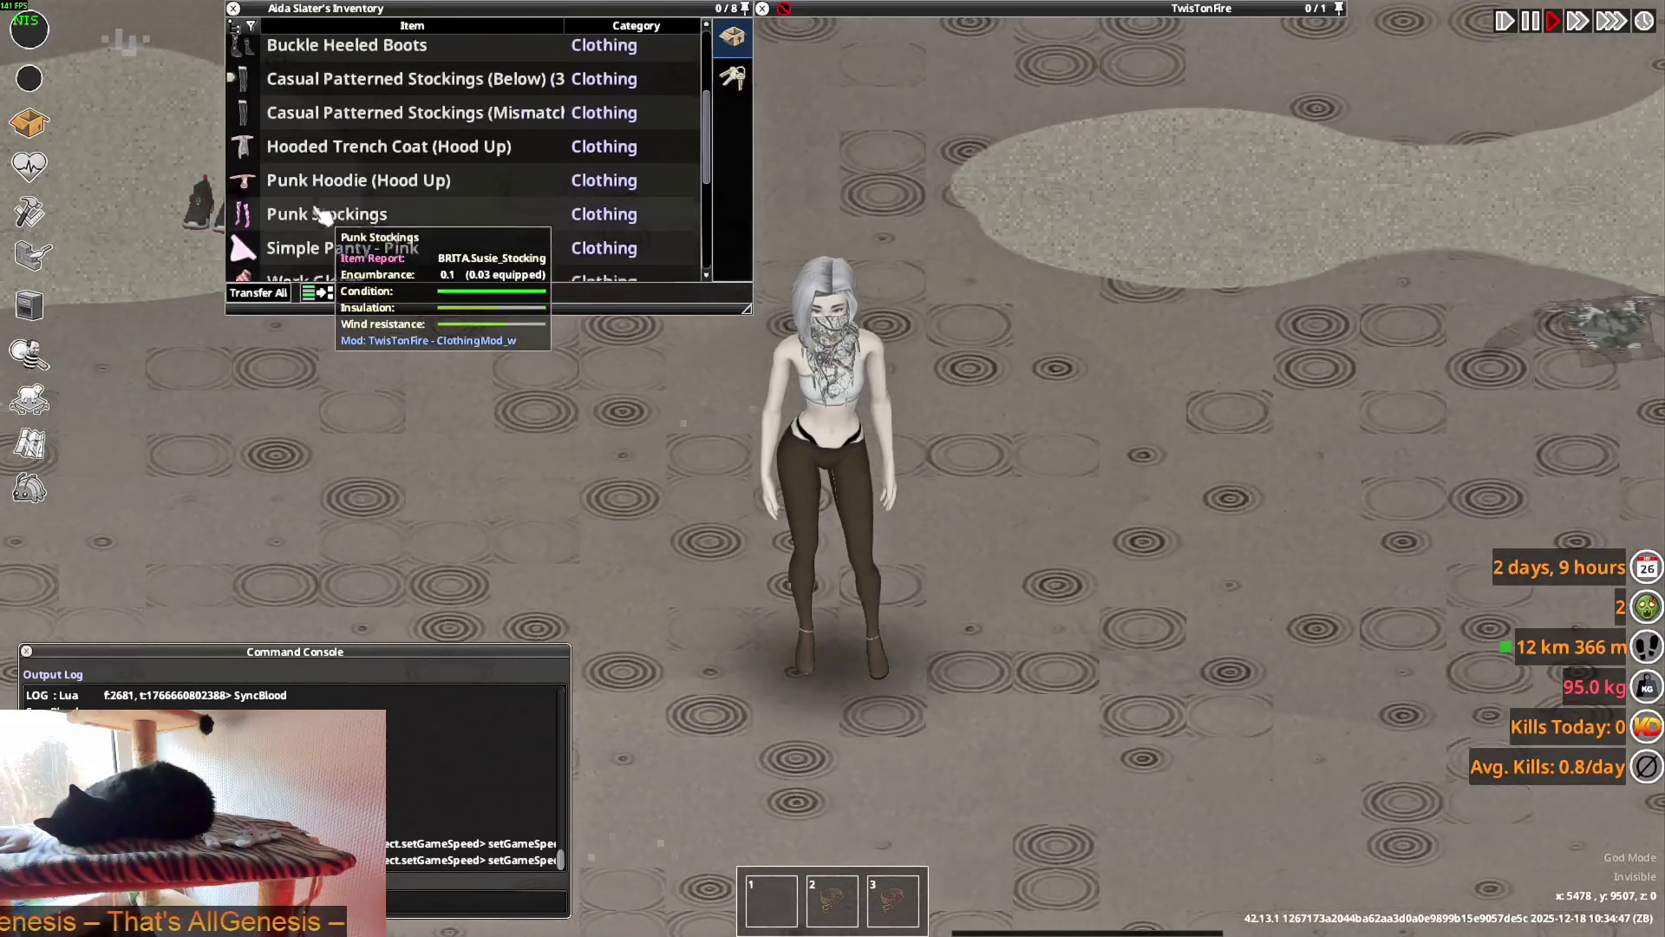
right_click(303, 188)
left_click(352, 239)
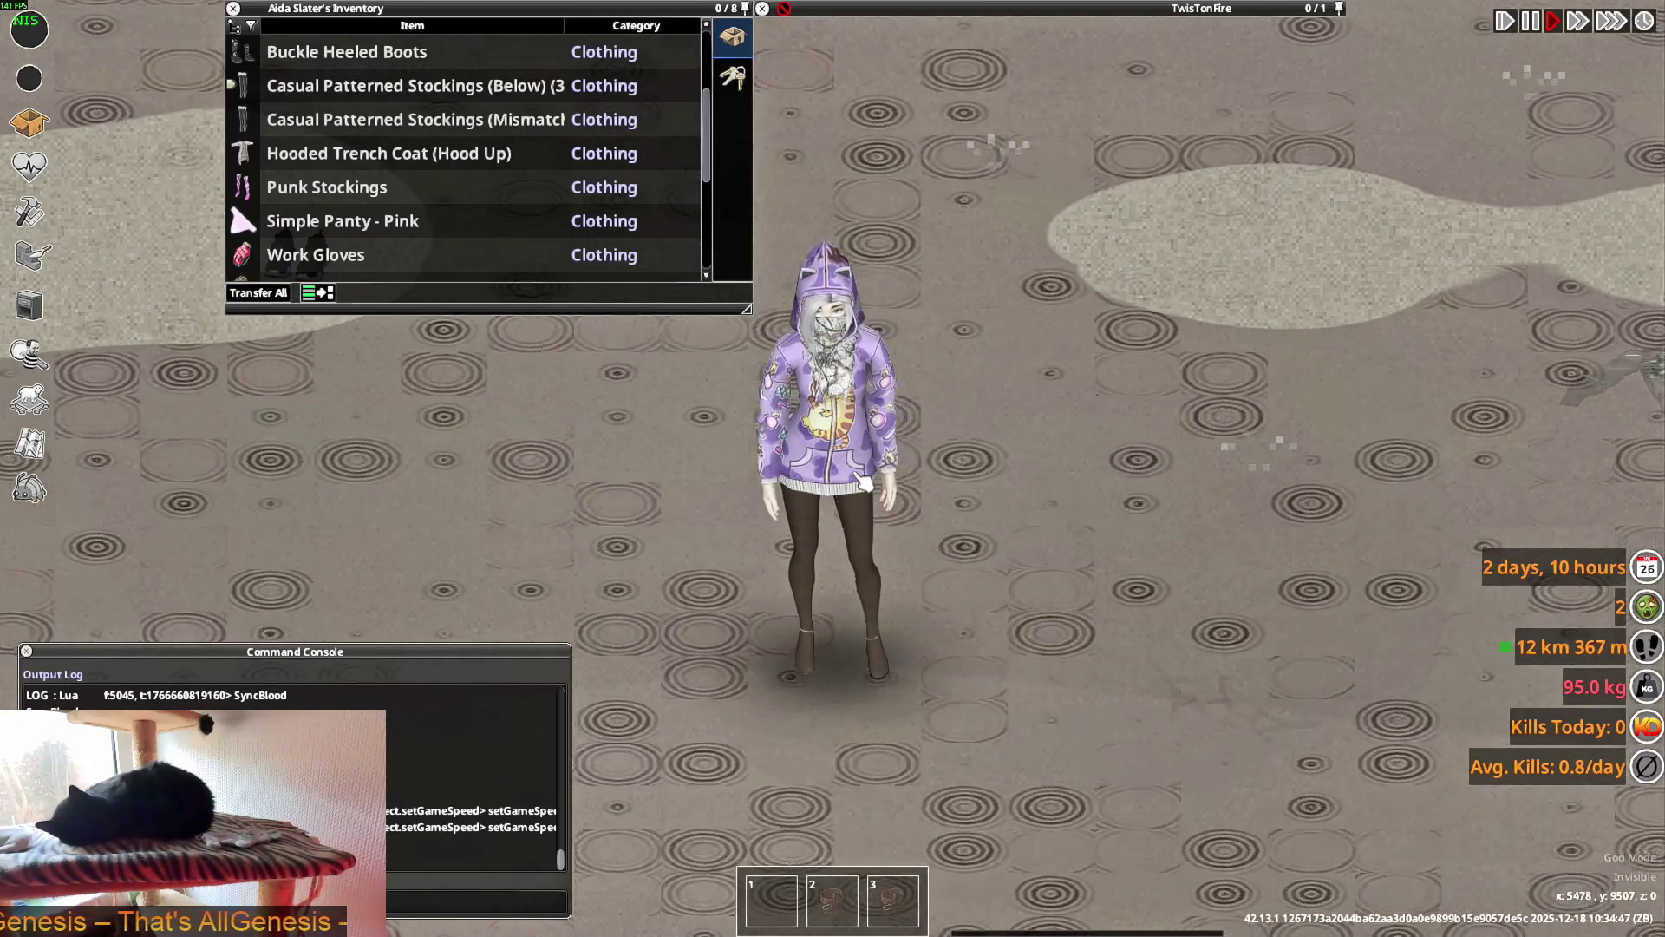
key("Escape")
left_click(275, 673)
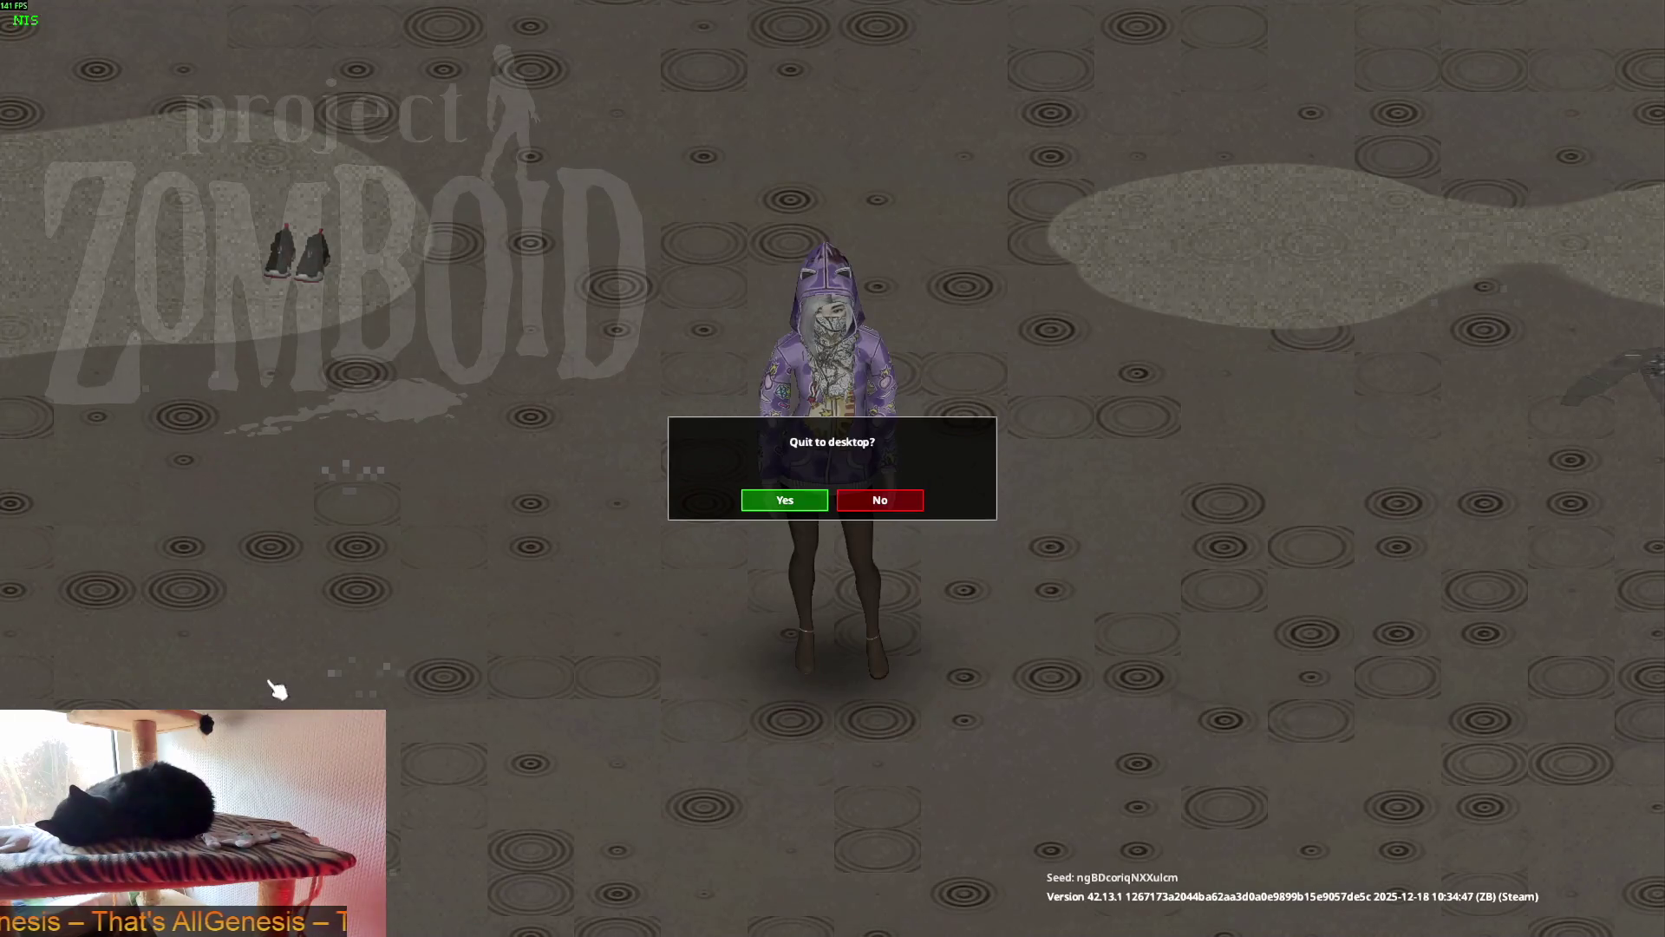
- Confirm quitting and open the new Orderly Chaos workshop comment in Steam
left_click(769, 507)
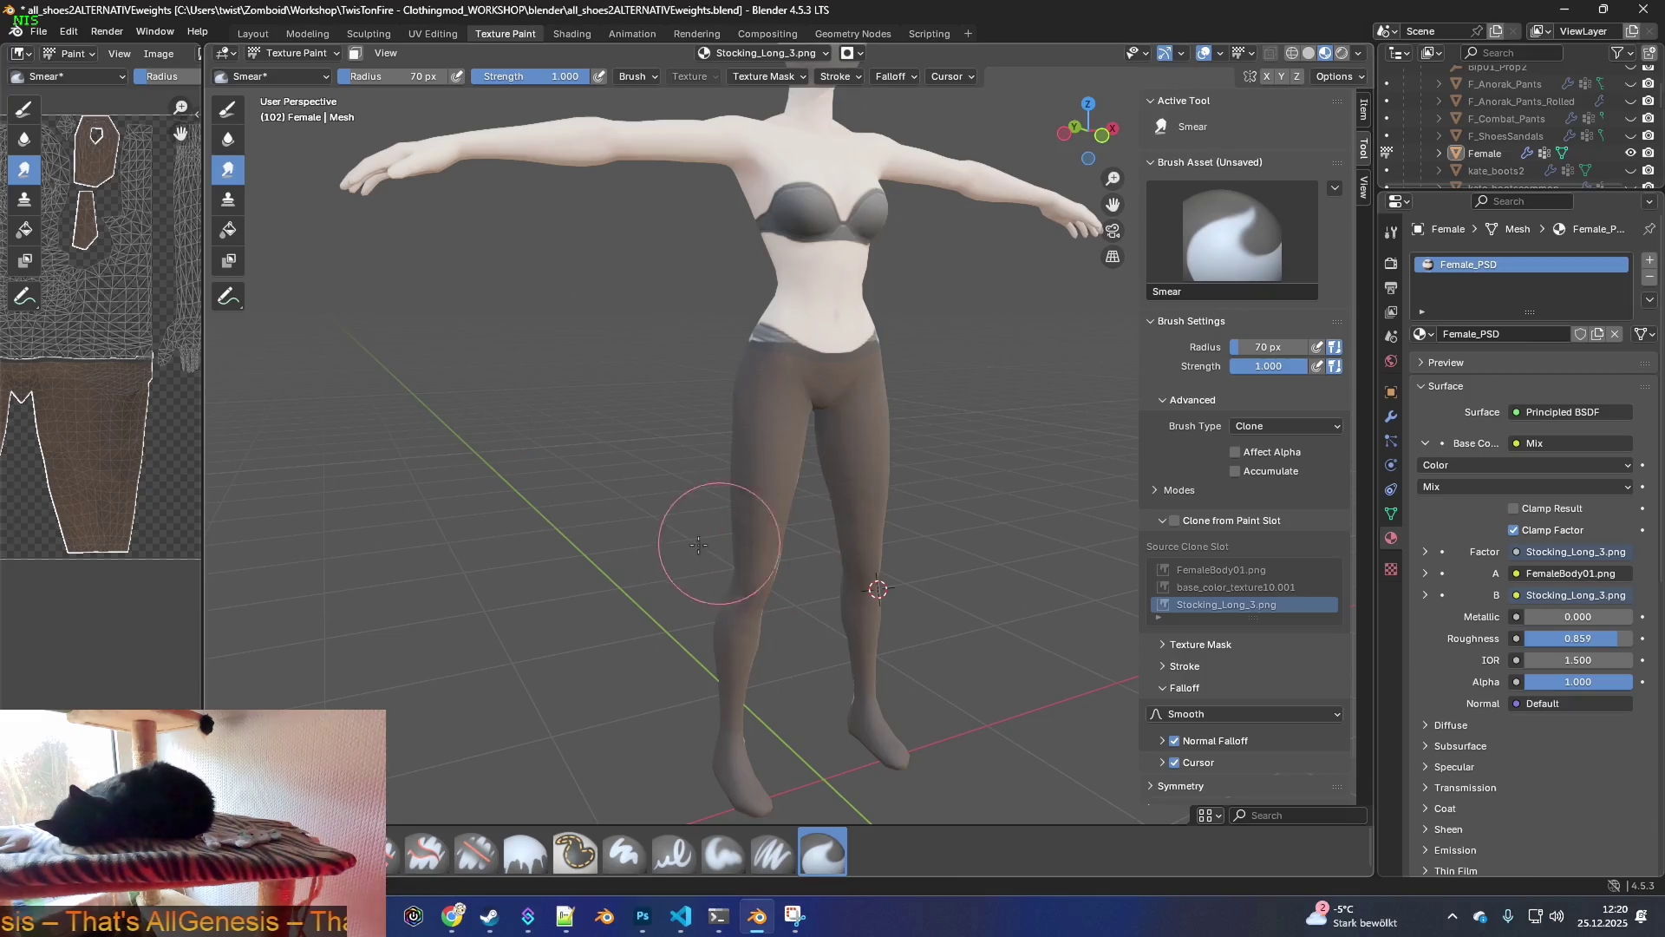
left_click(490, 916)
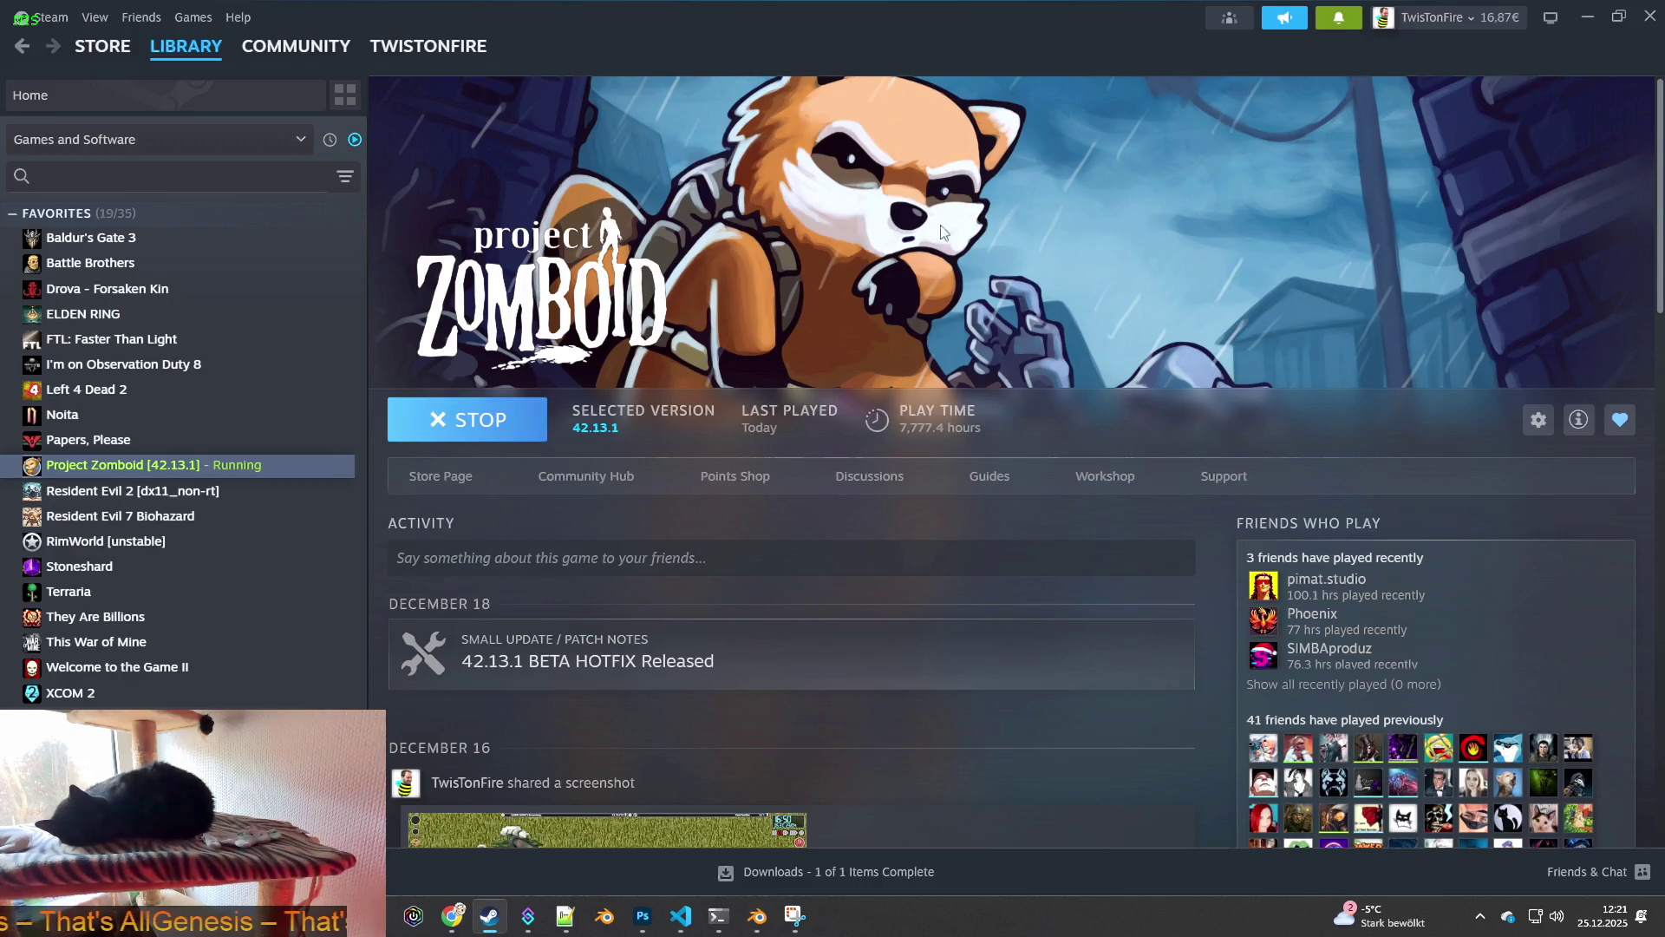
left_click(1338, 19)
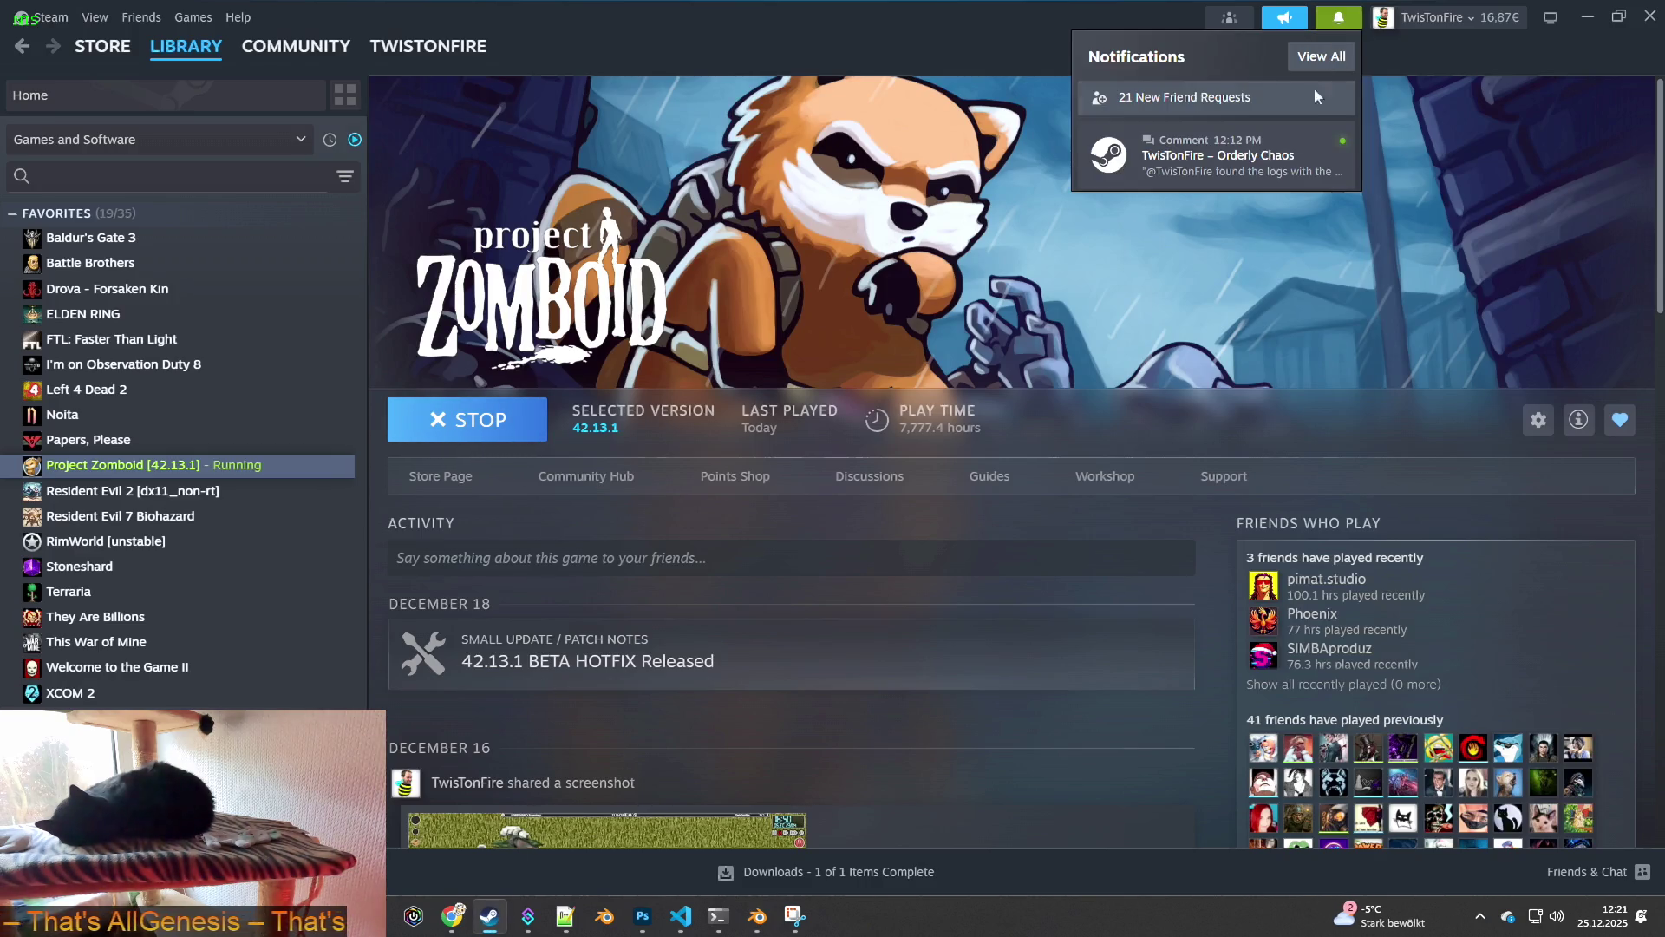
left_click(1227, 165)
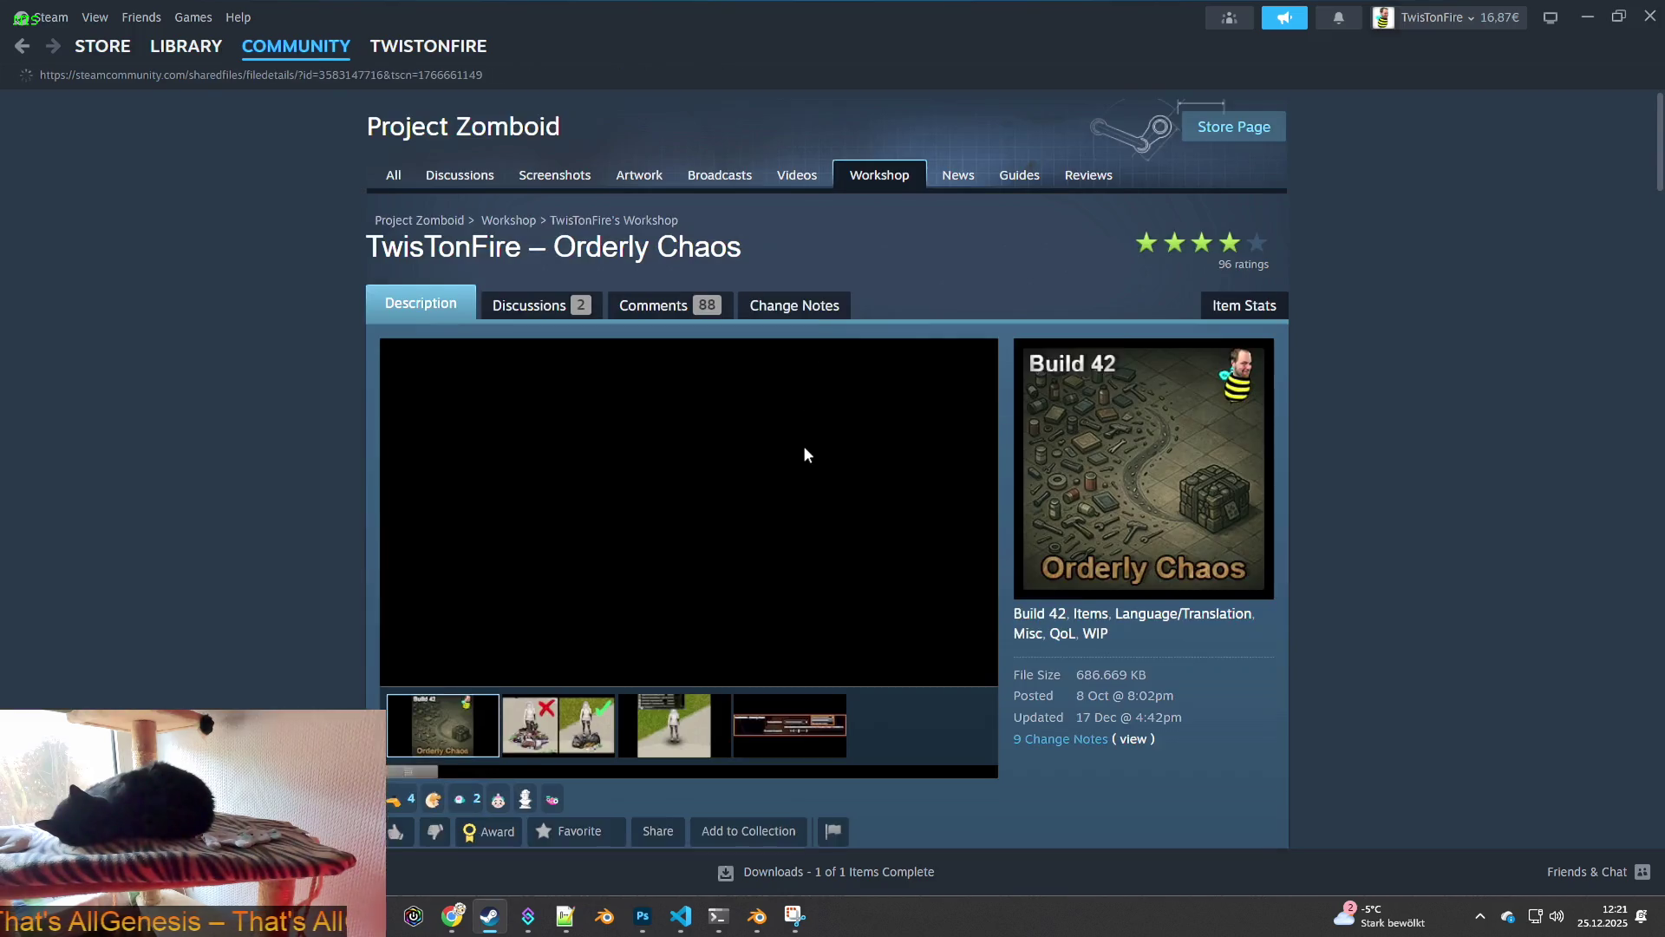
scroll(781, 456, "down", 10)
scroll(271, 499, "down", 20)
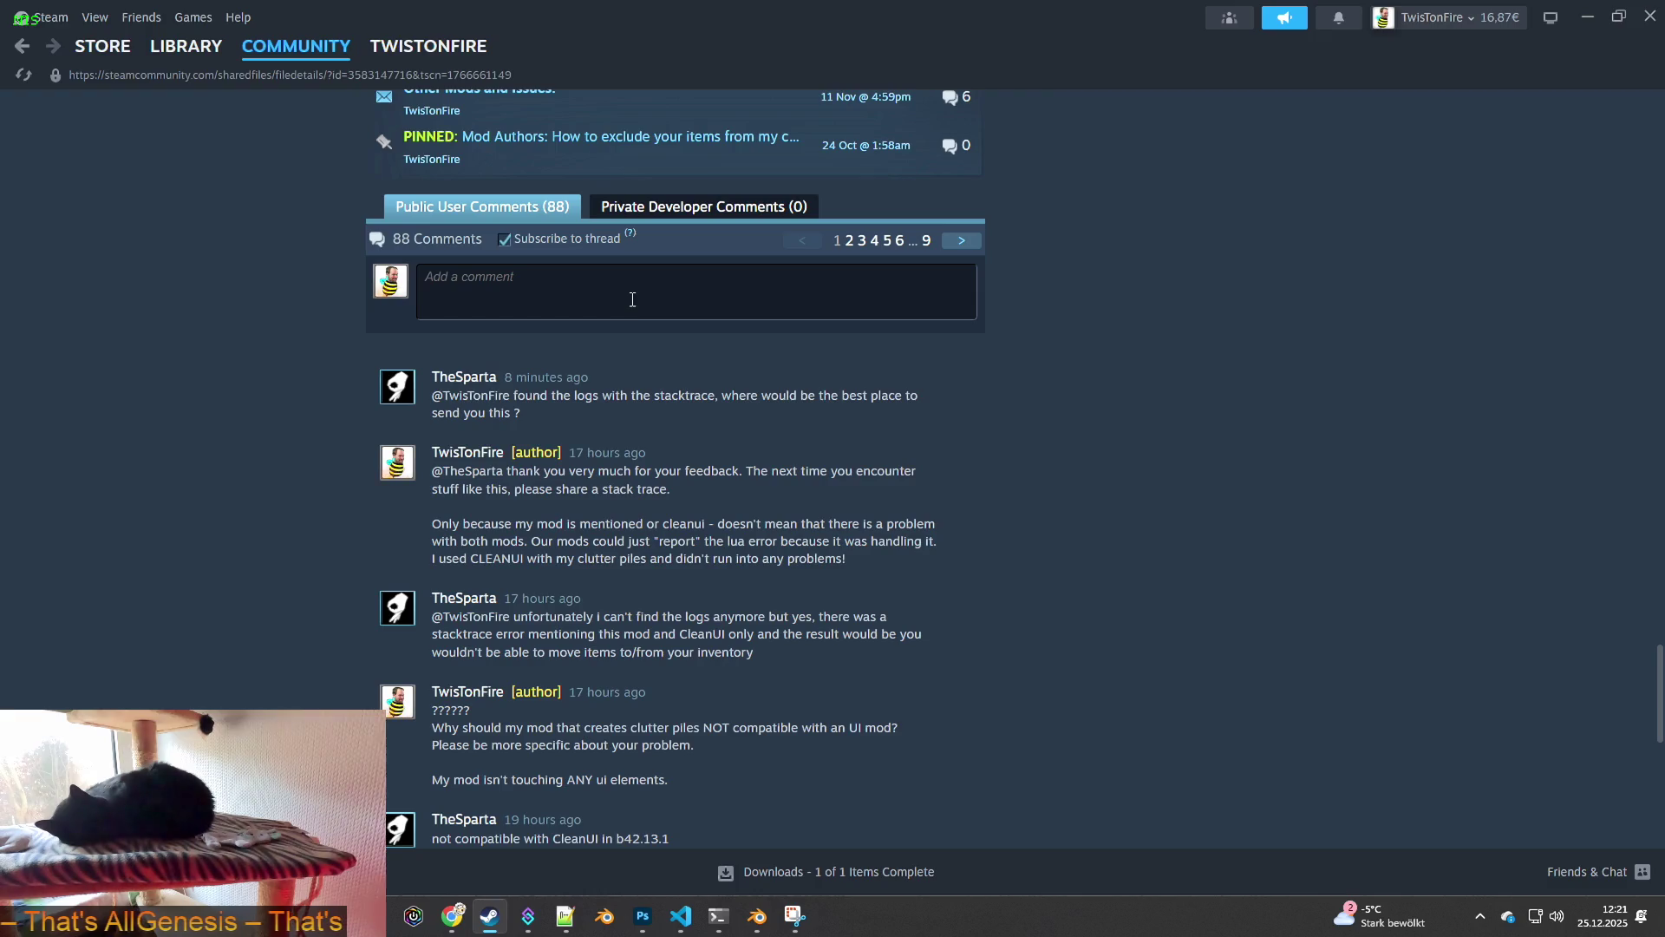
- Post a reply asking for the log on pastebin.com, then return to the Library
left_click(633, 300)
type("please share it at pastebin.com")
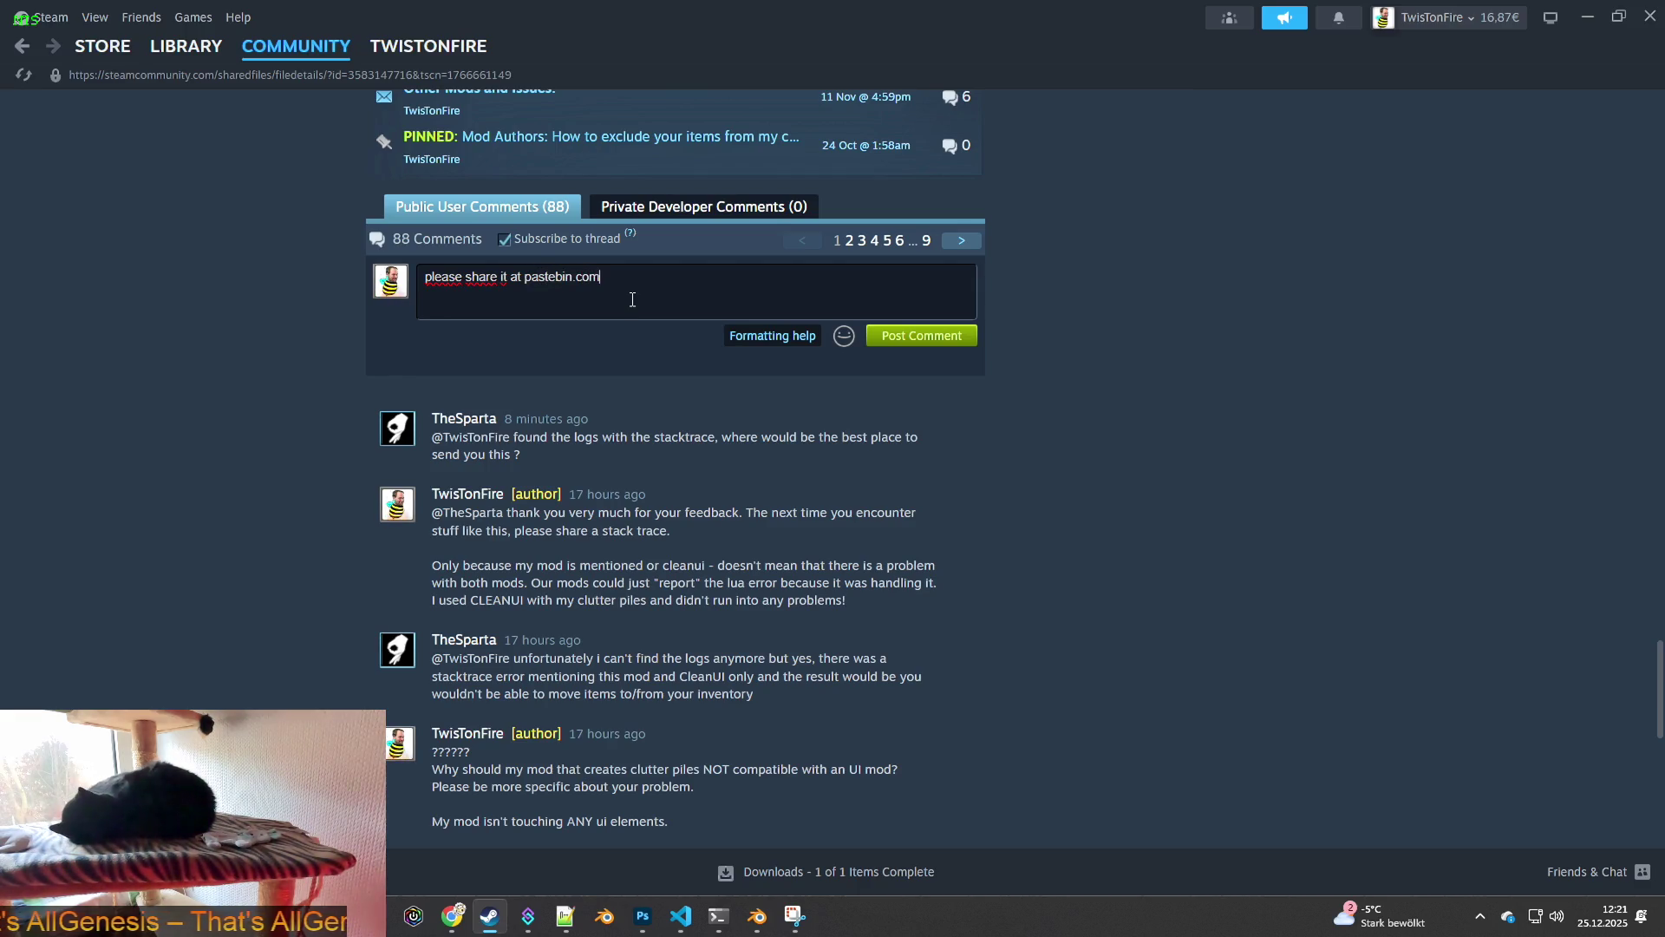
type(" and send the link here!")
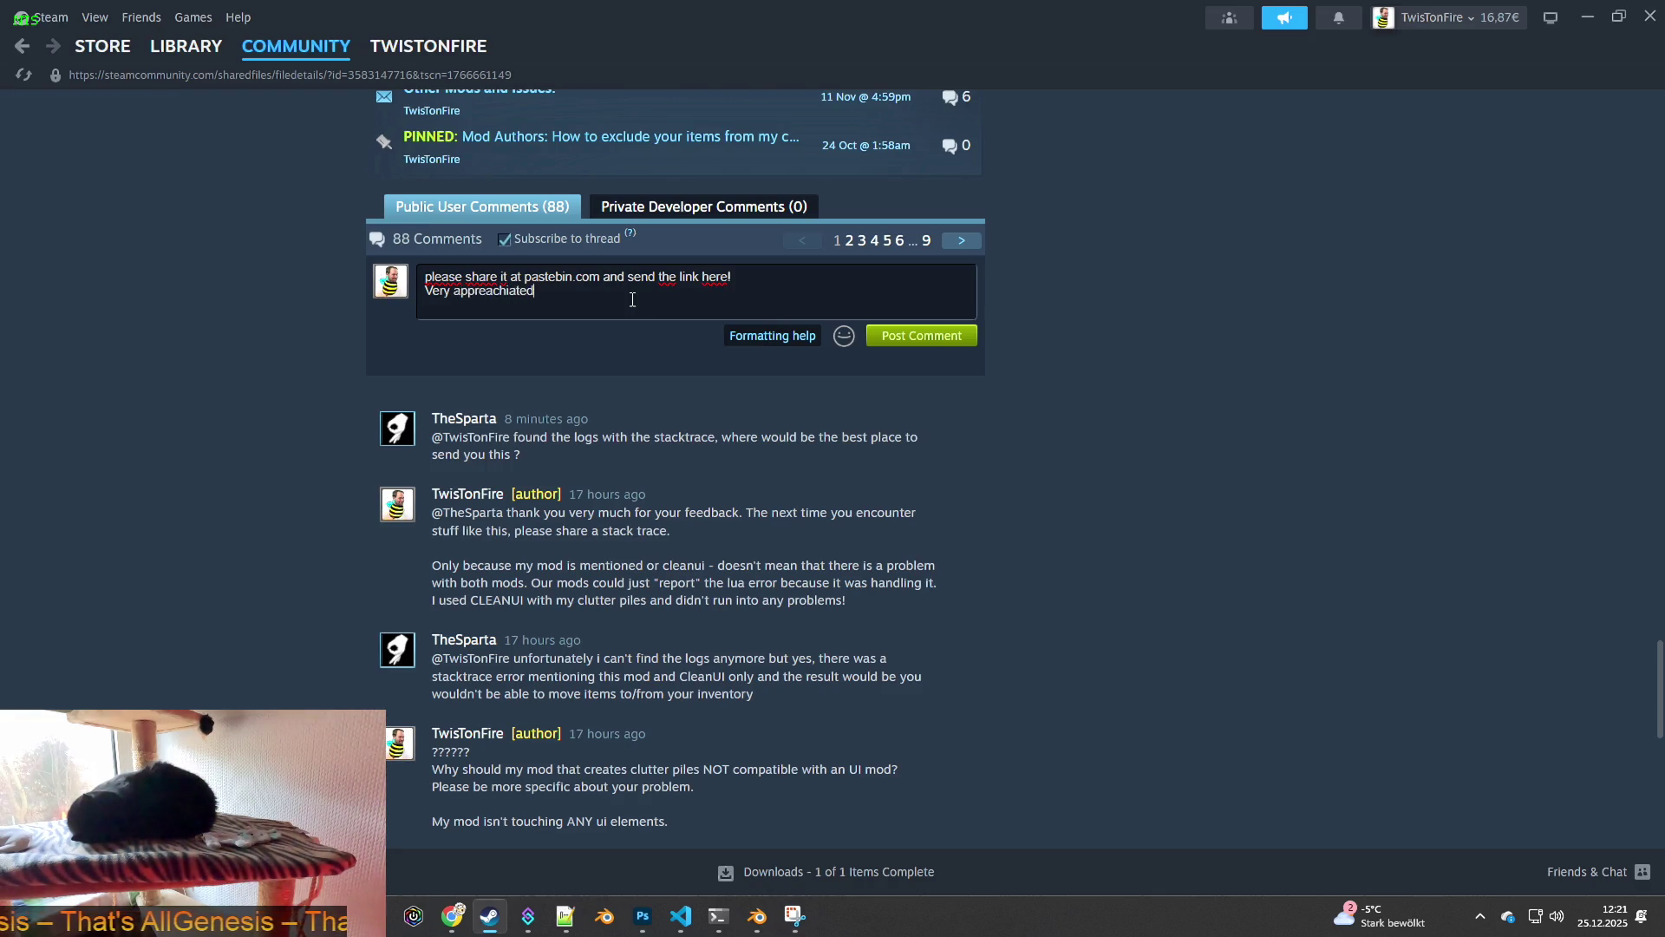
left_click(921, 336)
left_click(200, 54)
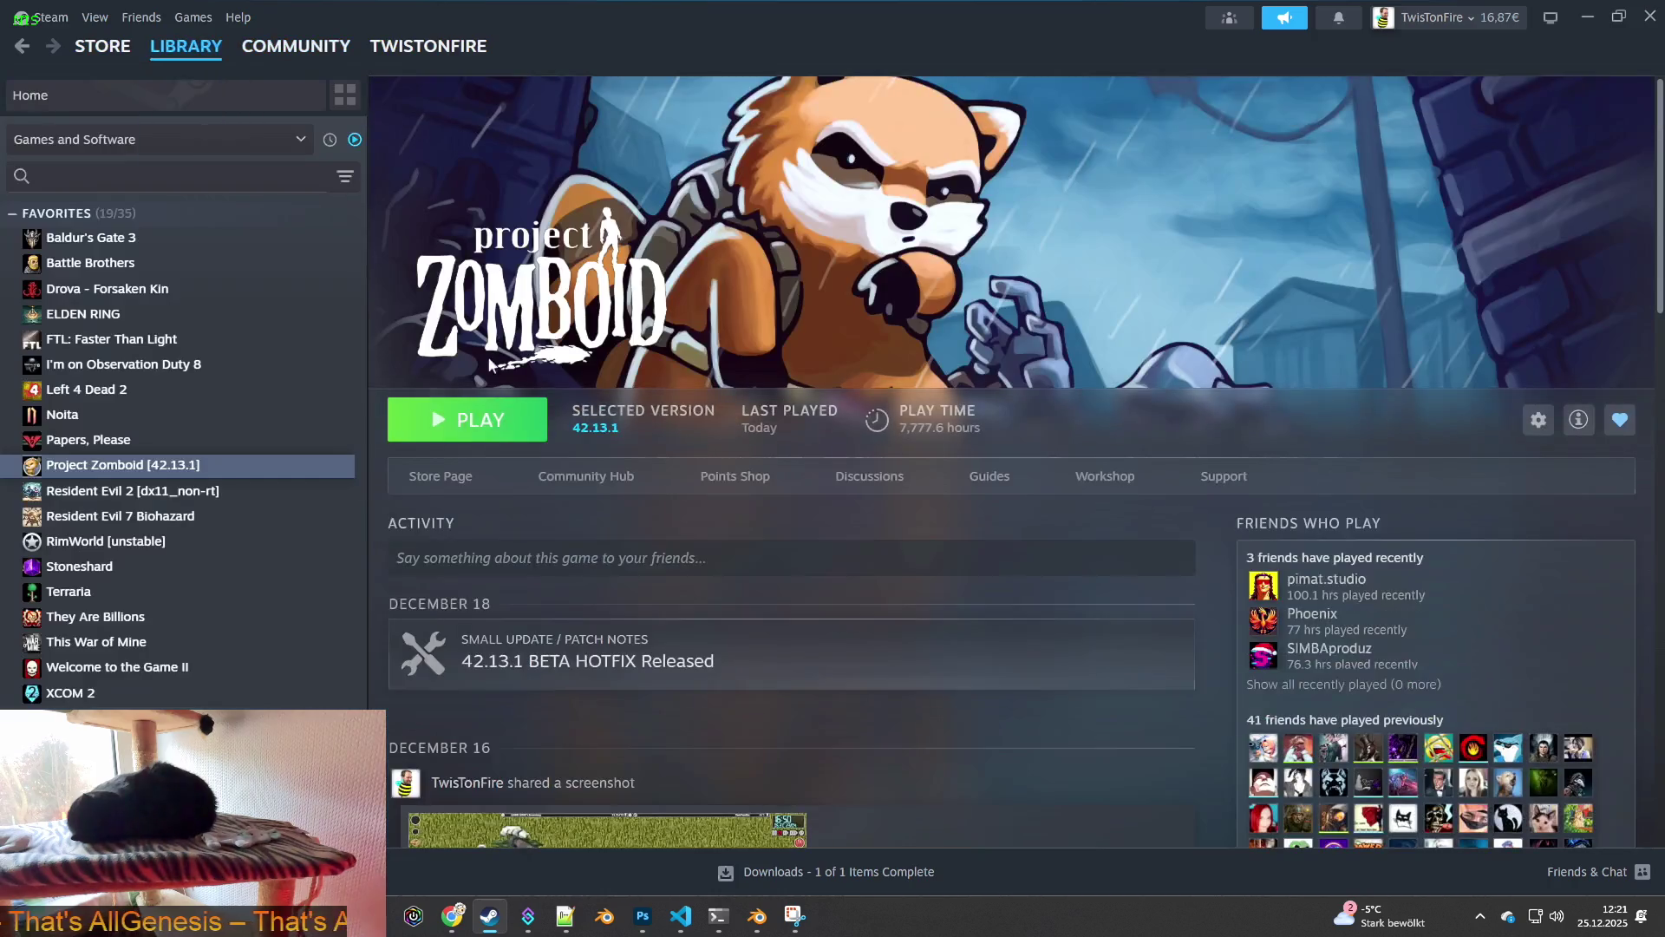
- Launch Project Zomboid from Steam, confirm the launch option and continue the latest save
left_click(465, 418)
left_click(895, 638)
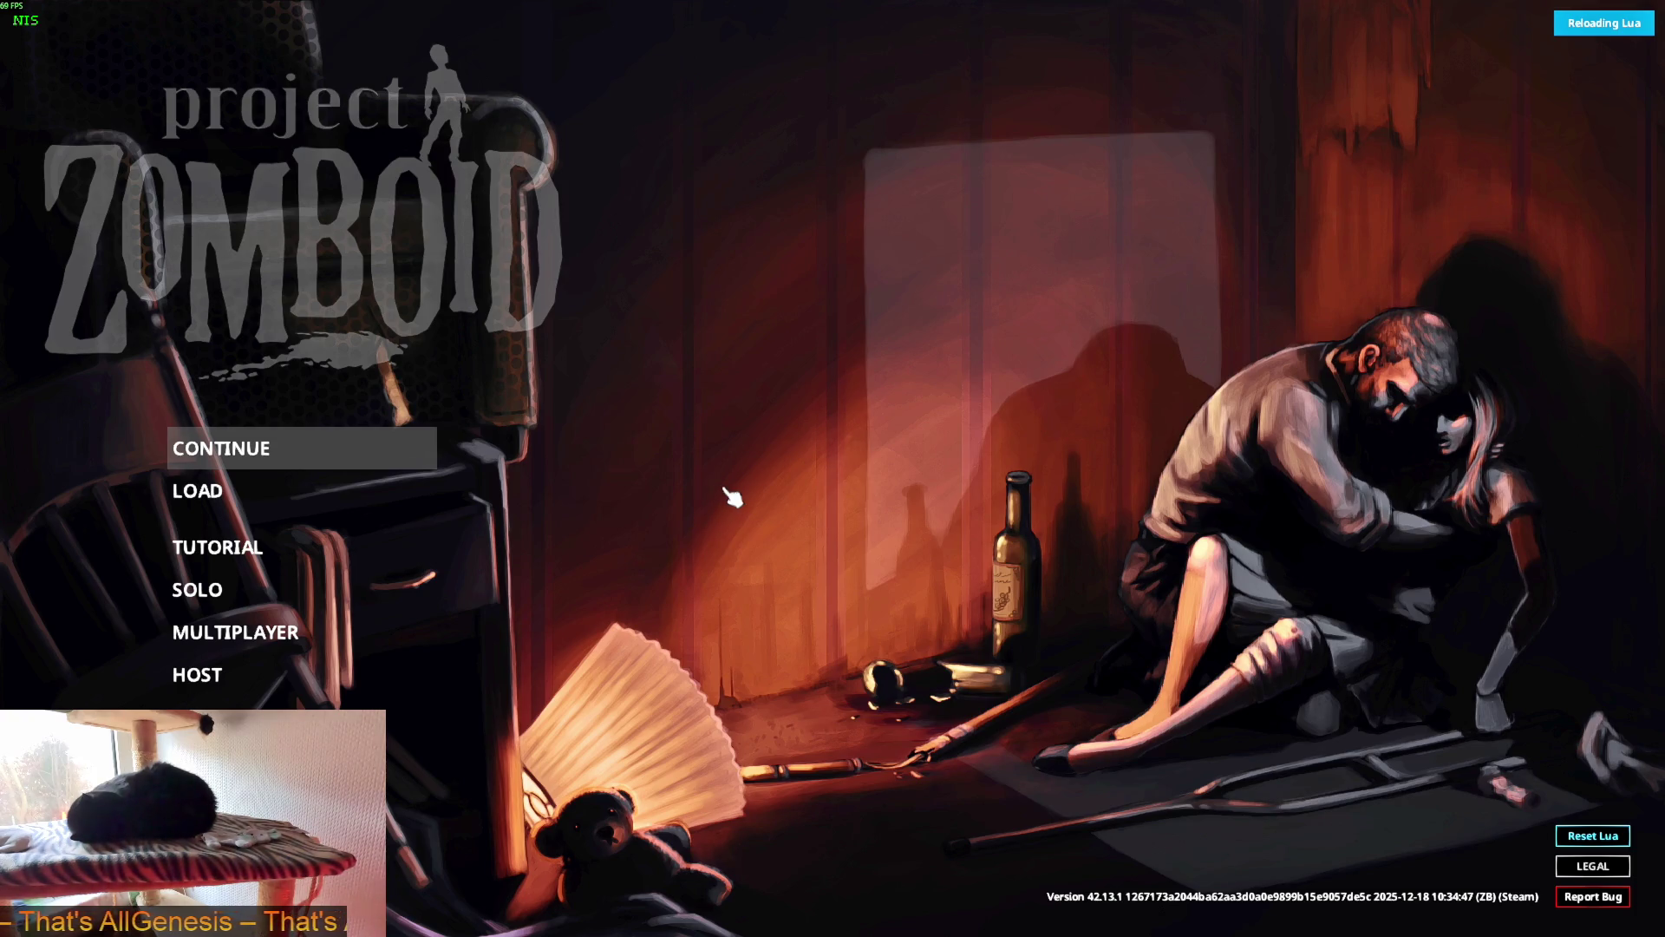
key("Return")
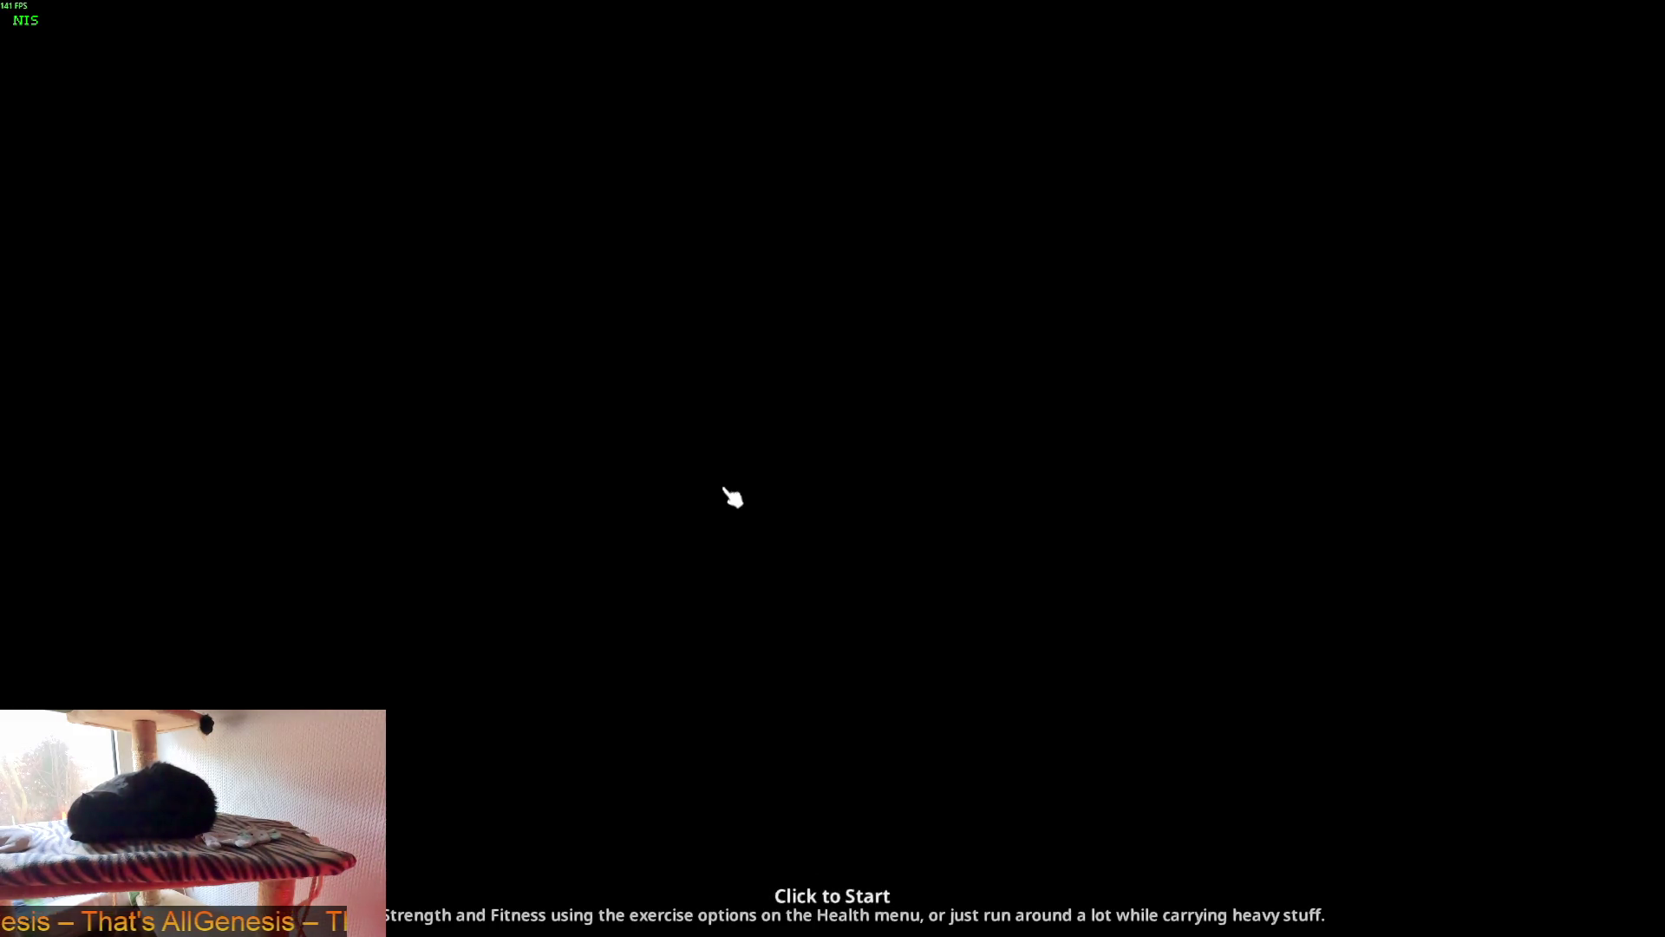
left_click(725, 488)
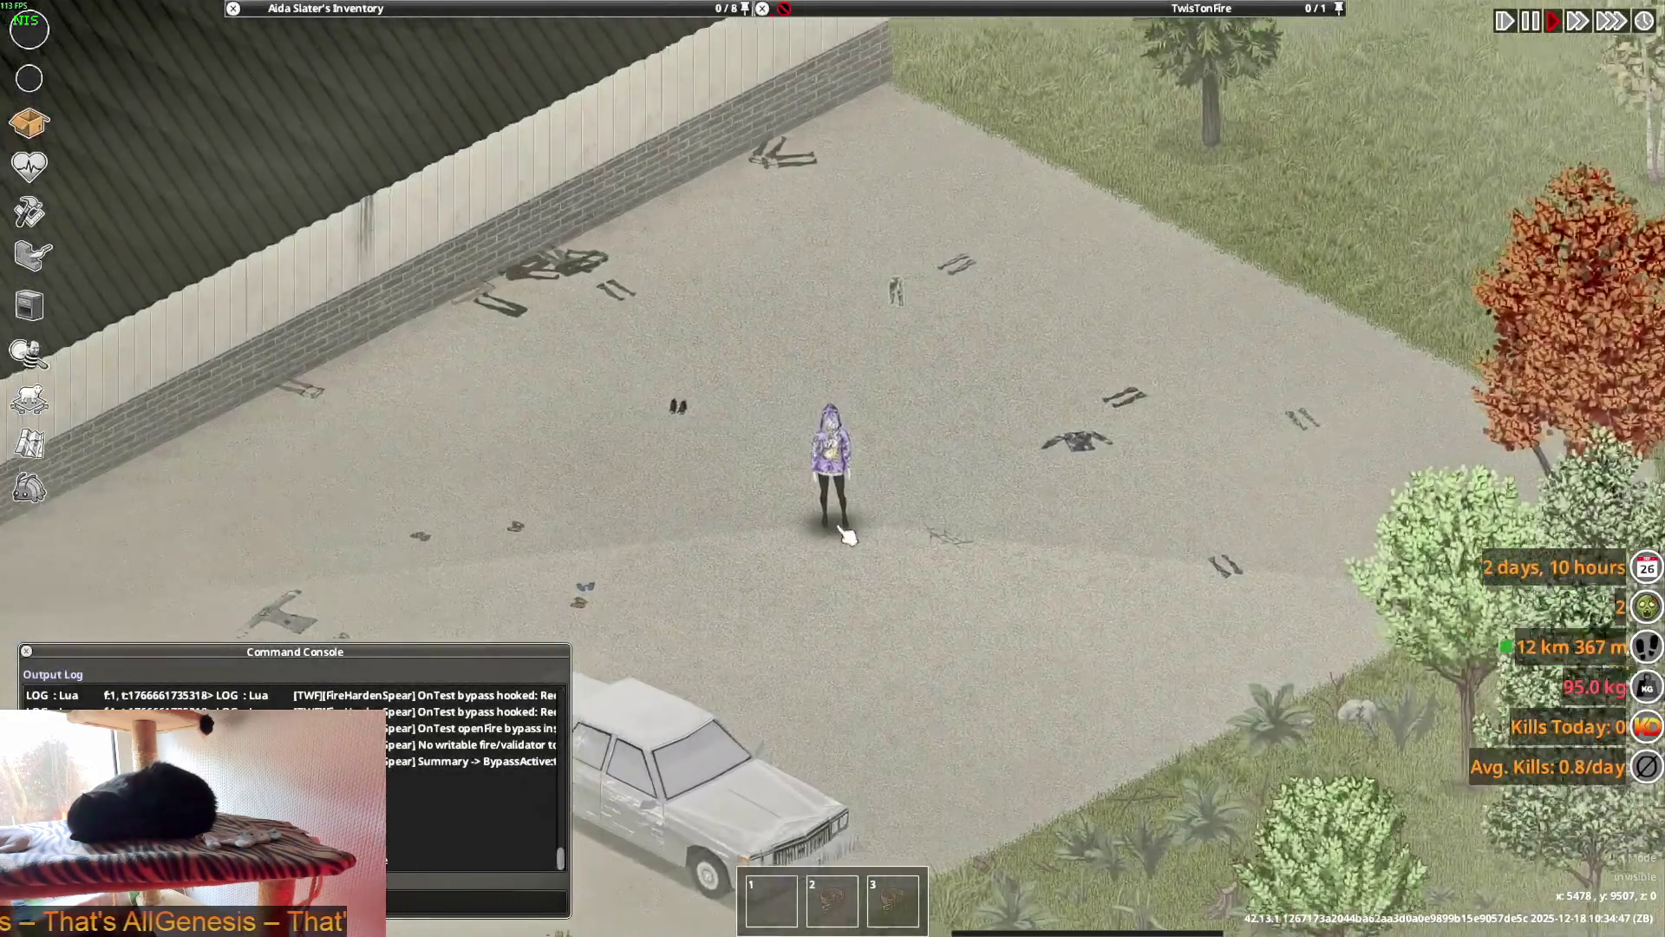
- Walk the character to a spot and set the Punk Hoodie to Invisible
scroll(854, 537, "up", 3)
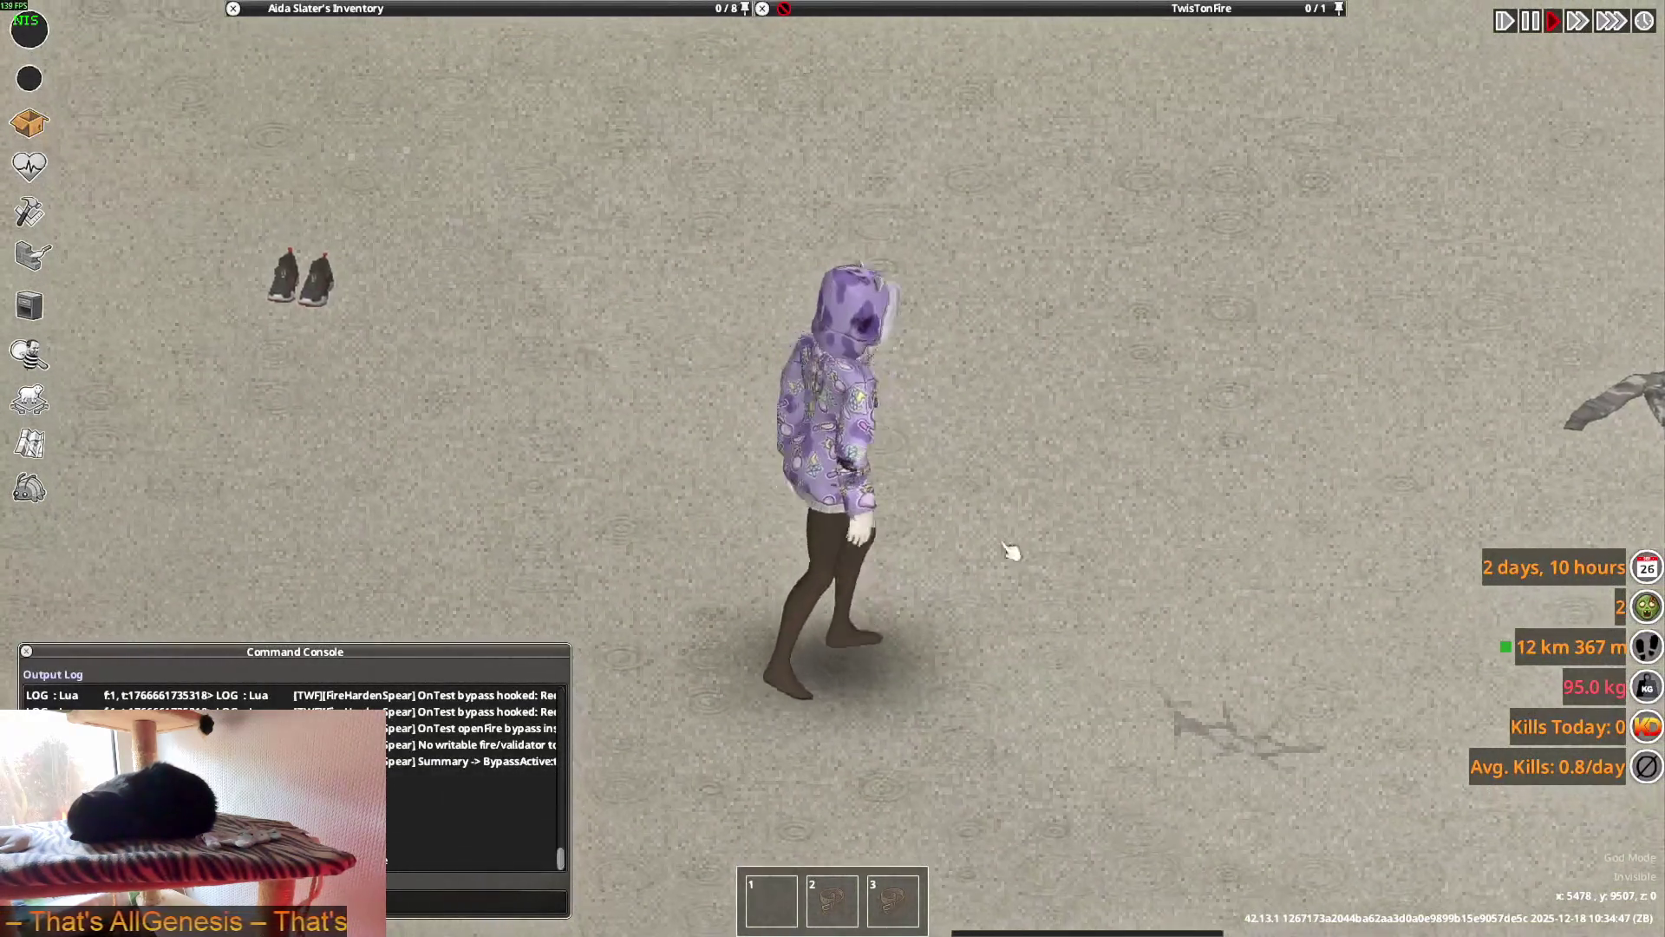
left_click(1091, 819)
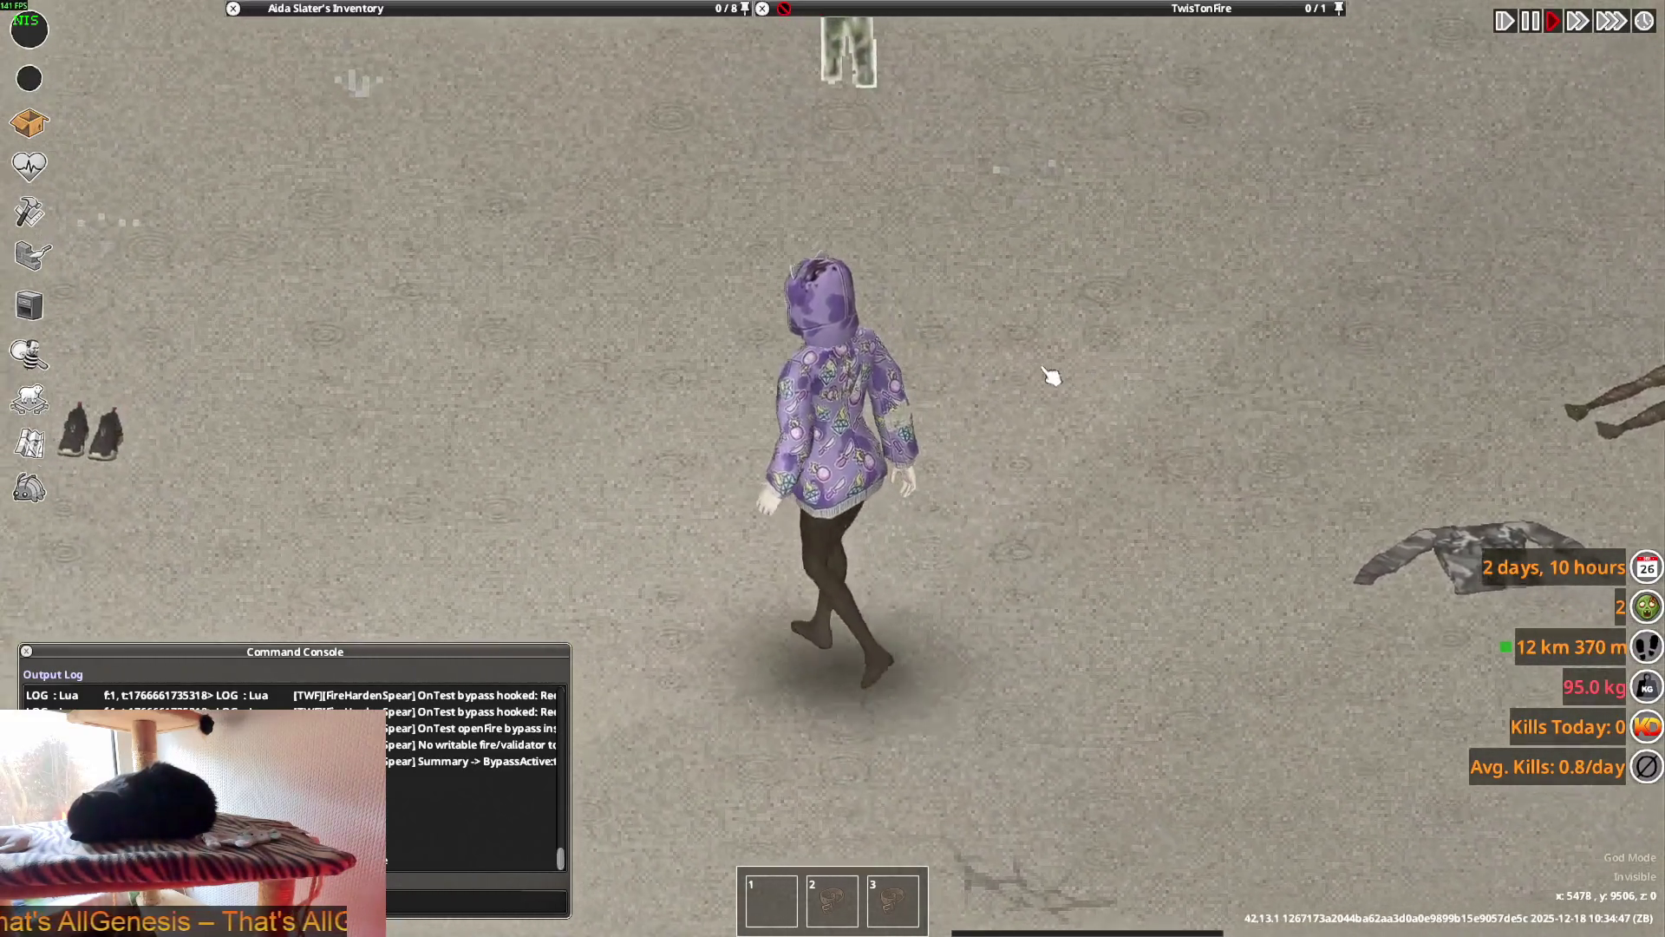
mouse_move(540, 19)
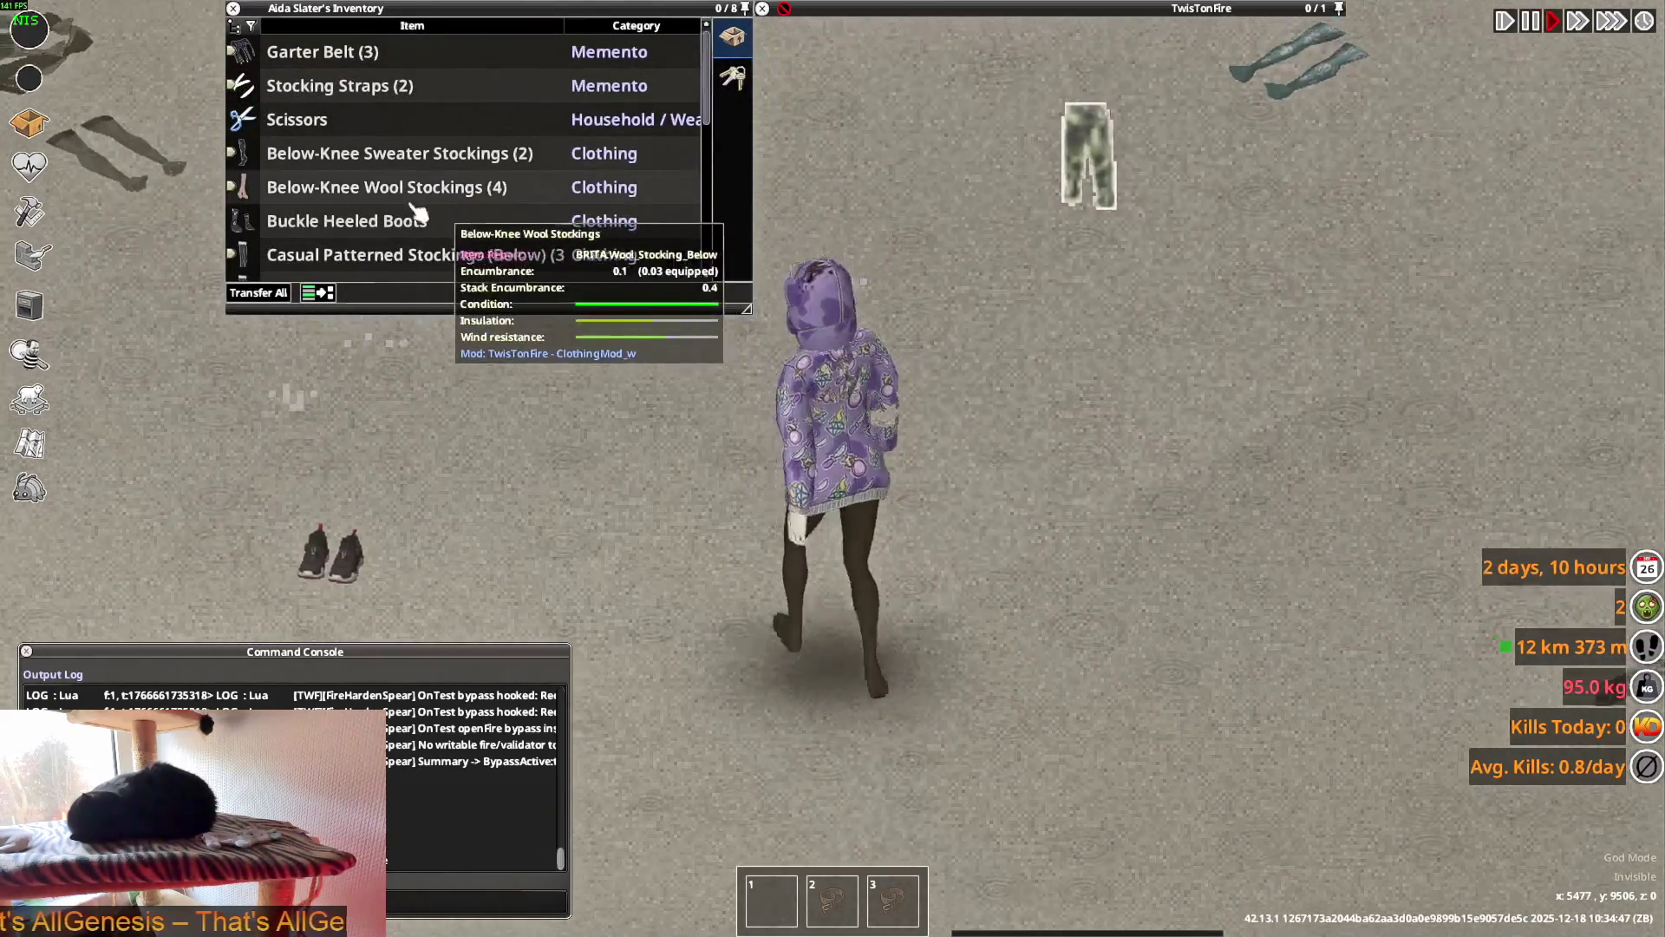
scroll(351, 217, "down", 5)
scroll(351, 217, "down", 2)
scroll(351, 208, "up", 4)
scroll(351, 200, "up", 1)
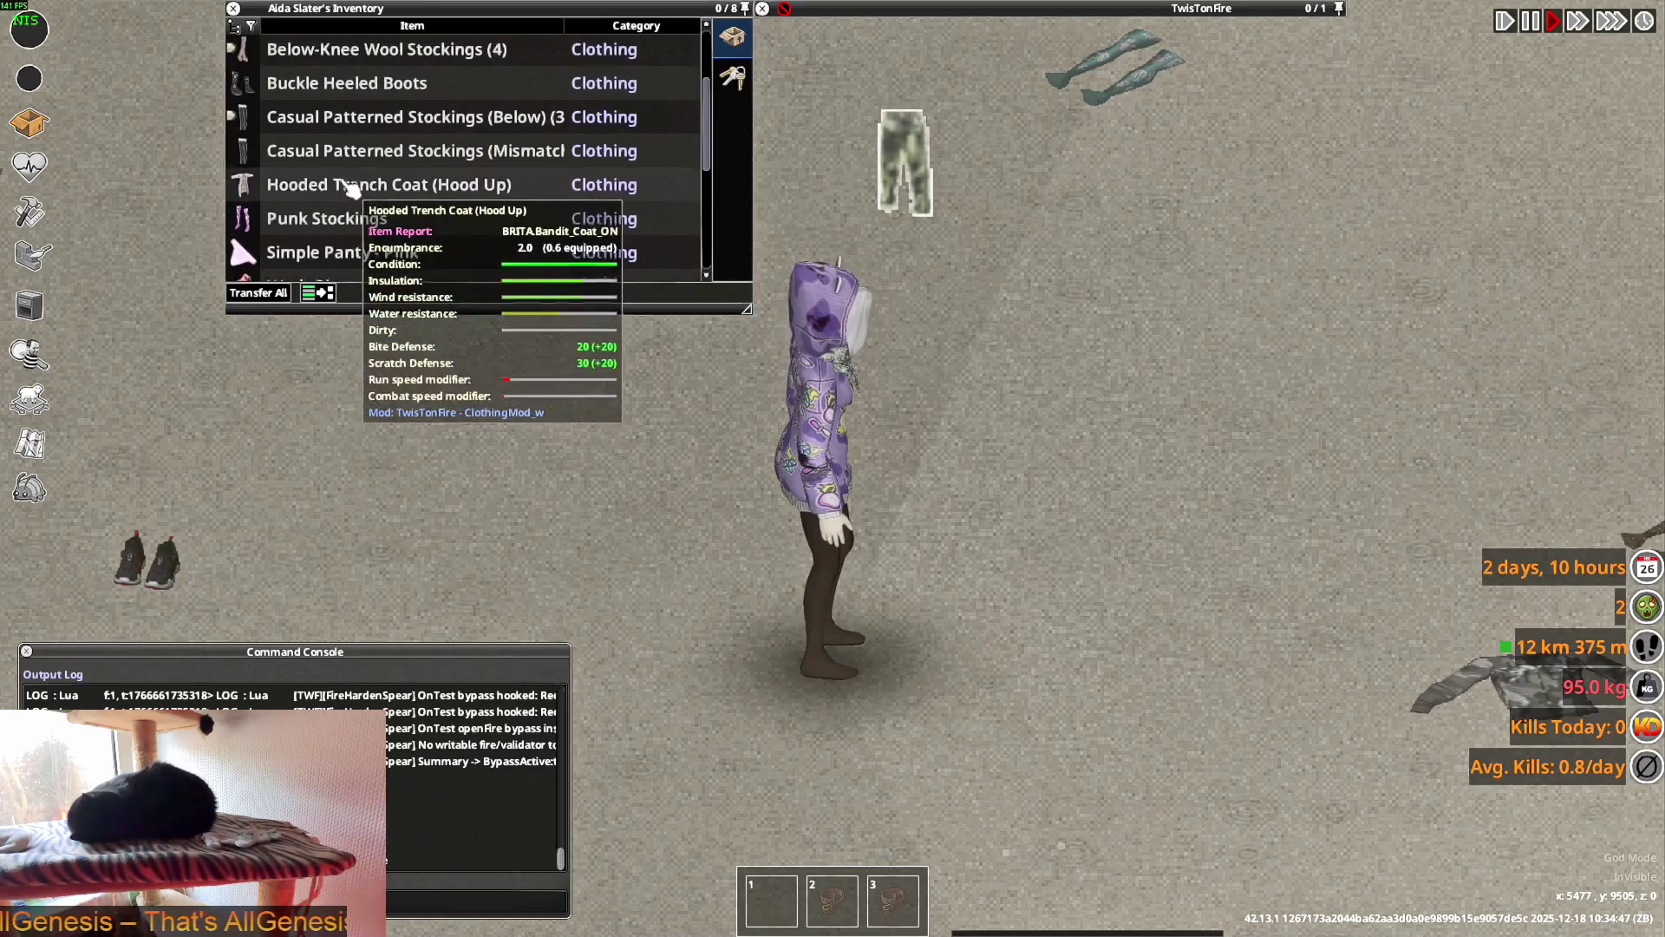
scroll(338, 215, "down", 3)
scroll(338, 215, "down", 3)
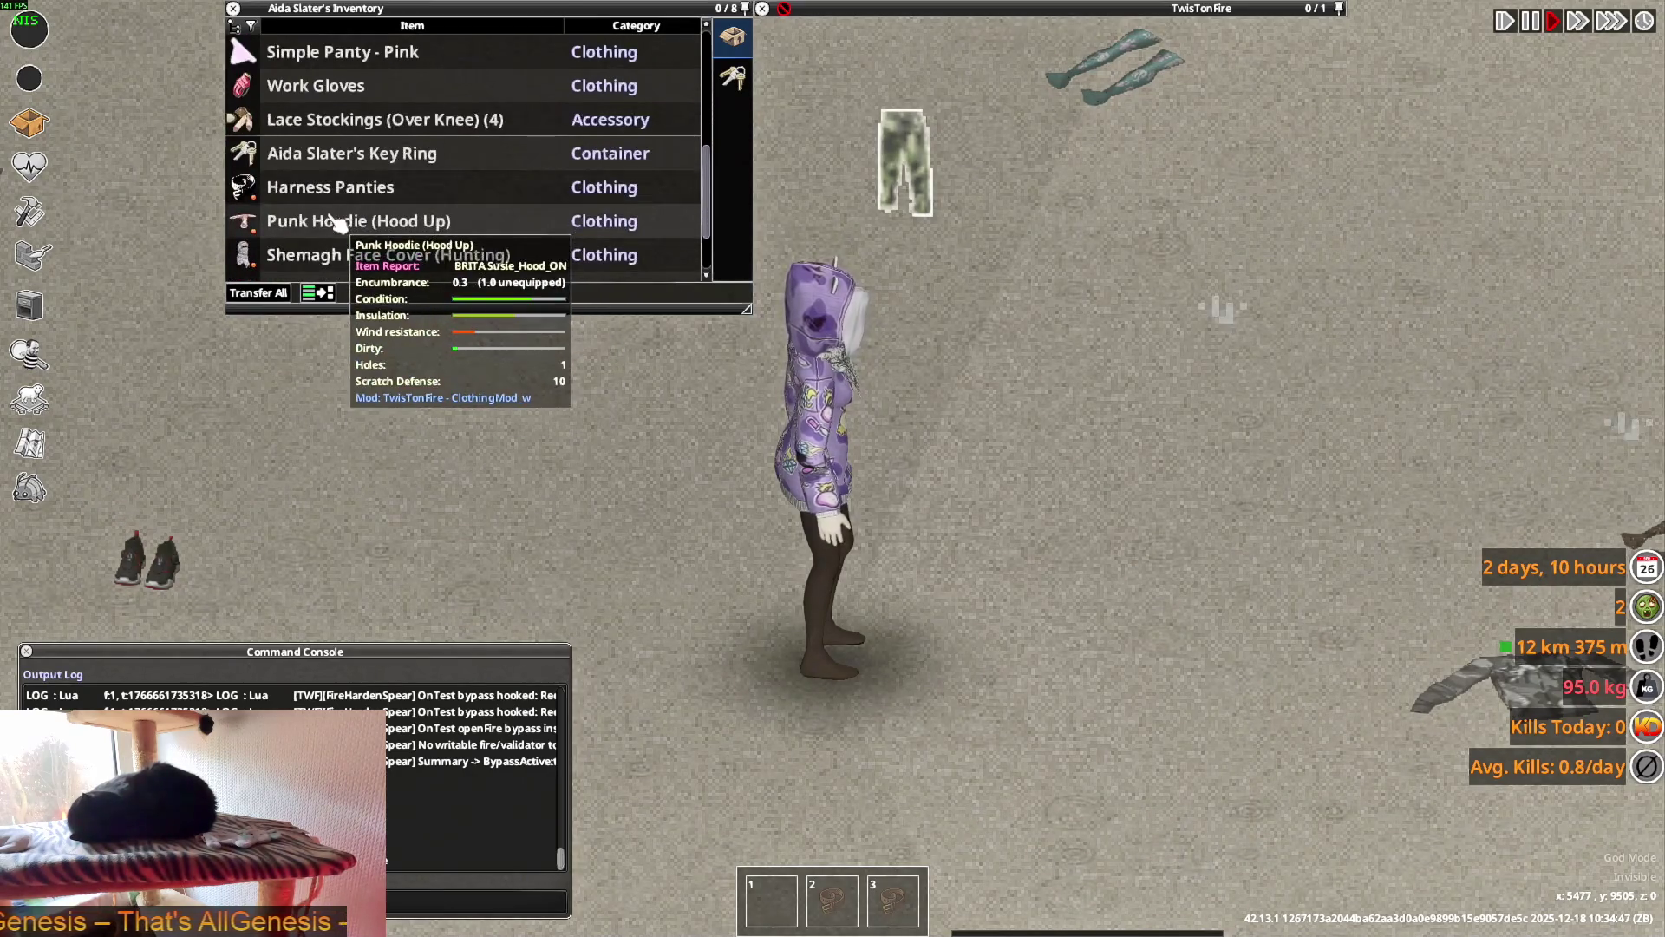
right_click(305, 223)
left_click(403, 485)
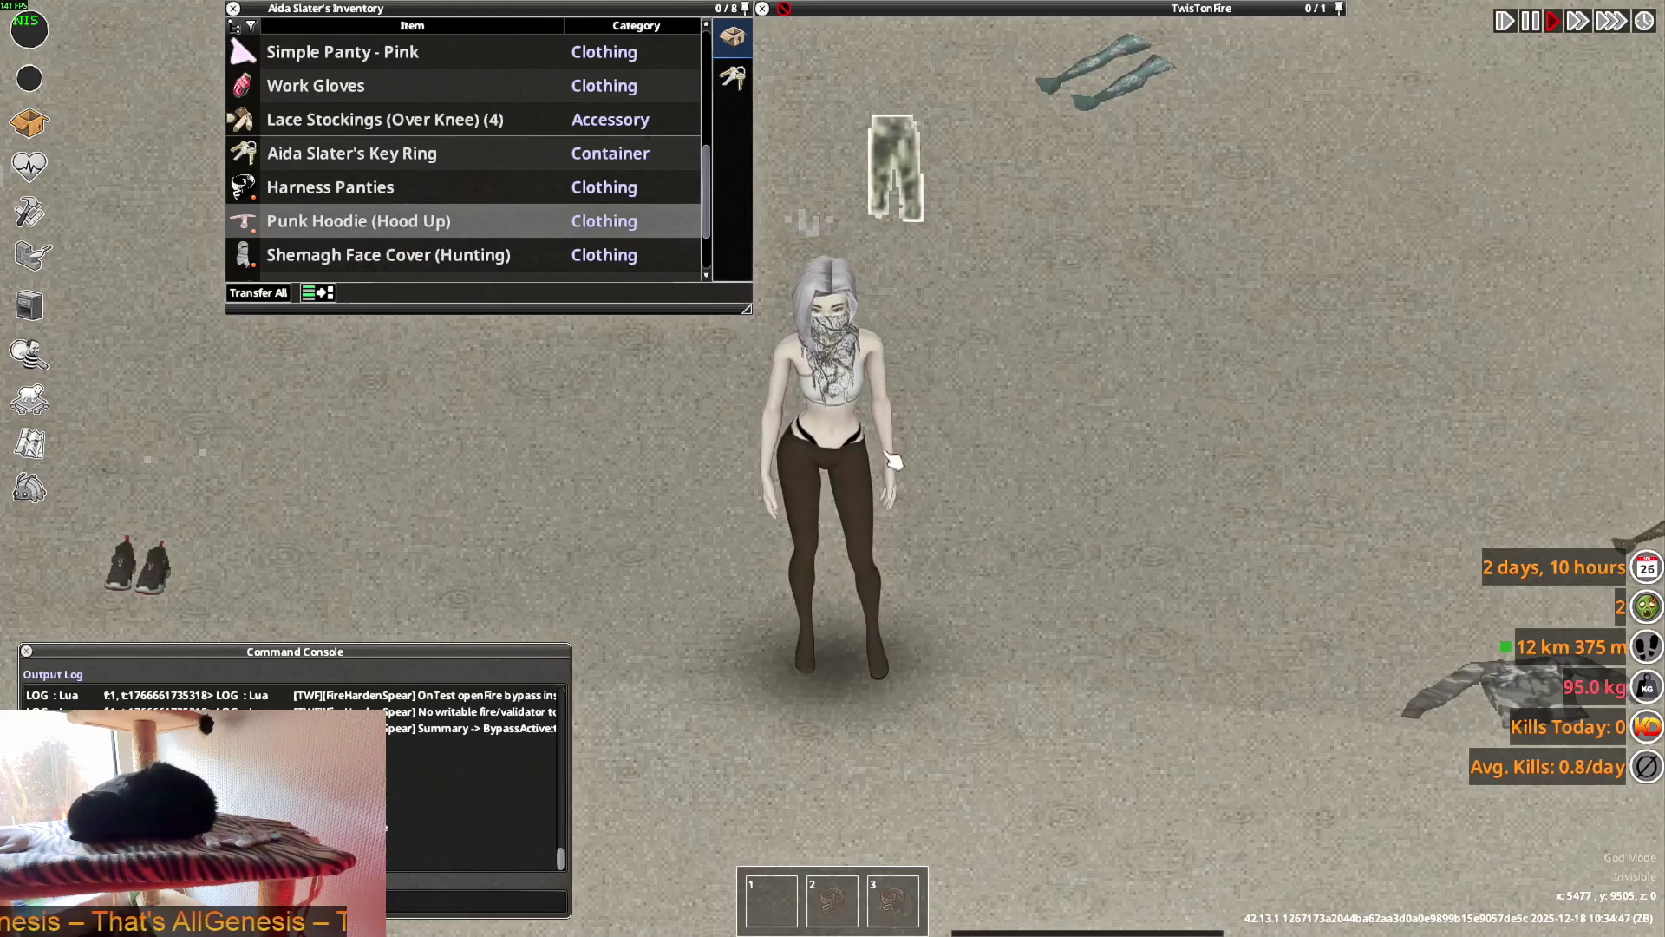
- Walk the character around with WASD to check the outfit
key("w+a")
key("s")
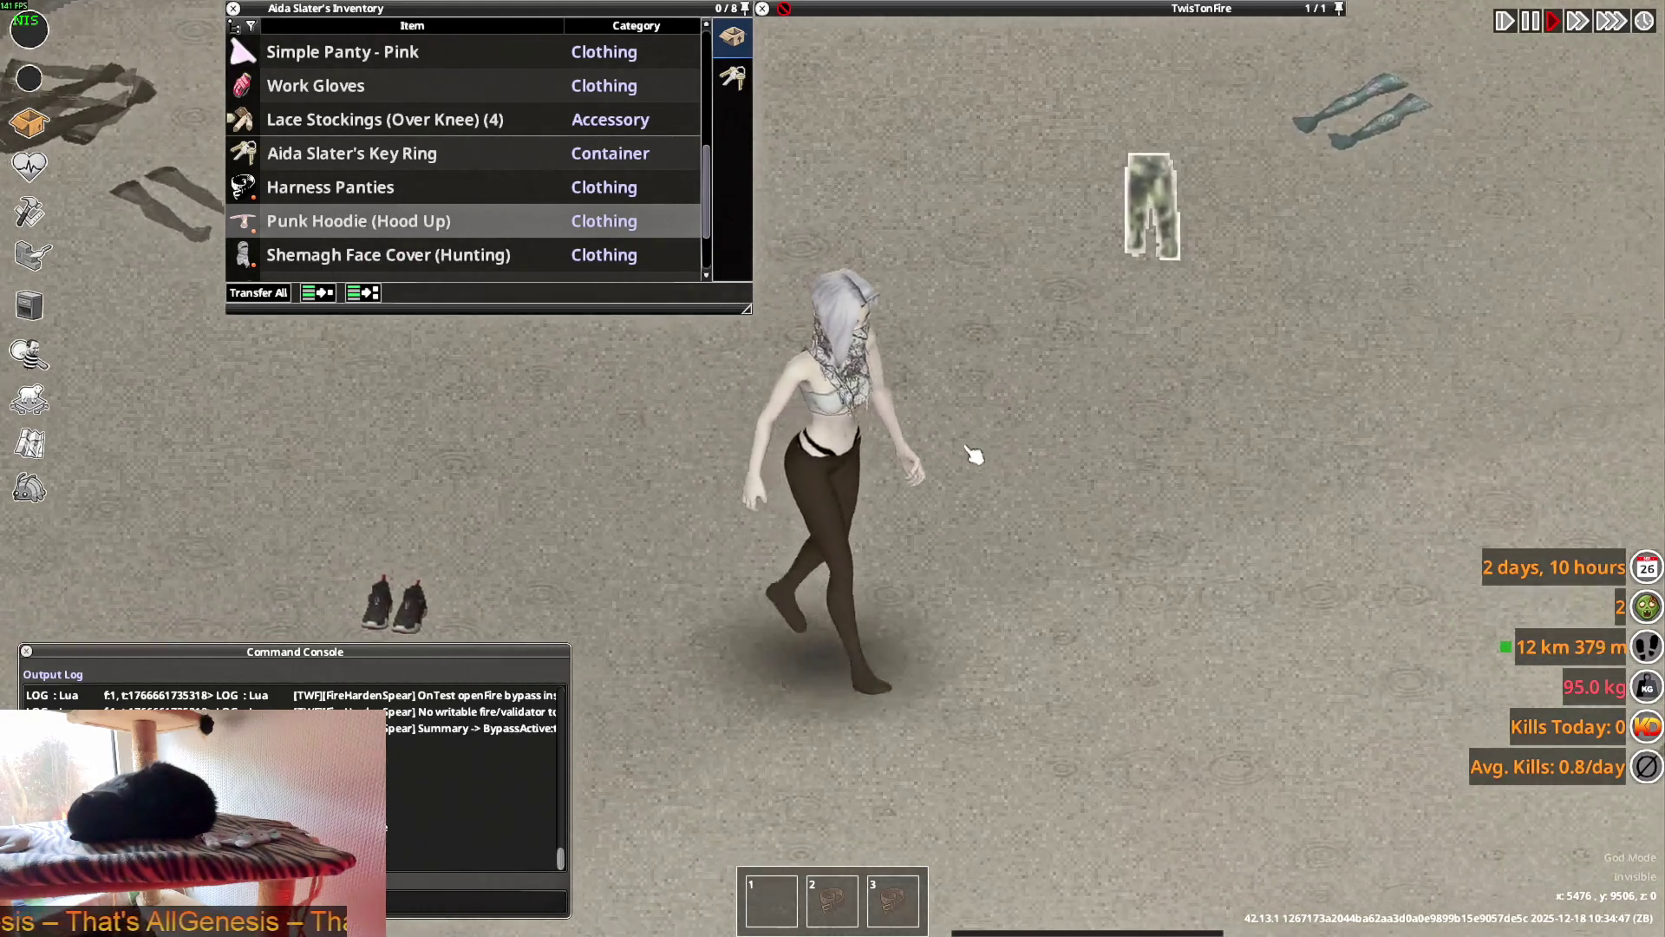
key("w")
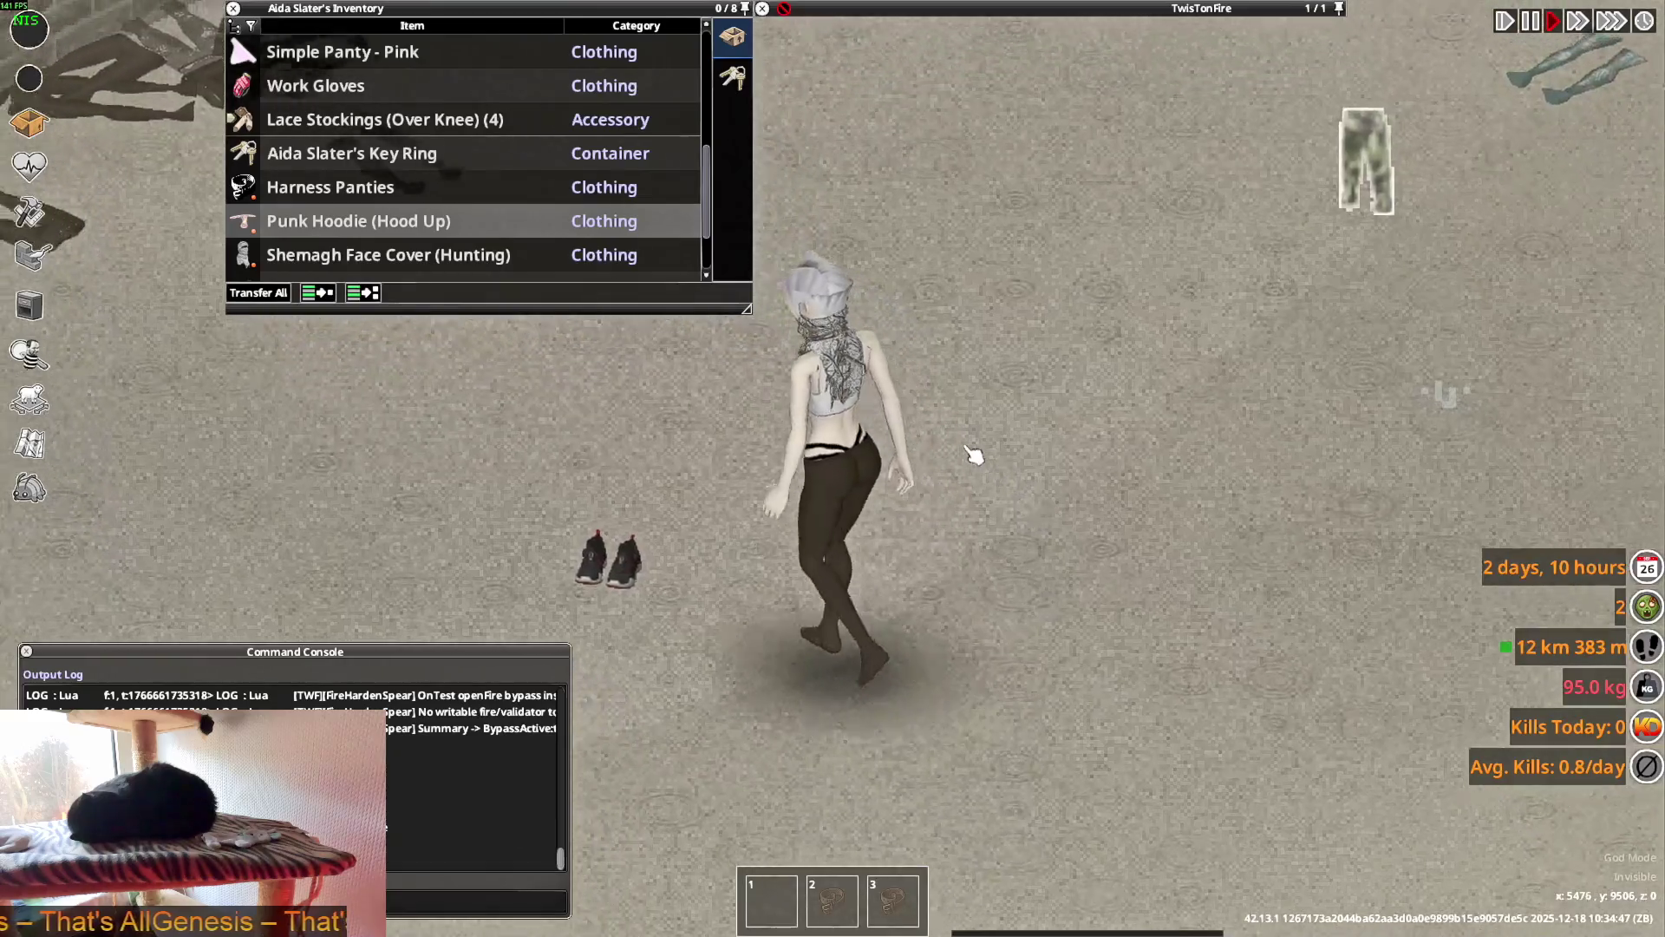
key("w")
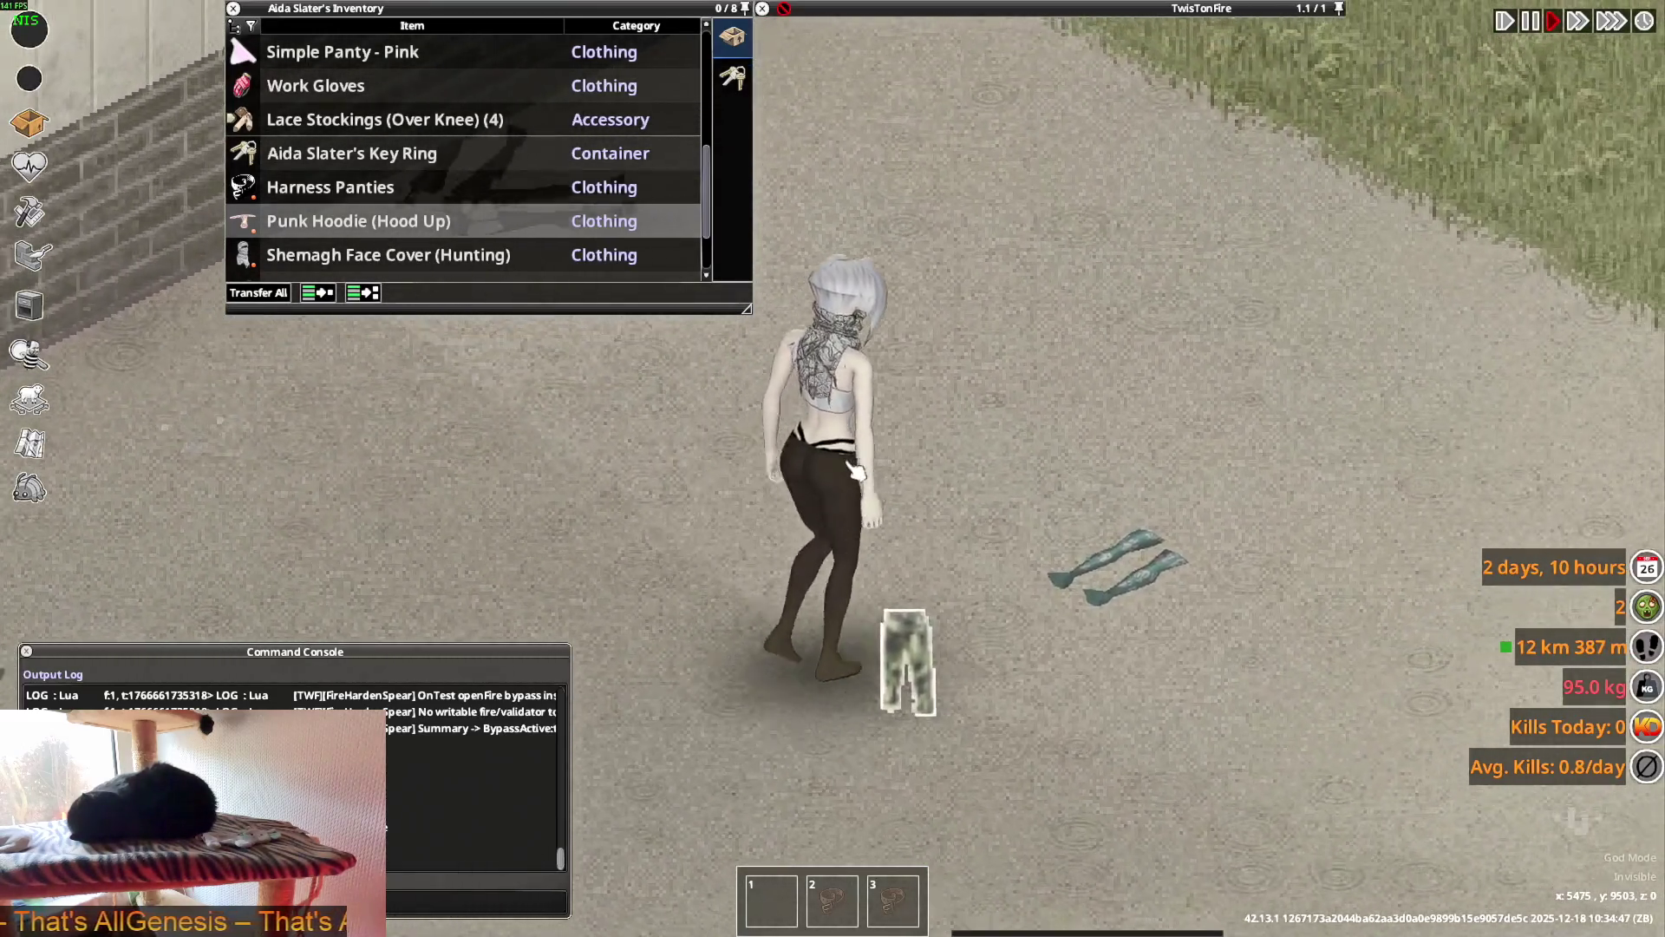
key("s")
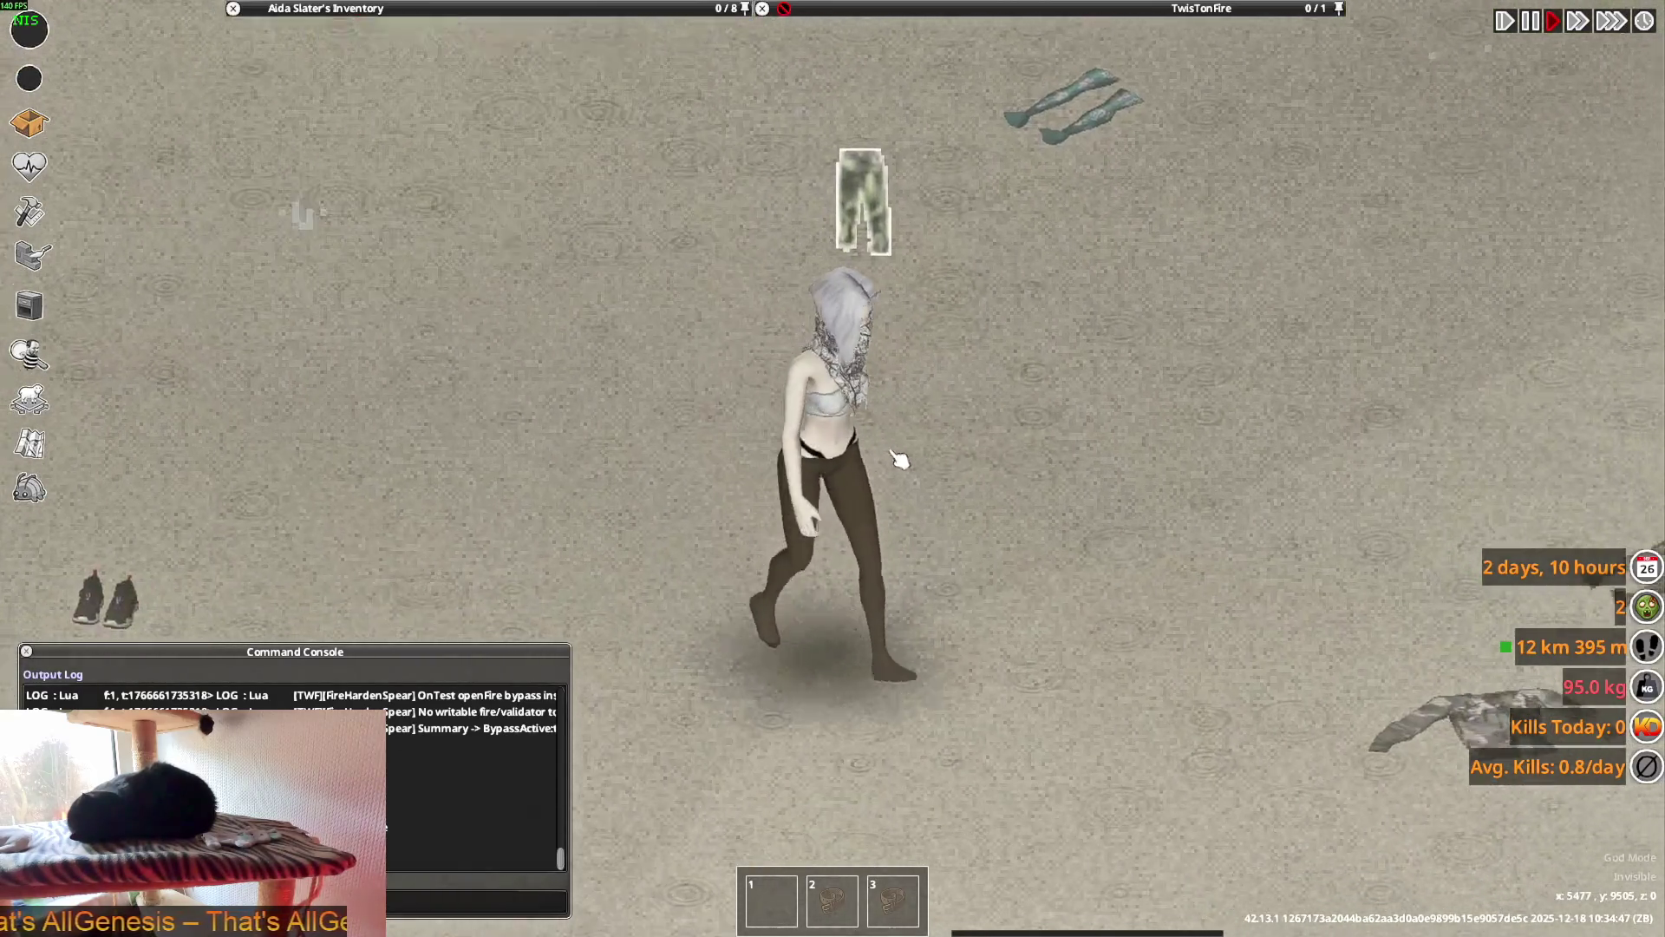
key("w")
key("w")
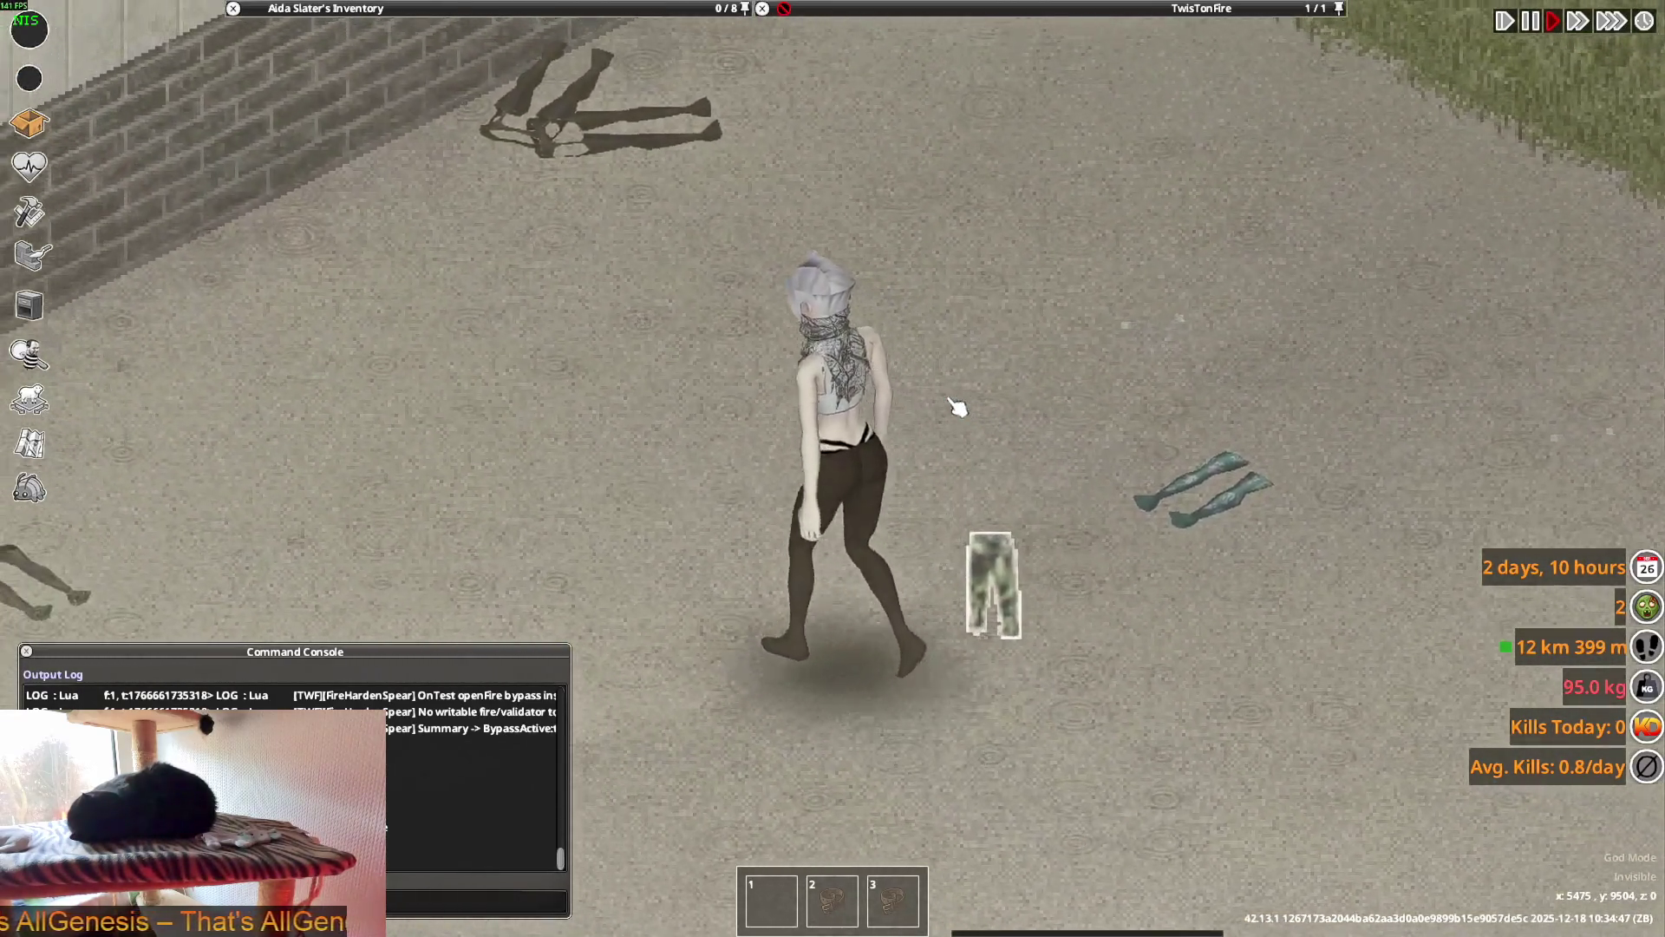
key("d")
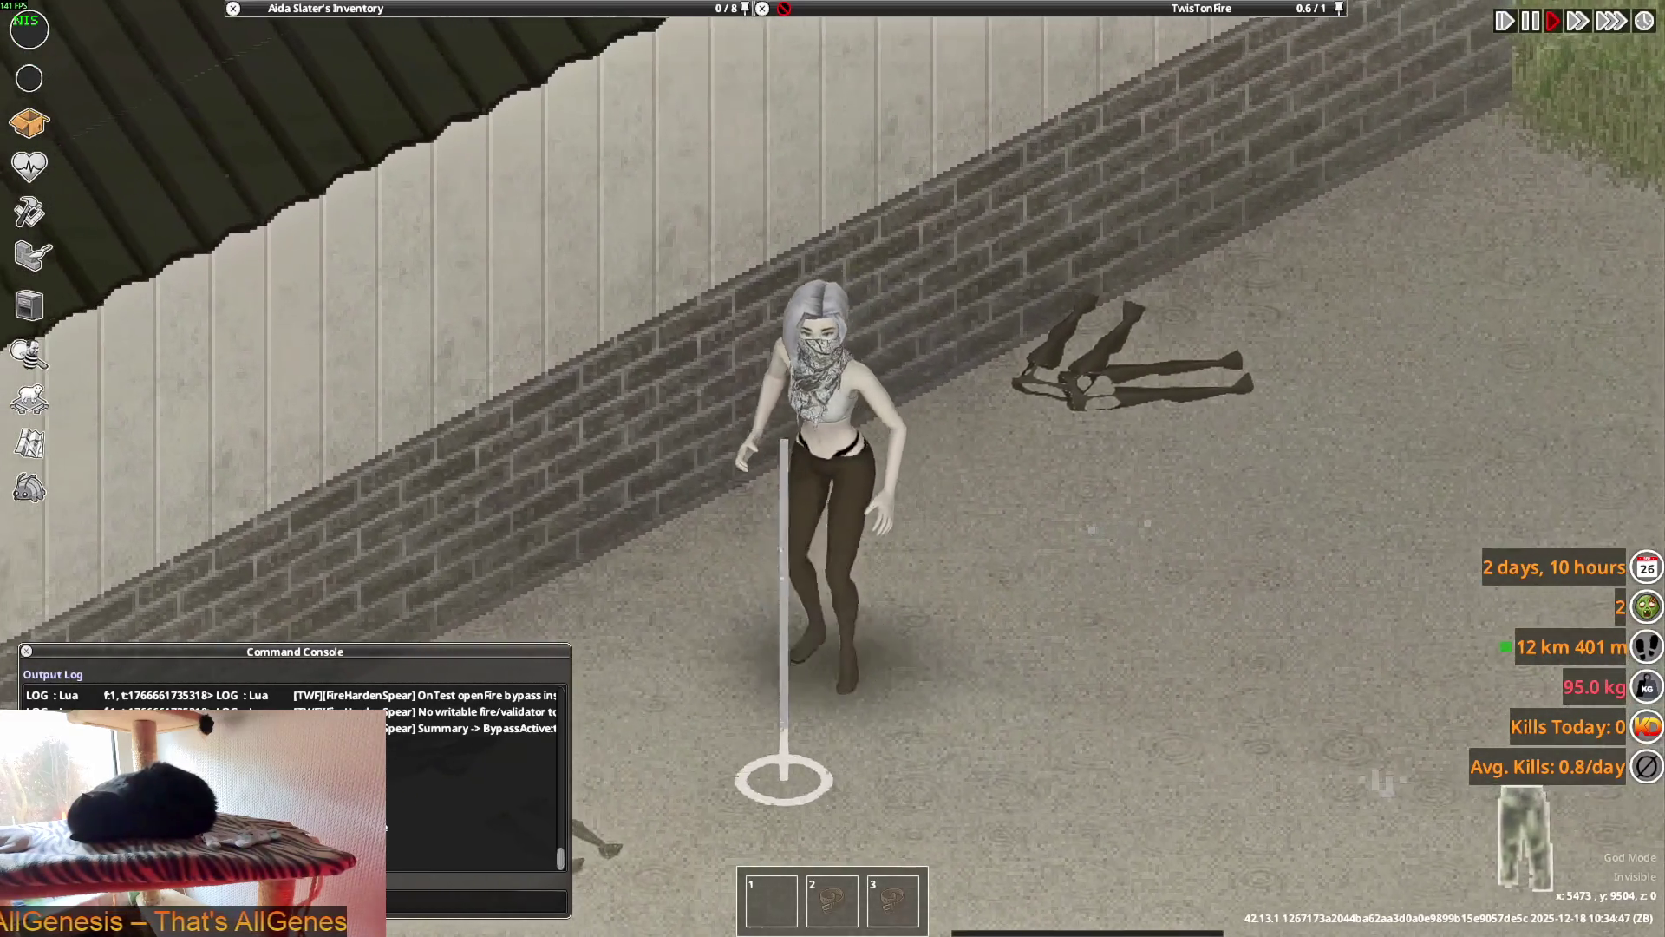
scroll(694, 297, "down", 5)
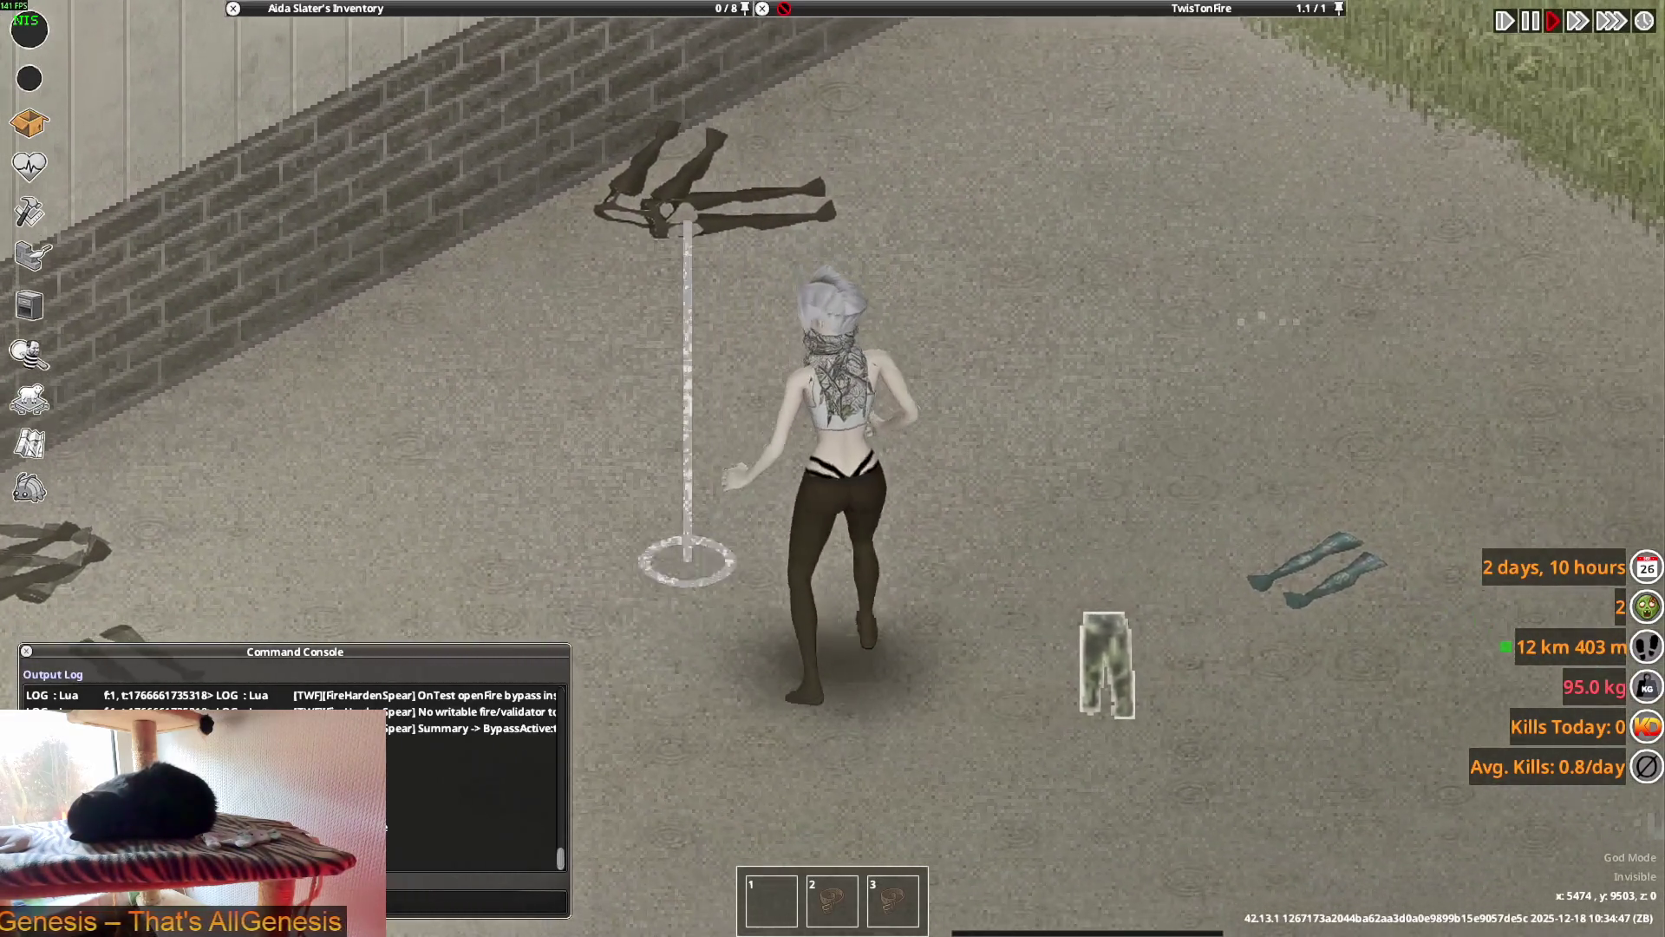
scroll(850, 381, "up", 5)
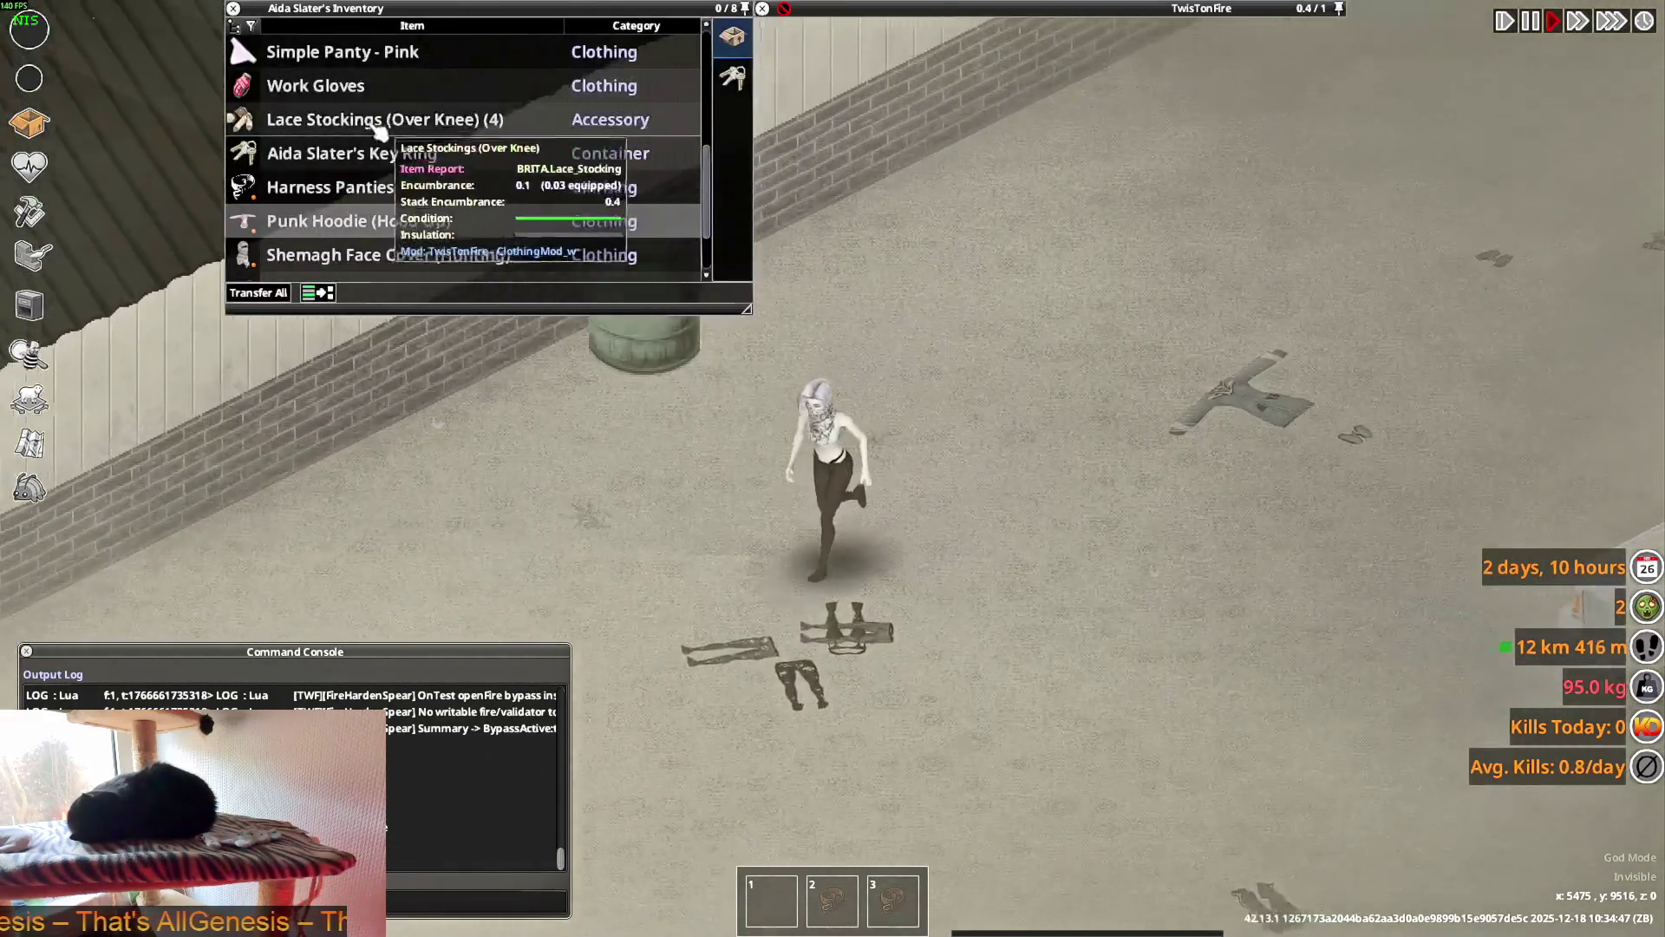
scroll(360, 221, "up", 3)
scroll(347, 211, "up", 2)
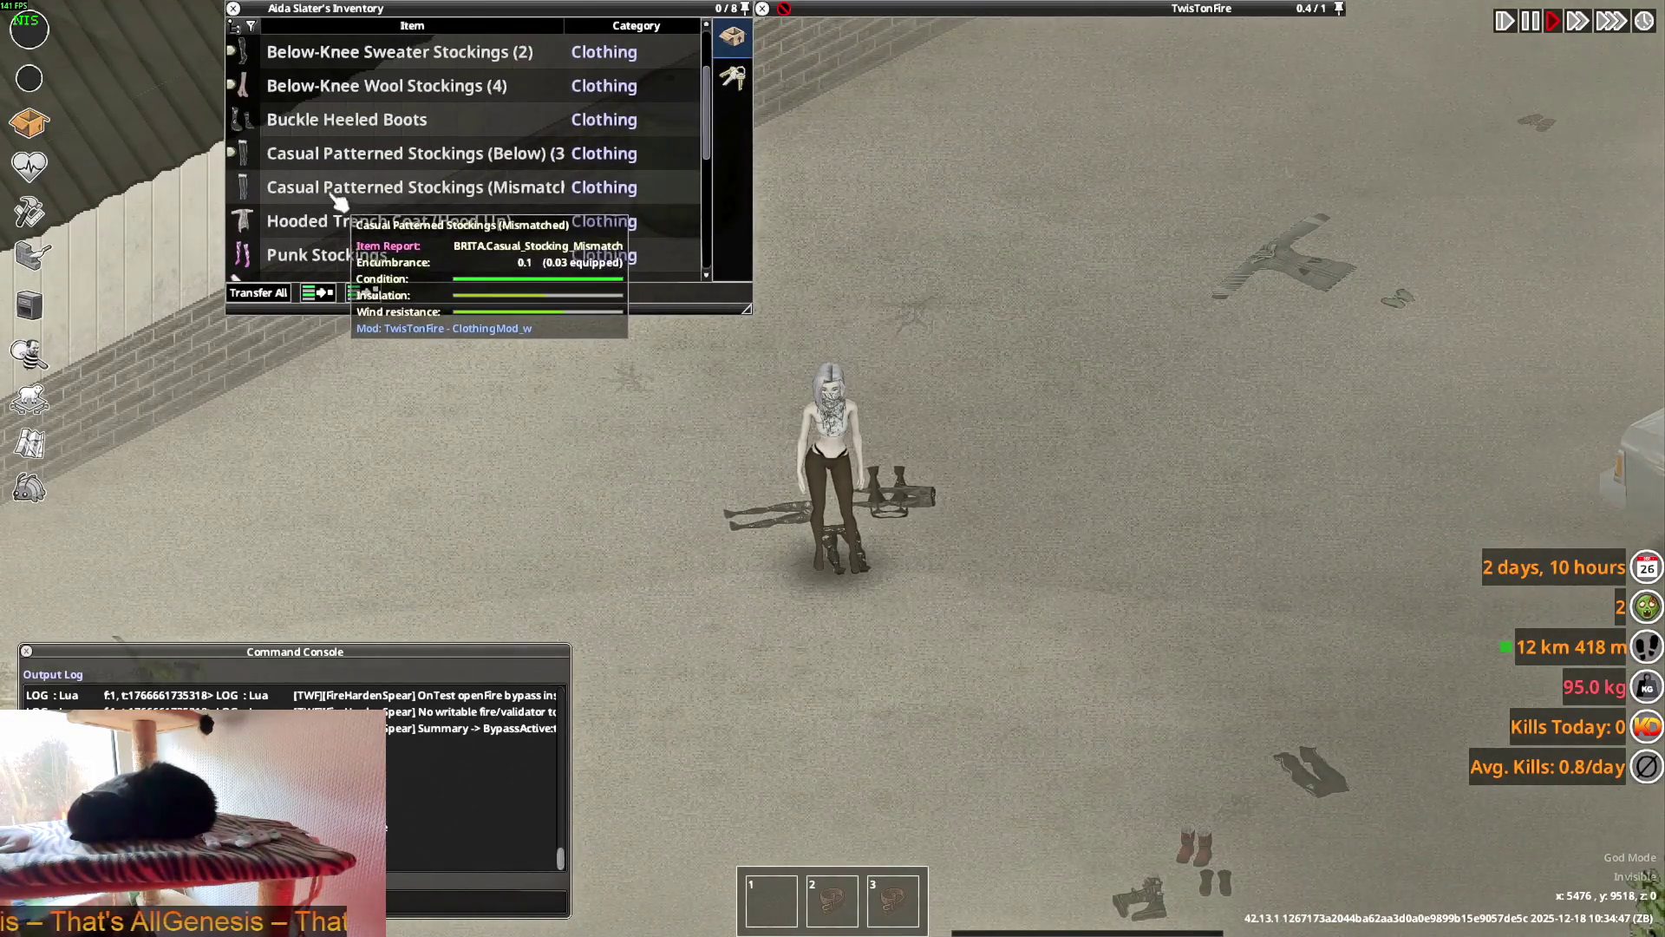
scroll(343, 186, "down", 10)
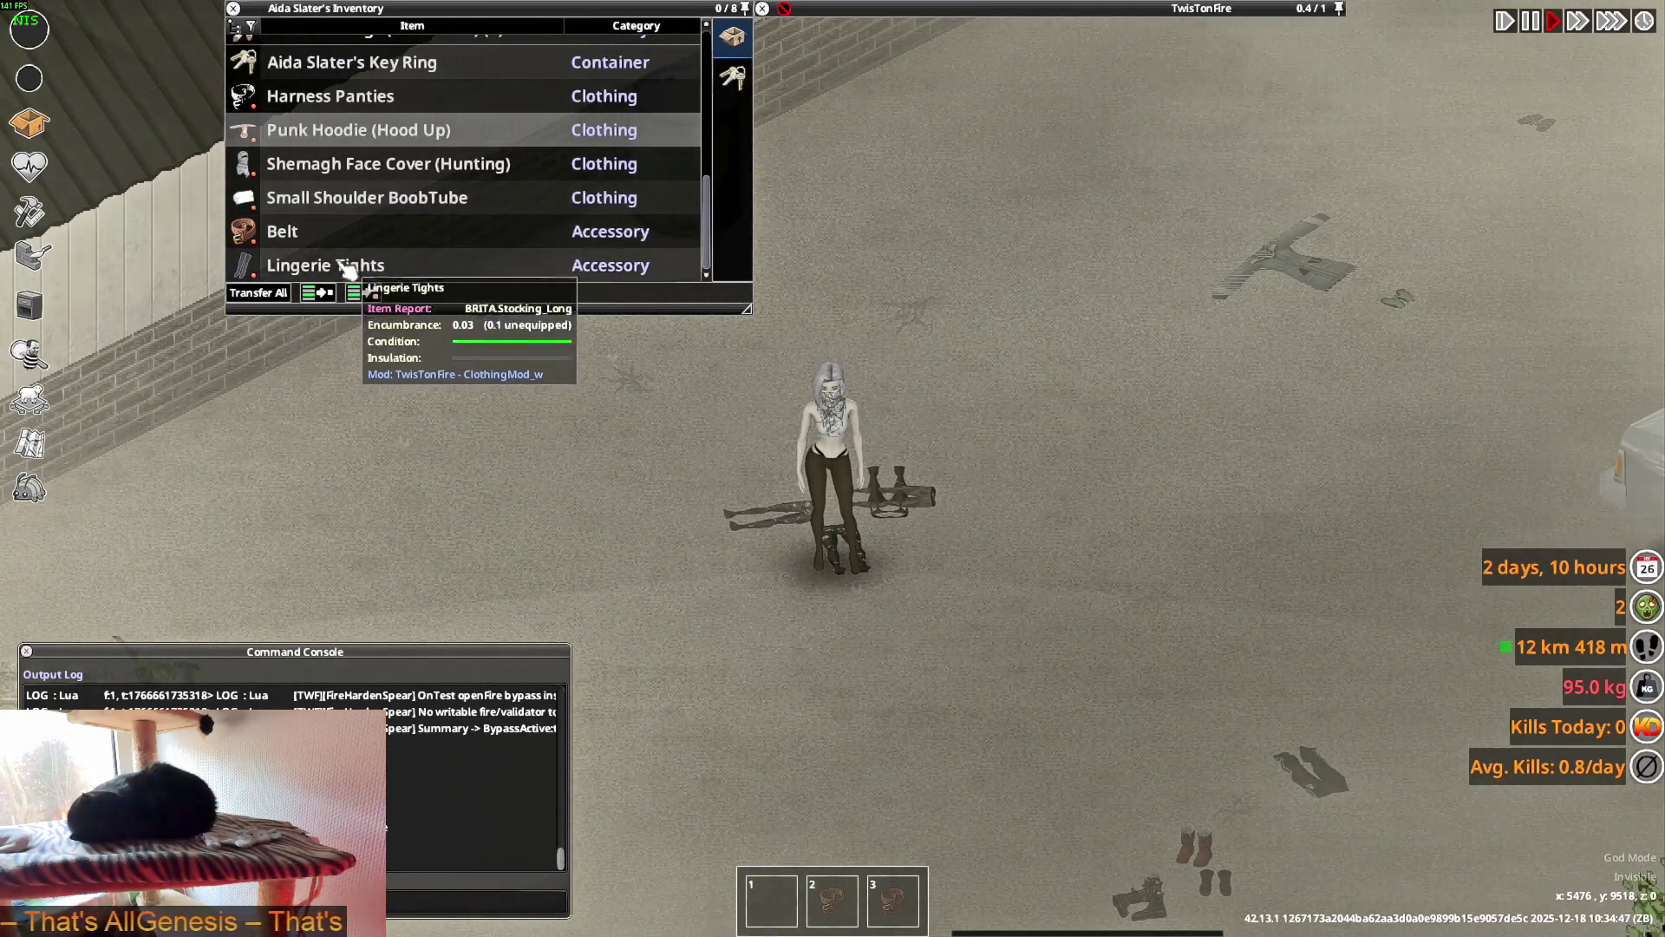
- Pick up the Lingerie Tights from the floor and wear them
left_click_drag(893, 498, 505, 254)
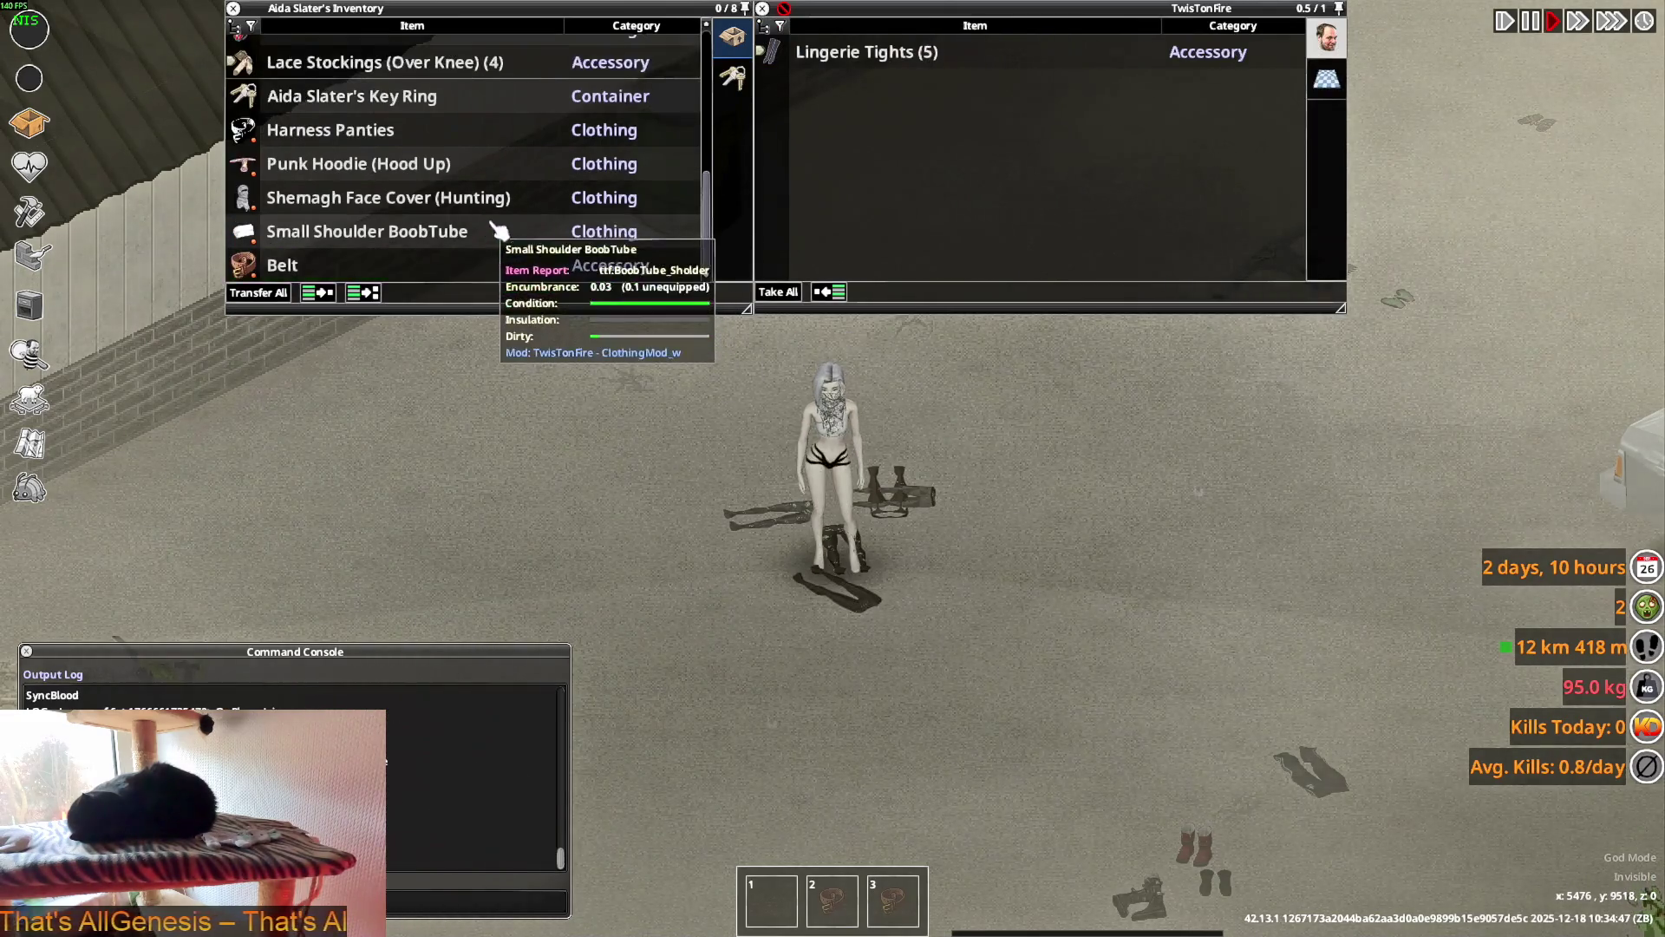
scroll(476, 148, "up", 4)
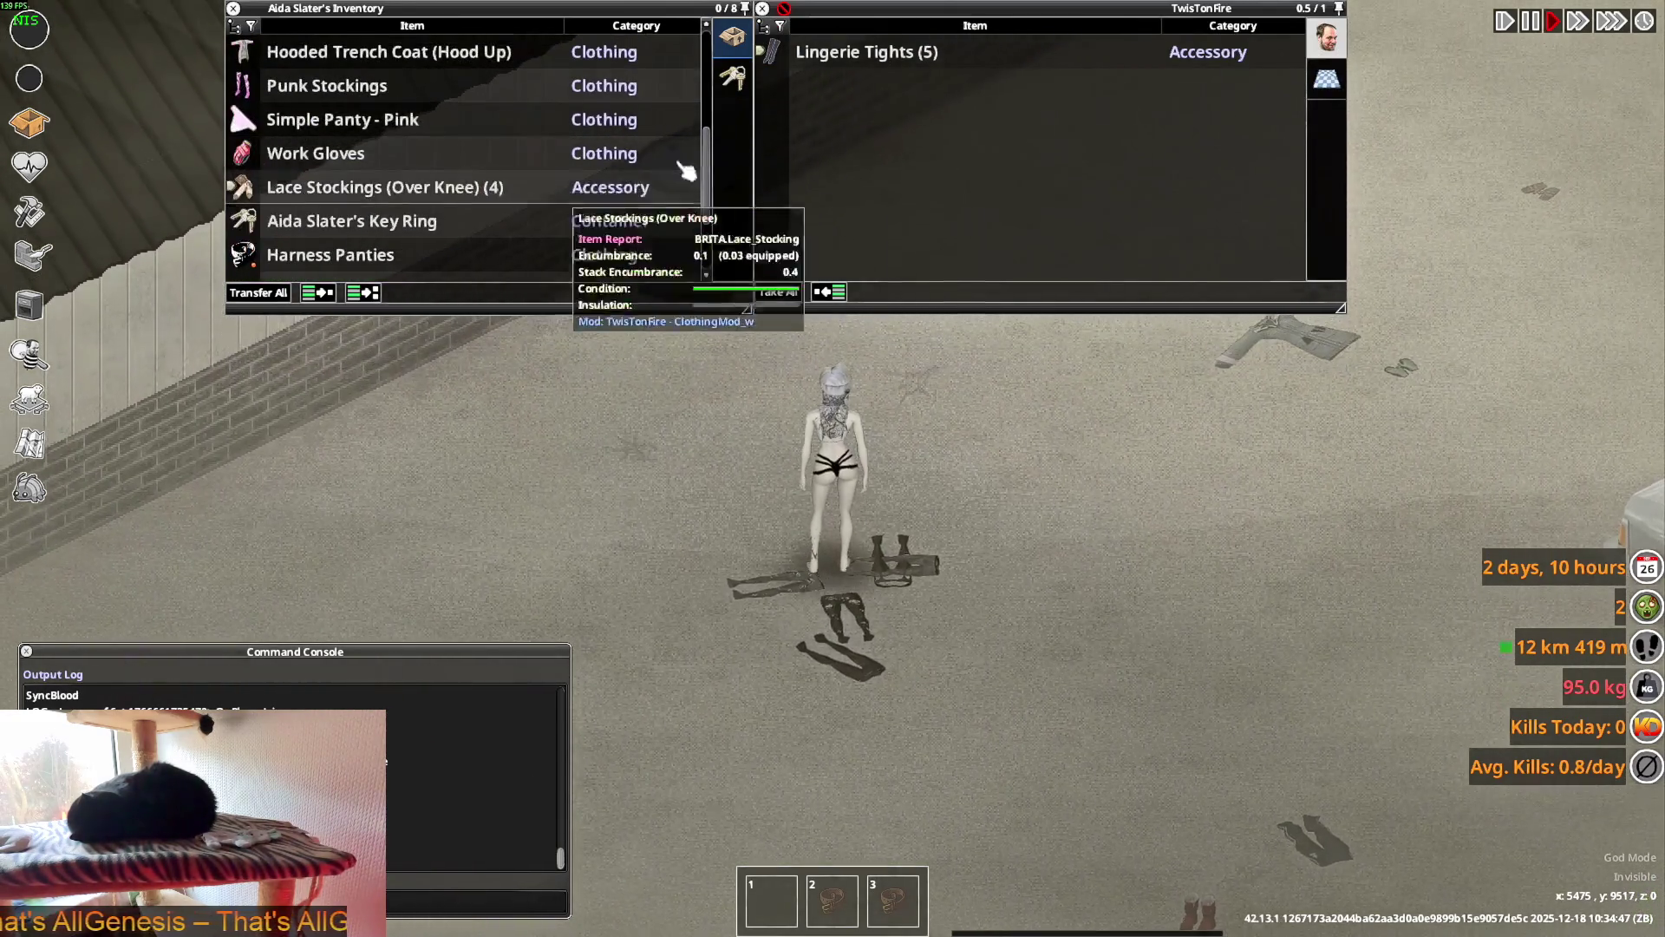
scroll(364, 185, "up", 5)
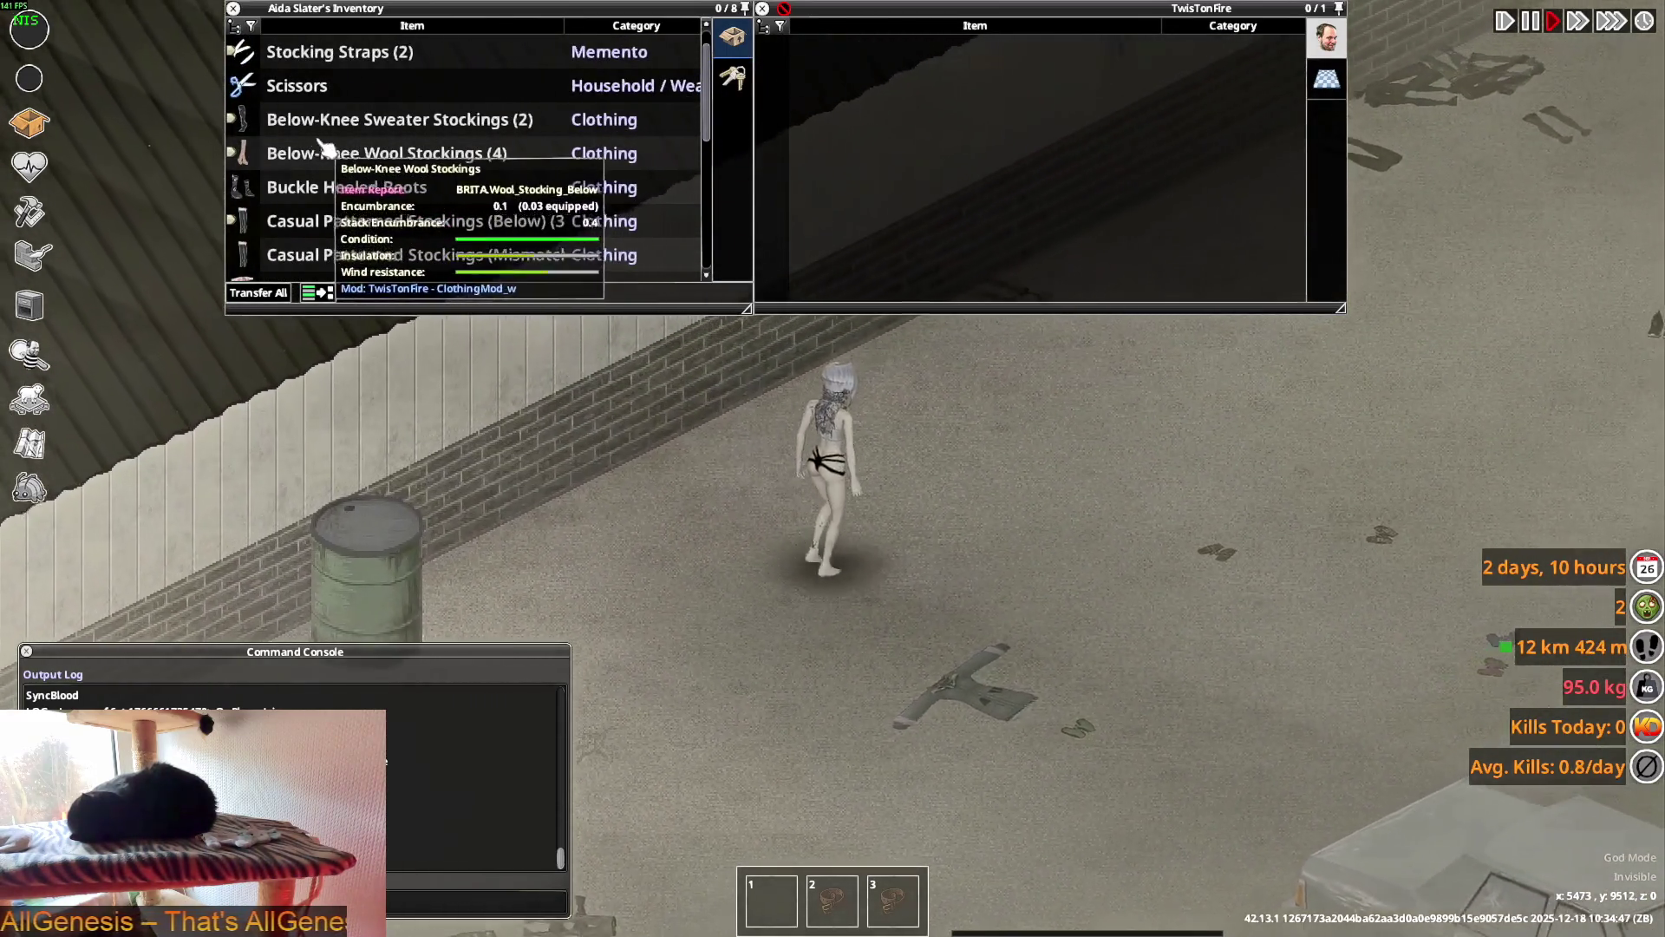
left_click(233, 118)
left_click(233, 119)
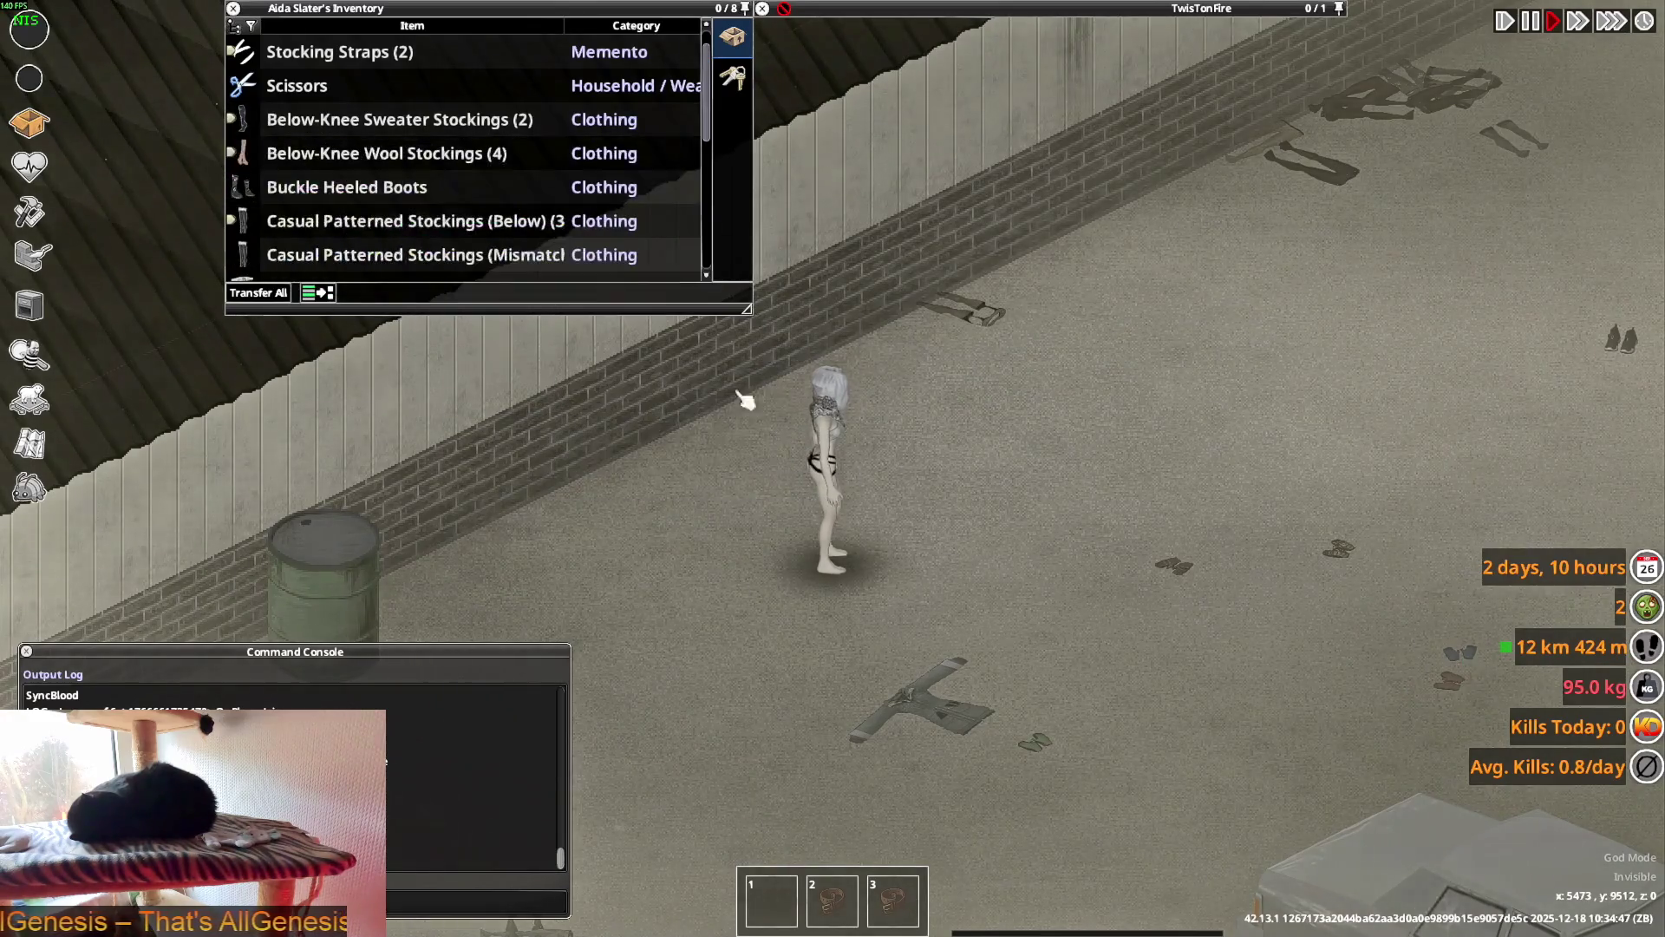
scroll(985, 435, "up", 2)
mouse_move(1013, 10)
right_click(832, 52)
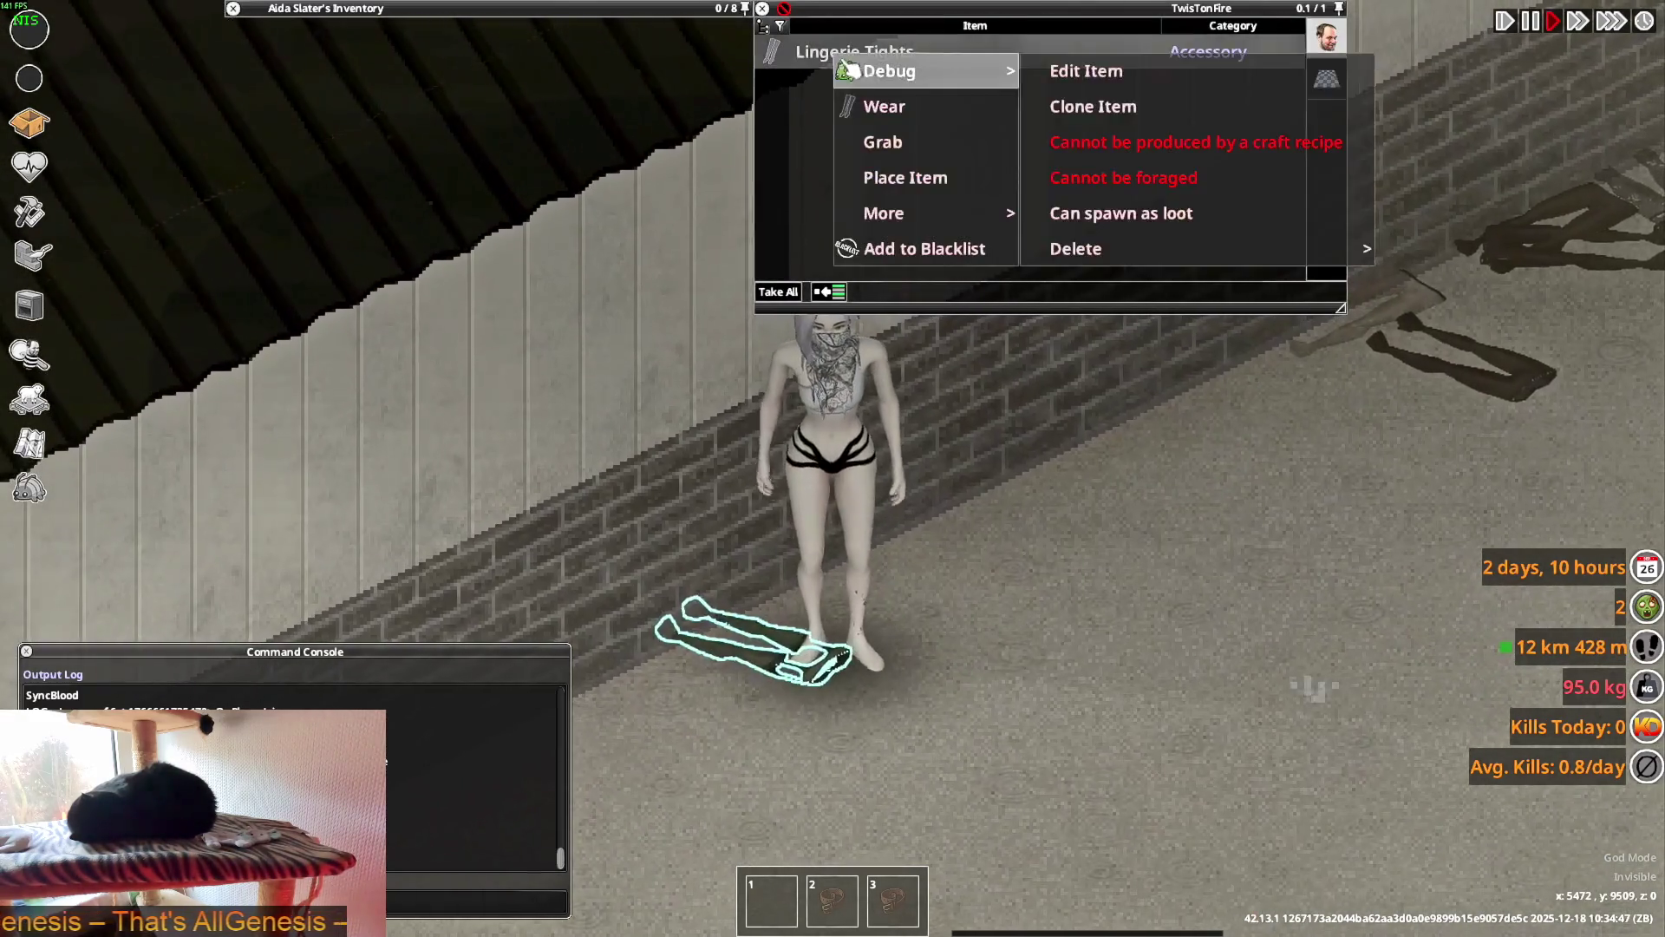
left_click(867, 108)
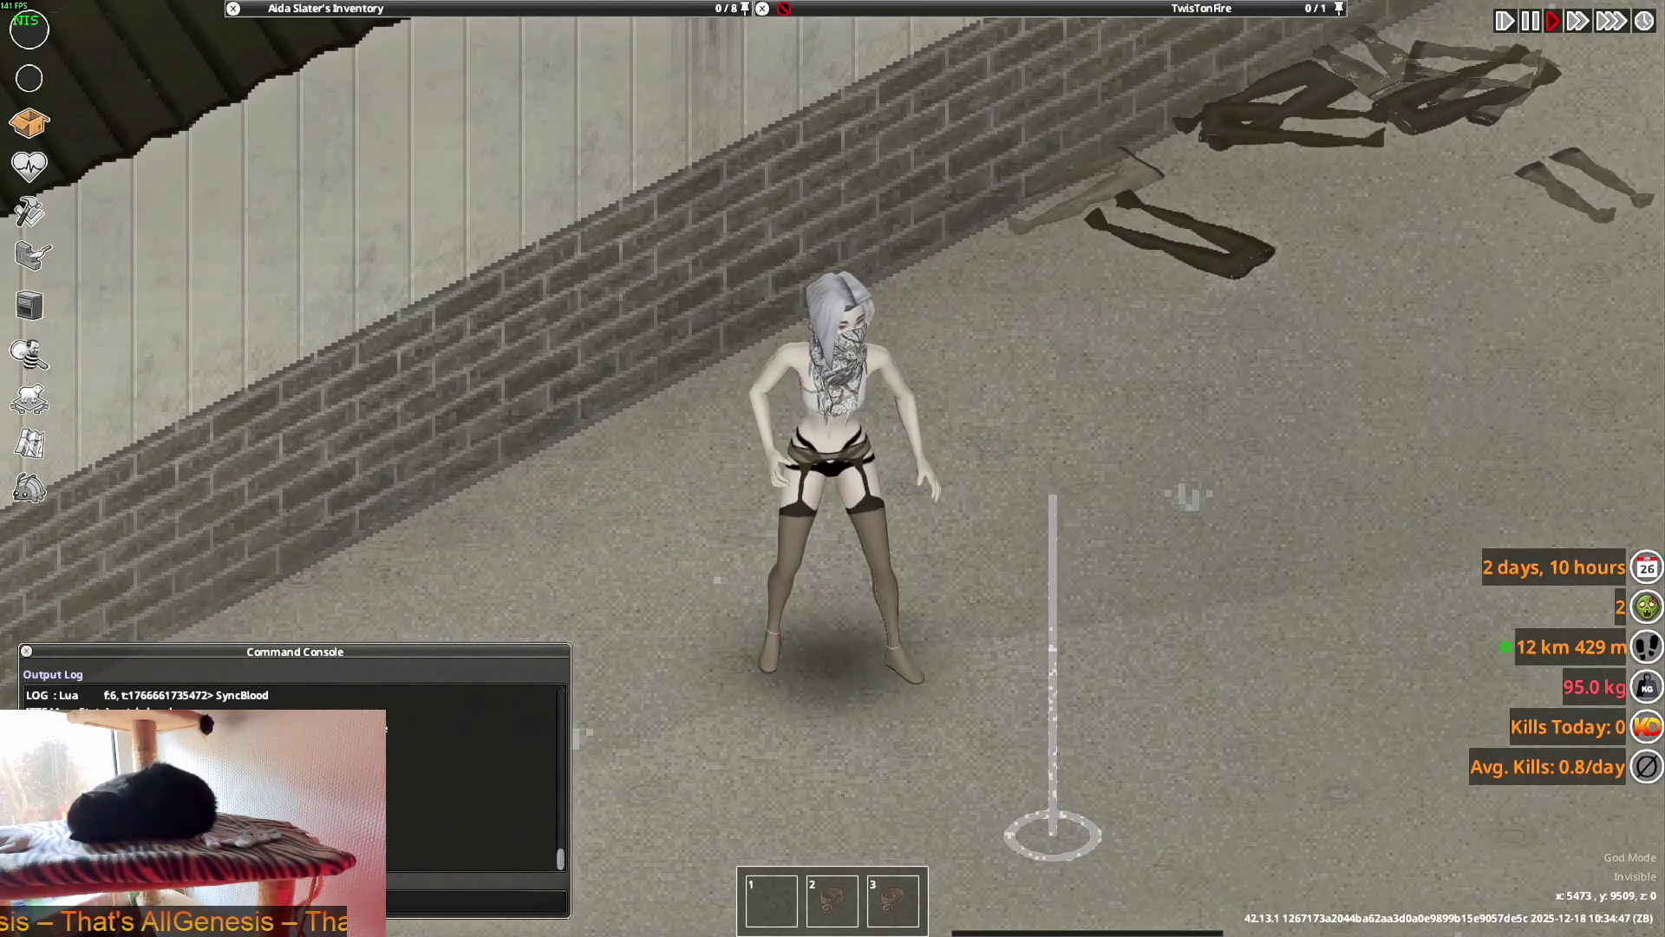
- Turn the character in several directions to view the tights, then return to Blender
key("w")
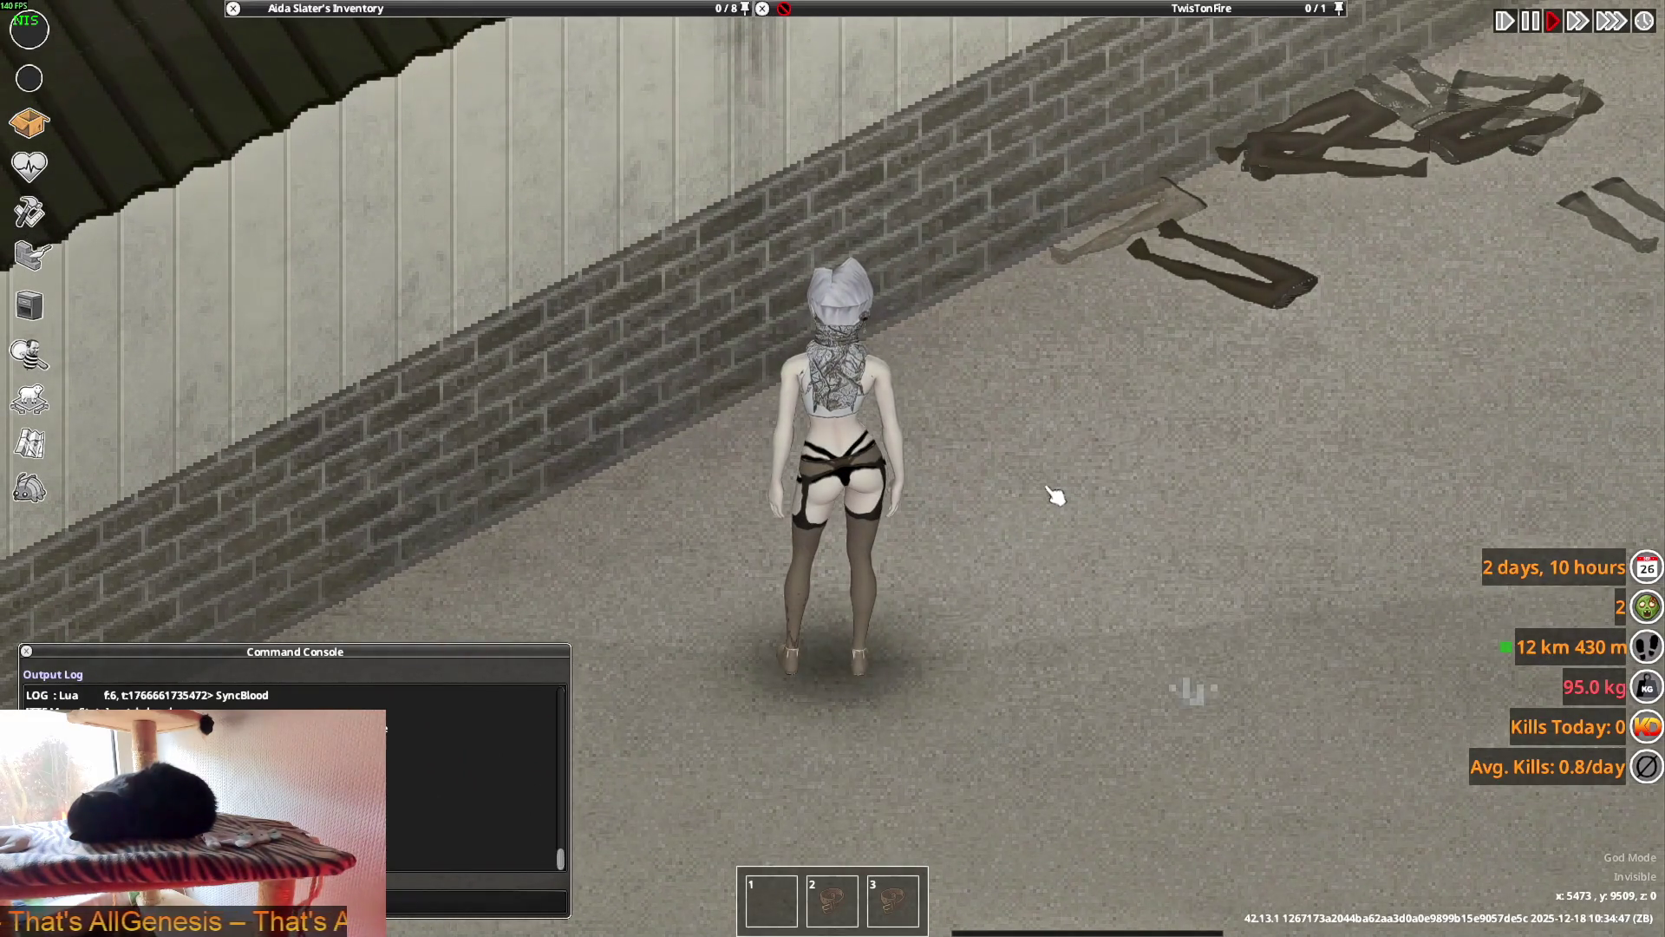
key("s")
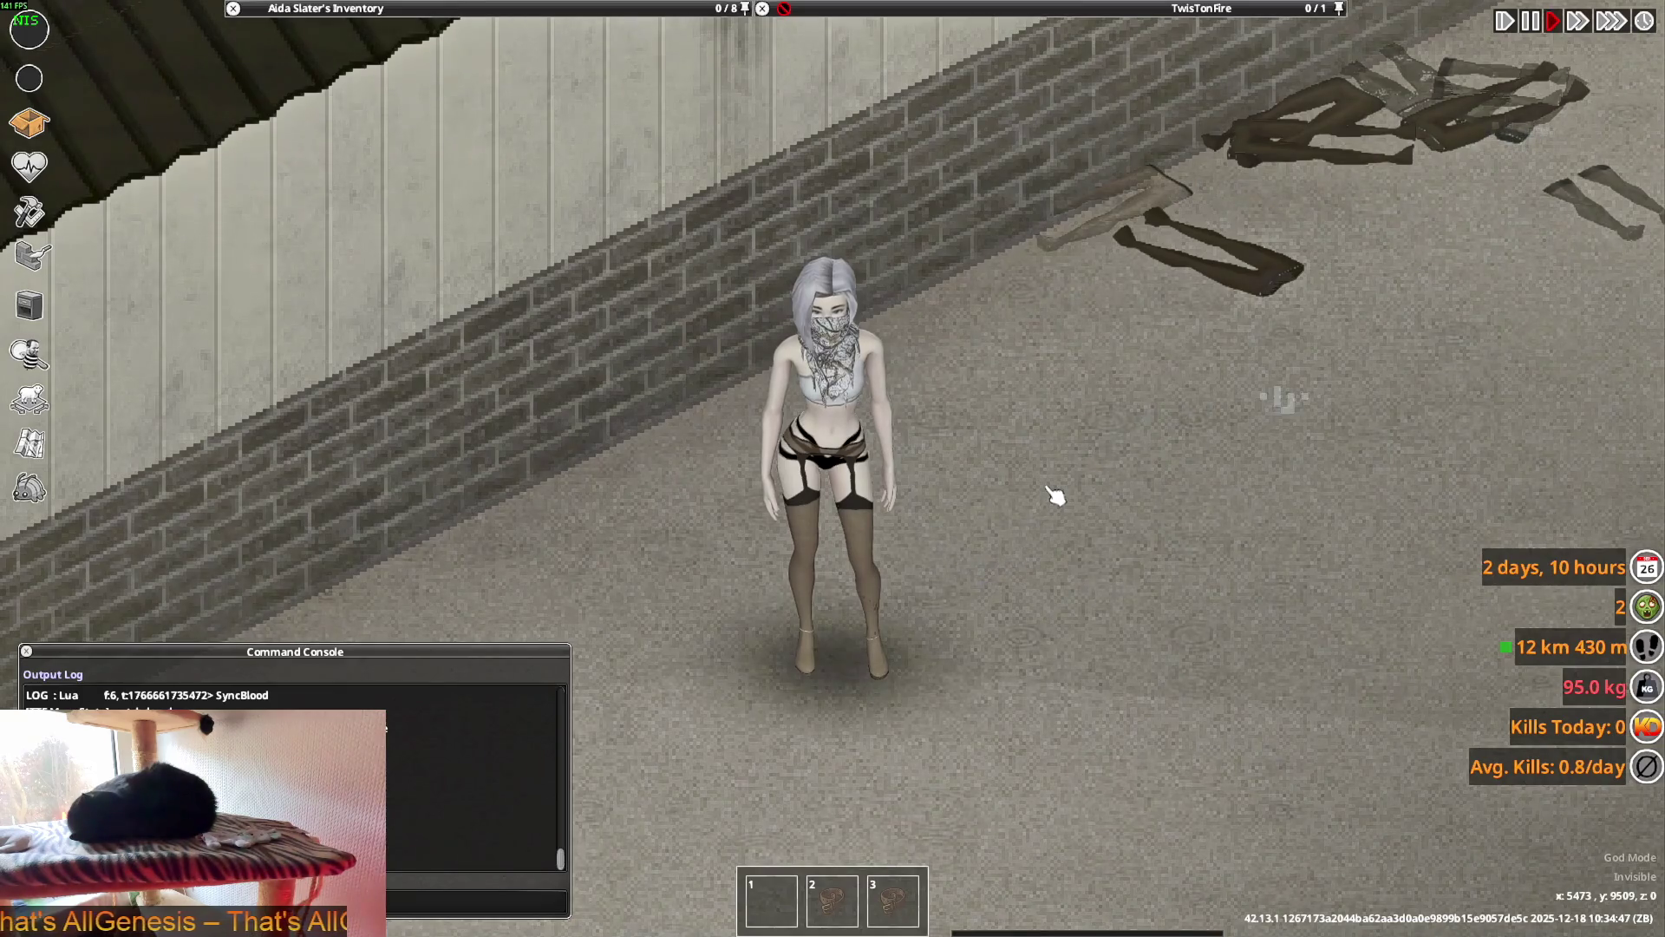
key("d")
key("w")
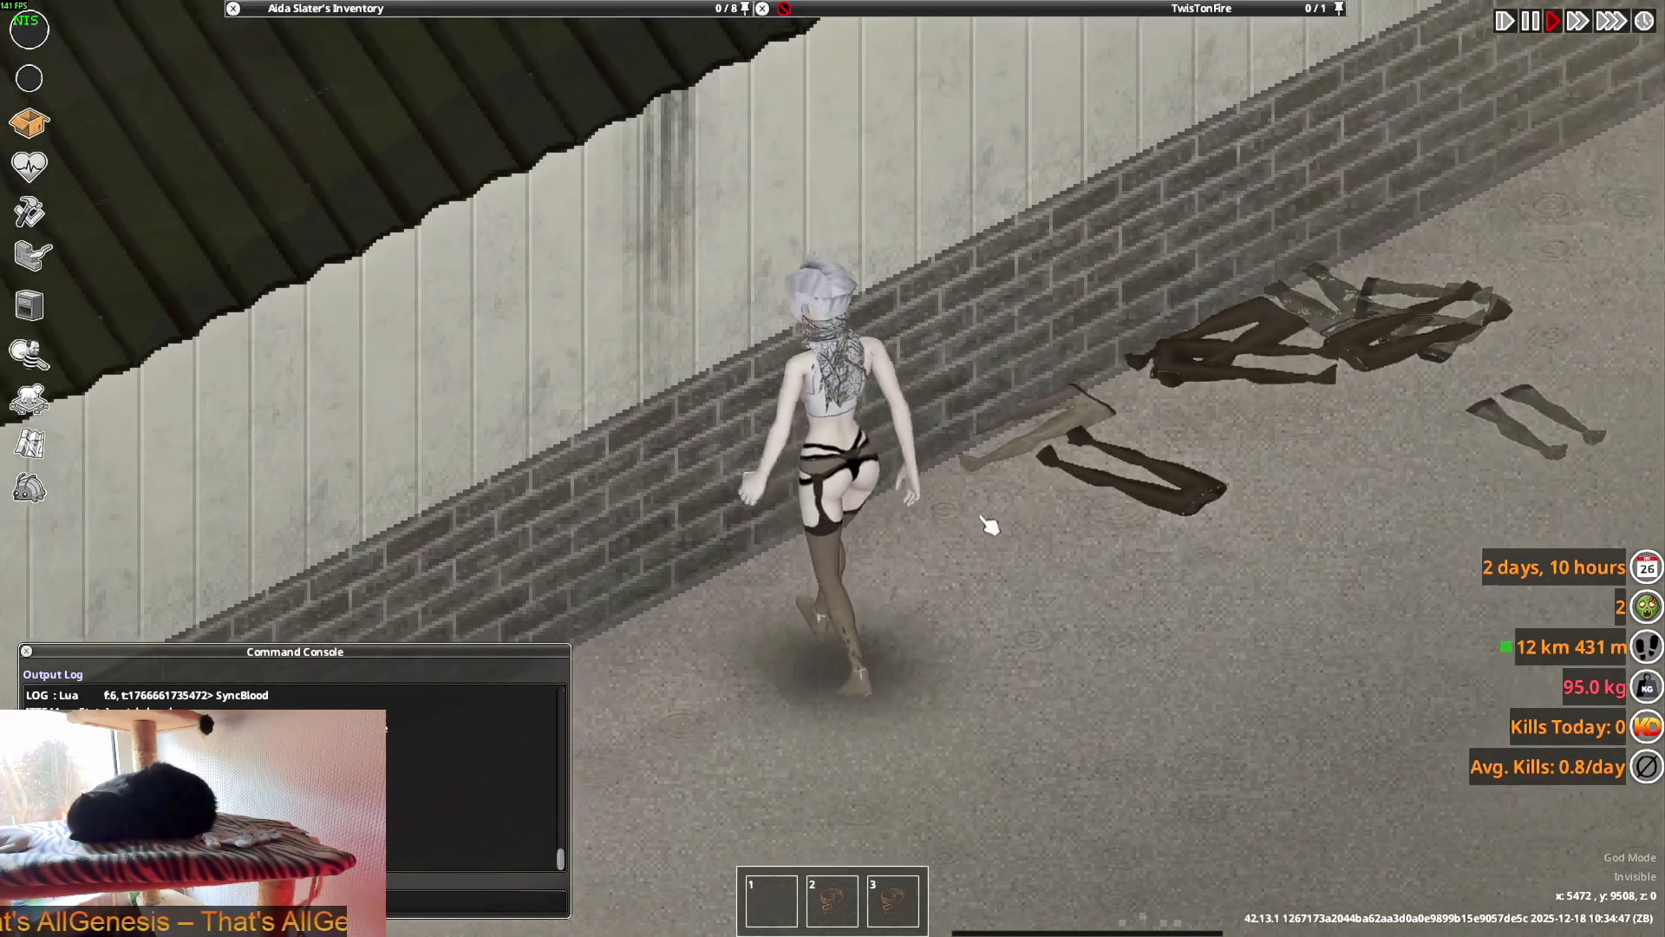
key("s")
key("w")
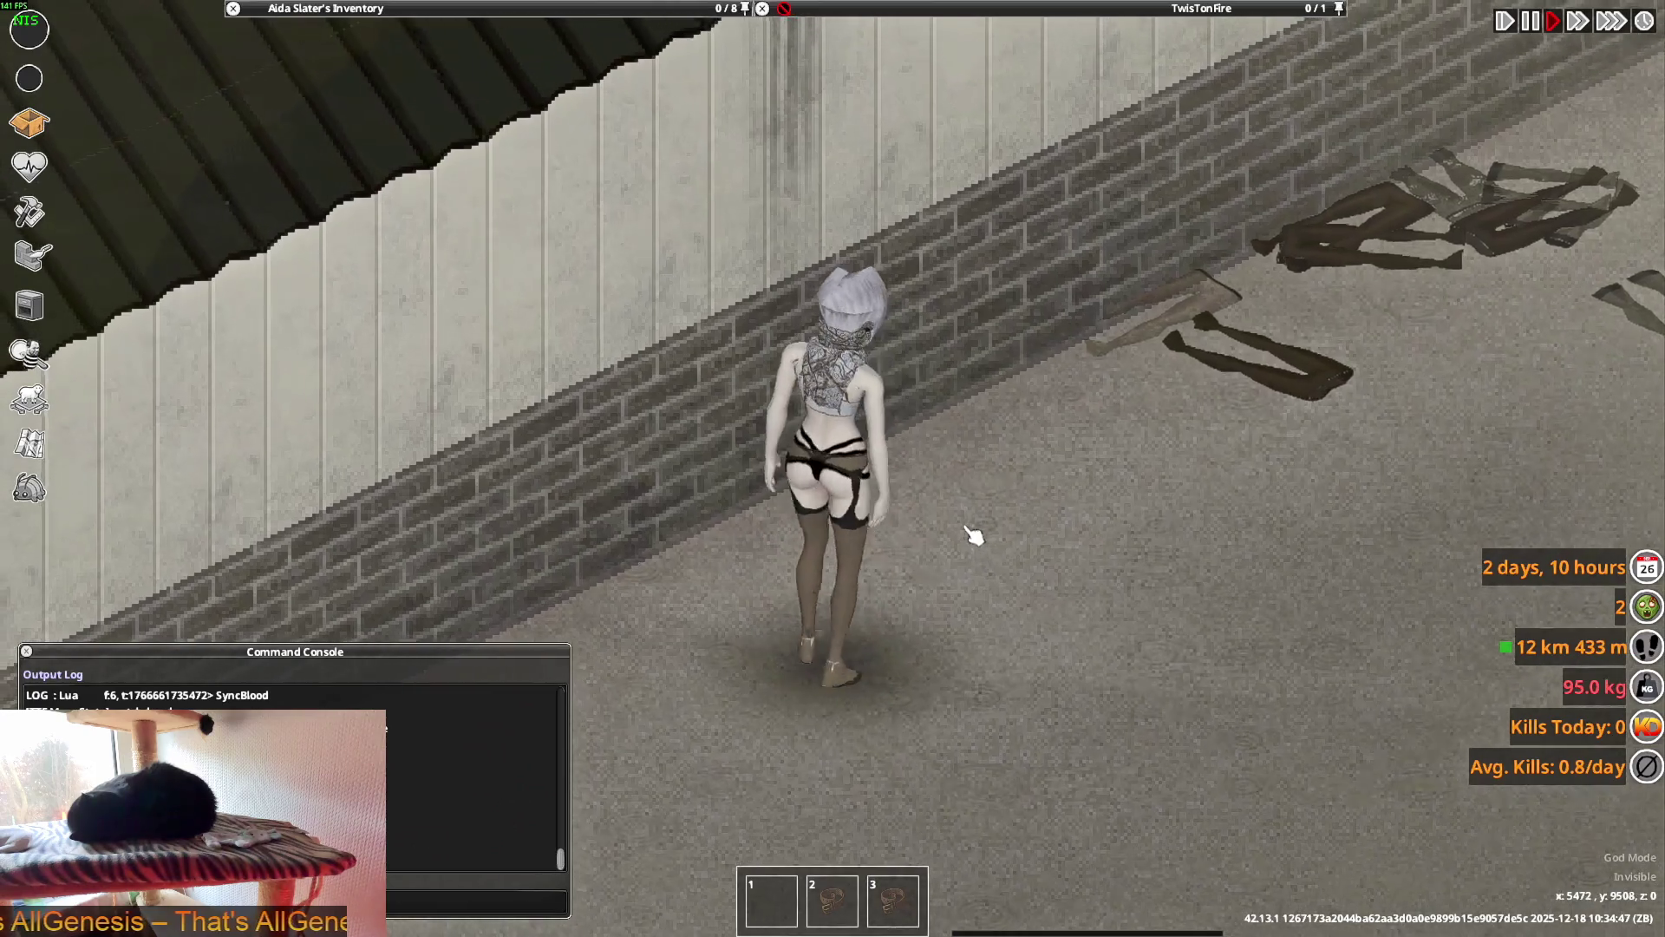
key("d")
mouse_move(548, 8)
key("d")
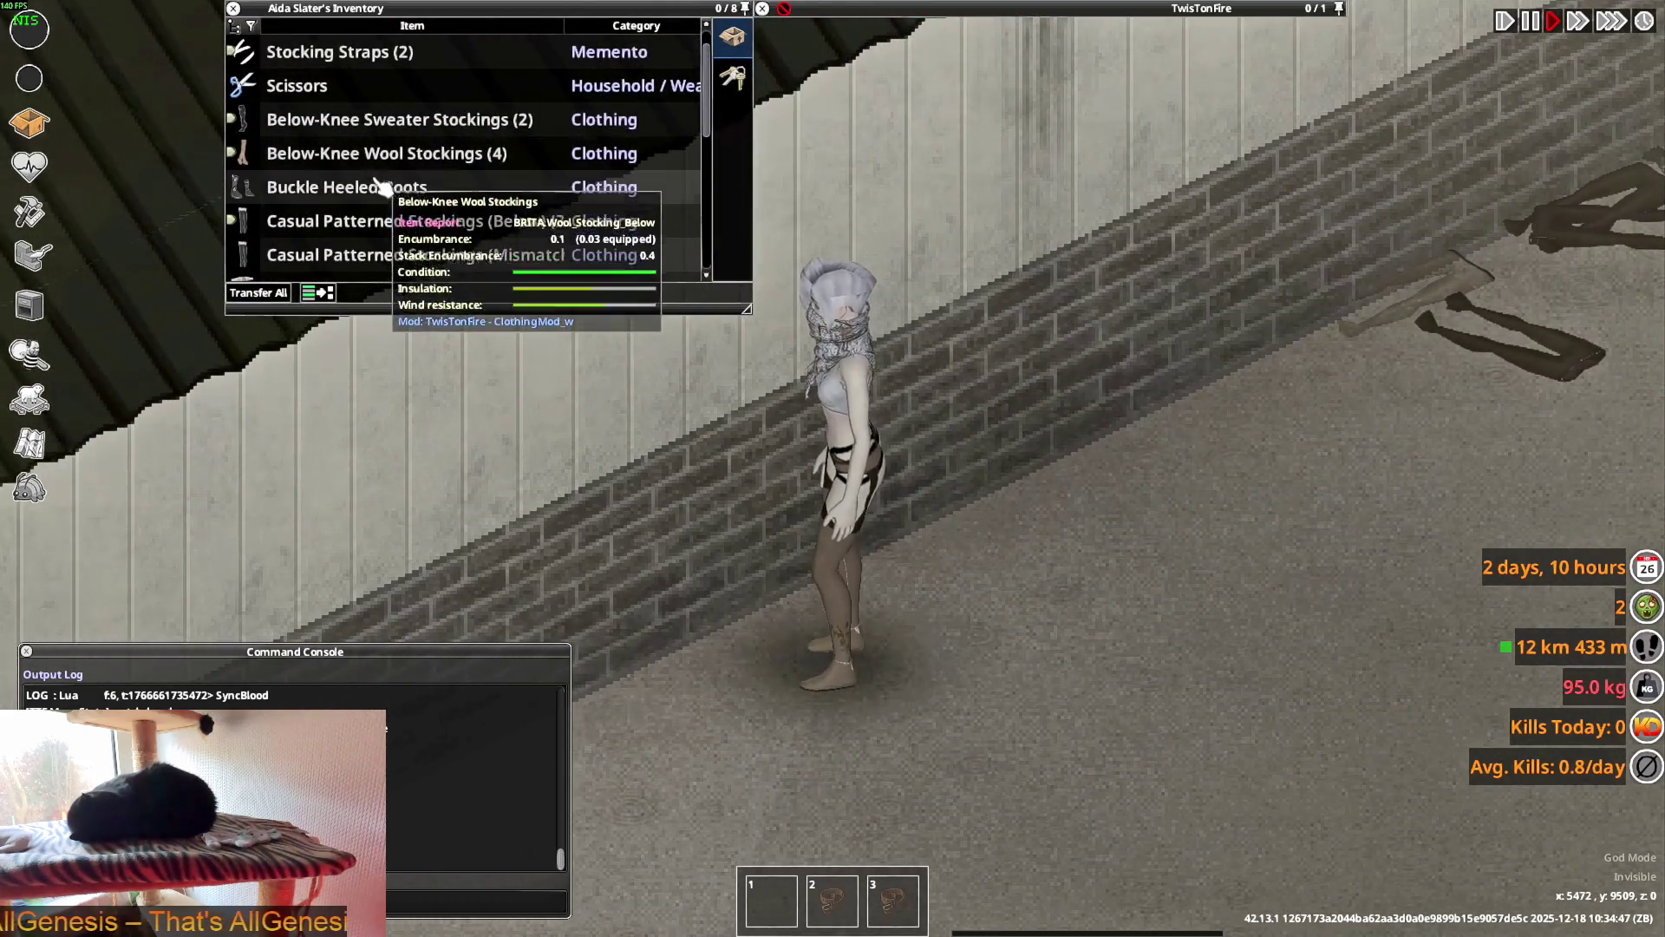
key("s")
key("alt+Tab")
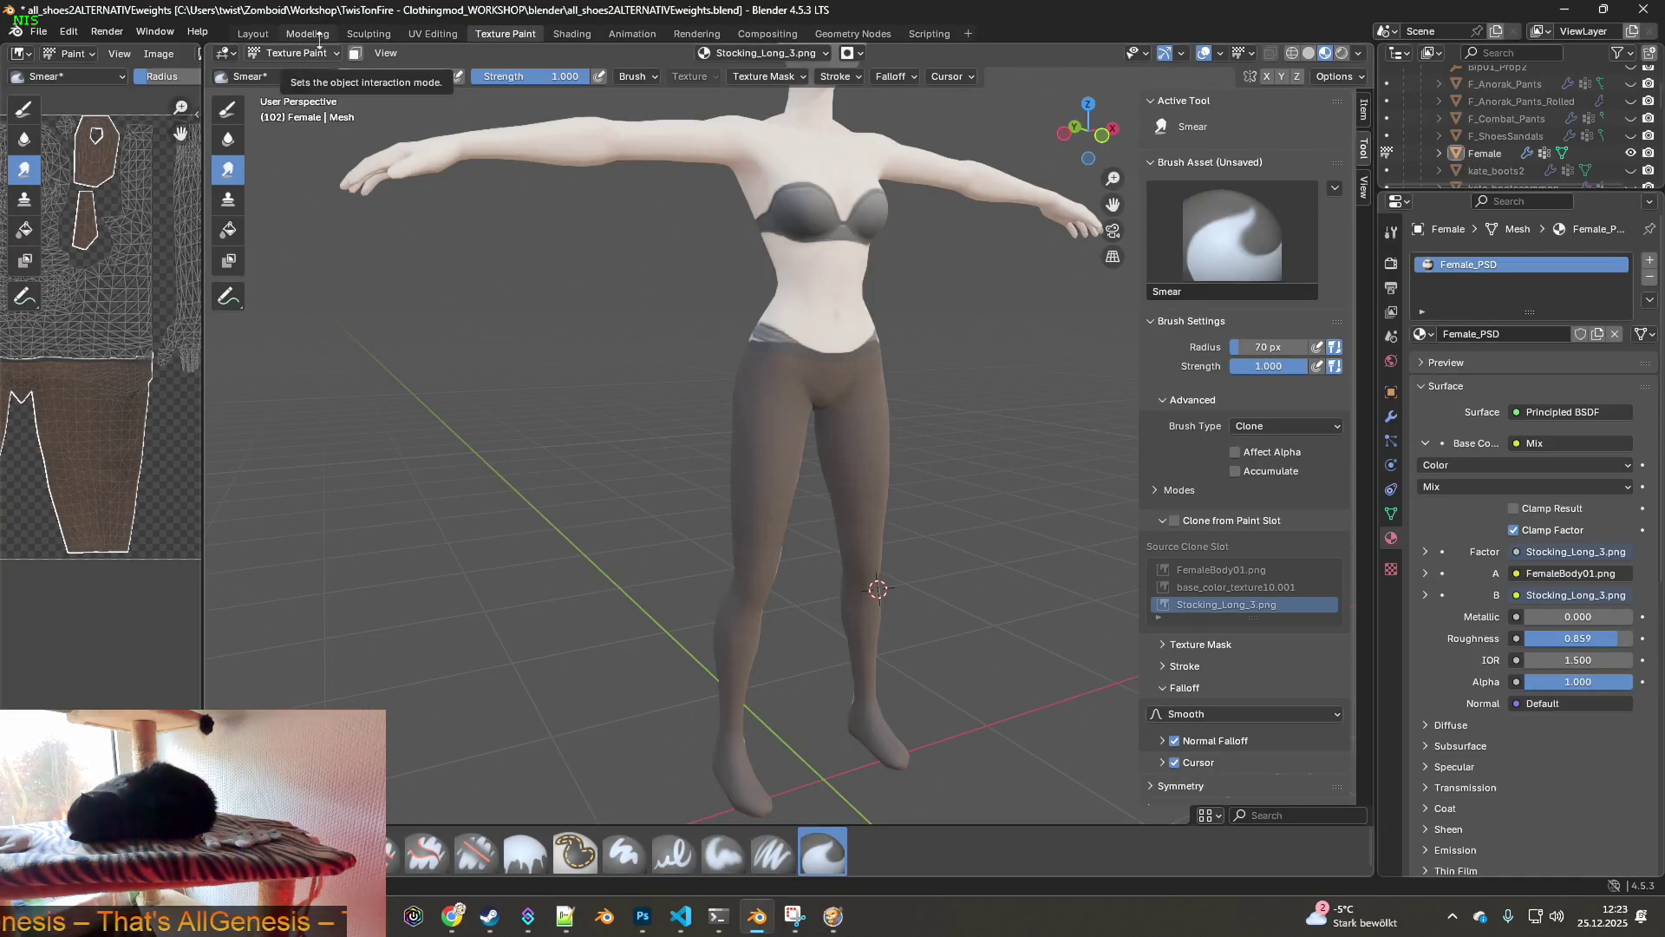
- Browse for a new stocking image and filter the file list to Stocking_Long files
left_click(579, 35)
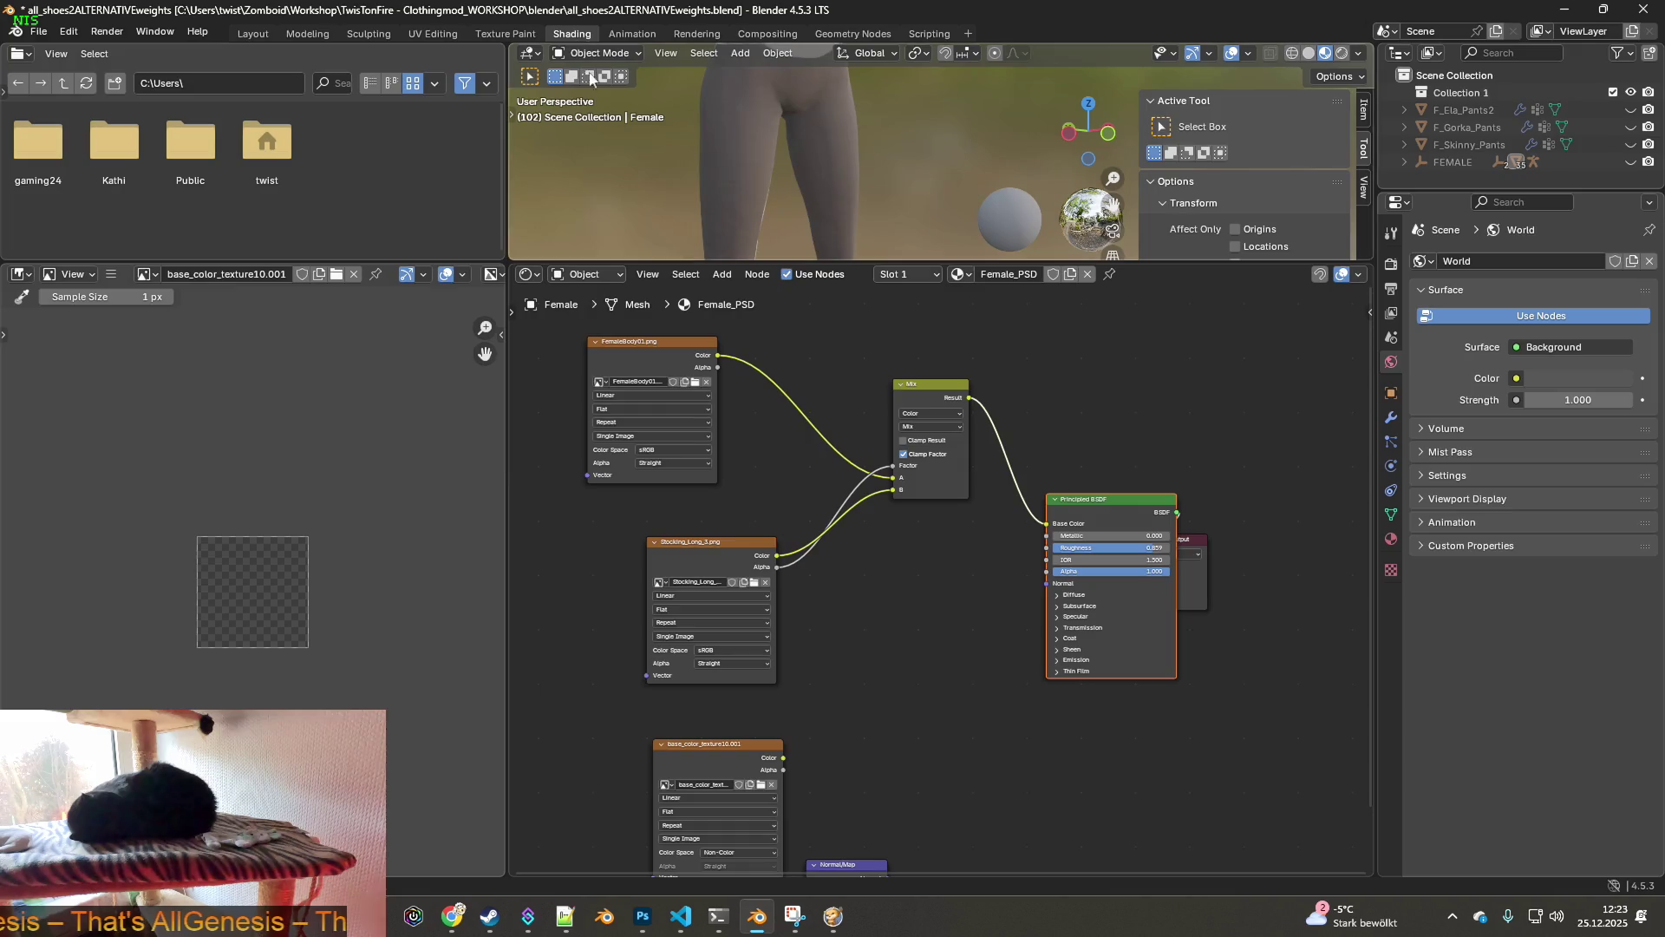
left_click(754, 581)
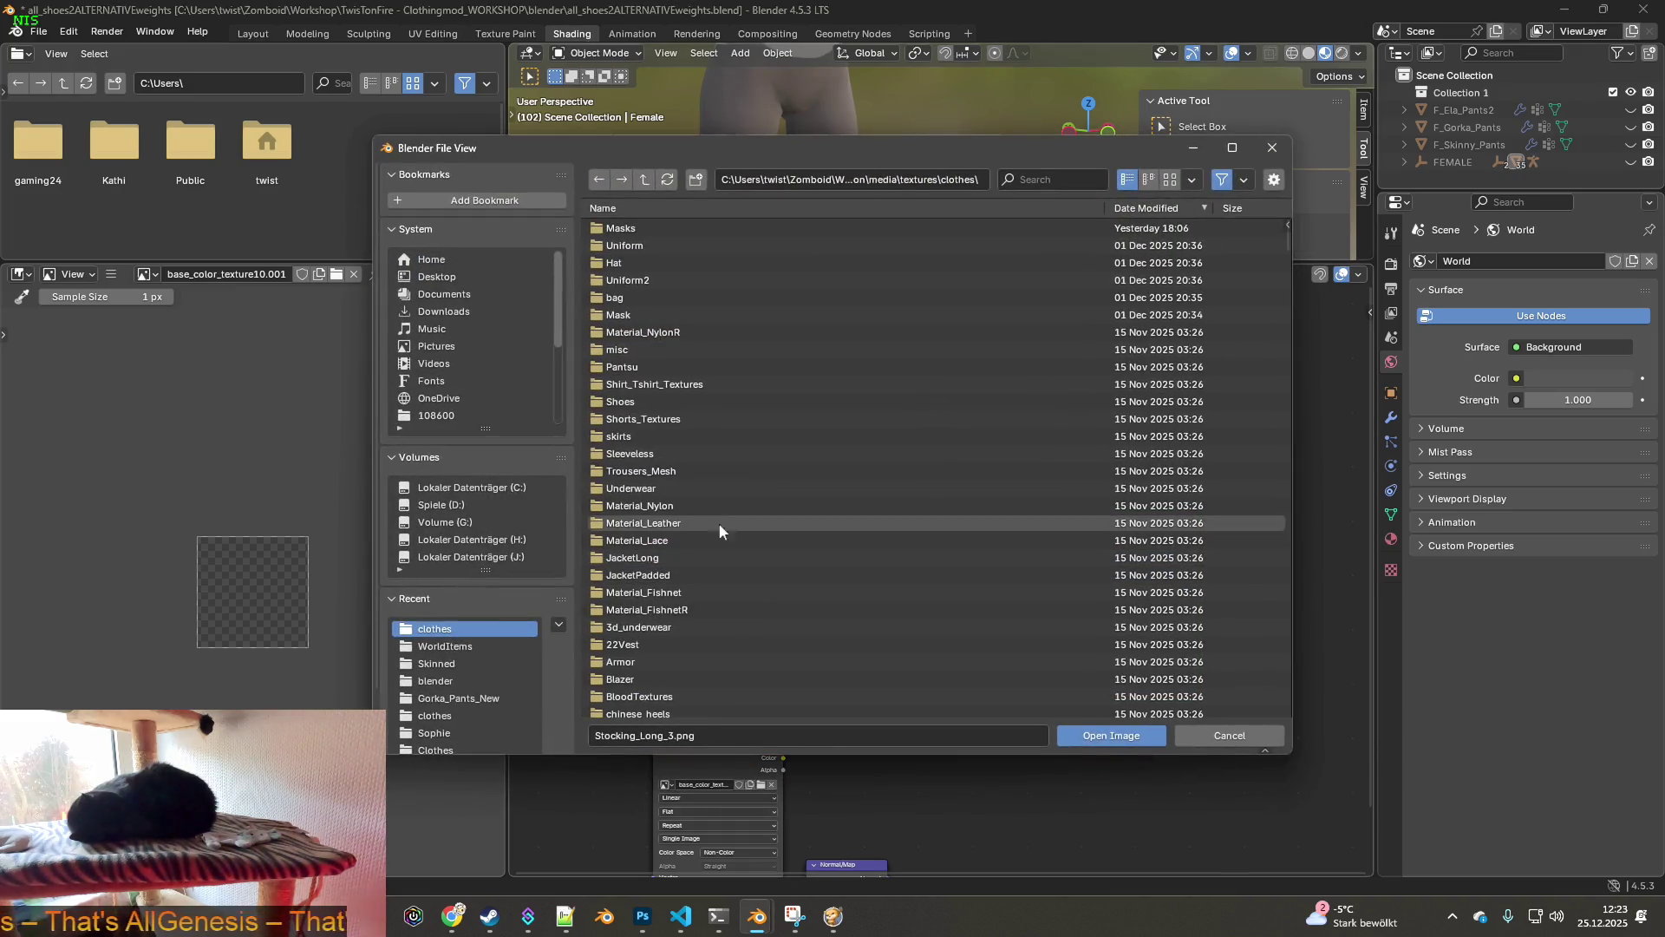
left_click(657, 740)
left_click_drag(664, 737, 574, 735)
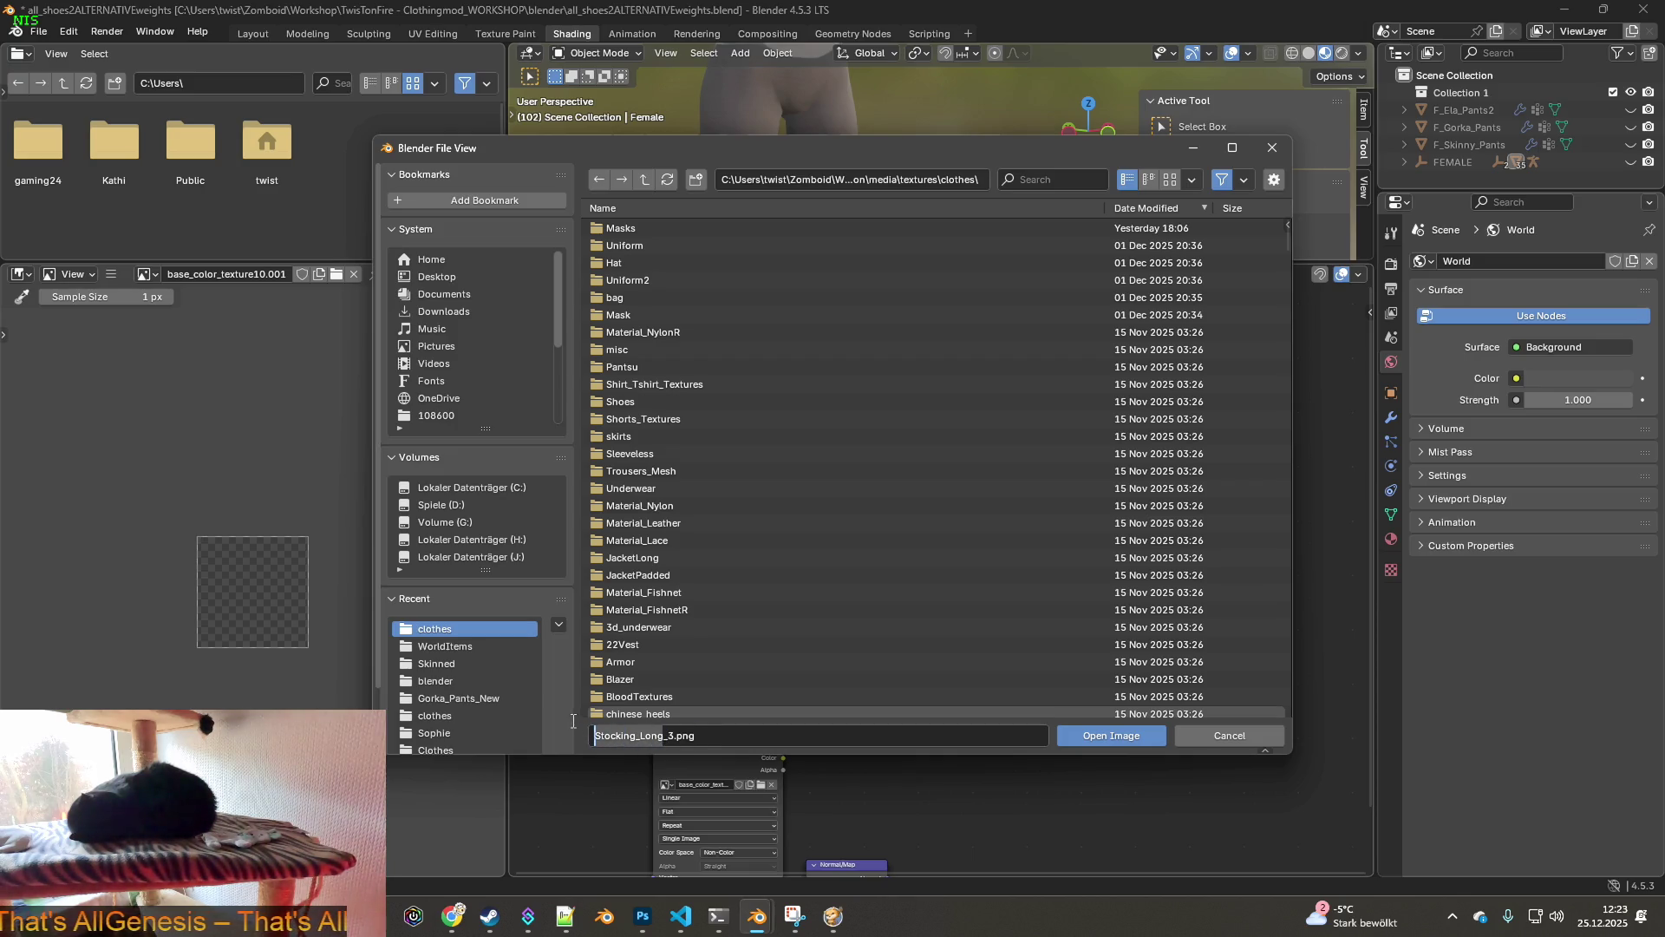
key("ctrl+c")
left_click(1064, 185)
key("ctrl+v")
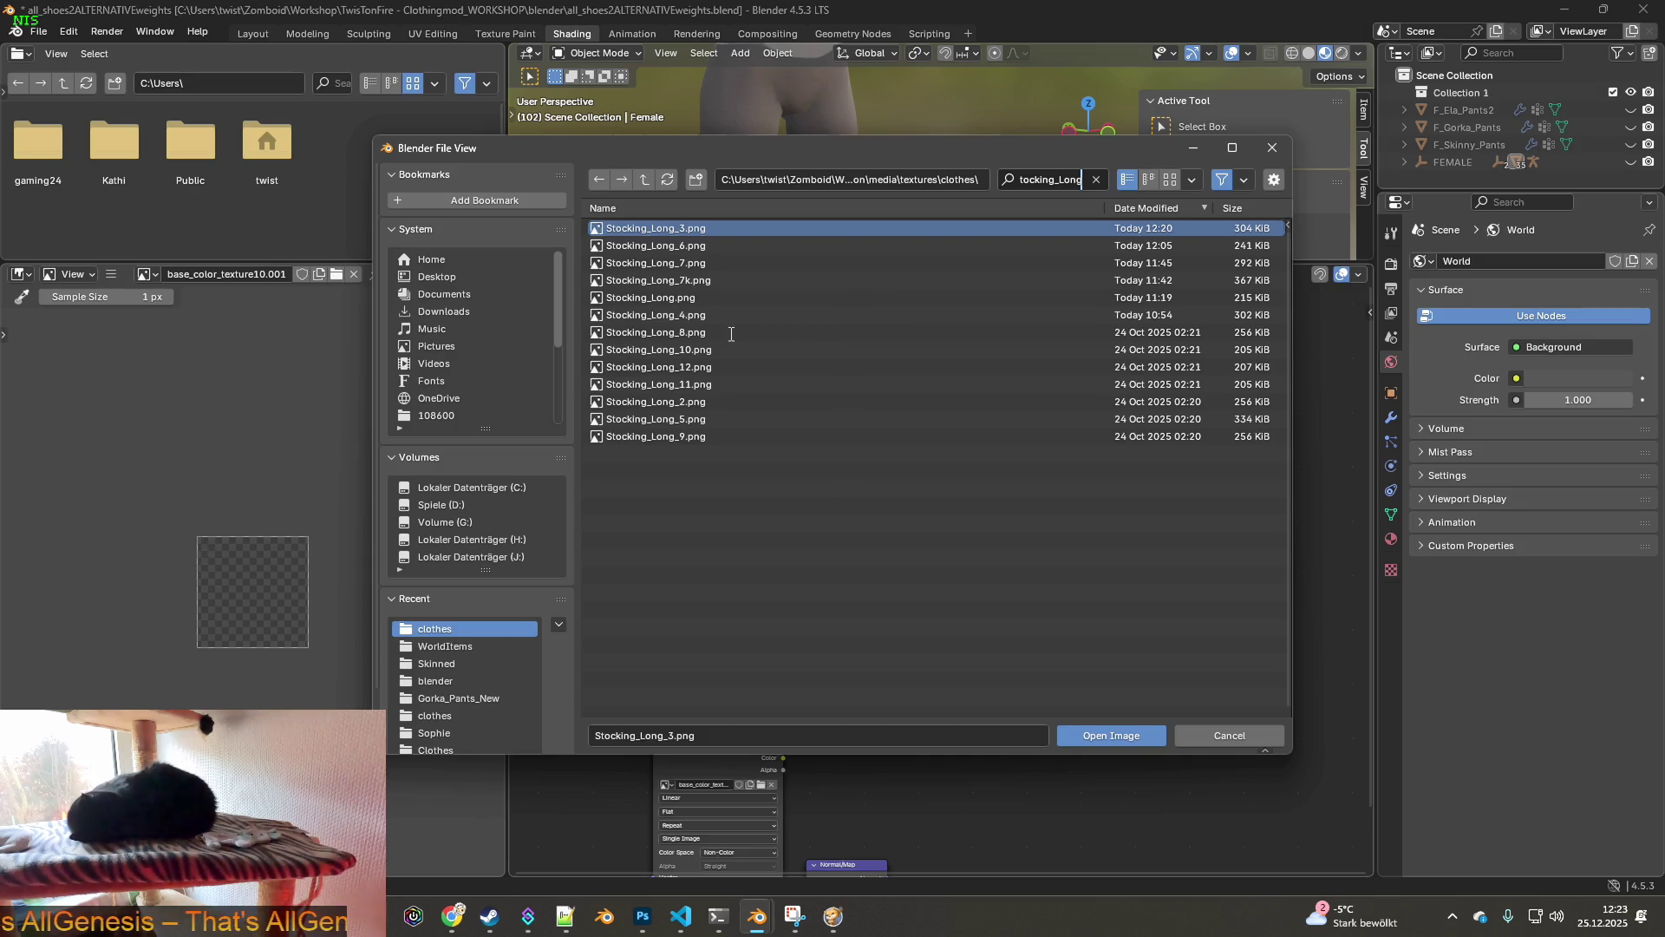
left_click_drag(1132, 357, 1125, 411)
- Load Stocking_Long_8.png into the image texture node
left_click(1127, 419)
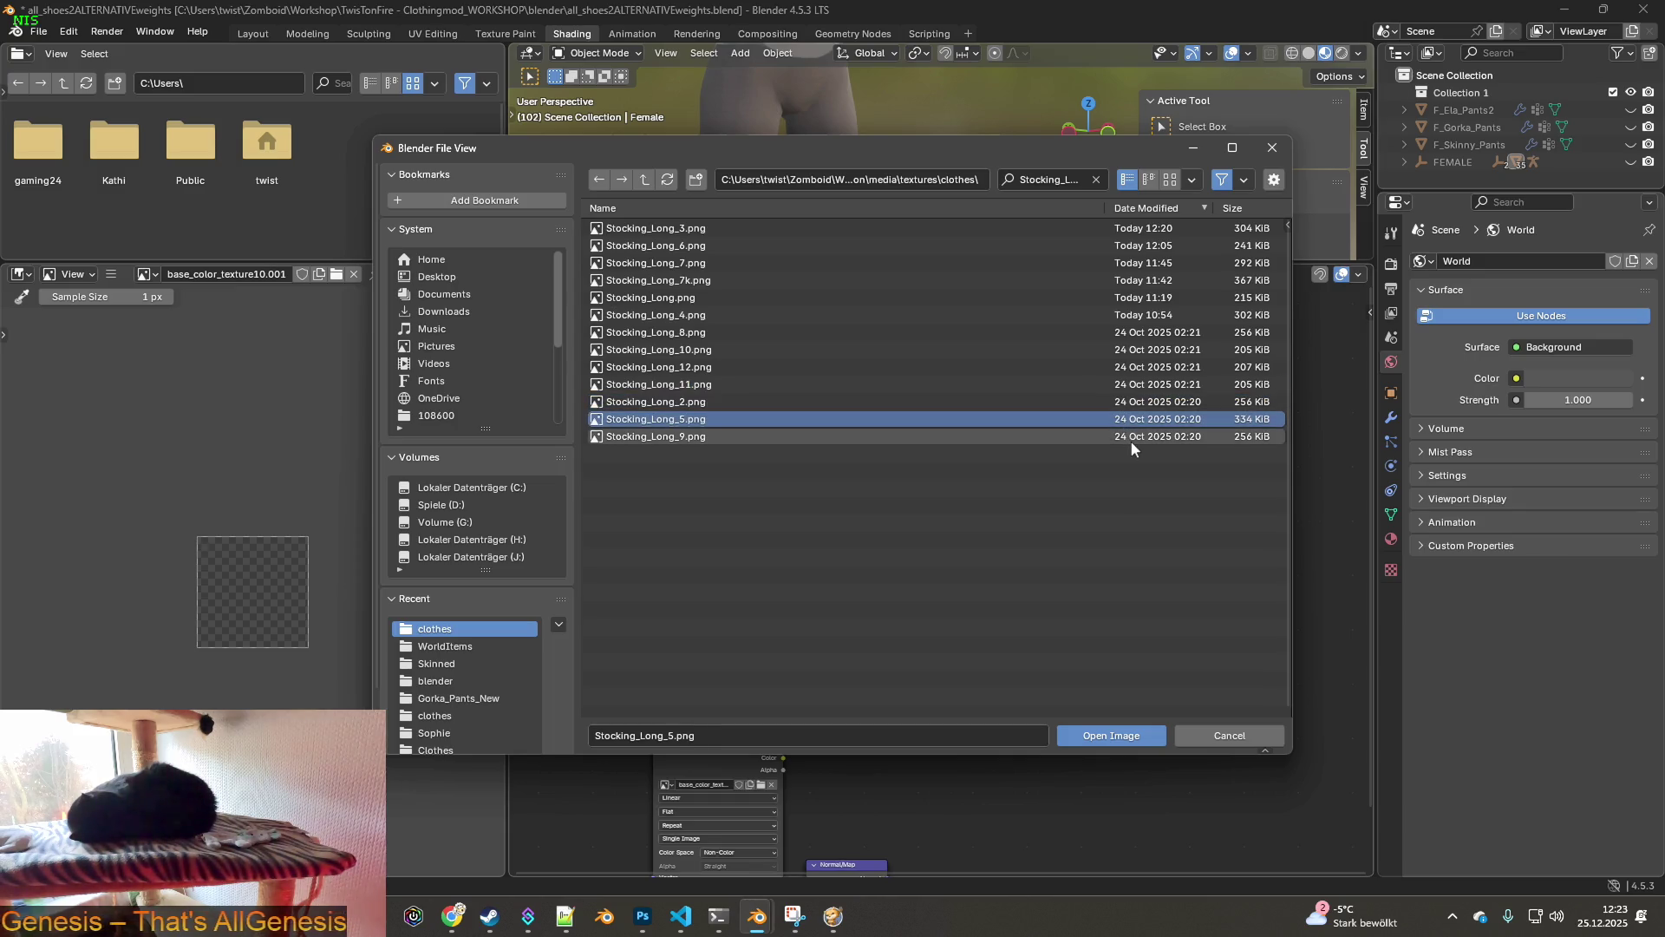
left_click(676, 334)
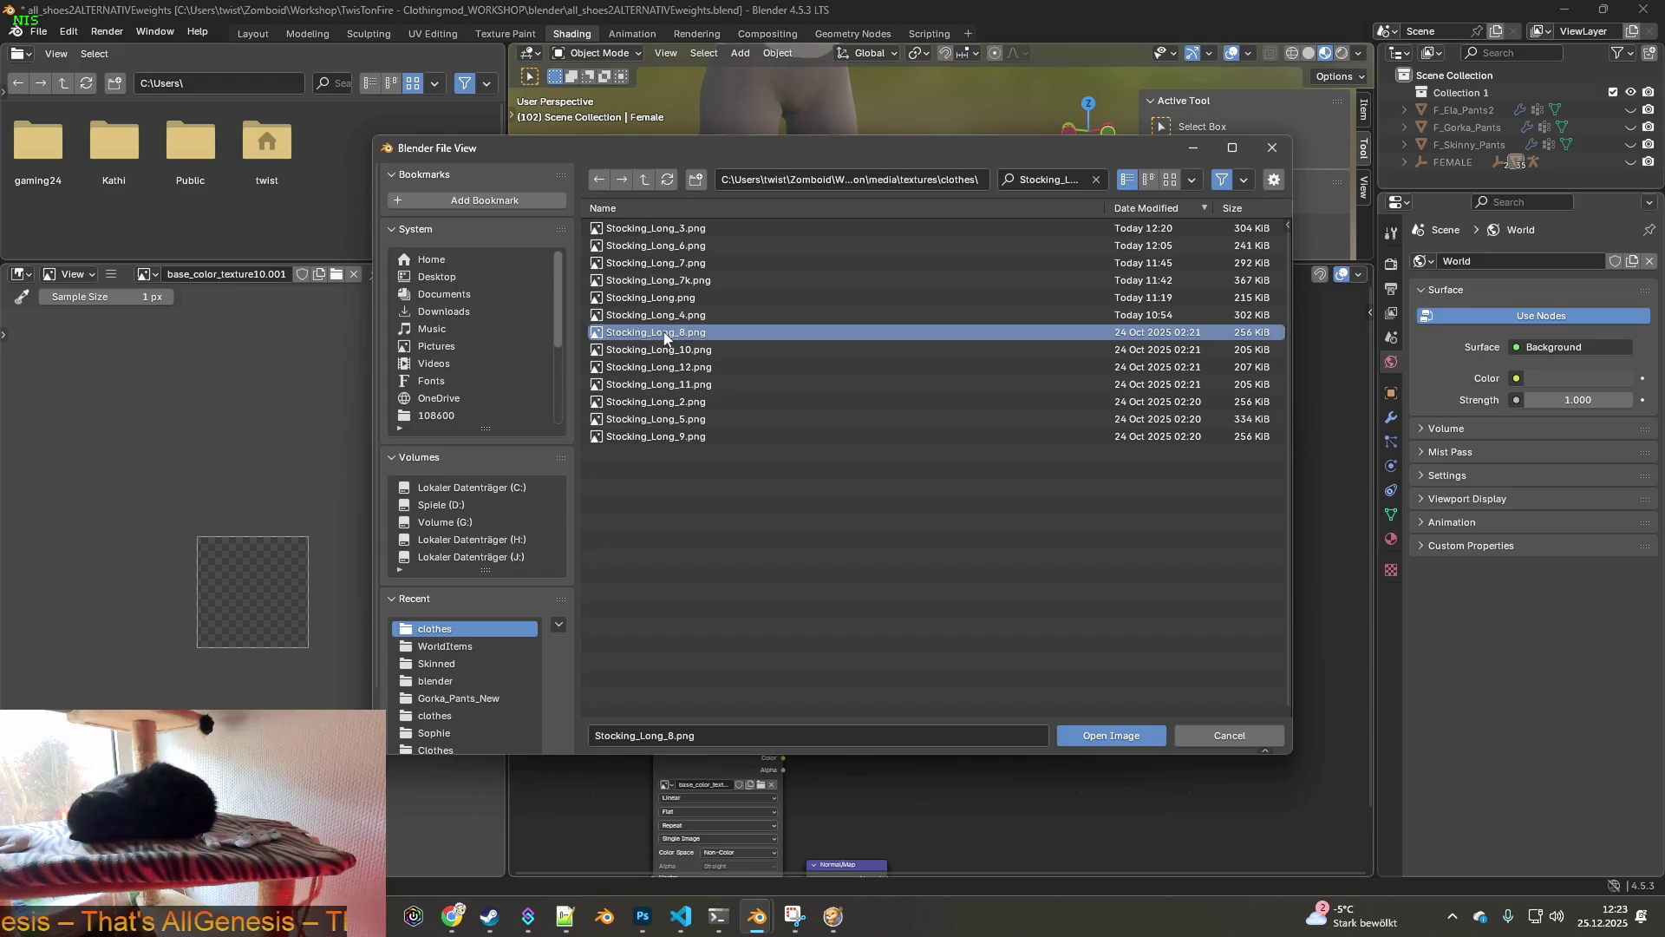
mouse_move(665, 339)
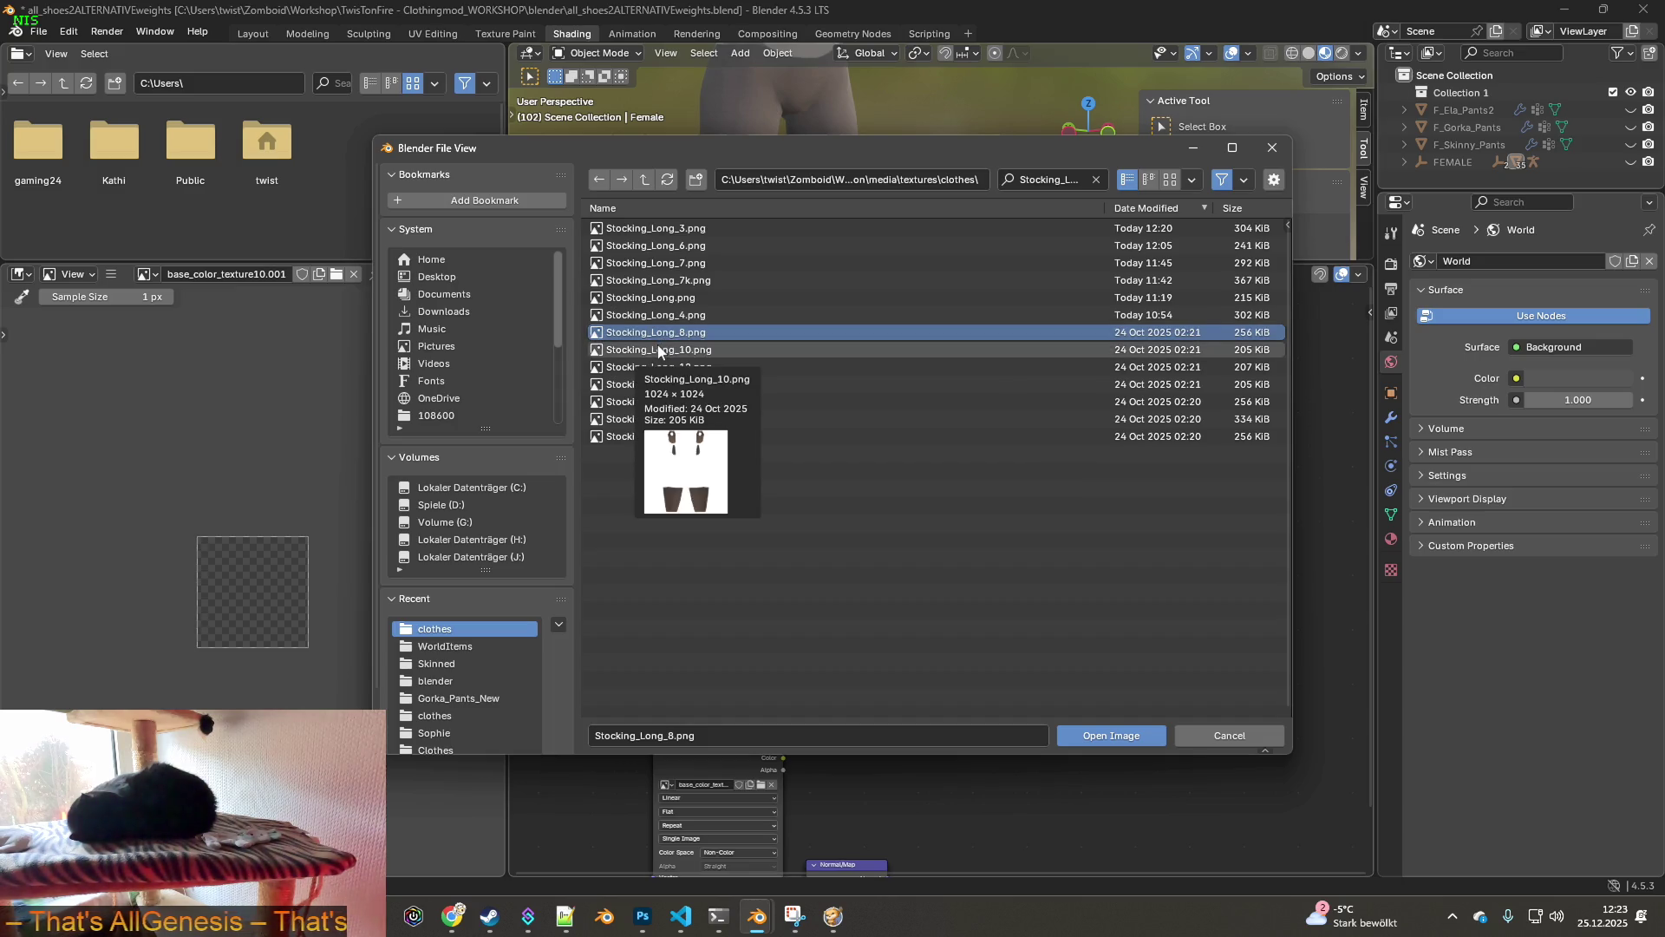
mouse_move(657, 368)
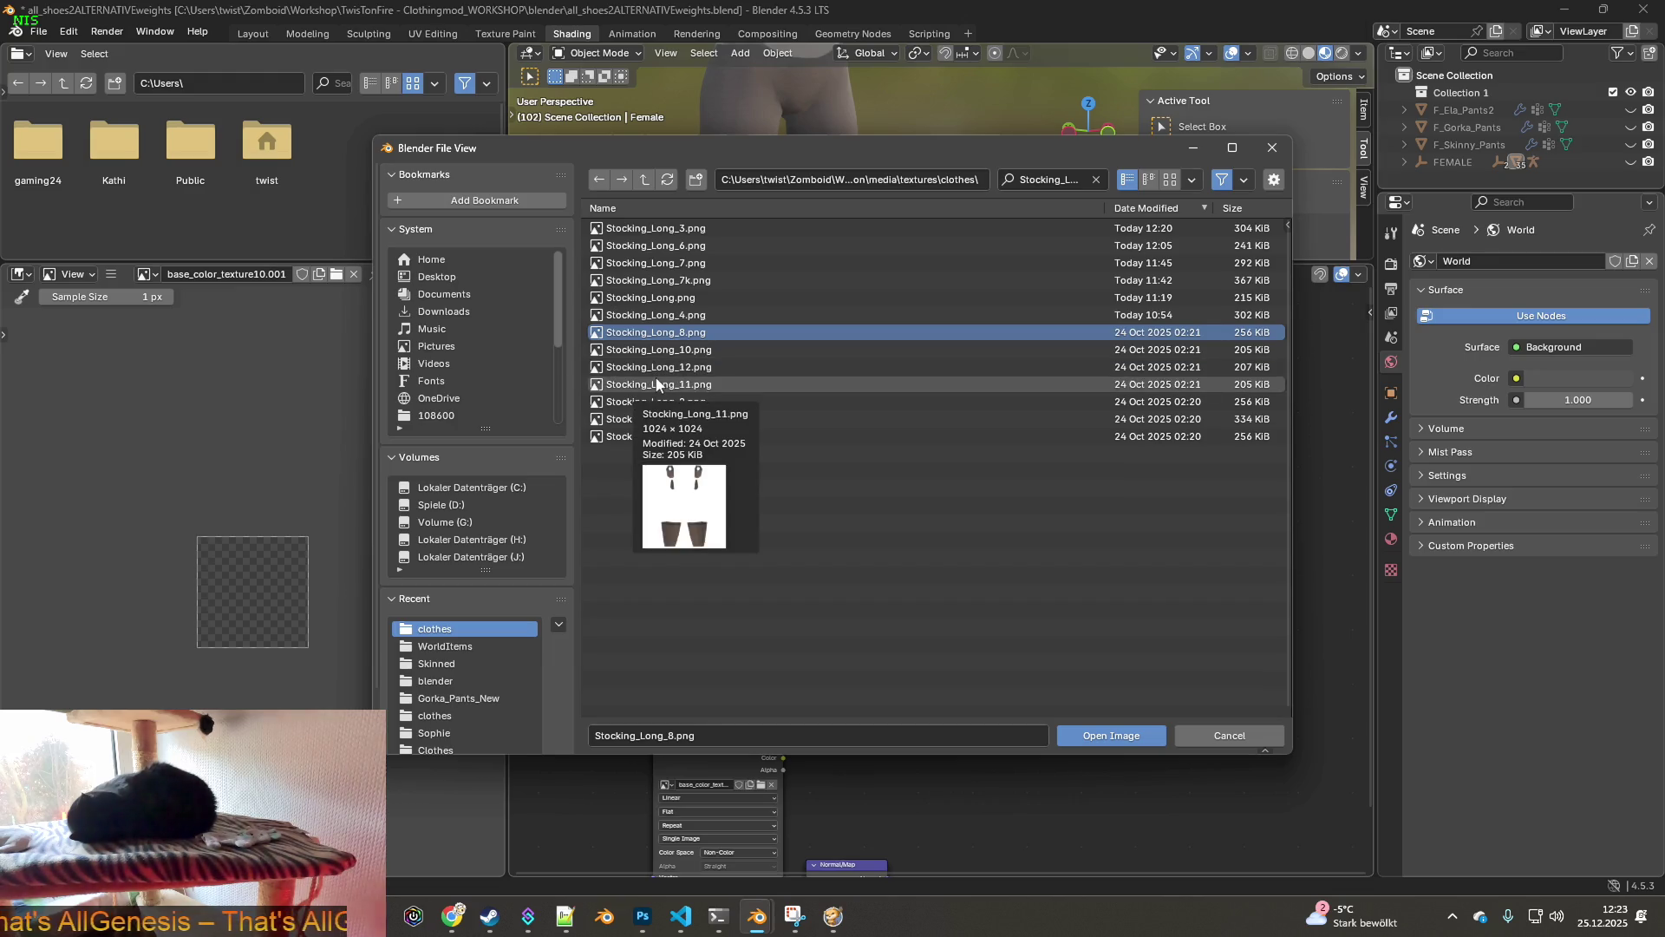
mouse_move(657, 404)
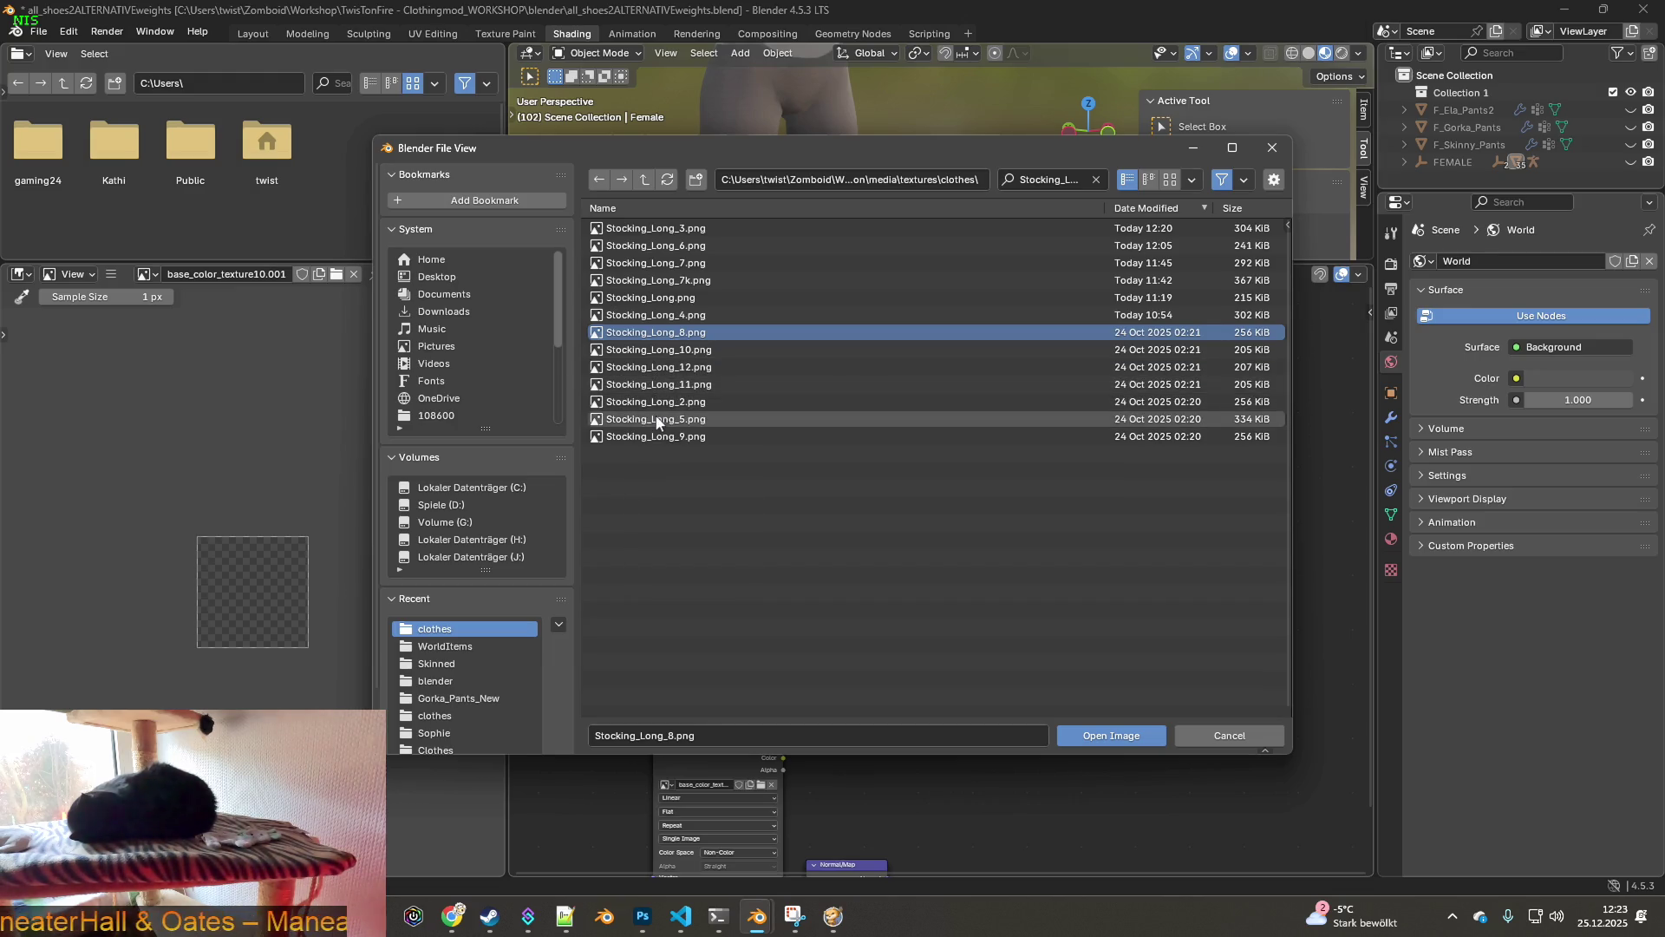
mouse_move(660, 439)
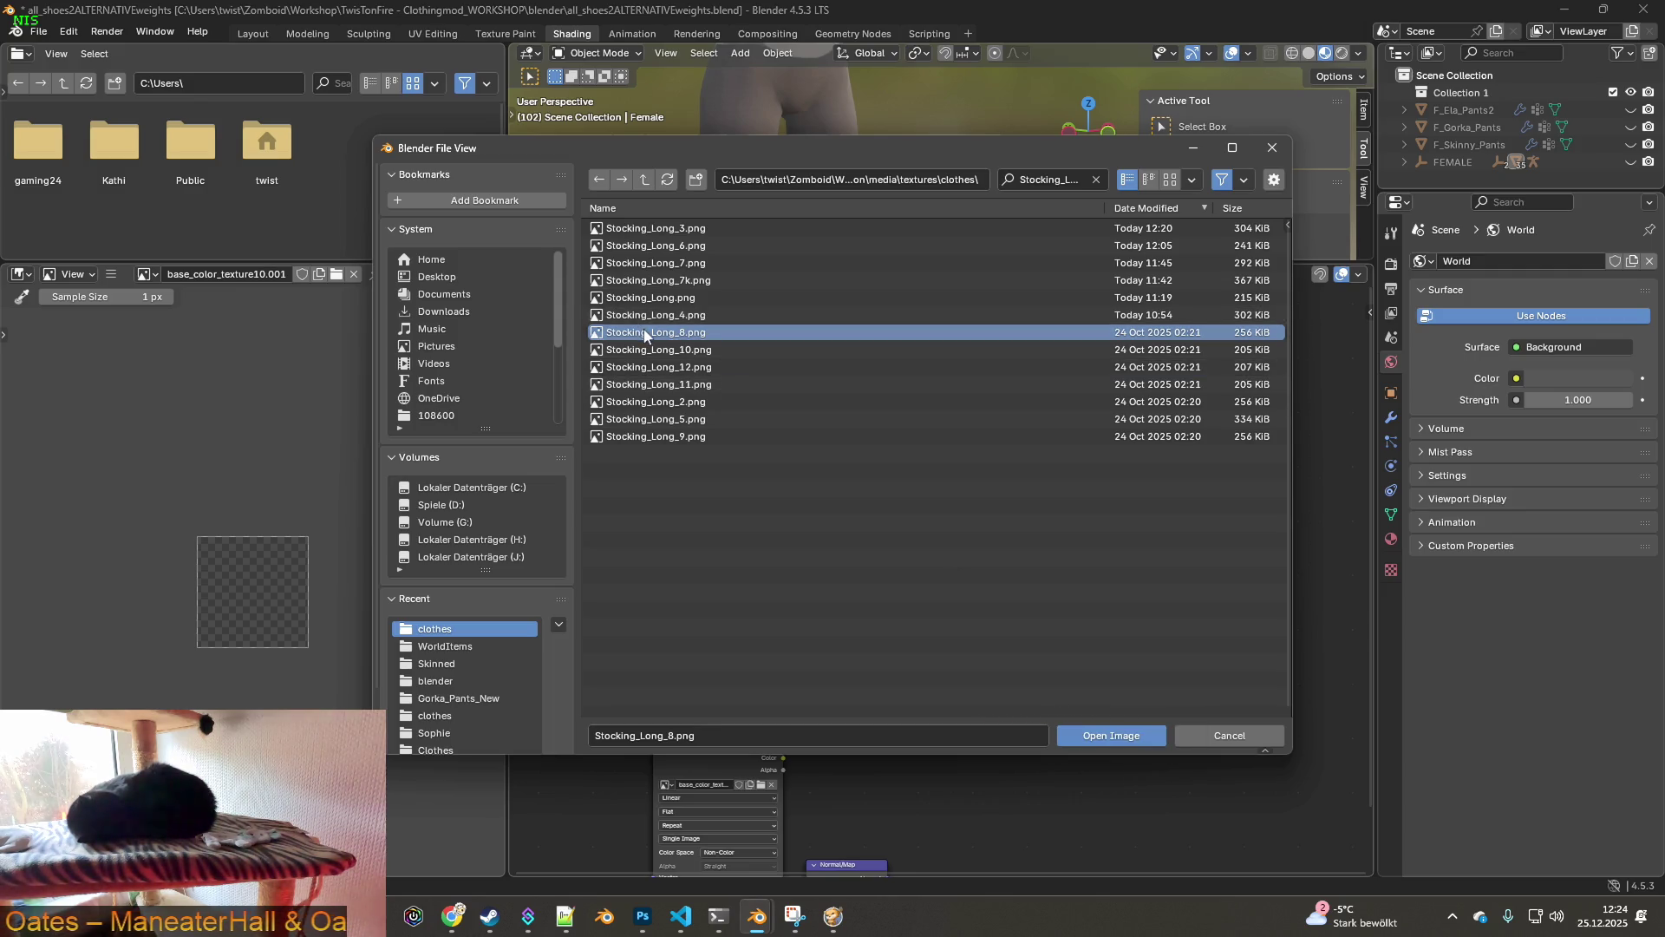
mouse_move(644, 336)
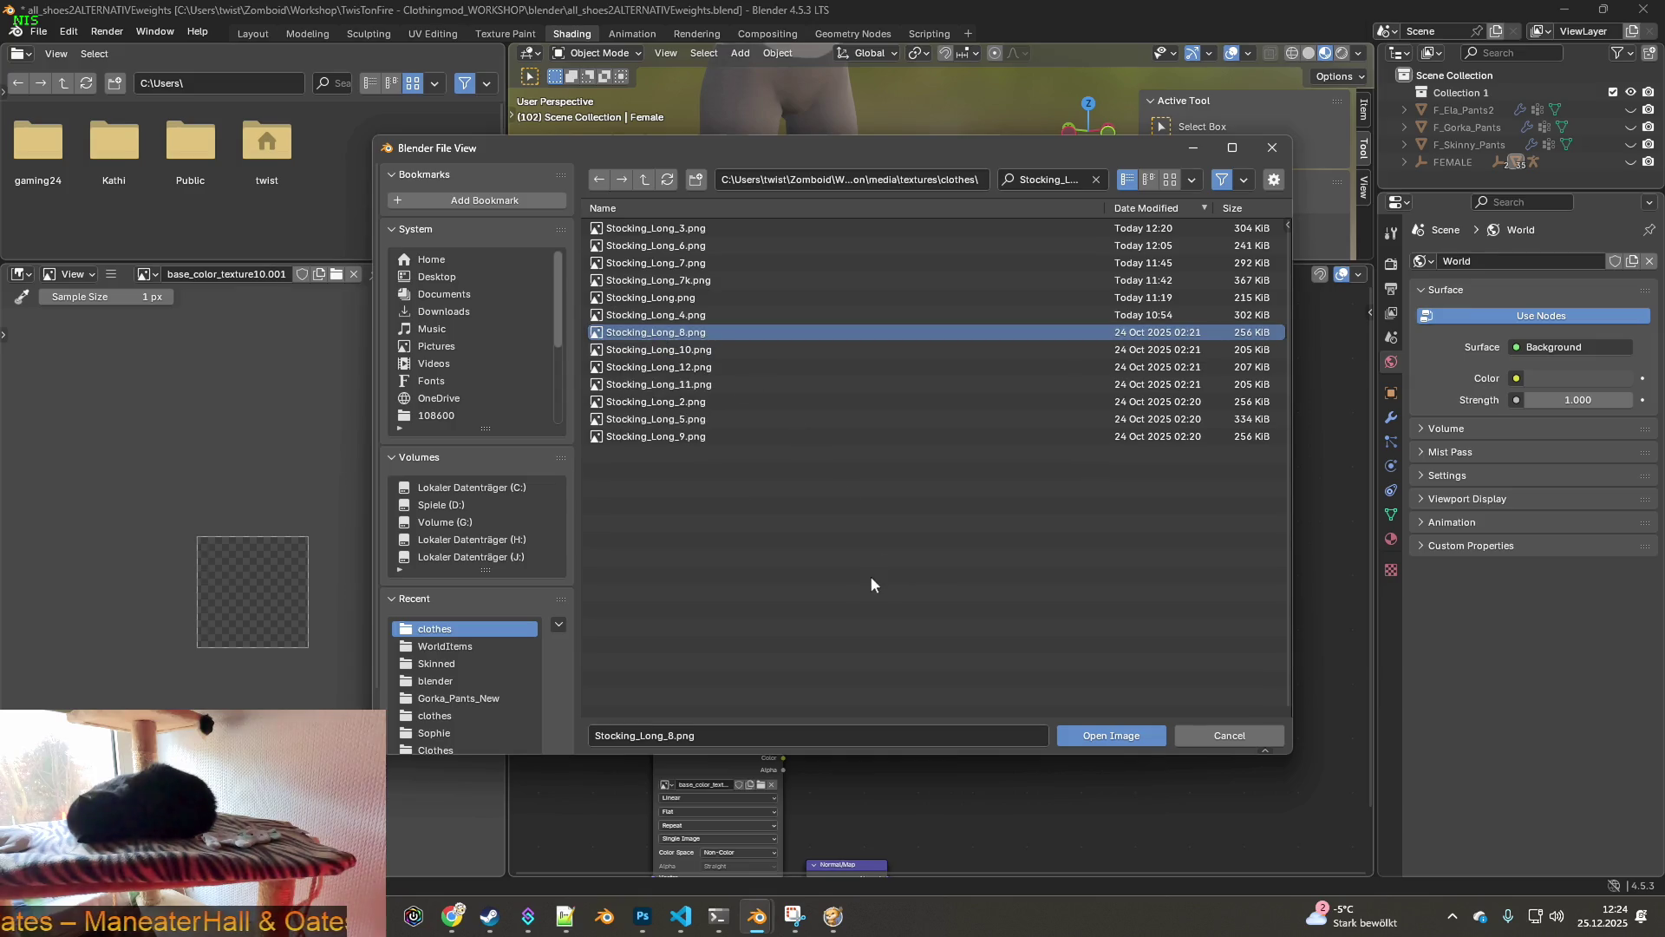
left_click(1111, 736)
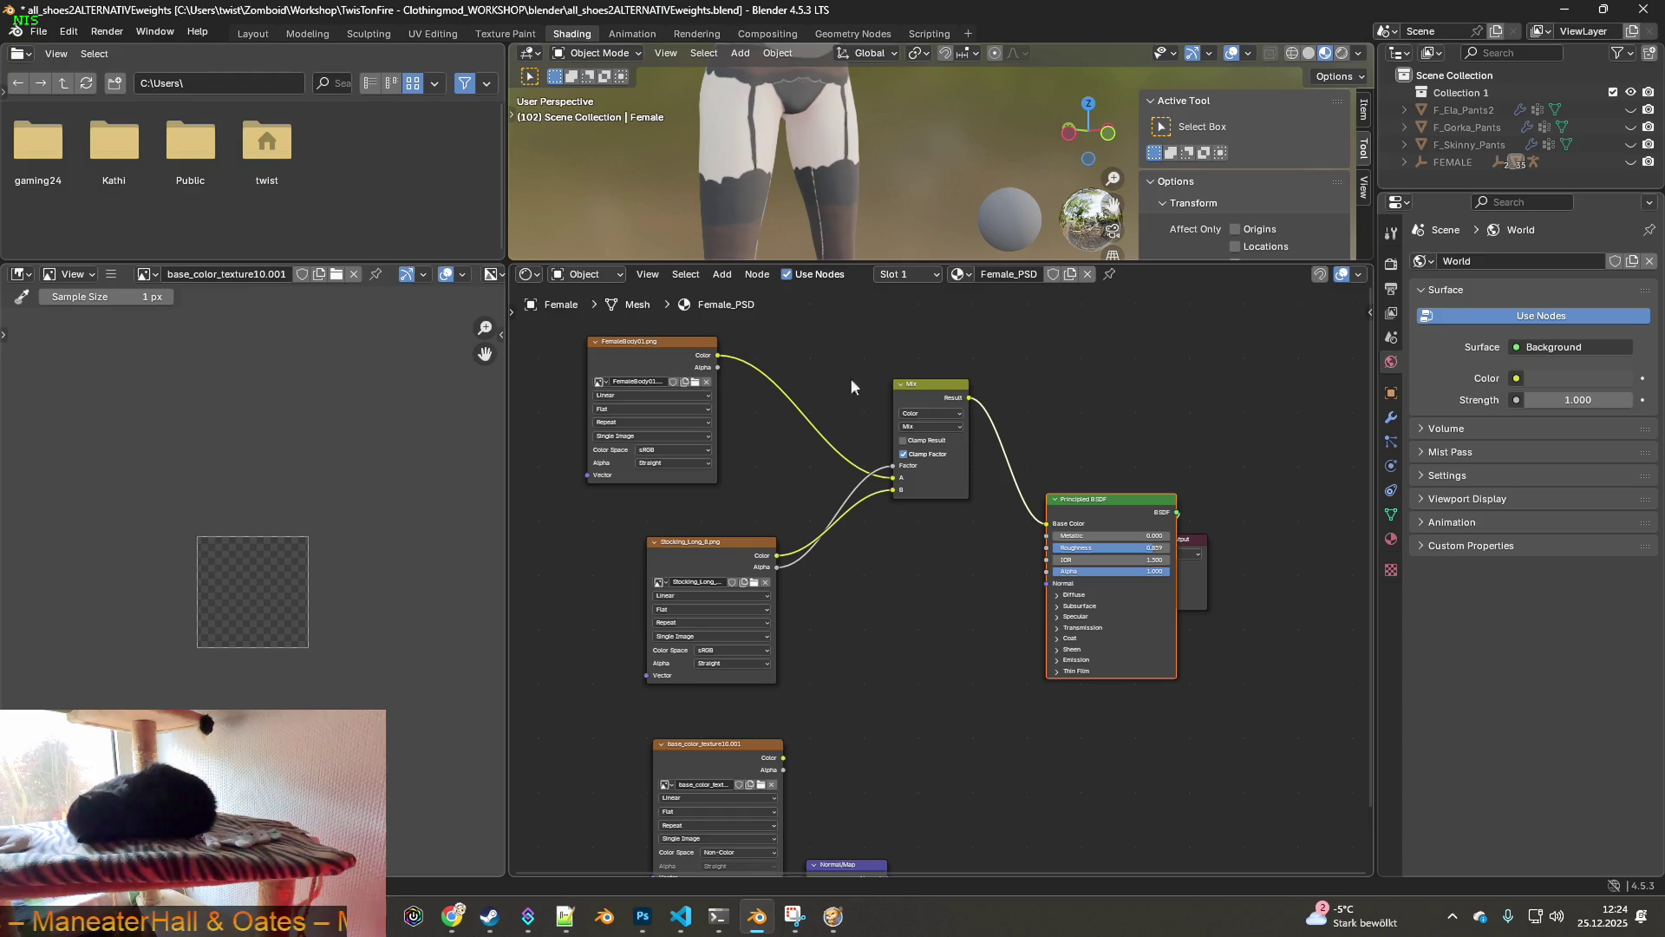
left_click(506, 32)
- Switch between Blender and Project Zomboid to compare the in-game stockings with the model
mouse_move(780, 391)
middle_mouse_down()
mouse_move(706, 373)
mouse_move(877, 419)
middle_mouse_up()
scroll(876, 419, "down", 2)
key("alt+Tab")
key("Tab")
key("Tab")
key("Tab")
key("Tab")
key("Tab")
key("Tab")
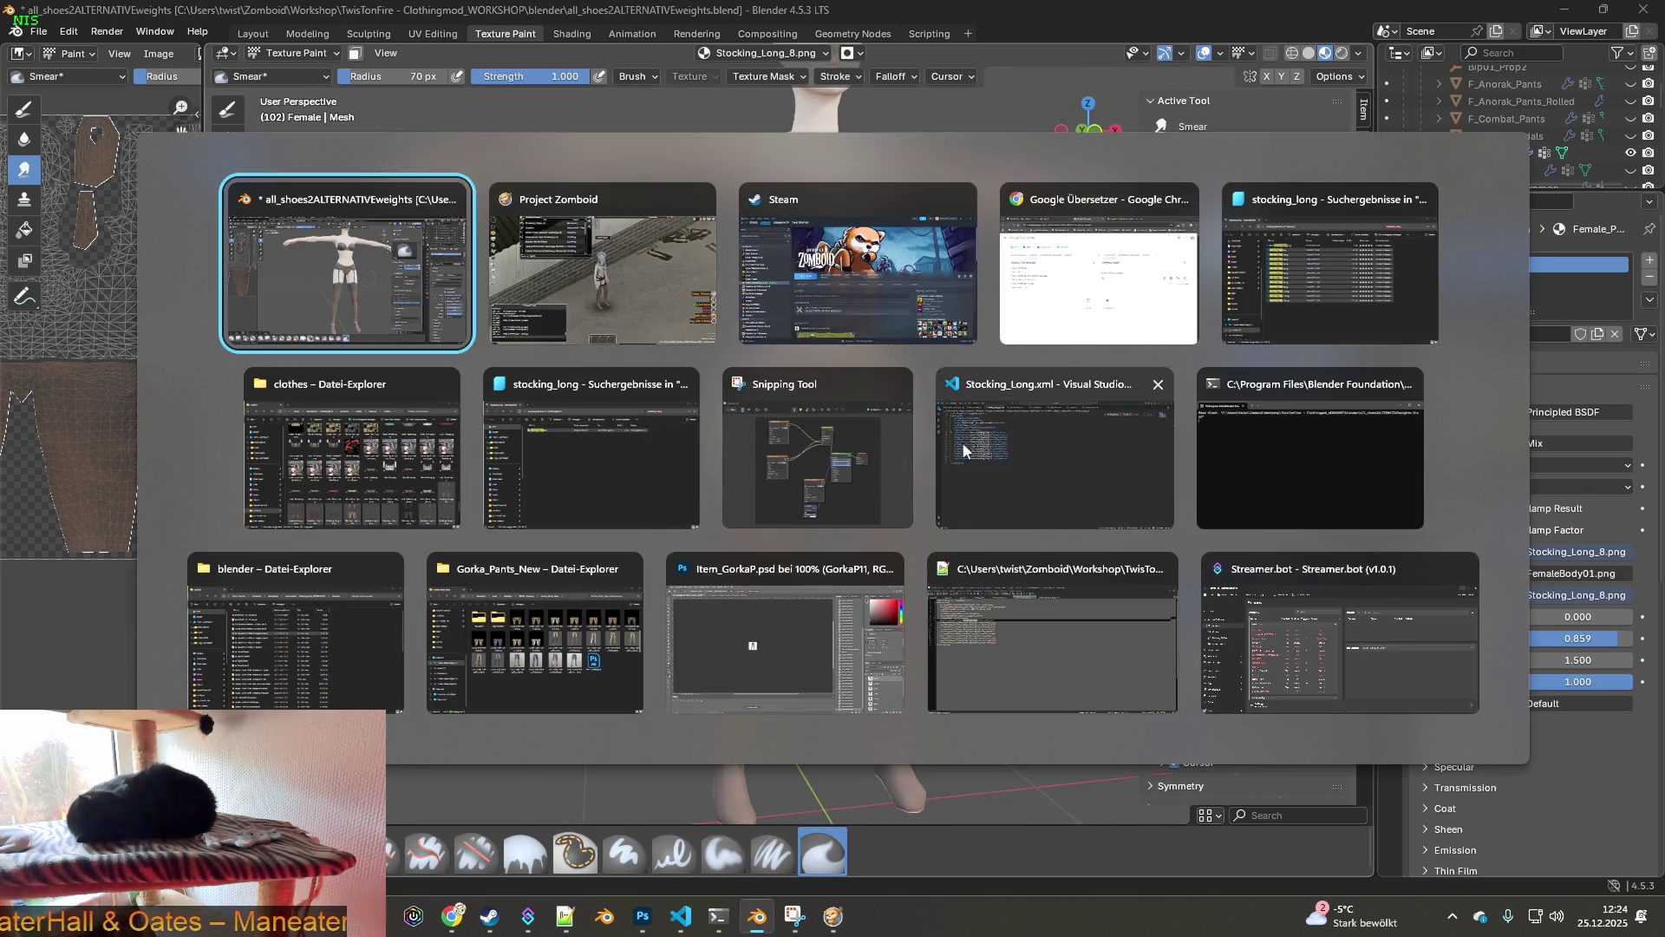
key("Tab")
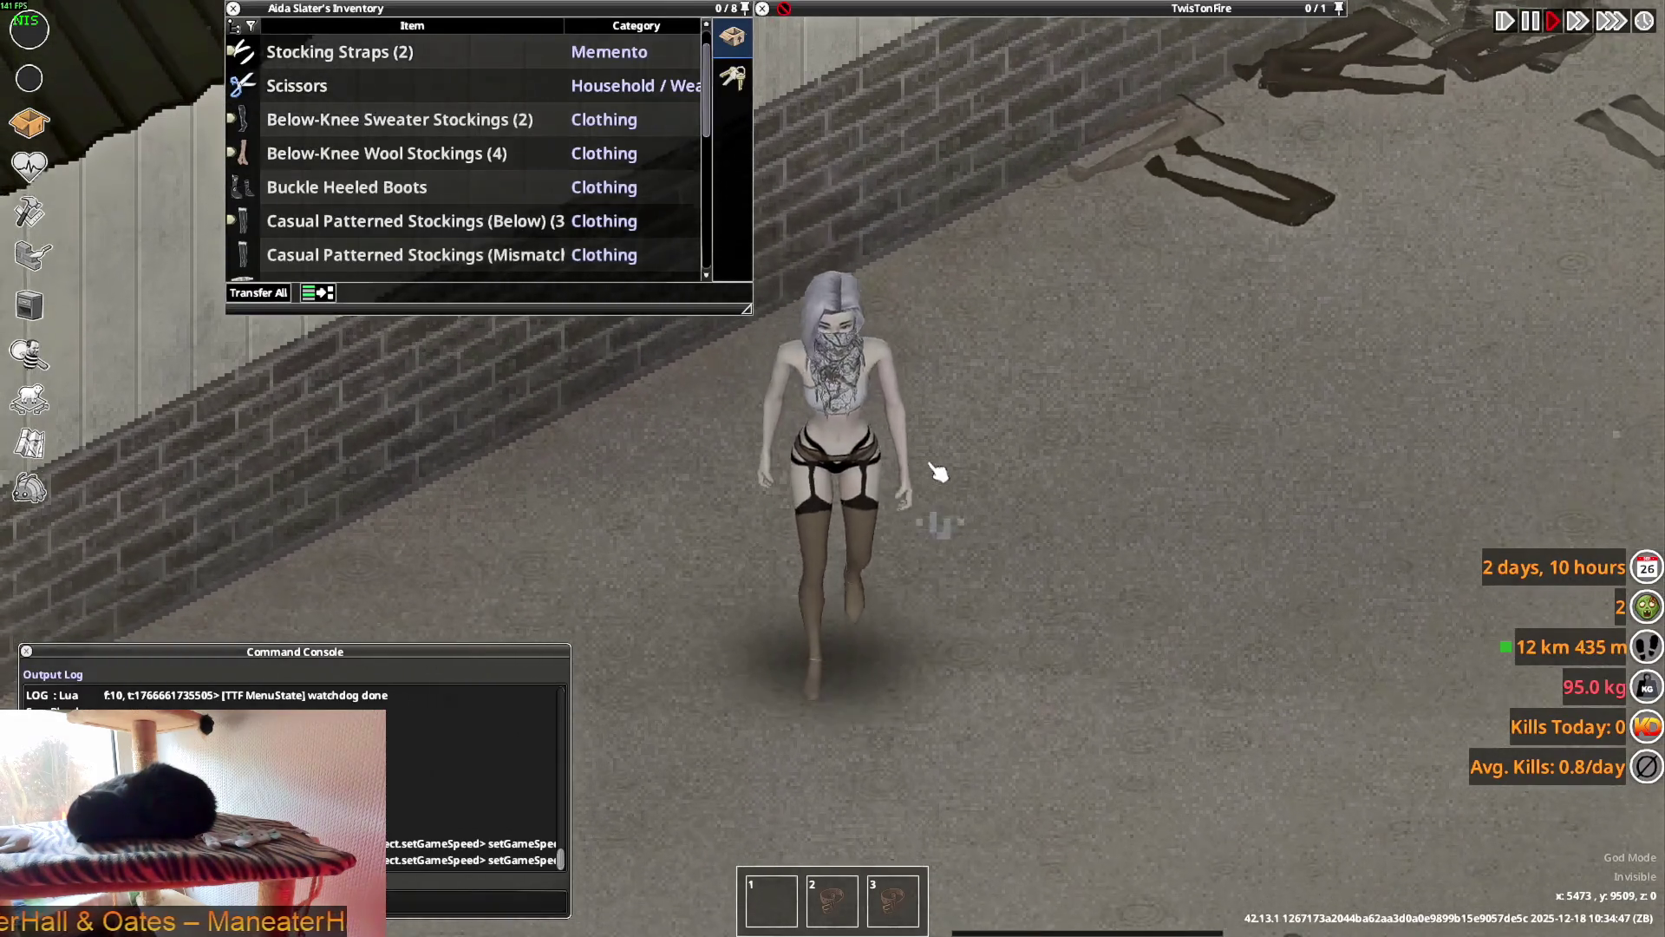
key("alt+Tab")
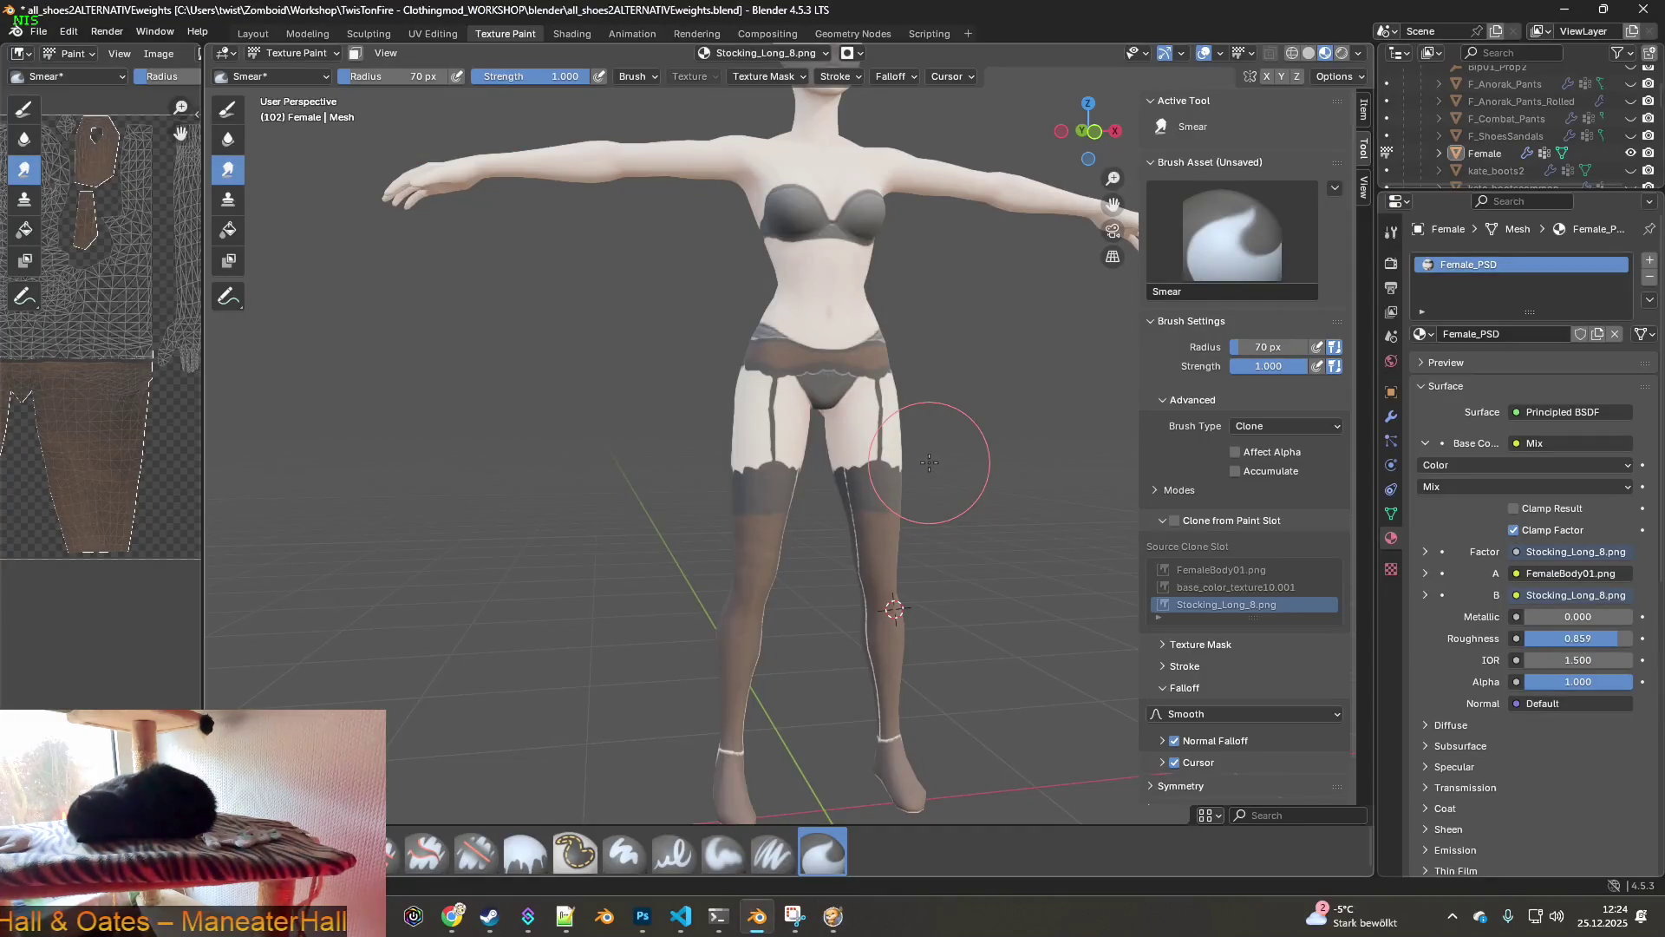
key("alt+Tab")
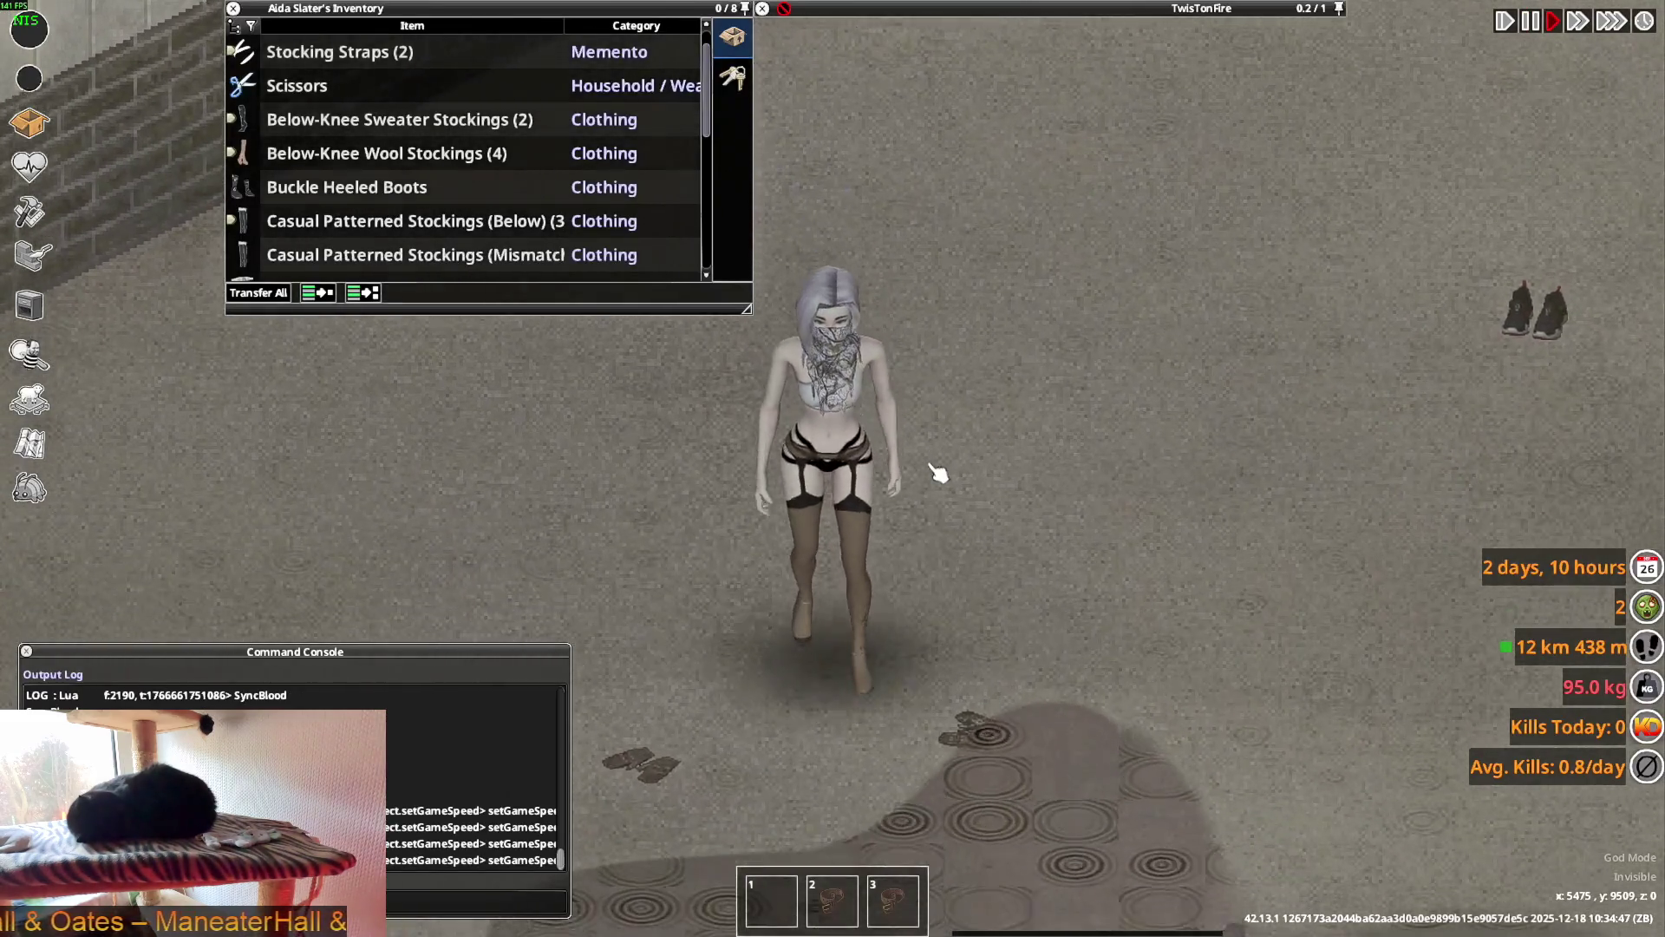
key("alt+Tab")
mouse_move(864, 457)
middle_mouse_down()
mouse_move(1023, 462)
mouse_move(920, 465)
mouse_move(956, 467)
middle_mouse_up()
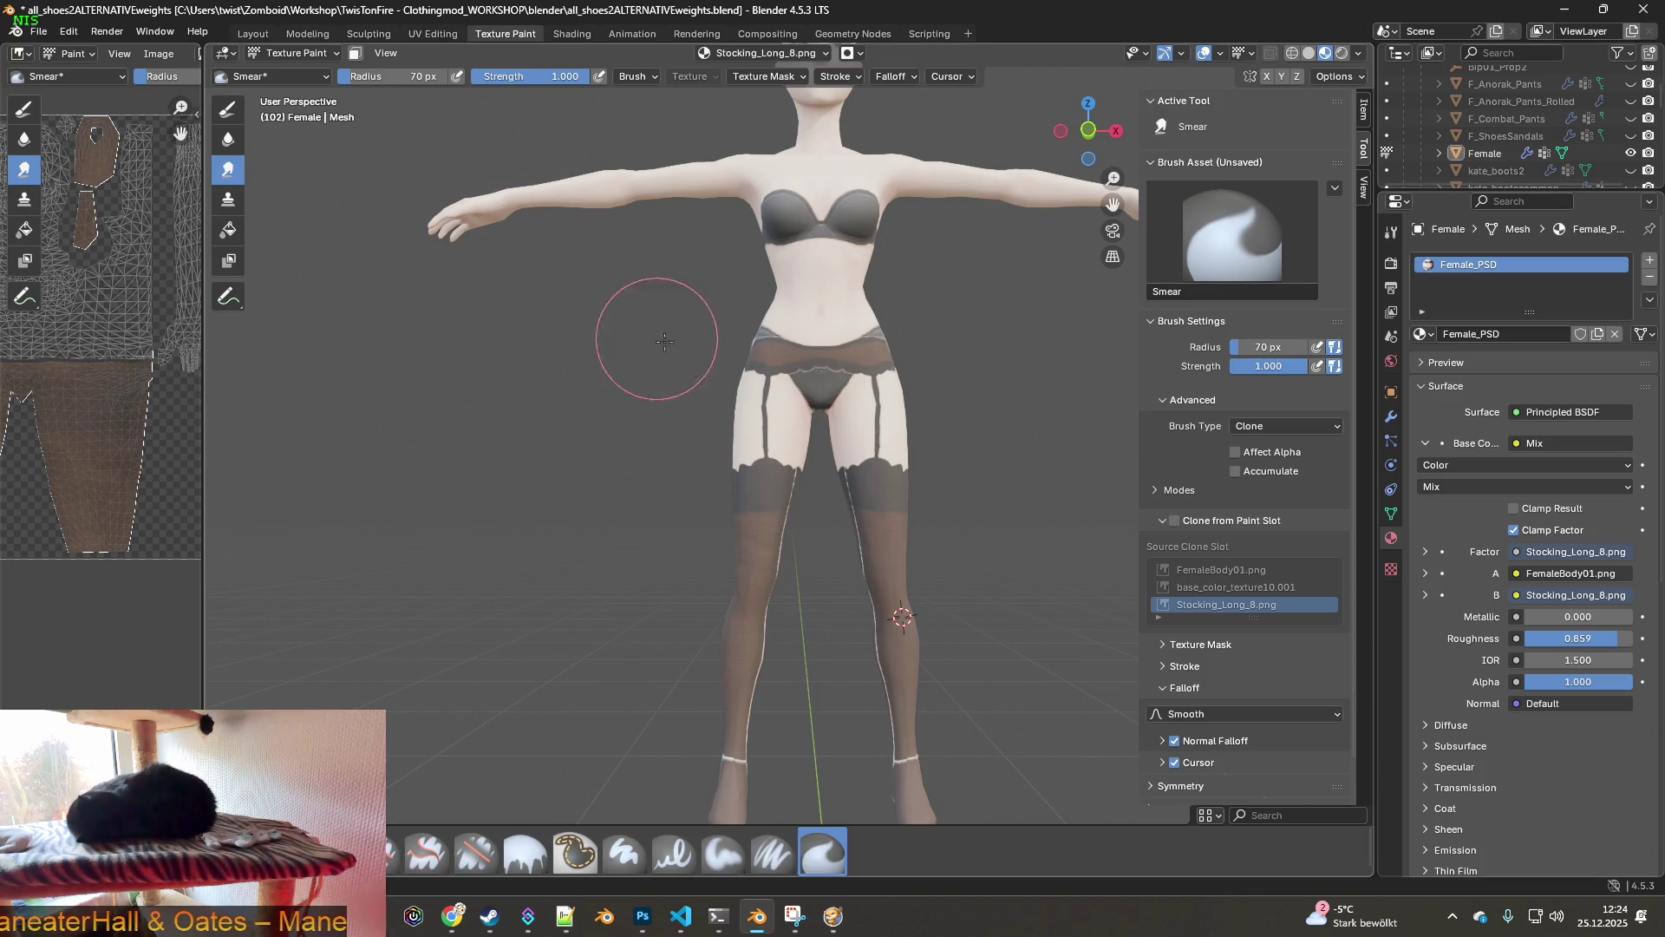
- Zoom in on the knee and smear the white seam down over it
scroll(658, 339, "up", 5)
middle_click_drag(724, 298, 785, 321)
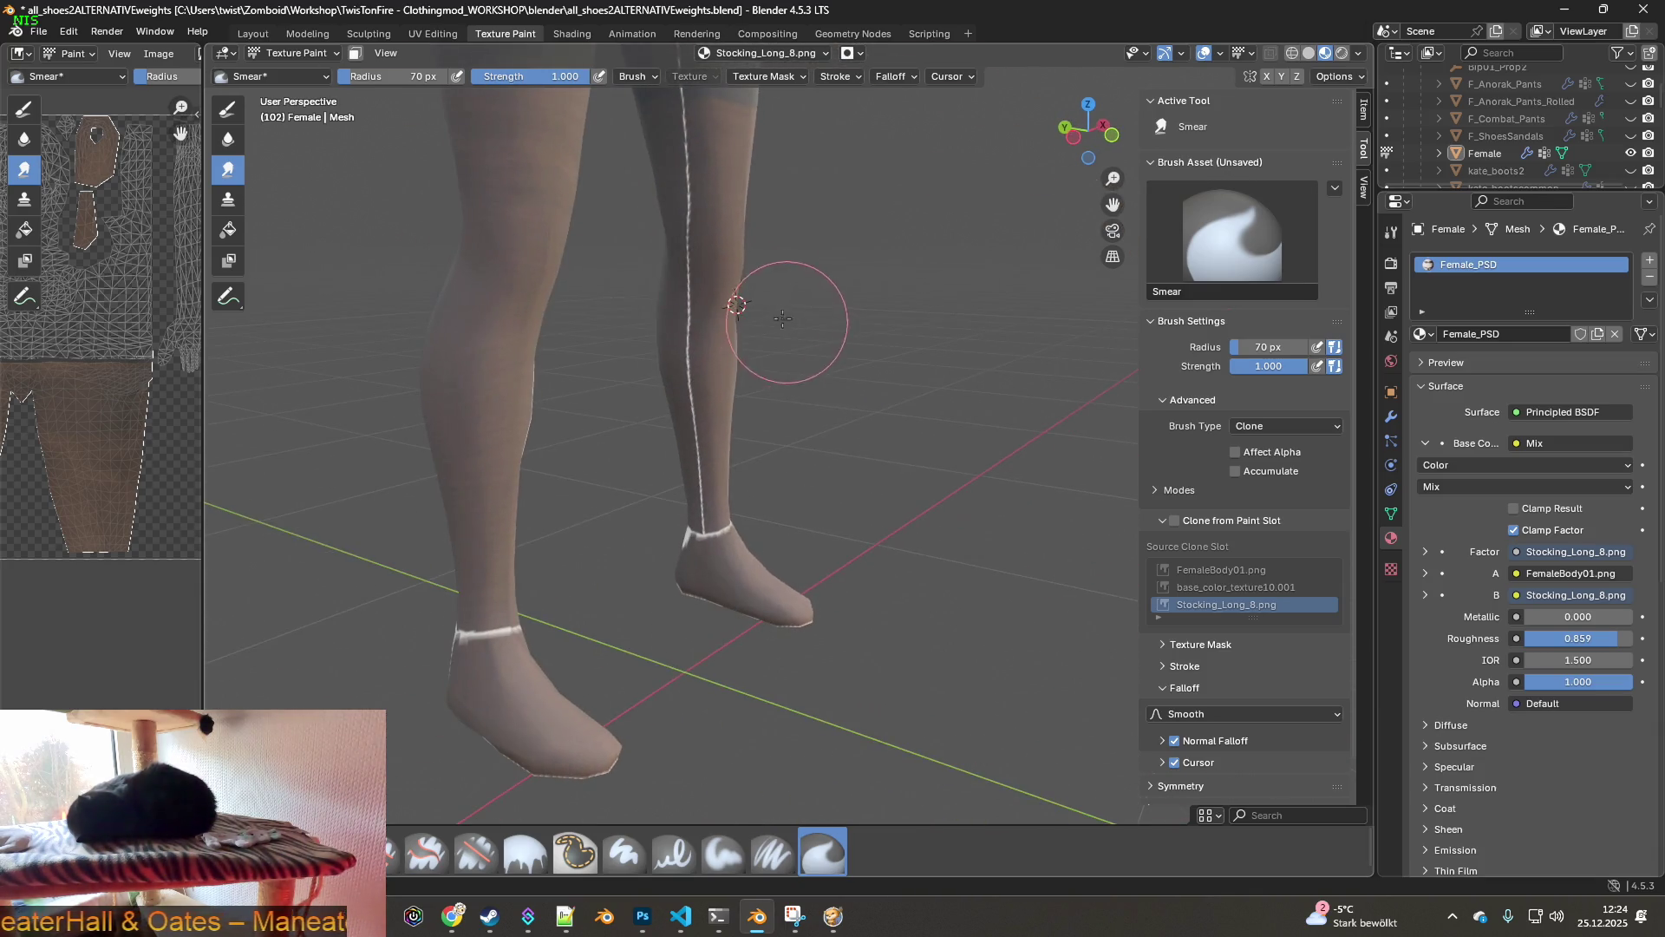
scroll(785, 321, "up", 3)
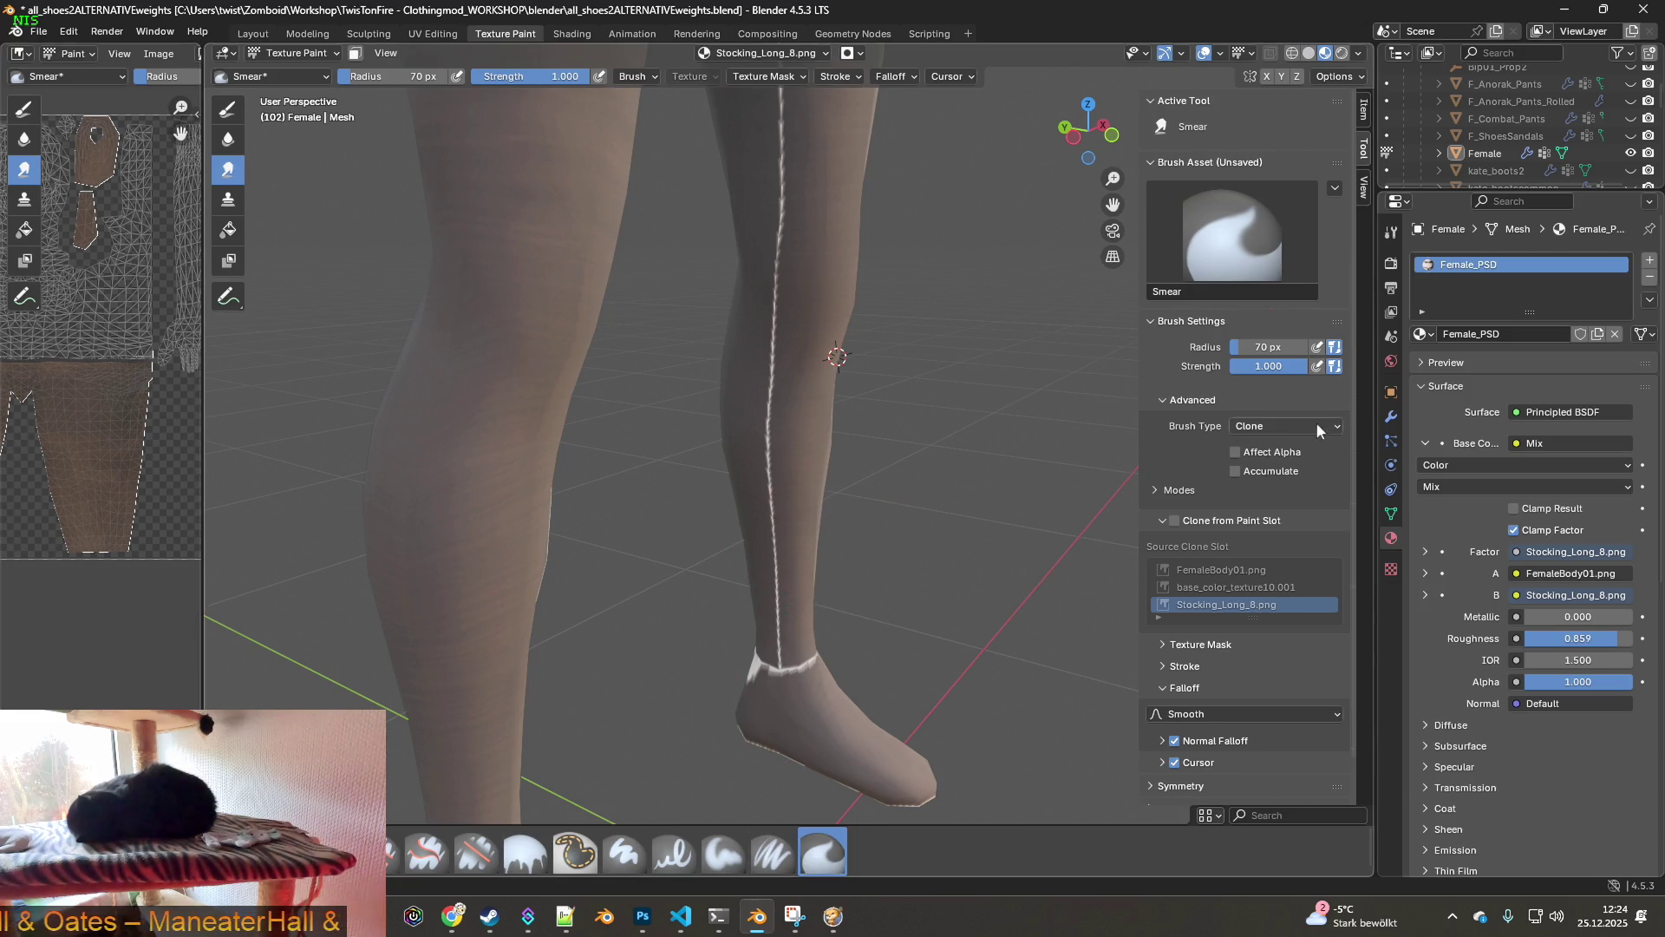
scroll(900, 344, "up", 3)
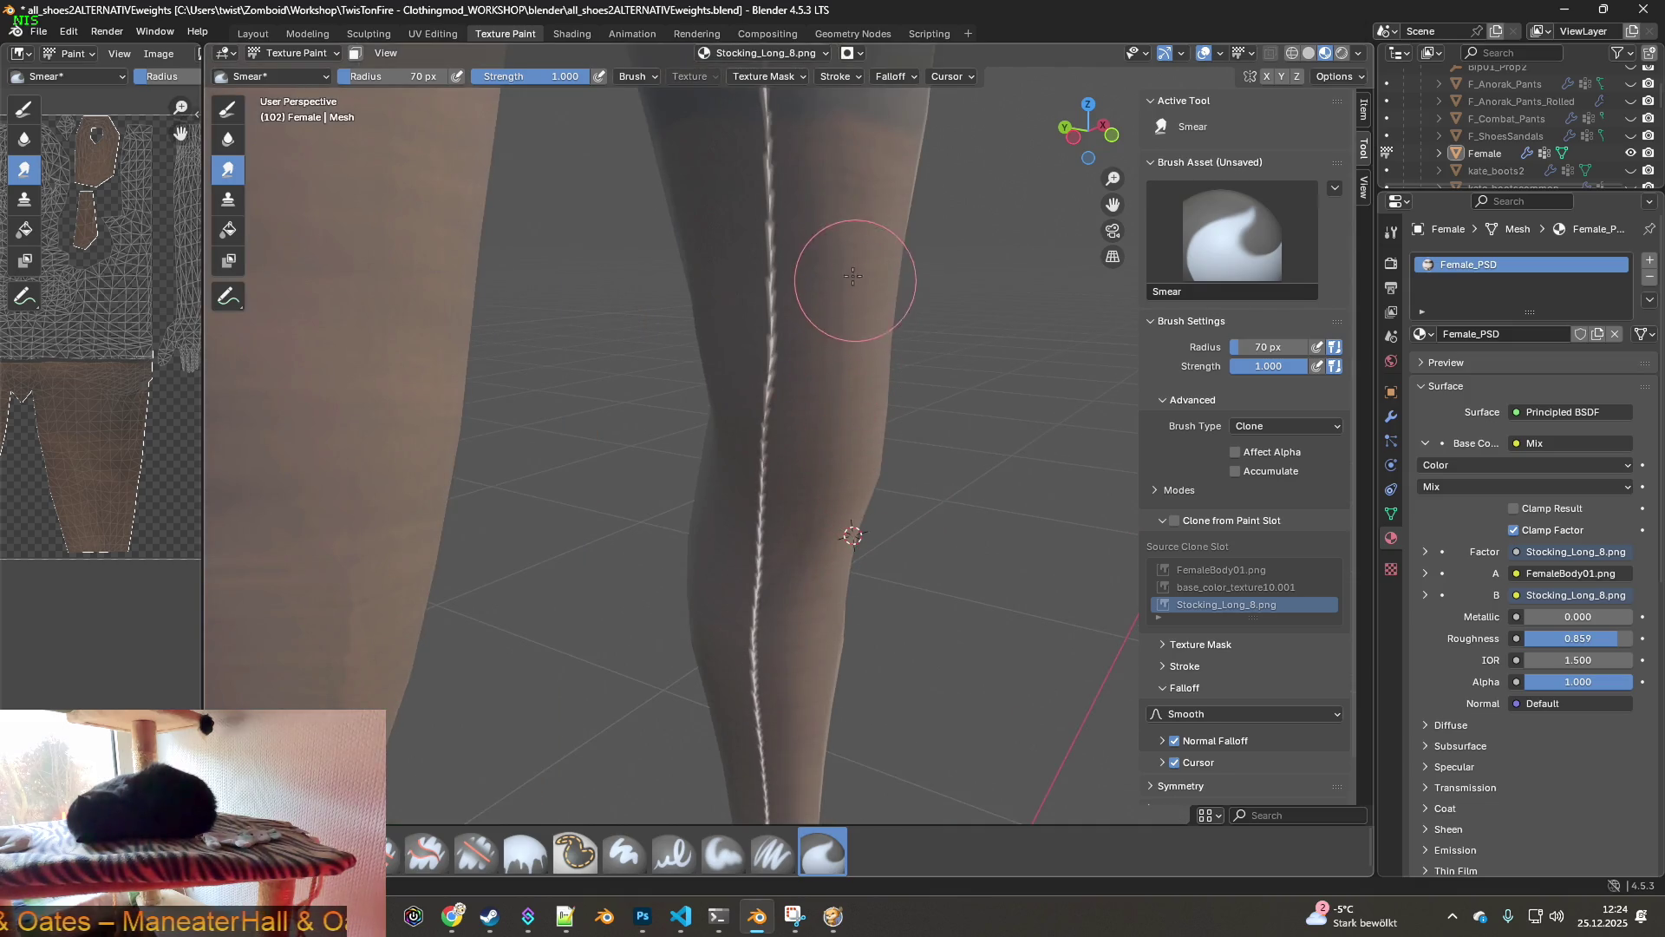
middle_click_drag(945, 408, 847, 290)
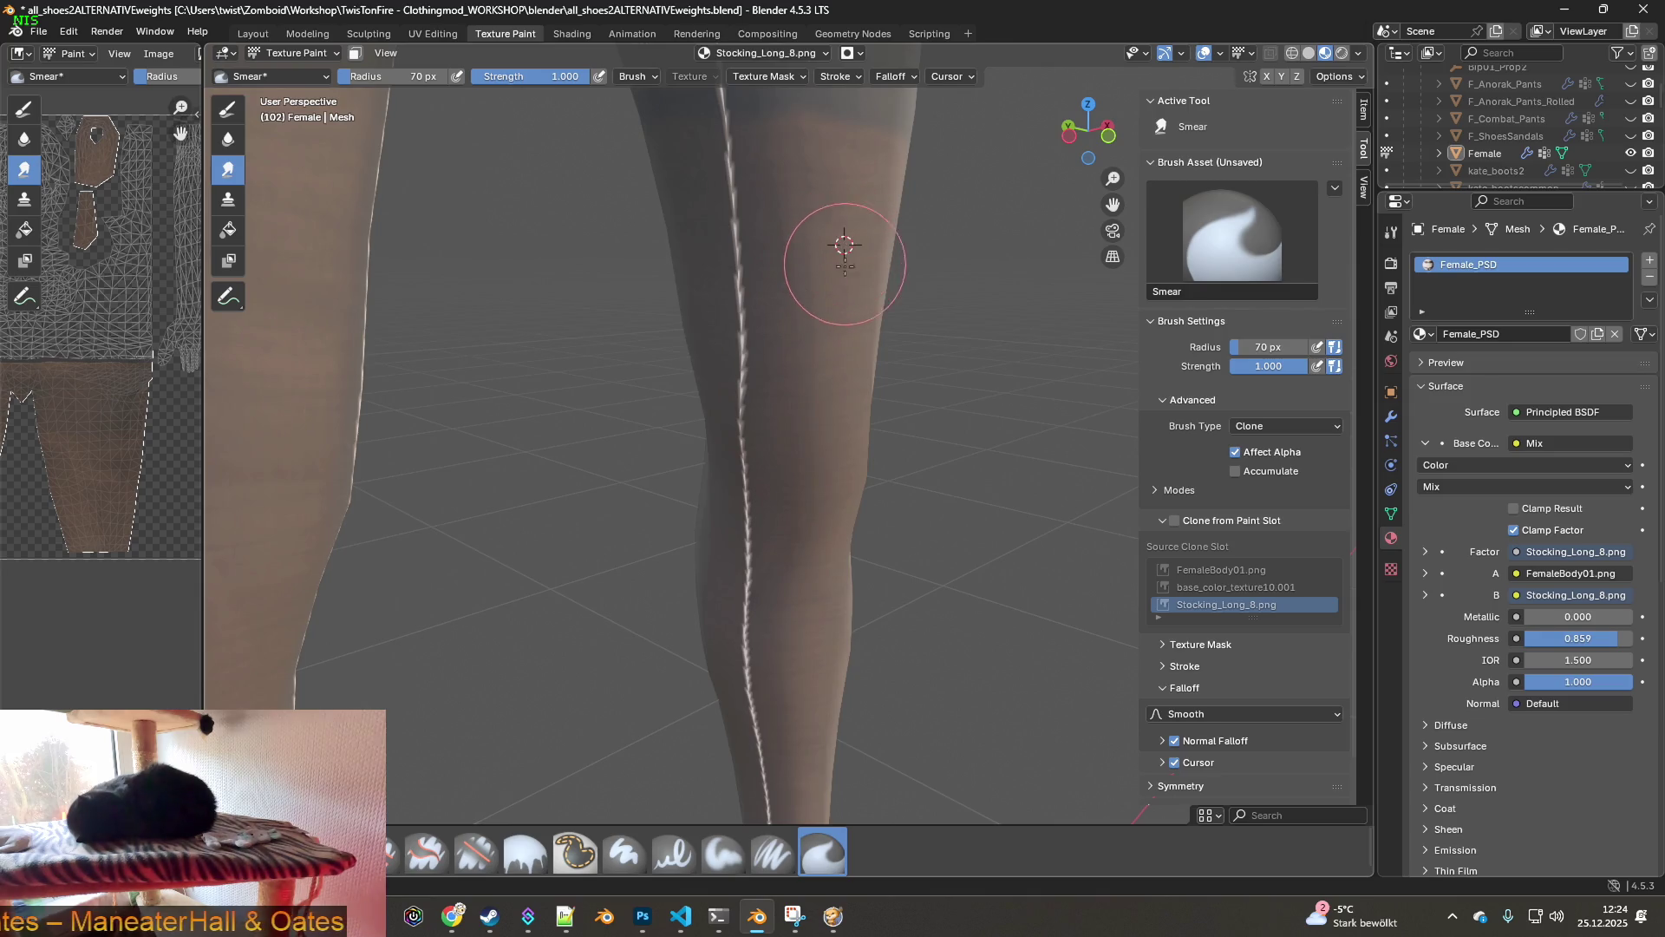
left_click_drag(732, 242, 746, 532)
- Smear away the seam just above the knee, then orbit toward the thigh
right_click(848, 270, "shift")
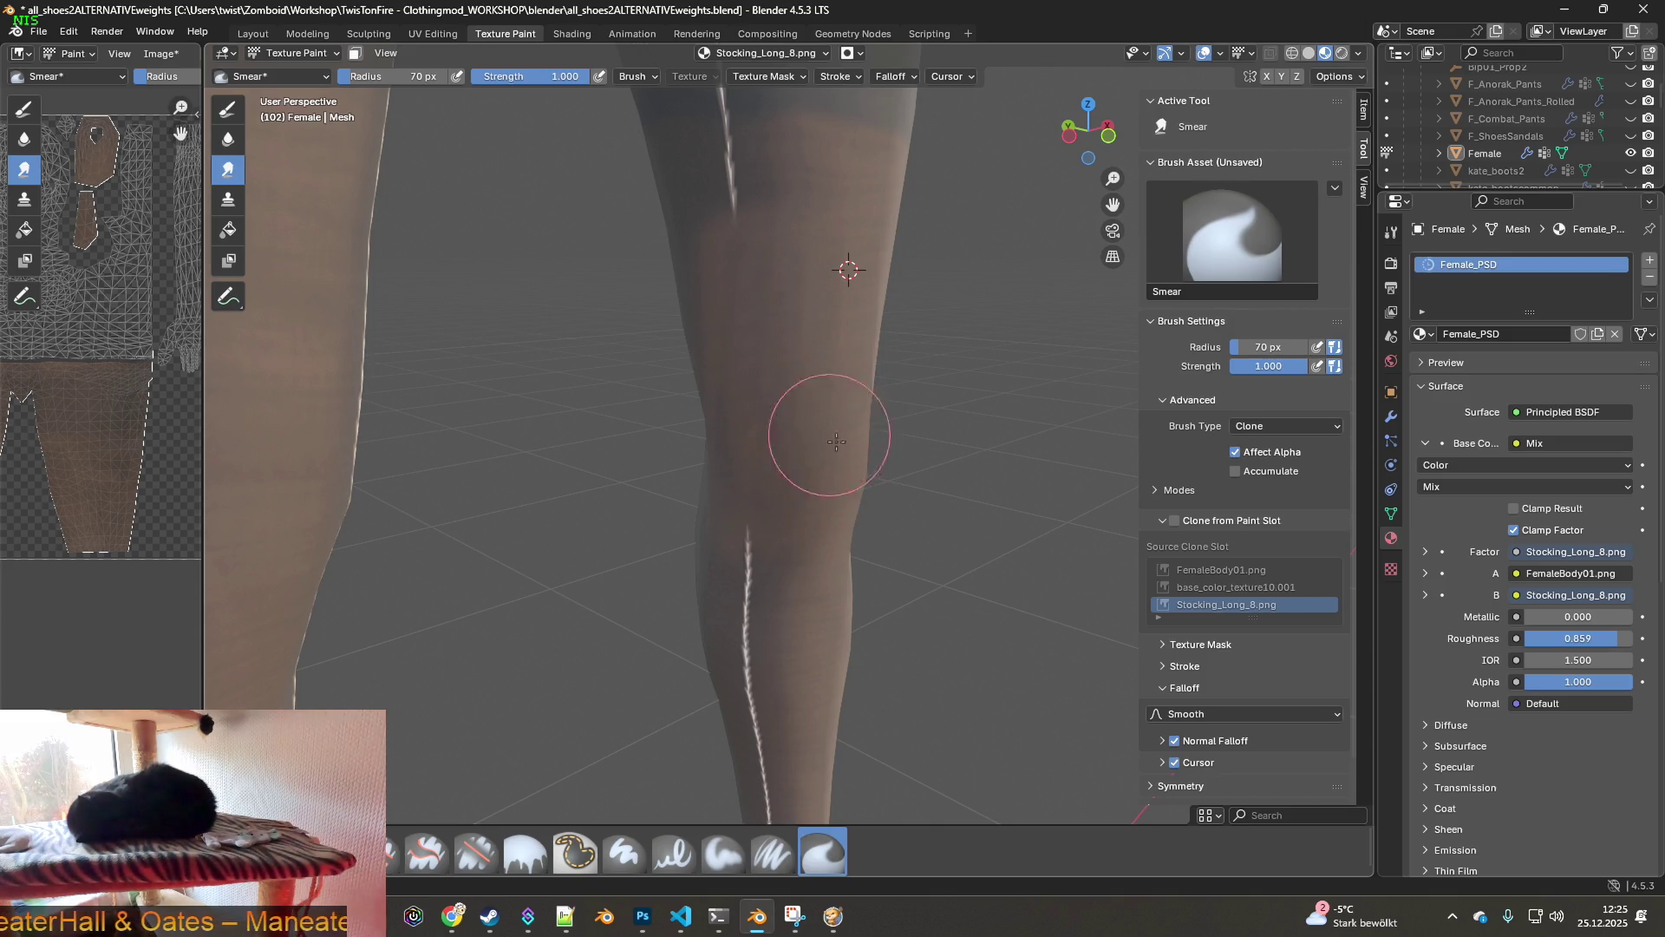
middle_click_drag(826, 416, 869, 444)
left_click_drag(780, 361, 762, 186)
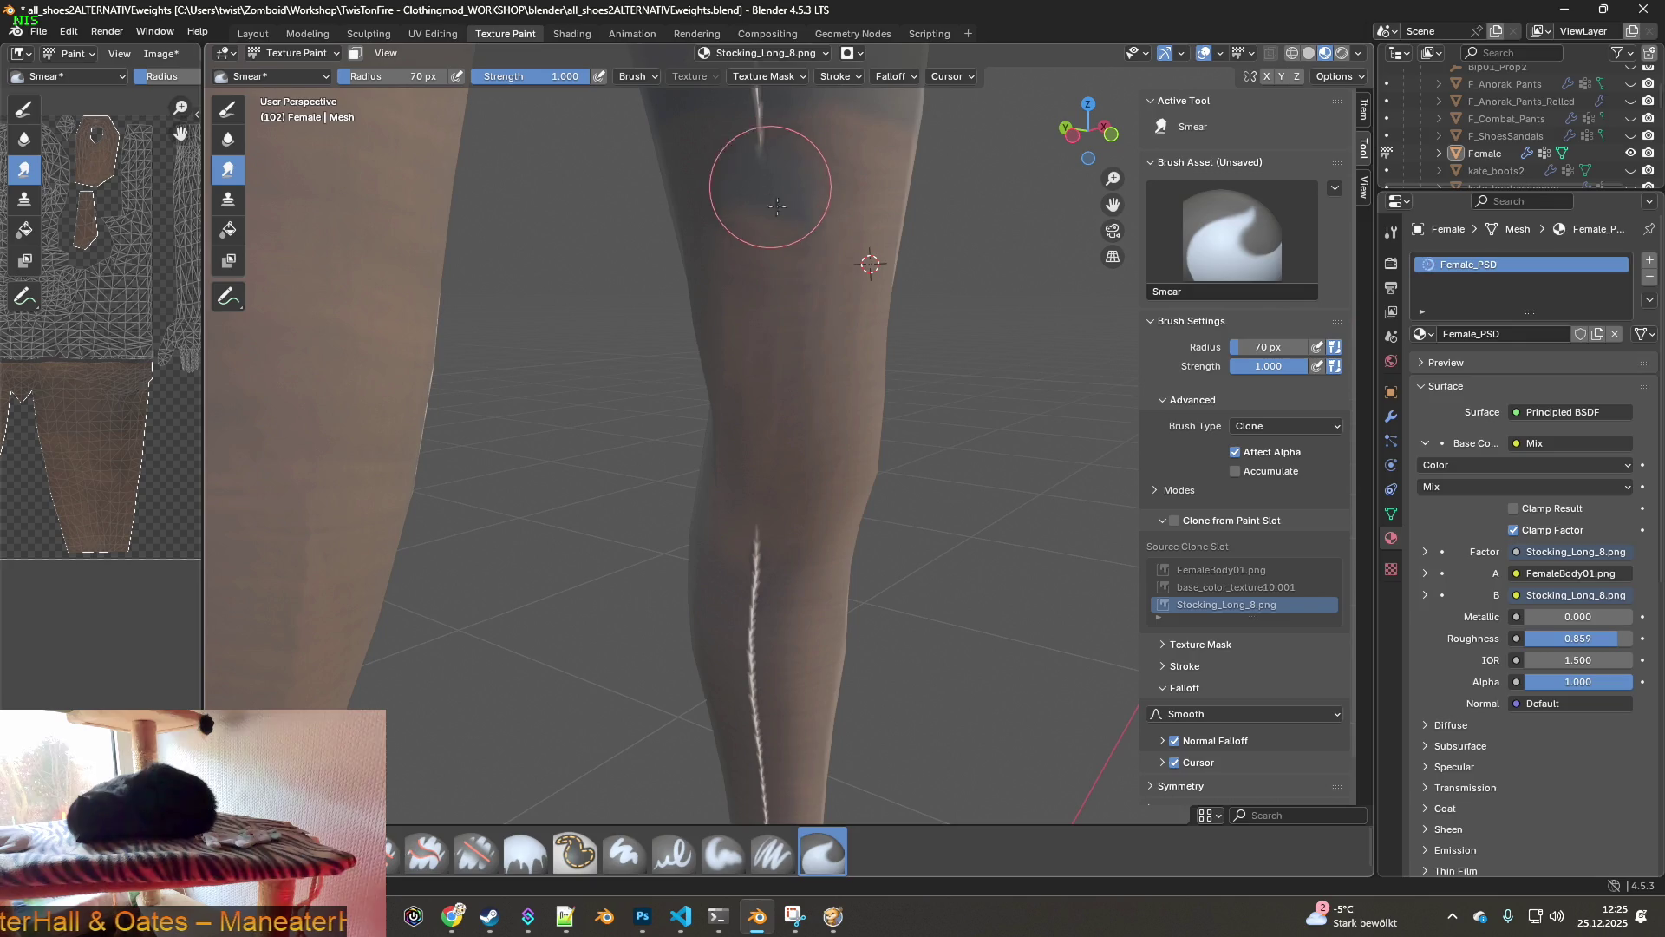
middle_click_drag(787, 308, 836, 433)
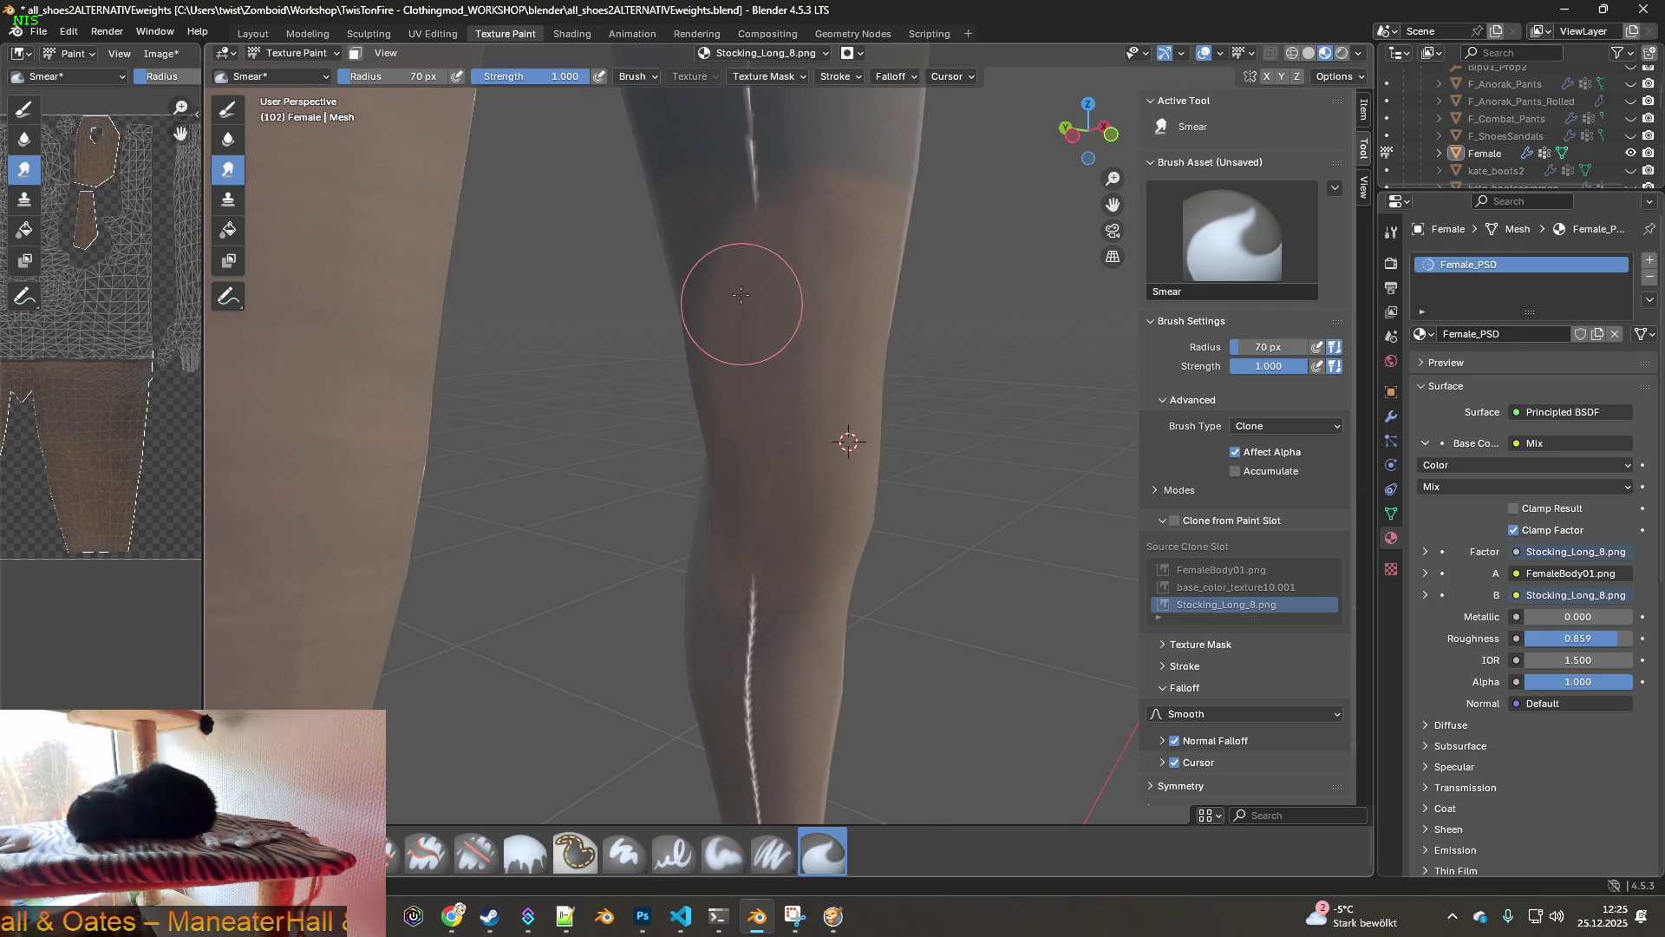
mouse_move(820, 331)
middle_mouse_down()
mouse_move(731, 334)
mouse_move(810, 390)
middle_mouse_up()
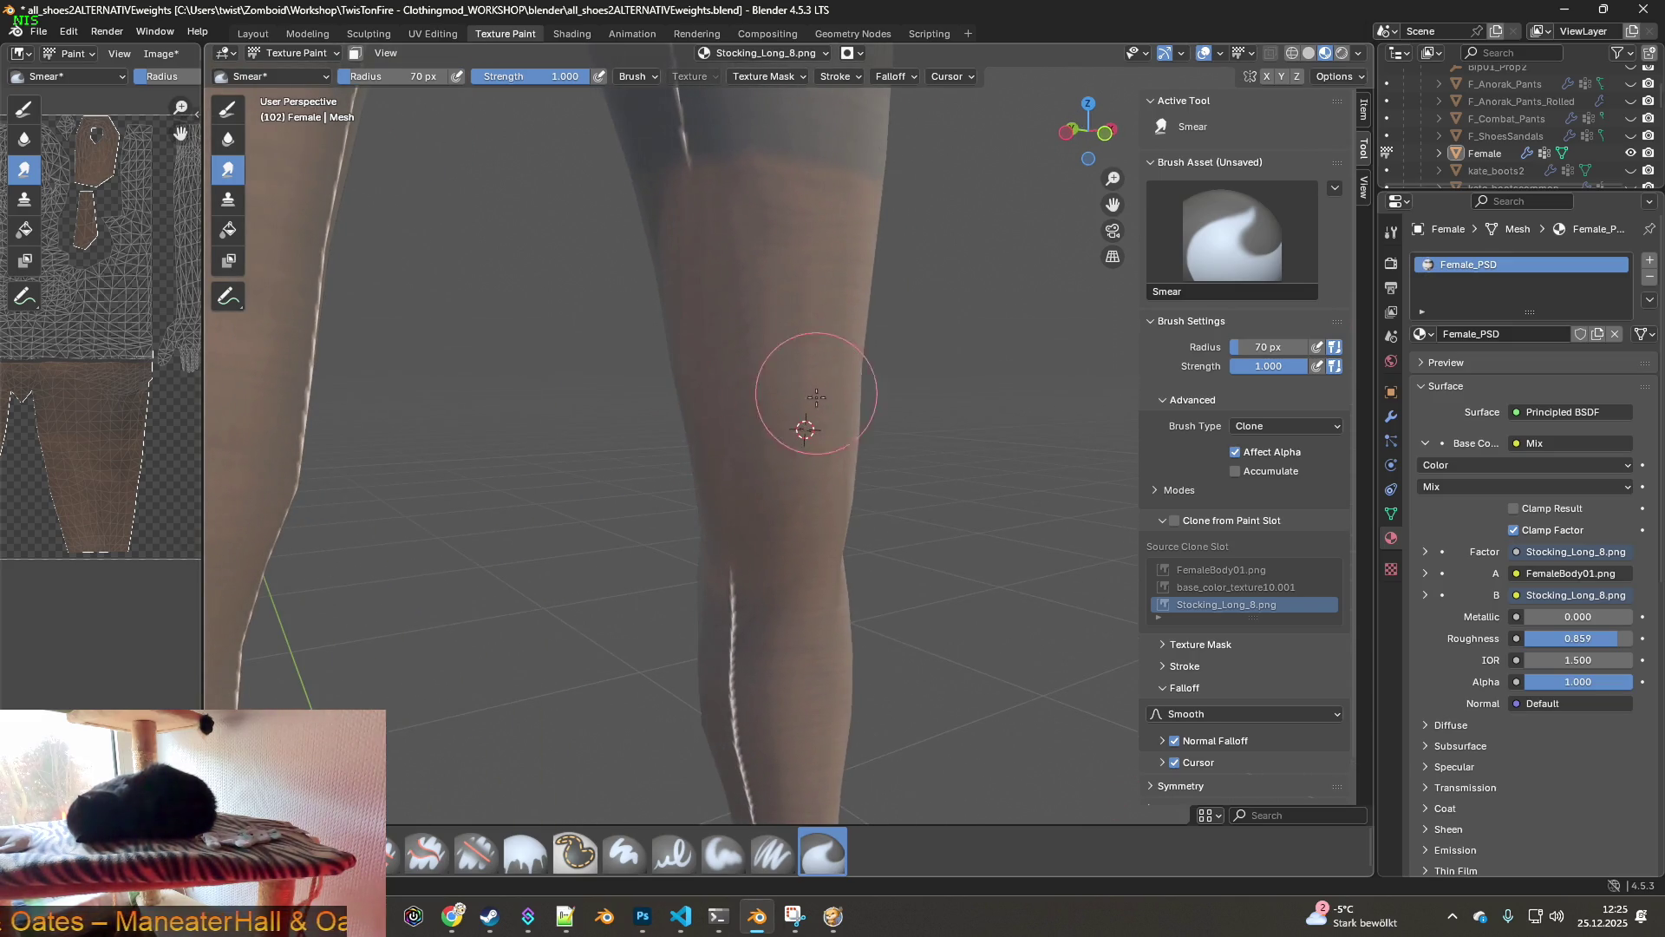
left_click(73, 30)
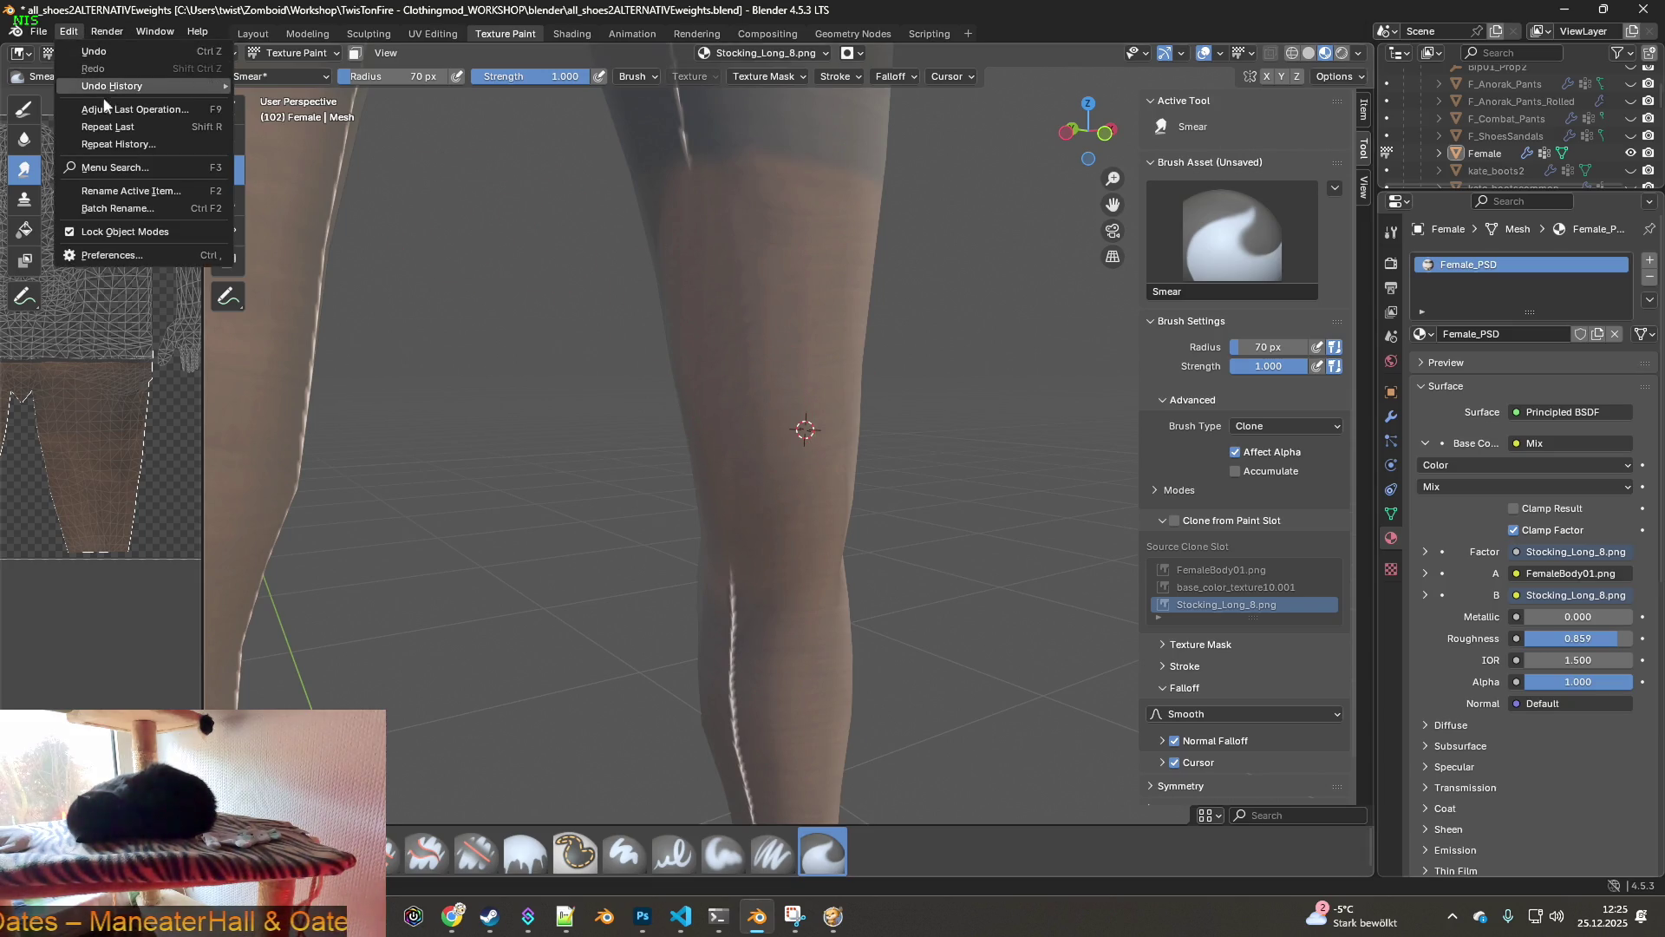
- Use Undo History to revert to an earlier Image Paint step, then to the texture-paint entry state
mouse_move(105, 90)
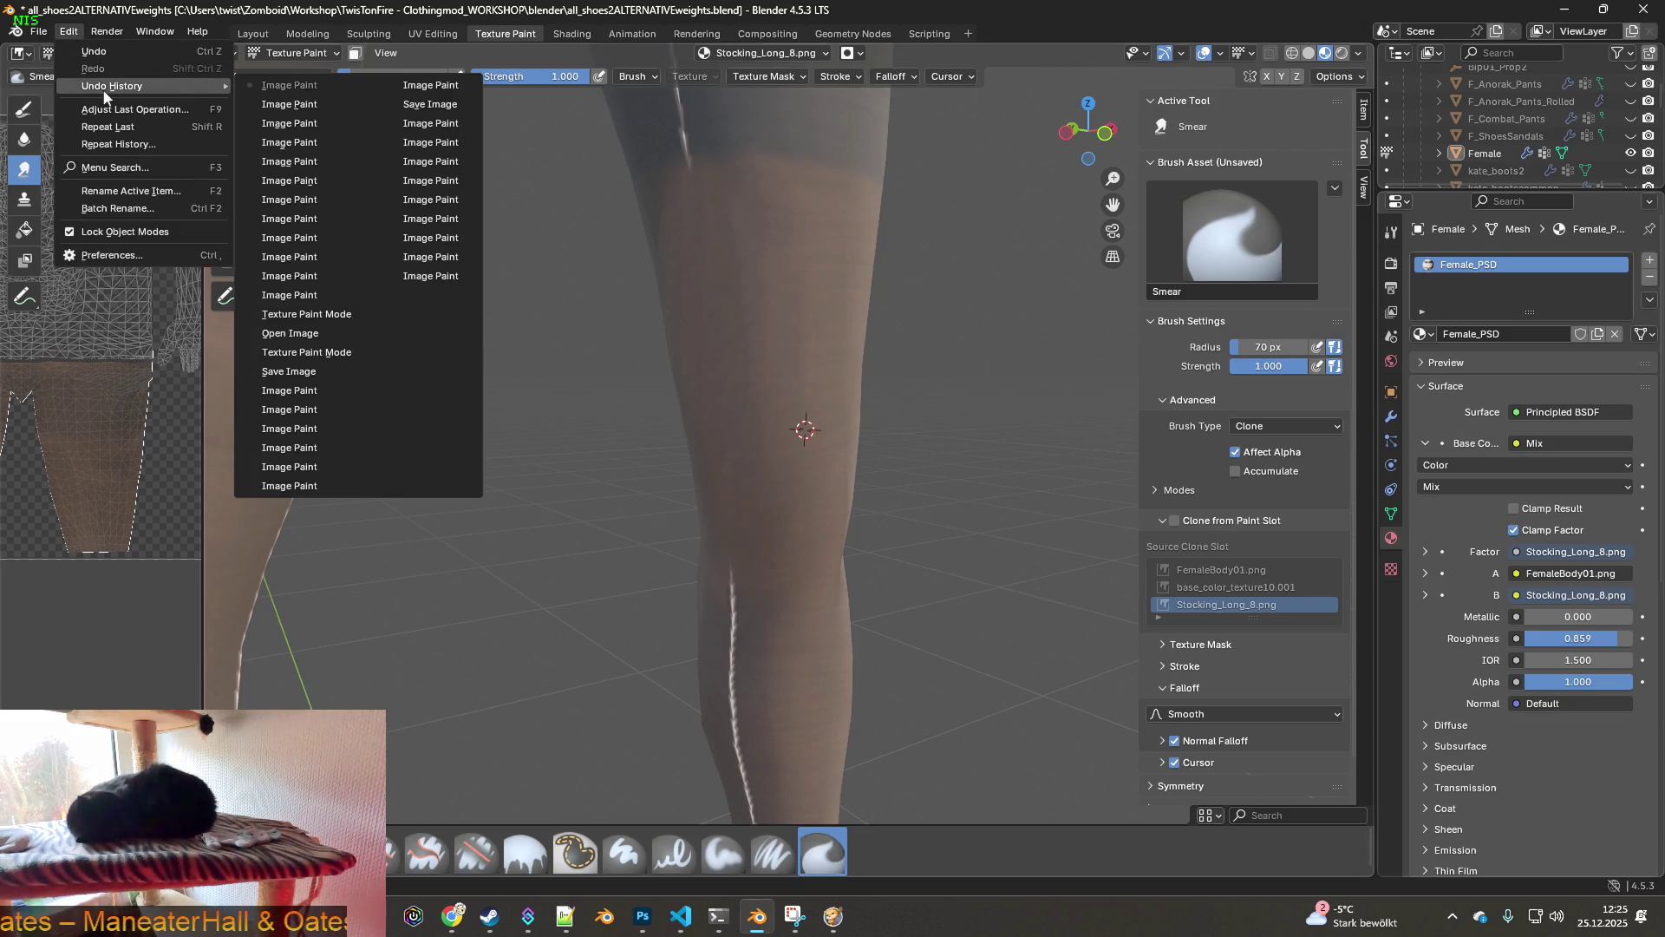
left_click(298, 295)
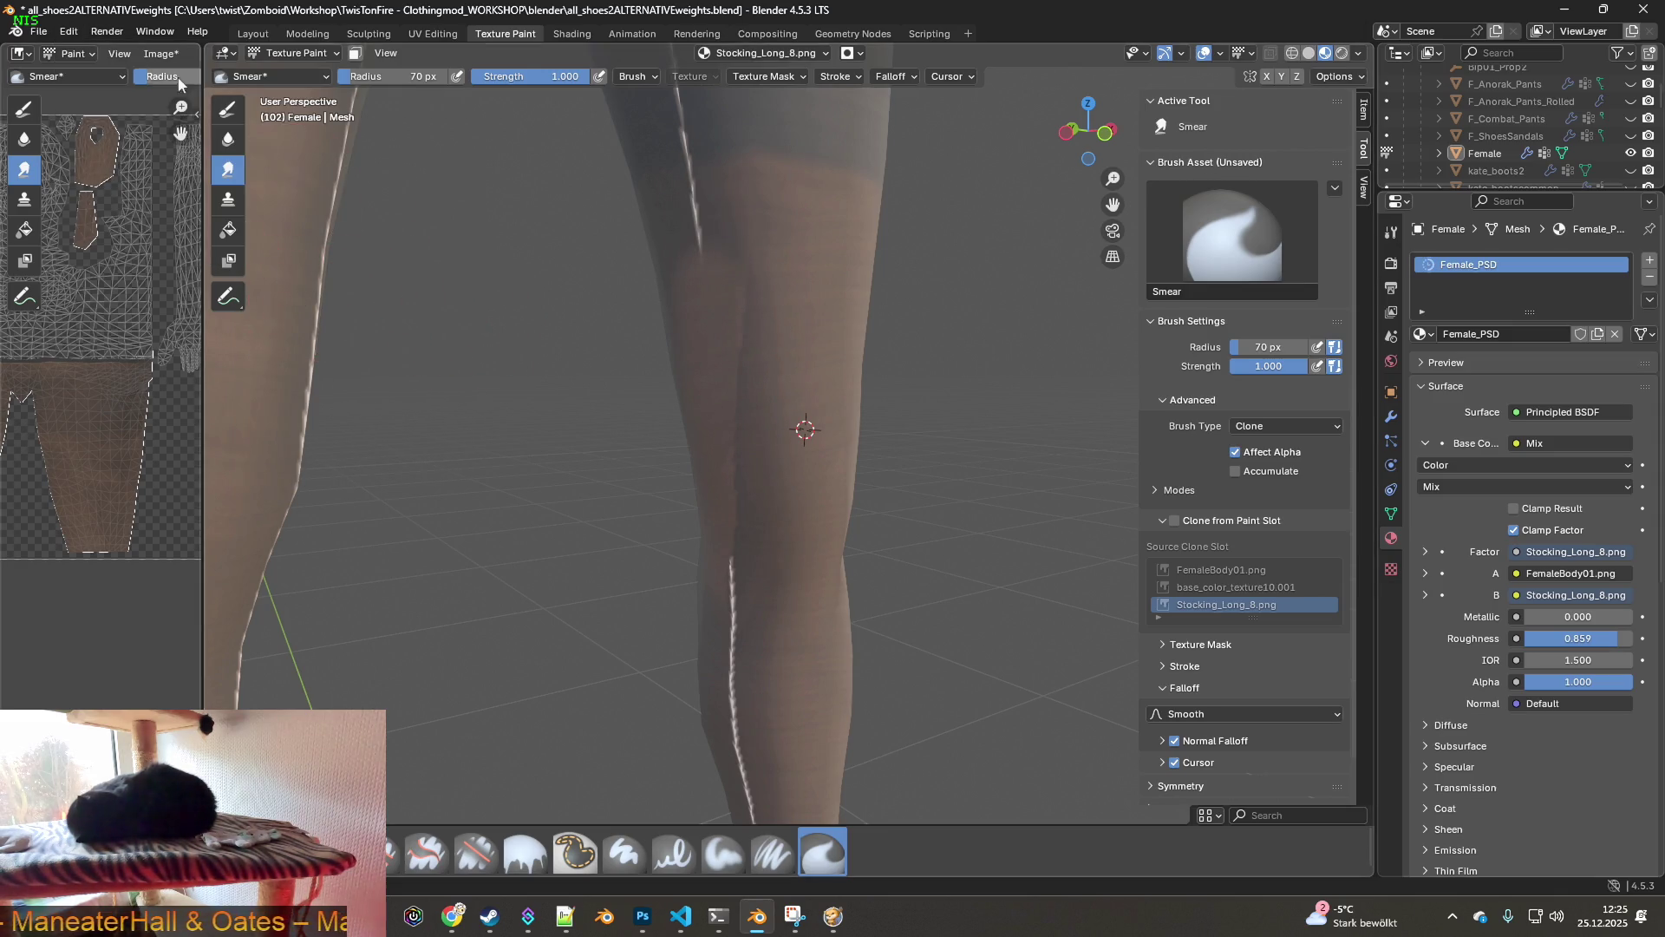
left_click(76, 29)
mouse_move(113, 87)
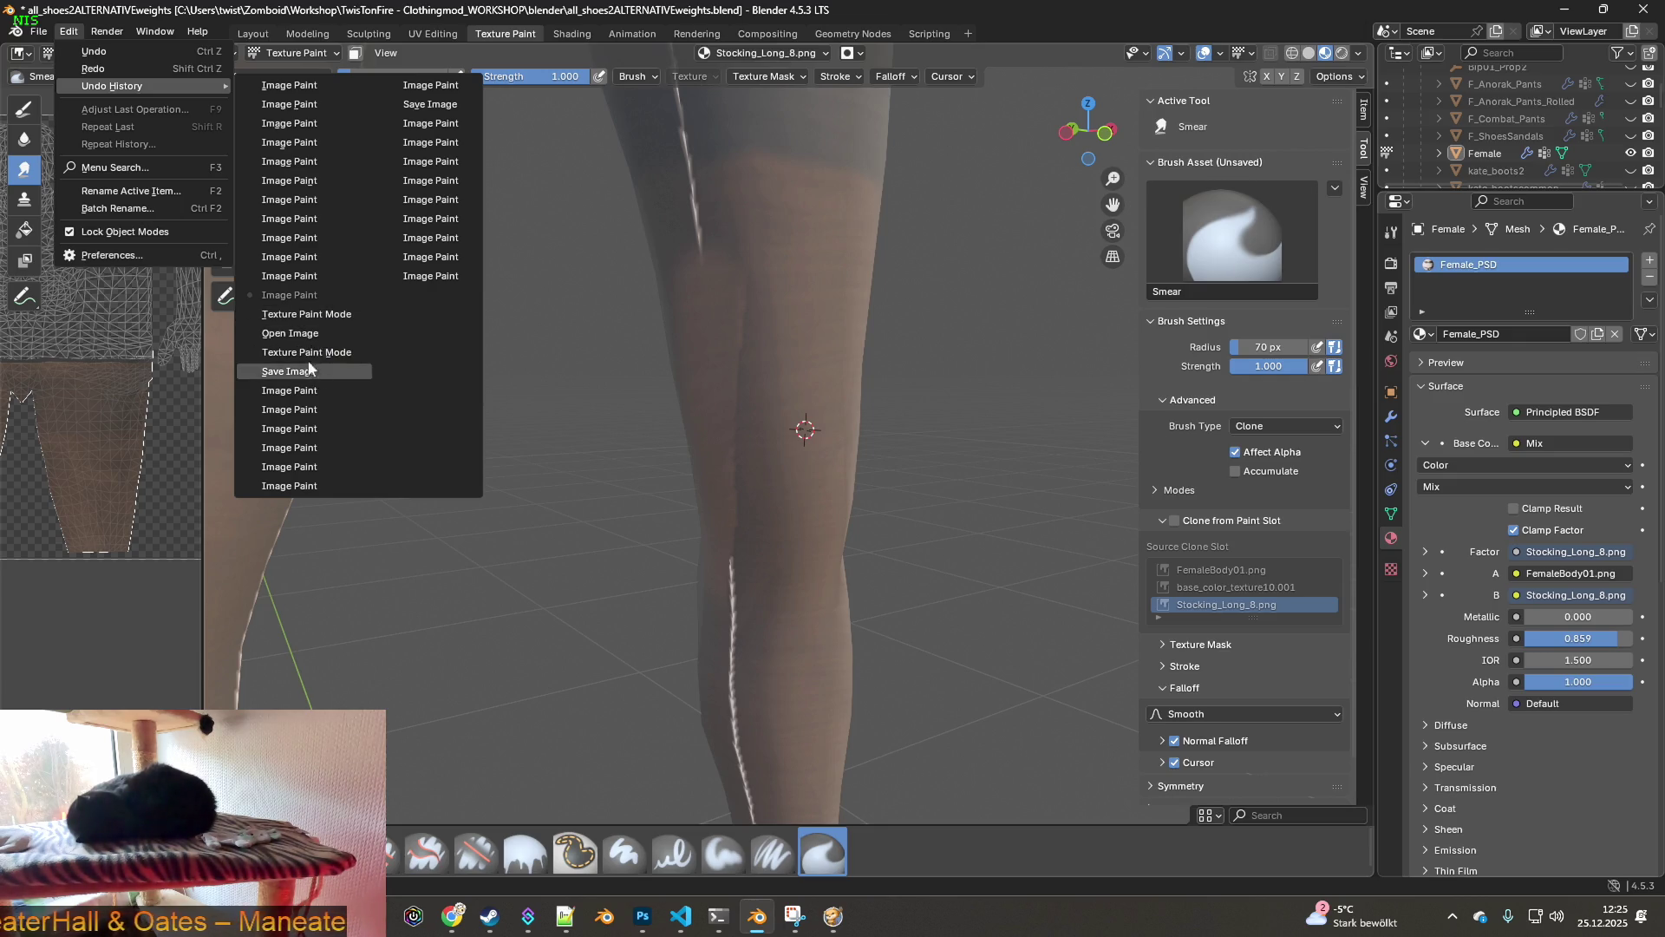
left_click(303, 314)
- Switch to the Clone brush, set a source on the leg, and clone over the seam
mouse_move(391, 327)
middle_mouse_down()
mouse_move(668, 353)
mouse_move(769, 393)
middle_mouse_up()
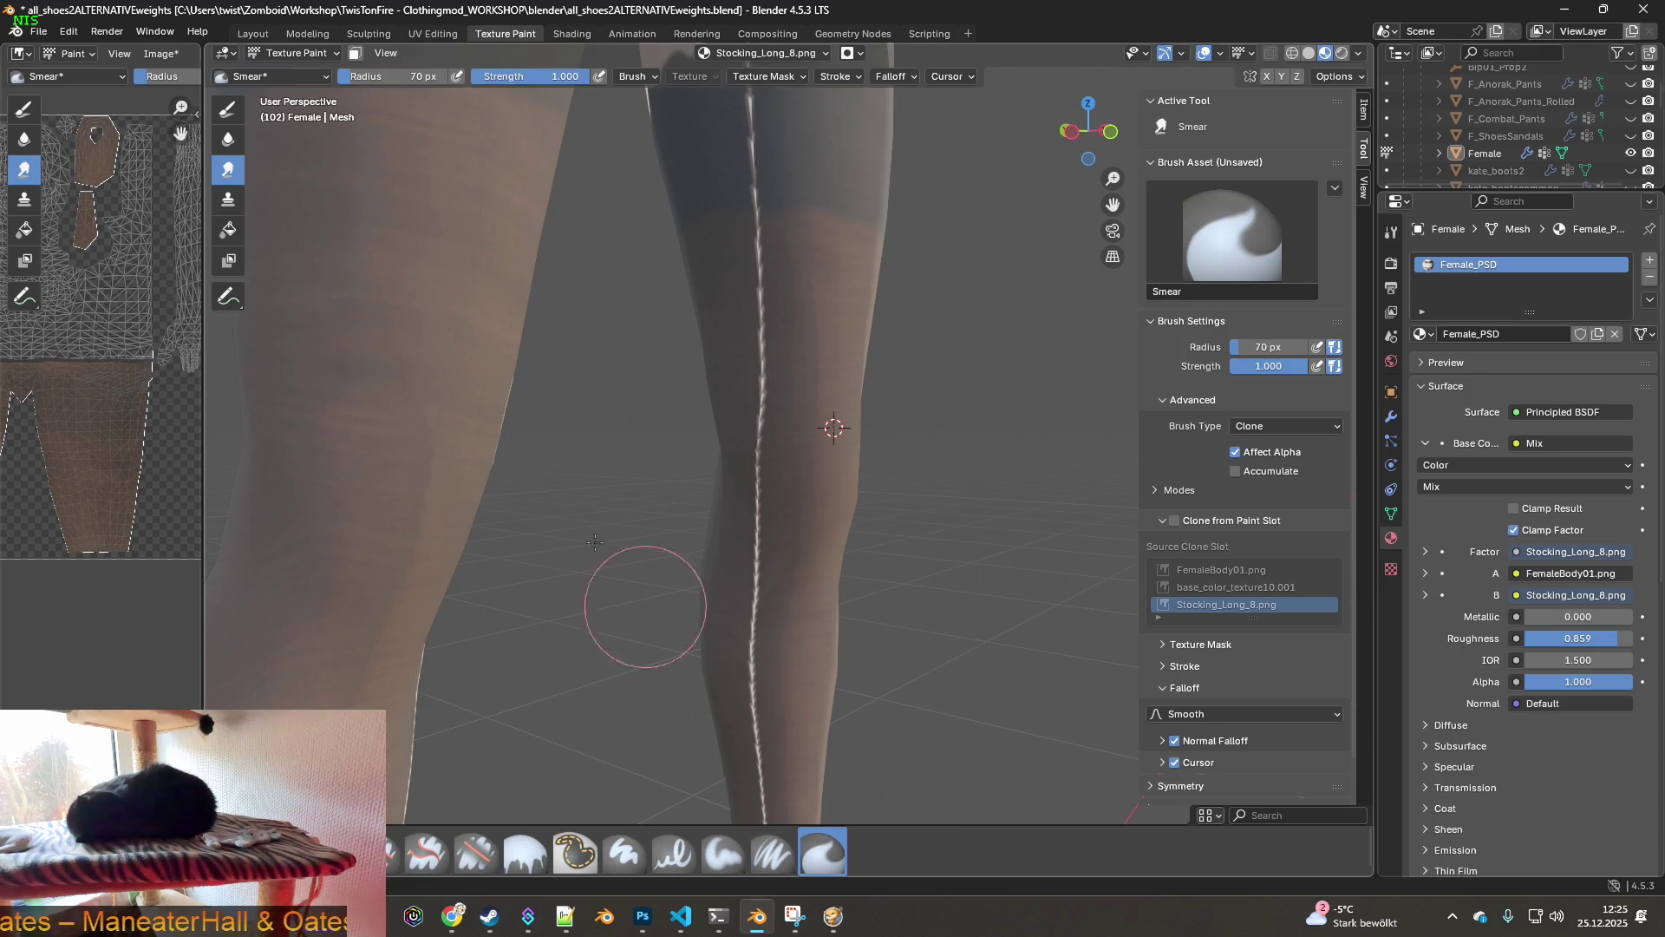
left_click(1281, 427)
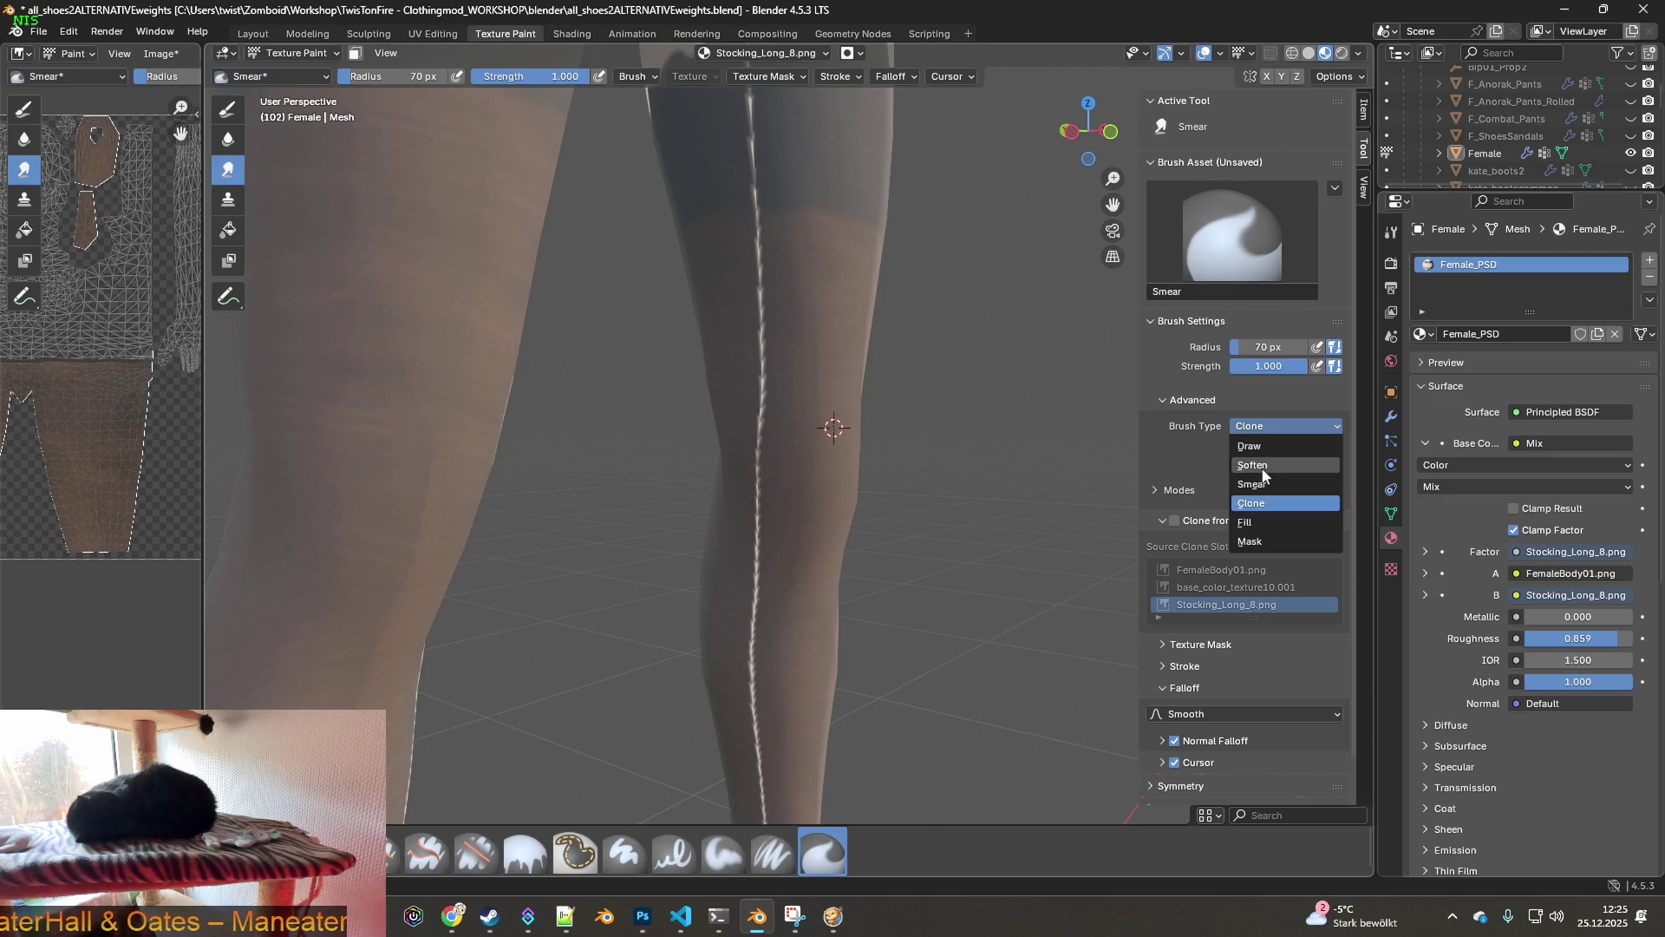
left_click(1266, 483)
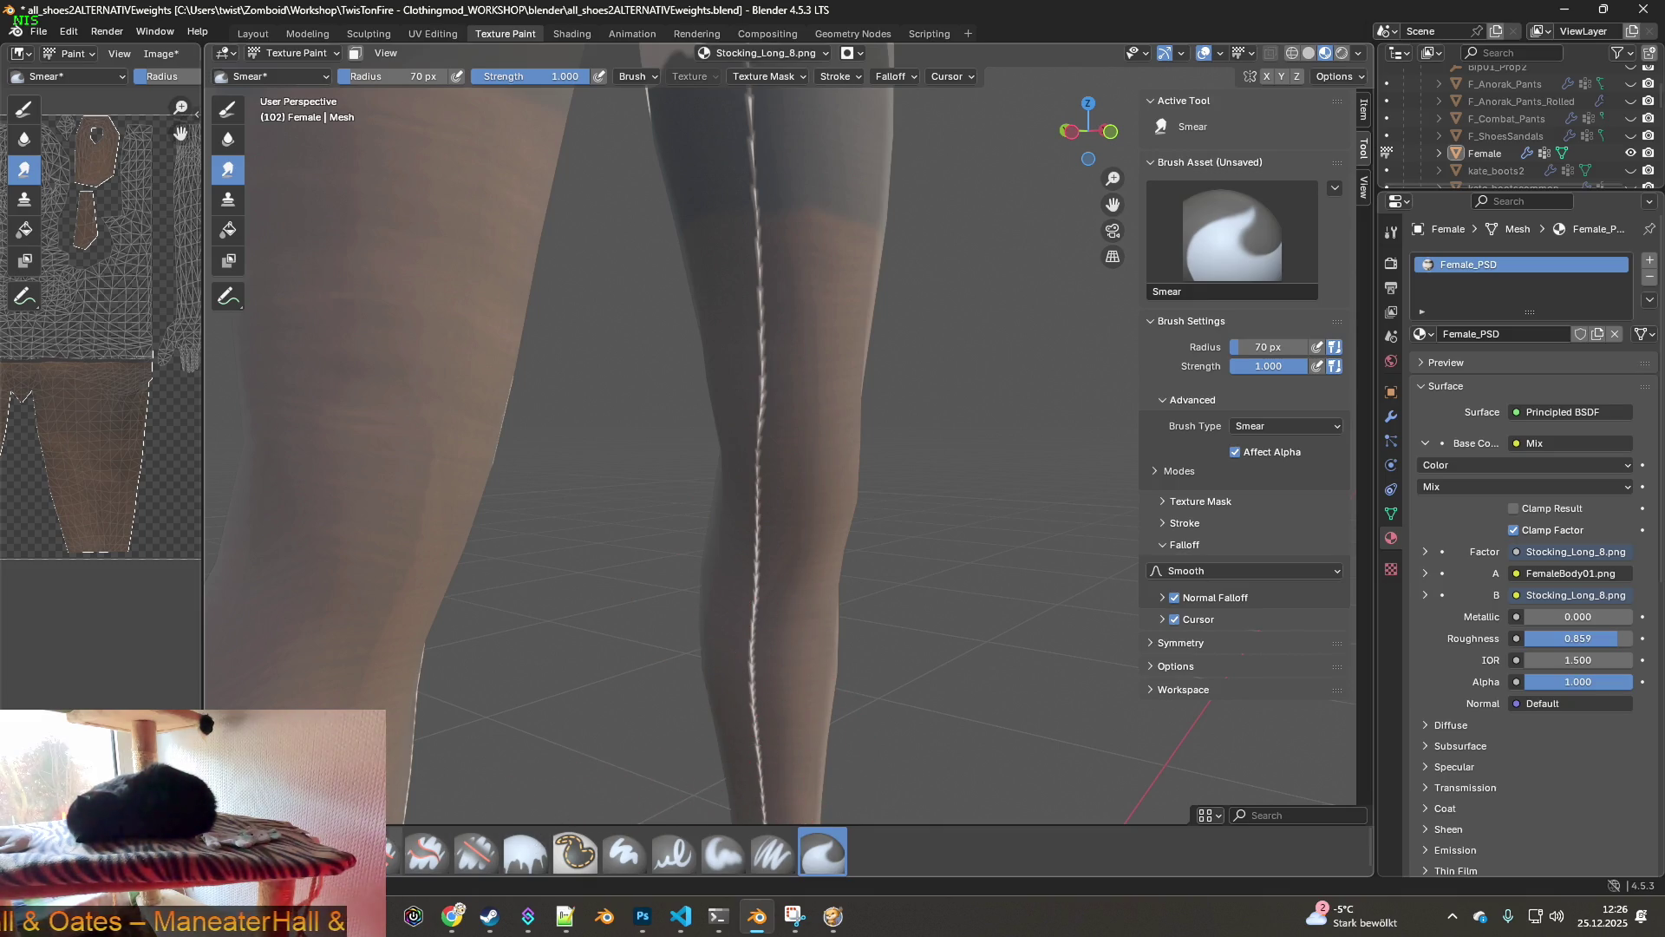
left_click(392, 851)
mouse_move(855, 493)
middle_mouse_down()
mouse_move(788, 555)
mouse_move(787, 449)
mouse_move(763, 438)
middle_mouse_up()
left_click(784, 383, "ctrl")
mouse_move(692, 365)
left_mouse_down()
mouse_move(696, 327)
mouse_move(694, 531)
left_mouse_up()
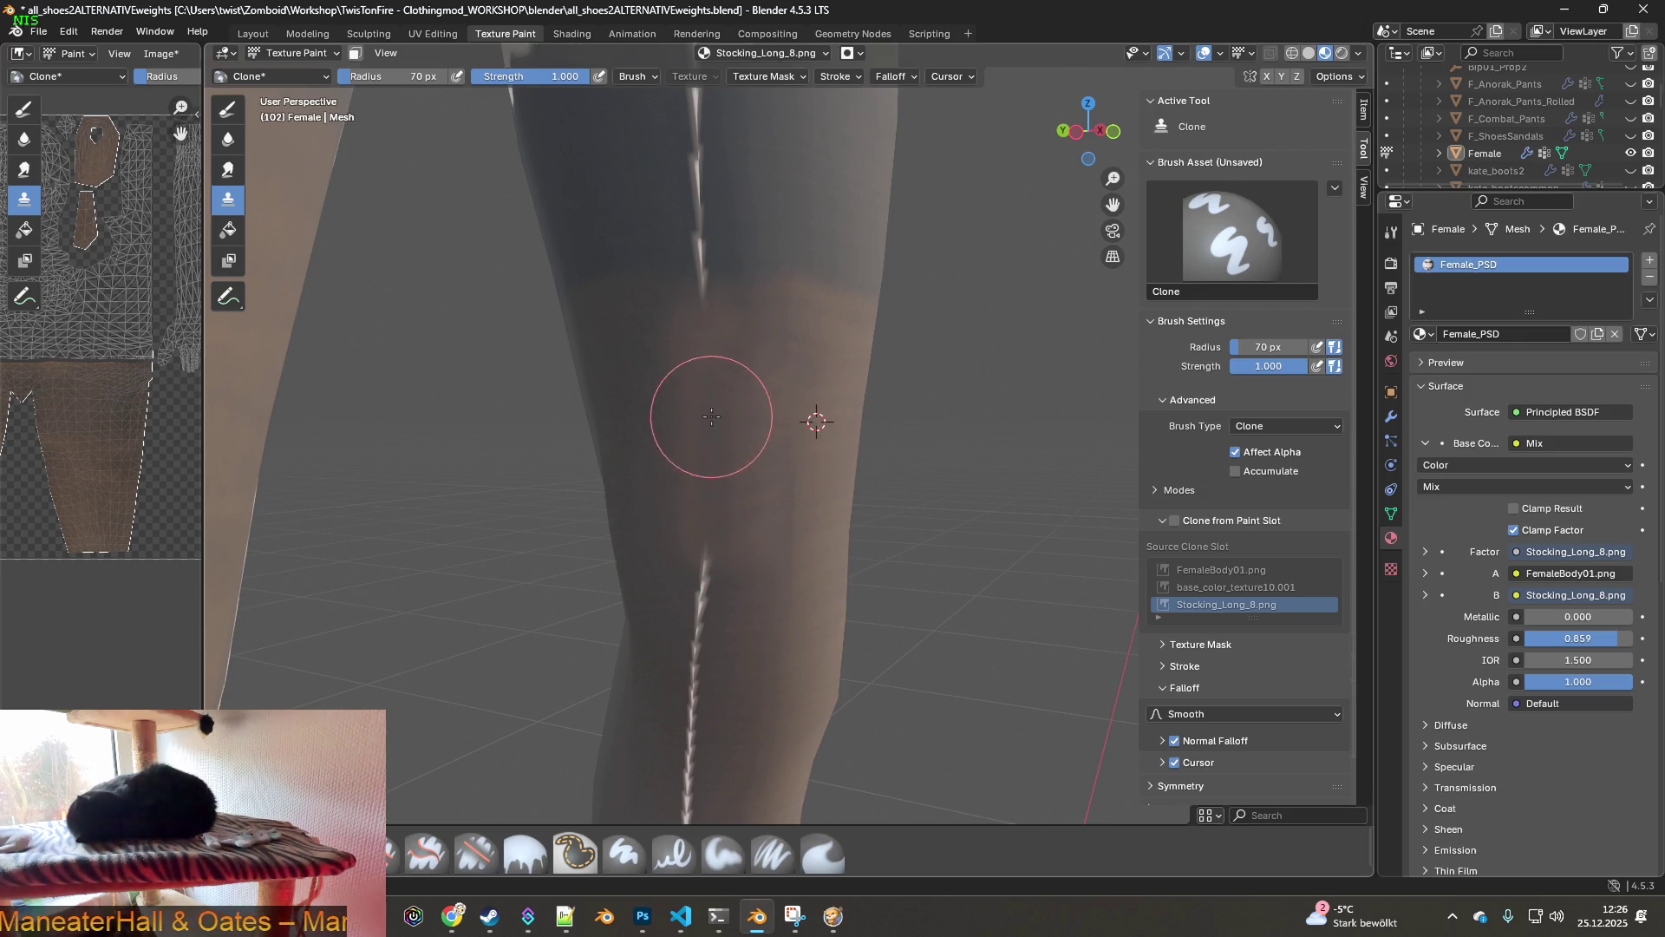
- Set a clone source on the left leg and paint stocking texture over the shin seam
mouse_move(703, 569)
middle_mouse_down()
mouse_move(746, 377)
mouse_move(726, 358)
middle_mouse_up()
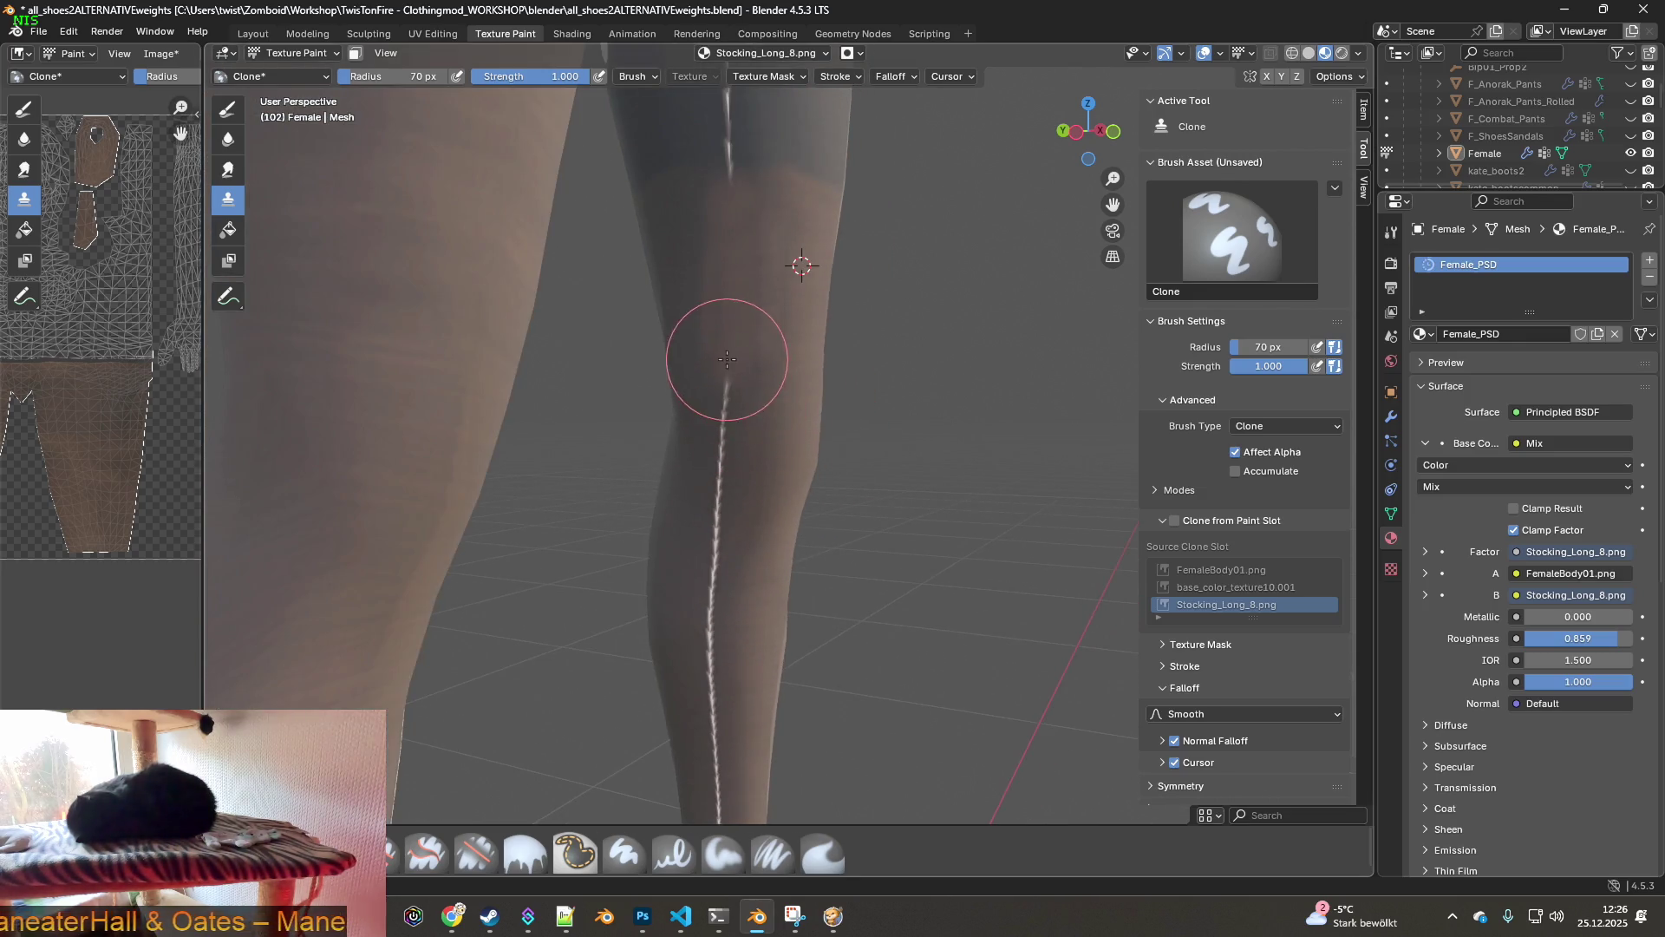
scroll(789, 562, "down", 4)
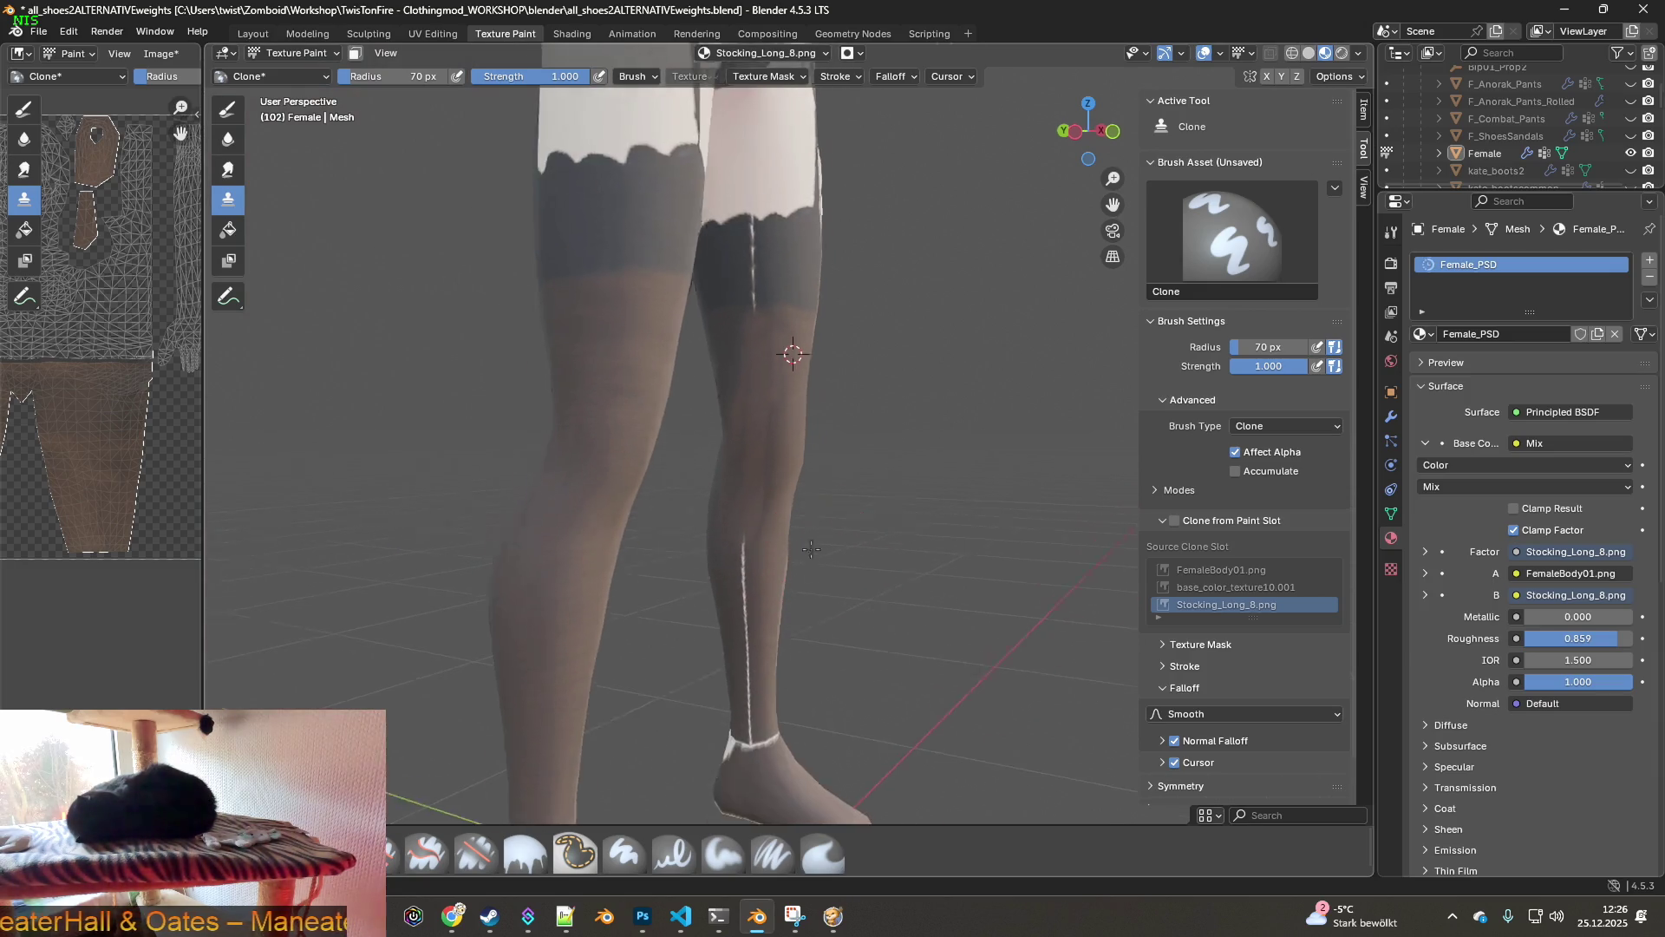
scroll(788, 547, "up", 3)
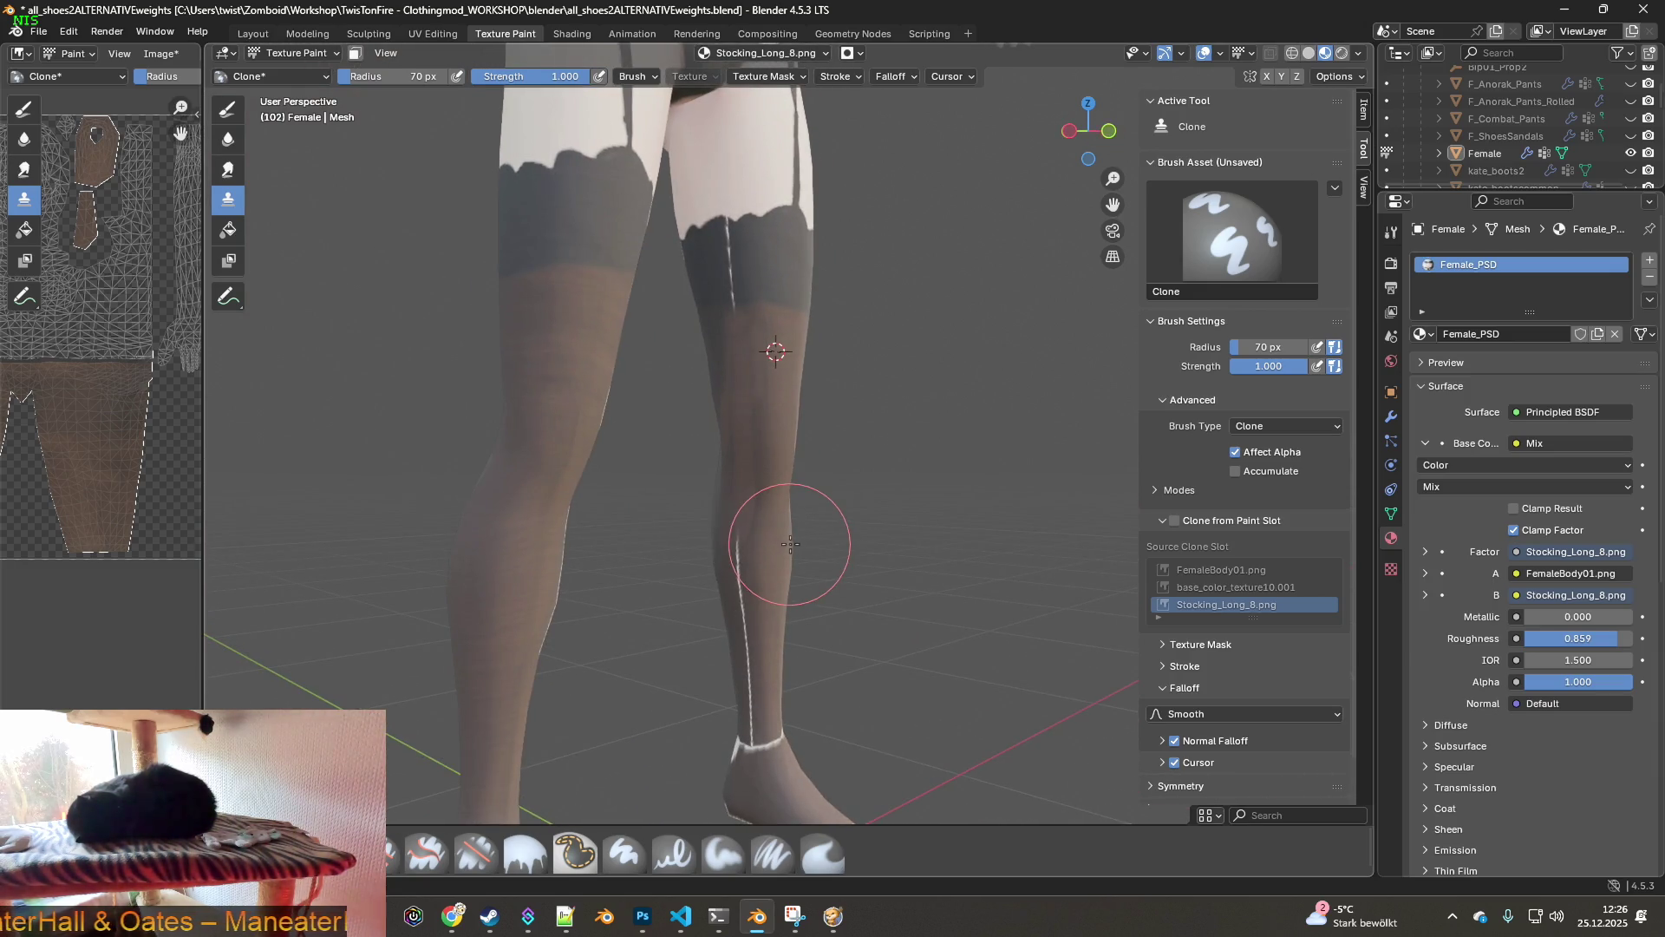
scroll(785, 534, "up", 2)
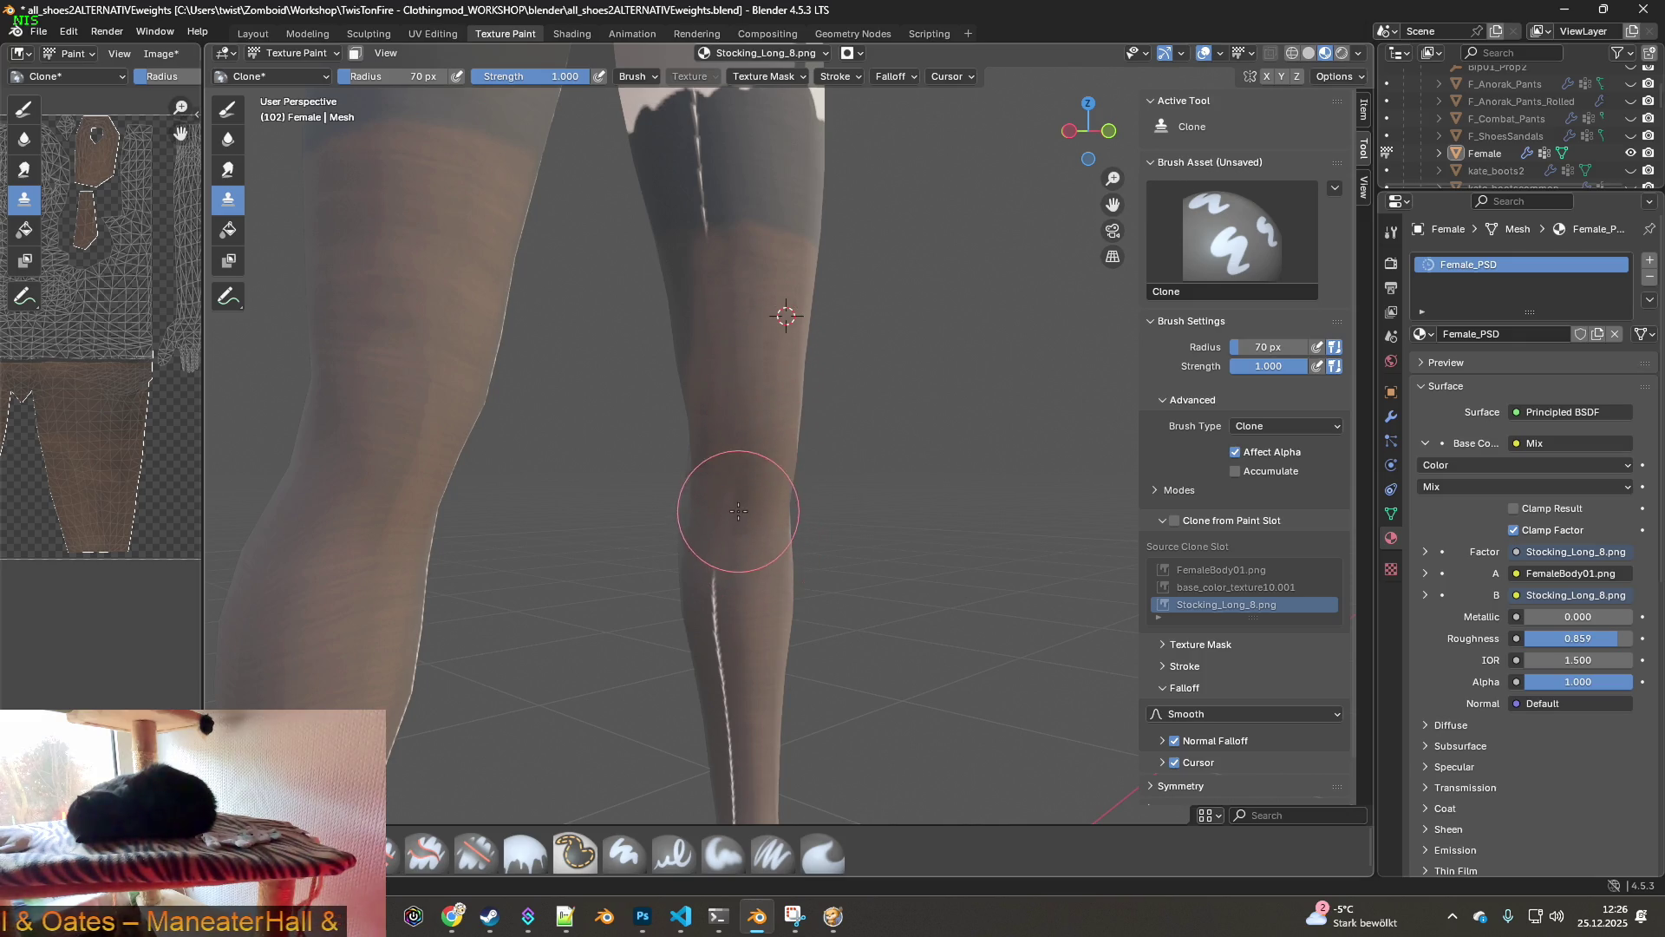
middle_click_drag(734, 545, 724, 554)
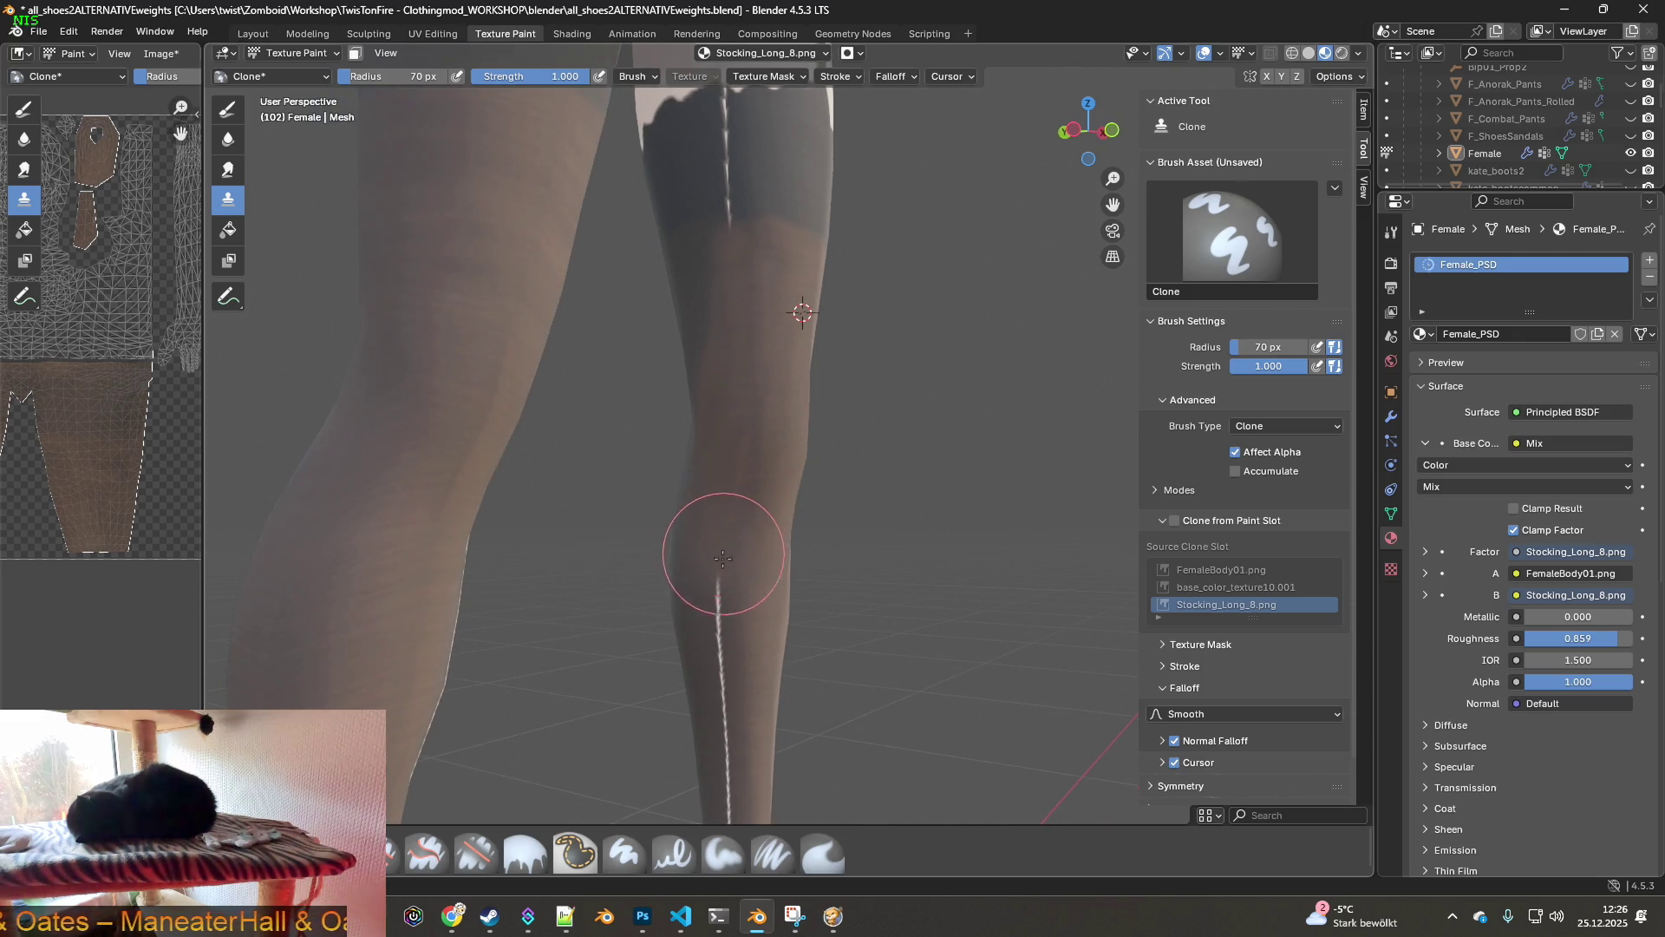
middle_click_drag(779, 449, 744, 438)
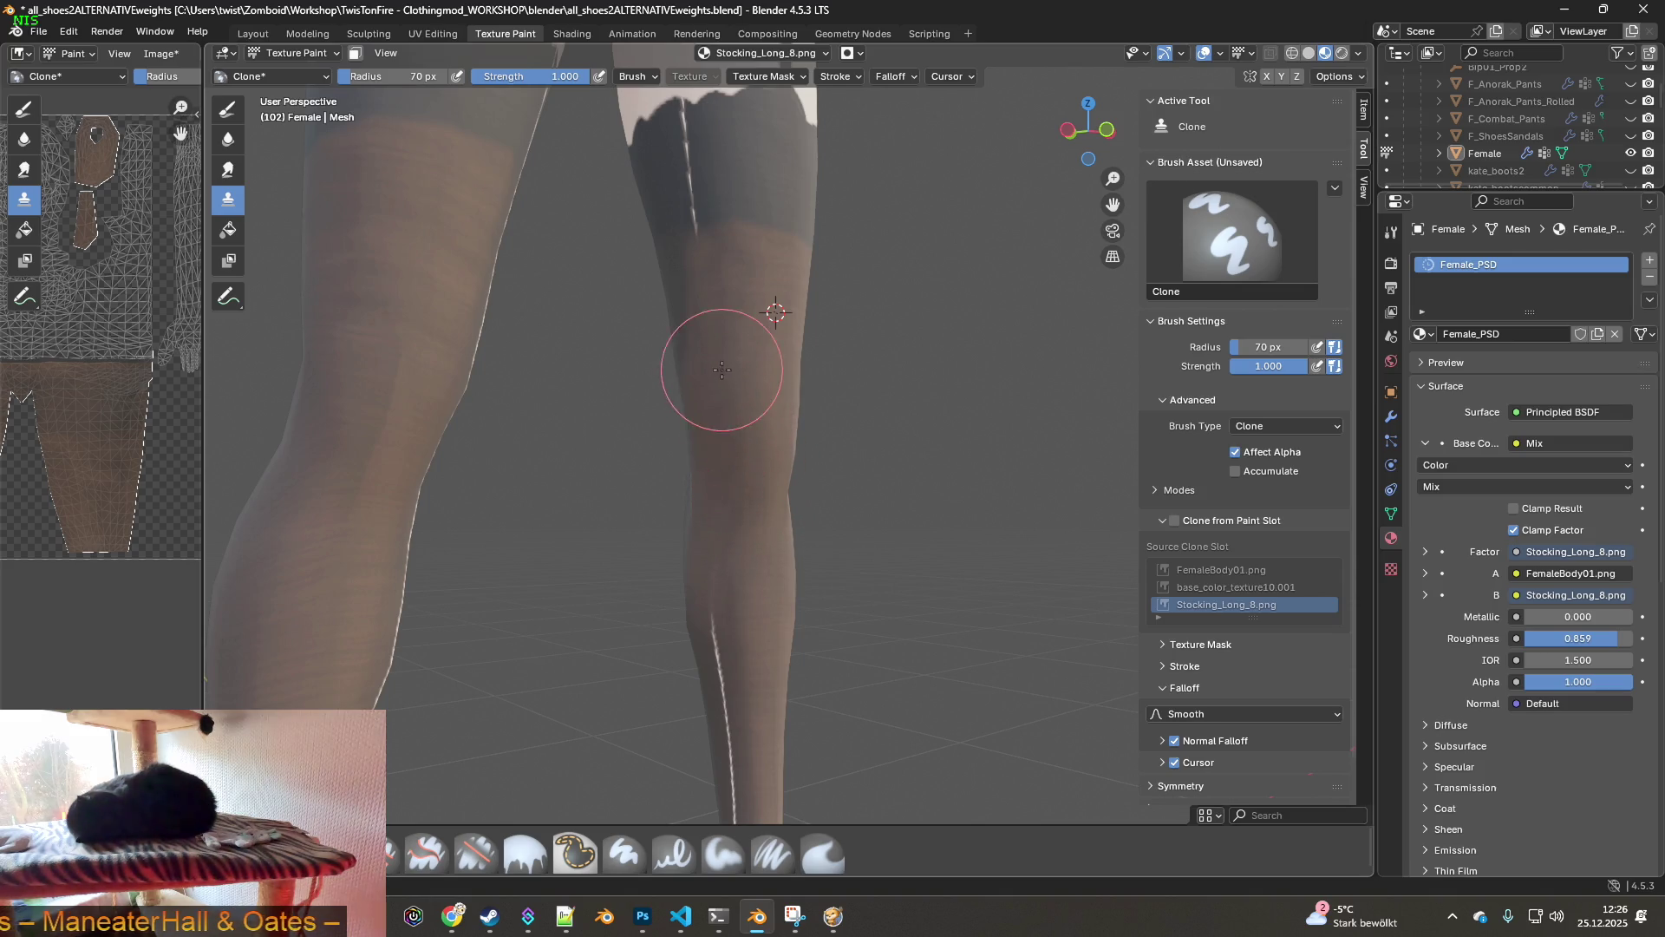
mouse_move(766, 394)
middle_mouse_down()
mouse_move(729, 404)
mouse_move(773, 385)
middle_mouse_up()
left_click(371, 342, "ctrl")
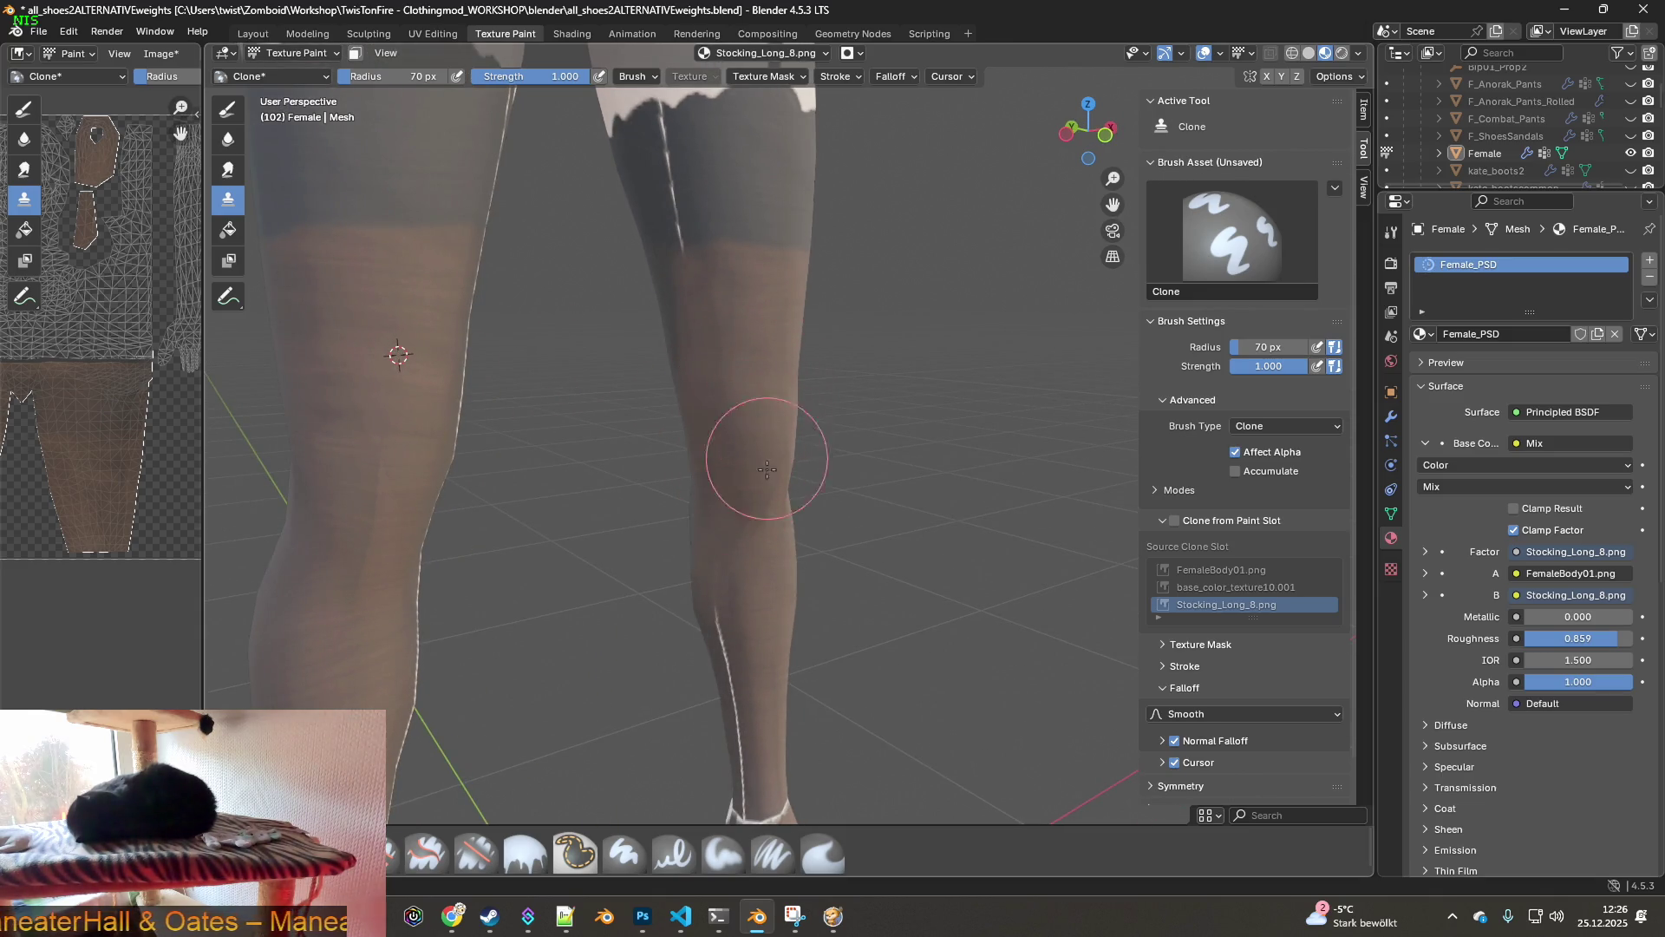
middle_click_drag(767, 560, 732, 518)
middle_click_drag(728, 607, 774, 423, "shift")
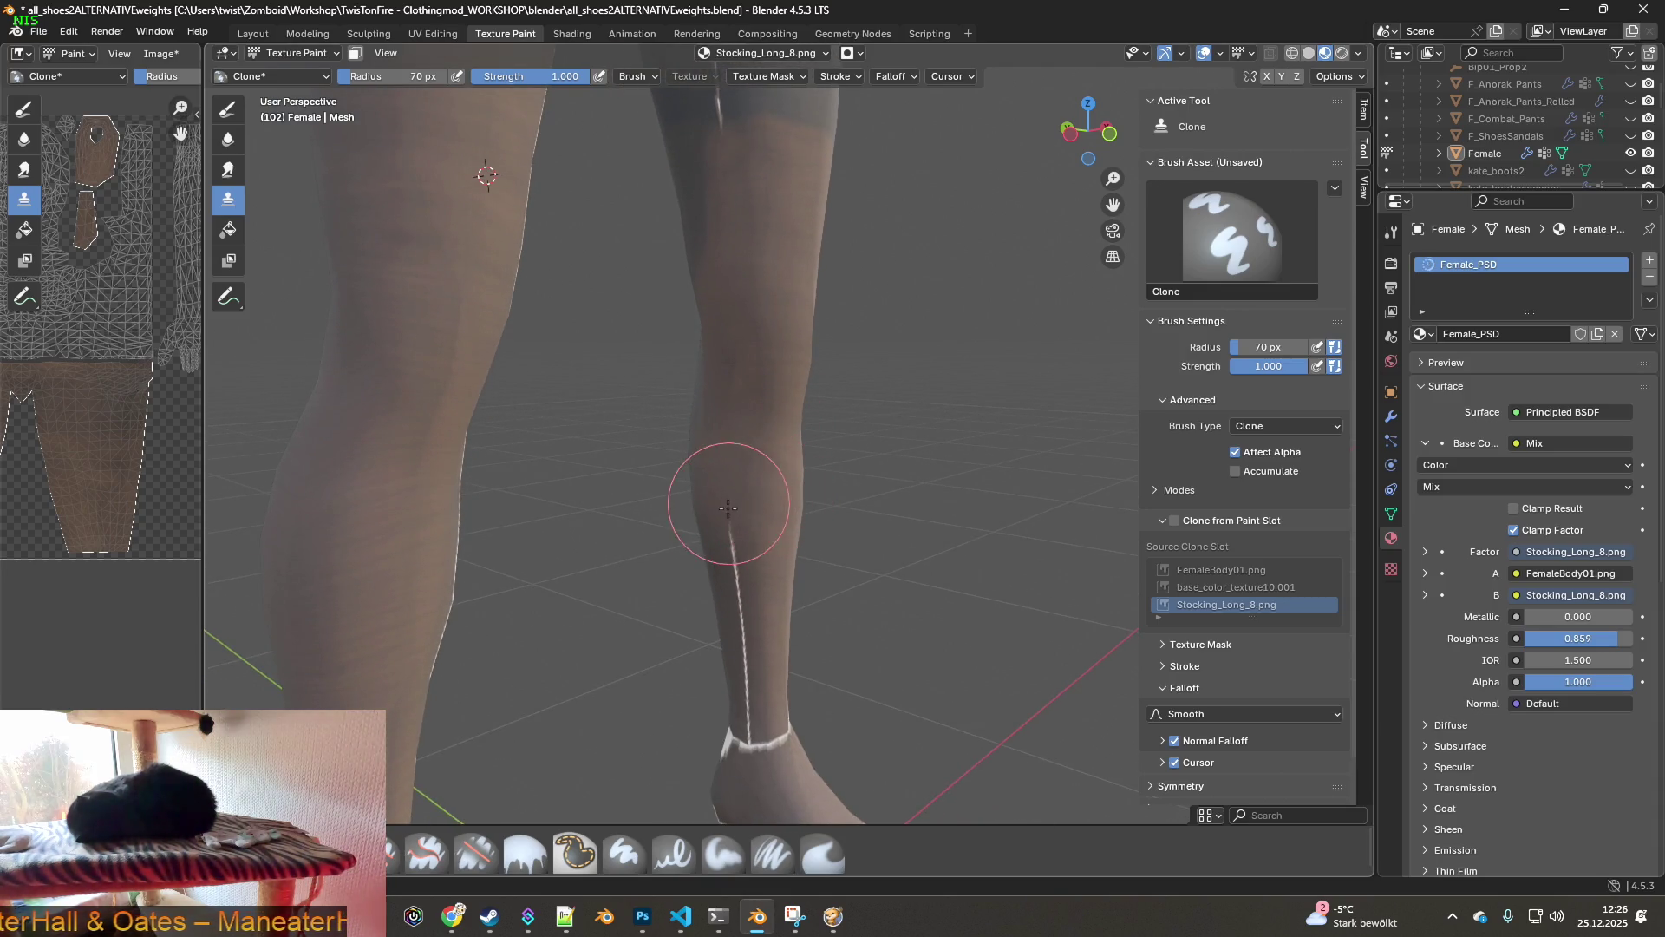
mouse_move(756, 573)
left_mouse_down()
mouse_move(751, 714)
mouse_move(751, 677)
left_mouse_up()
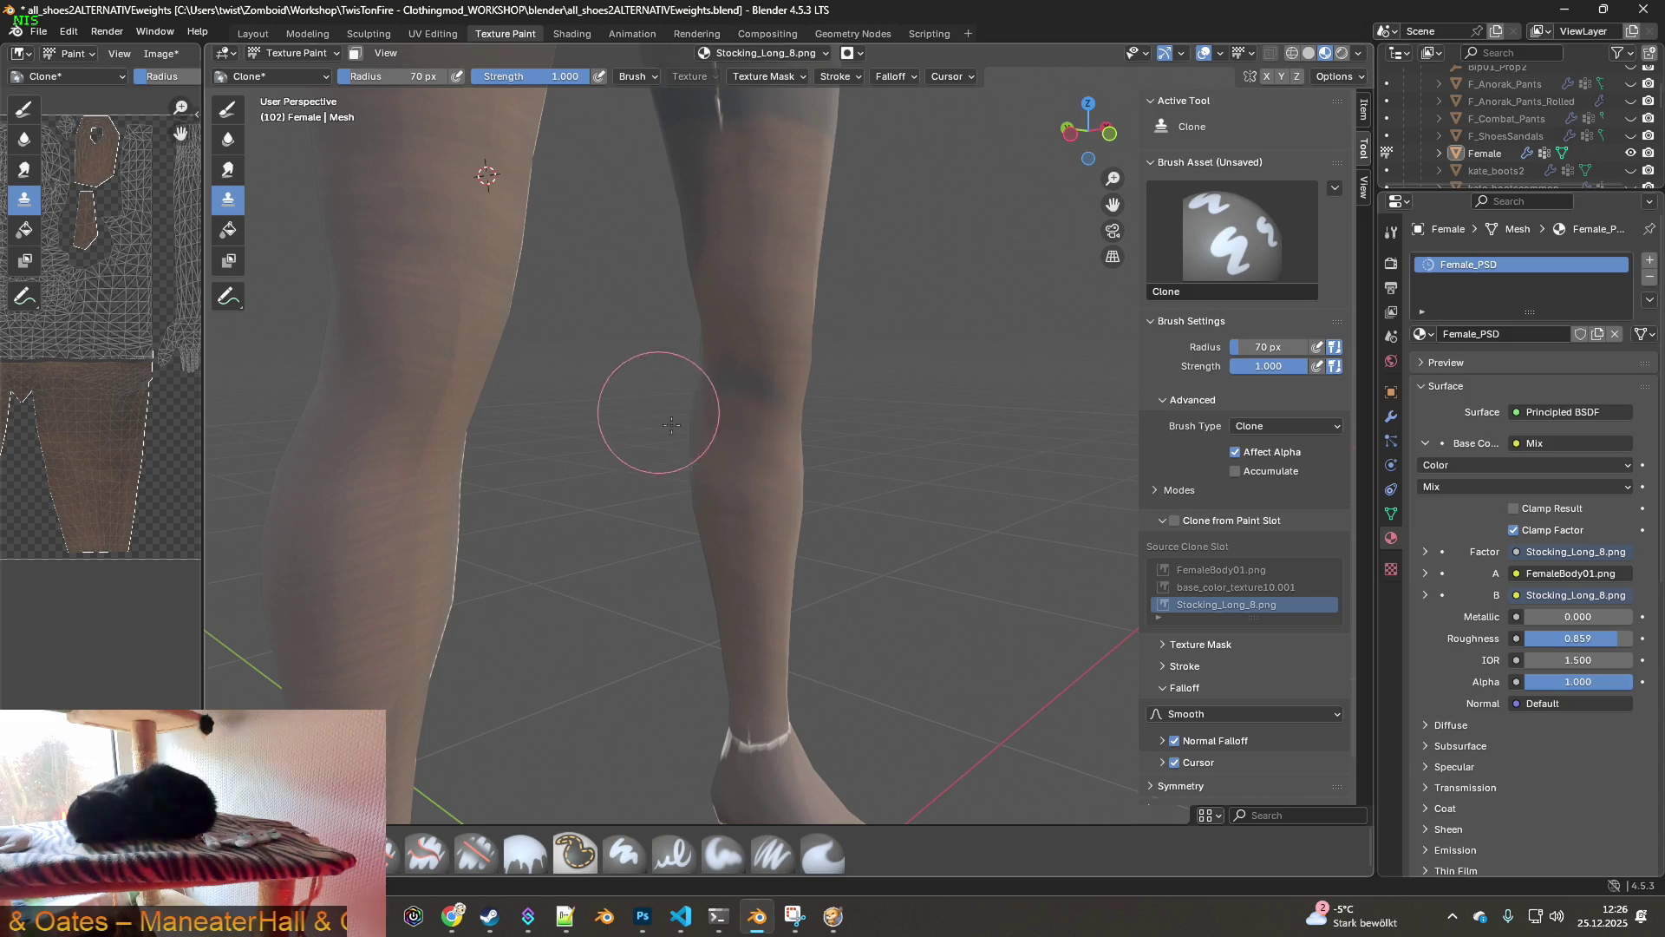
- Move the clone source lower on the leg and orbit to a new angle on the legs
left_click(431, 250, "ctrl")
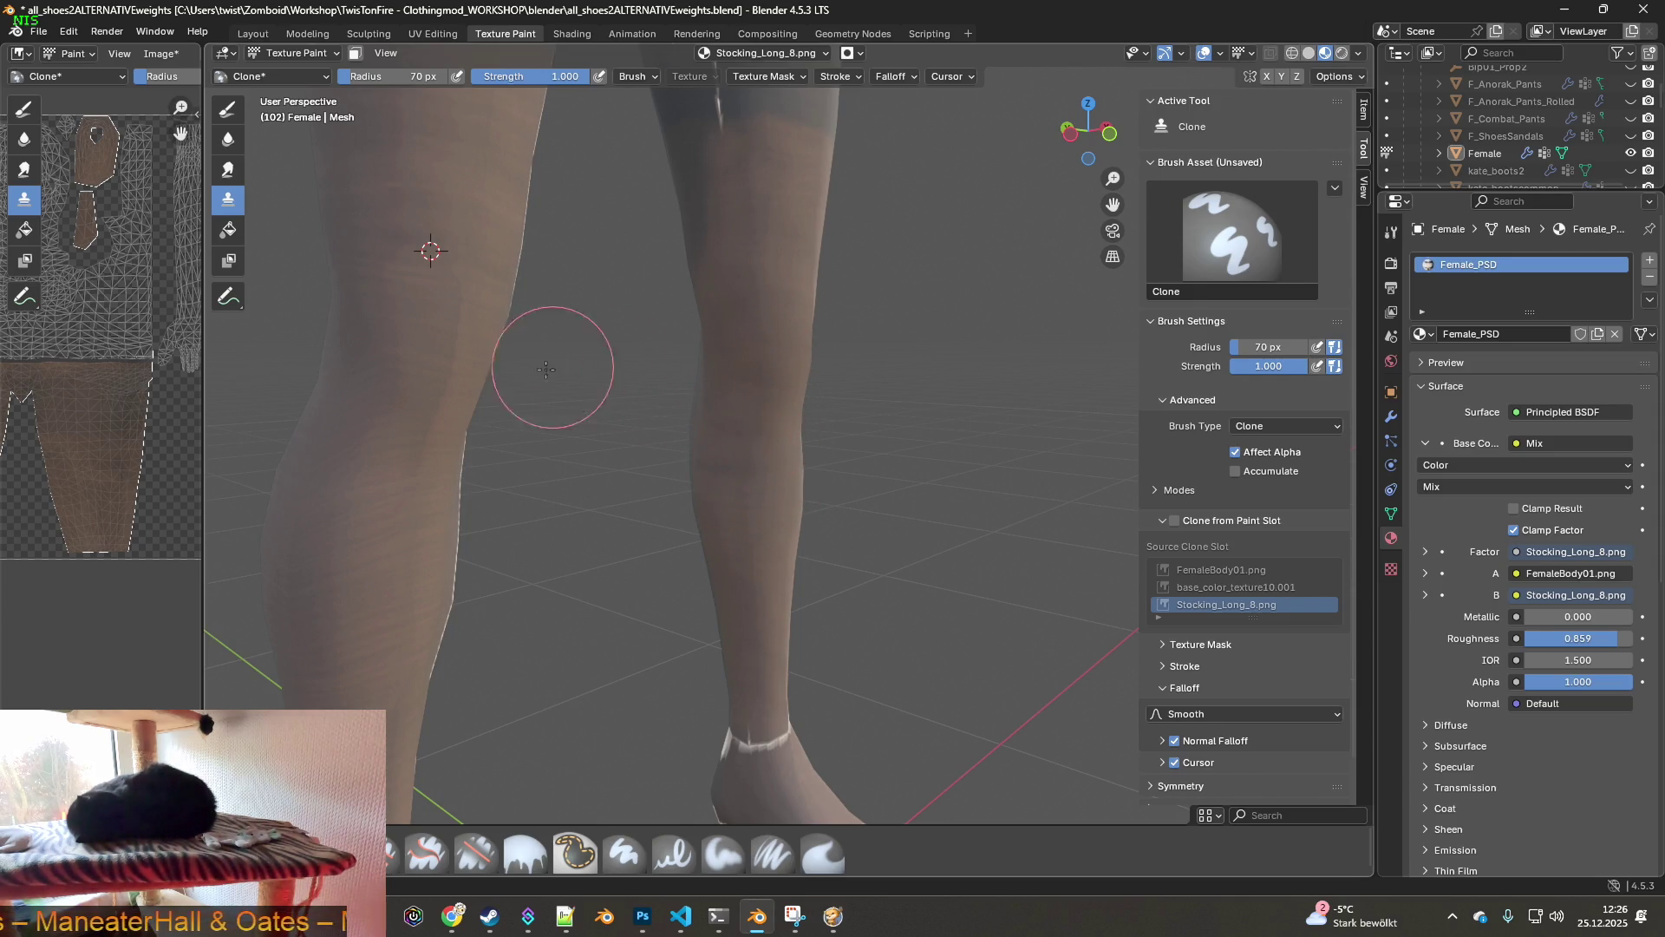
left_click(426, 341, "ctrl")
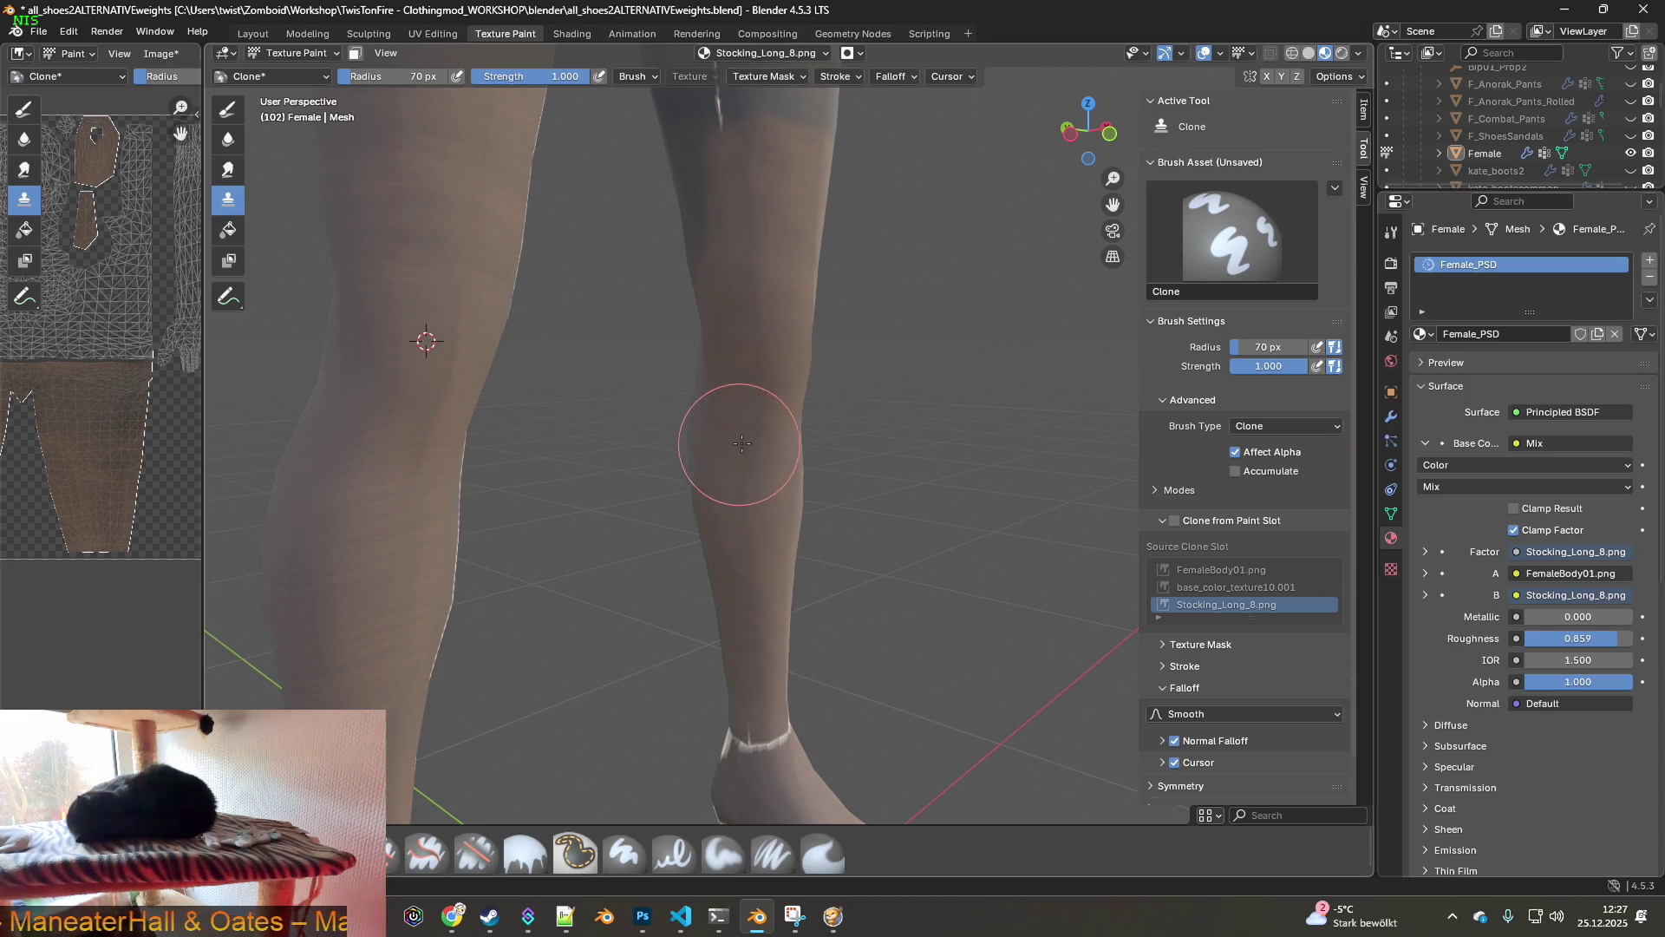
mouse_move(734, 447)
middle_mouse_down()
mouse_move(818, 428)
mouse_move(1059, 435)
mouse_move(985, 420)
mouse_move(1005, 584)
mouse_move(867, 520)
mouse_move(910, 520)
mouse_move(893, 513)
mouse_move(886, 533)
middle_mouse_up()
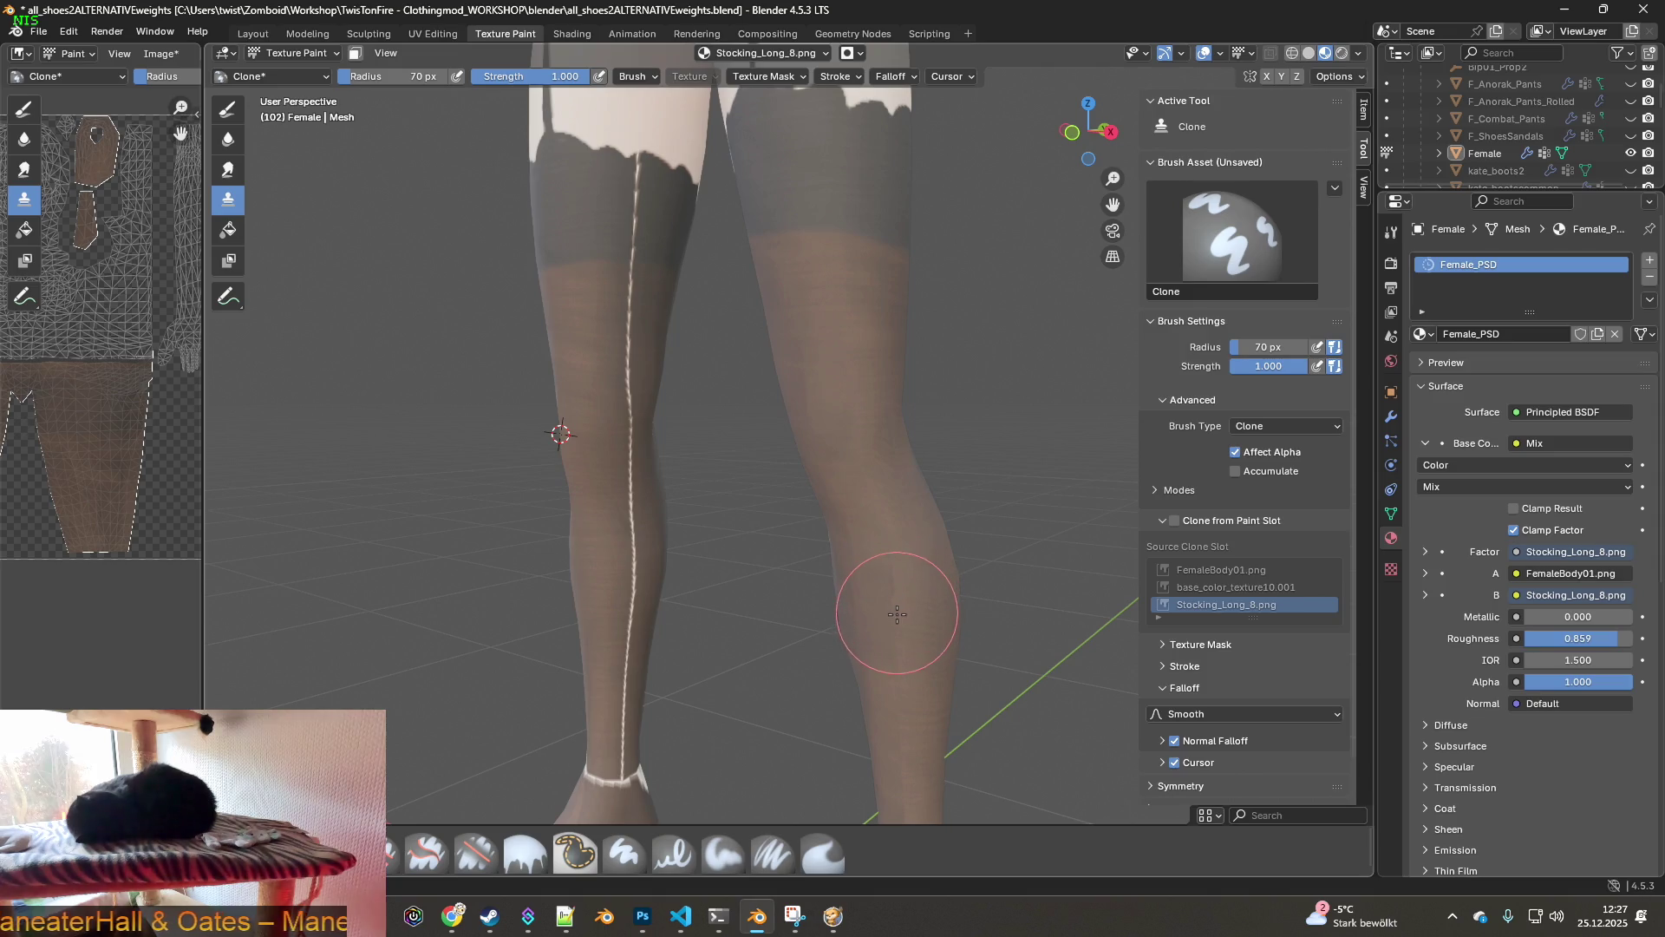
mouse_move(892, 601)
middle_mouse_down()
mouse_move(885, 483)
mouse_move(936, 486)
mouse_move(1075, 439)
mouse_move(632, 446)
mouse_move(1078, 445)
mouse_move(911, 476)
mouse_move(1053, 444)
mouse_move(919, 451)
mouse_move(824, 434)
mouse_move(954, 416)
mouse_move(735, 390)
mouse_move(806, 408)
mouse_move(894, 382)
mouse_move(847, 353)
mouse_move(712, 368)
mouse_move(867, 373)
mouse_move(954, 347)
middle_mouse_up()
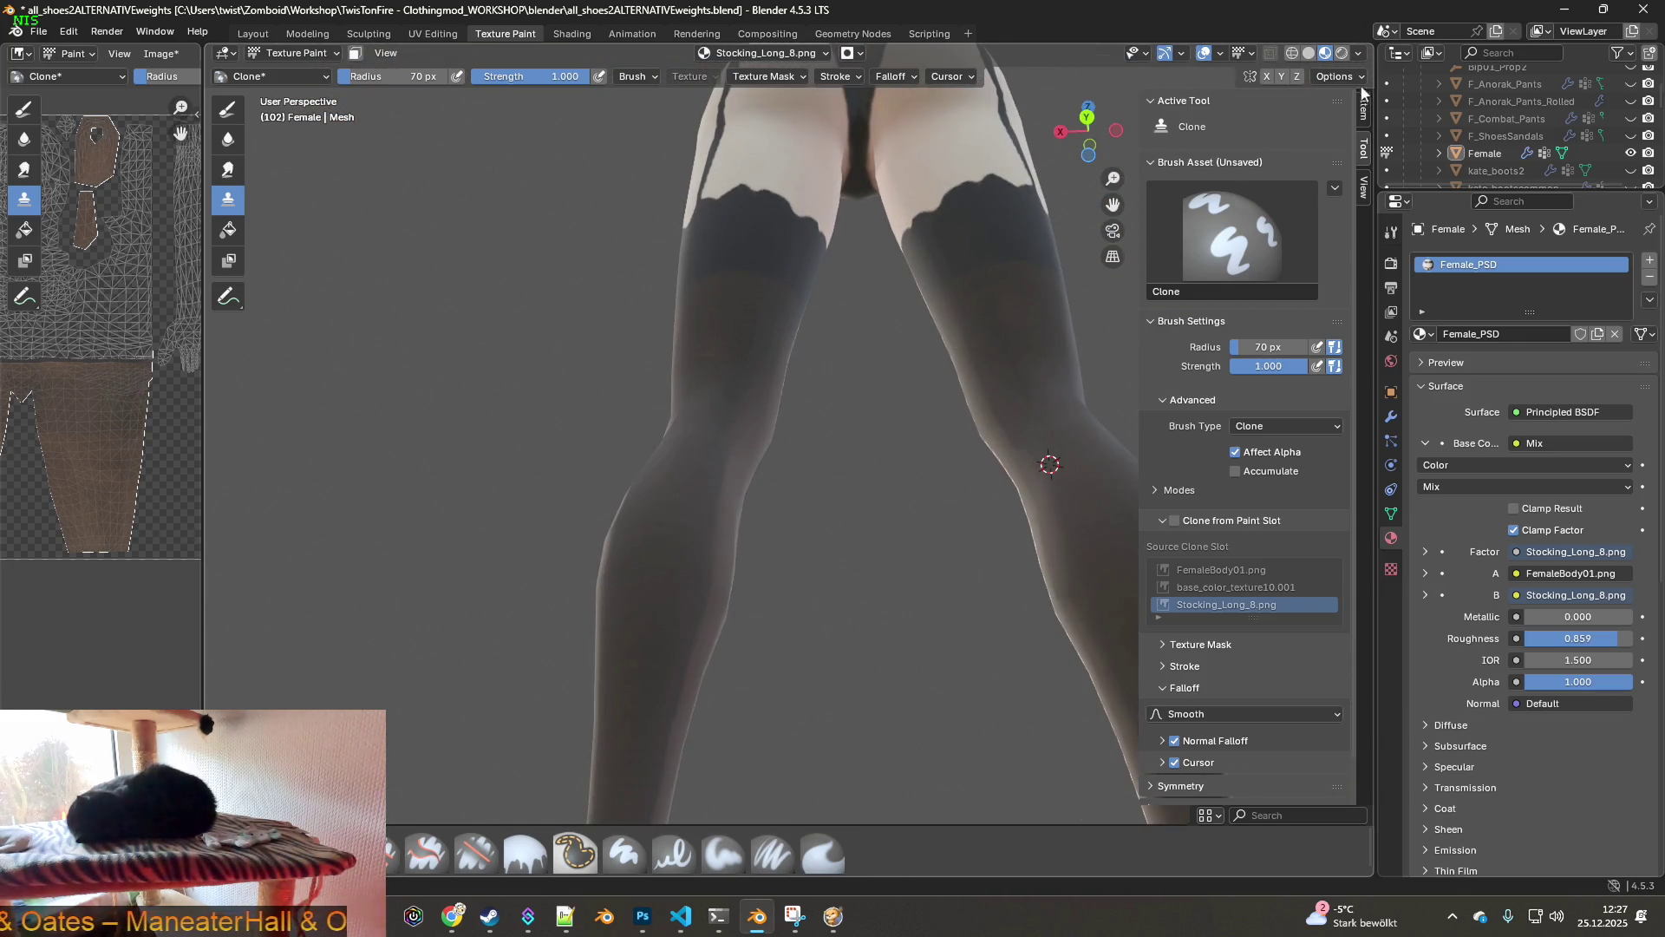
- Rotate the viewport HDRI lighting and inspect both legs from the rear
left_click(1358, 53)
left_click_drag(1336, 241, 1357, 241)
left_click_drag(1348, 242, 1262, 241)
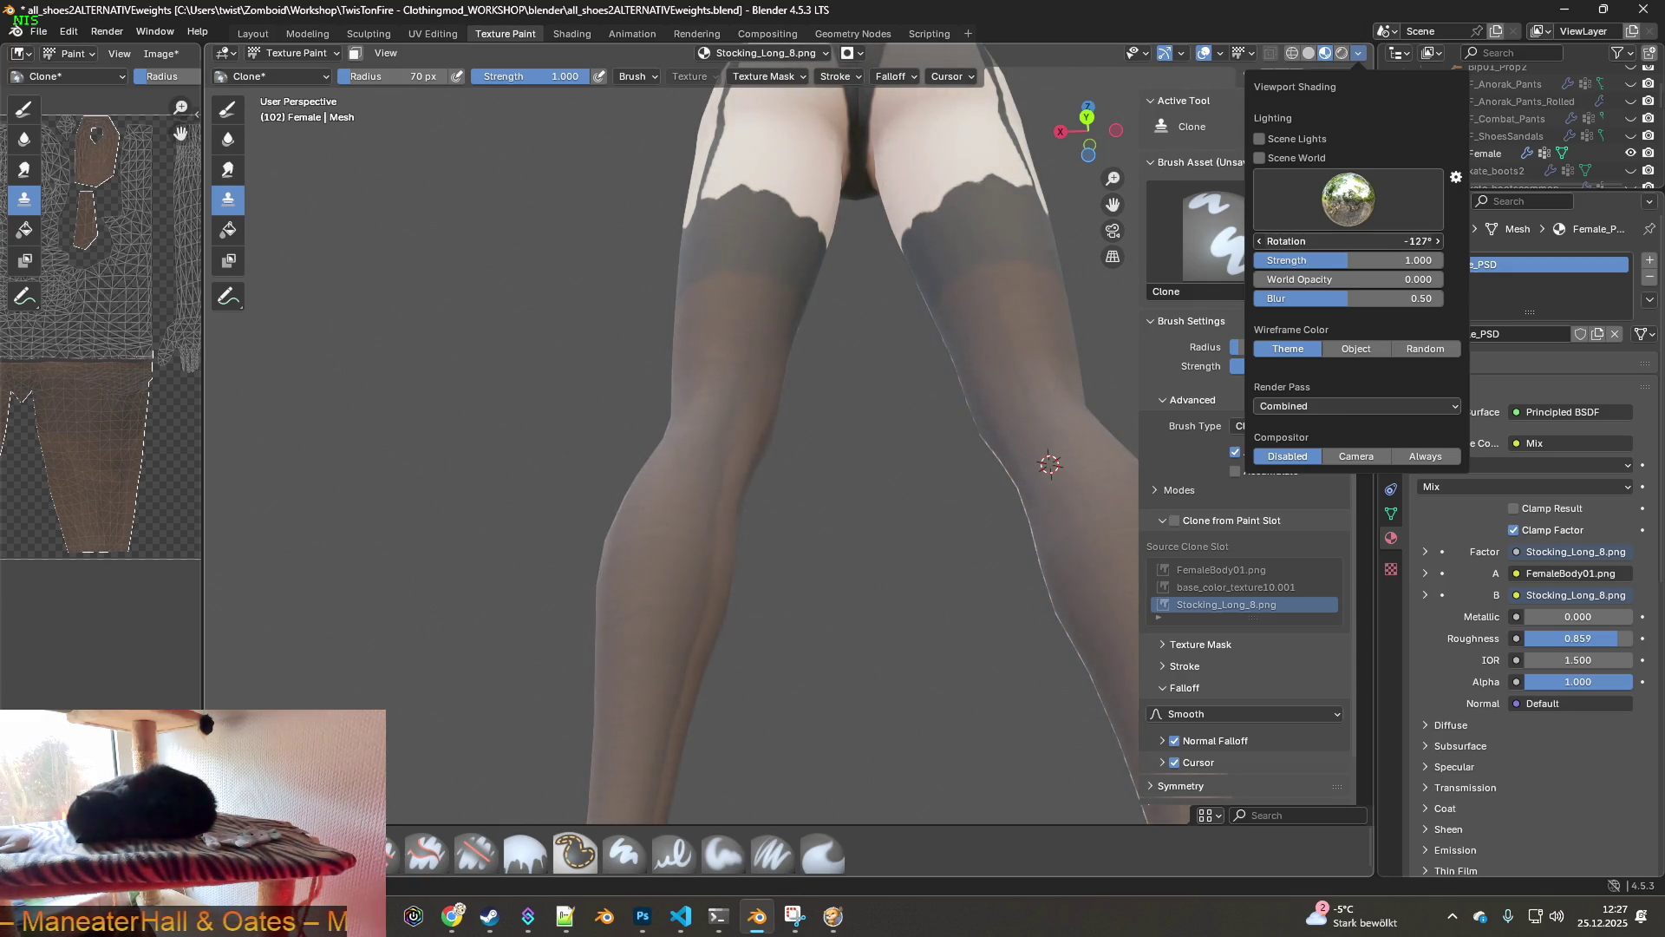
scroll(848, 416, "down", 5)
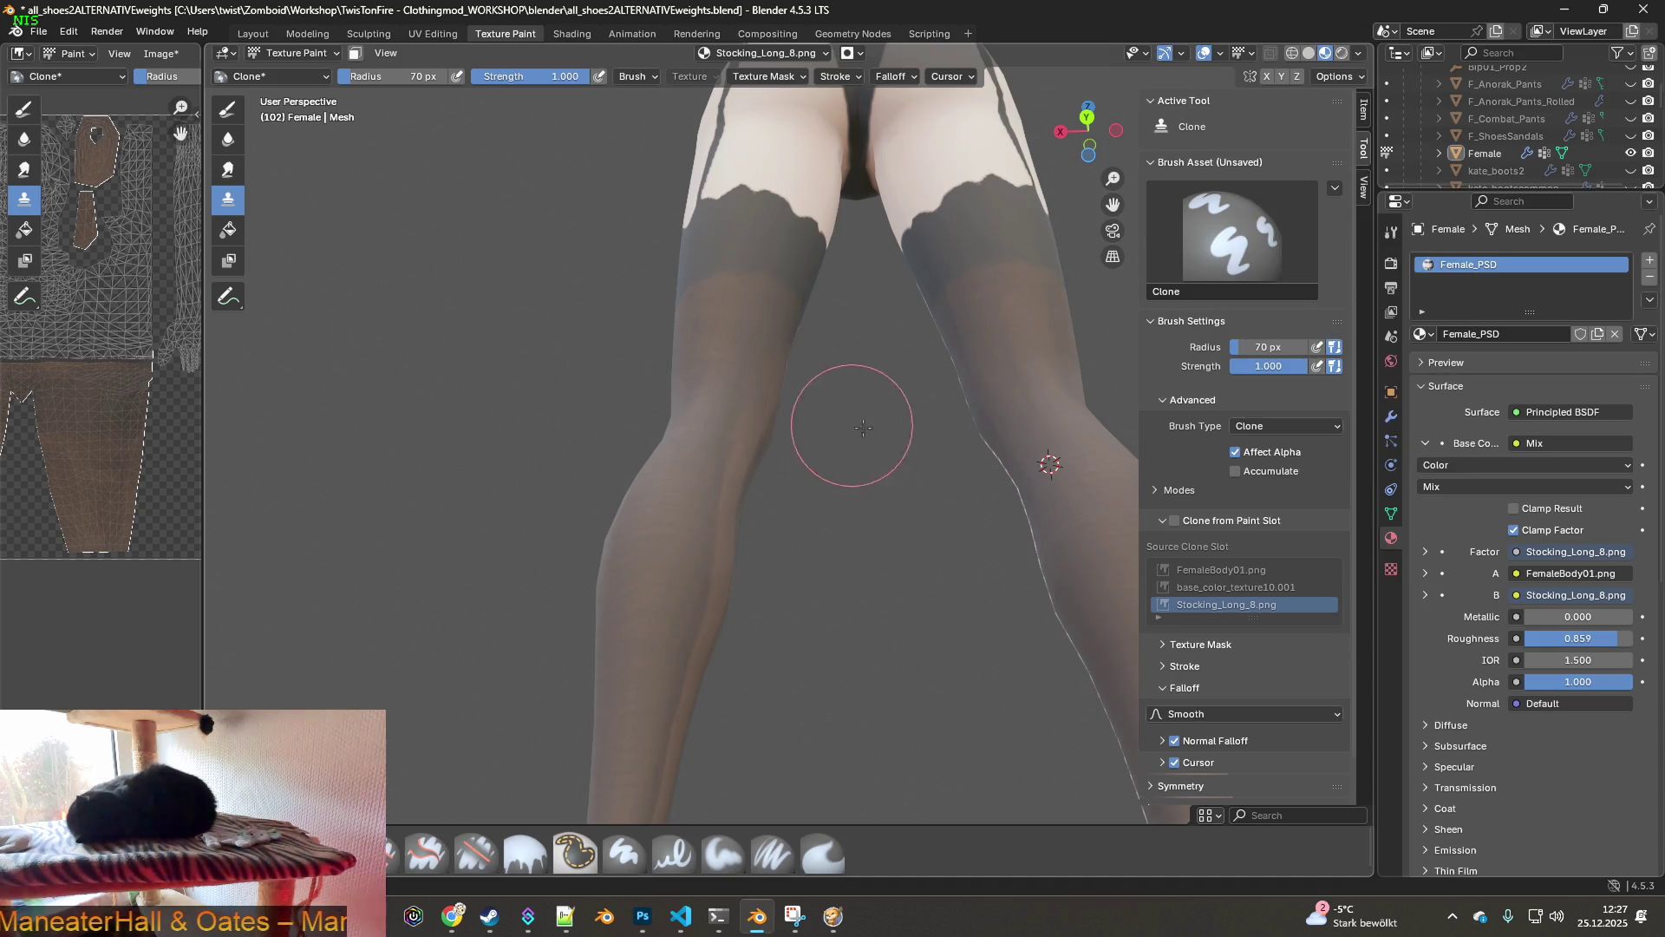
mouse_move(862, 435)
middle_mouse_down()
mouse_move(1211, 467)
mouse_move(867, 451)
middle_mouse_up()
scroll(831, 448, "up", 3)
mouse_move(1015, 445)
middle_mouse_down()
mouse_move(867, 451)
mouse_move(1008, 460)
mouse_move(780, 525)
mouse_move(885, 520)
mouse_move(750, 520)
mouse_move(938, 515)
mouse_move(514, 503)
middle_mouse_up()
mouse_move(661, 505)
middle_mouse_down()
mouse_move(785, 511)
mouse_move(759, 515)
middle_mouse_up()
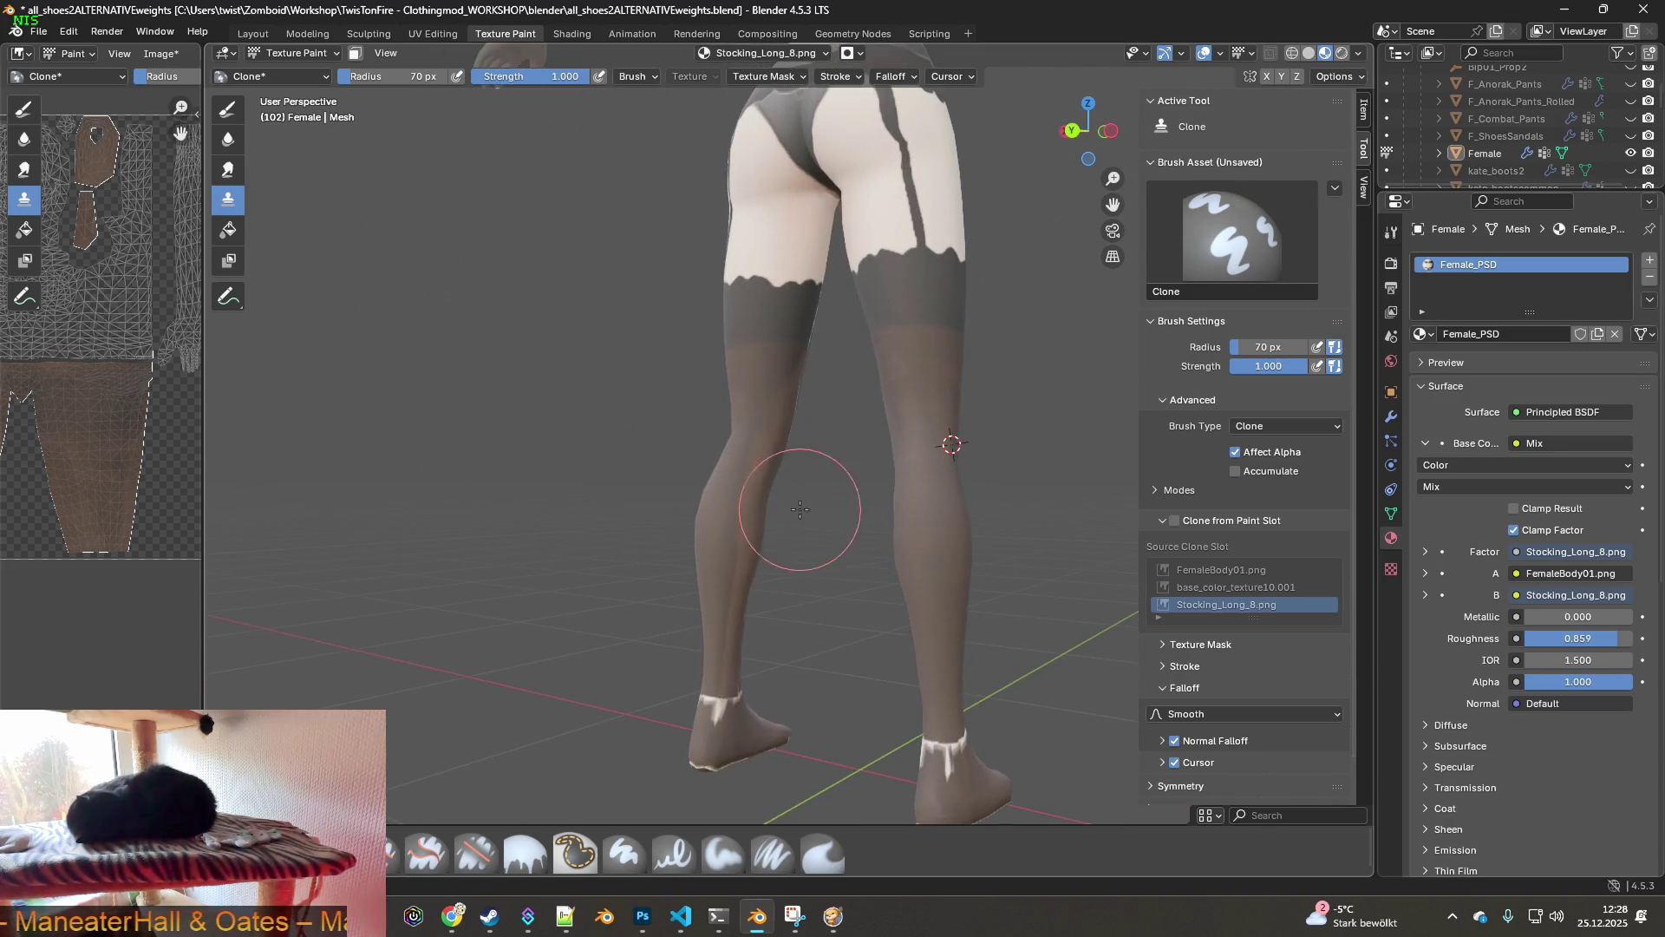
scroll(752, 509, "up", 4)
mouse_move(753, 509)
middle_mouse_down()
mouse_move(806, 511)
mouse_move(550, 446)
mouse_move(836, 519)
mouse_move(810, 502)
mouse_move(965, 433)
mouse_move(818, 479)
mouse_move(836, 530)
mouse_move(868, 508)
middle_mouse_up()
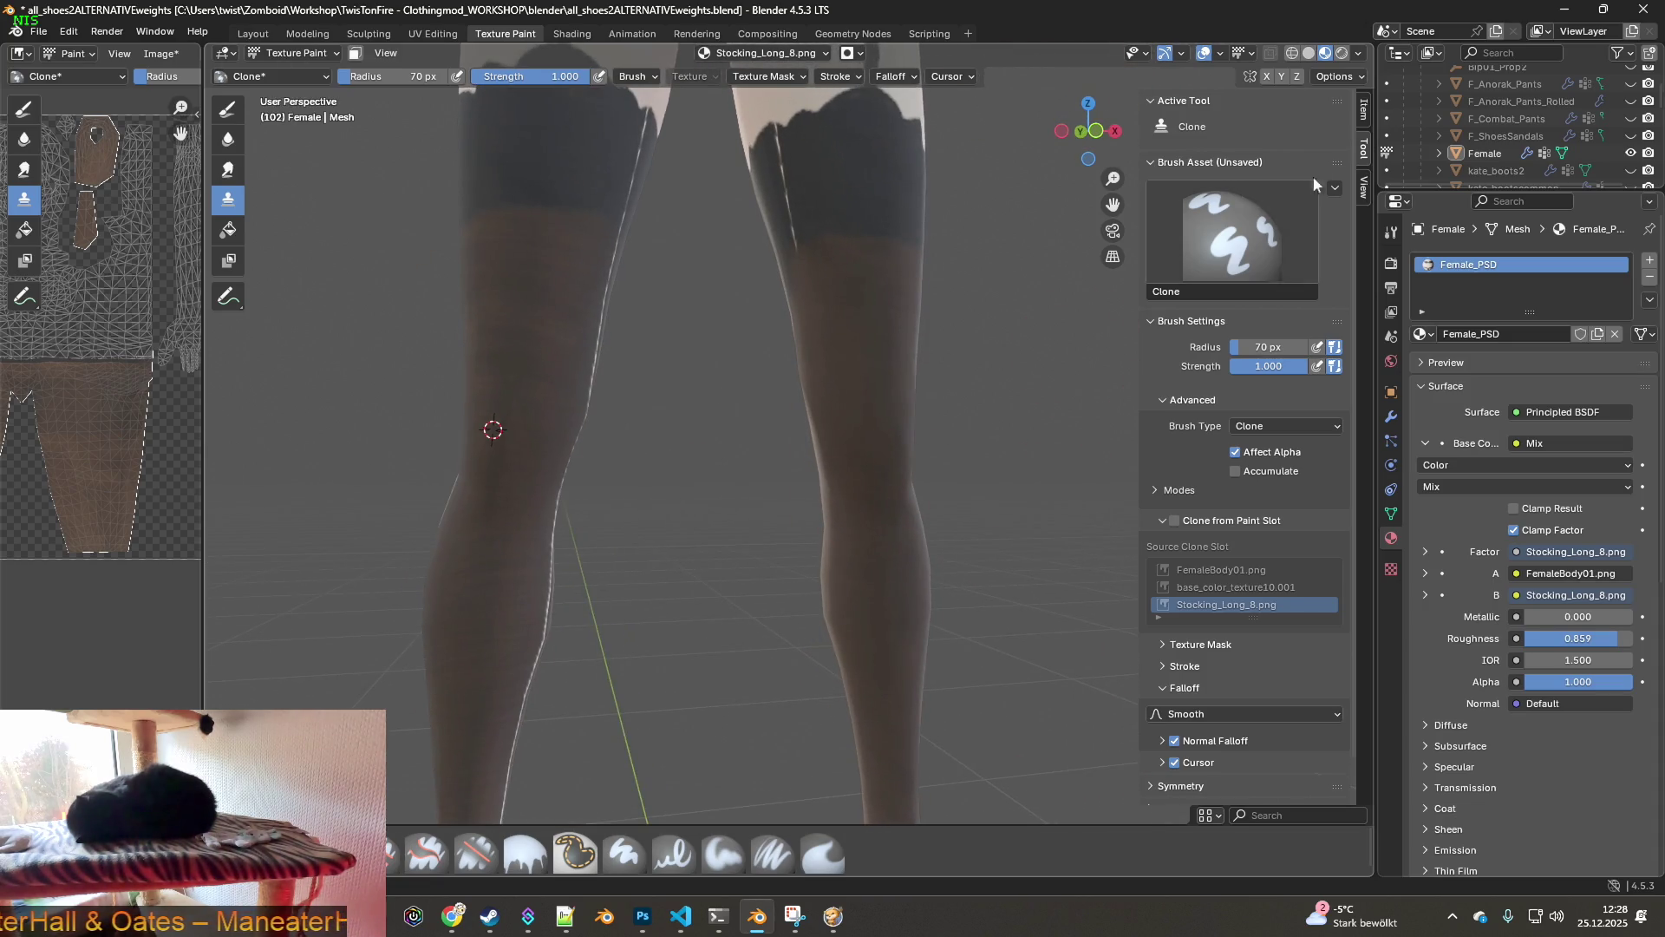
- Try several HDRI lighting environments, from the first and dark ones to a brighter one
left_click(1358, 53)
mouse_move(1330, 250)
left_mouse_down()
mouse_move(1379, 249)
mouse_move(1330, 250)
mouse_move(1358, 242)
left_mouse_up()
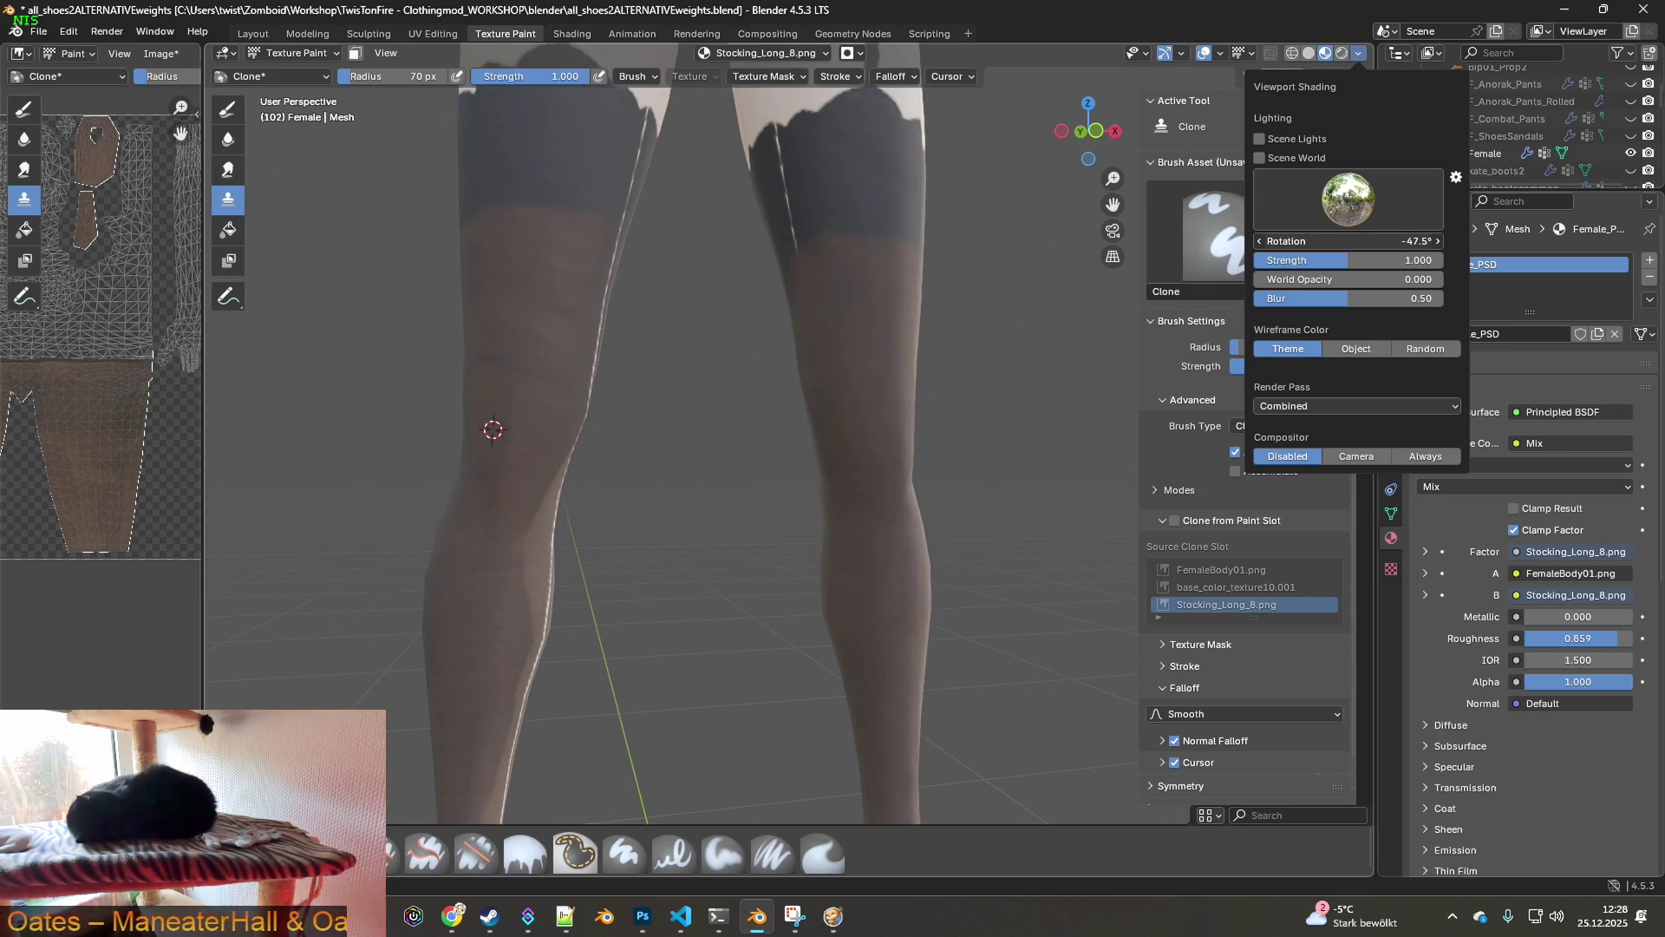
left_click(1349, 204)
left_click(1056, 261)
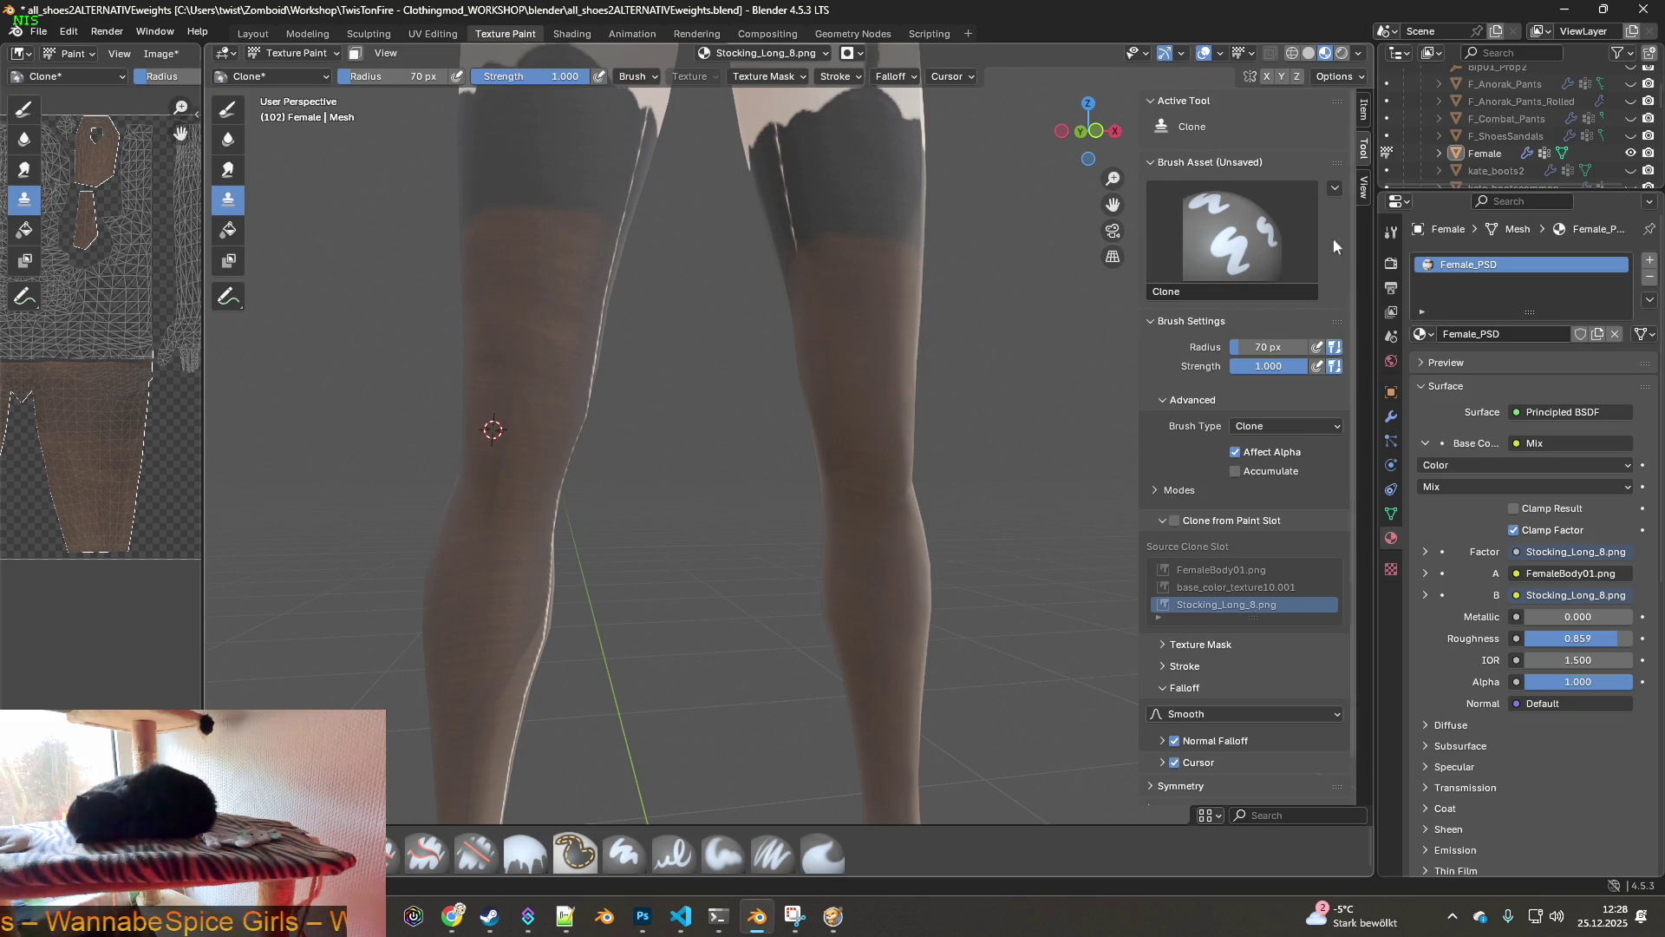
left_click(1359, 55)
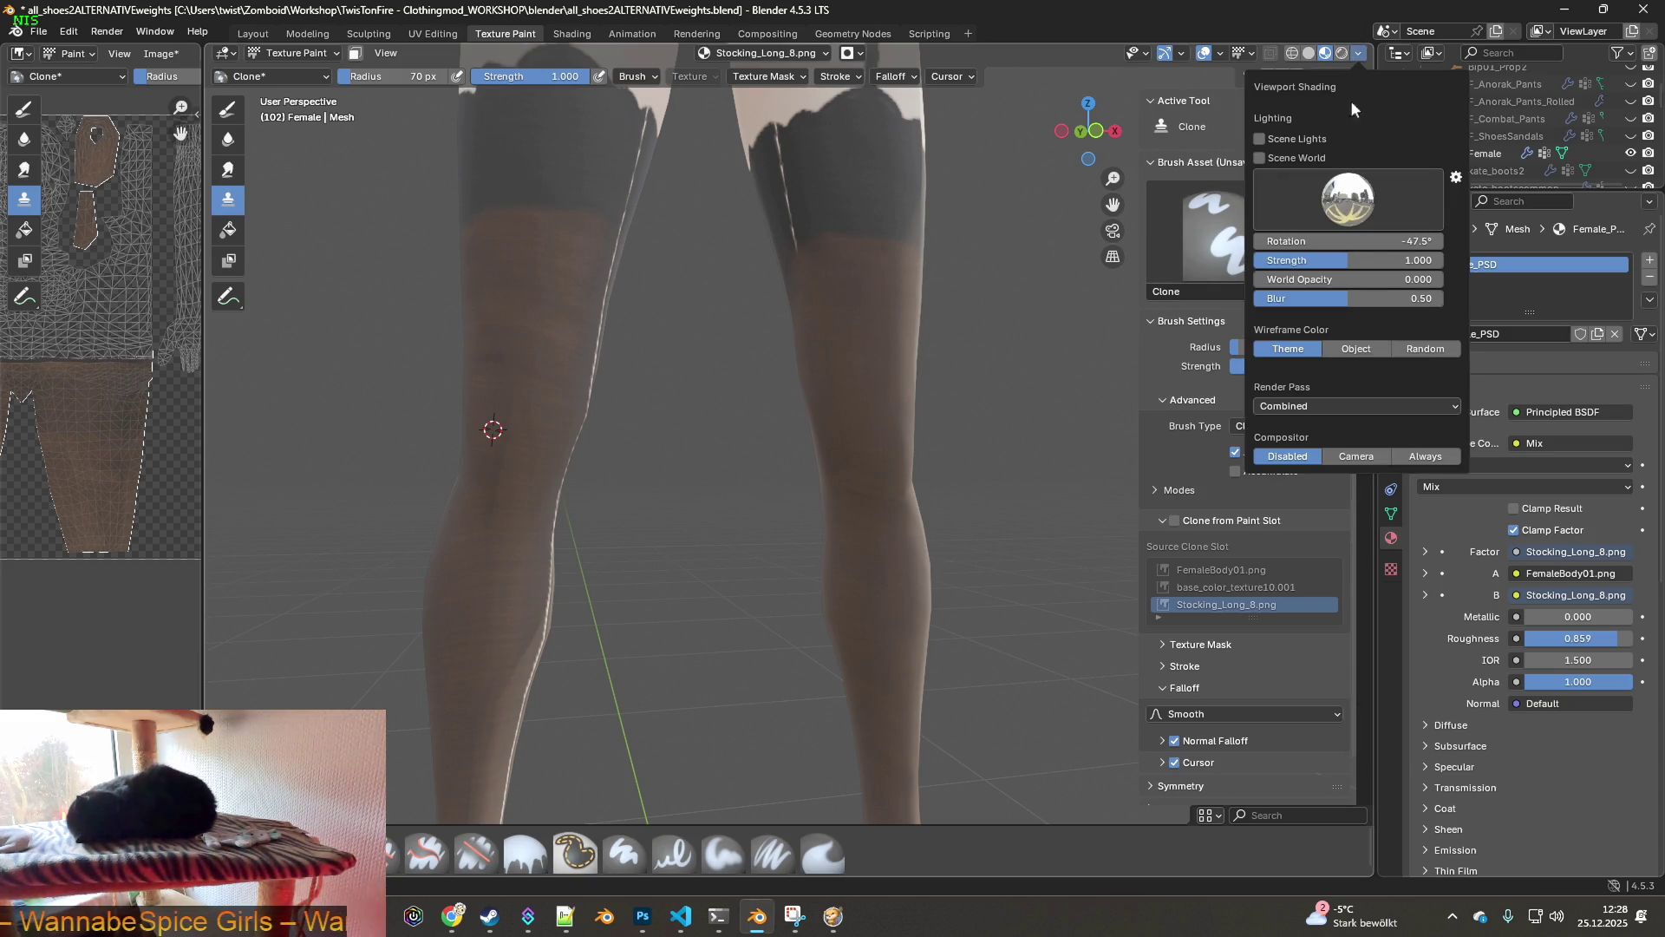
left_click(1336, 211)
left_click(1317, 258)
mouse_move(780, 373)
middle_mouse_down()
mouse_move(592, 371)
mouse_move(910, 342)
middle_mouse_up()
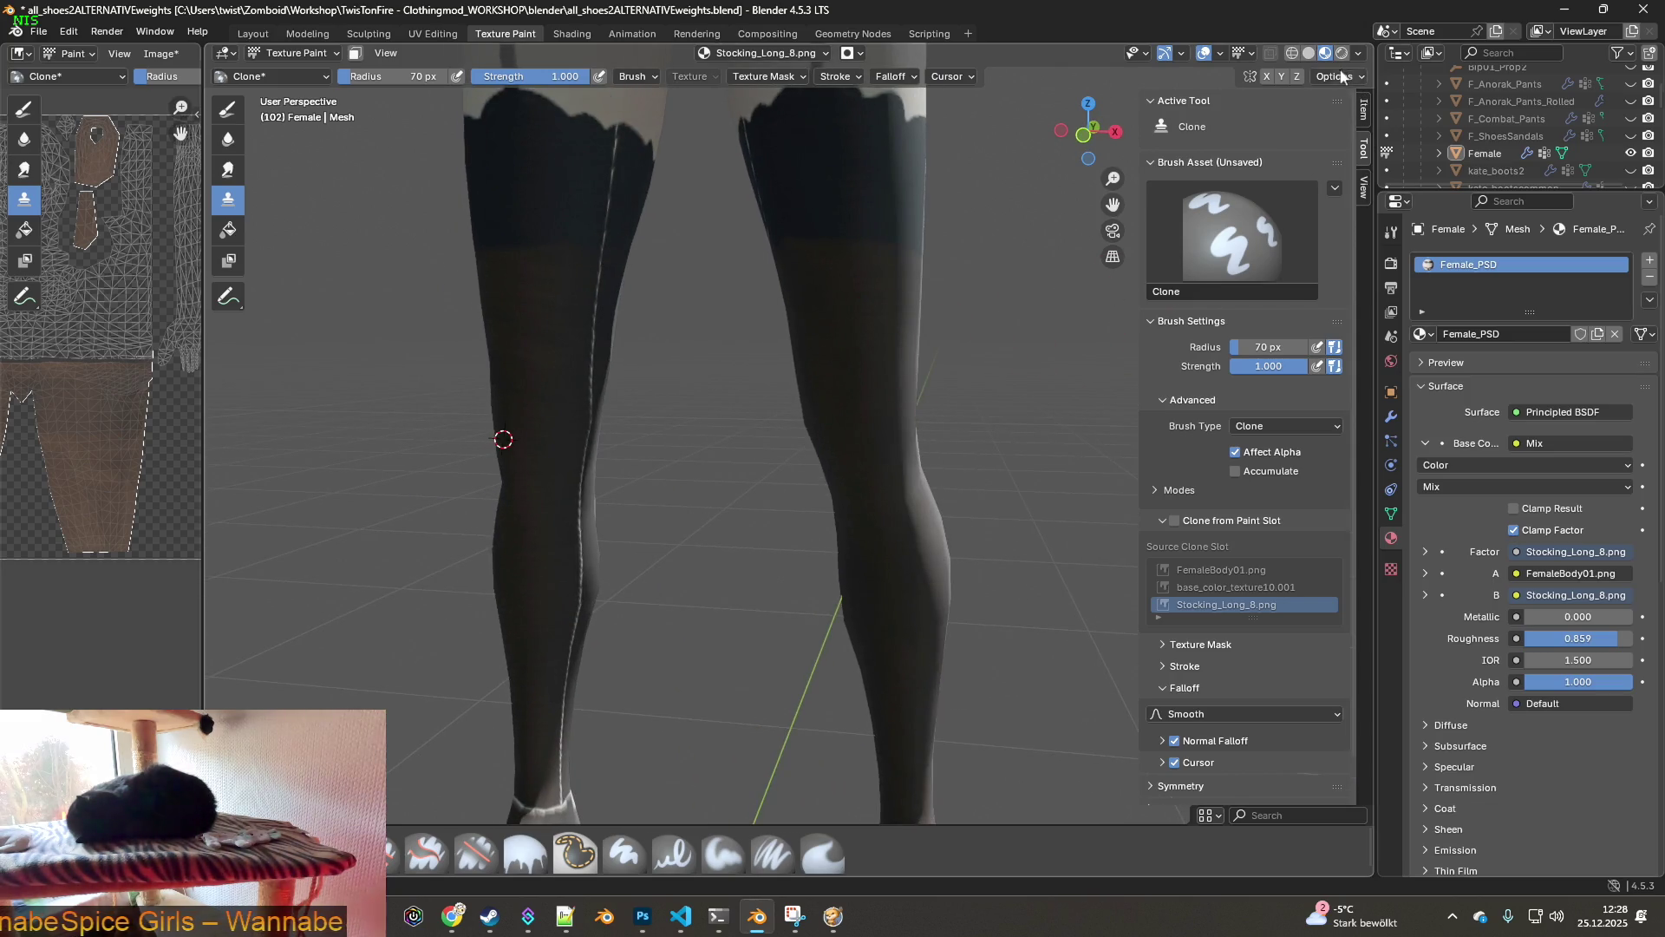
left_click(1359, 53)
left_click(1358, 205)
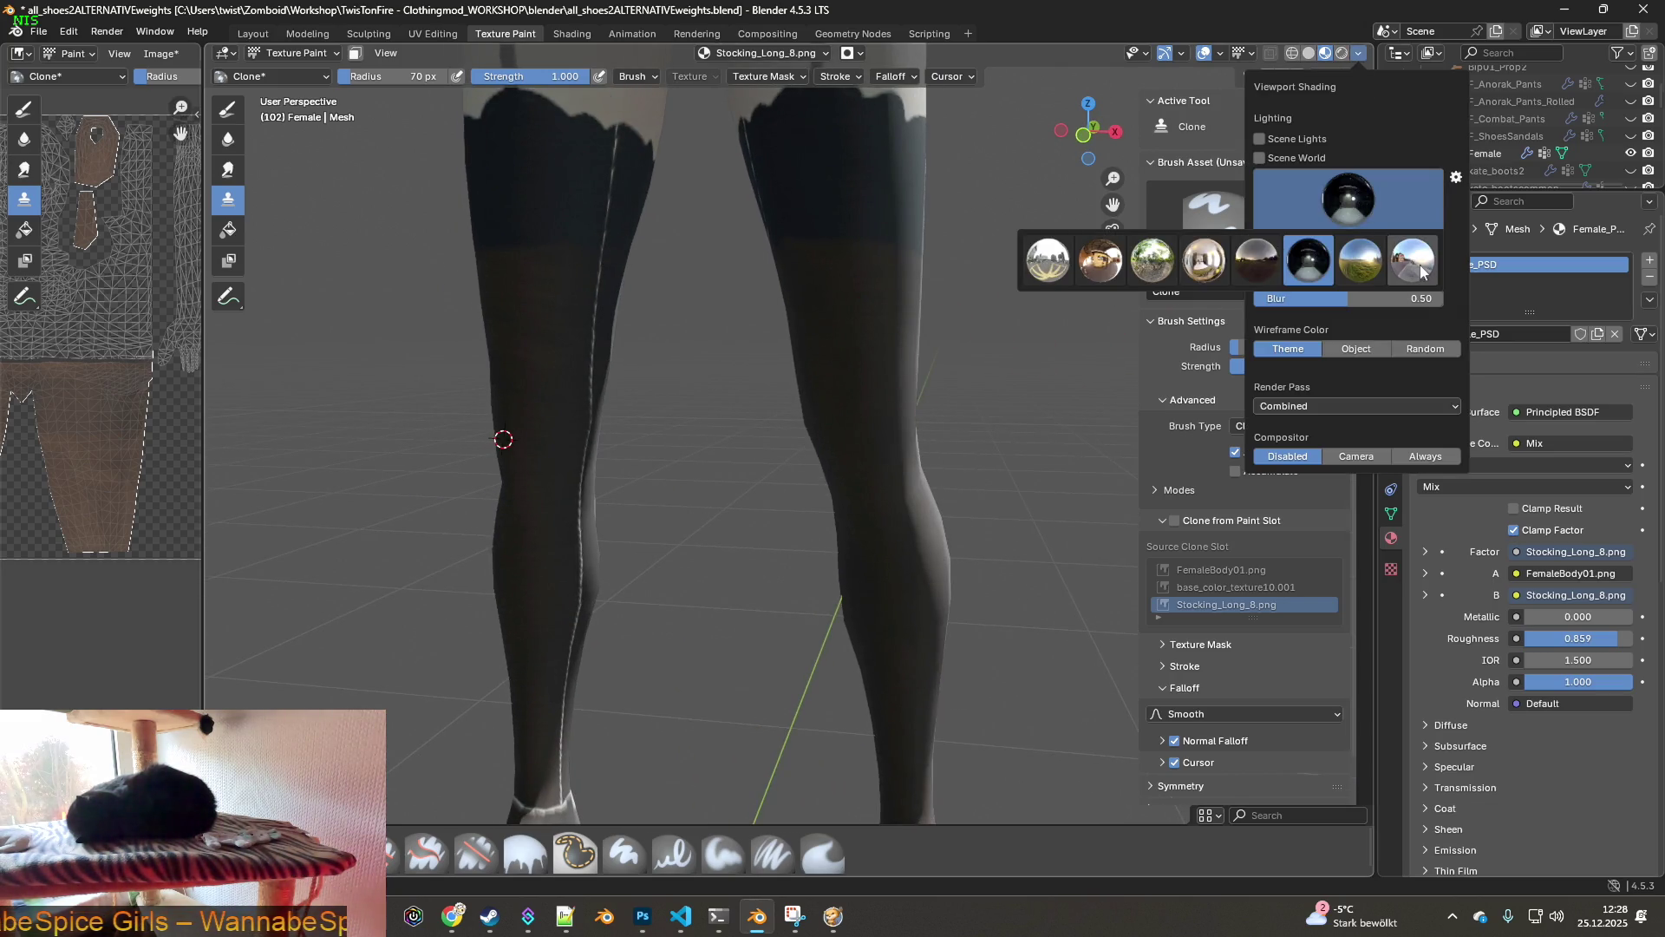
left_click(1421, 271)
mouse_move(712, 365)
middle_mouse_down()
mouse_move(585, 359)
mouse_move(868, 356)
middle_mouse_up()
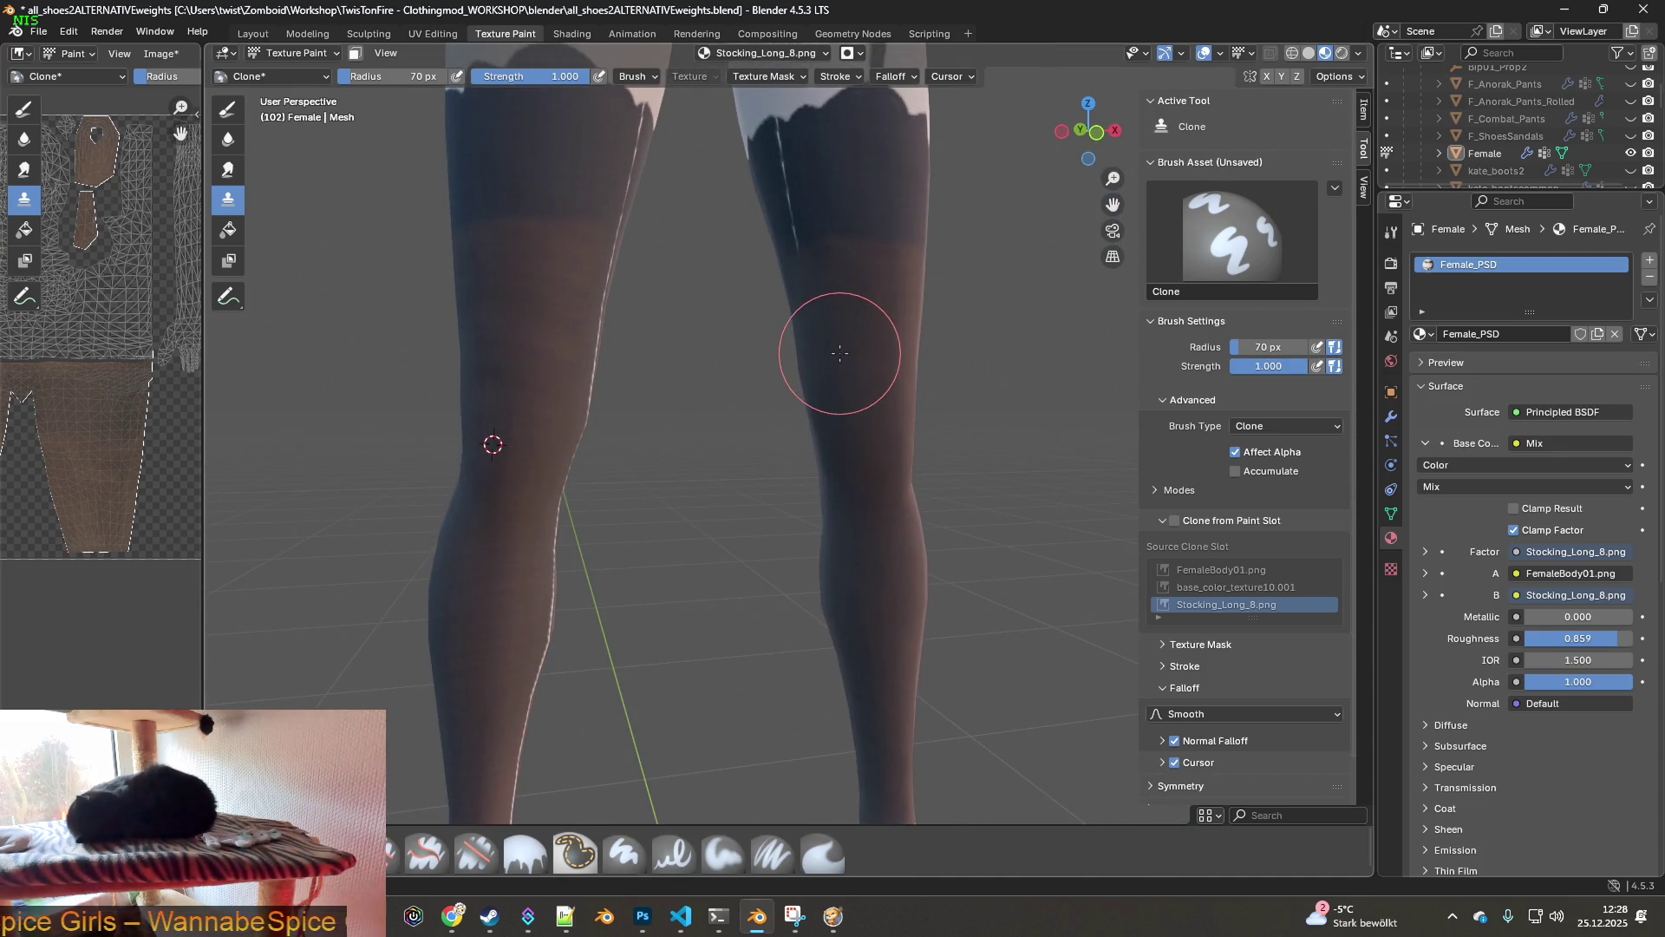
middle_click_drag(763, 345, 748, 347)
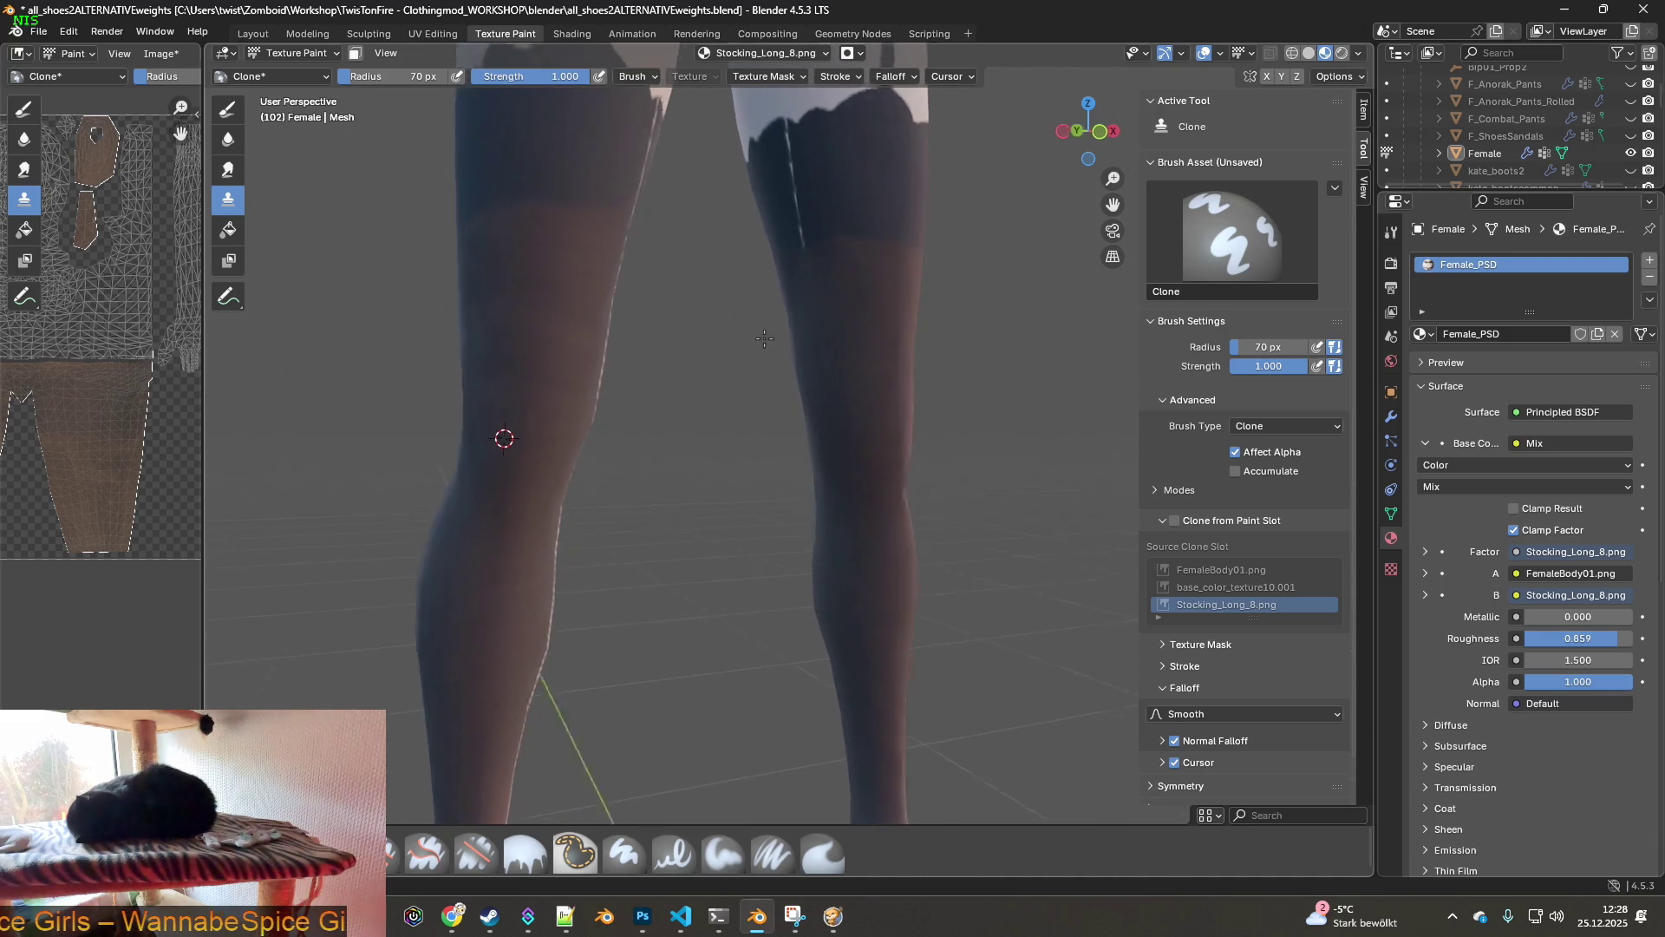
- Set the HDRI rotation to 0 and choose the forest lighting environment
left_click(1359, 54)
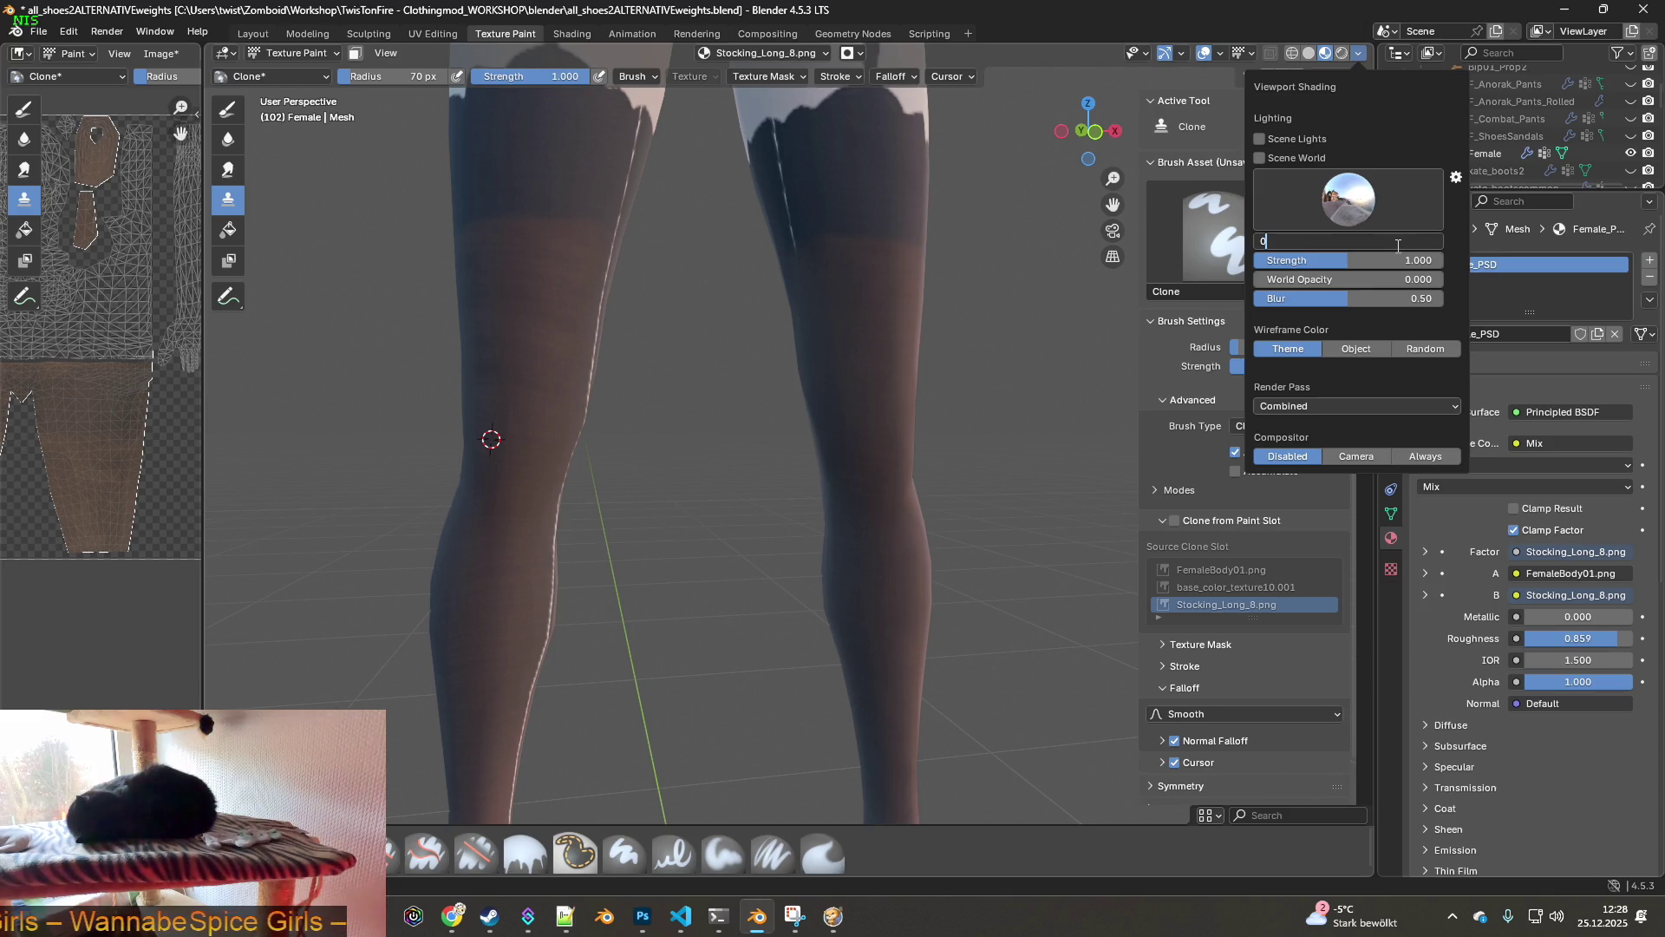
key("Return")
mouse_move(893, 278)
middle_mouse_down()
mouse_move(804, 334)
mouse_move(606, 298)
mouse_move(633, 342)
mouse_move(763, 360)
mouse_move(692, 376)
mouse_move(897, 394)
mouse_move(822, 290)
middle_mouse_up()
scroll(745, 361, "down", 3)
scroll(763, 360, "up", 4)
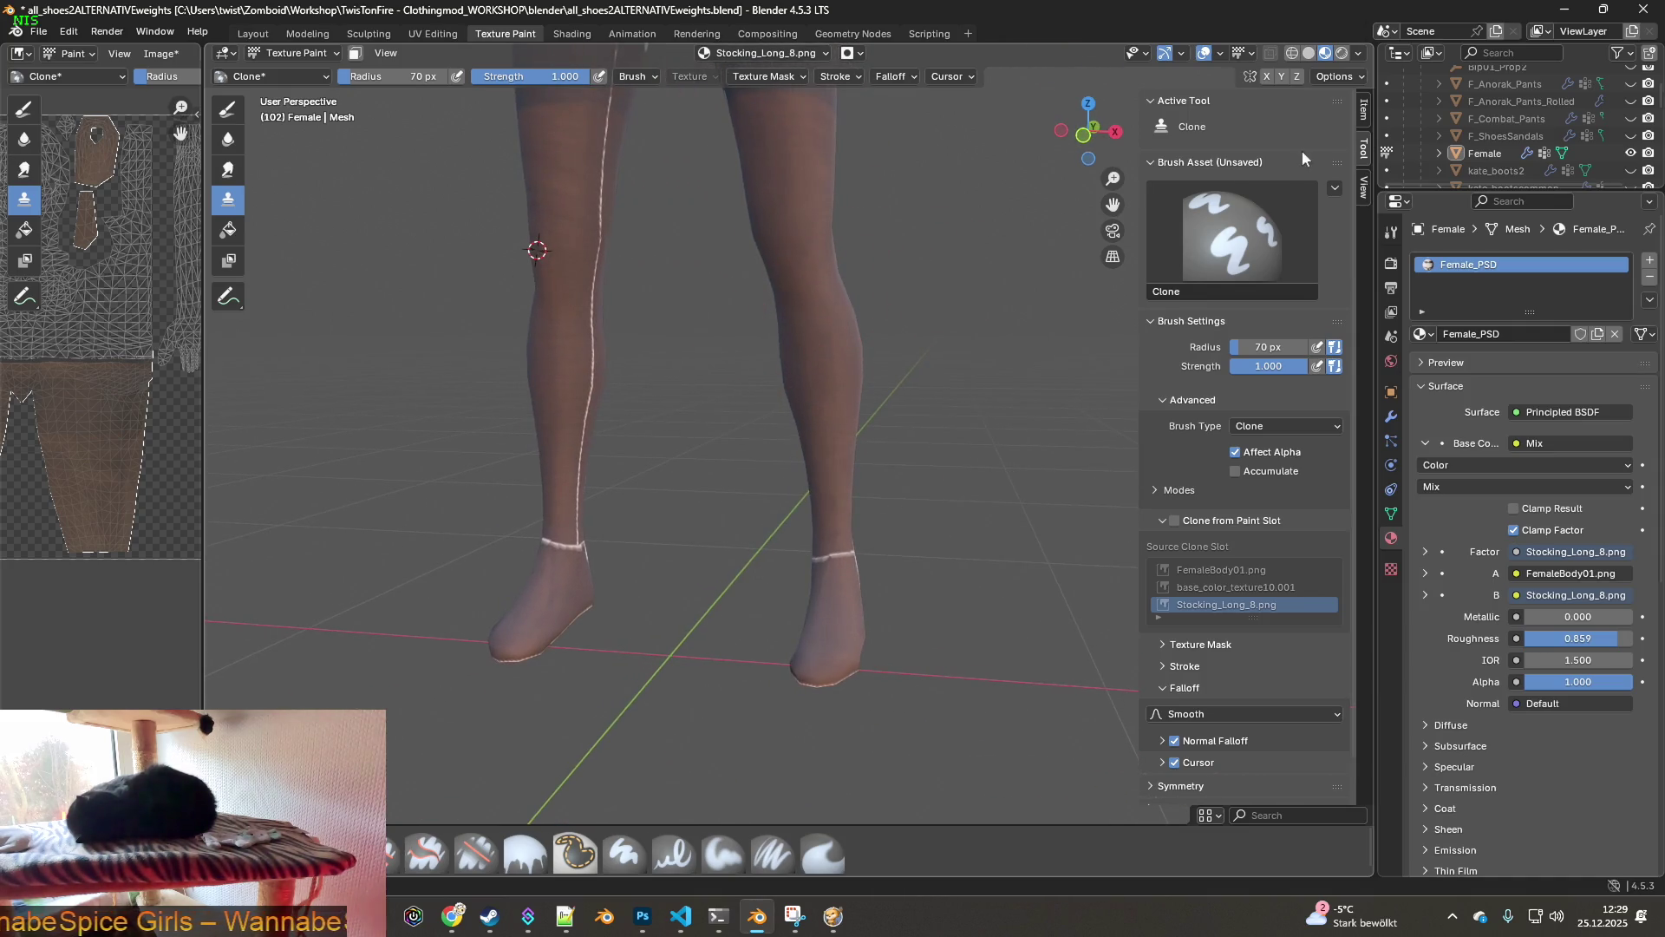
left_click(1358, 53)
left_click(1268, 221)
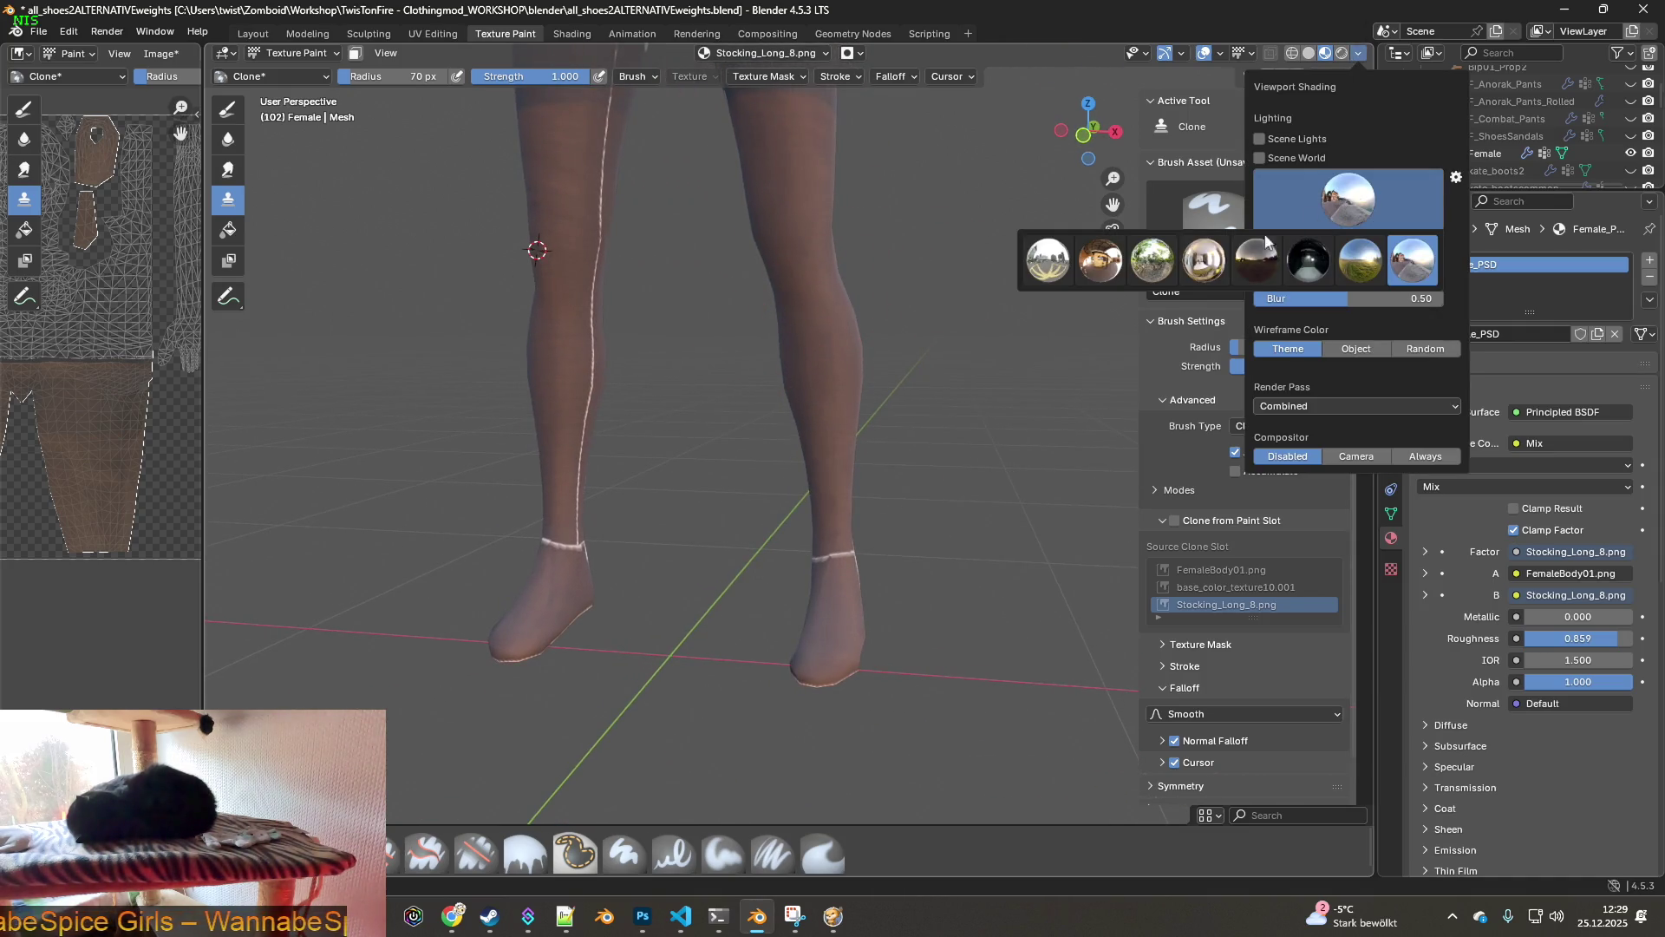
left_click(1154, 269)
scroll(768, 404, "up", 6)
- Check the legs from rear and front-side angles, then set the brush radius to 109 px
mouse_move(769, 404)
middle_mouse_down()
mouse_move(509, 464)
mouse_move(688, 401)
mouse_move(870, 194)
mouse_move(825, 364)
mouse_move(997, 439)
mouse_move(825, 391)
mouse_move(1115, 401)
mouse_move(563, 412)
mouse_move(1100, 387)
mouse_move(1007, 462)
mouse_move(781, 464)
mouse_move(996, 512)
mouse_move(884, 411)
middle_mouse_up()
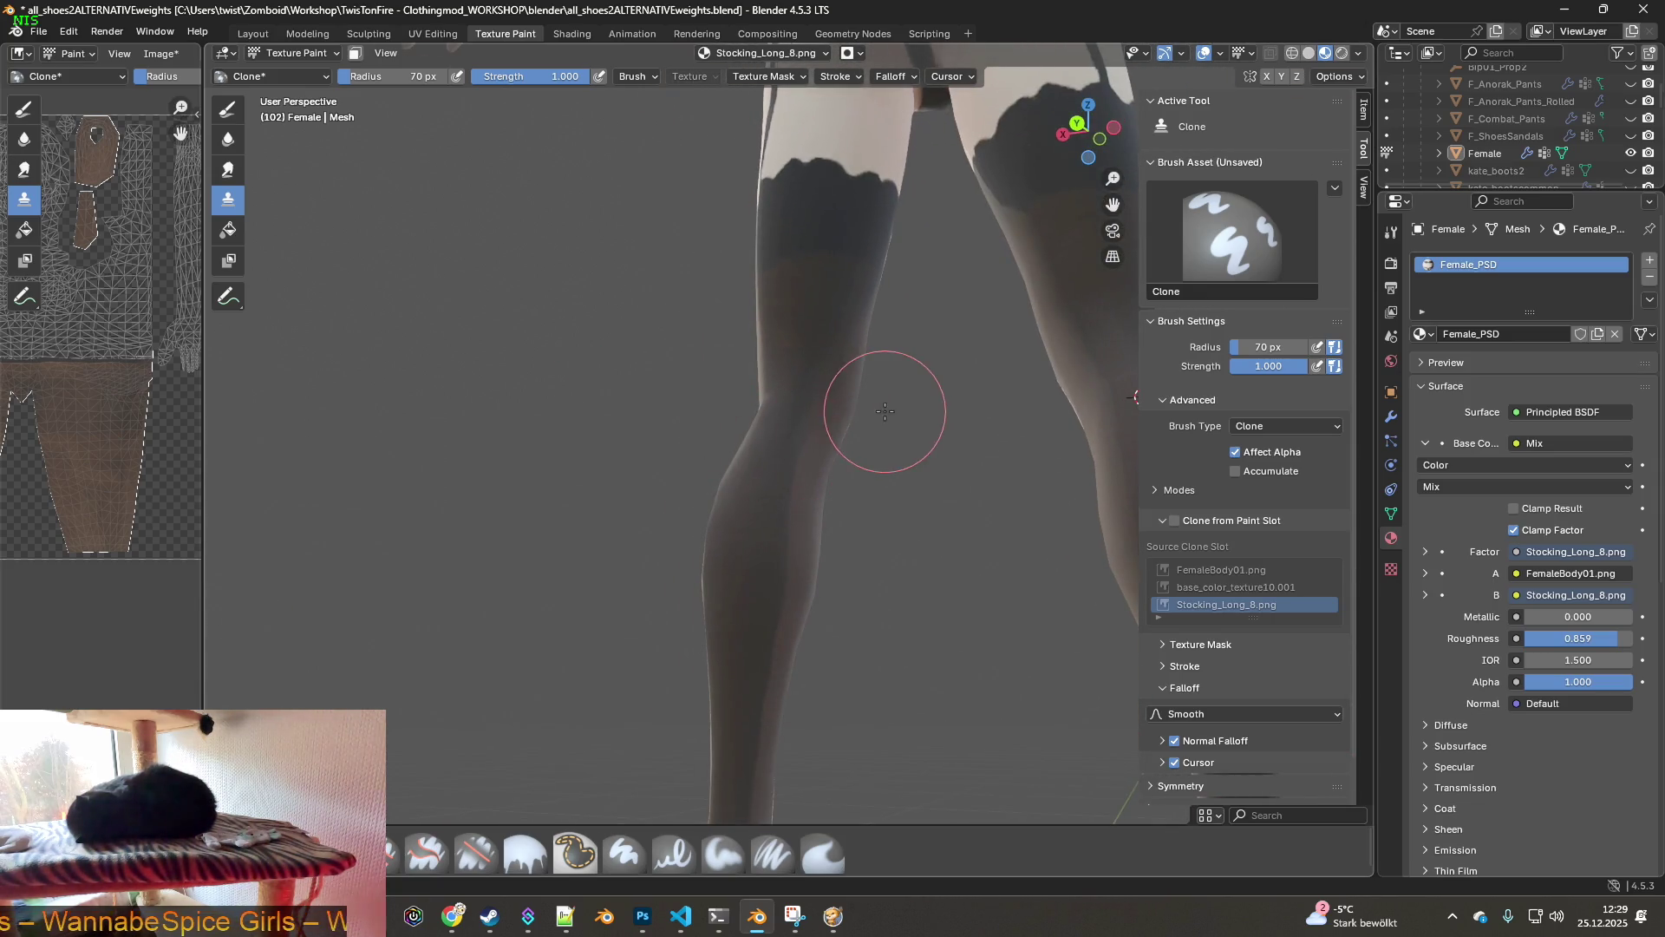
mouse_move(834, 534)
middle_mouse_down()
mouse_move(928, 531)
mouse_move(801, 558)
mouse_move(940, 494)
mouse_move(737, 470)
mouse_move(512, 502)
mouse_move(528, 532)
middle_mouse_up()
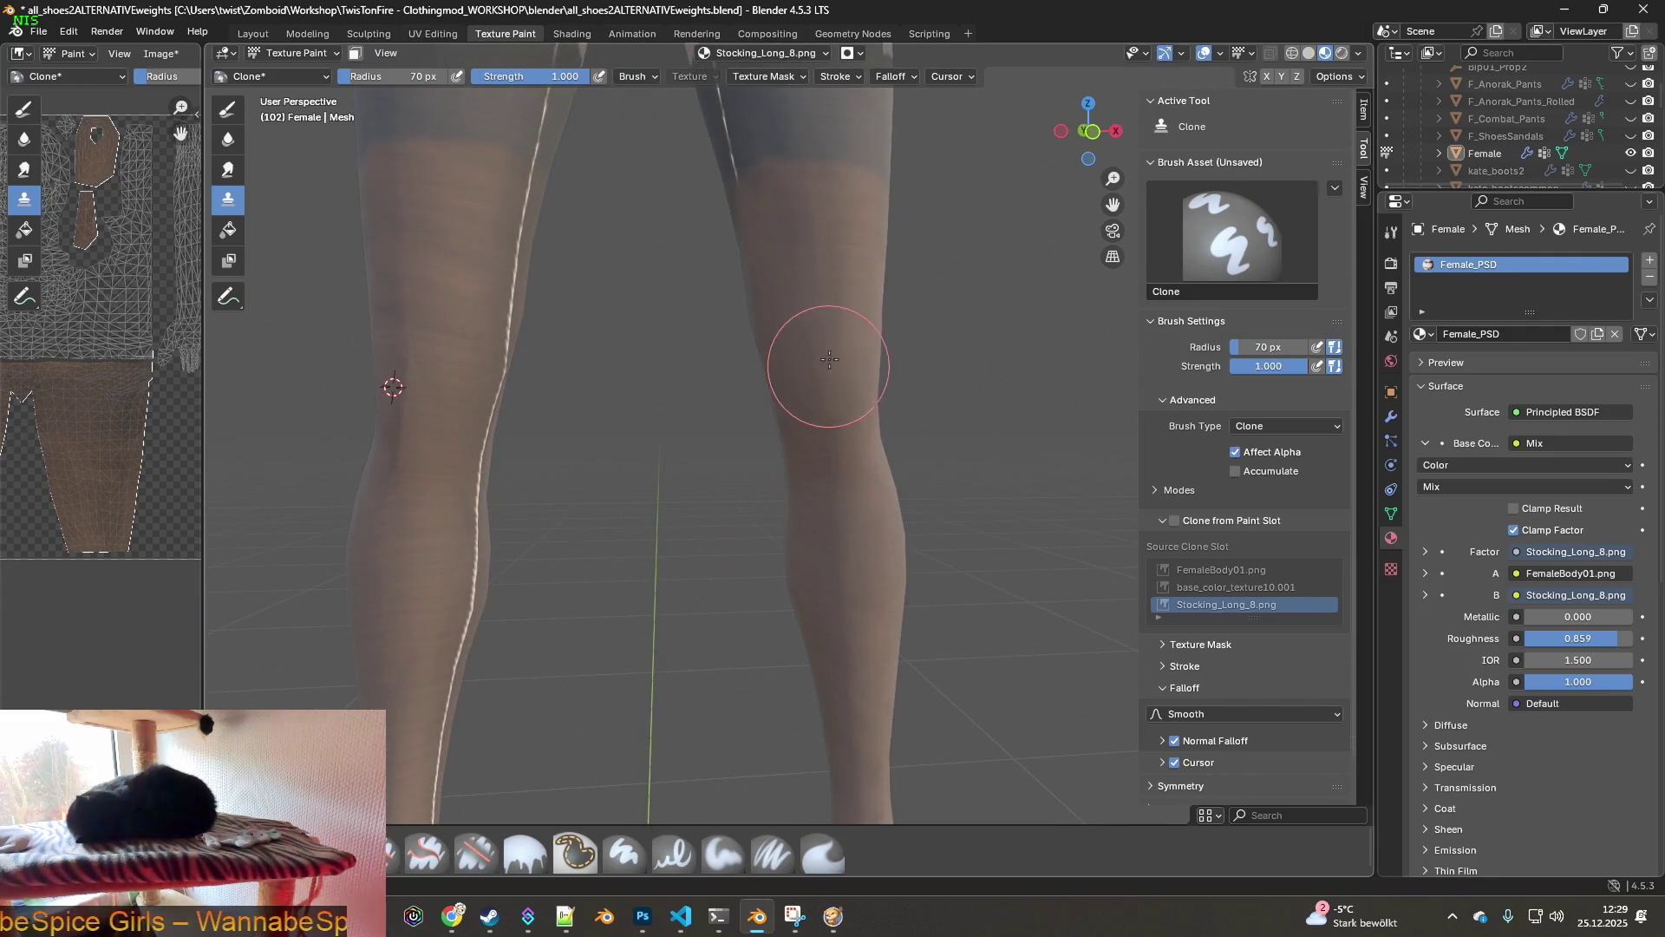
mouse_move(523, 409)
middle_mouse_down()
mouse_move(446, 364)
mouse_move(546, 438)
mouse_move(518, 461)
mouse_move(894, 429)
middle_mouse_up()
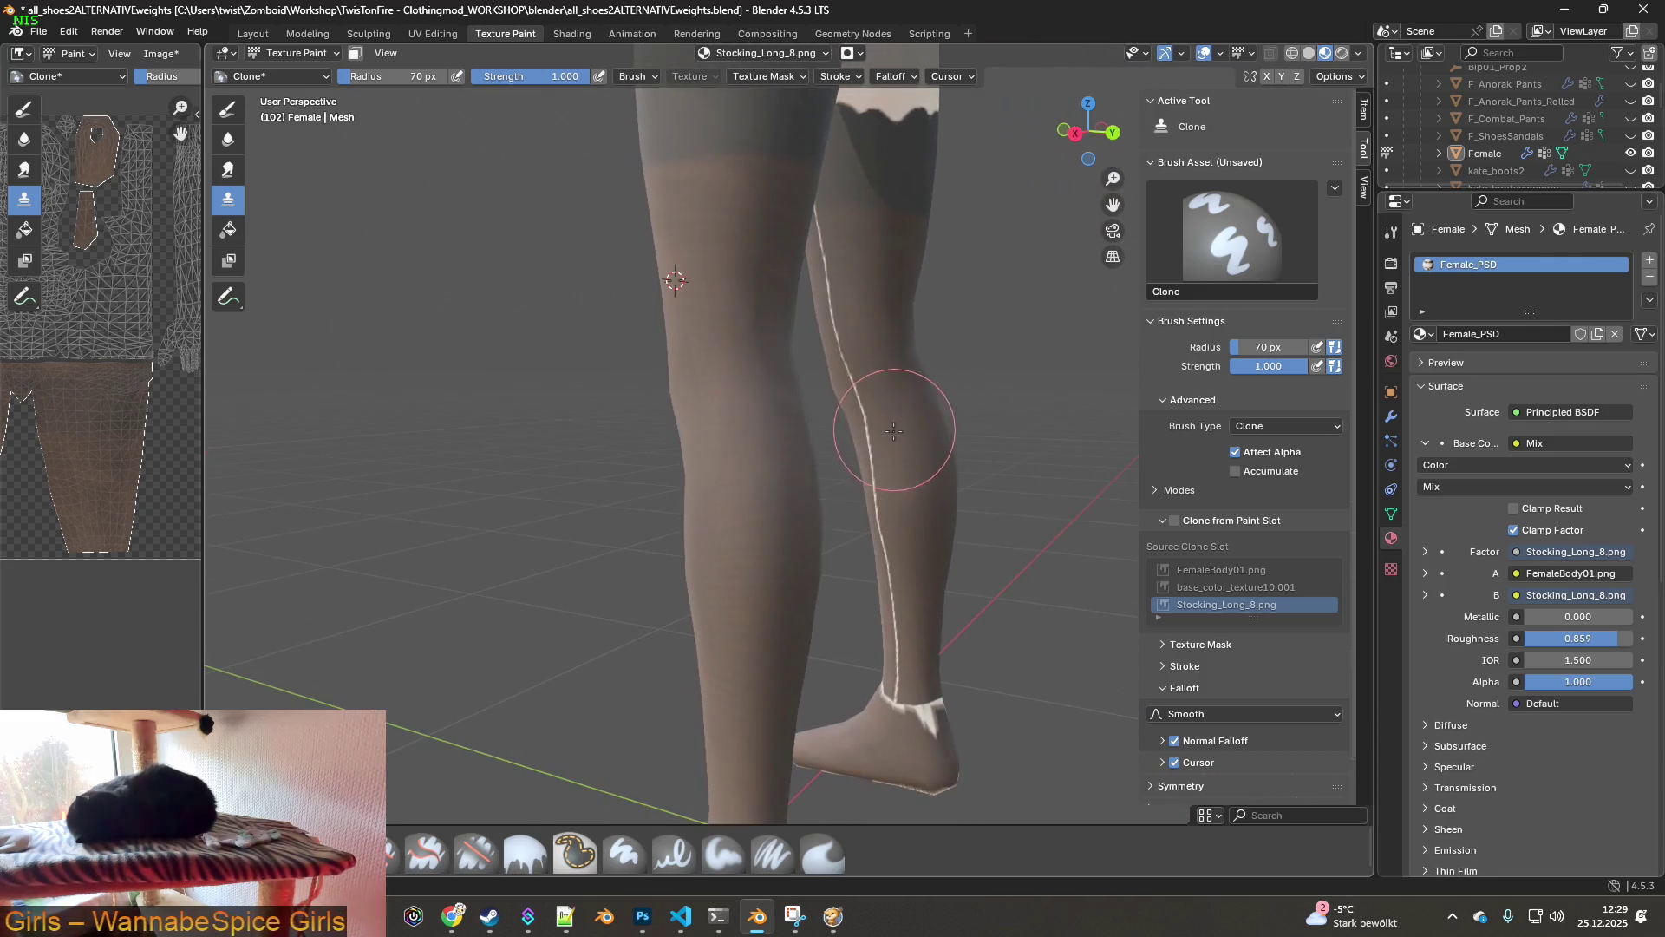
mouse_move(747, 268)
middle_mouse_down()
mouse_move(796, 324)
mouse_move(737, 273)
mouse_move(684, 275)
middle_mouse_up()
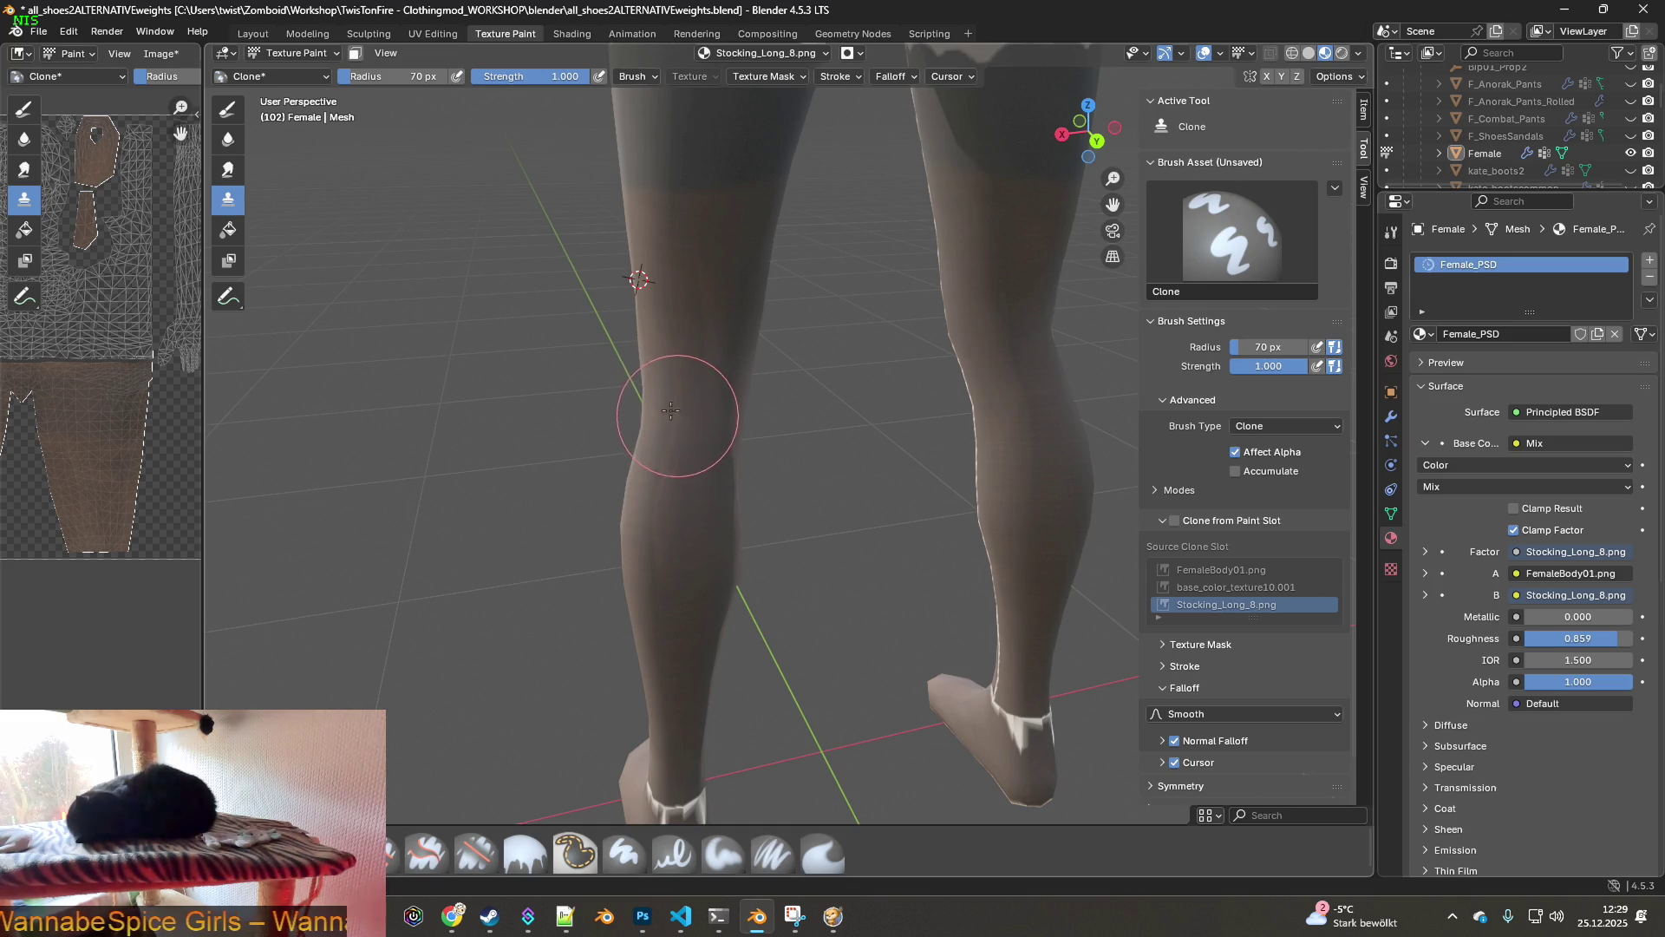
left_click_drag(390, 76, 416, 76)
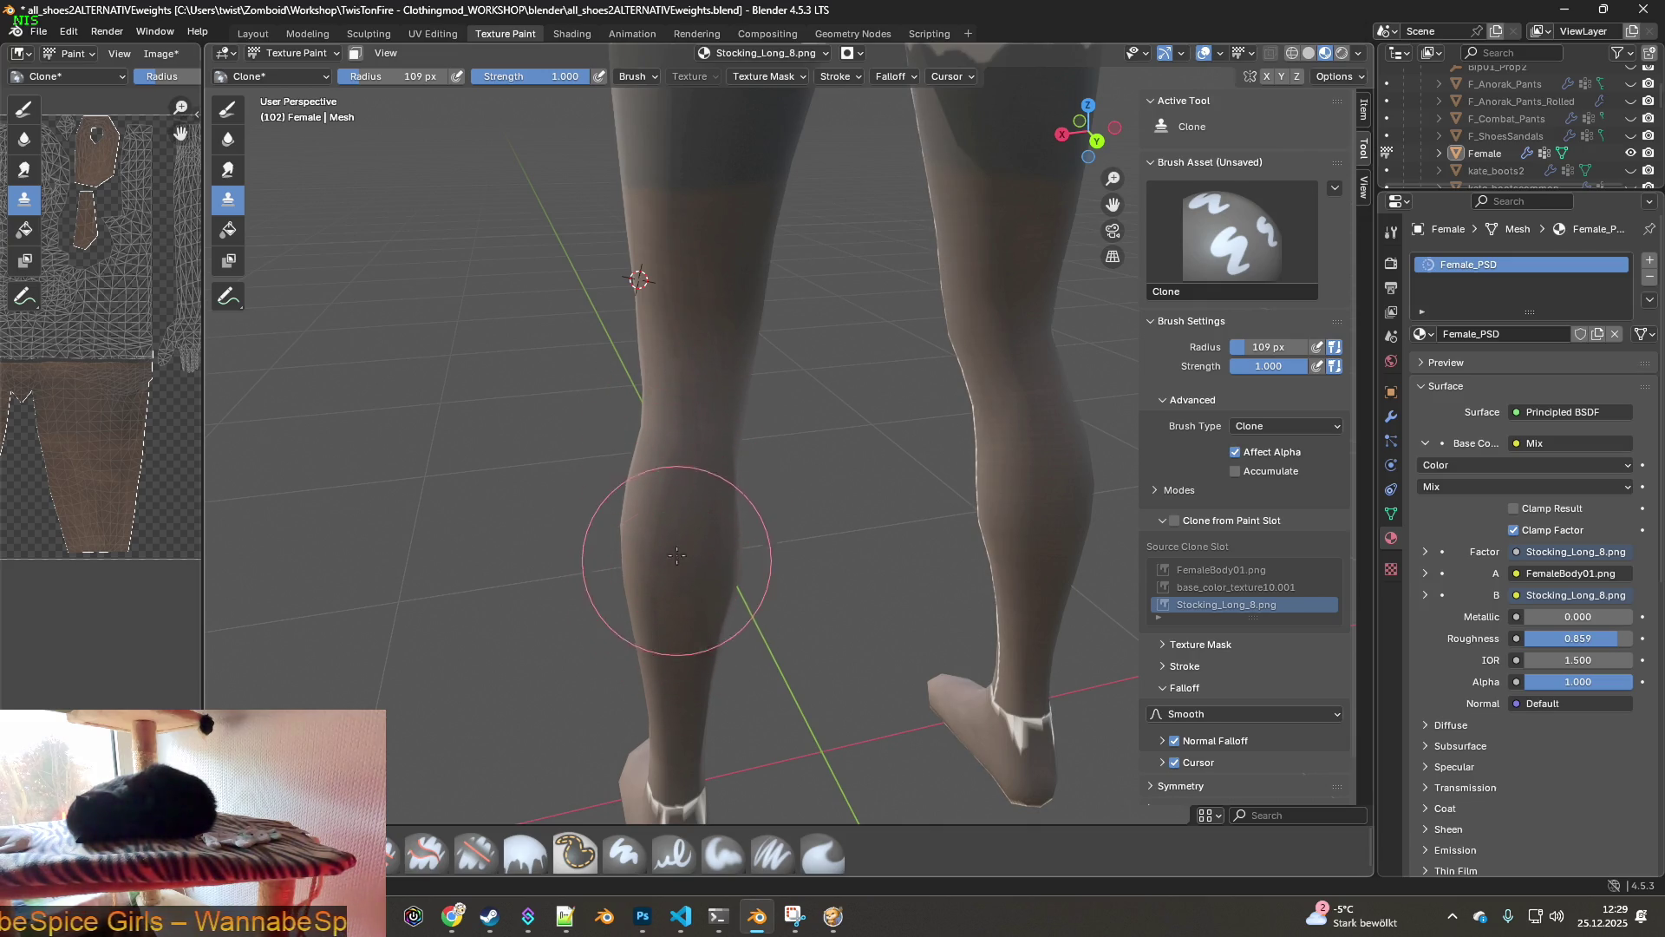
- Orbit down to the feet and clone stocking texture over the white heel patch
middle_click_drag(679, 483, 667, 371)
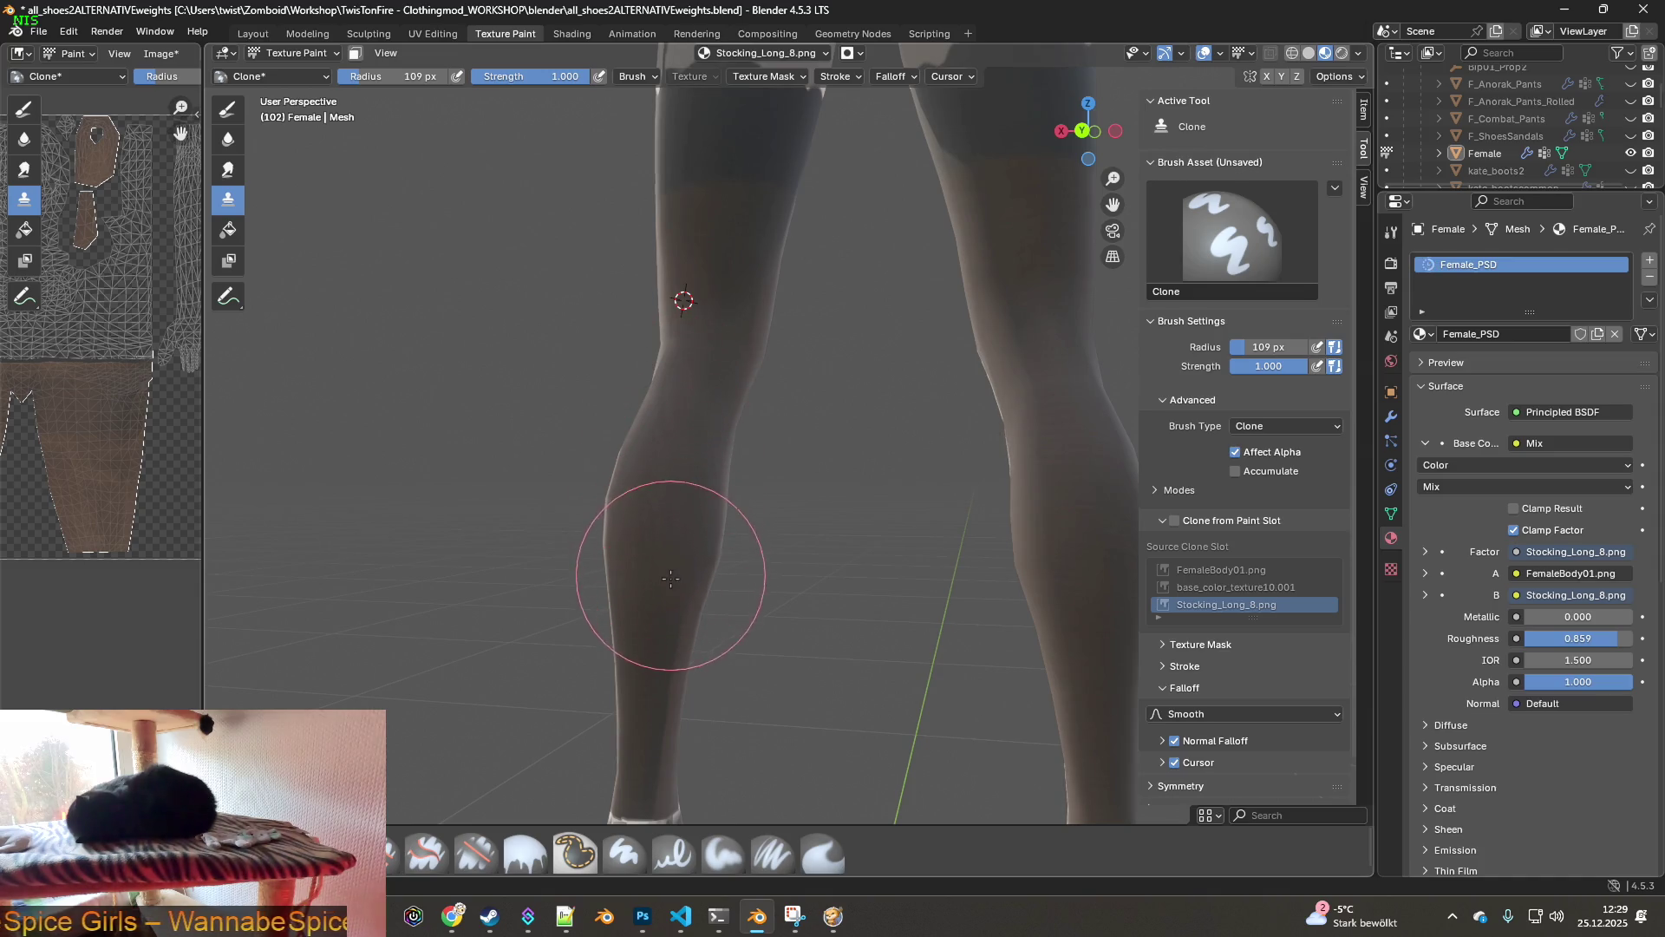
middle_click_drag(672, 555, 699, 539)
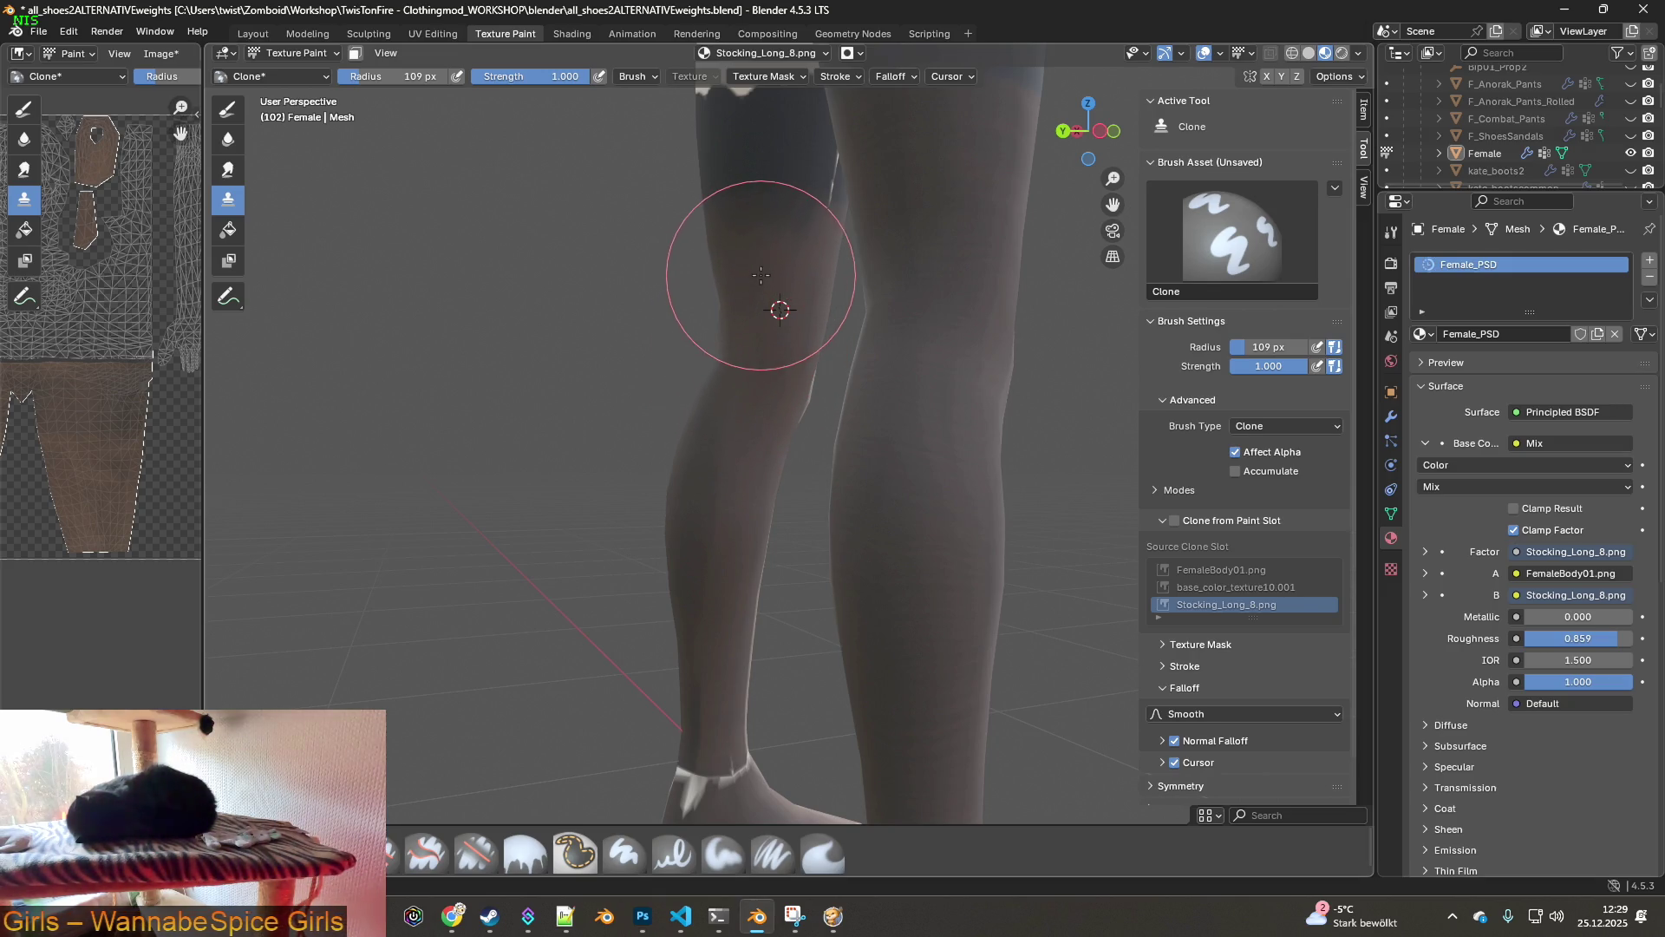
mouse_move(717, 361)
middle_mouse_down()
mouse_move(812, 426)
mouse_move(798, 429)
middle_mouse_up()
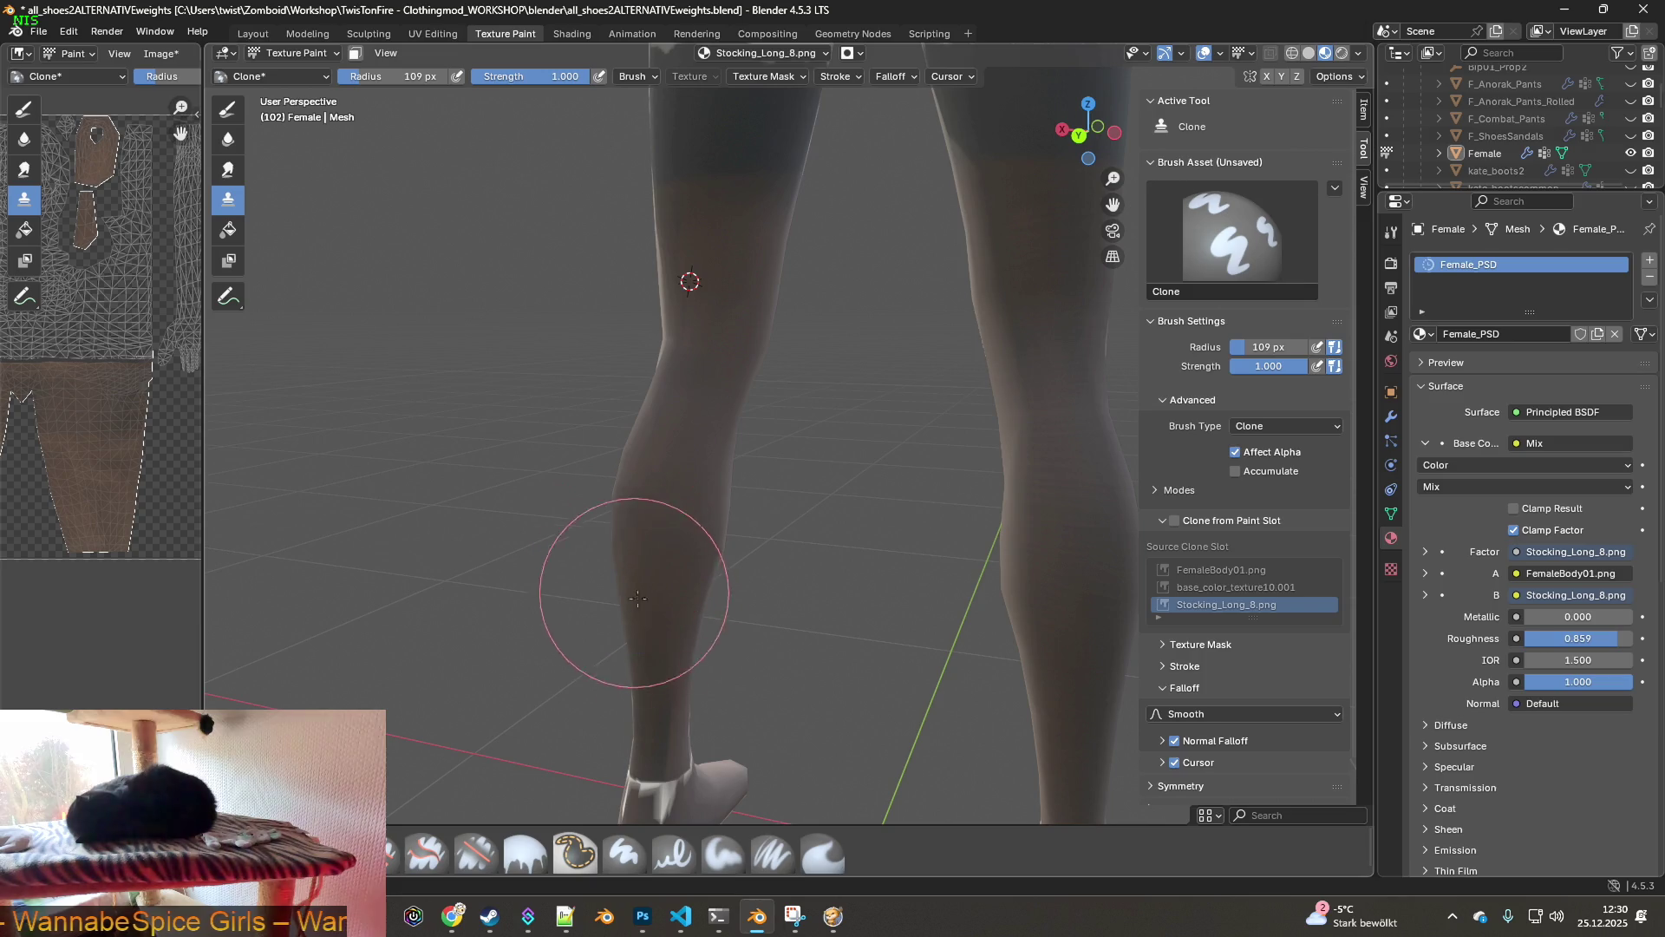
middle_click_drag(662, 698, 706, 633)
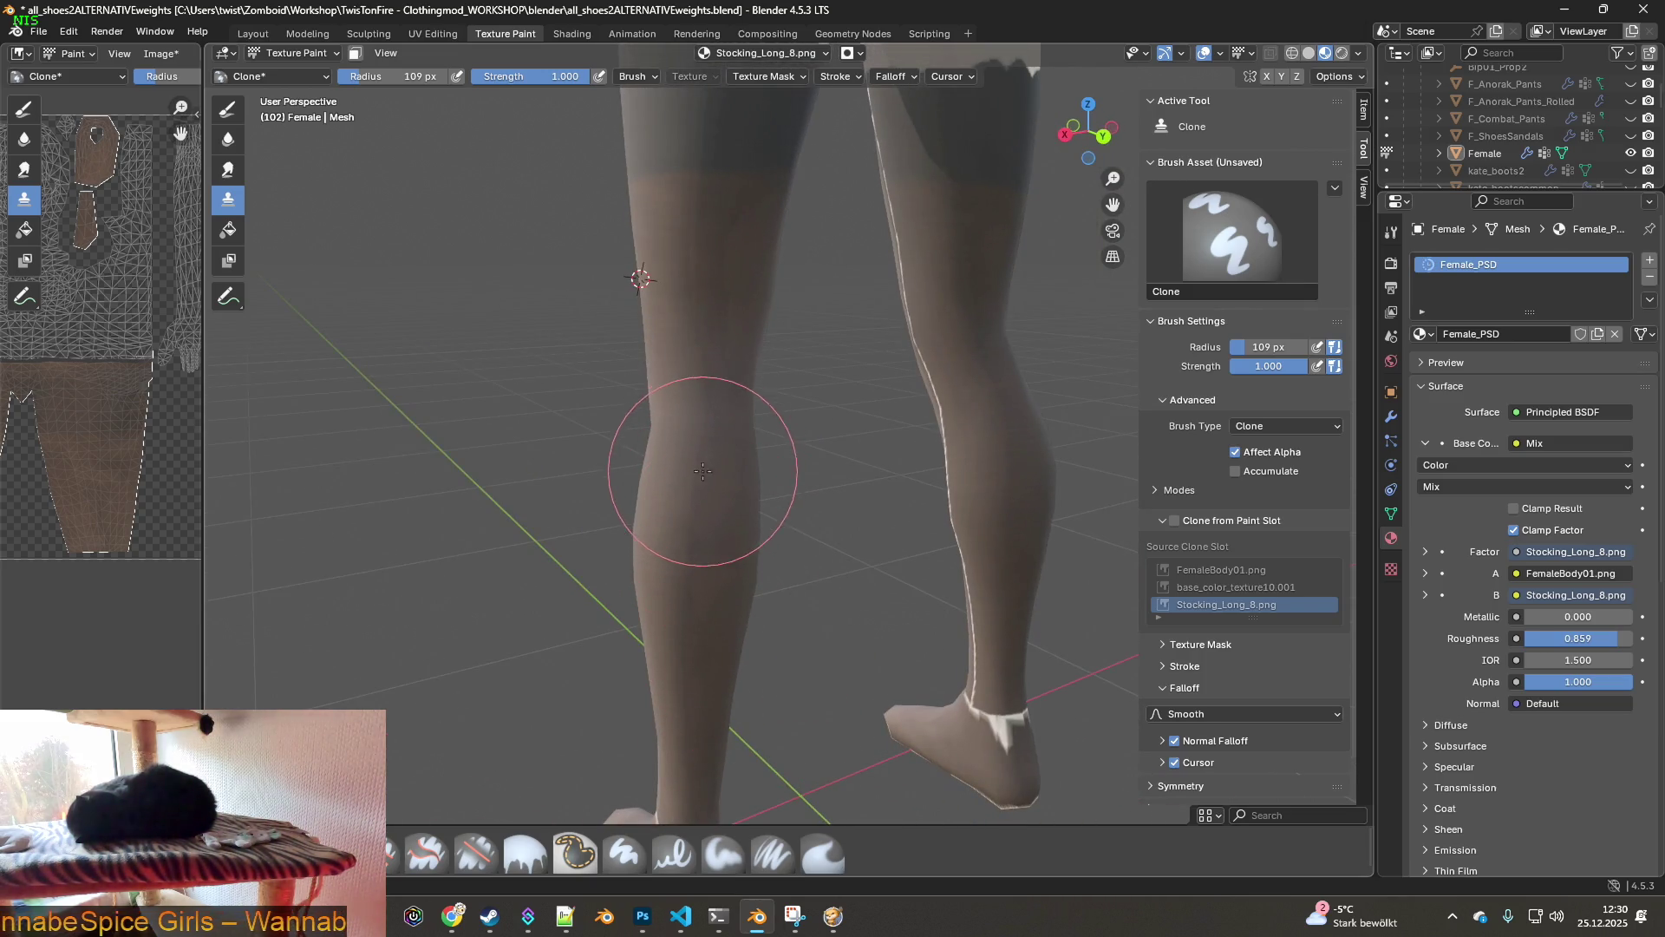
scroll(694, 646, "down", 4, "shift")
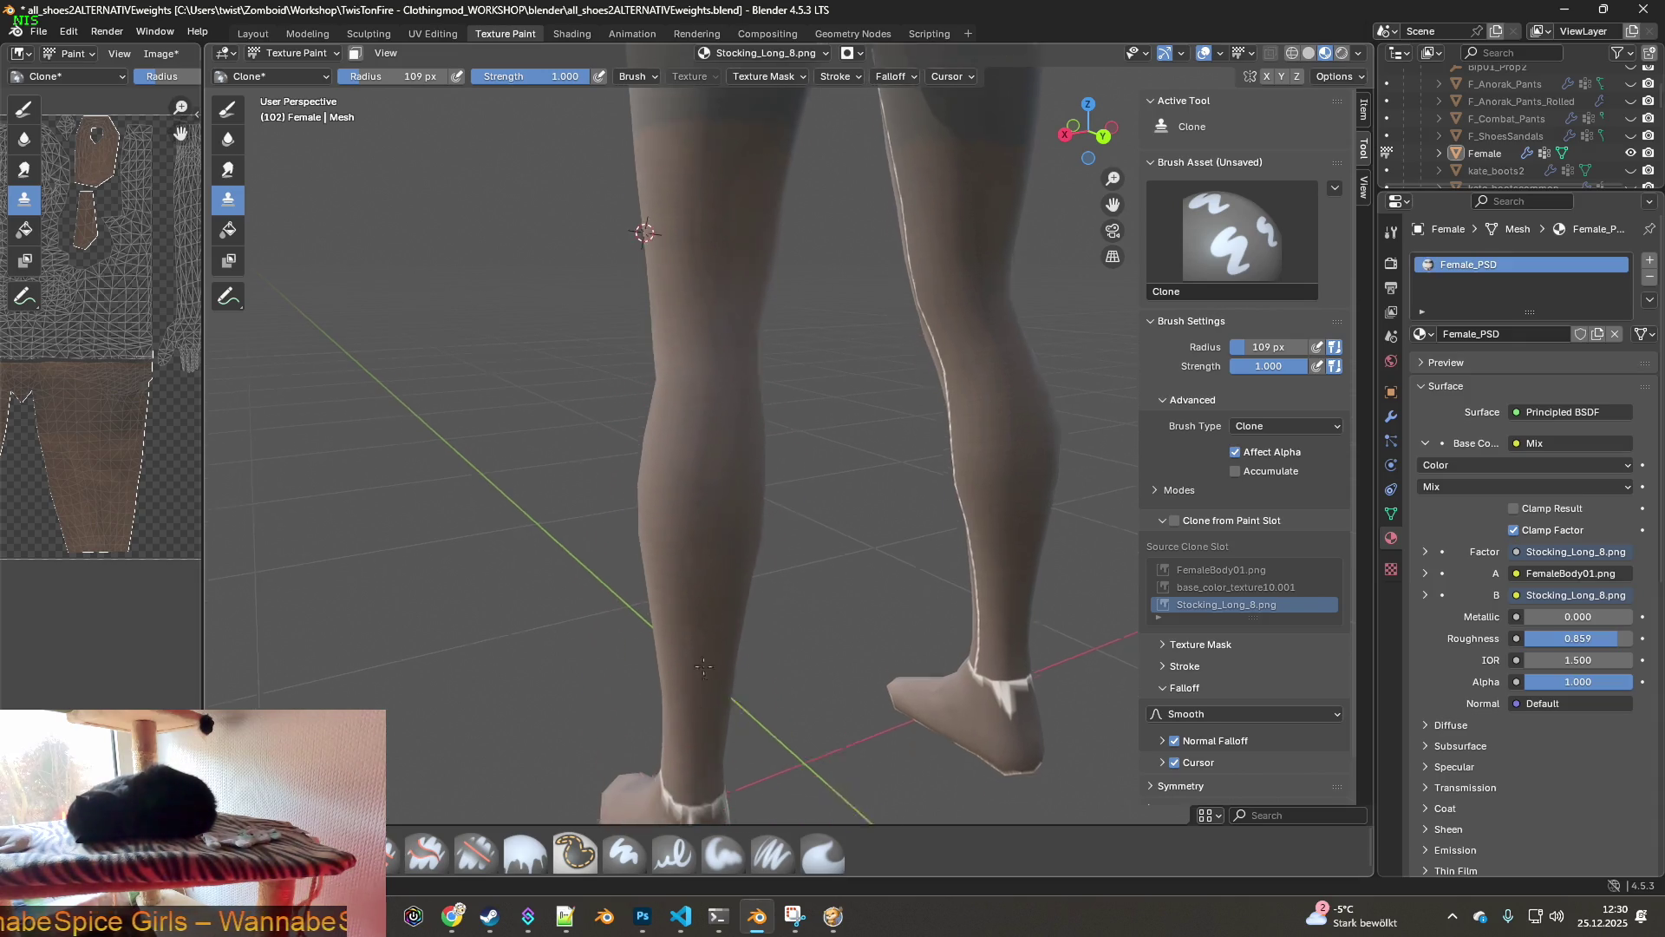
mouse_move(703, 637)
left_mouse_down()
mouse_move(669, 602)
mouse_move(706, 602)
mouse_move(673, 613)
mouse_move(734, 630)
left_mouse_up()
middle_click_drag(709, 743, 721, 600)
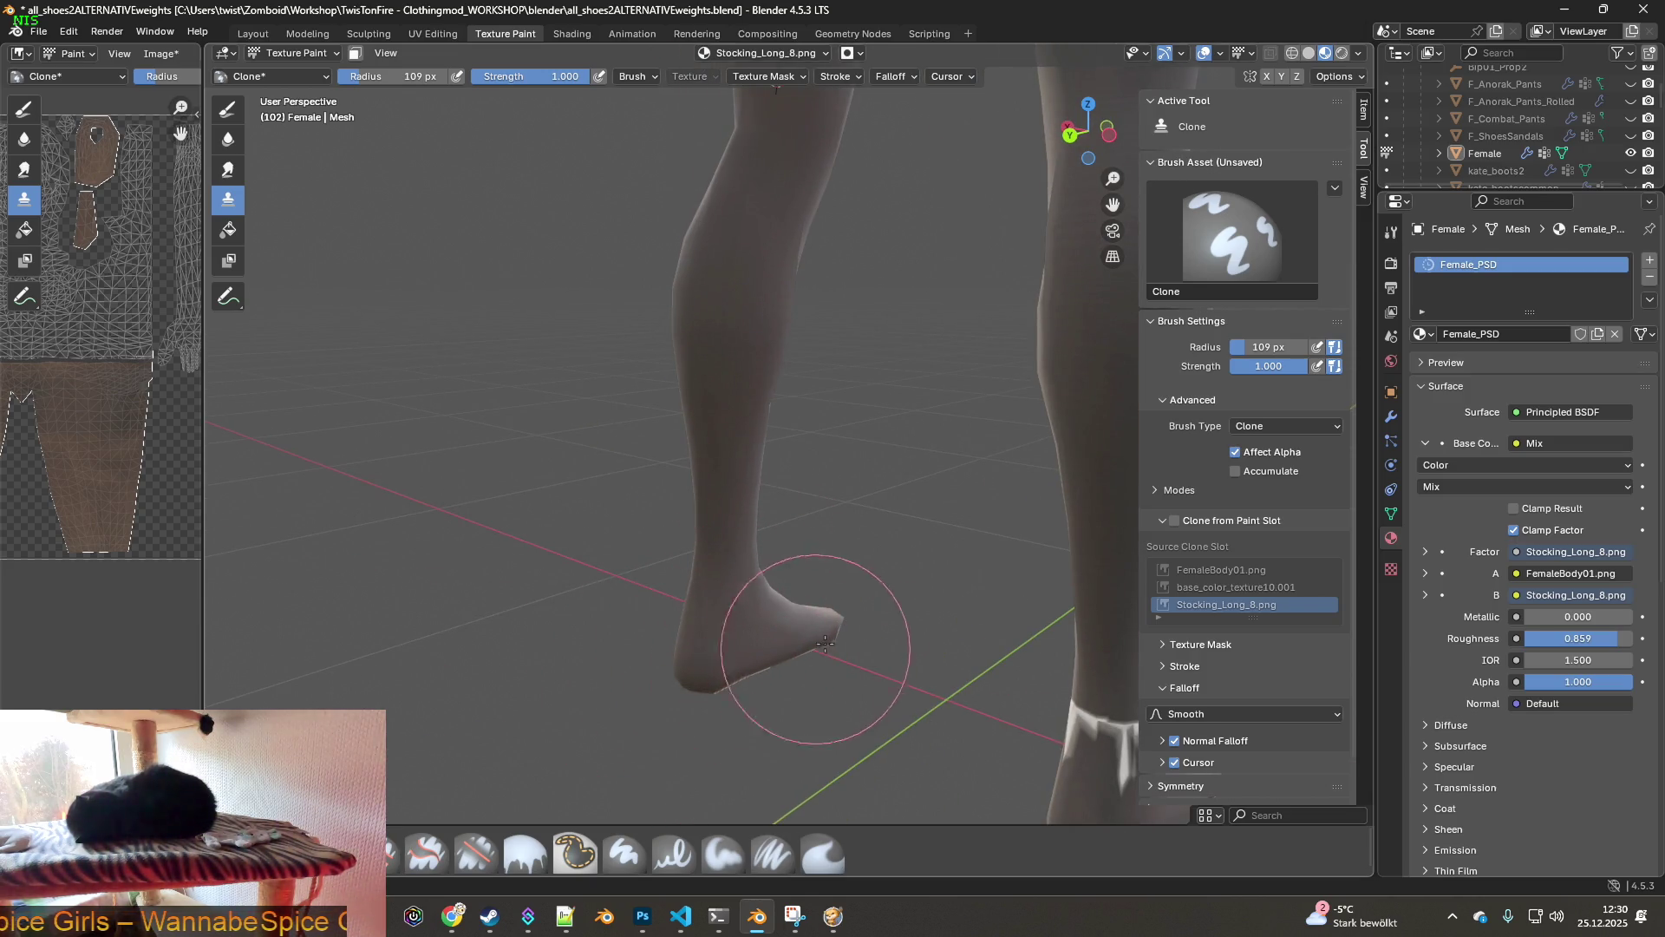
- Orbit around the legs and feet to locate the remaining seam on the lower leg
middle_click_drag(818, 648, 649, 628)
middle_click_drag(873, 577, 745, 611)
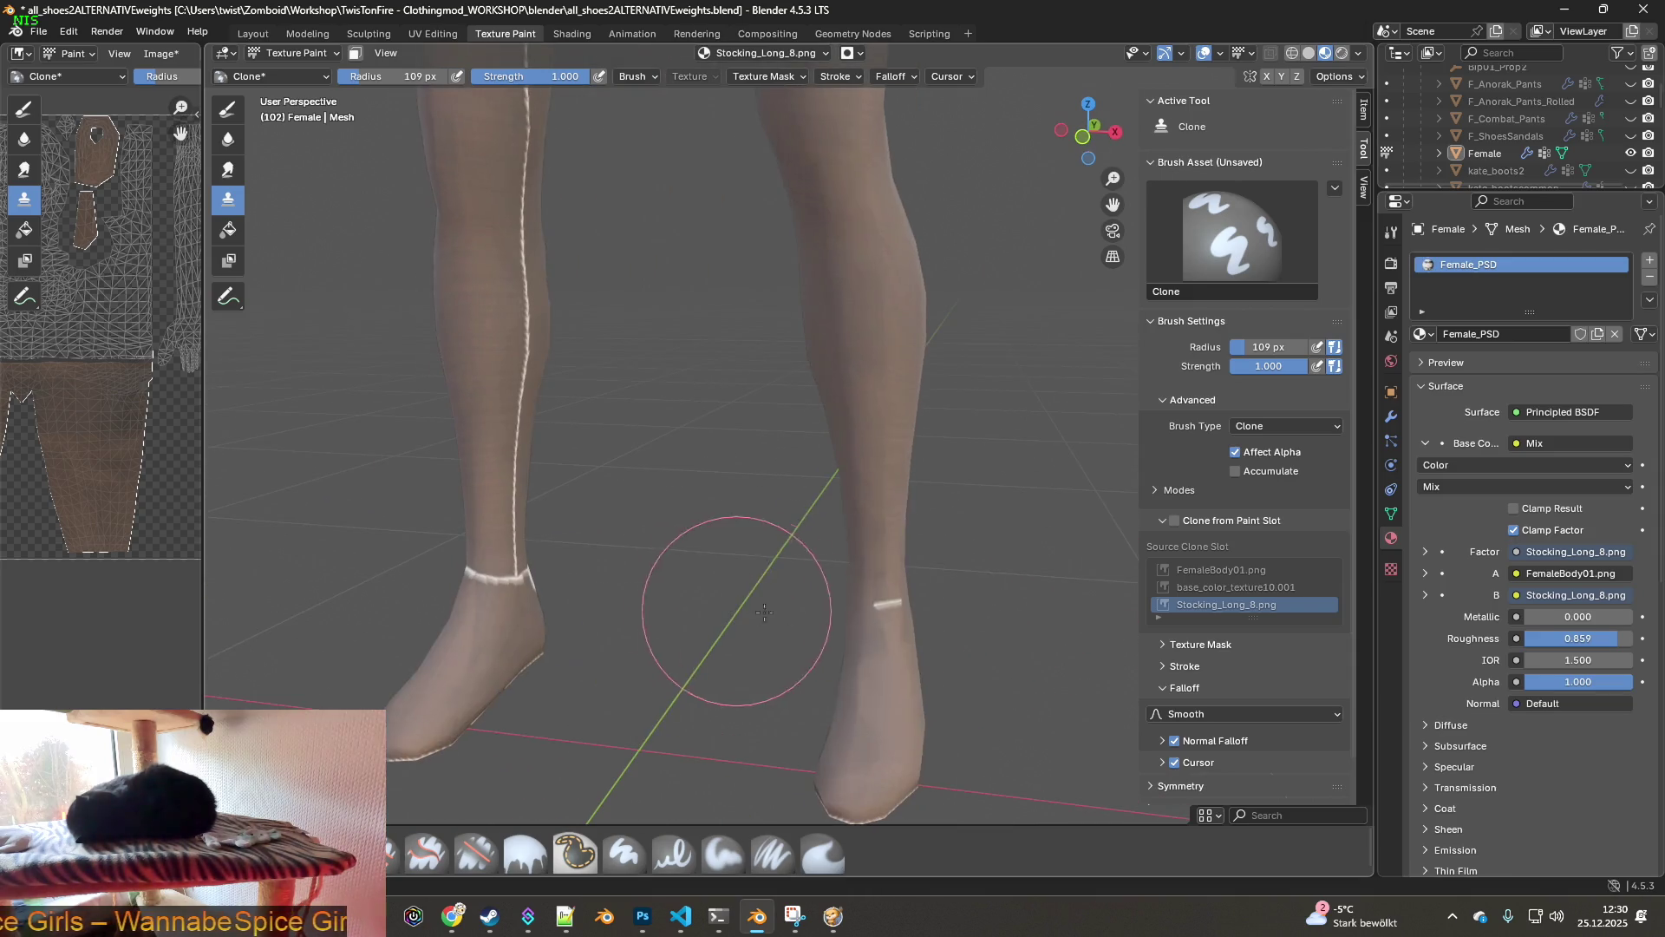
mouse_move(886, 600)
middle_mouse_down()
mouse_move(843, 626)
mouse_move(843, 665)
middle_mouse_up()
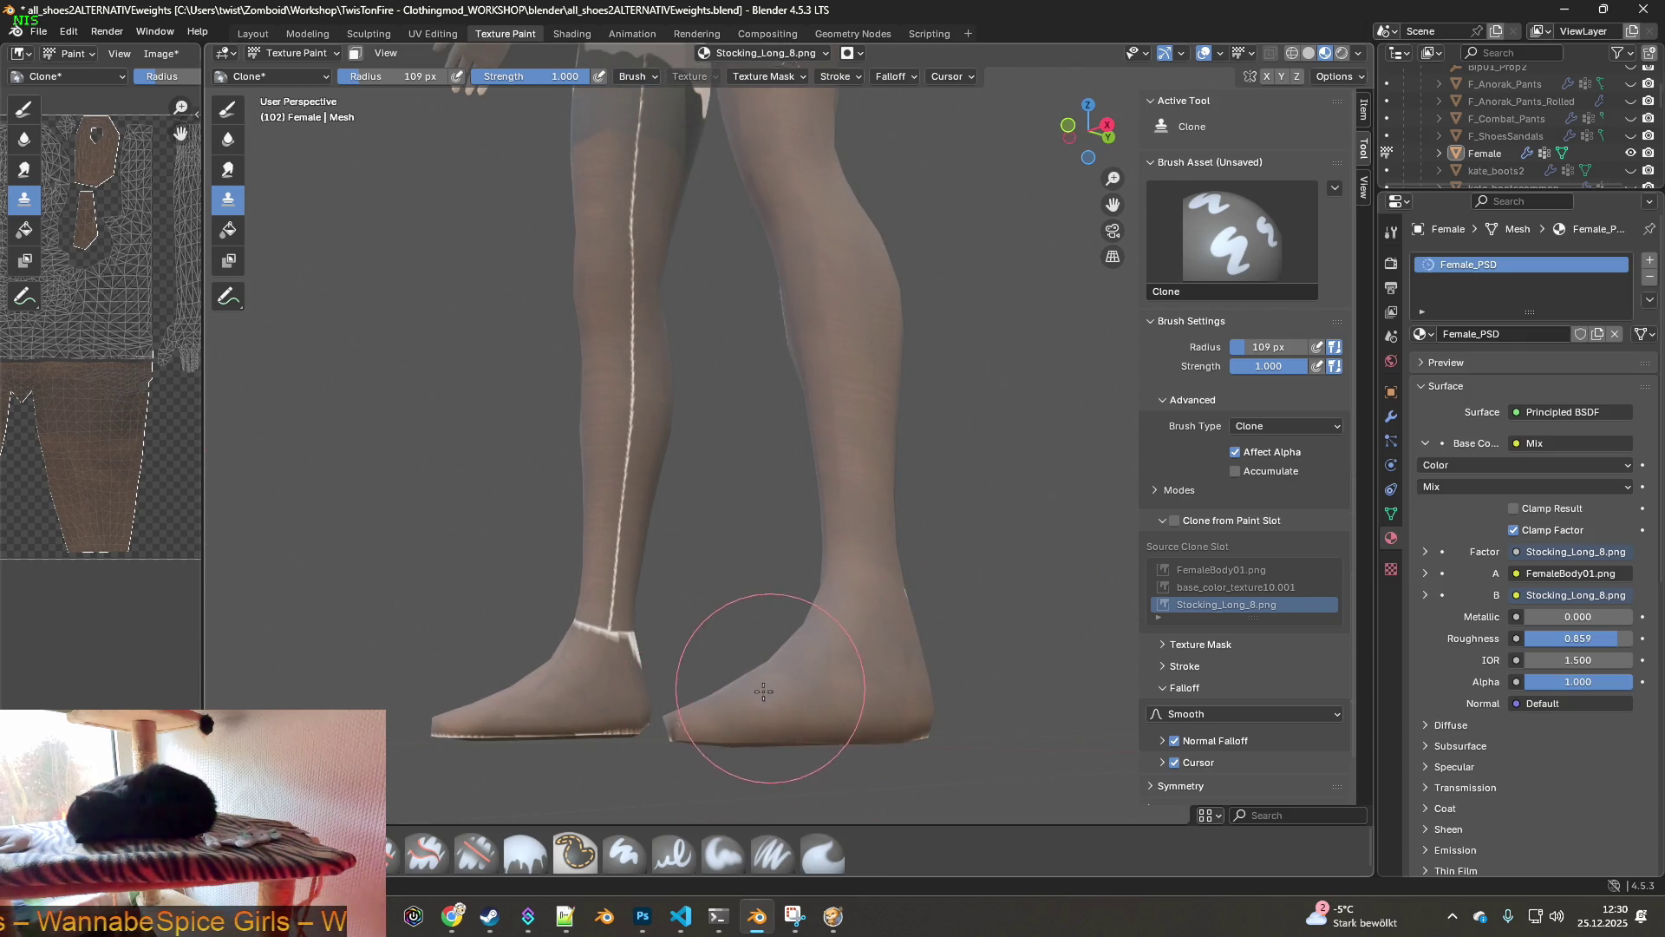
mouse_move(920, 716)
middle_mouse_down()
mouse_move(752, 745)
mouse_move(645, 710)
middle_mouse_up()
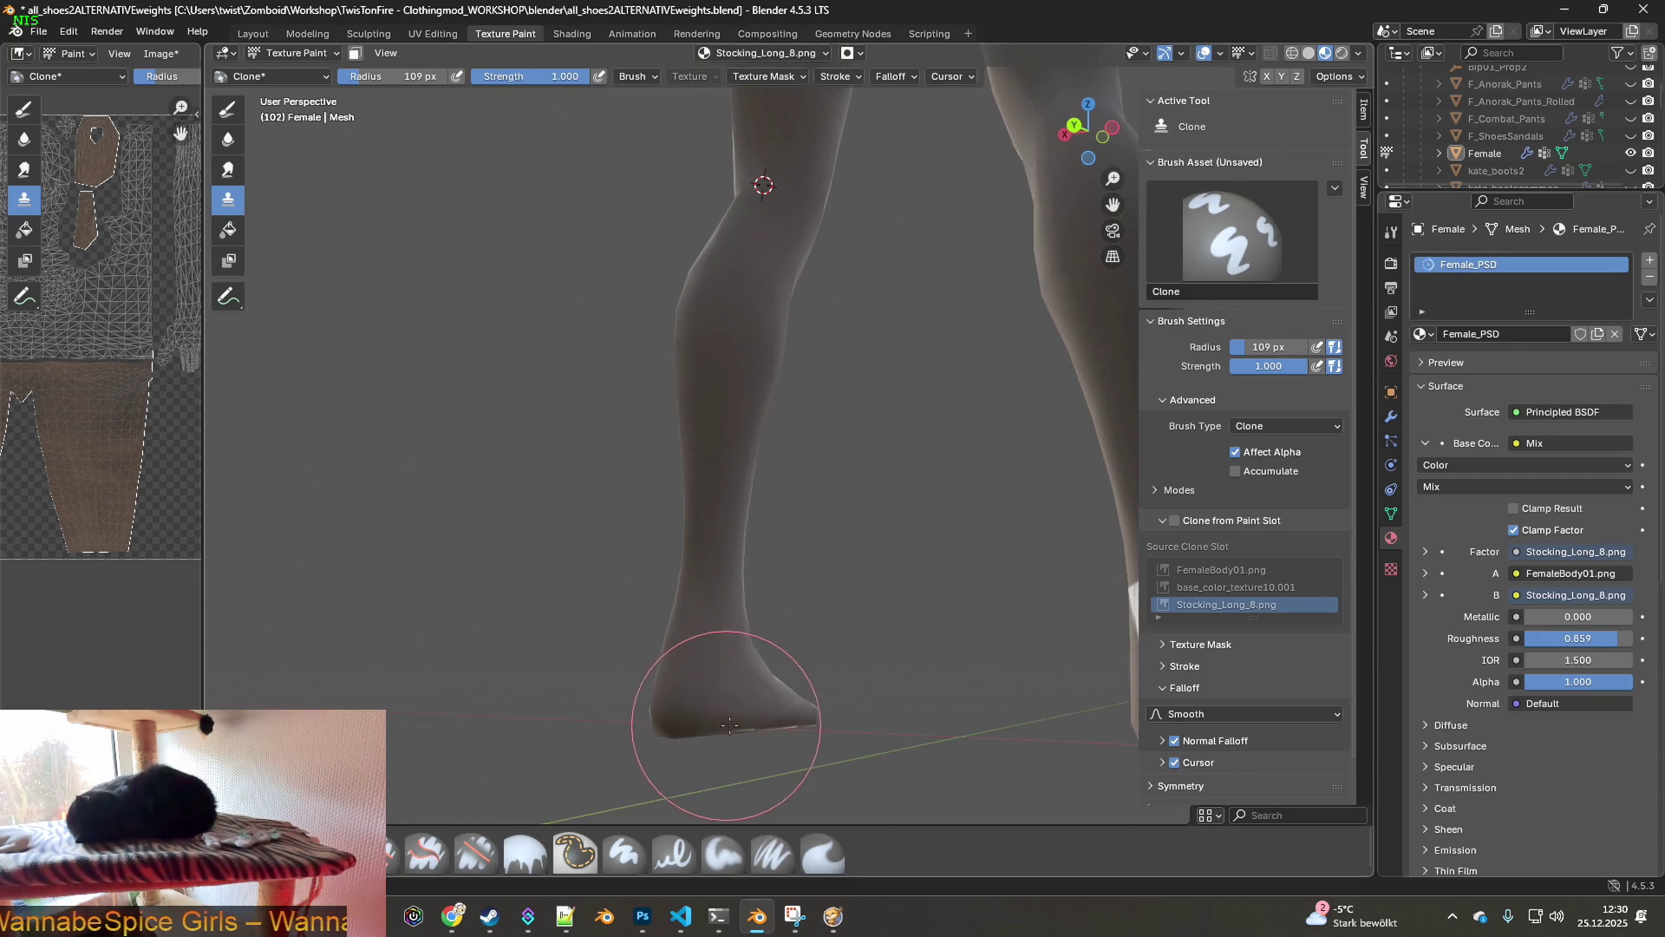
mouse_move(815, 713)
middle_mouse_down()
mouse_move(867, 624)
mouse_move(799, 583)
middle_mouse_up()
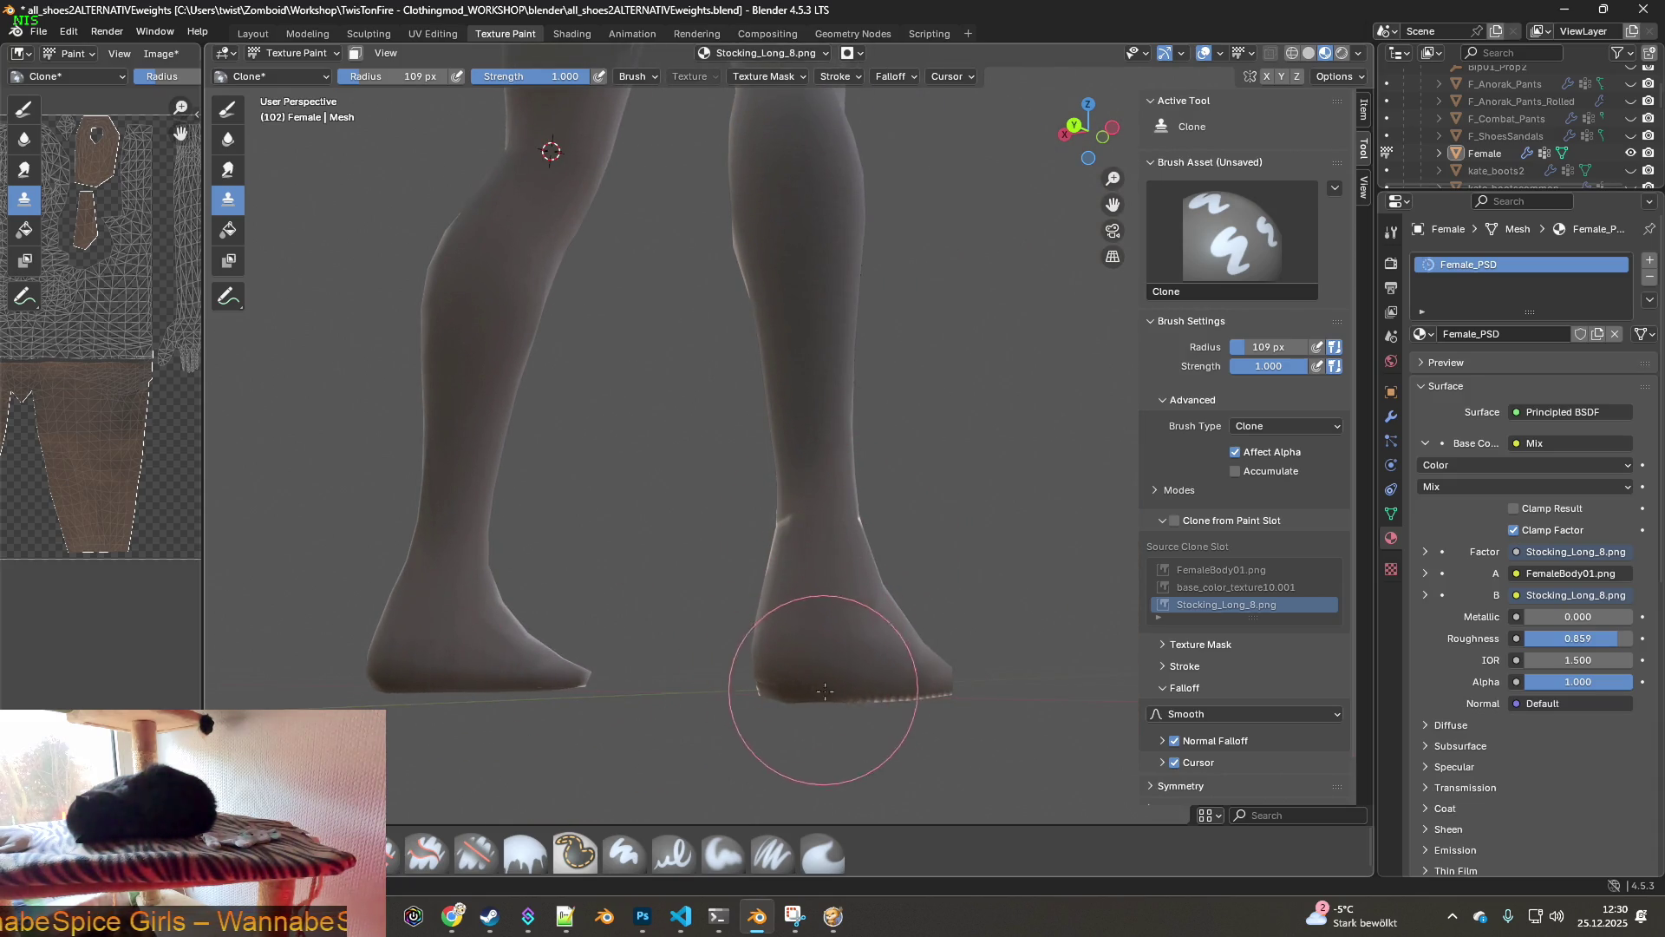
mouse_move(969, 656)
middle_mouse_down()
mouse_move(607, 566)
mouse_move(696, 566)
middle_mouse_up()
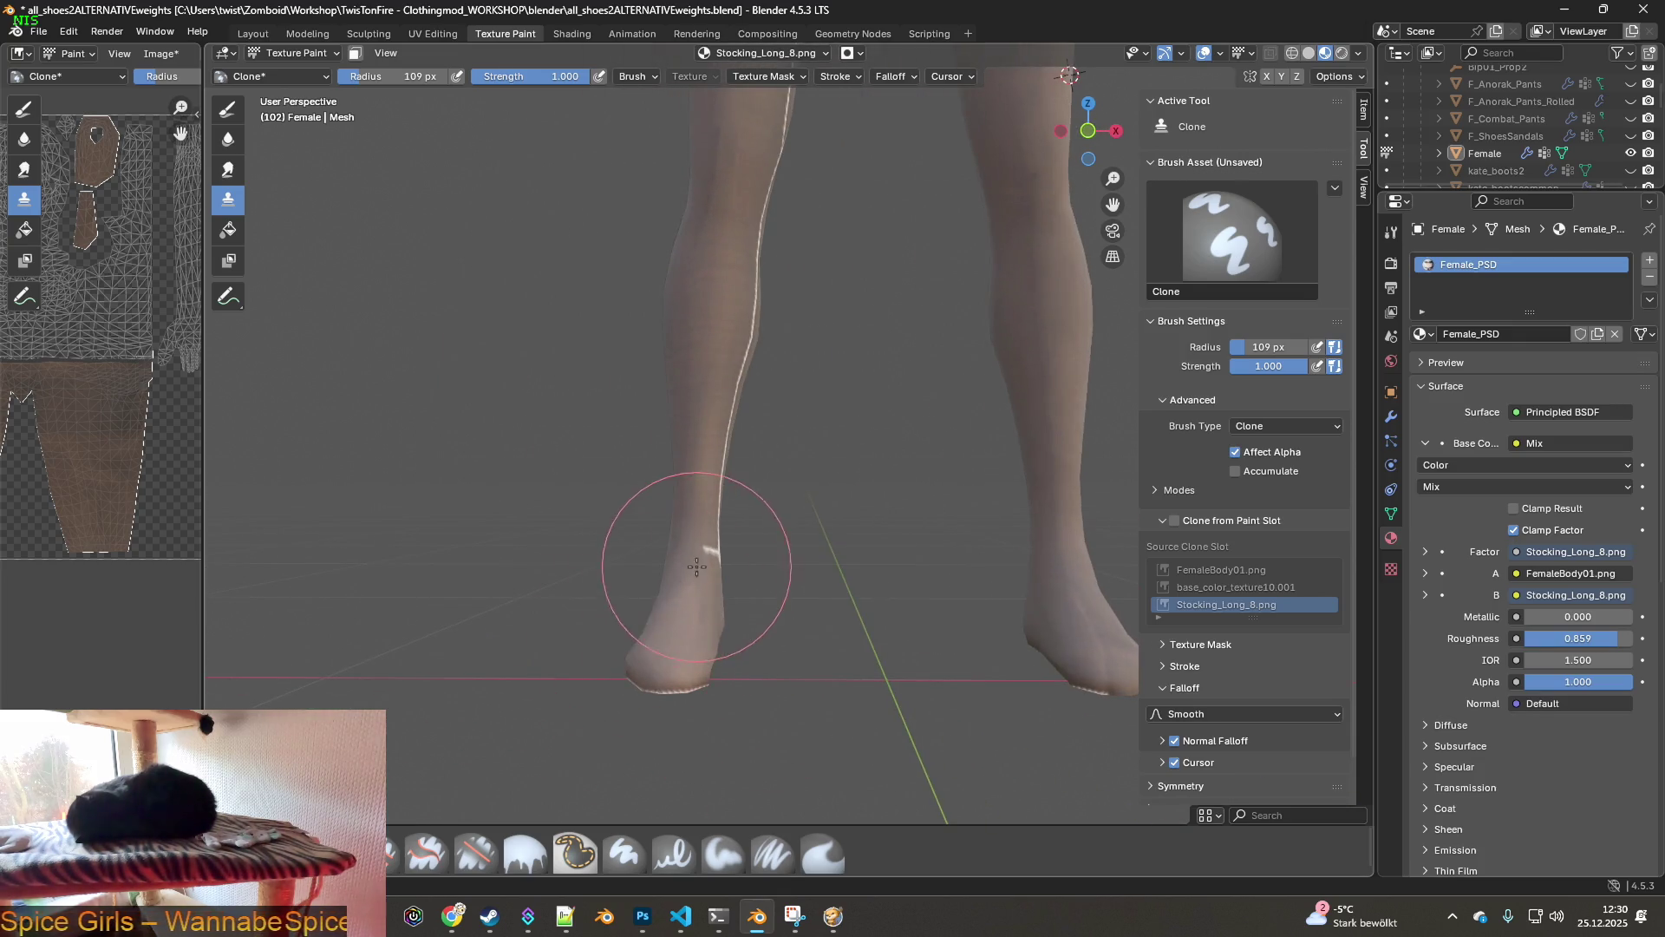
middle_click_drag(719, 636, 685, 637)
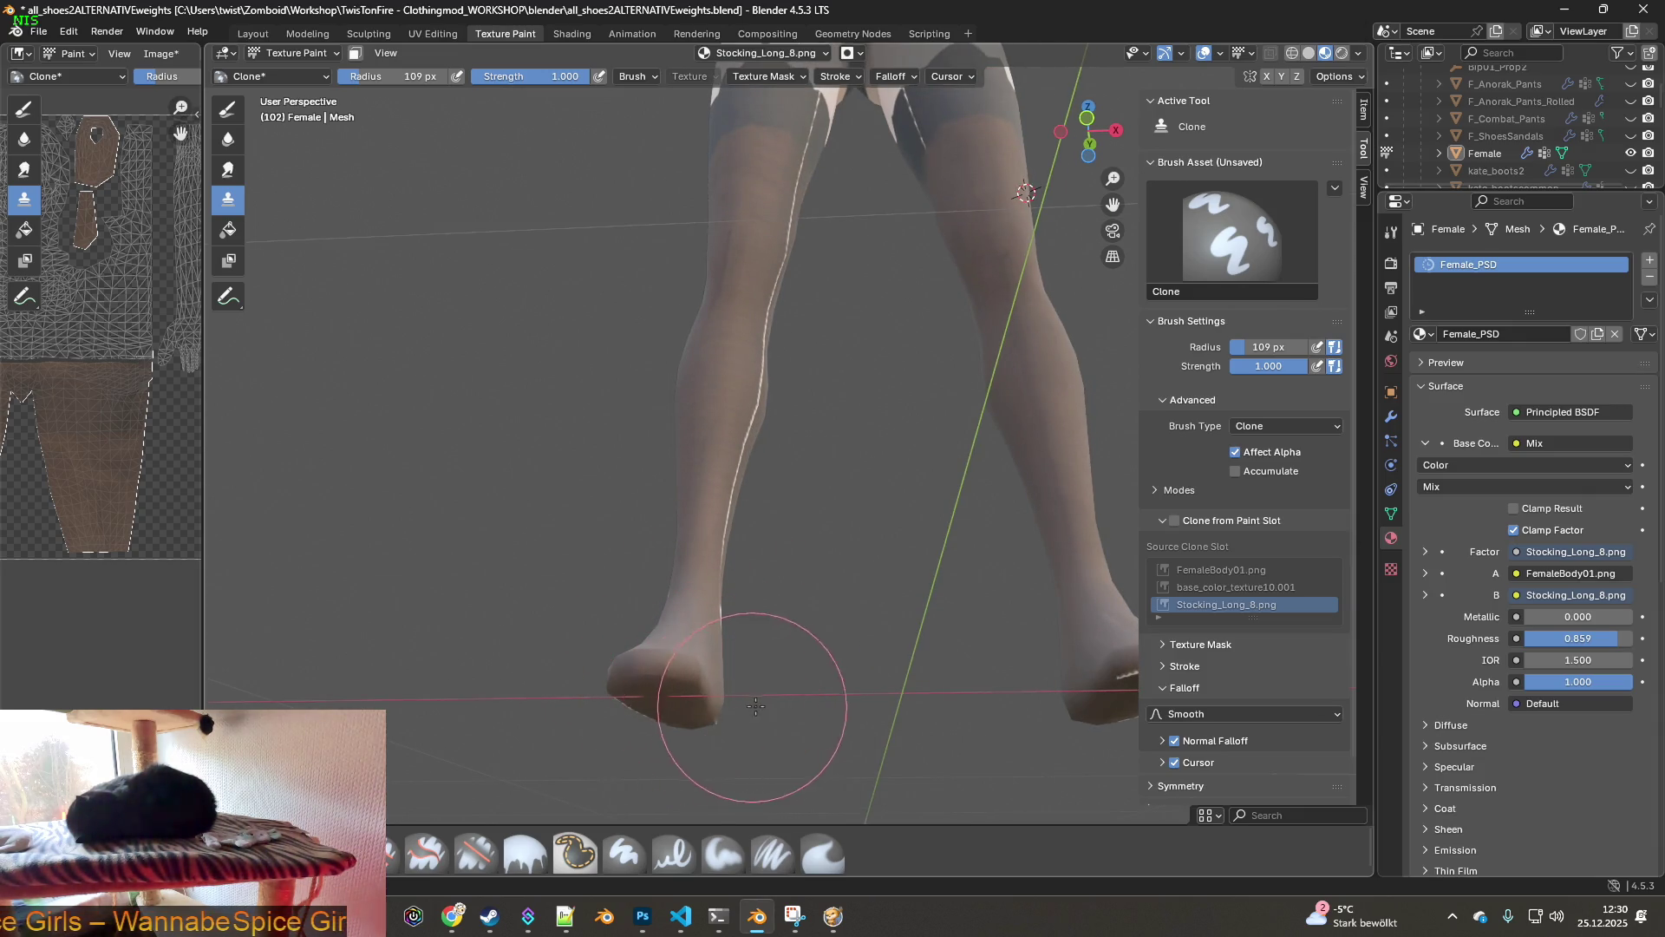
middle_click_drag(753, 707, 719, 707)
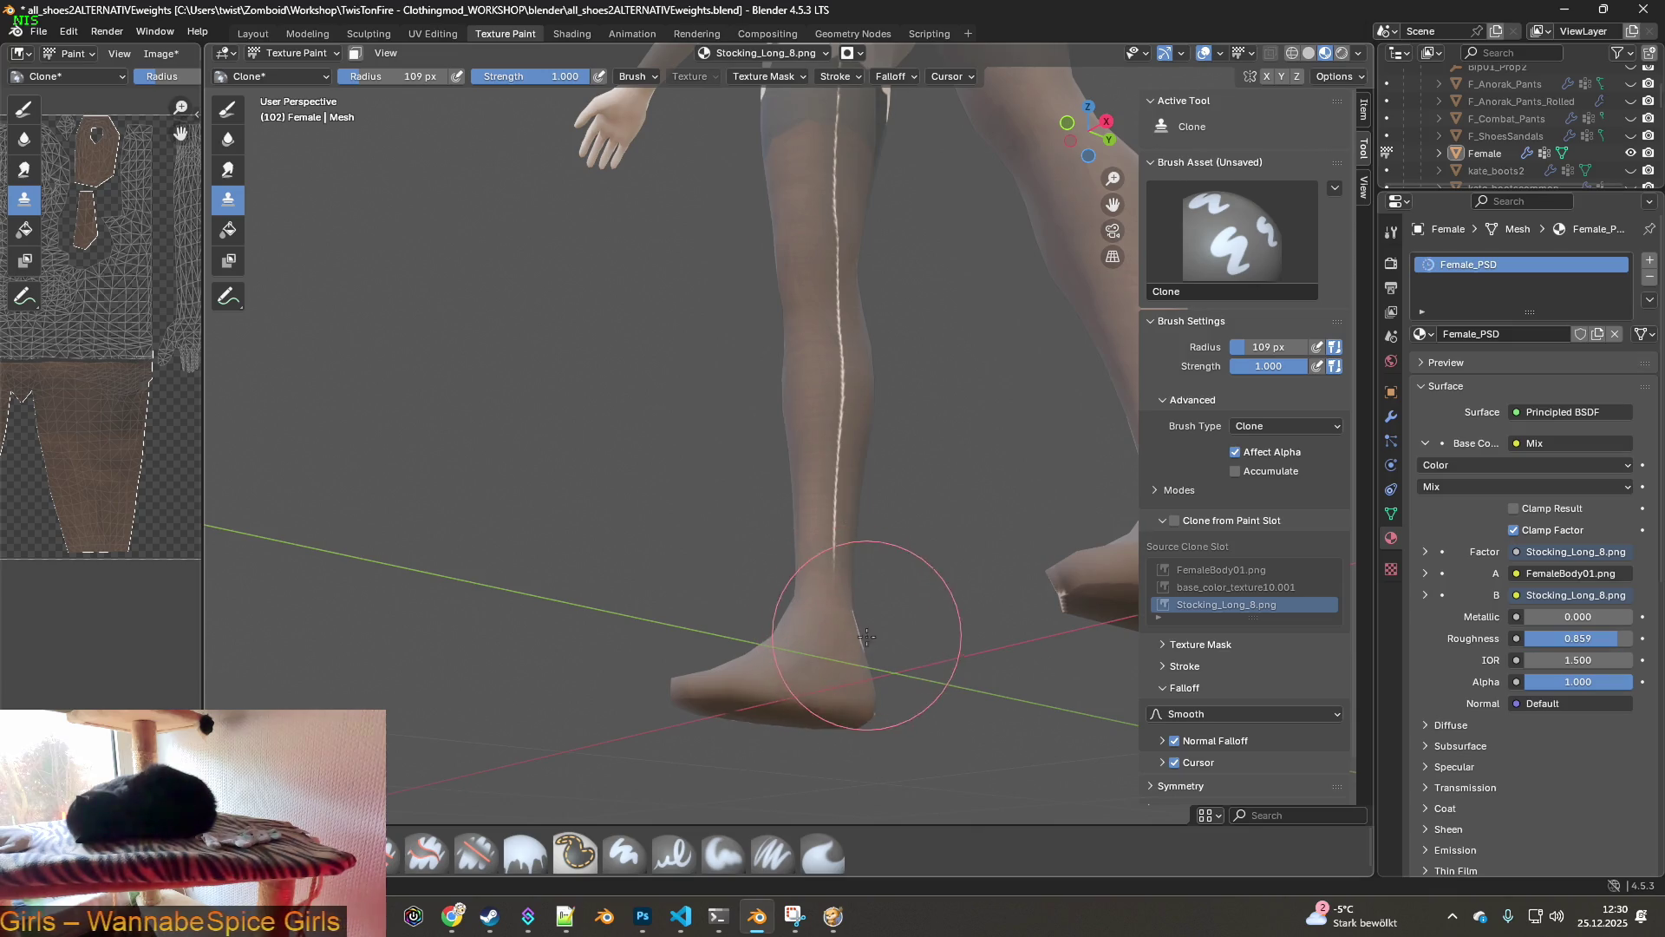
middle_click_drag(879, 652, 732, 662)
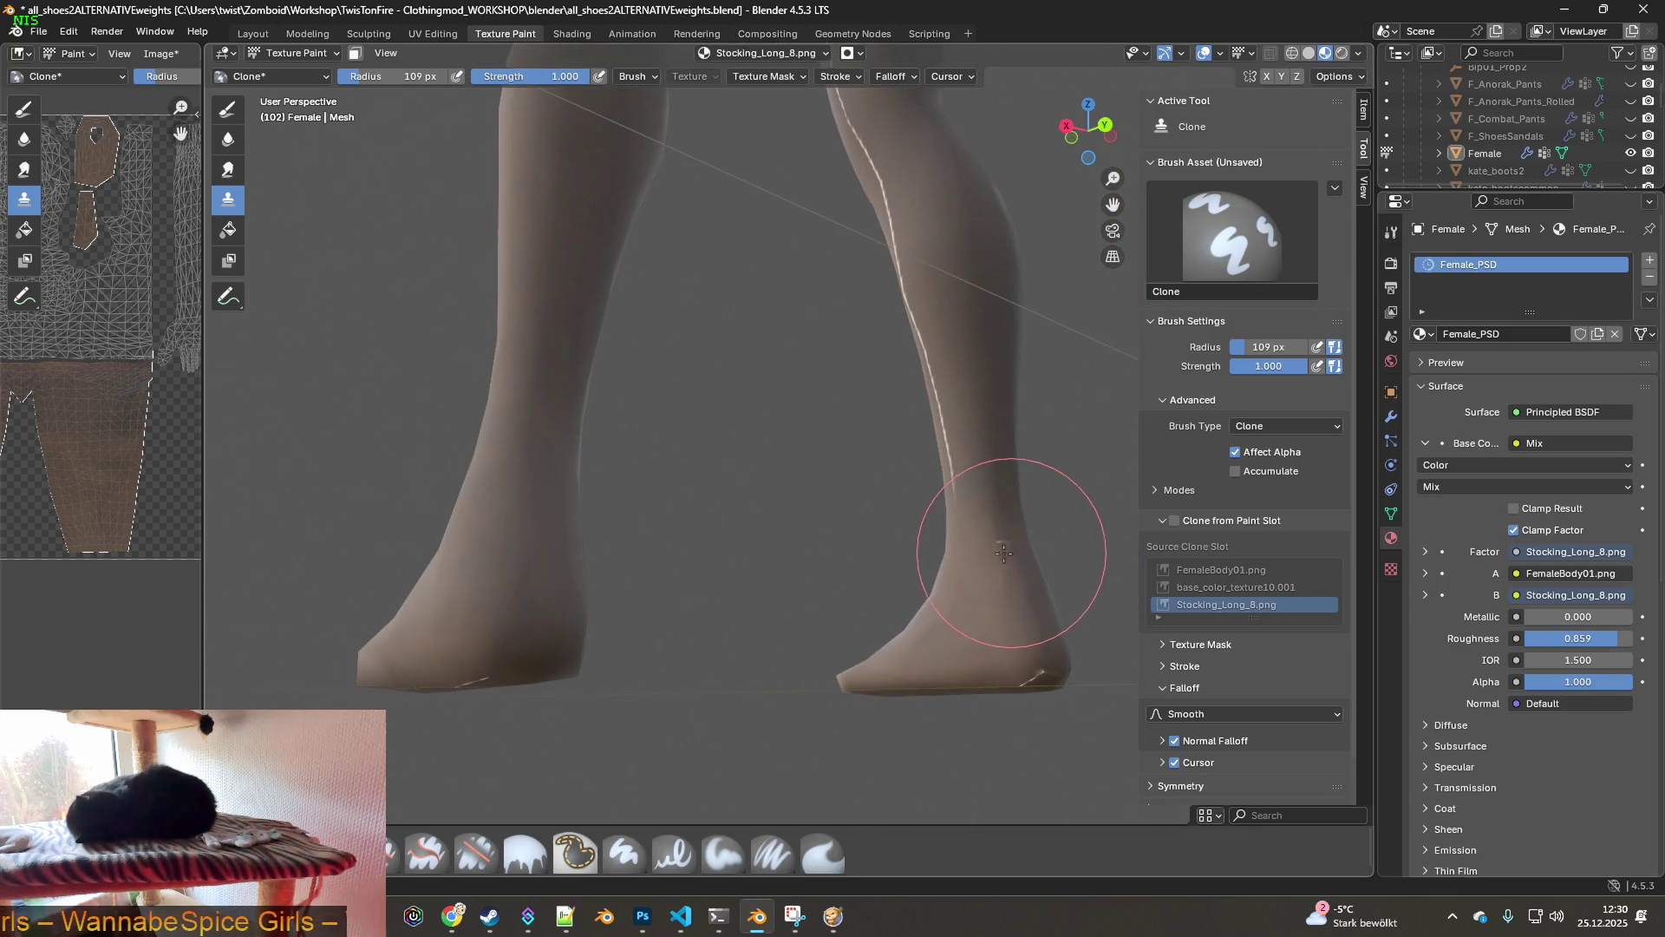
mouse_move(1019, 678)
middle_mouse_down()
mouse_move(881, 681)
mouse_move(915, 529)
middle_mouse_up()
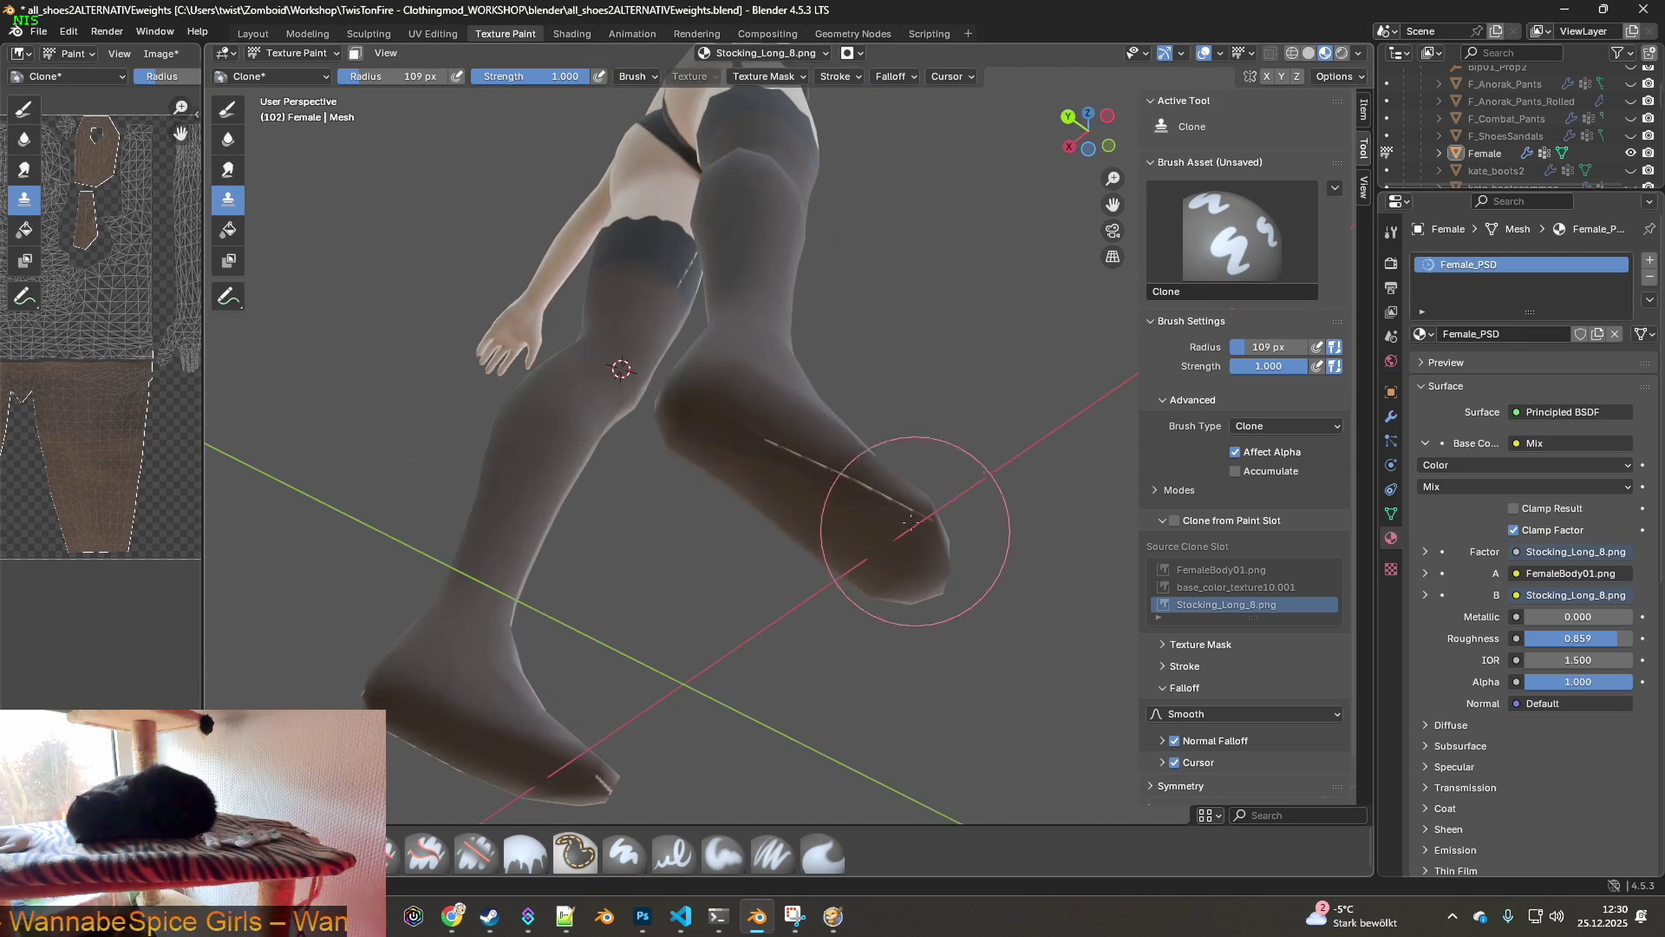
mouse_move(916, 601)
middle_mouse_down()
mouse_move(782, 674)
mouse_move(669, 706)
mouse_move(768, 690)
middle_mouse_up()
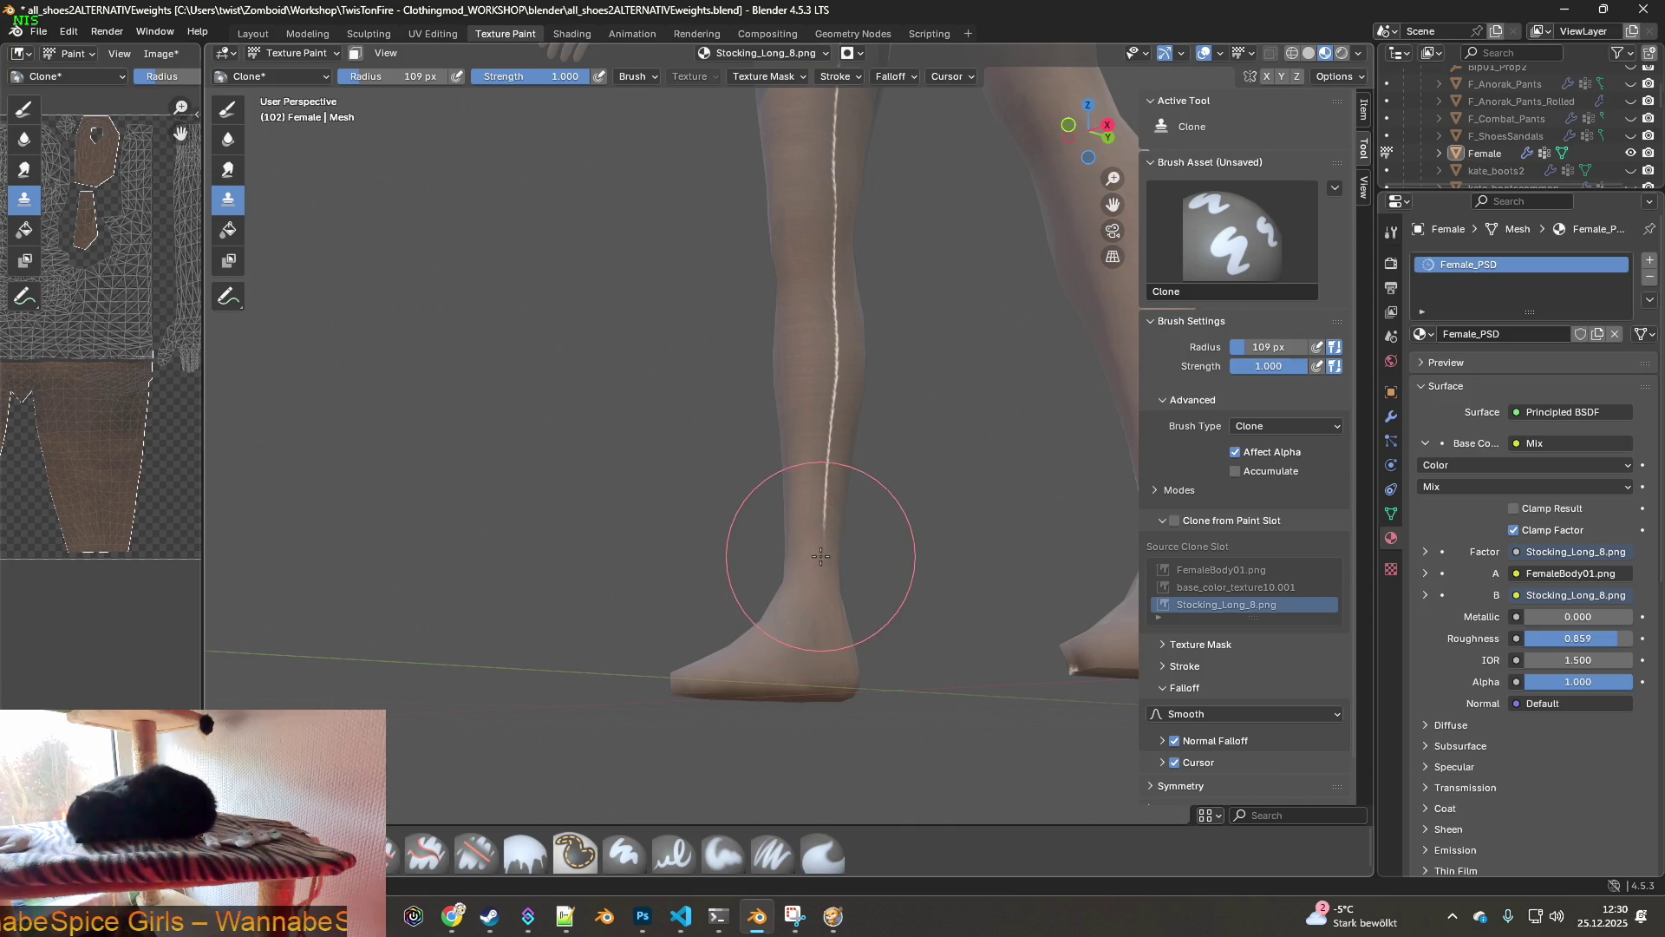
mouse_move(826, 634)
middle_mouse_down()
mouse_move(887, 507)
mouse_move(941, 555)
mouse_move(977, 639)
mouse_move(1033, 603)
middle_mouse_up()
- Clone stocking texture over the back seam from the lower leg up toward the stocking top
scroll(900, 468, "up", 2)
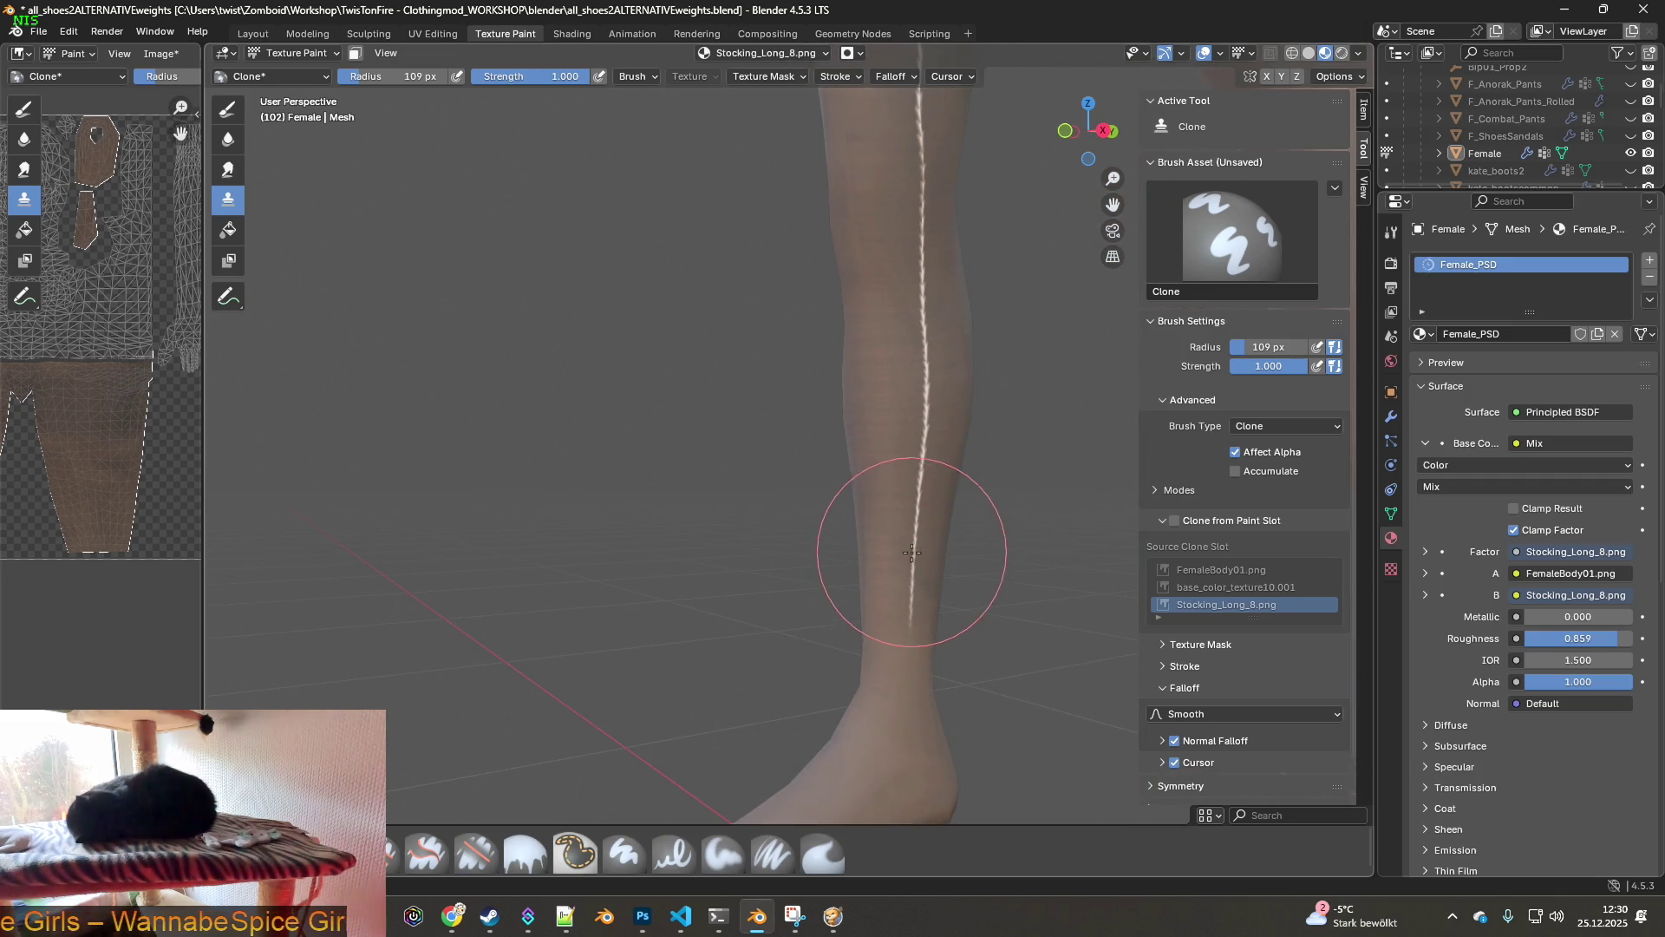
scroll(902, 572, "up", 2)
middle_click_drag(892, 590, 1041, 635, "shift")
scroll(1026, 659, "down", 5)
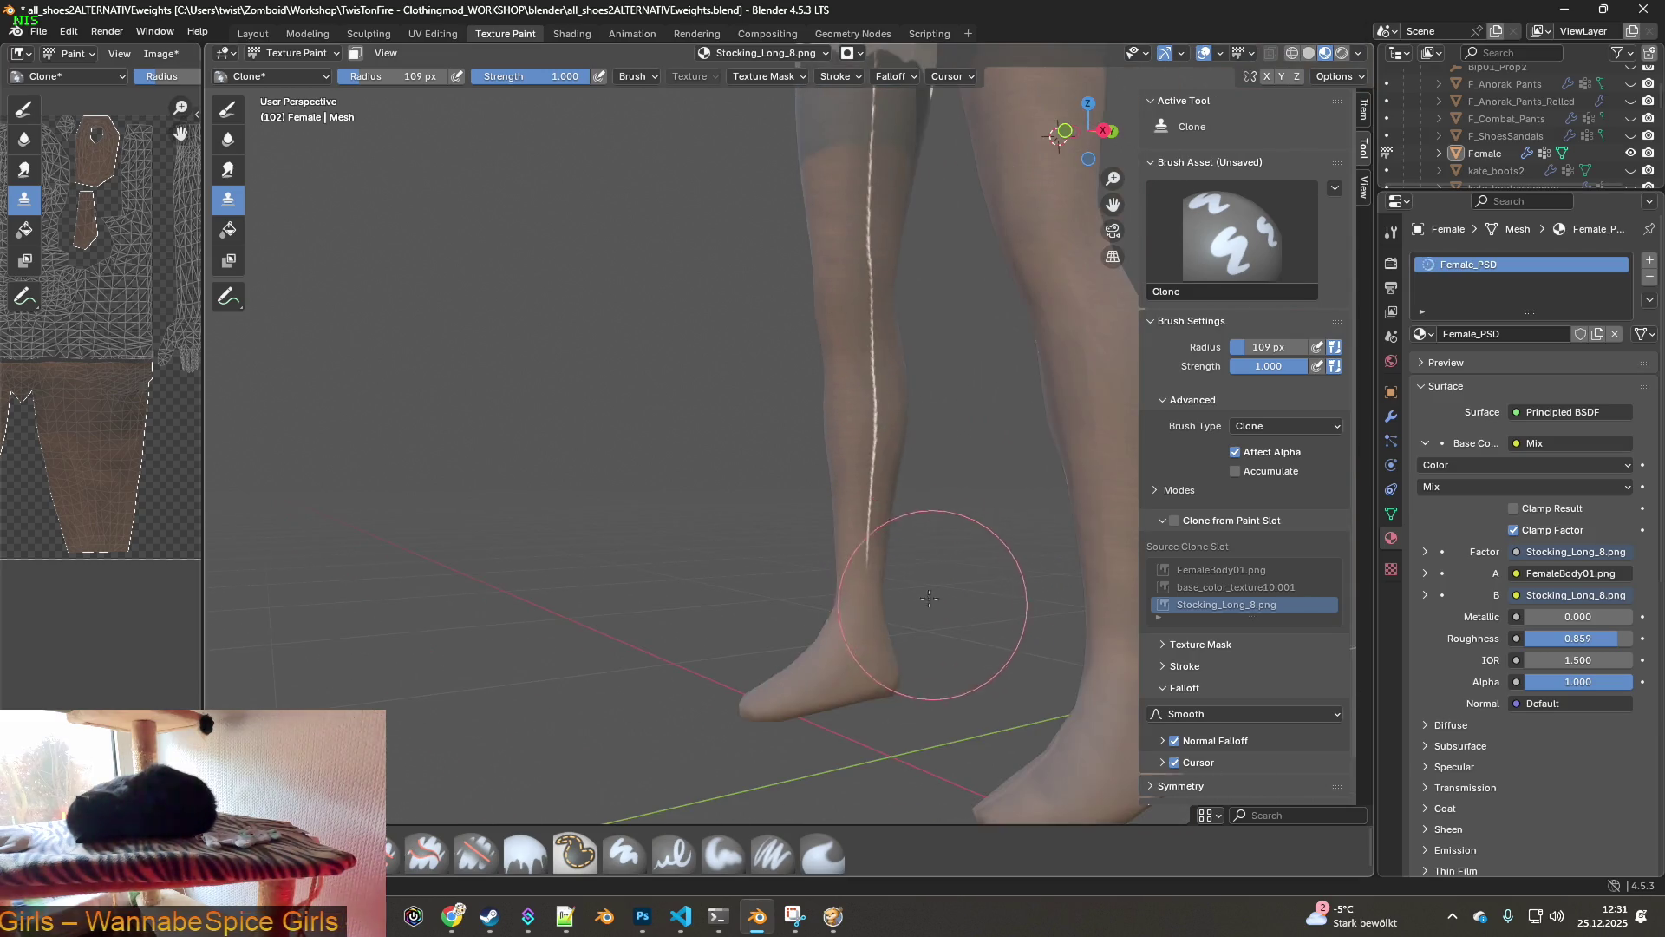
middle_click_drag(922, 483, 704, 649, "shift")
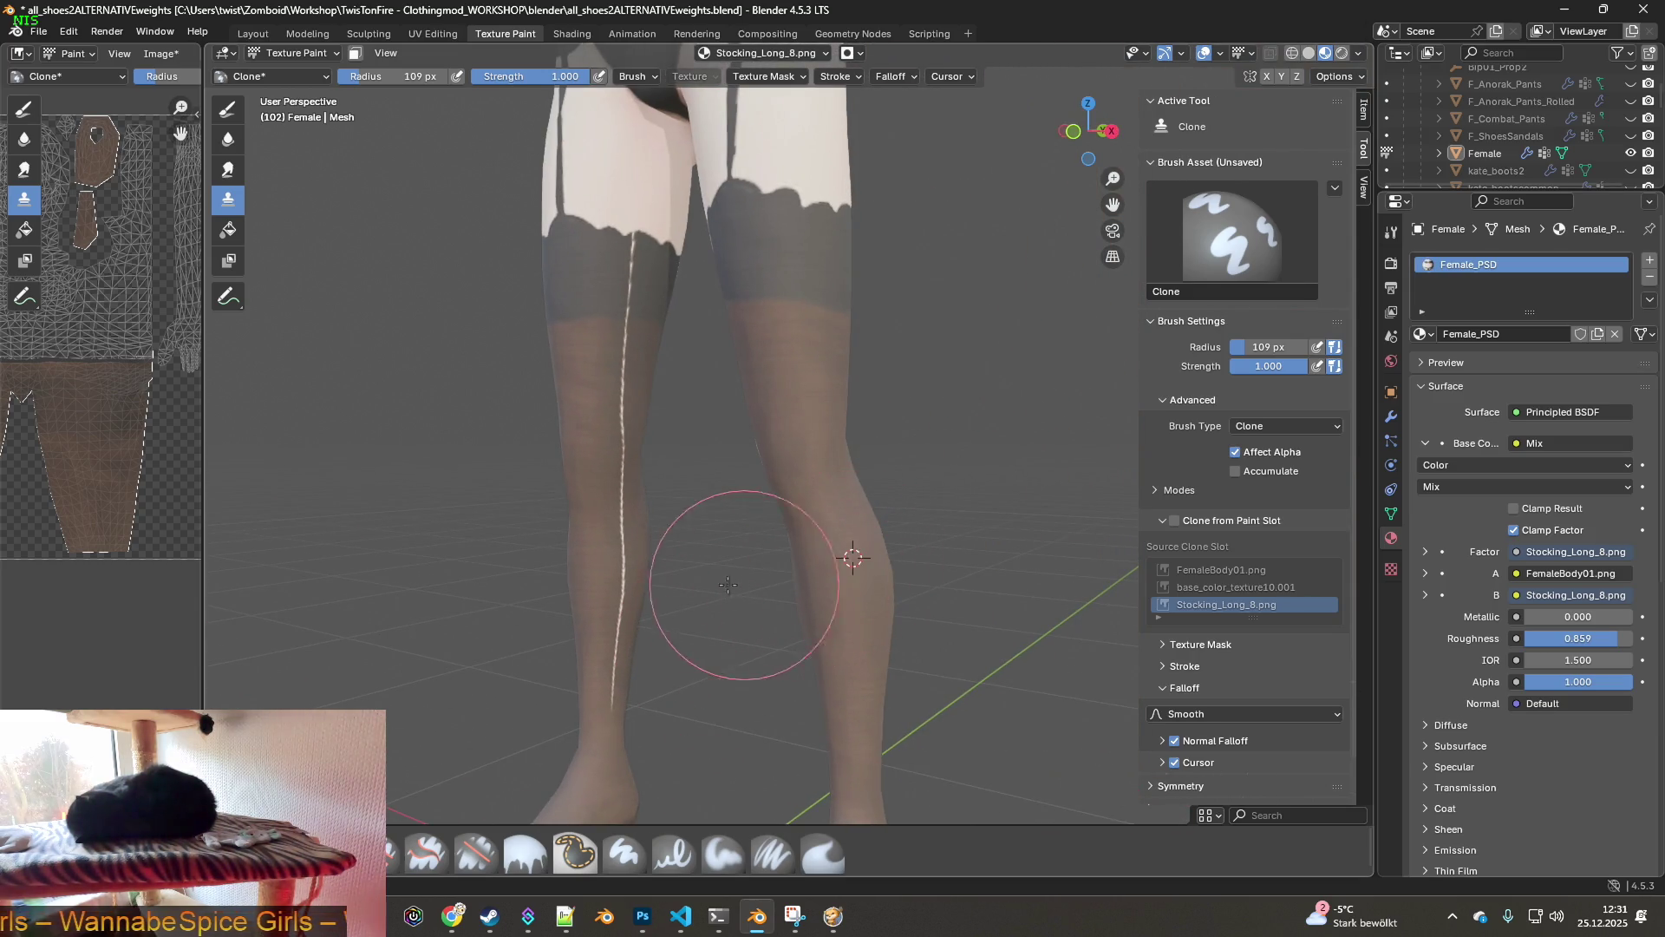
scroll(672, 533, "up", 3)
mouse_move(673, 533)
left_mouse_down()
mouse_move(595, 503)
mouse_move(593, 757)
left_mouse_up()
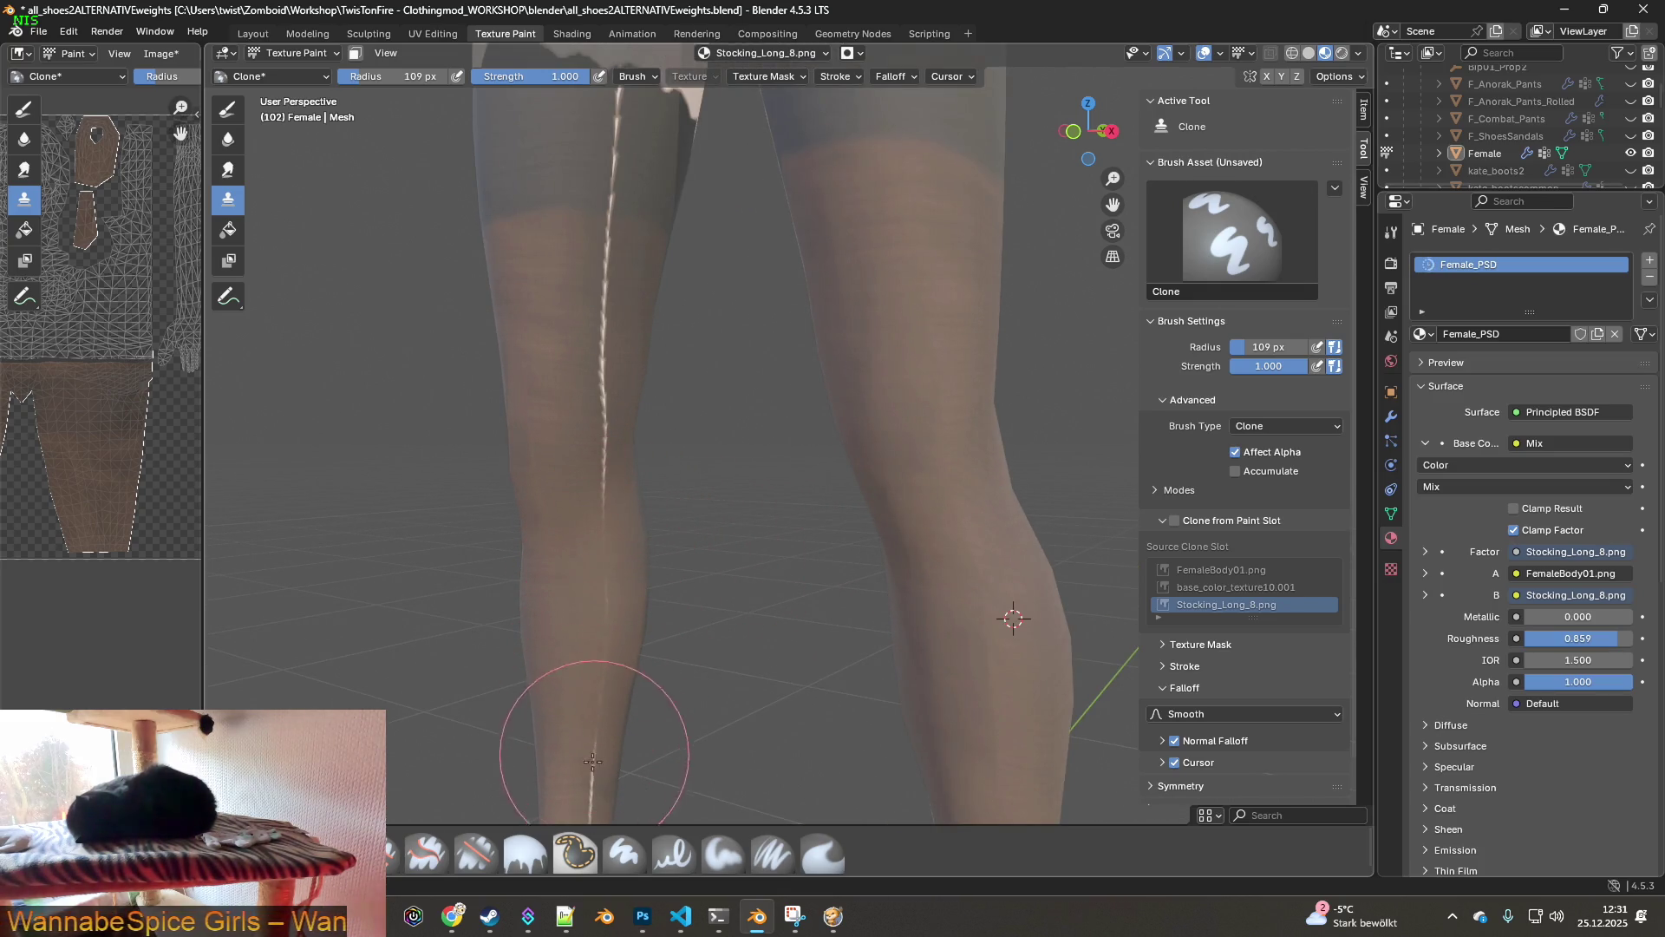
middle_click_drag(600, 792, 590, 717, "shift")
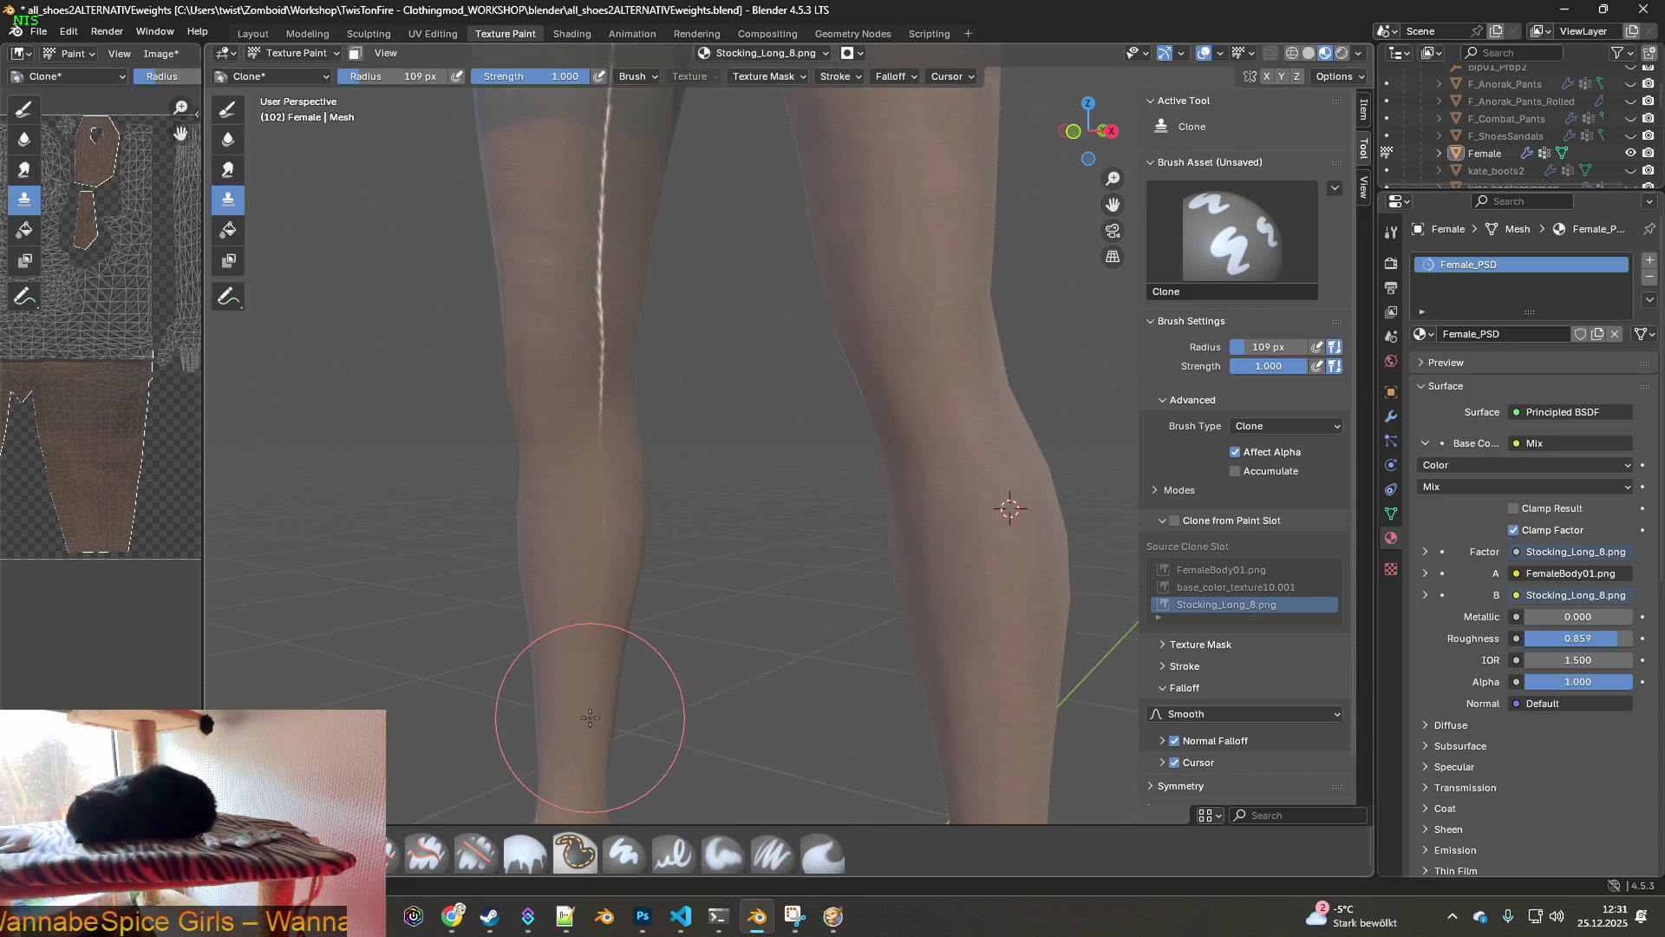
mouse_move(588, 707)
left_mouse_down()
mouse_move(600, 595)
mouse_move(577, 477)
mouse_move(602, 424)
mouse_move(596, 285)
left_mouse_up()
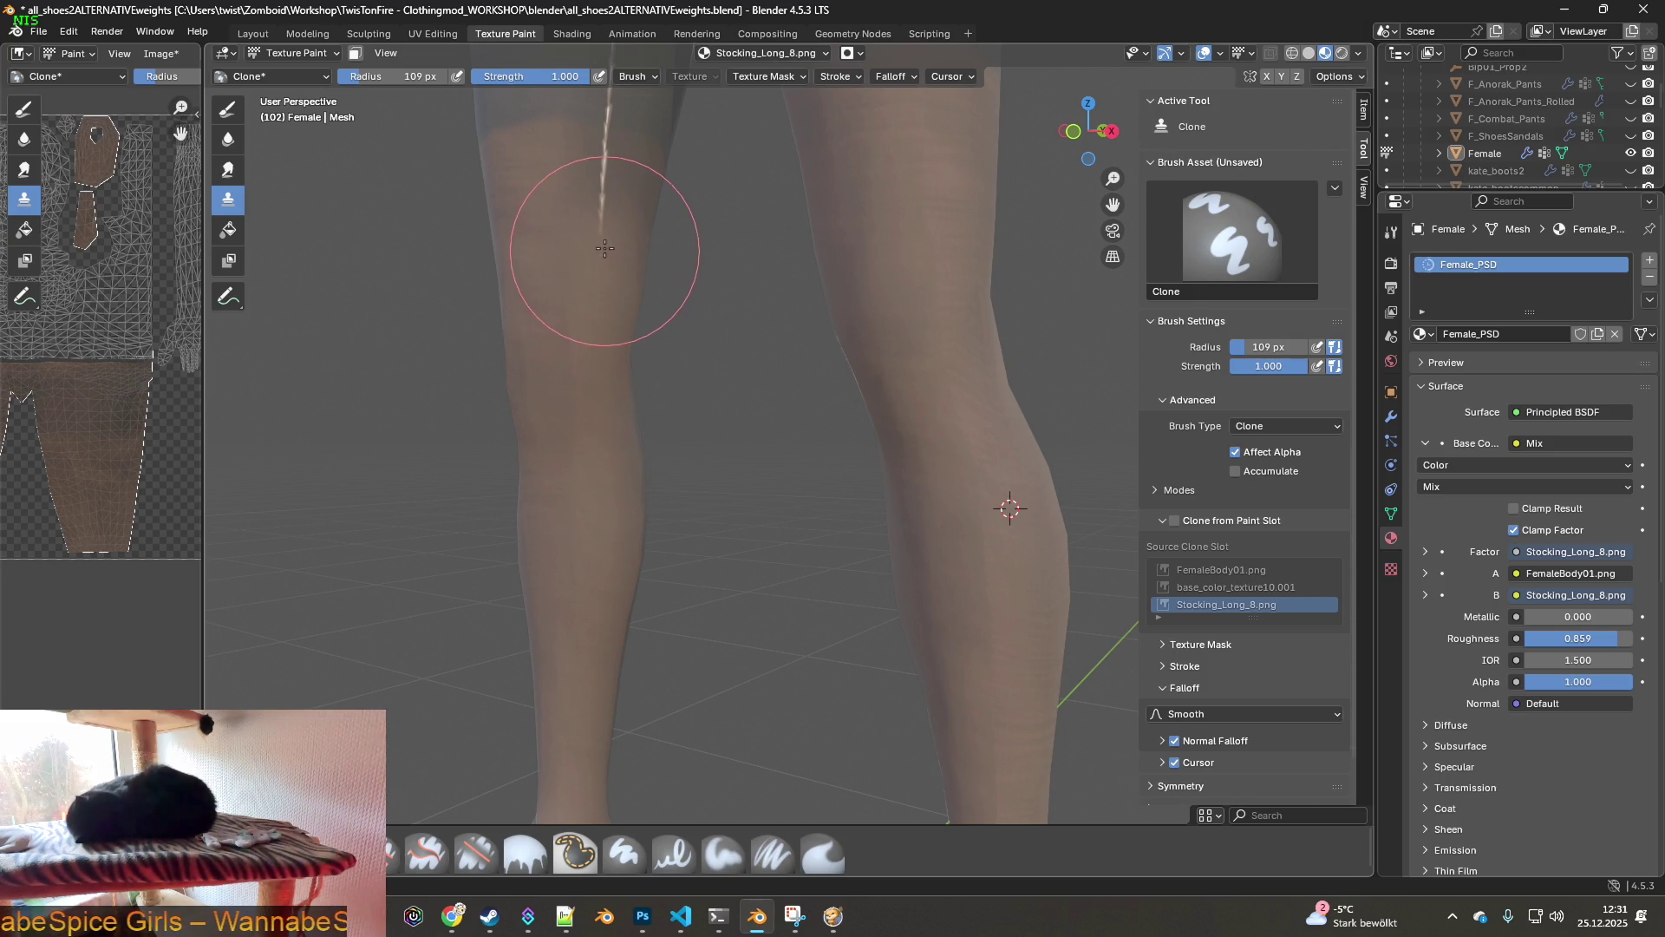
mouse_move(583, 283)
middle_mouse_down("shift")
mouse_move(549, 372)
mouse_move(548, 338)
middle_mouse_up("shift")
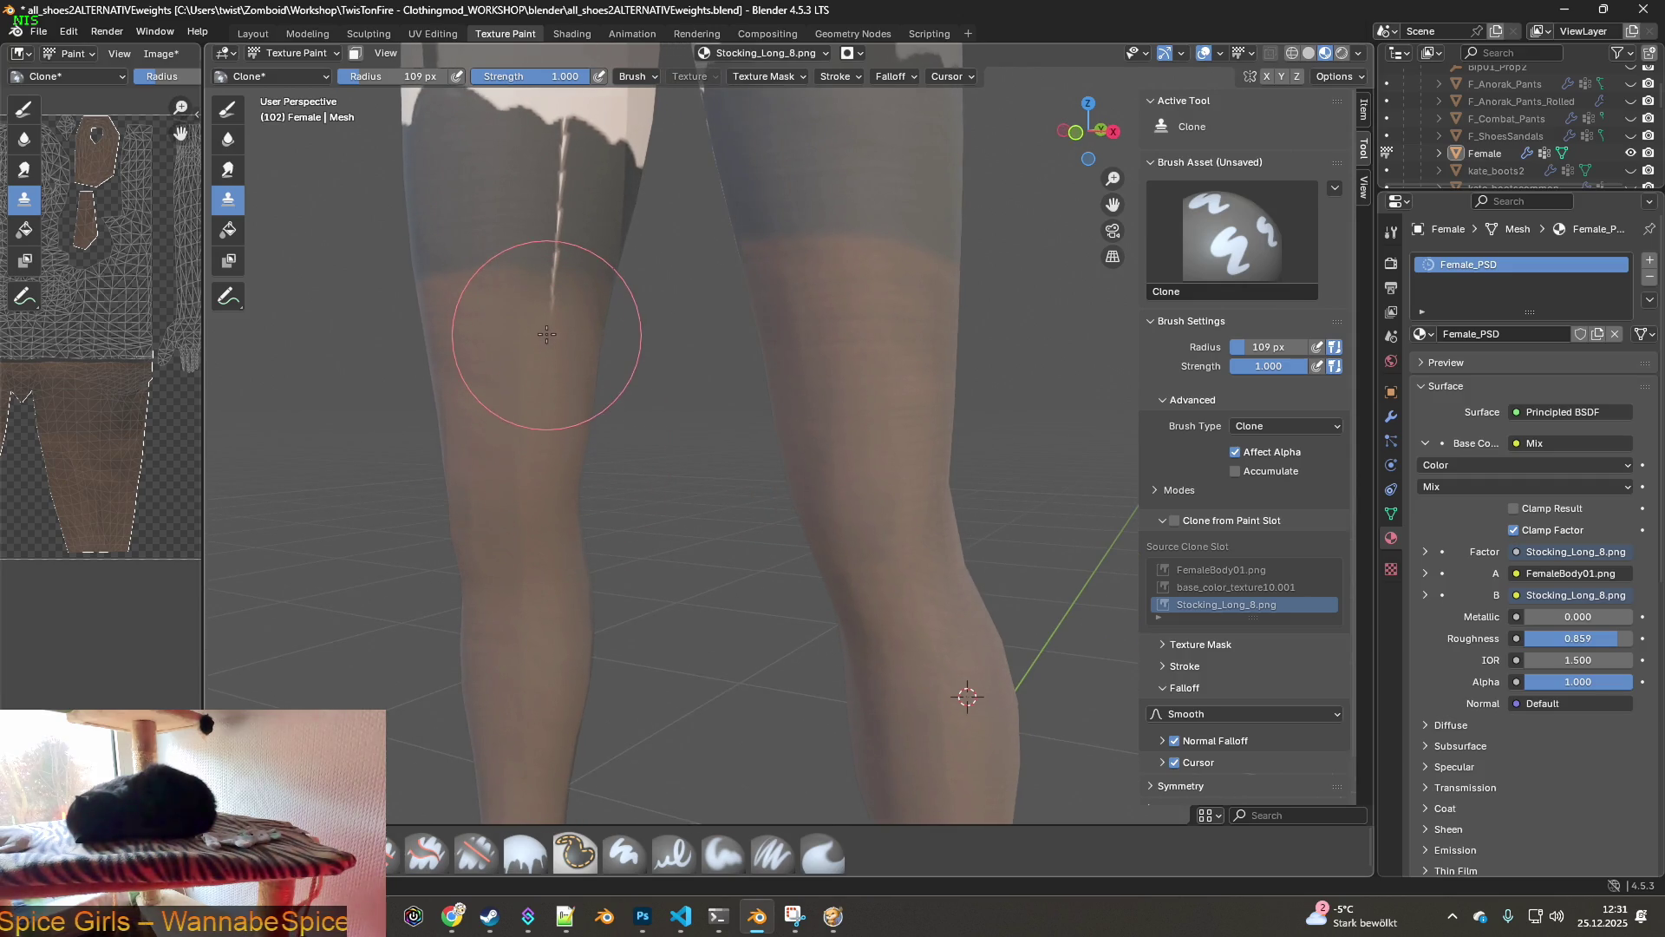
- Set clone source points at the knee and on the other leg, checking the painted areas
middle_click_drag(550, 446, 601, 446)
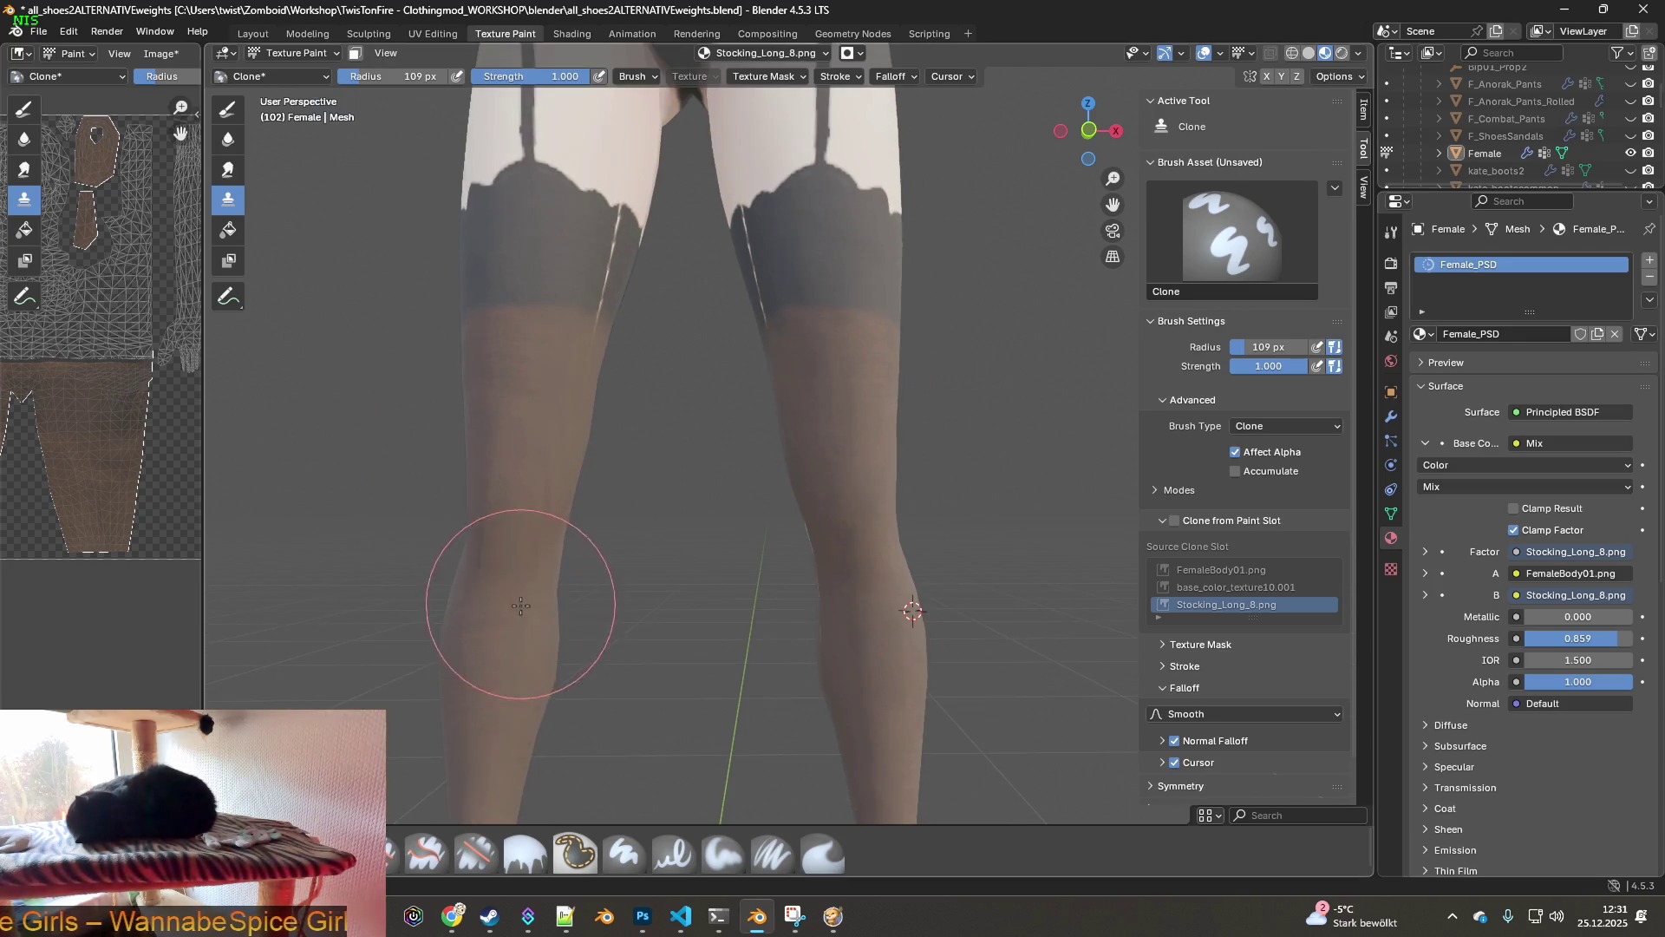
mouse_move(706, 520)
middle_mouse_down()
mouse_move(821, 506)
mouse_move(781, 485)
middle_mouse_up()
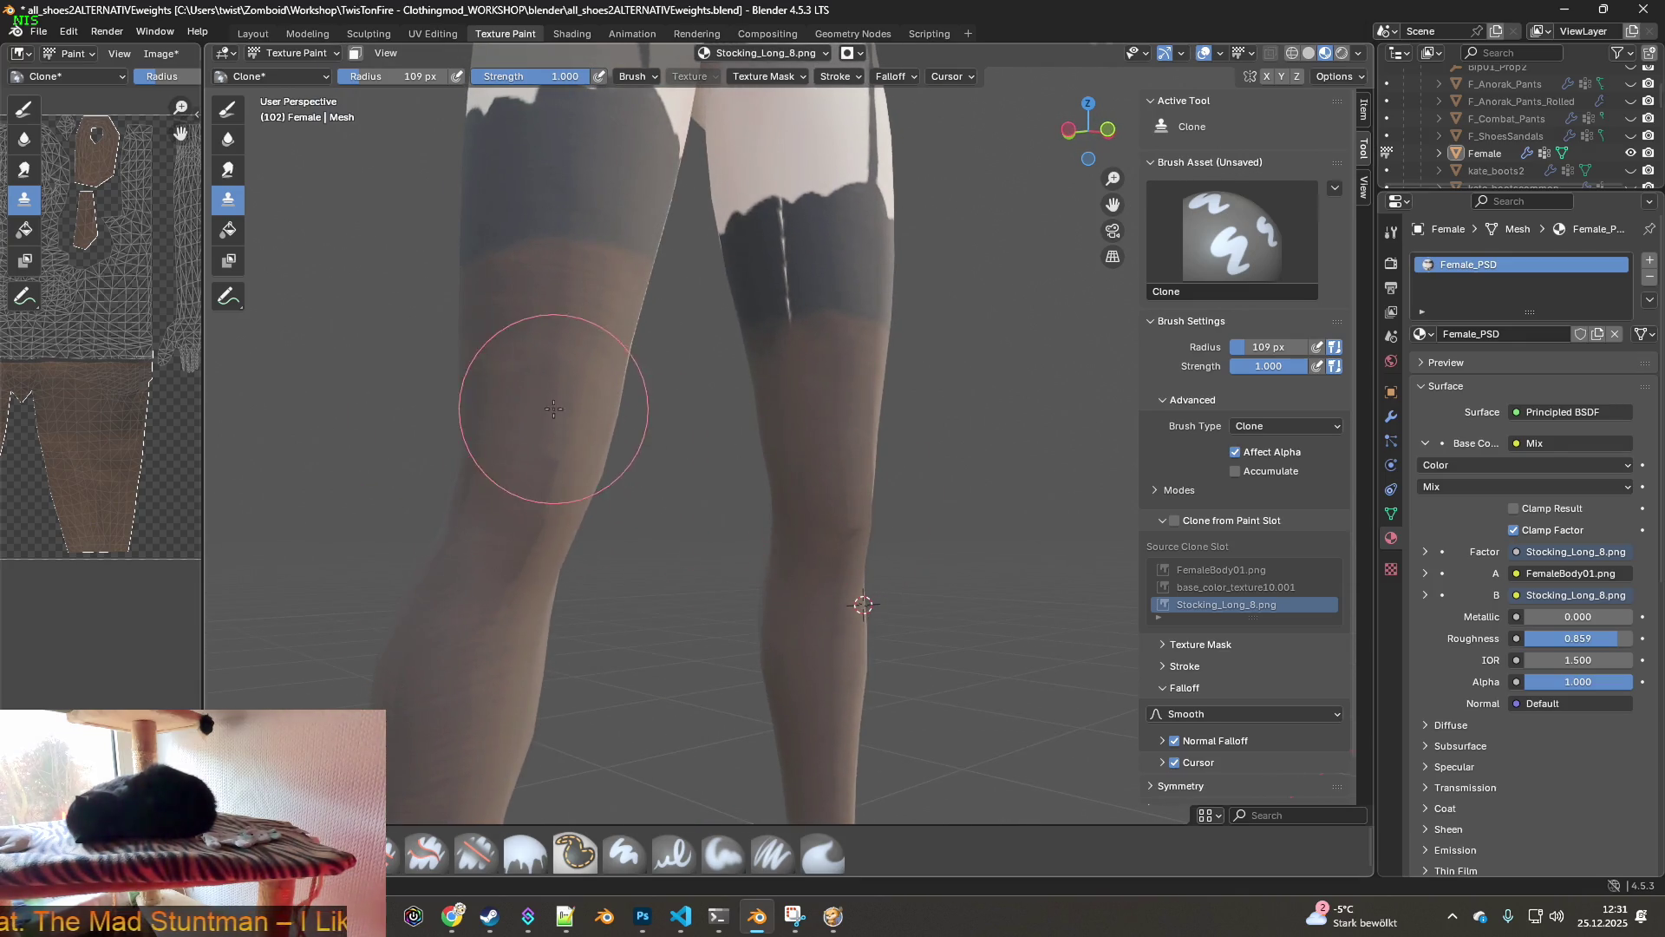
scroll(536, 521, "down", 3)
mouse_move(535, 521)
middle_mouse_down()
mouse_move(687, 518)
mouse_move(659, 555)
mouse_move(849, 440)
middle_mouse_up()
scroll(607, 512, "up", 5)
left_click(852, 411, "ctrl")
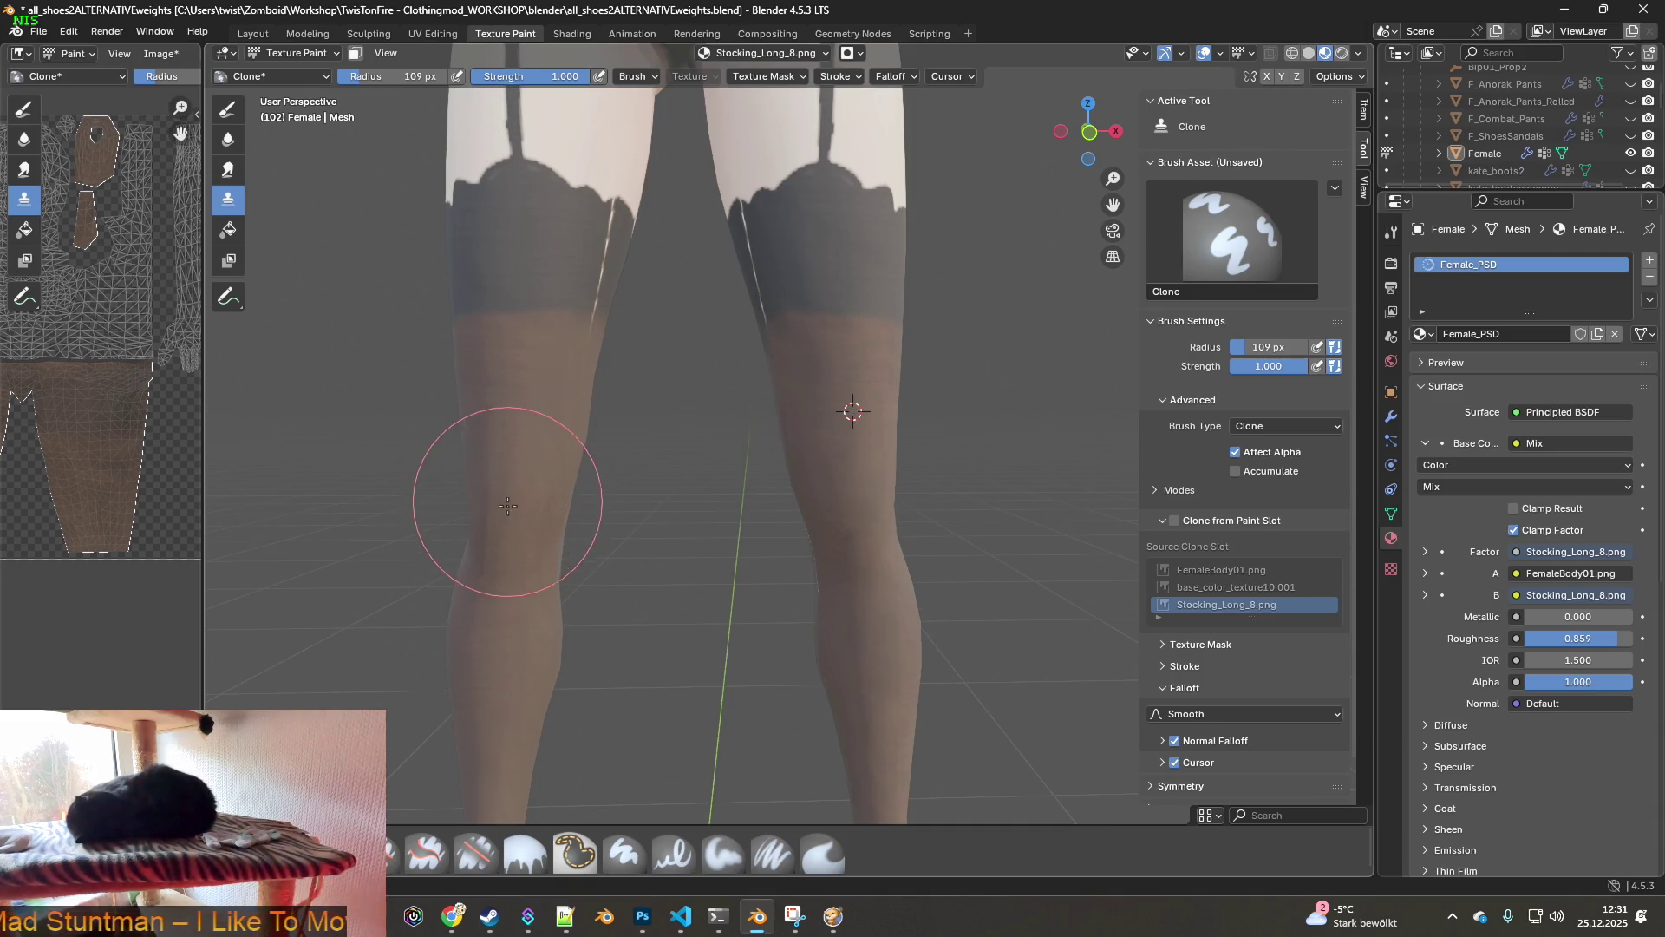
middle_click_drag(496, 520, 662, 550)
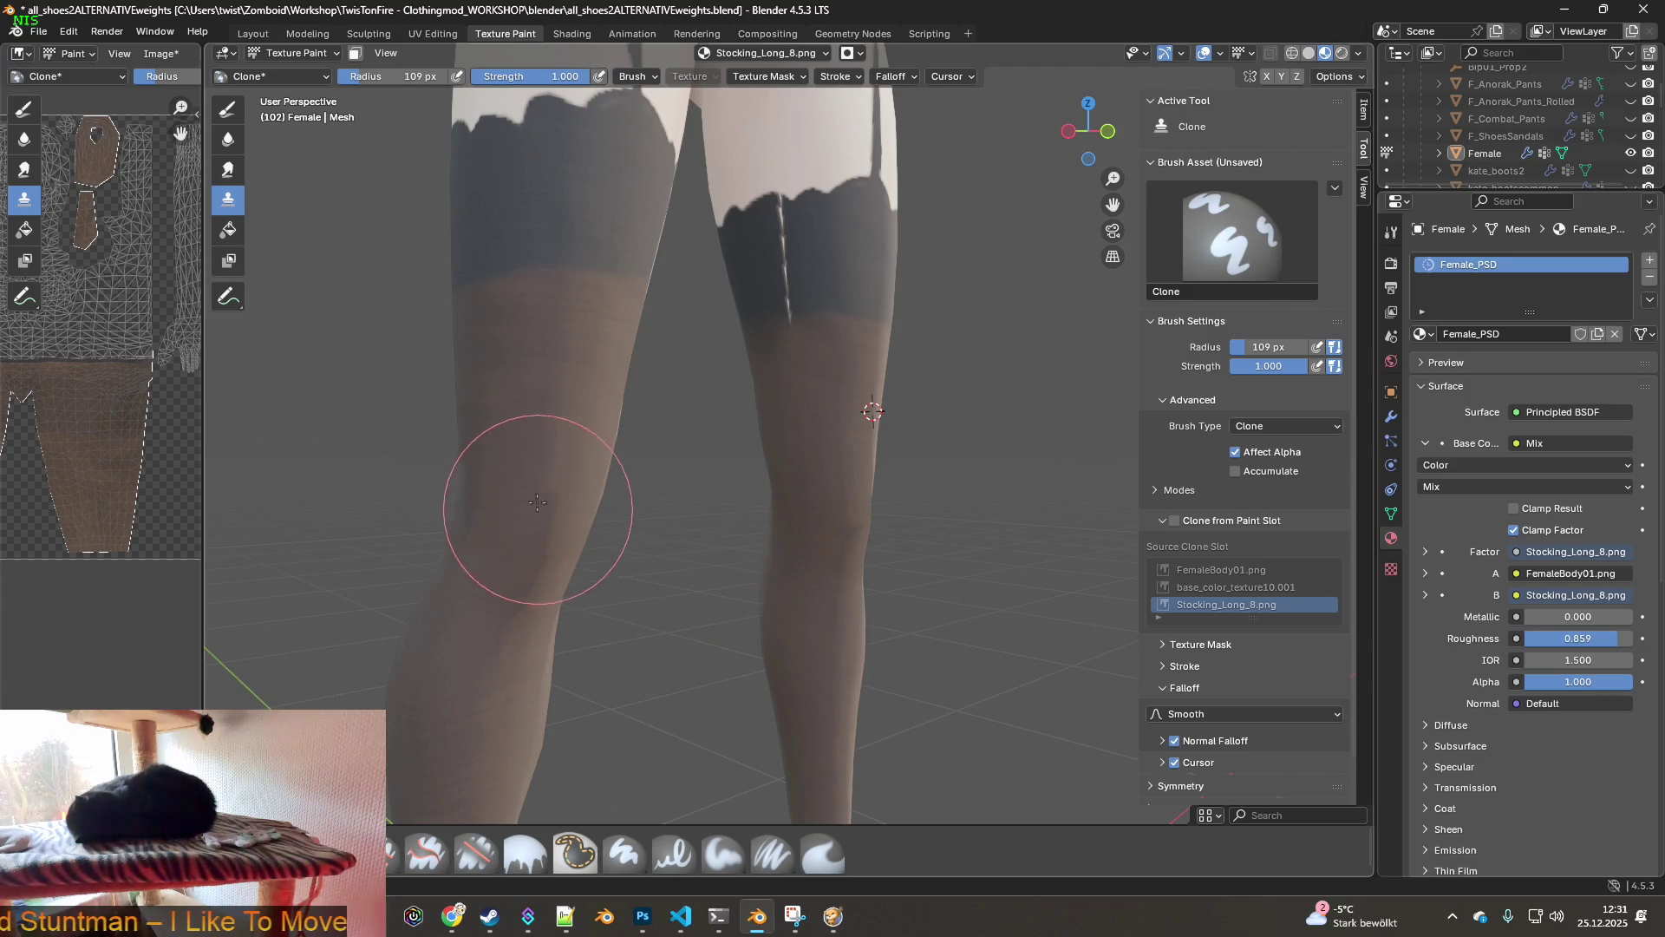
mouse_move(465, 495)
middle_mouse_down()
mouse_move(624, 563)
mouse_move(707, 540)
middle_mouse_up()
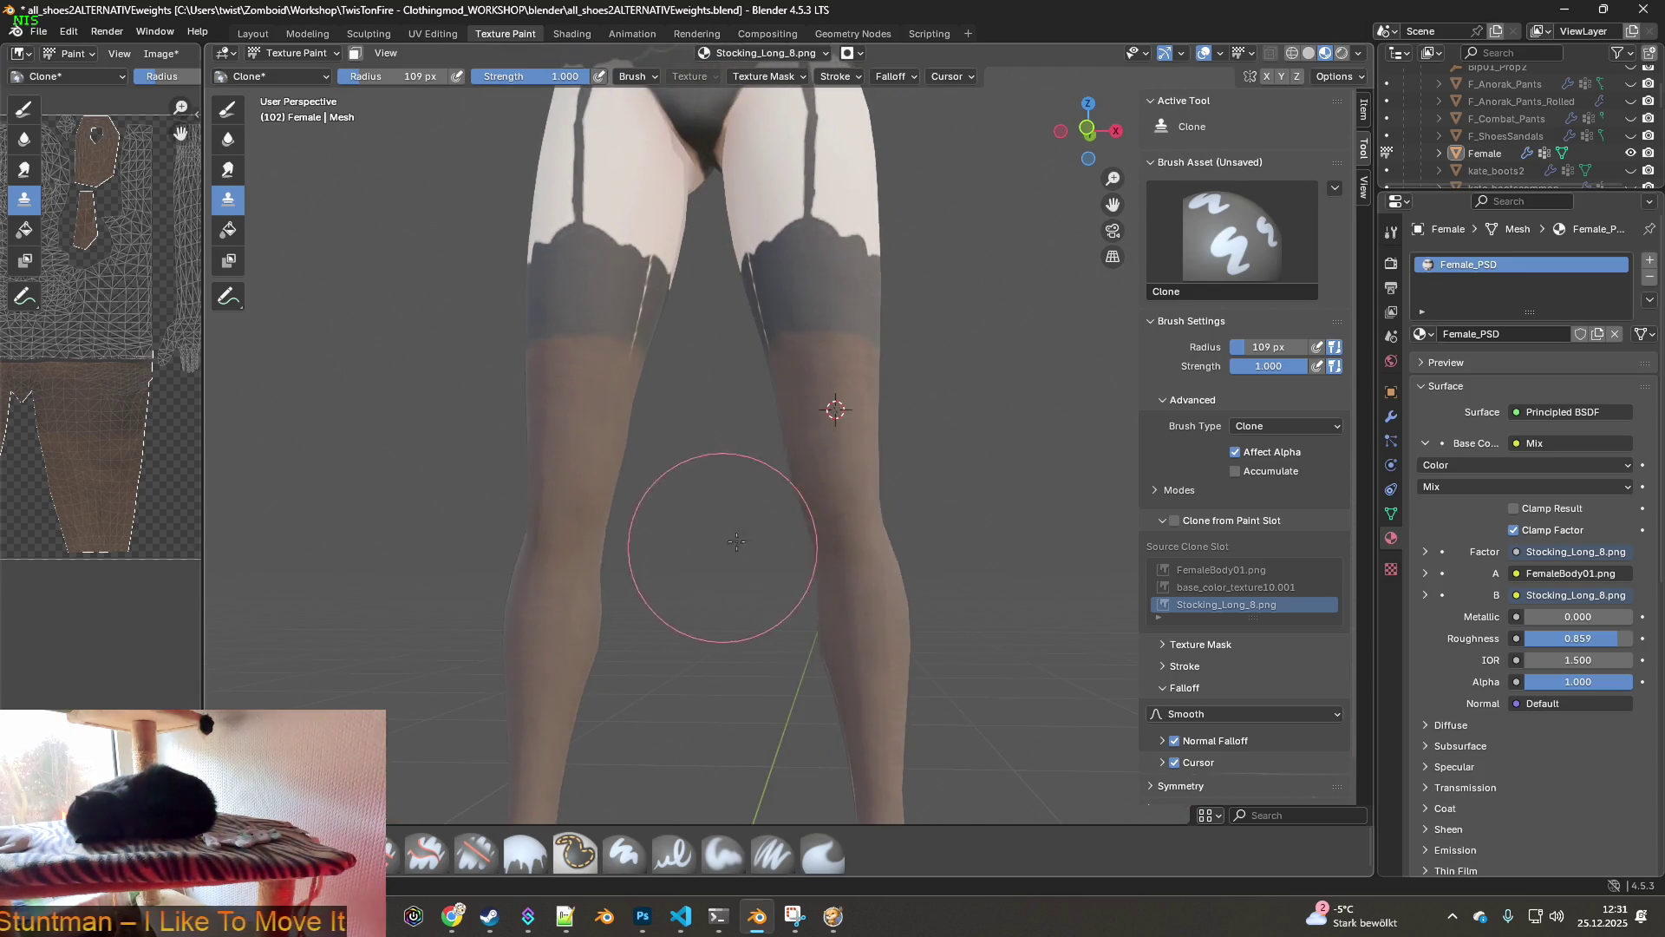
scroll(854, 536, "up", 2)
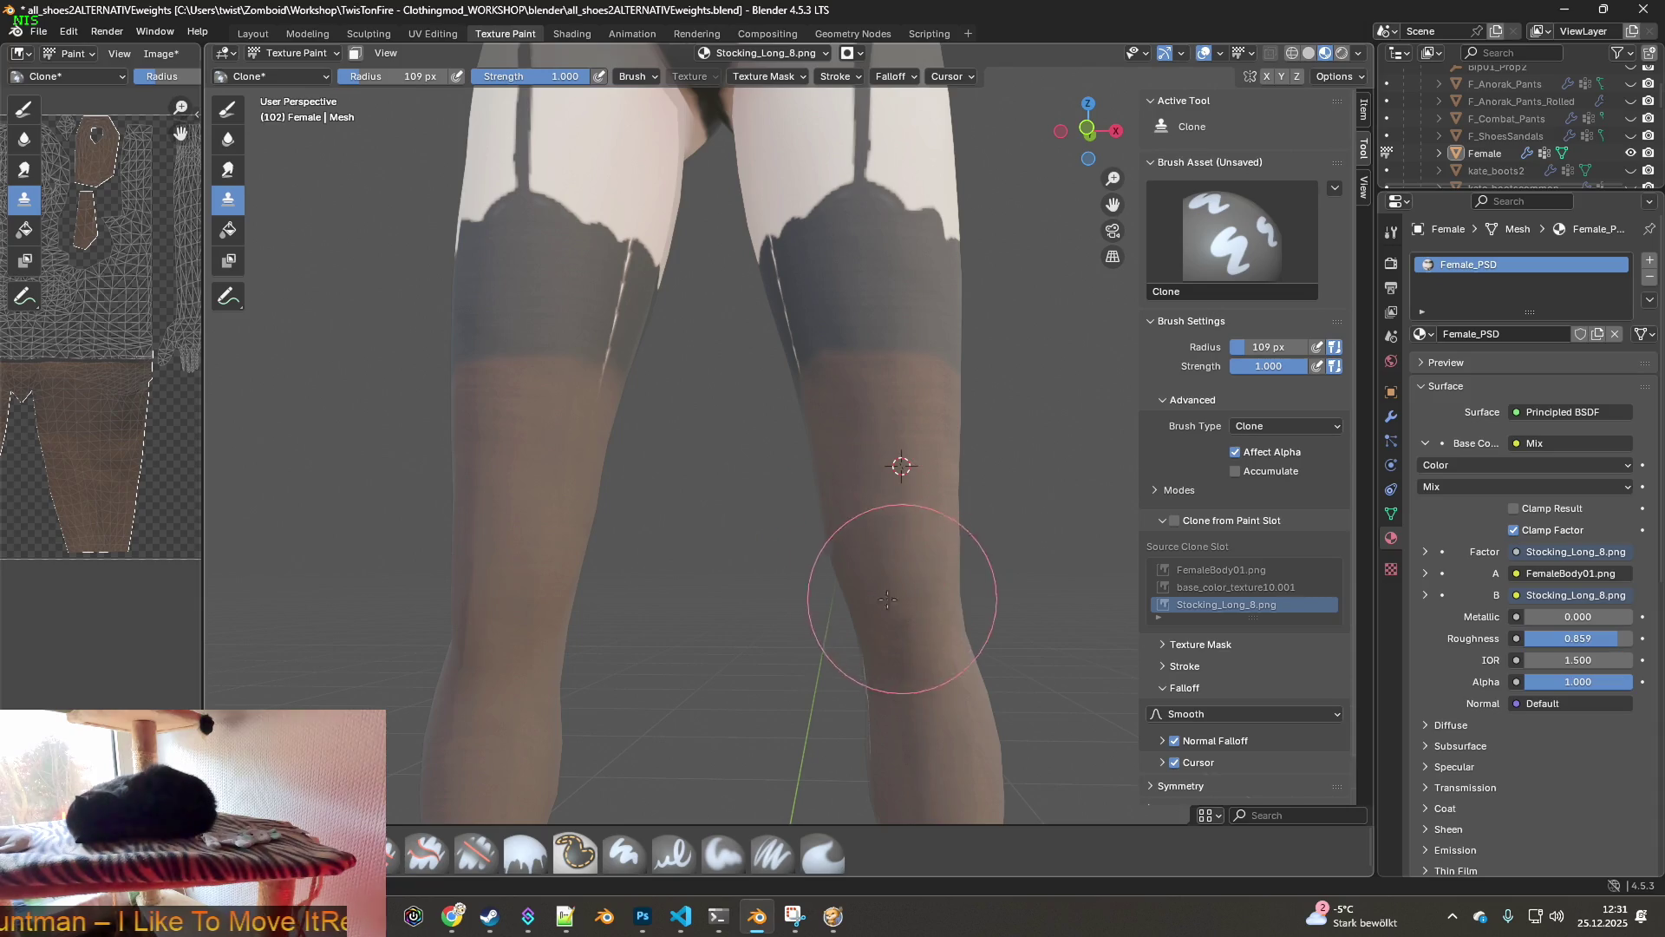
left_click(507, 548, "ctrl")
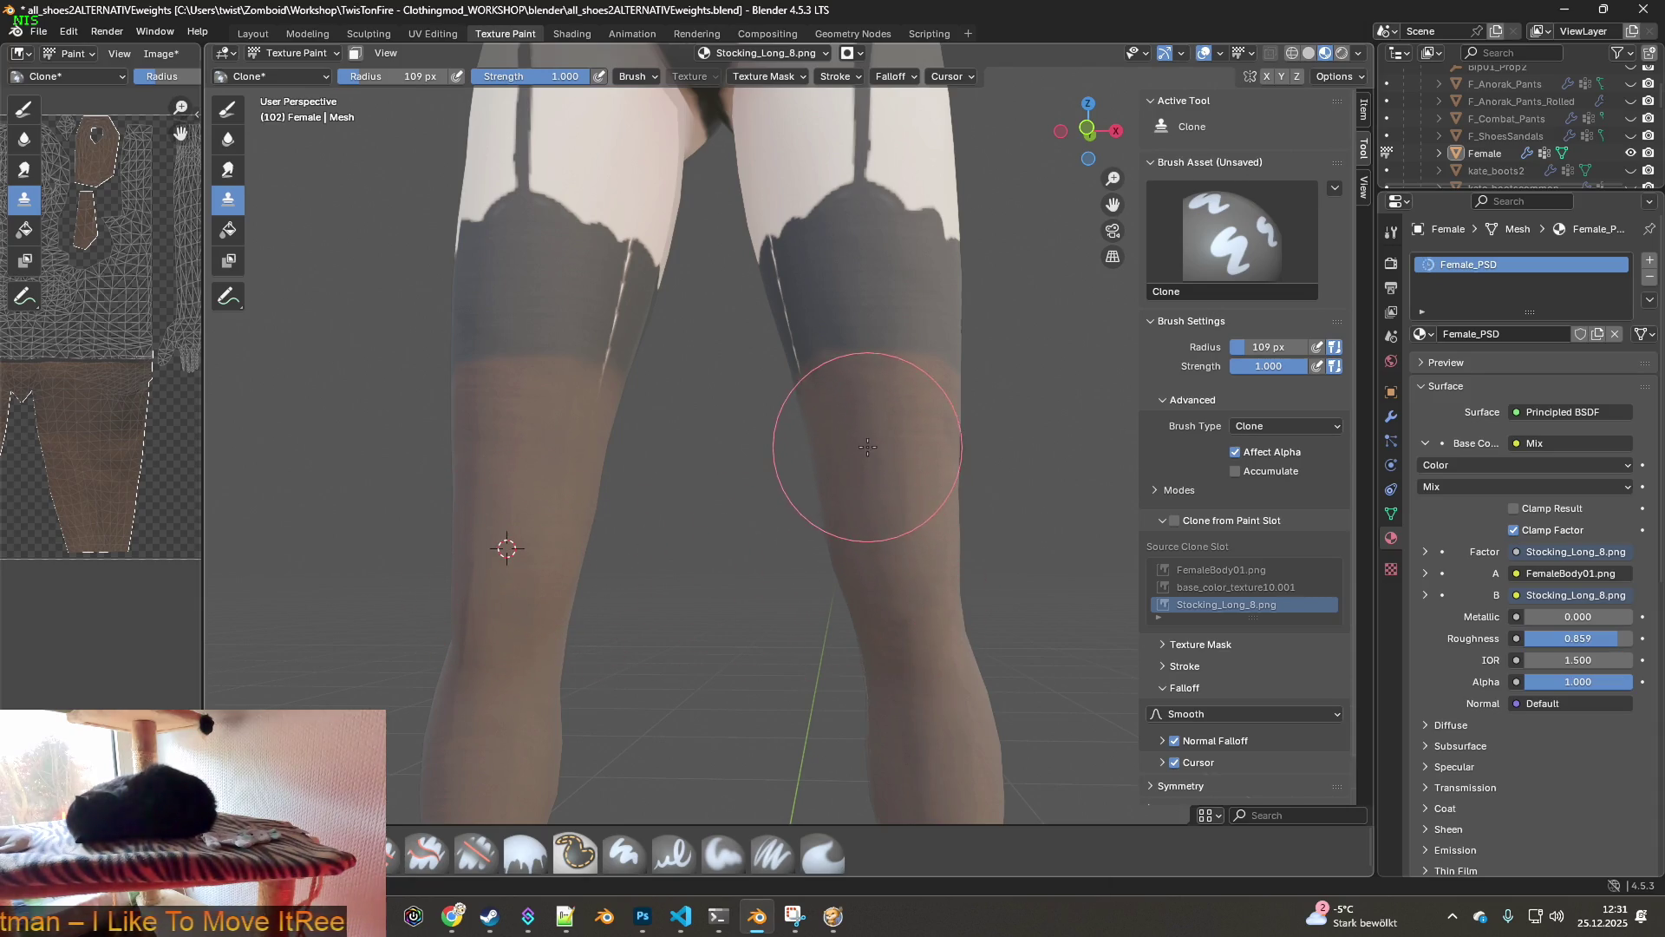
middle_click_drag(892, 483, 785, 534)
middle_click_drag(731, 621, 706, 539)
- Switch the texture paint brush from Clone to Smear
left_click(73, 53)
left_click(130, 53)
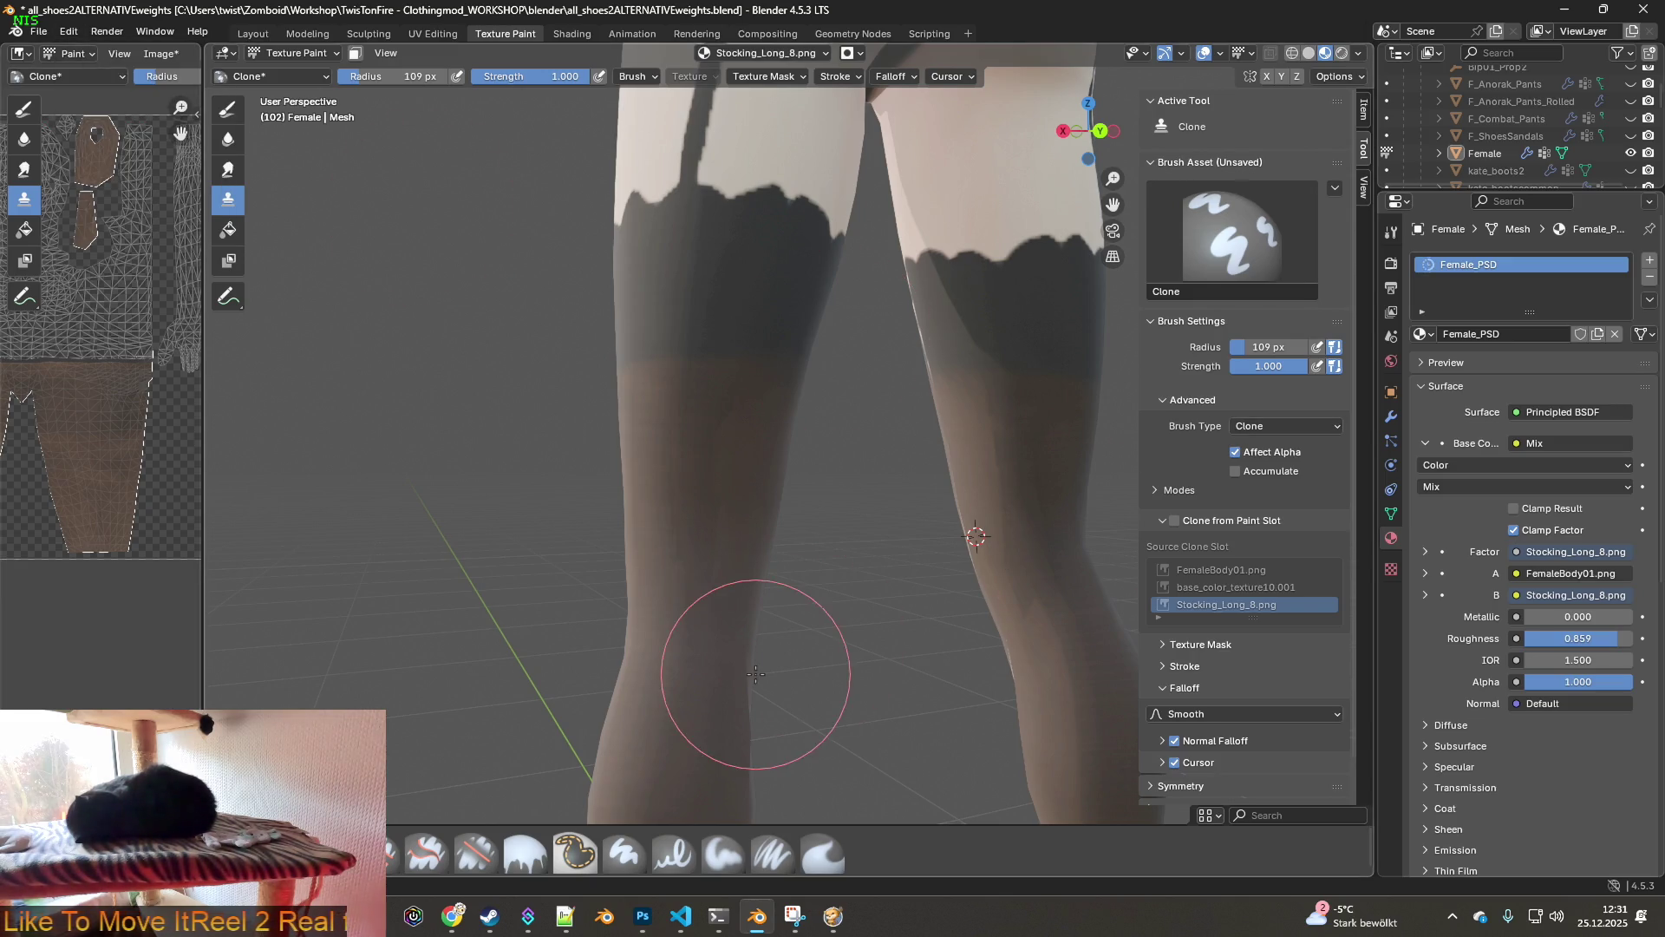
left_click(819, 854)
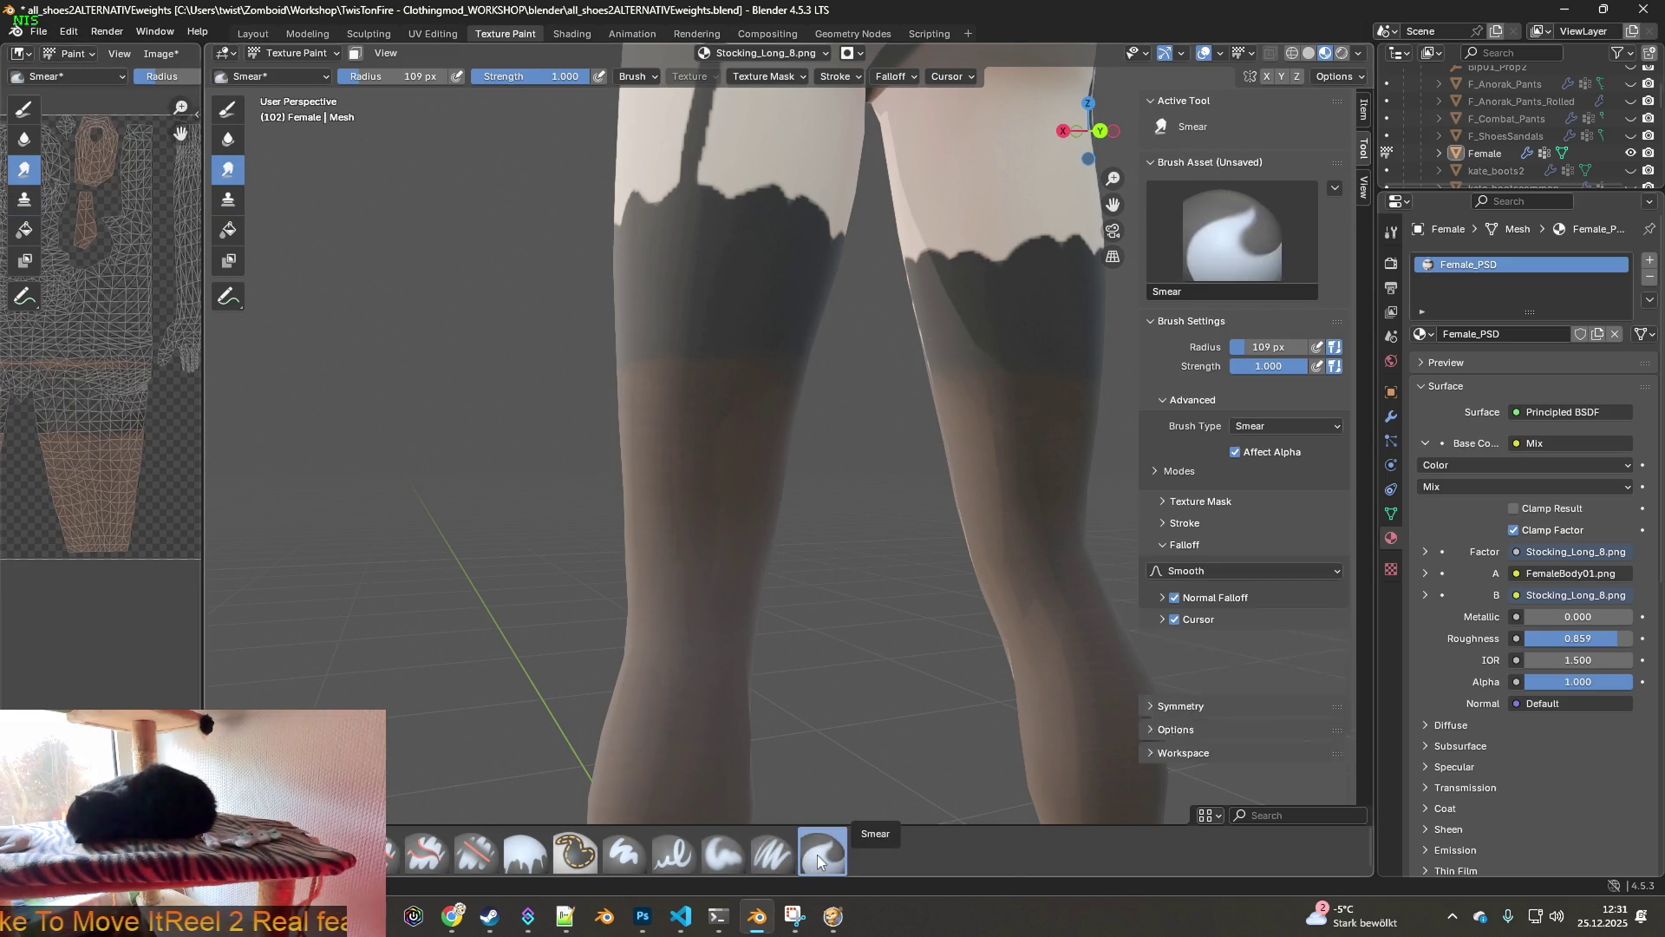
- Switch the brush type to Soften and frame the lower legs
left_click(1282, 427)
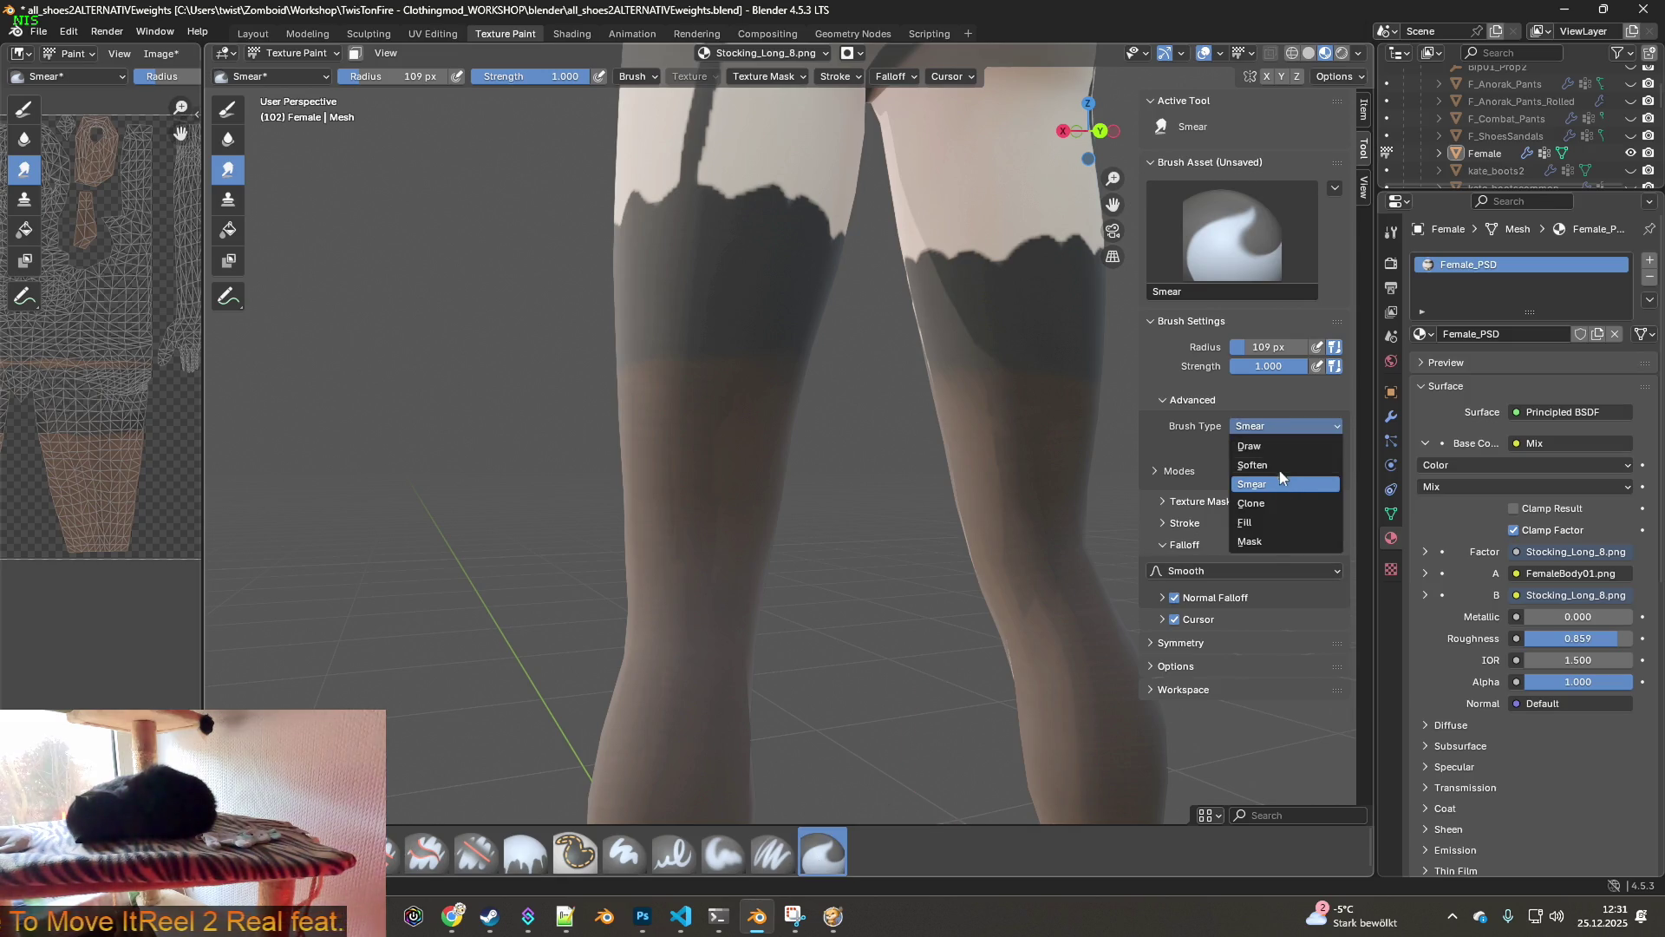
left_click(1279, 466)
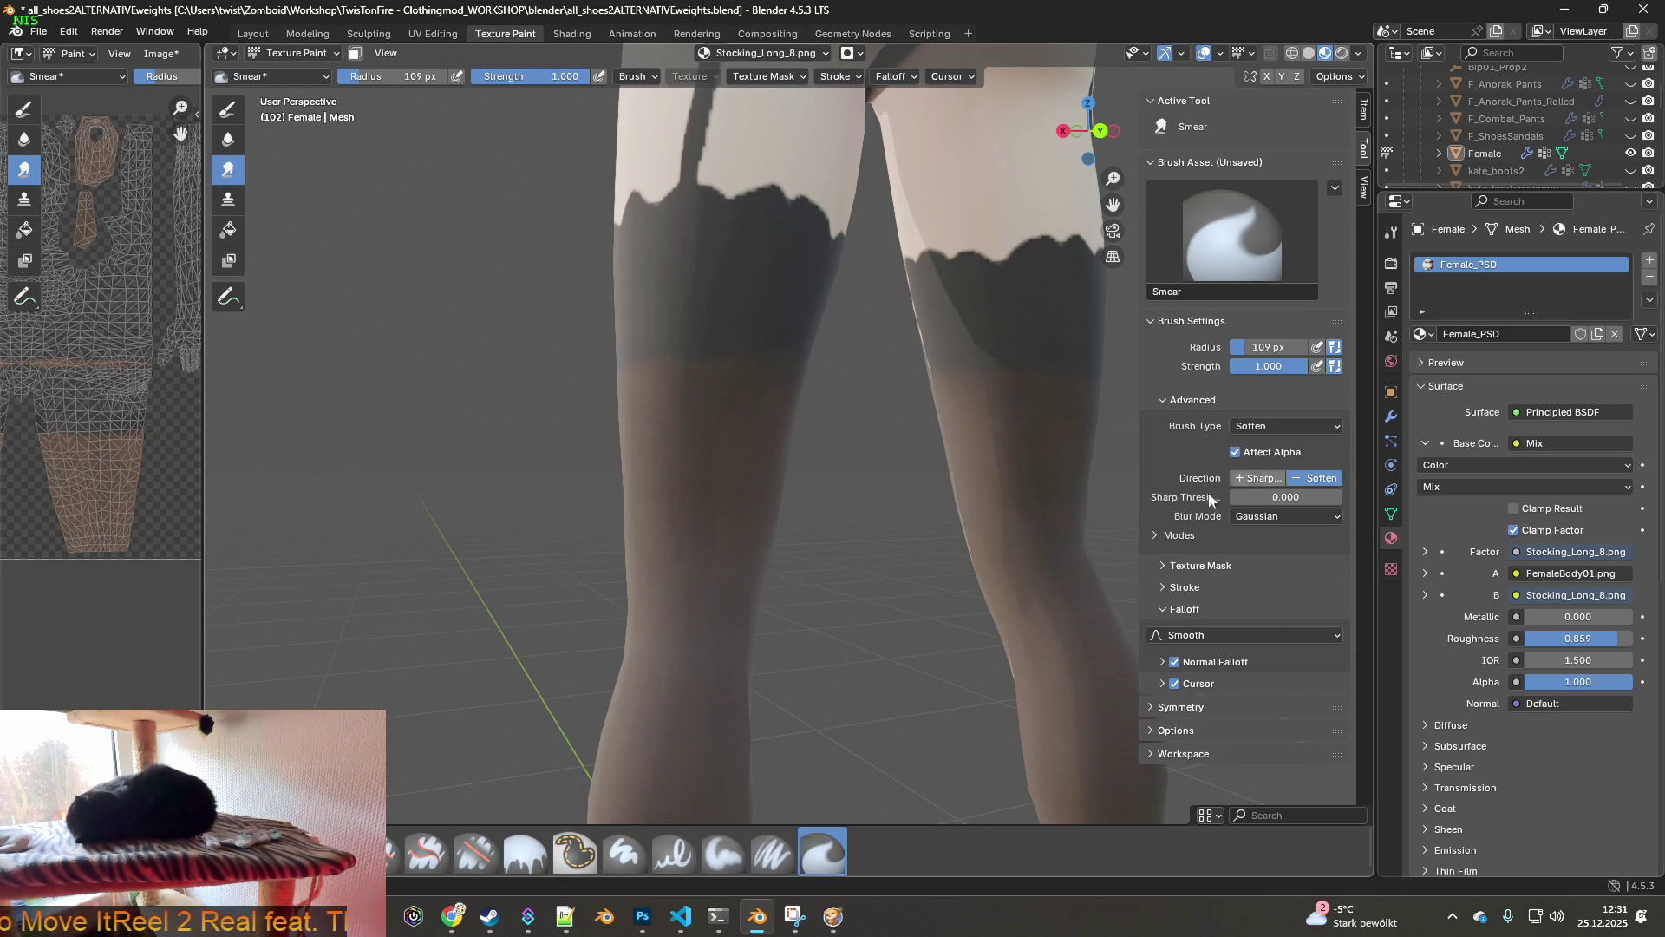
mouse_move(813, 534)
middle_mouse_down()
mouse_move(873, 550)
mouse_move(940, 521)
middle_mouse_up()
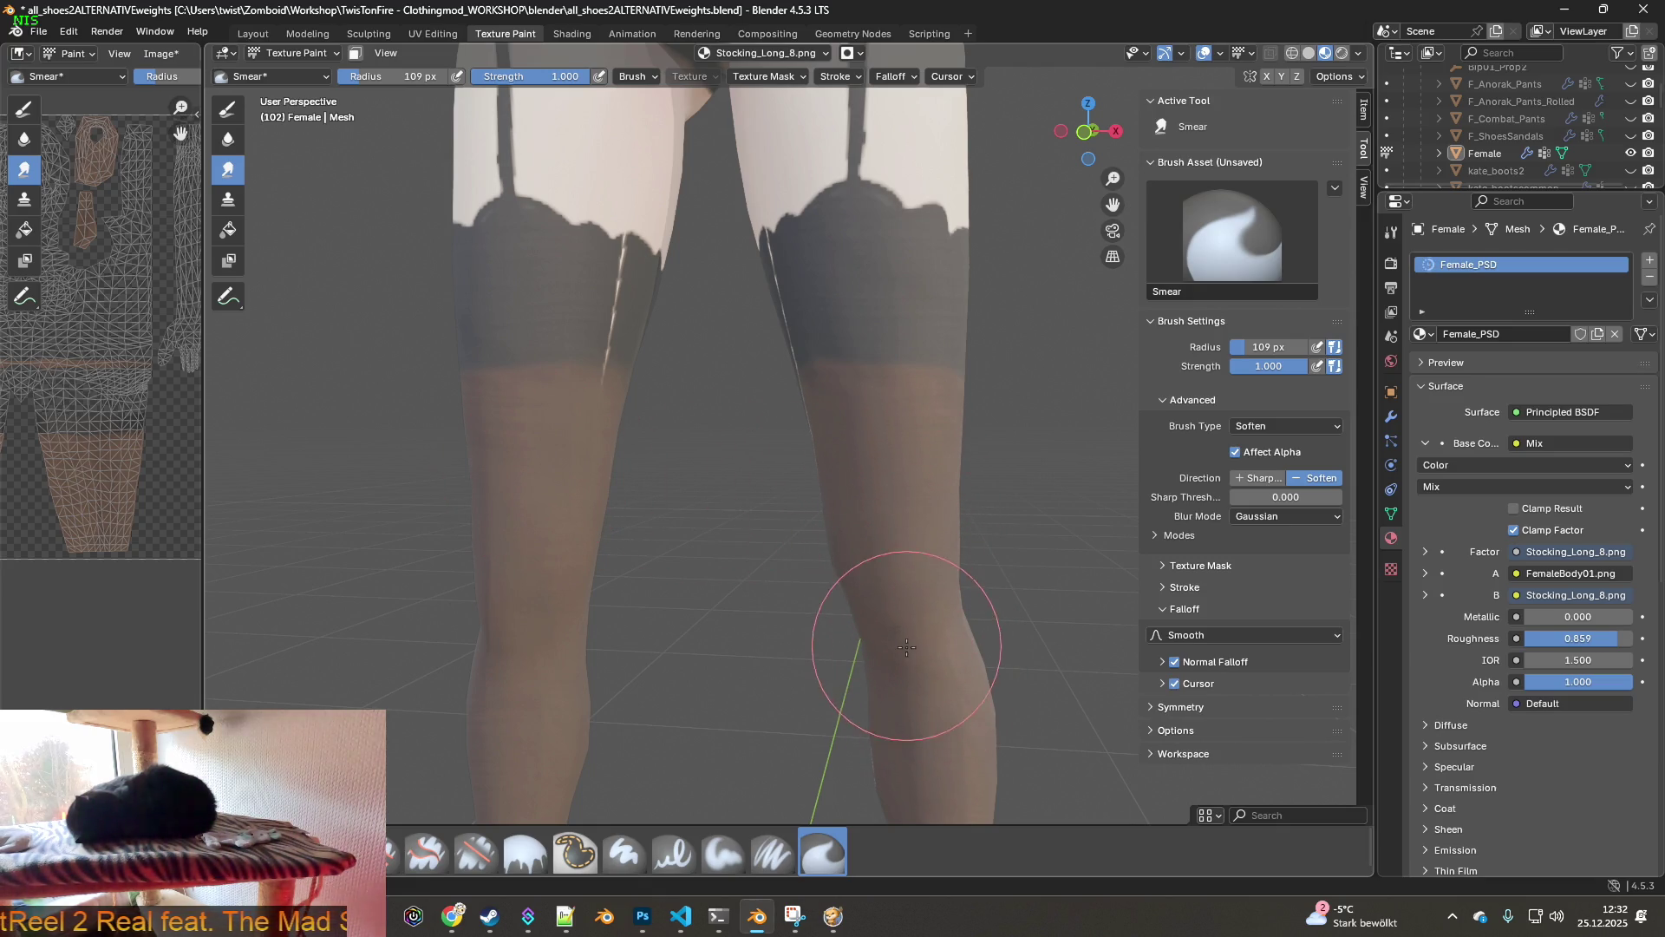
middle_click_drag(880, 629, 870, 472, "shift")
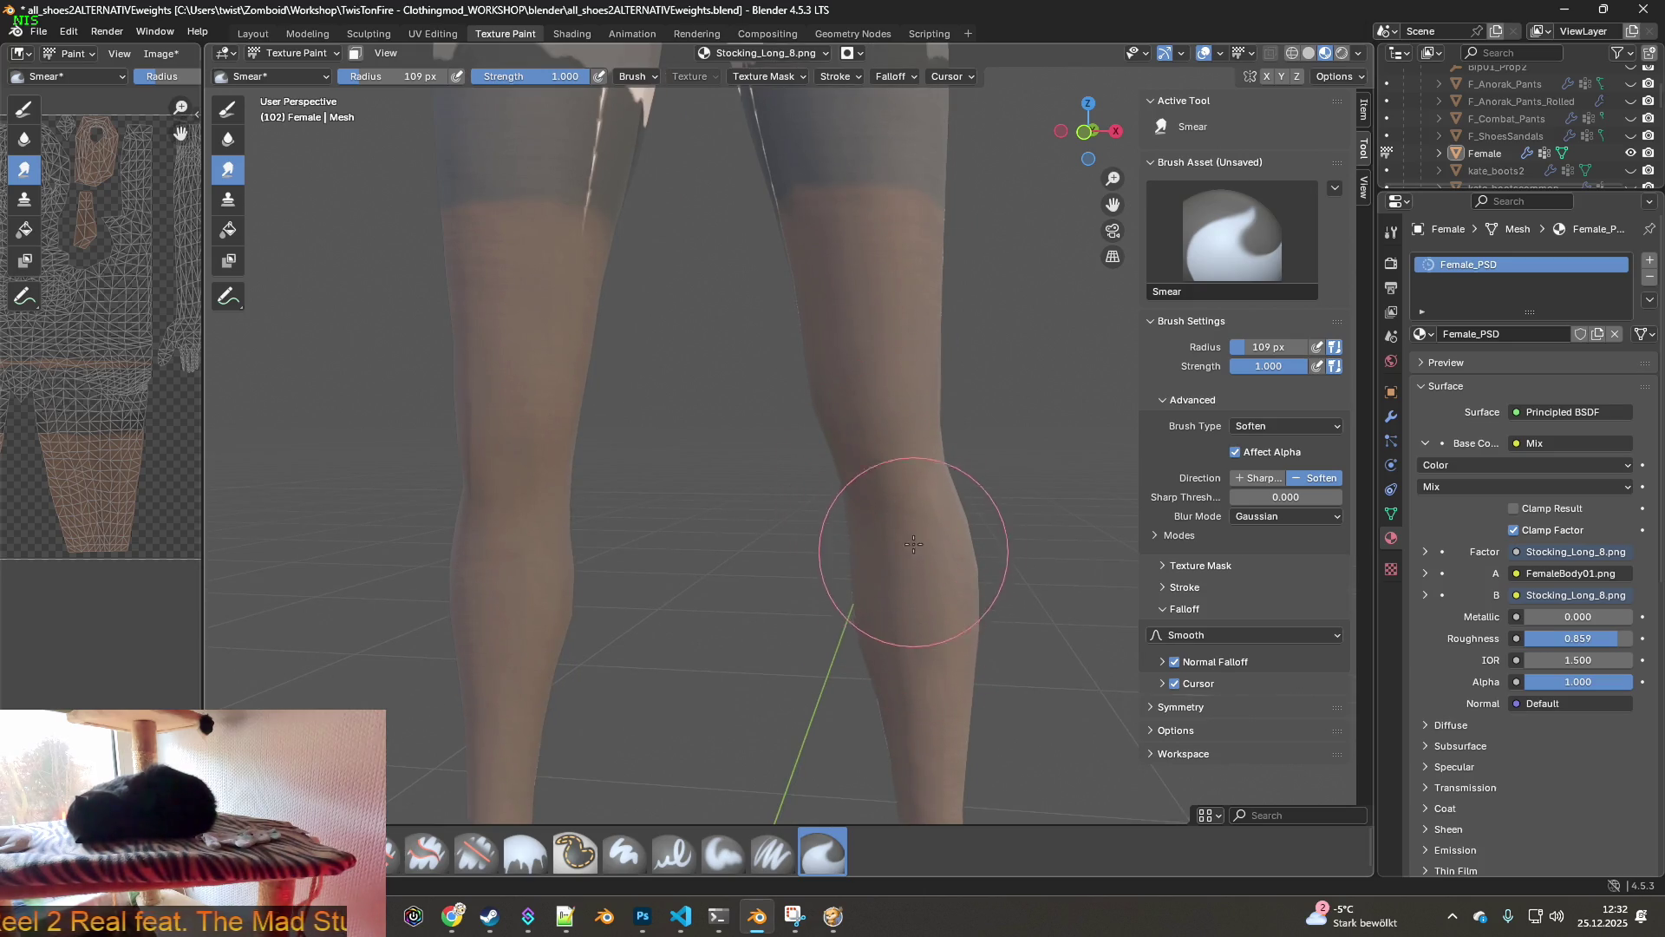
mouse_move(944, 584)
middle_mouse_down("shift")
mouse_move(937, 673)
mouse_move(919, 583)
middle_mouse_up("shift")
mouse_move(929, 502)
middle_mouse_down()
mouse_move(848, 487)
mouse_move(872, 524)
mouse_move(717, 613)
middle_mouse_up()
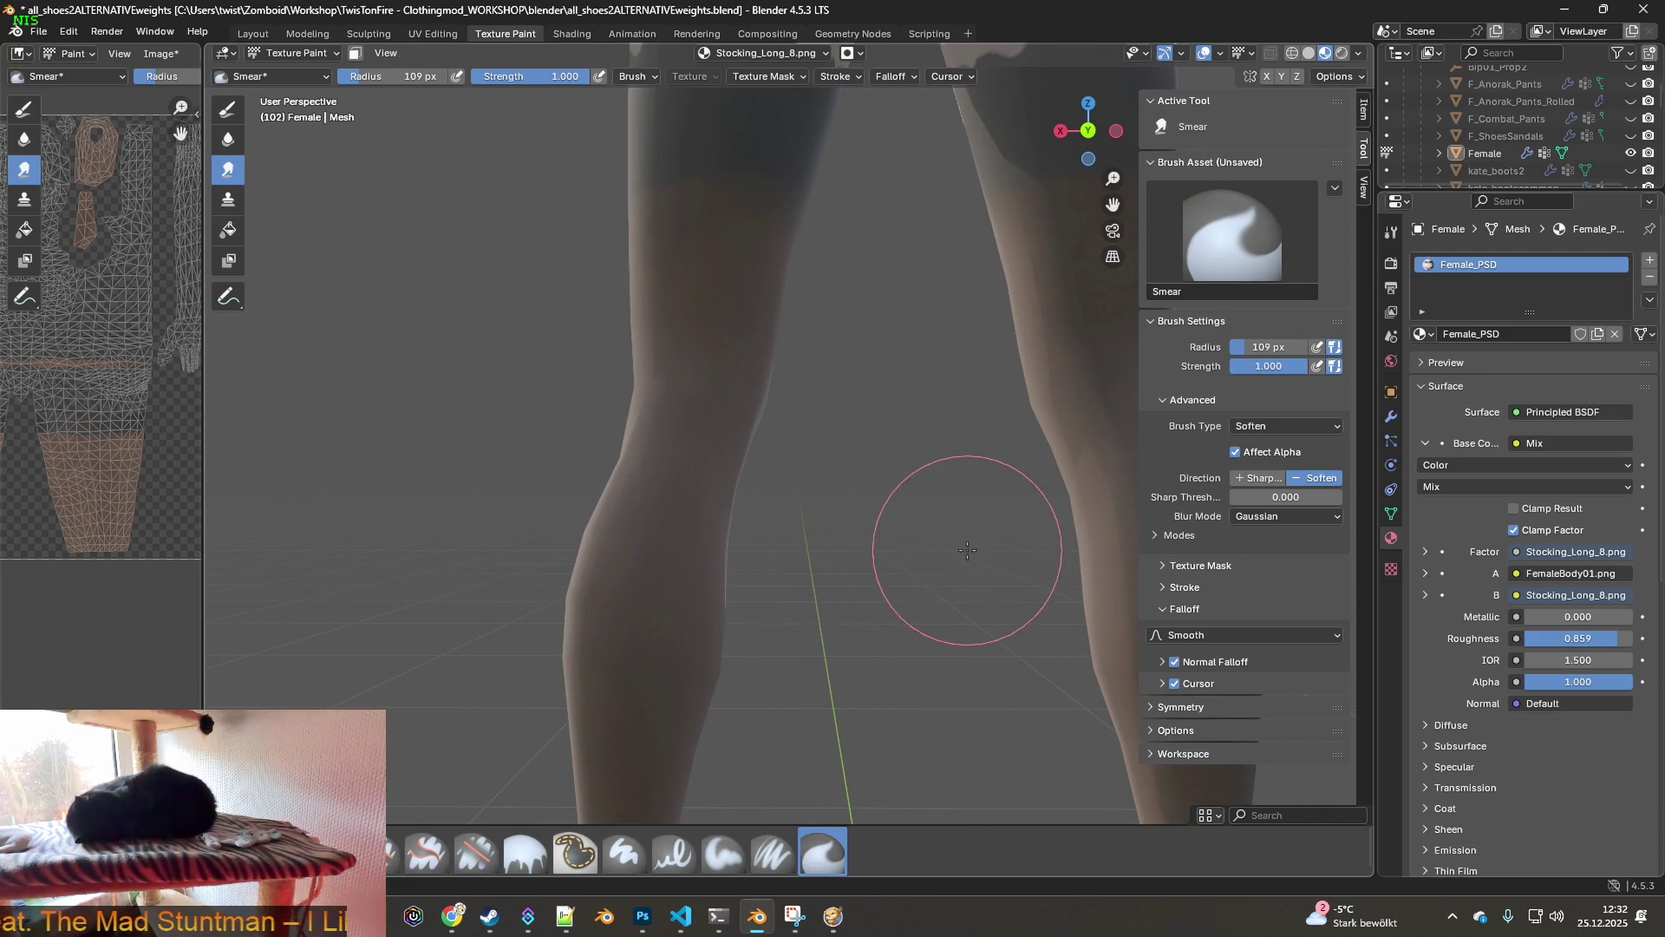
middle_click_drag(947, 538, 835, 520, "shift")
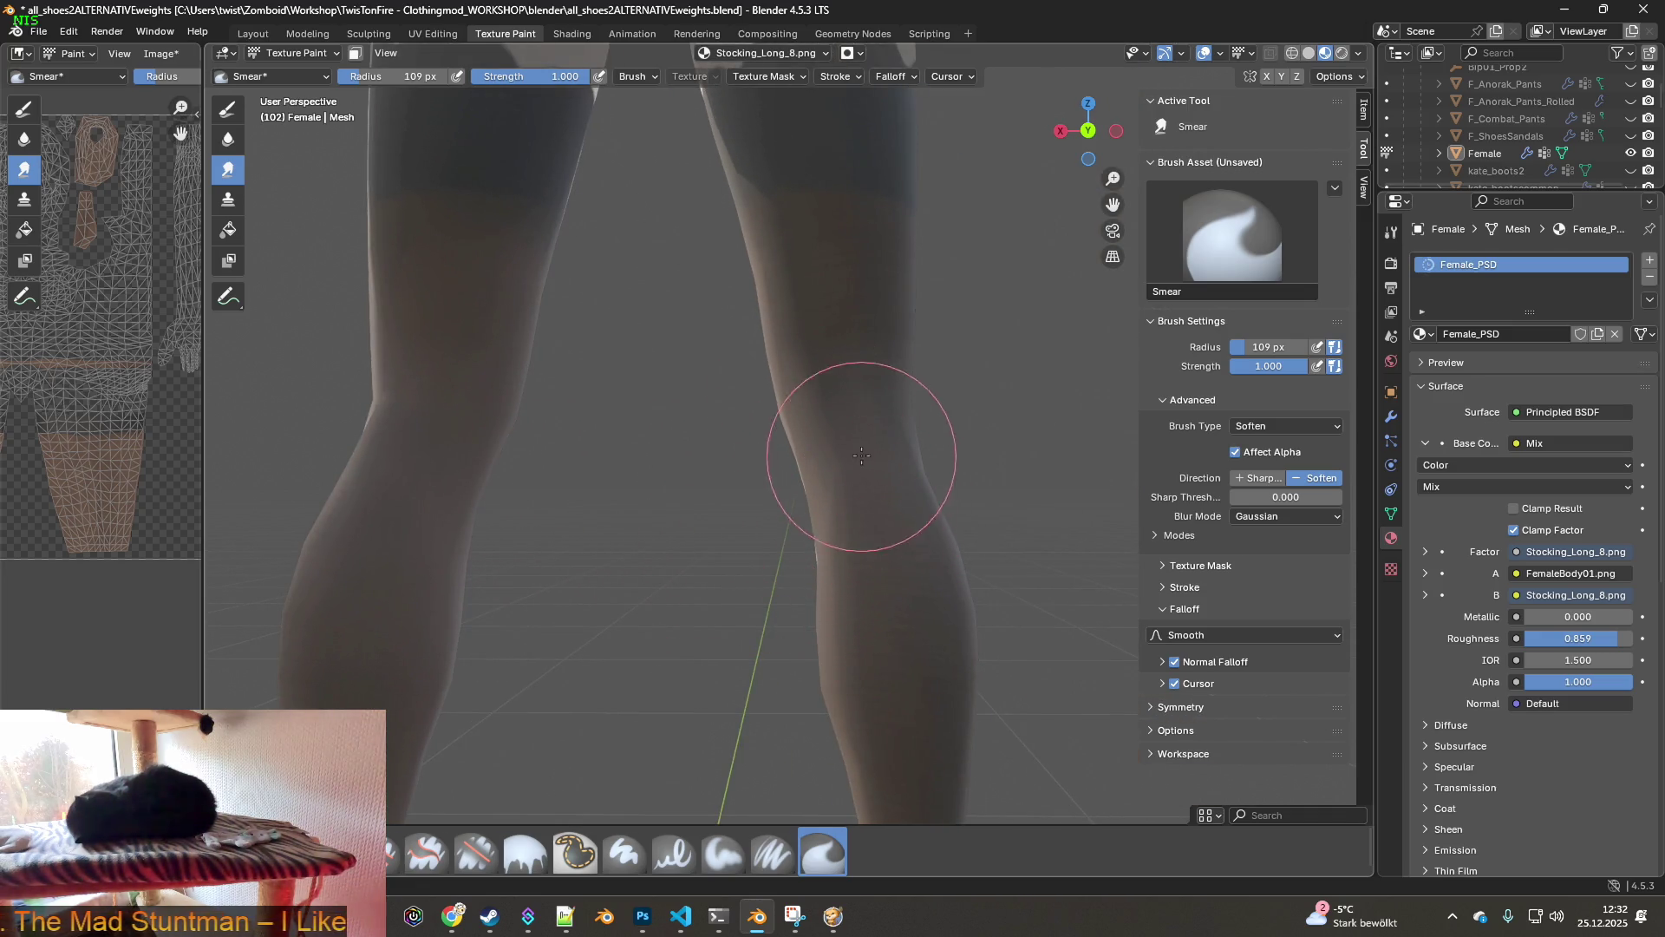
middle_click_drag(948, 706, 866, 632)
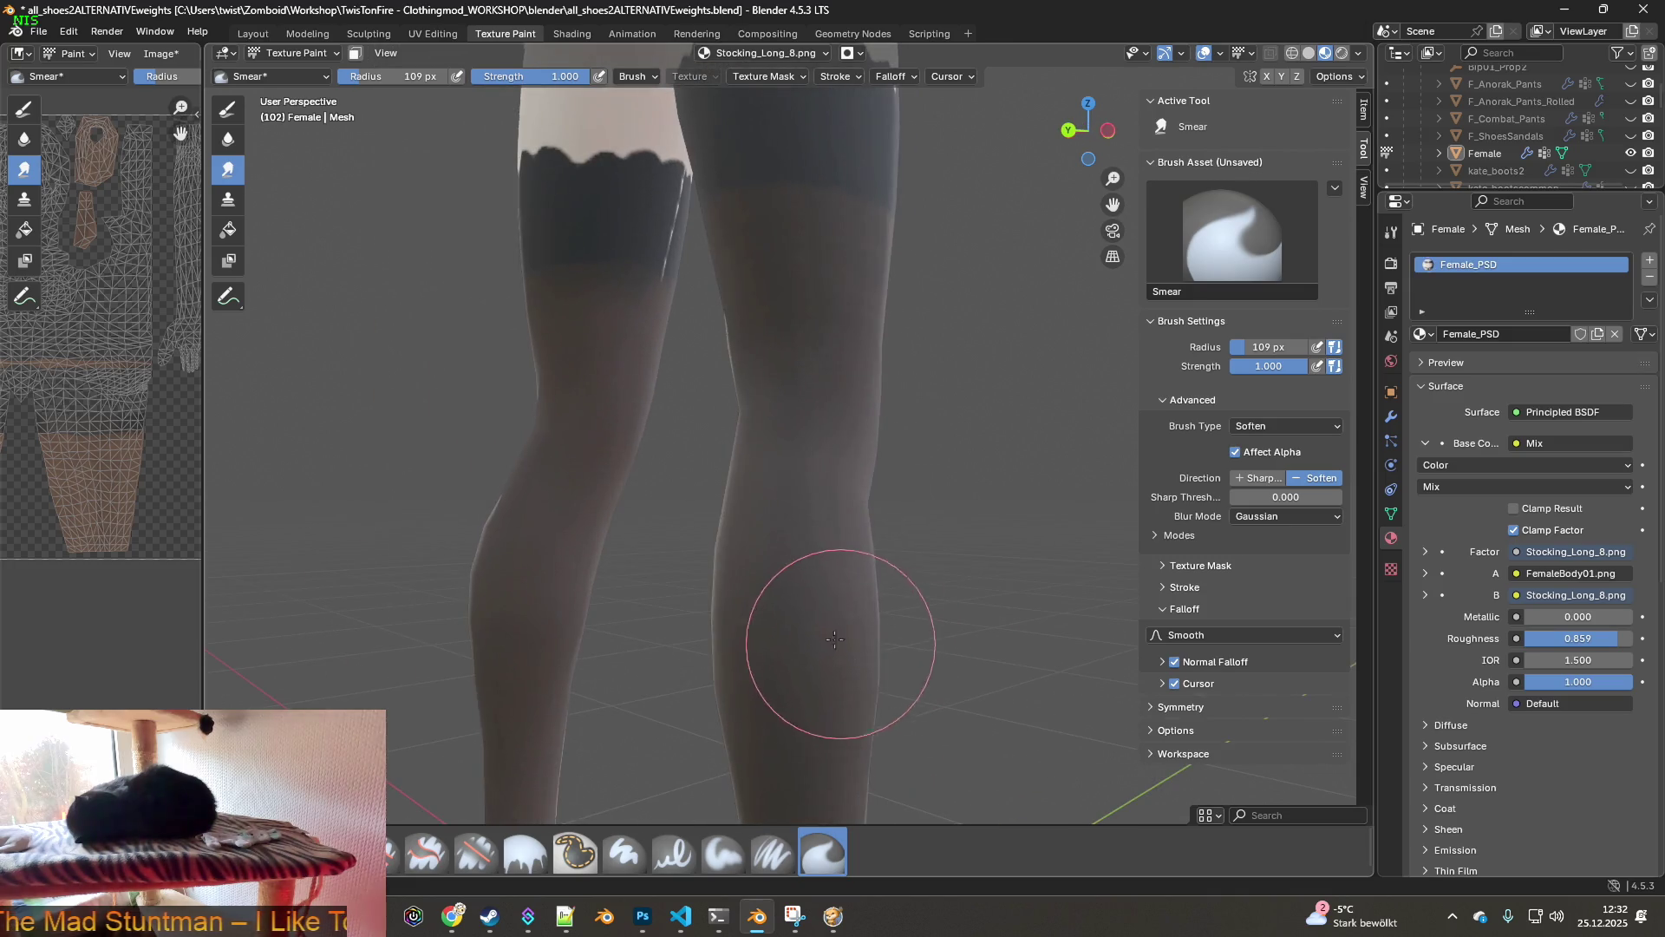
middle_click_drag(821, 390, 787, 445)
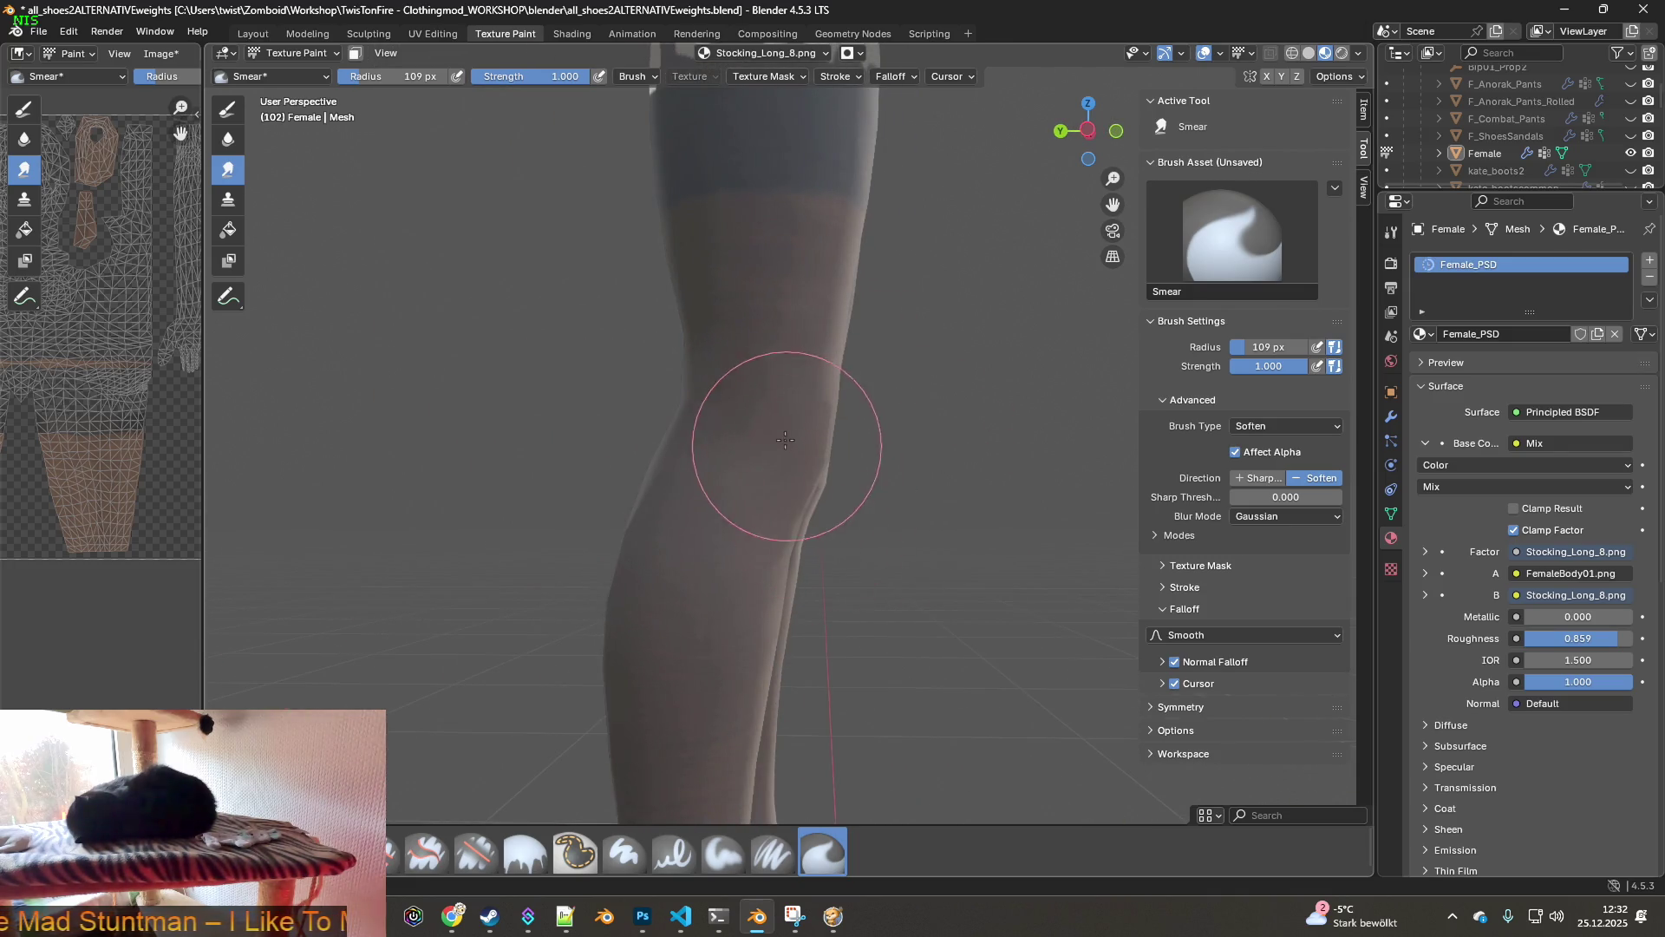
middle_click_drag(744, 632, 725, 640)
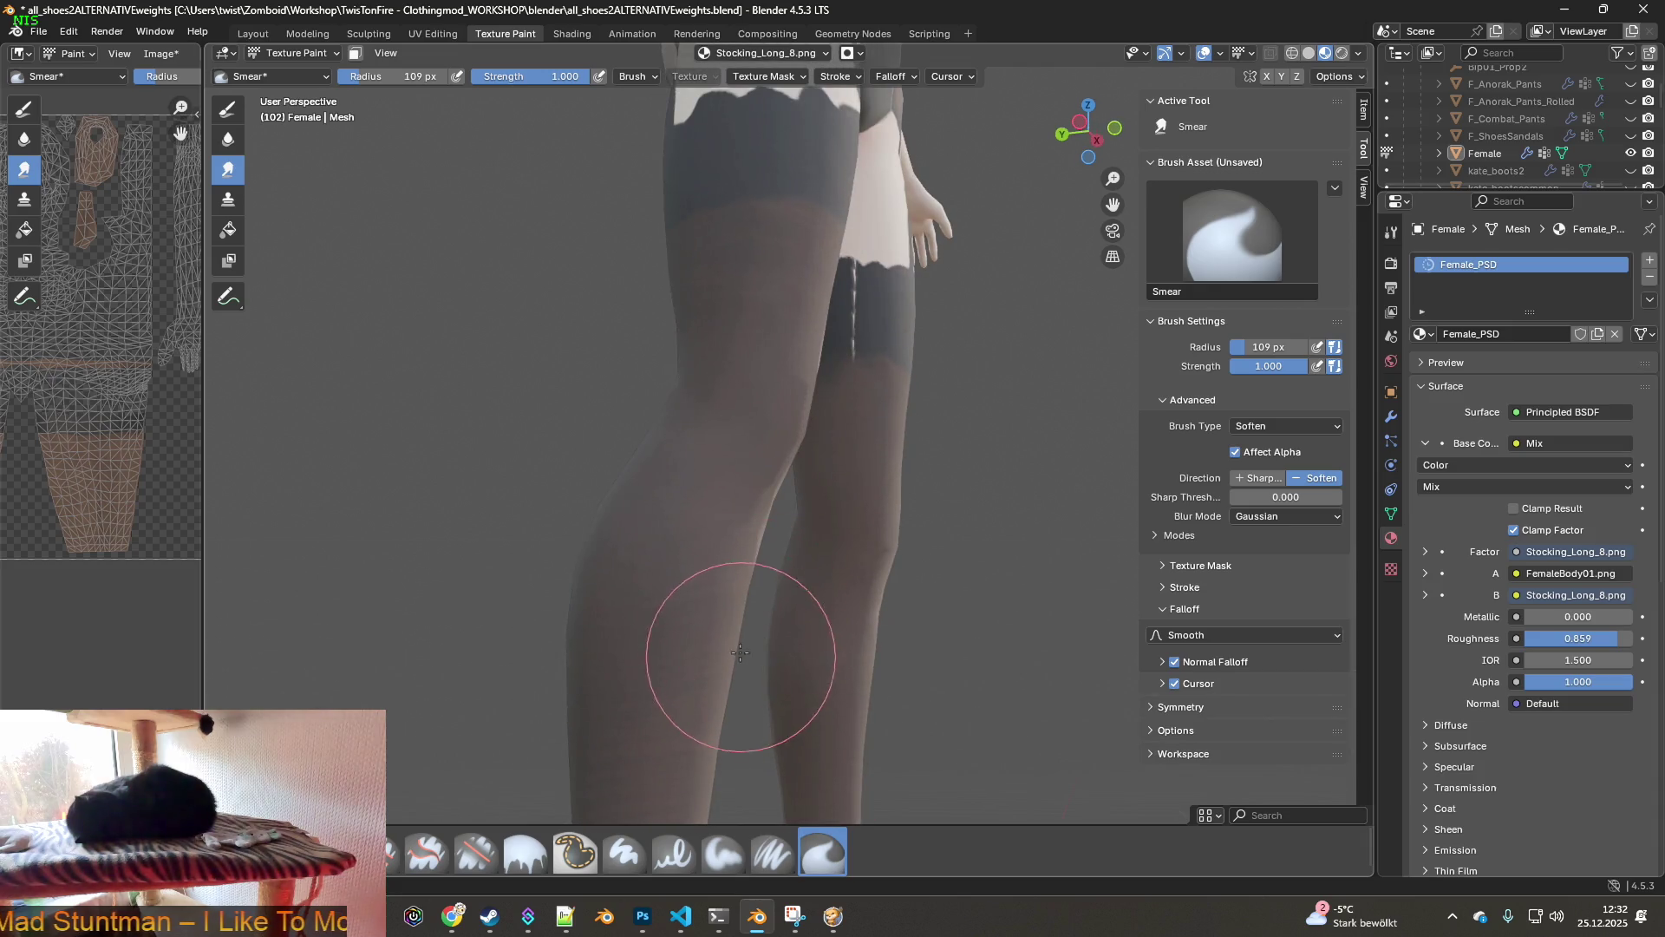
middle_click_drag(722, 713, 606, 525)
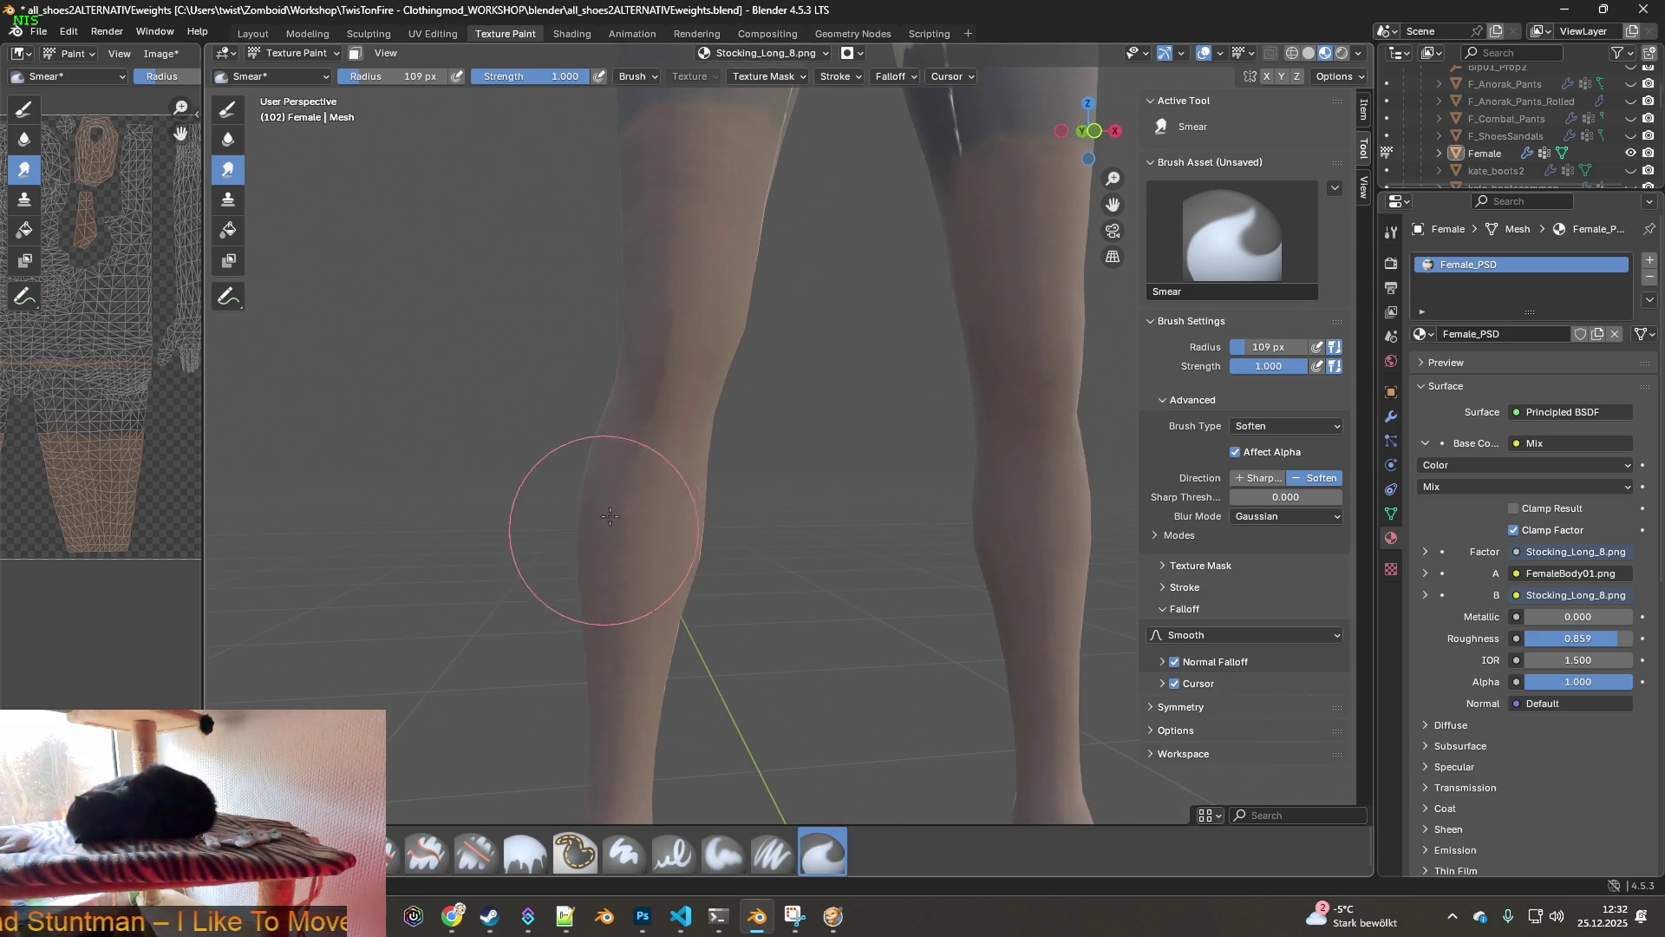
middle_click_drag(720, 419, 641, 439)
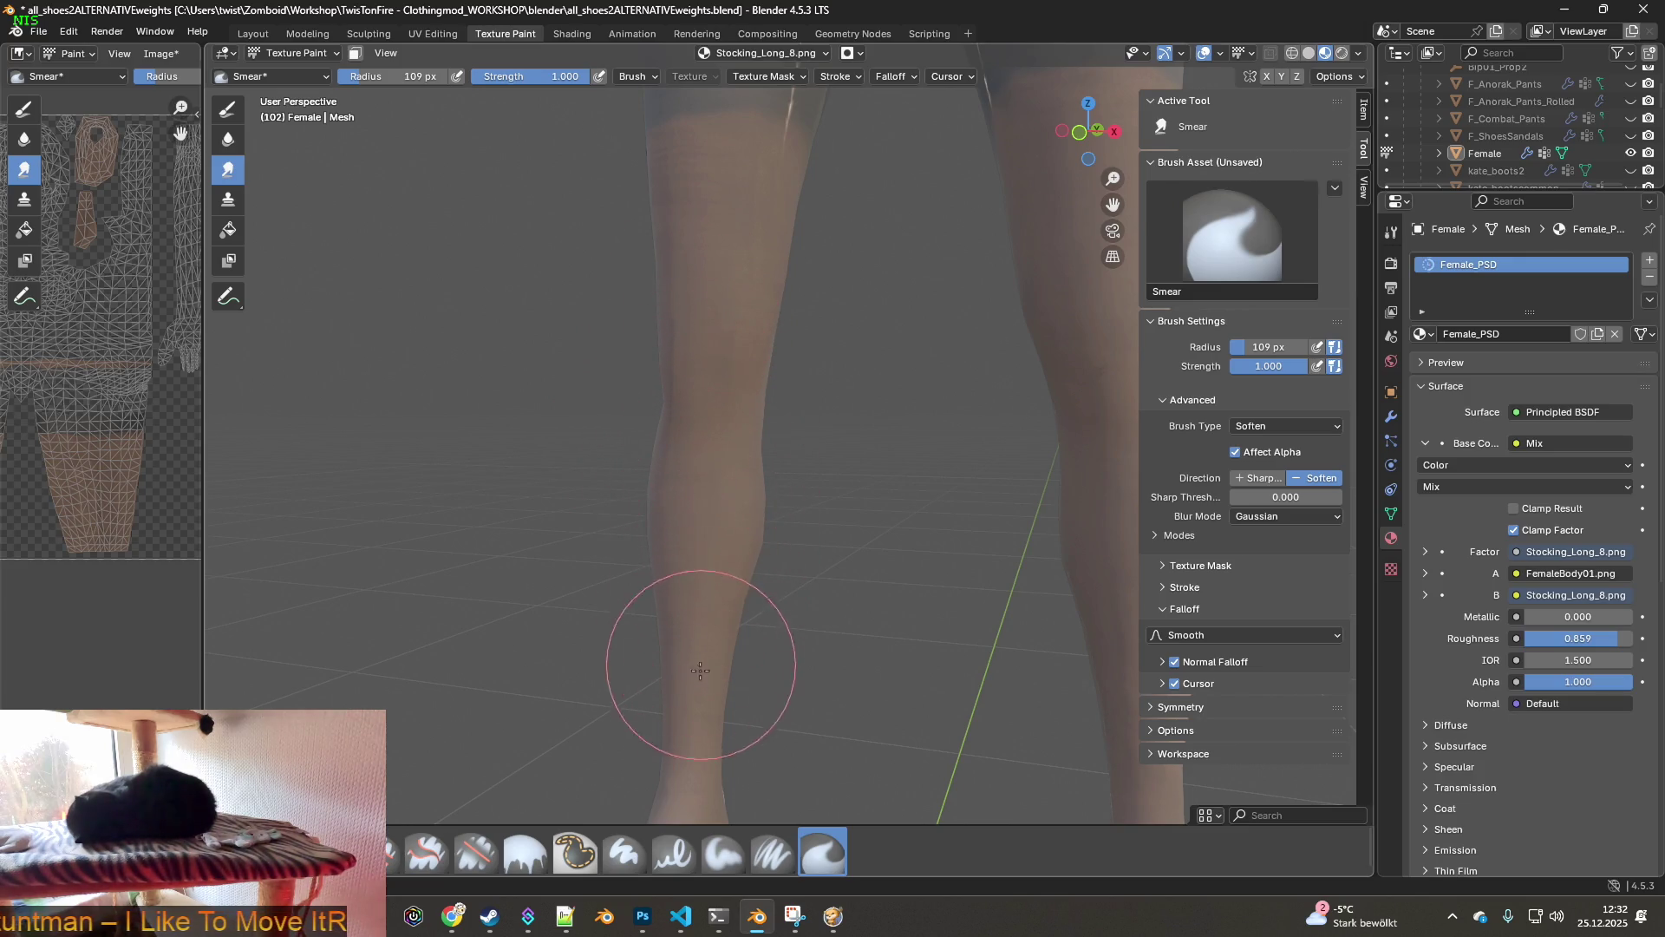
- Soften the stocking texture from the shin up to the knee seam
scroll(736, 482, "up", 5, "shift")
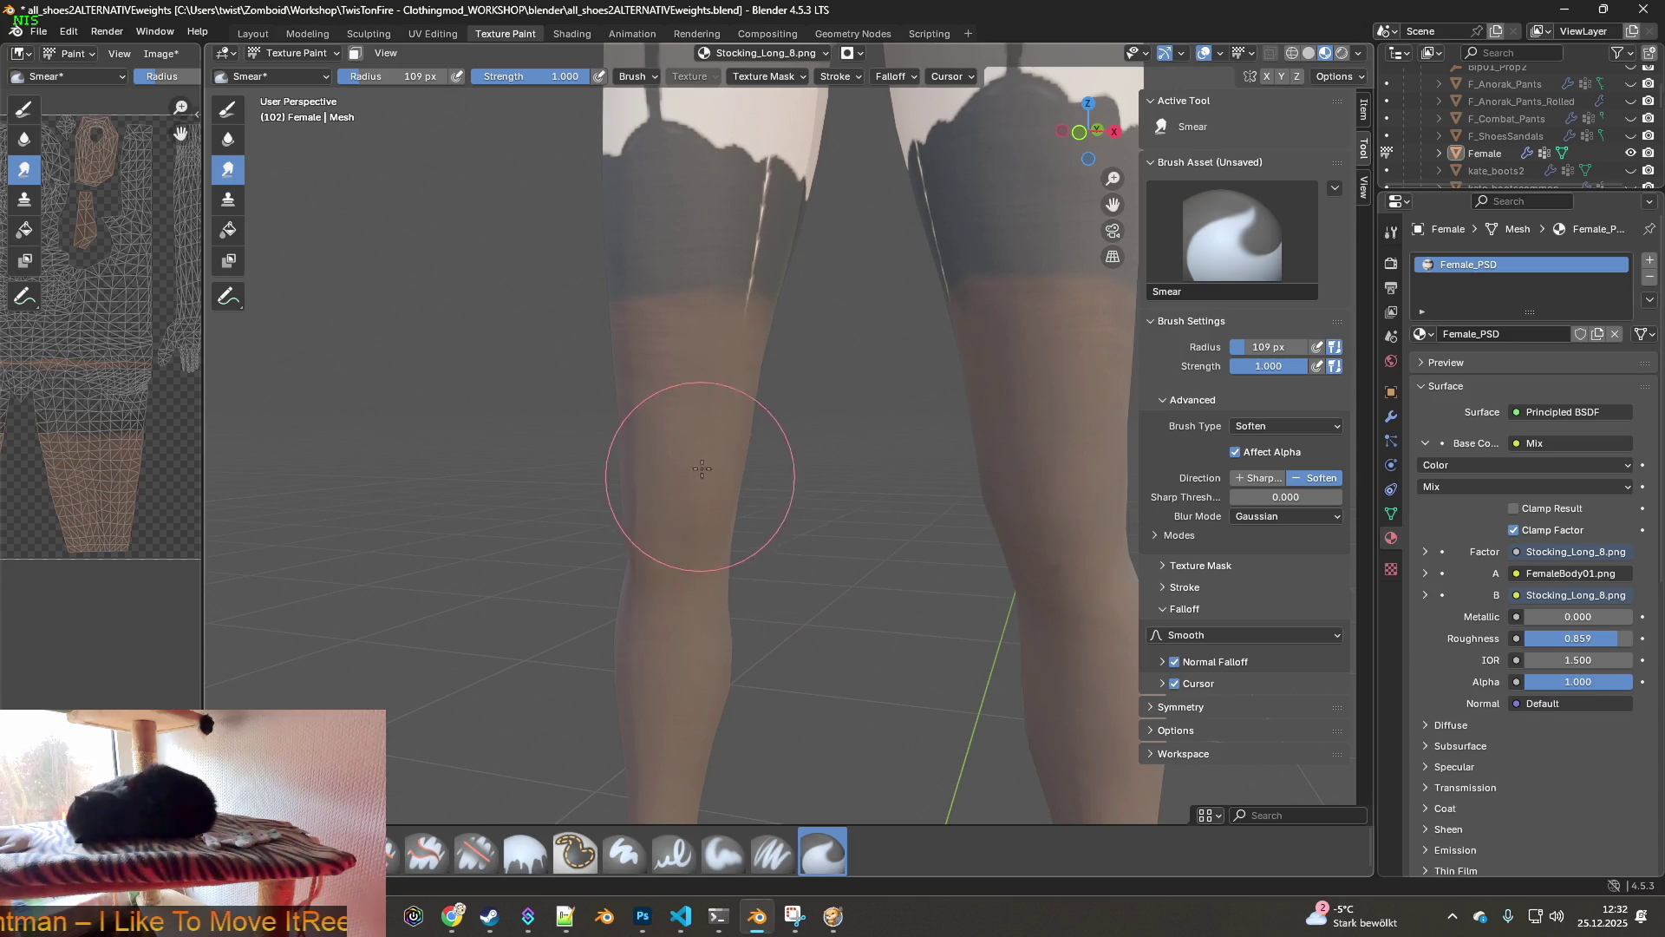
middle_click_drag(667, 444, 796, 499)
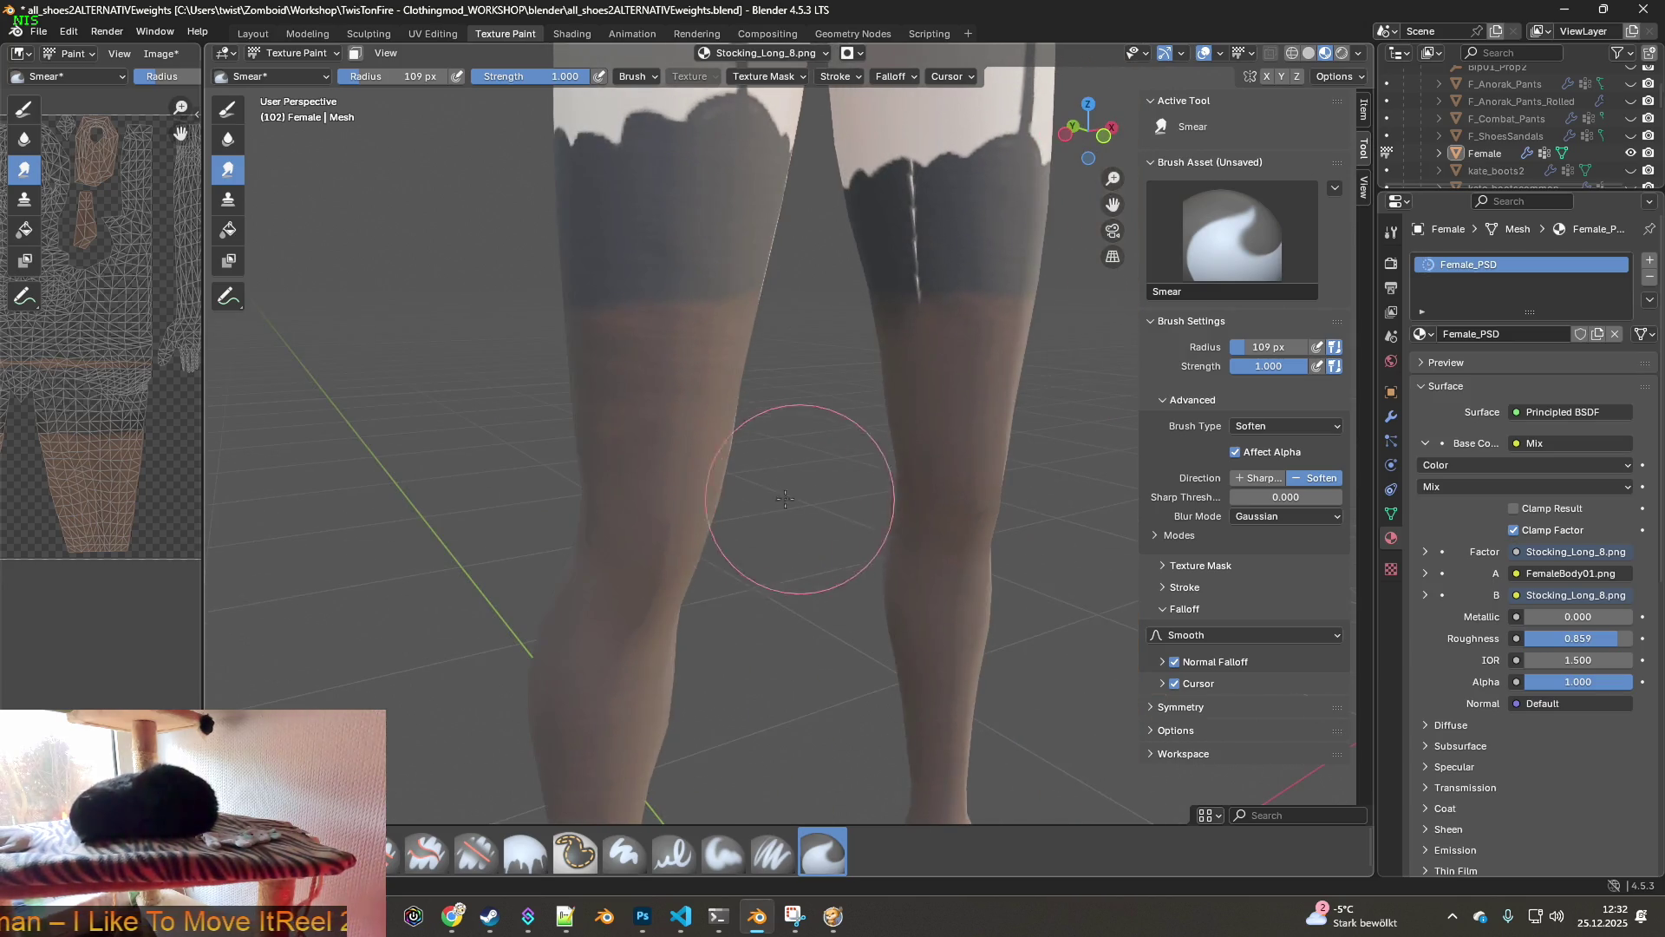
middle_click_drag(598, 441, 1162, 407)
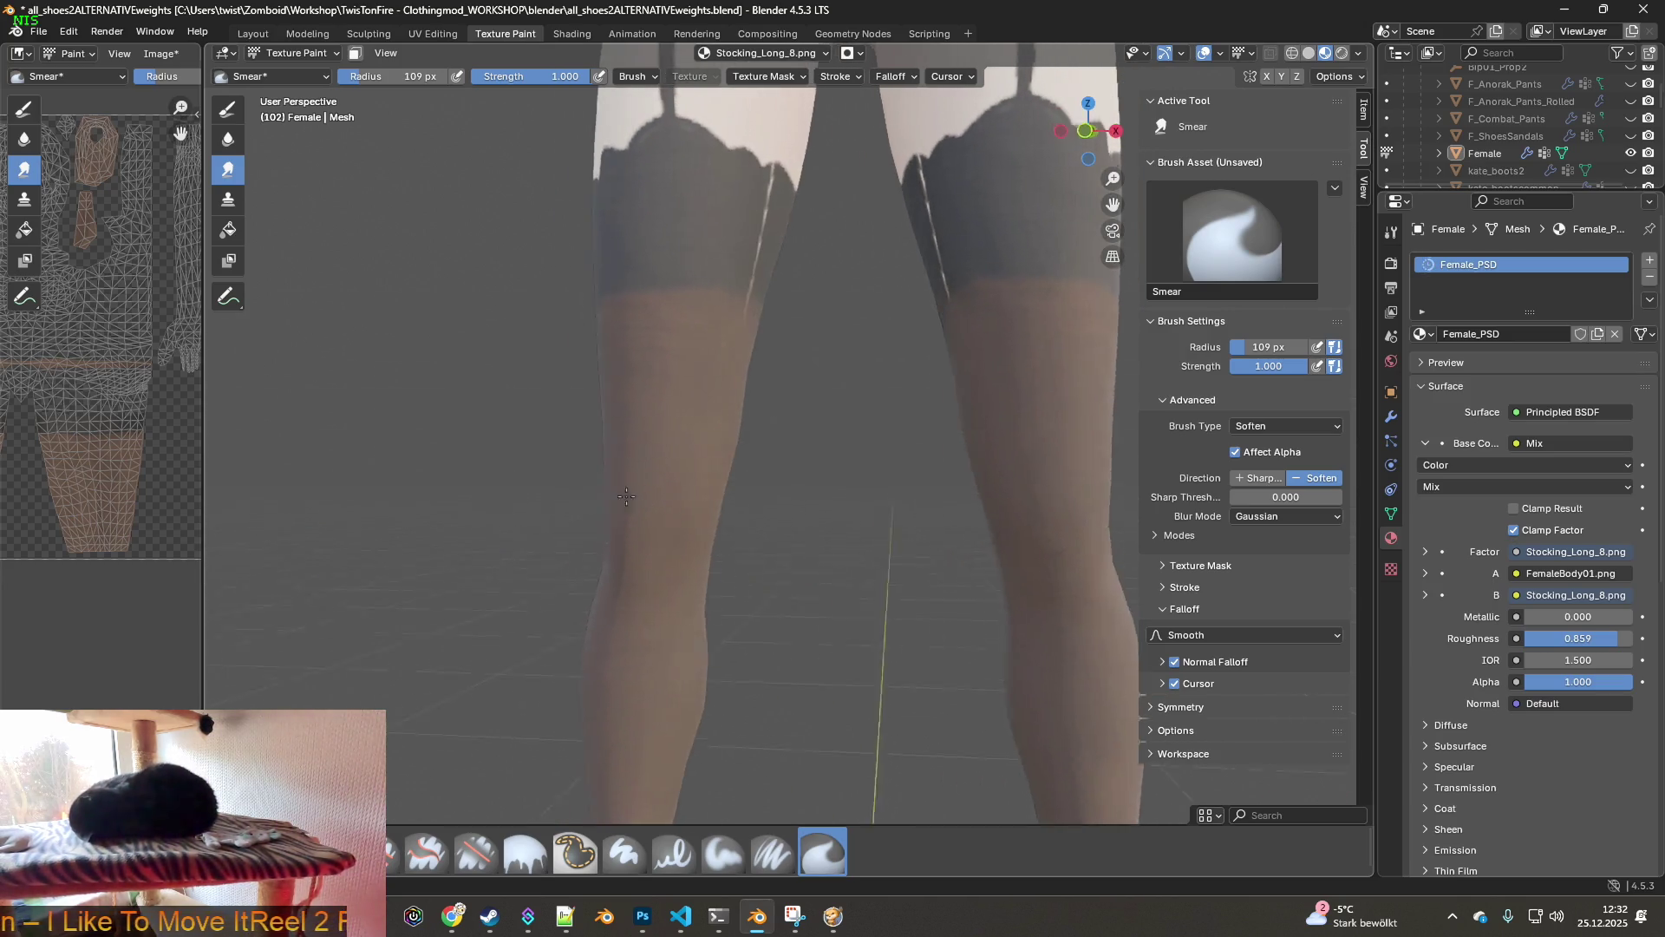
mouse_move(1003, 614)
middle_mouse_down()
mouse_move(743, 521)
mouse_move(733, 589)
middle_mouse_up()
scroll(744, 520, "up", 3, "shift")
mouse_move(734, 588)
left_mouse_down()
mouse_move(825, 642)
mouse_move(821, 613)
mouse_move(818, 750)
left_mouse_up()
mouse_move(816, 674)
left_mouse_down()
mouse_move(792, 550)
mouse_move(814, 403)
left_mouse_up()
mouse_move(817, 386)
middle_mouse_down()
mouse_move(817, 487)
mouse_move(784, 470)
mouse_move(650, 486)
middle_mouse_up()
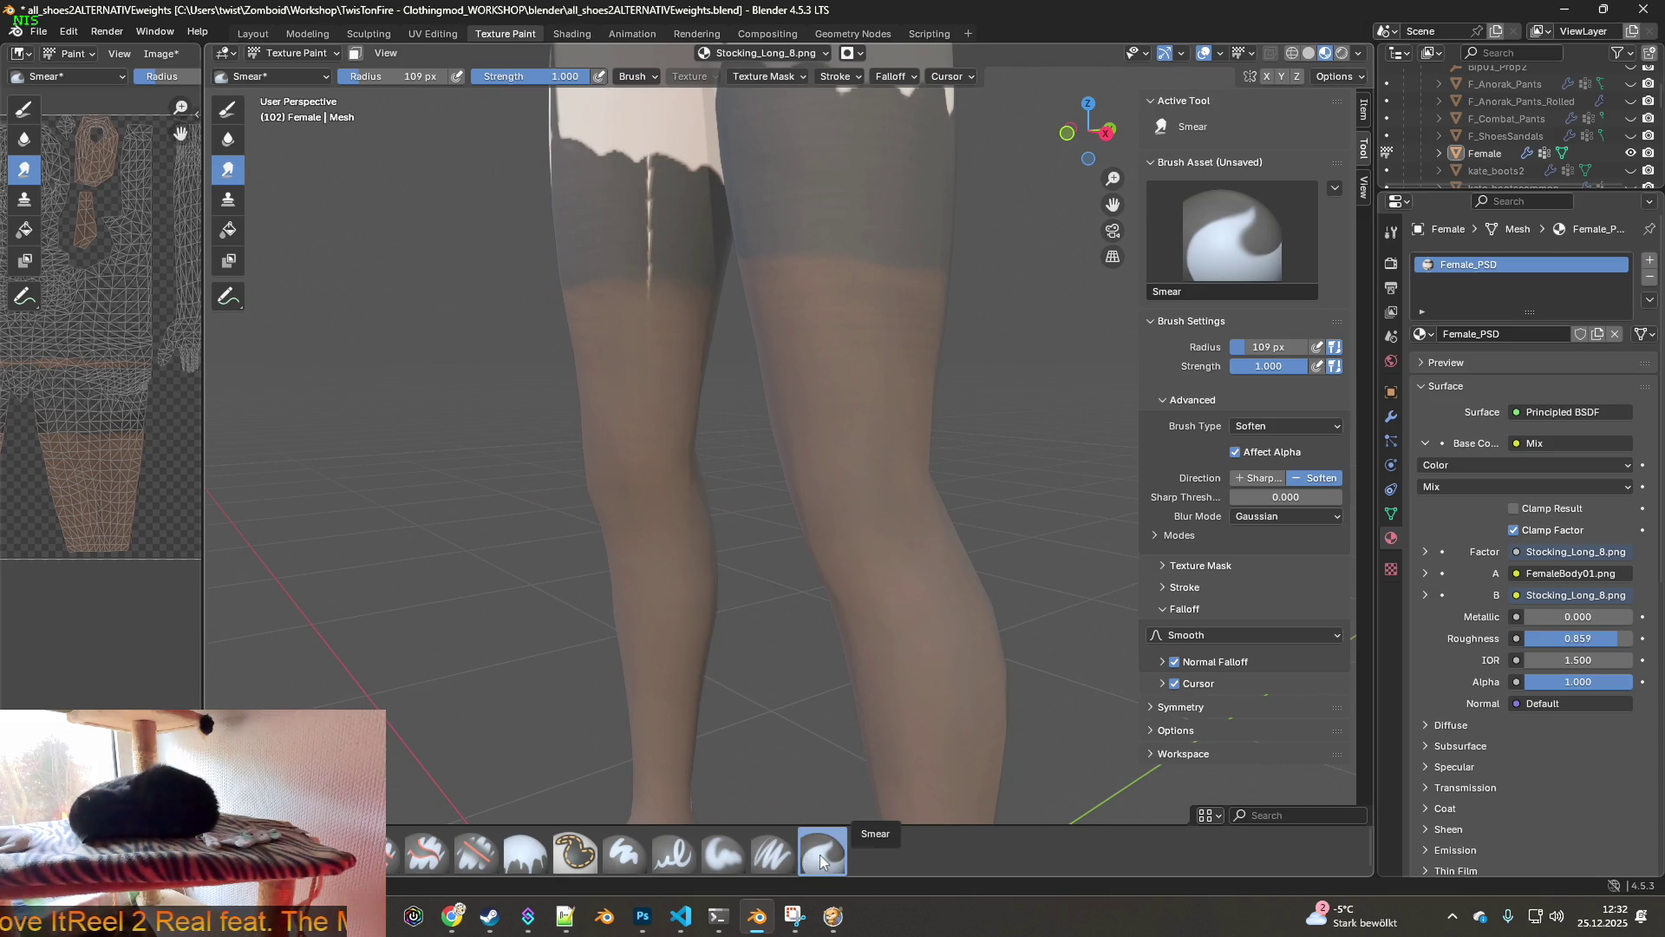
left_click(1272, 428)
- Change the brush type to Draw with Mix blending, then to Smear
left_click(1276, 446)
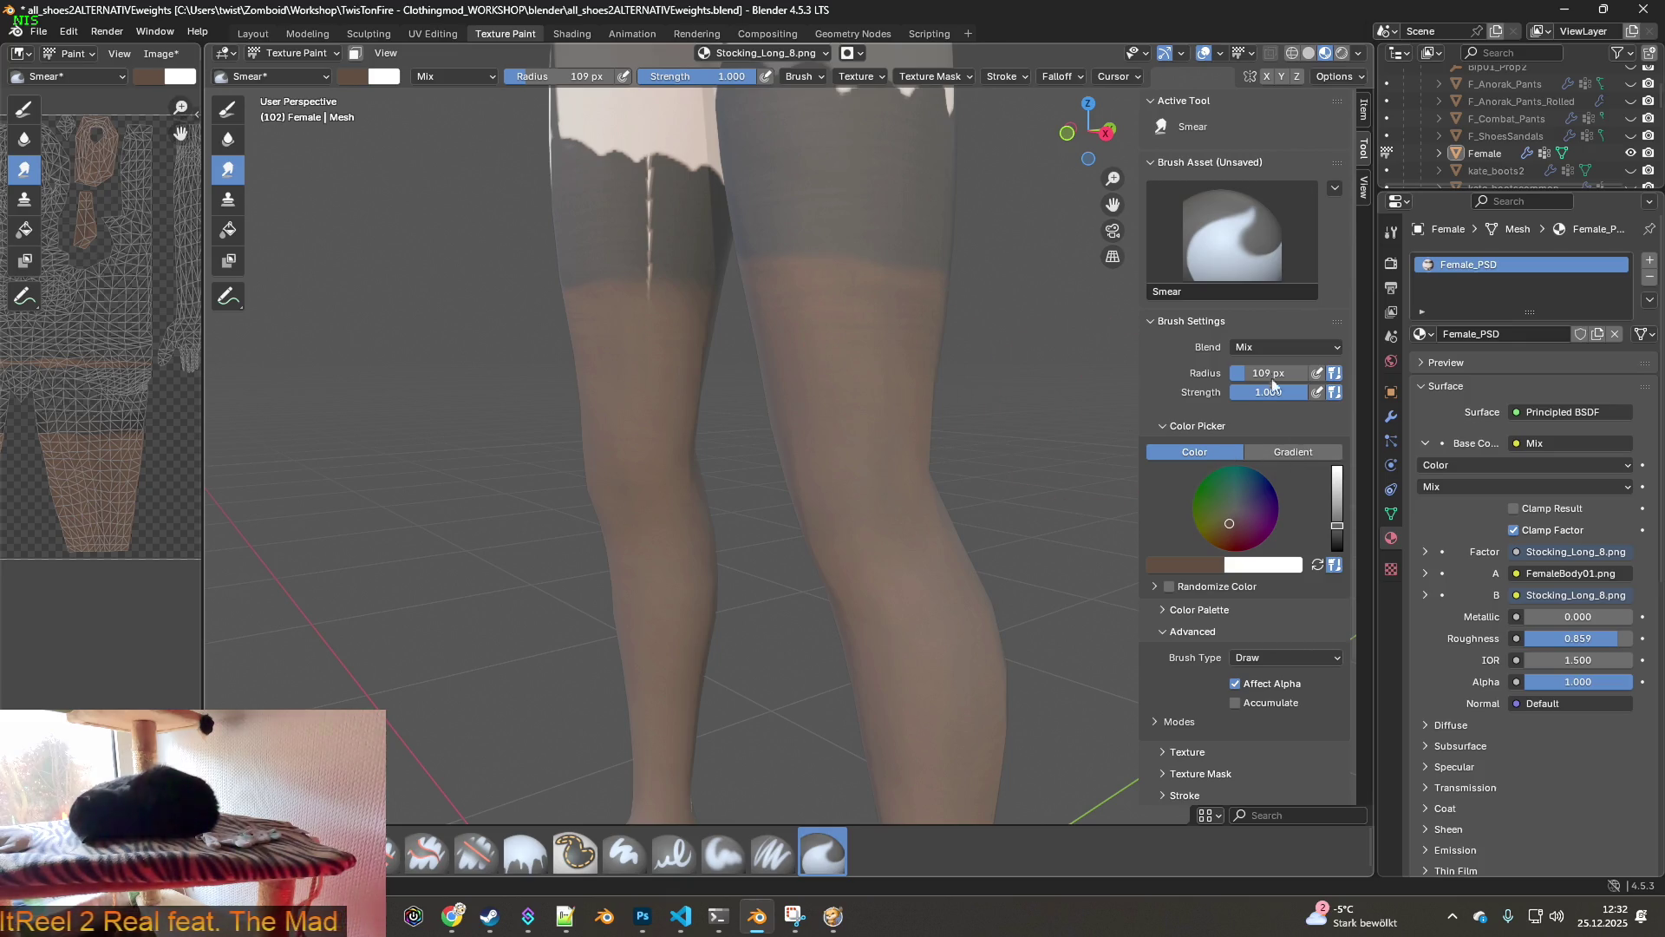
left_click(1294, 347)
left_click(1298, 347)
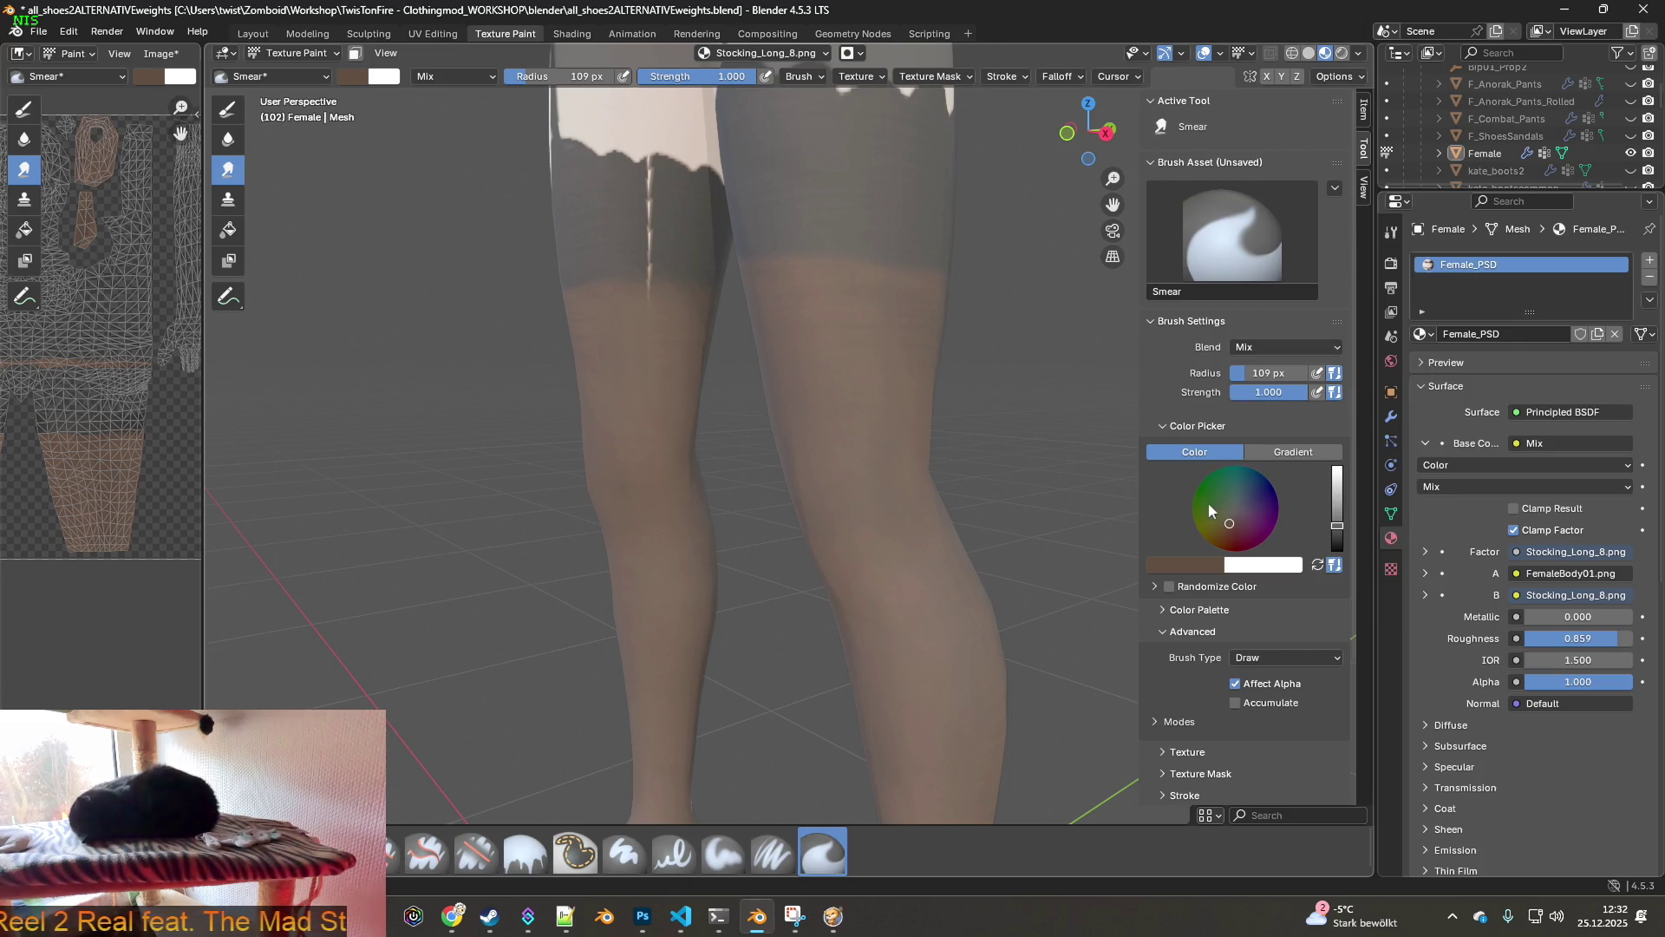
left_click(1289, 658)
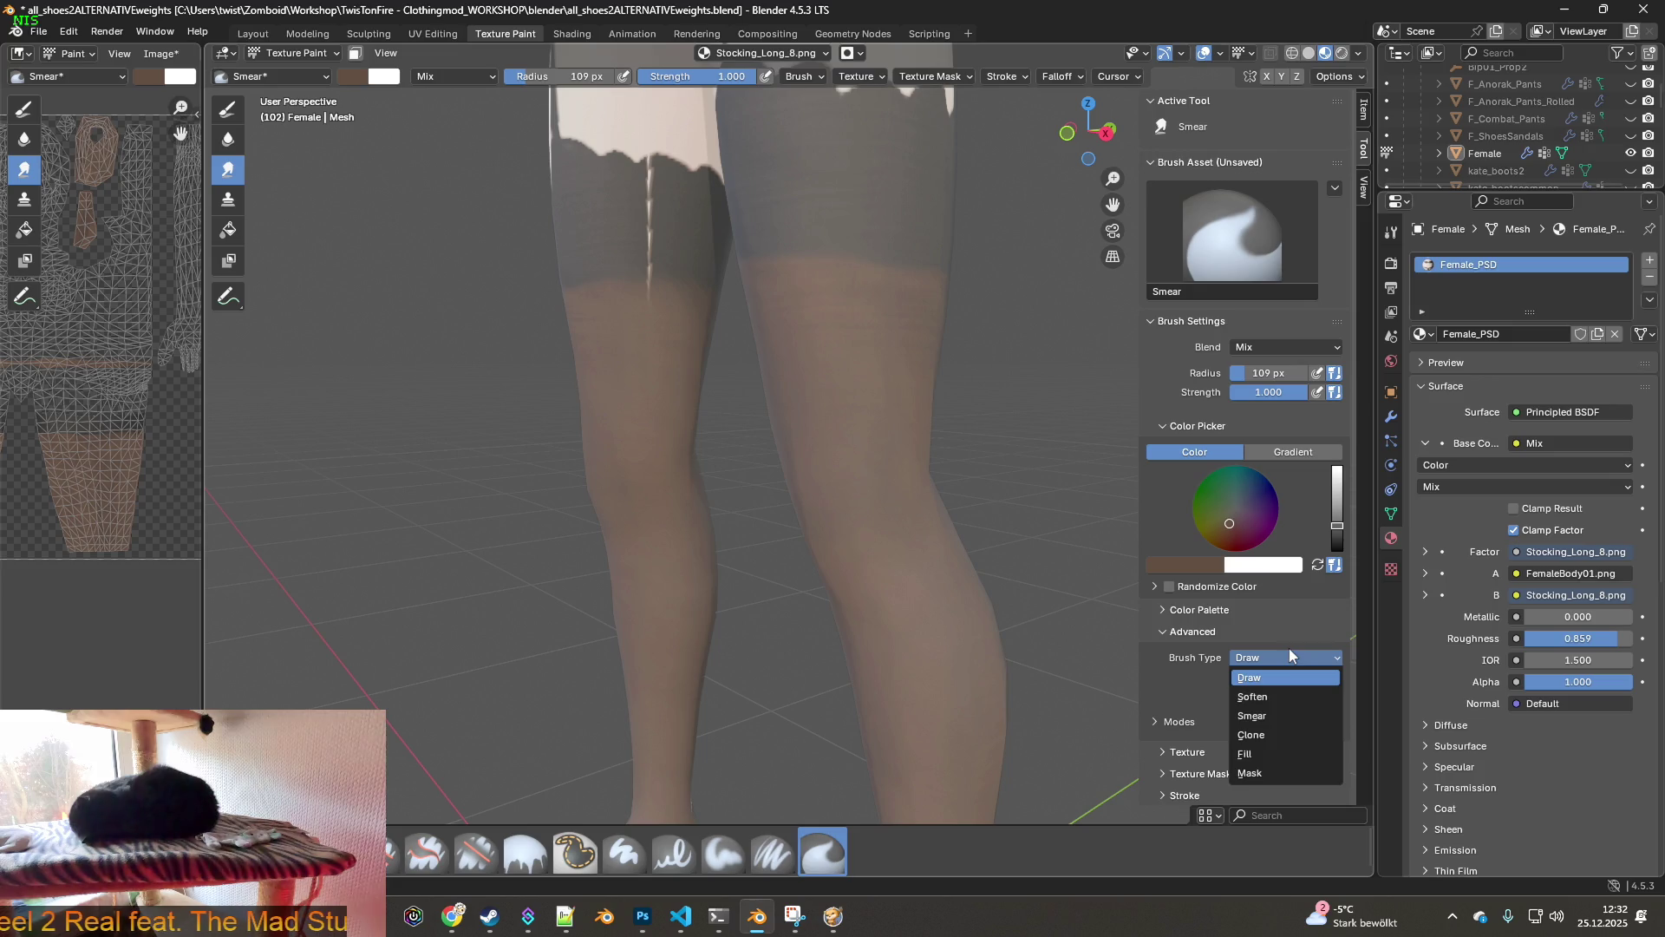
left_click(1275, 716)
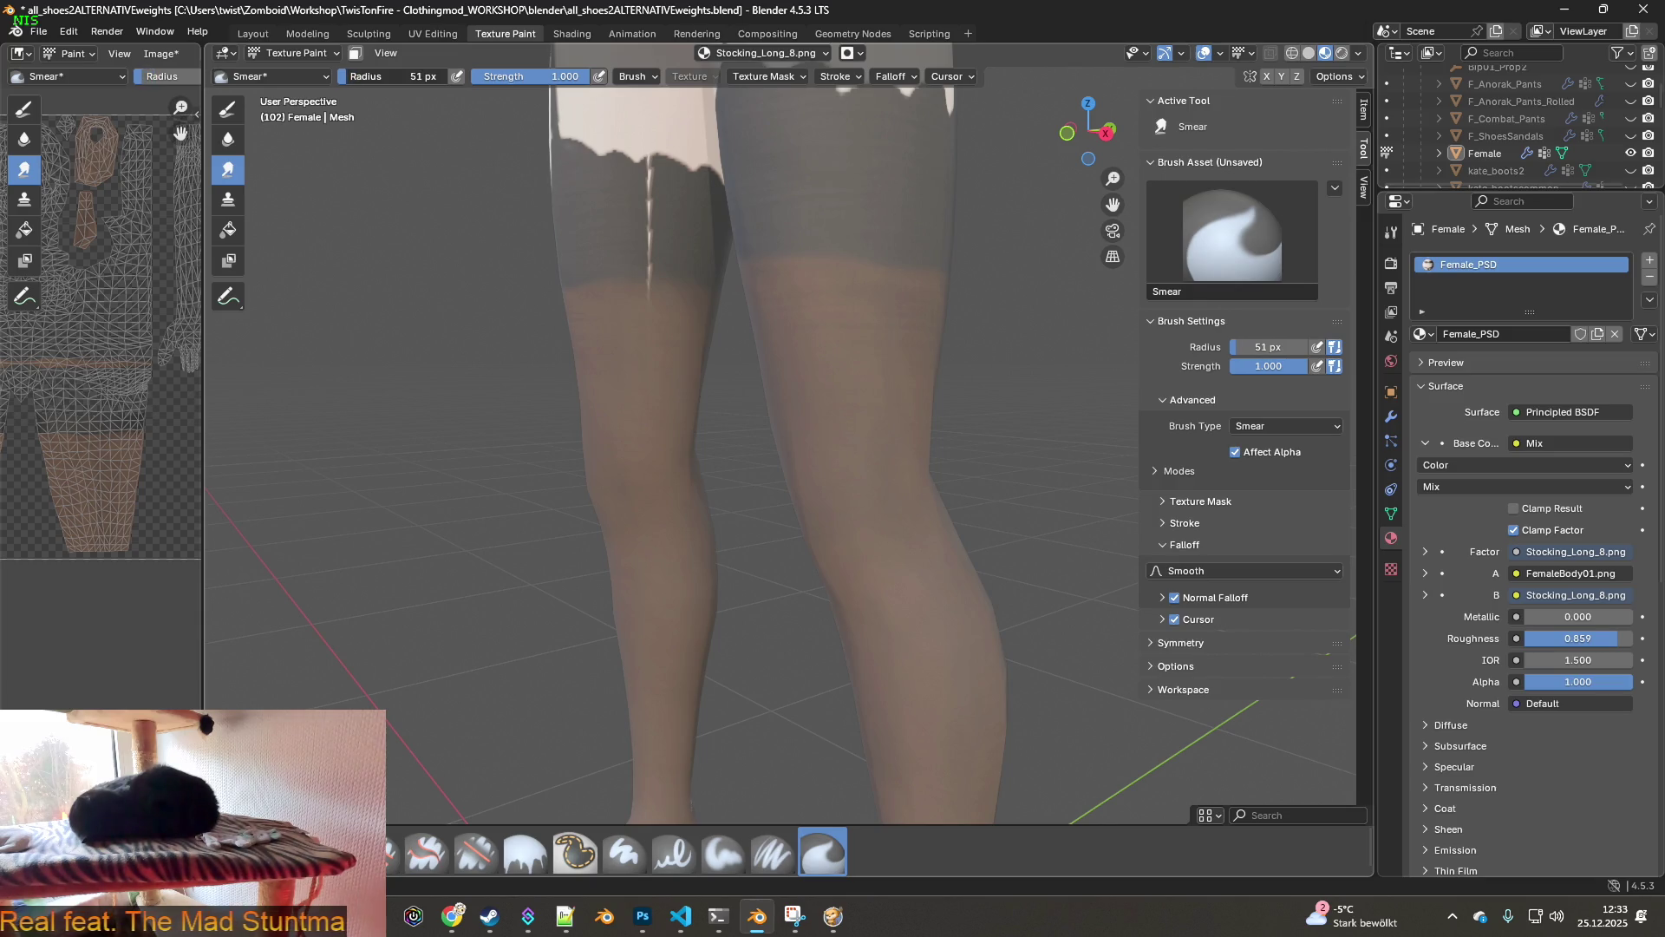
- Zoom onto the thigh seam and select the Clone brush
scroll(659, 368, "up", 5)
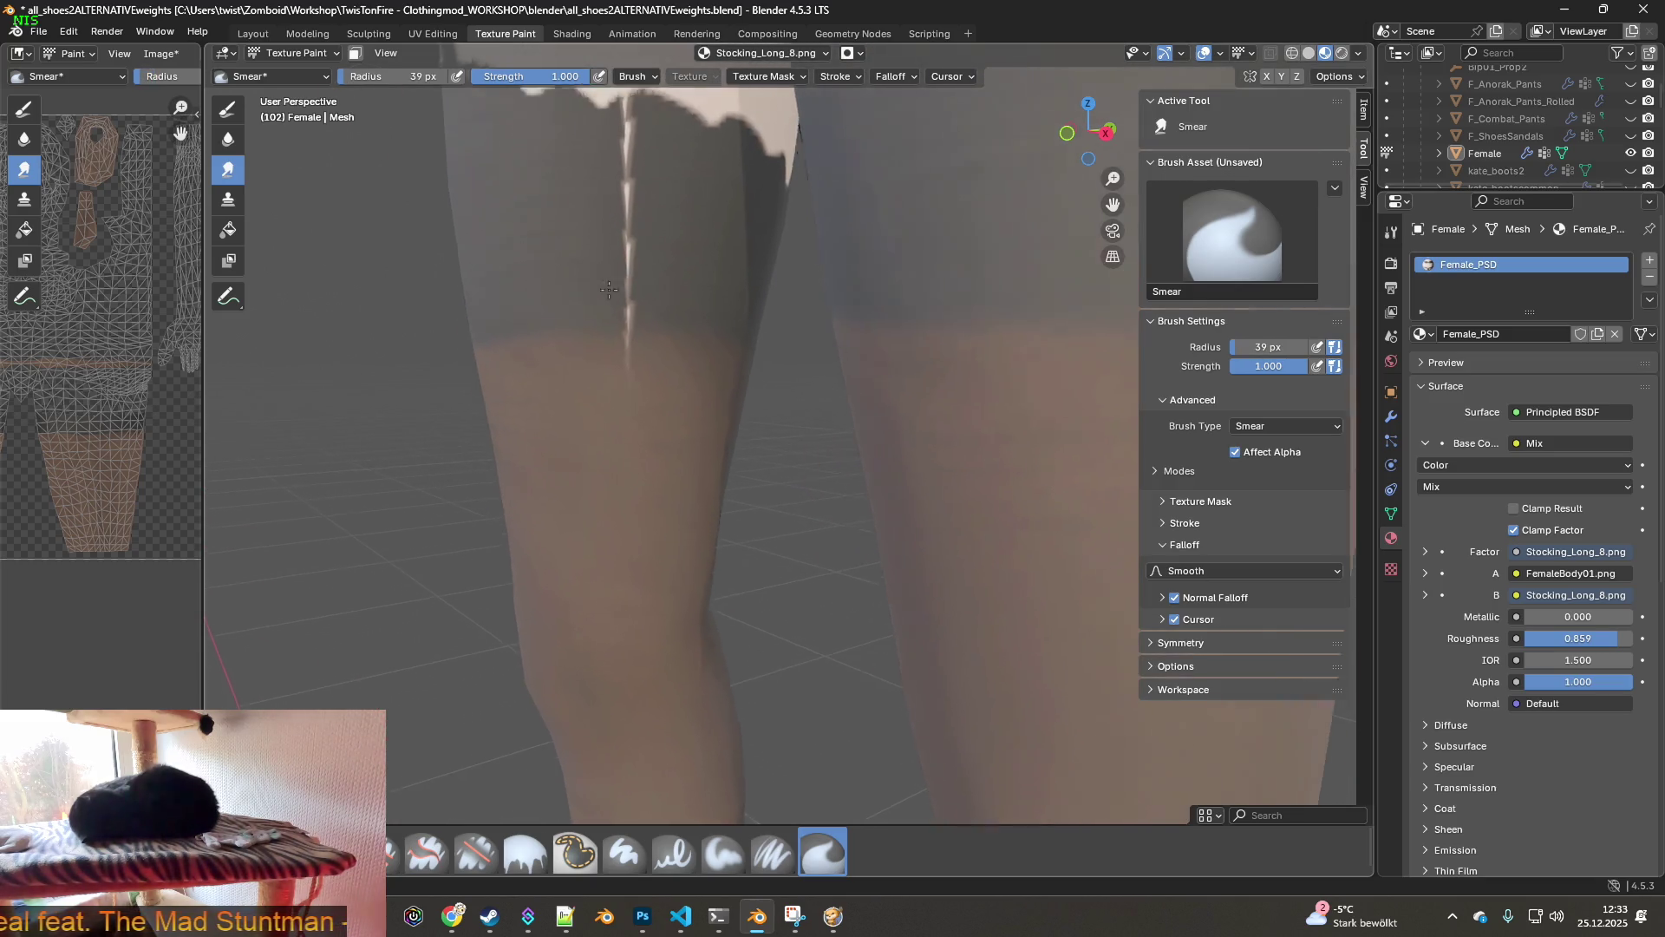
scroll(663, 360, "up", 3)
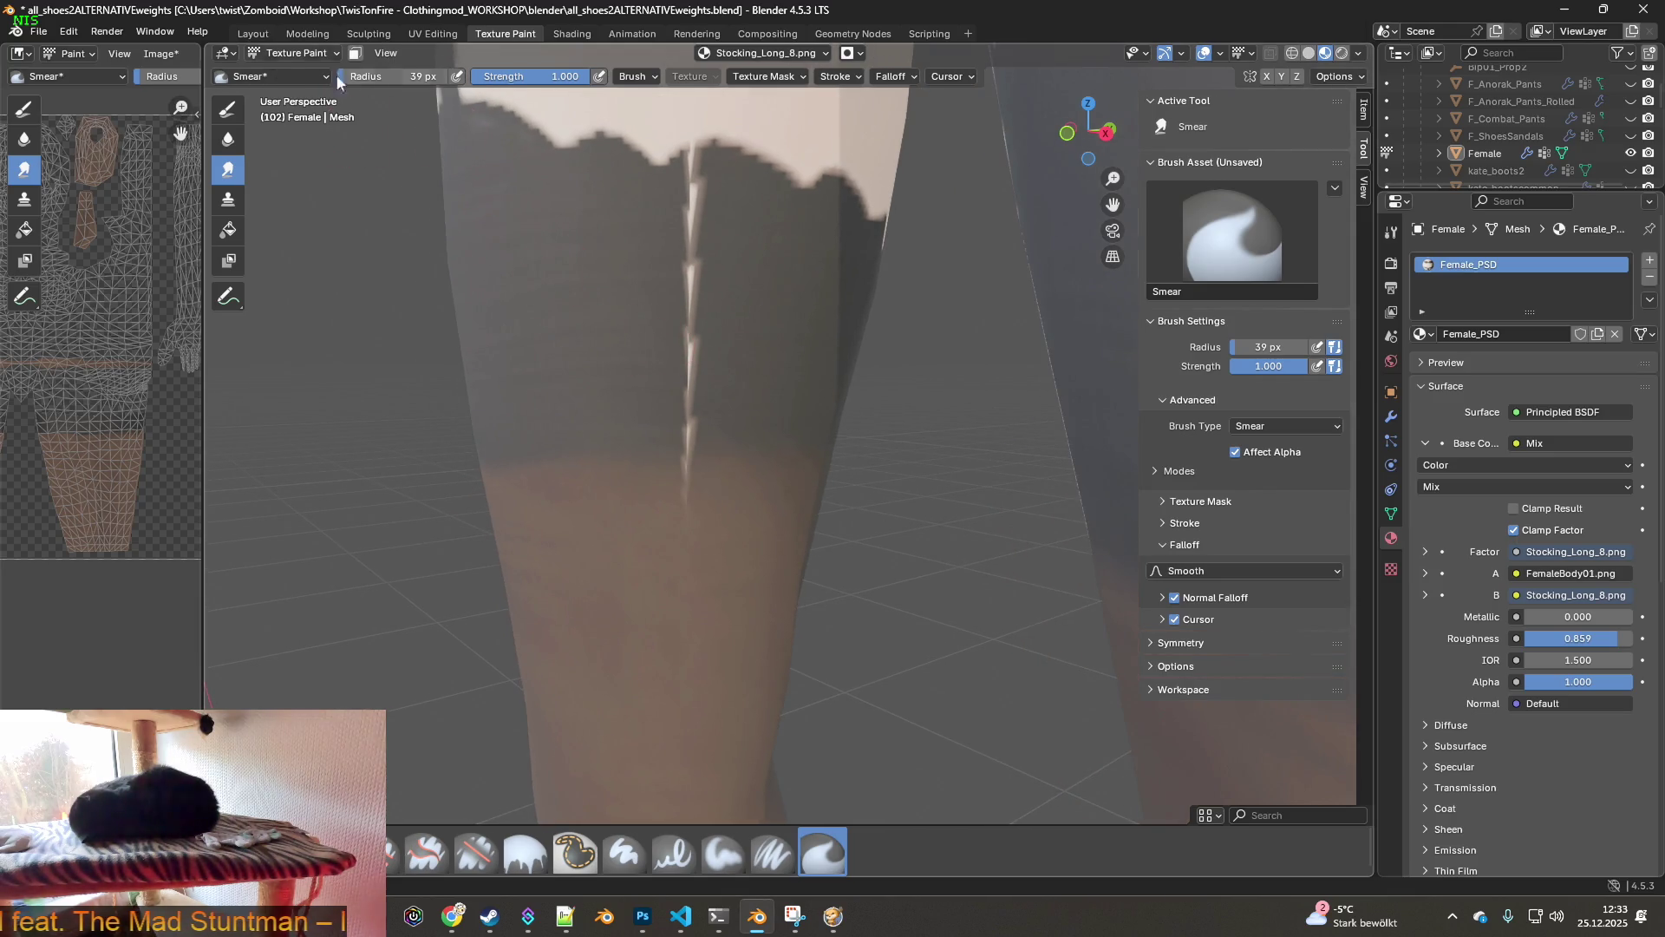
left_click(228, 200)
left_click(549, 660, "ctrl")
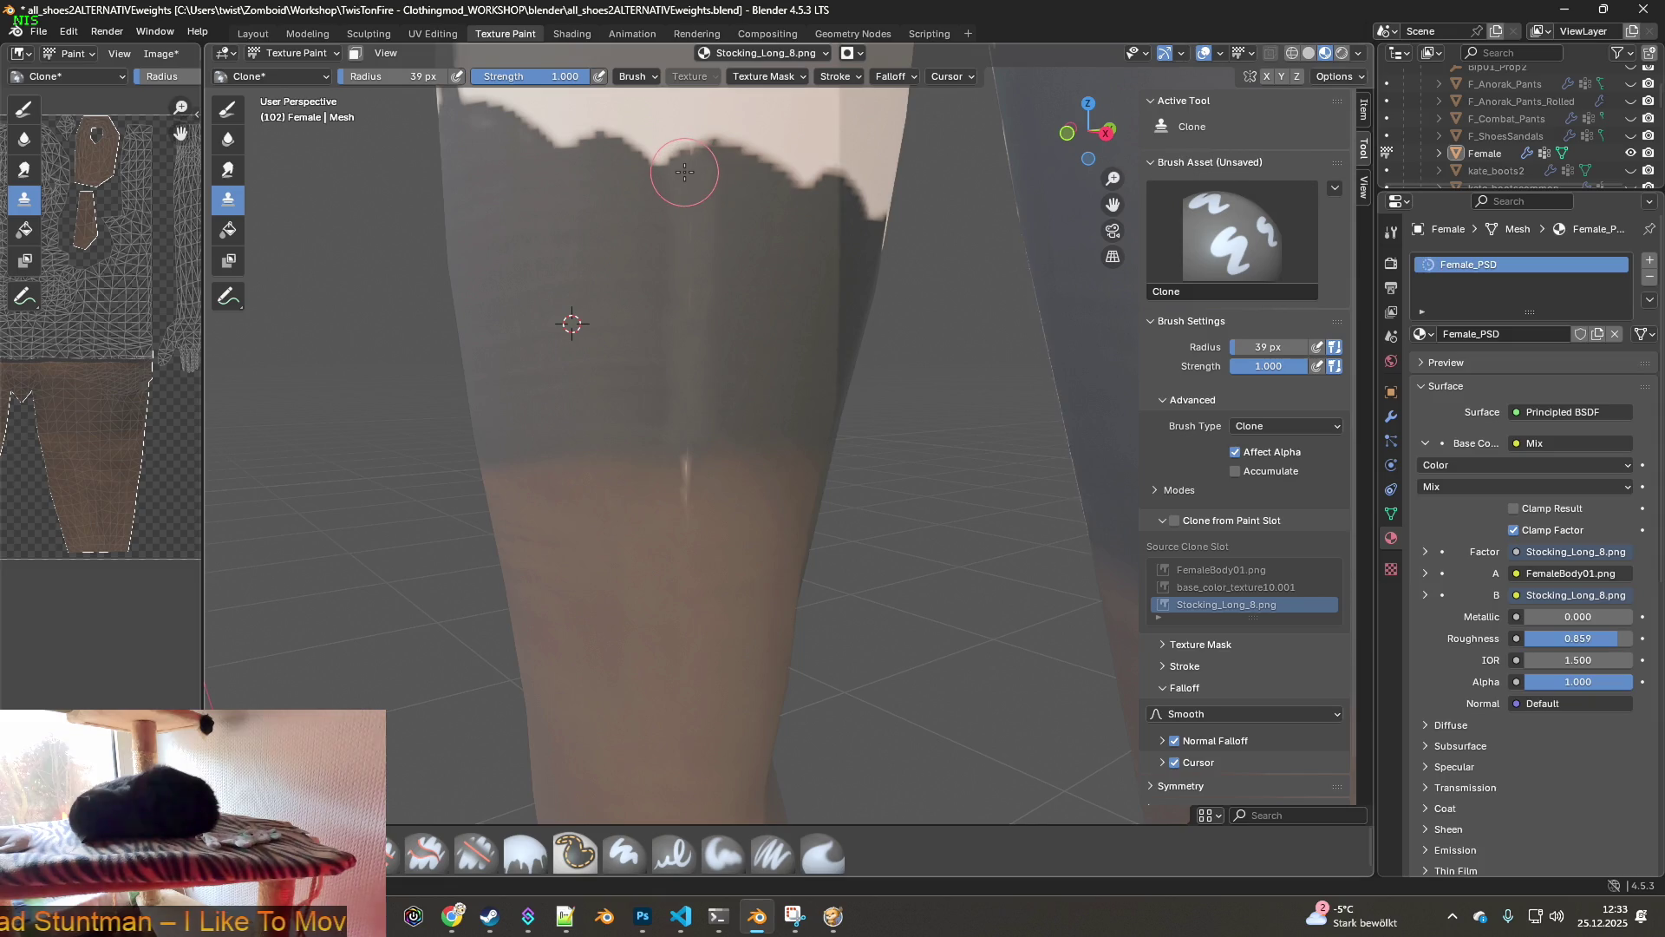
- Clone stocking texture over the white seam in the stocking top and check both legs
middle_click_drag(709, 278, 603, 327)
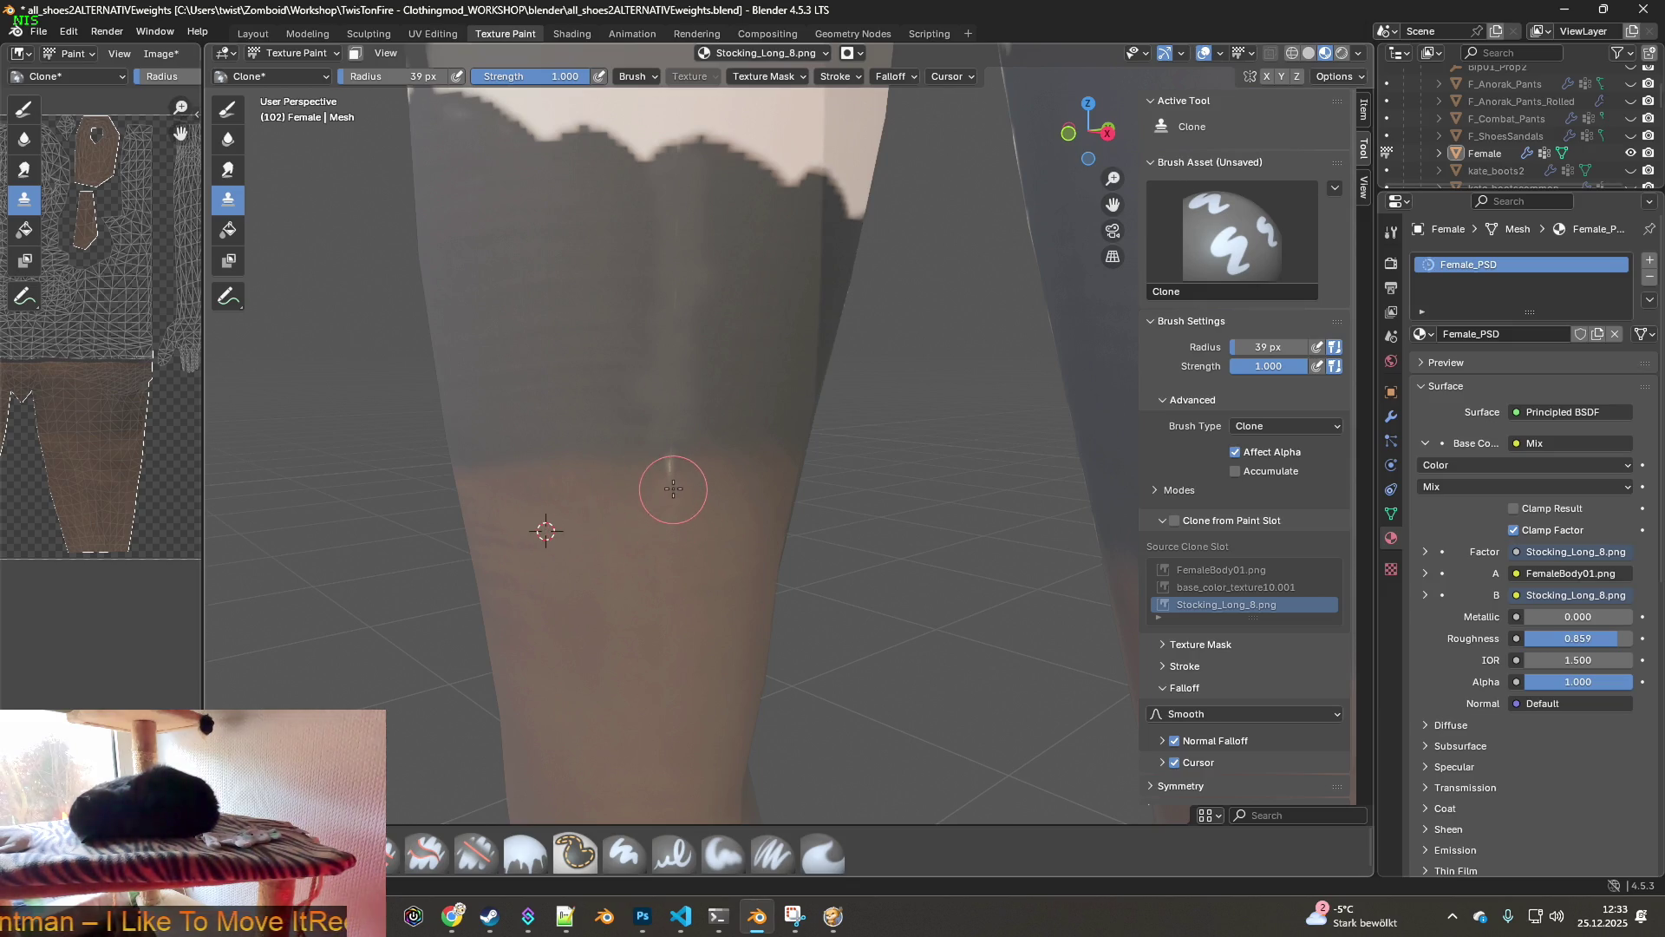
middle_click_drag(698, 505, 722, 502)
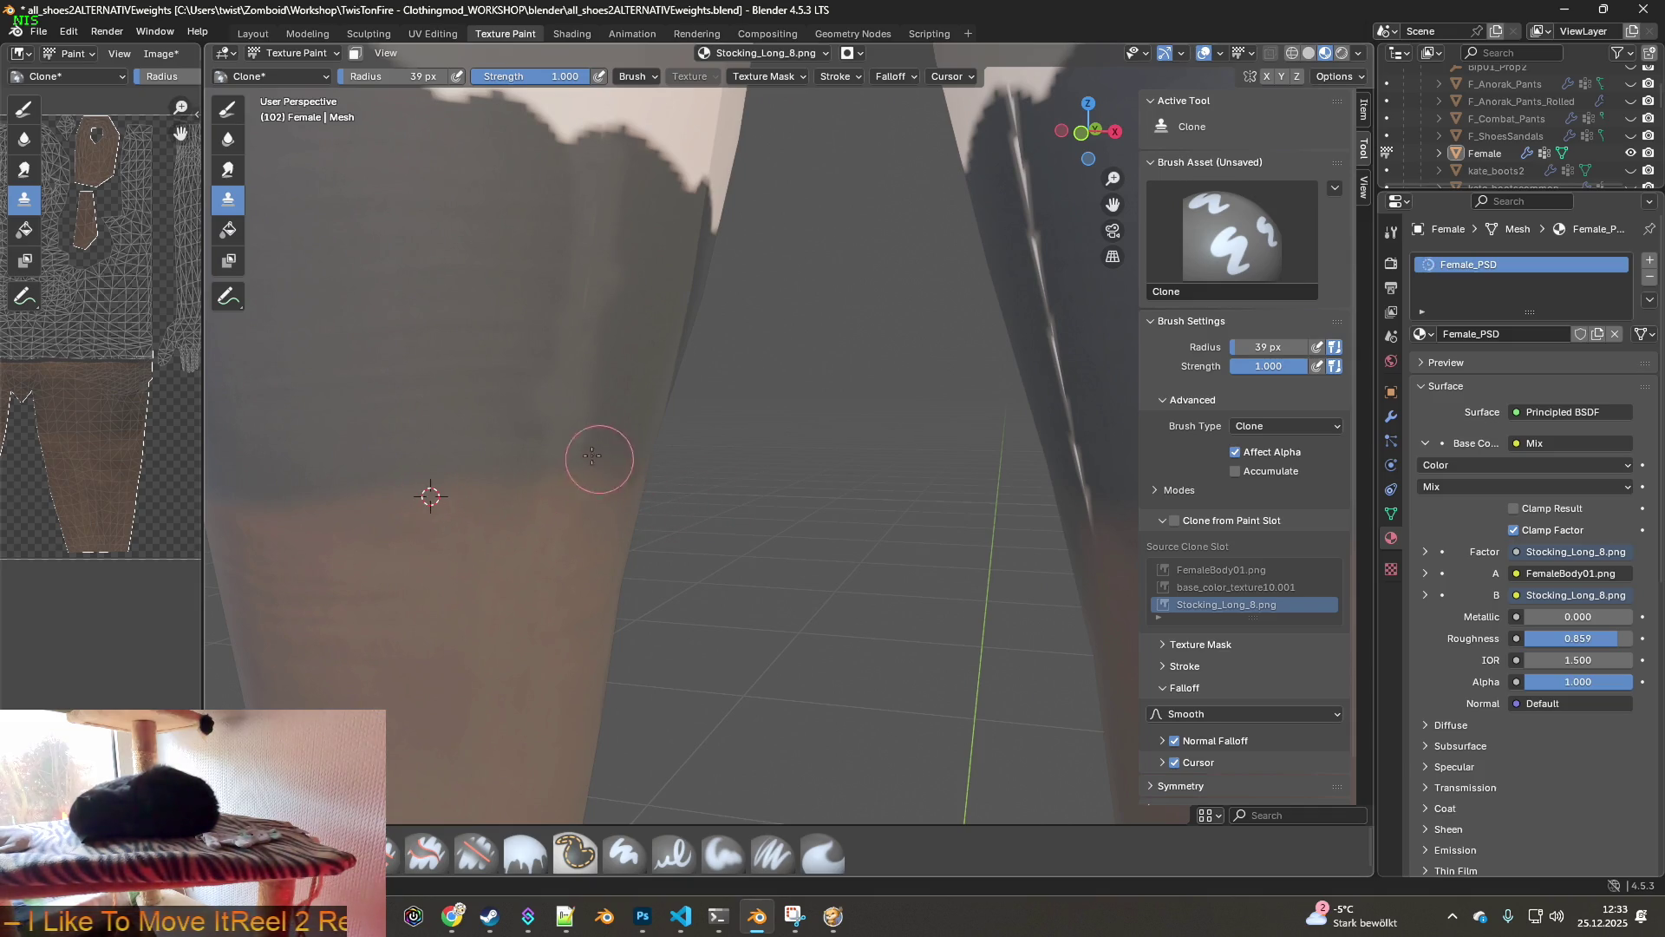
mouse_move(445, 388)
middle_mouse_down()
mouse_move(799, 419)
mouse_move(796, 441)
middle_mouse_up()
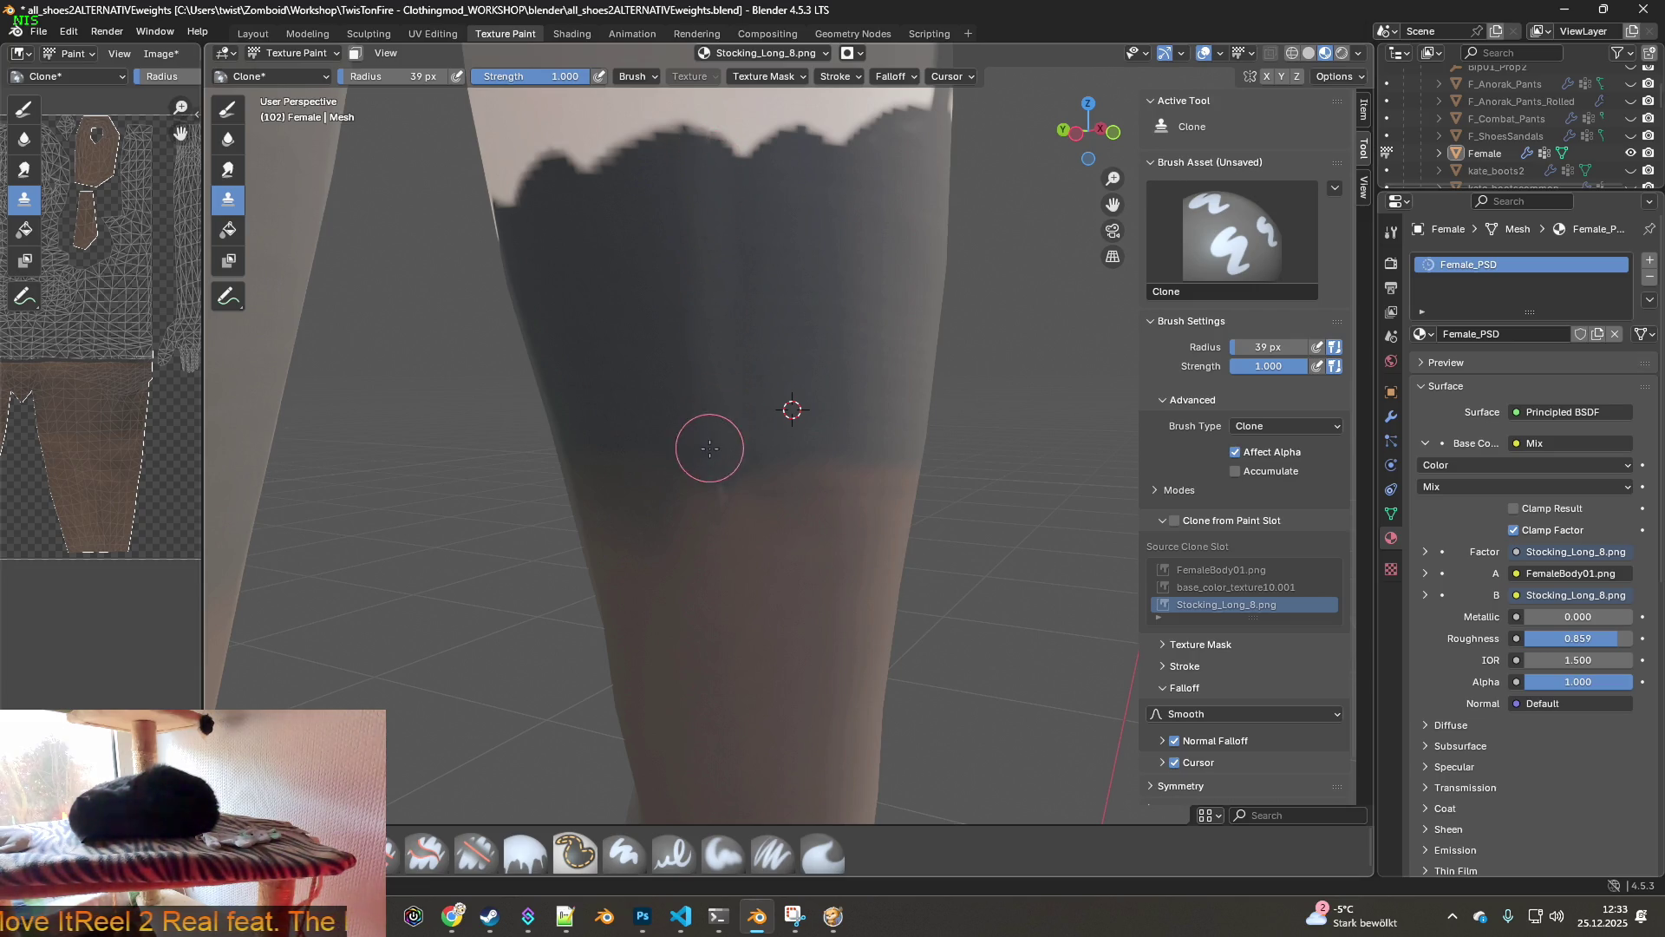
scroll(717, 445, "down", 3)
mouse_move(717, 445)
middle_mouse_down()
mouse_move(590, 416)
mouse_move(694, 435)
mouse_move(673, 483)
mouse_move(595, 521)
mouse_move(736, 525)
mouse_move(662, 510)
mouse_move(694, 494)
mouse_move(694, 456)
mouse_move(613, 439)
mouse_move(655, 425)
mouse_move(374, 426)
mouse_move(835, 442)
middle_mouse_up()
scroll(693, 435, "down", 3)
scroll(778, 476, "up", 6)
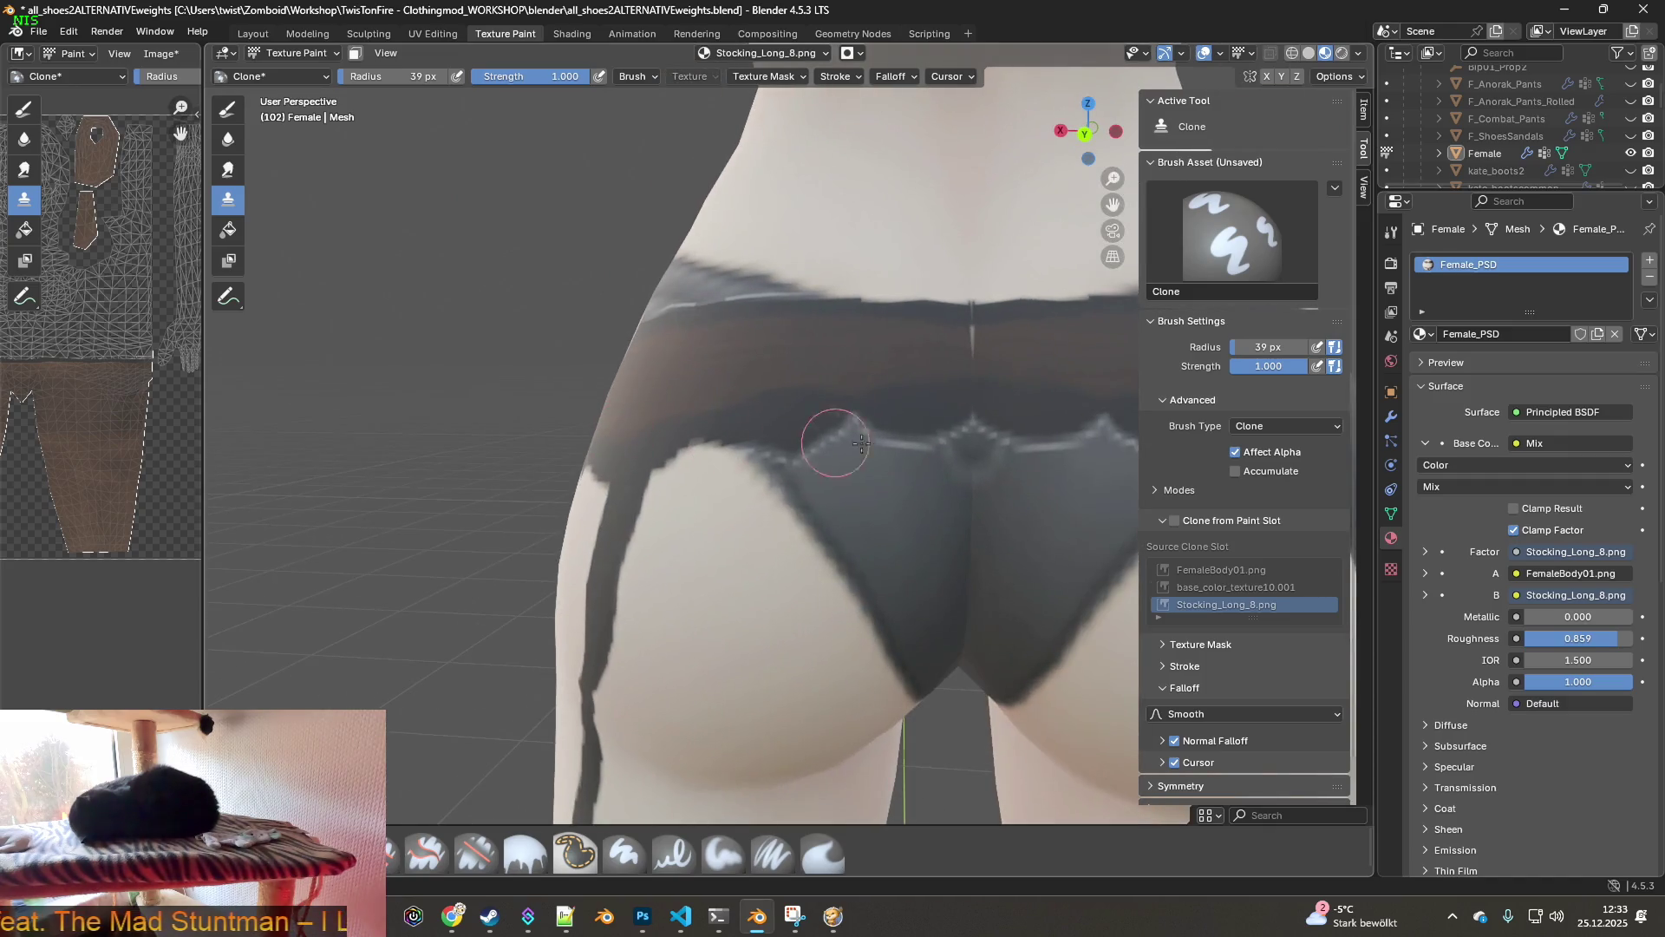
- Set a clone source beside the back waistband seam, clone over it, then view the front stocking tops
scroll(890, 459, "up", 4)
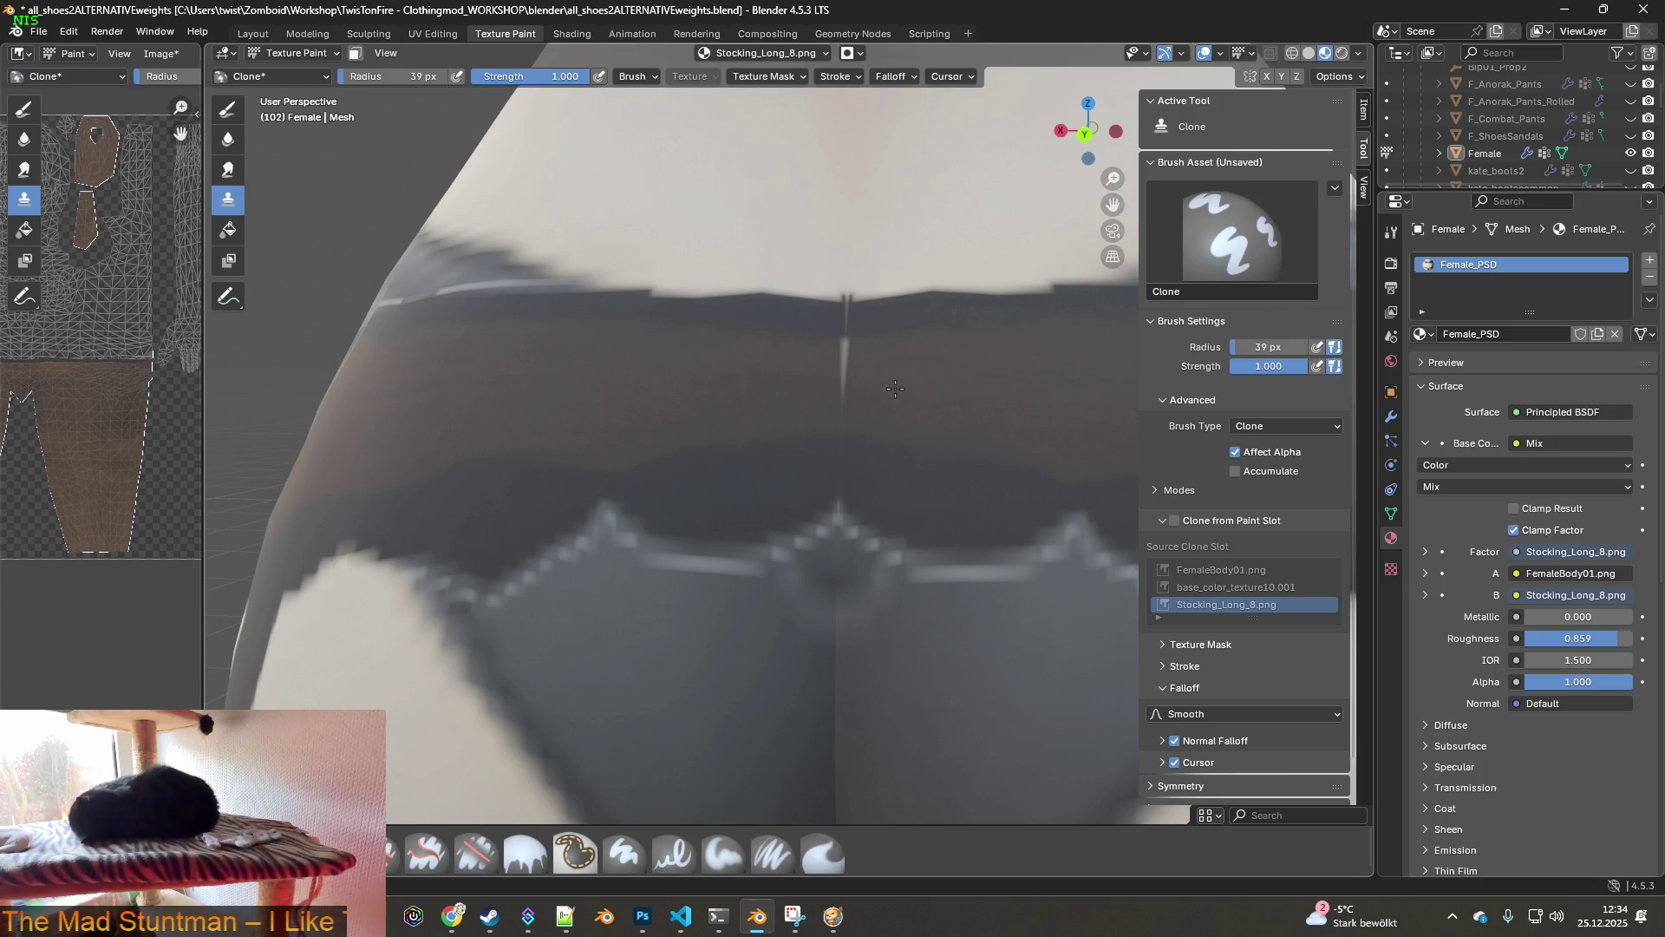
middle_click_drag(895, 388, 875, 416, "shift")
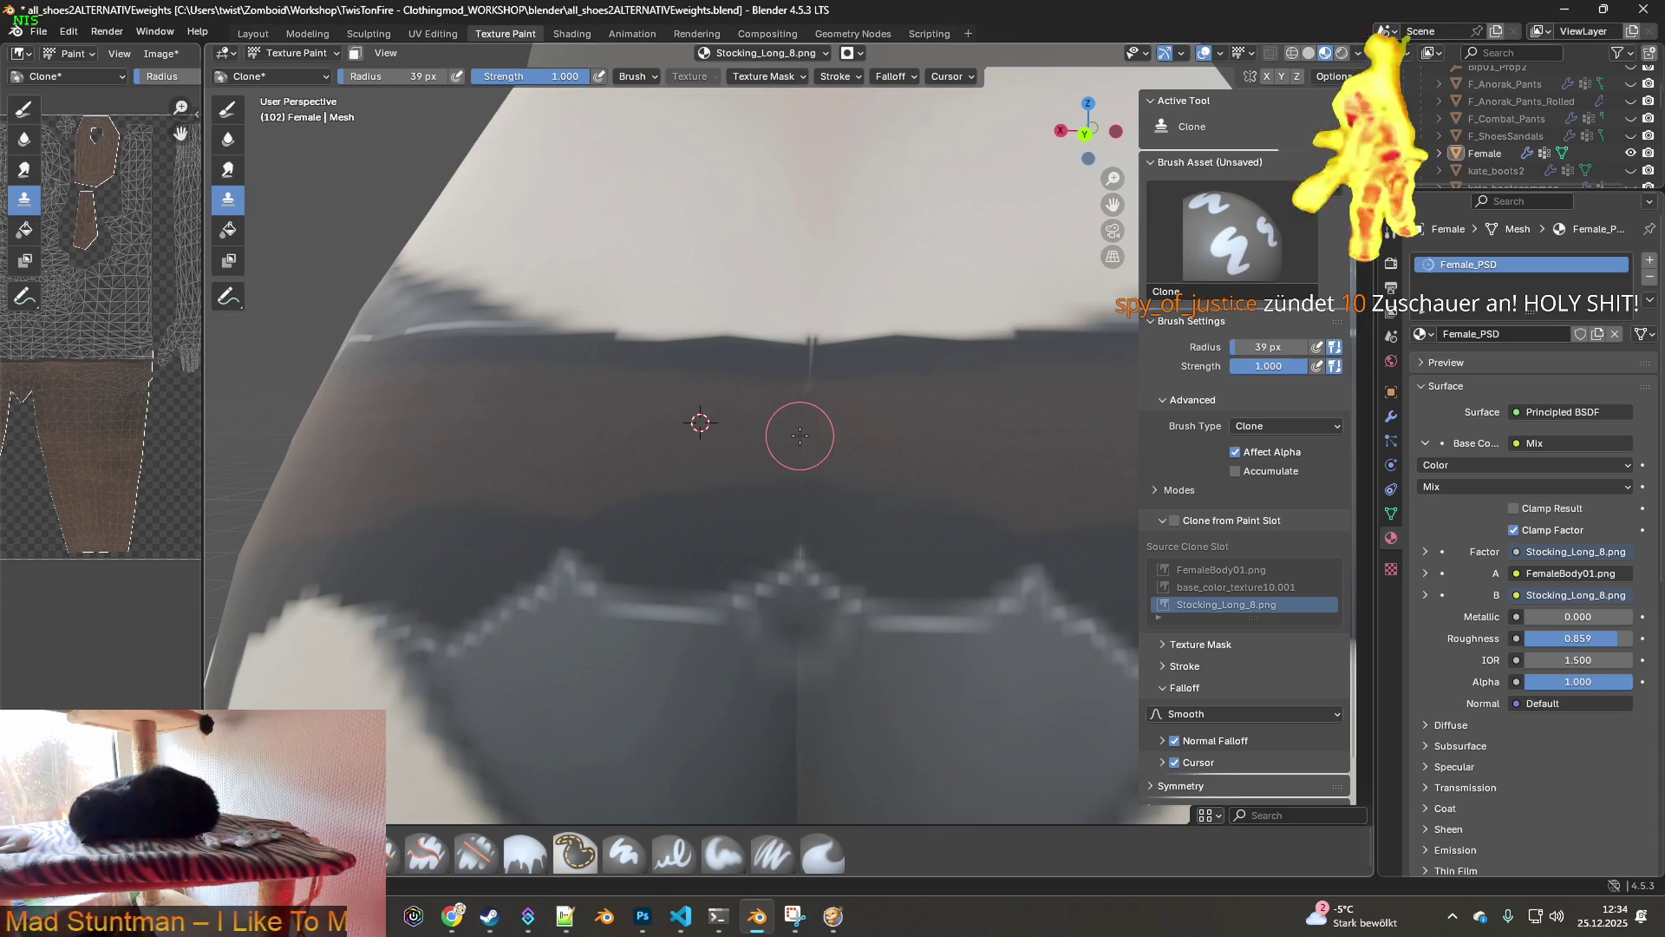
left_click(765, 359, "ctrl")
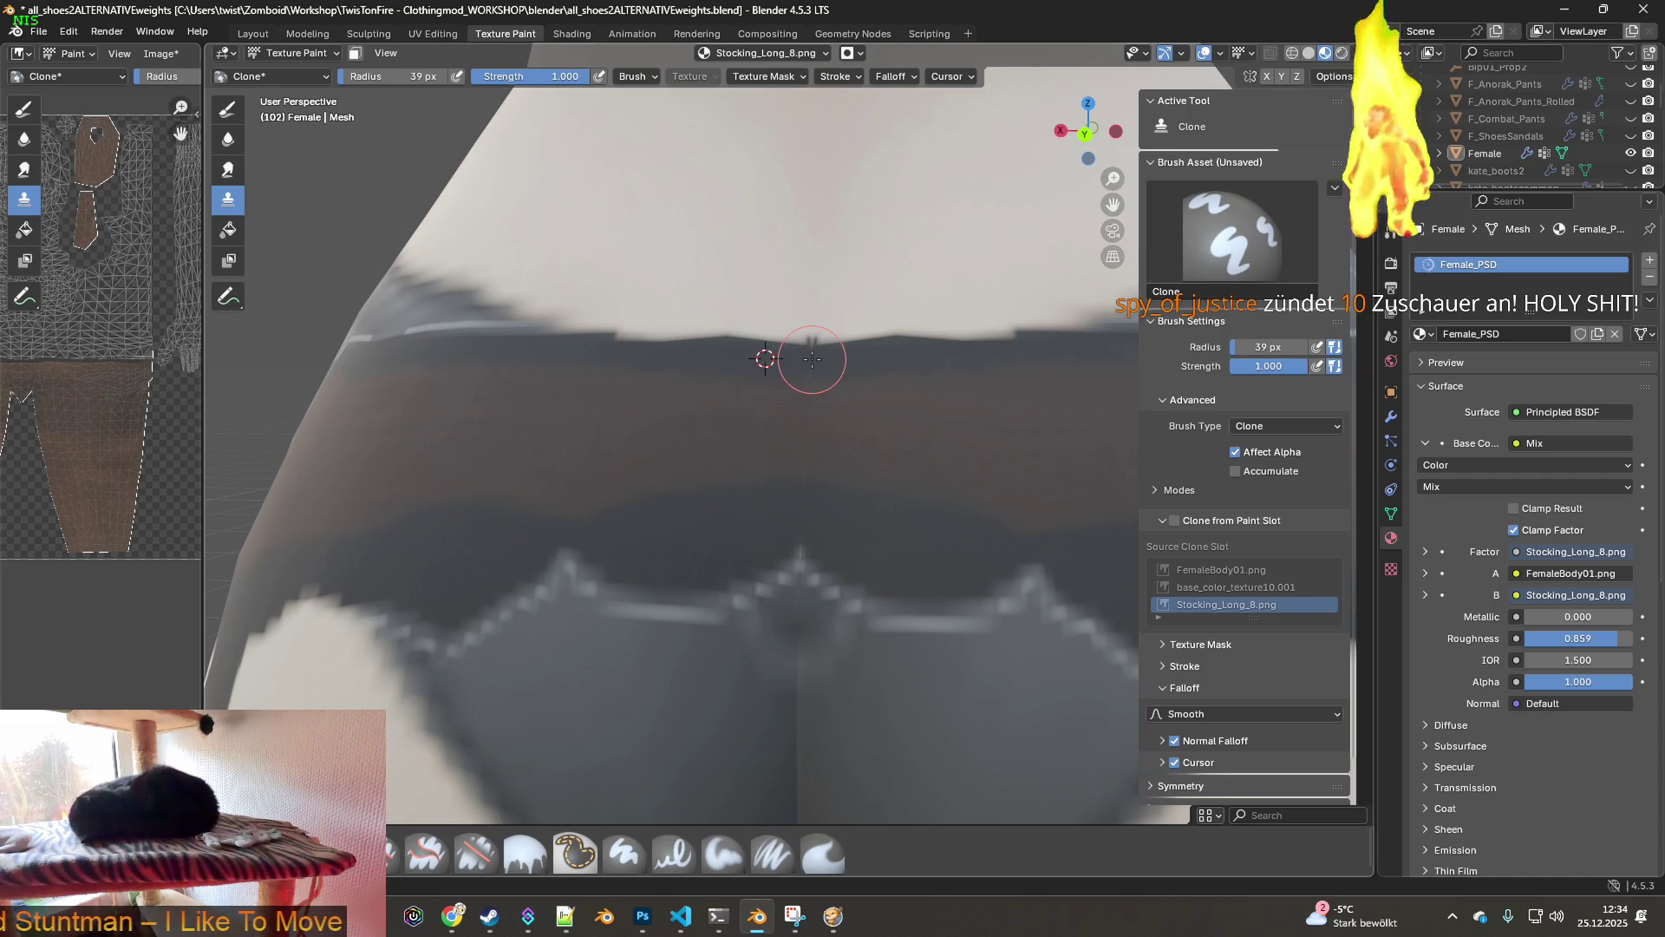
scroll(780, 529, "down", 5)
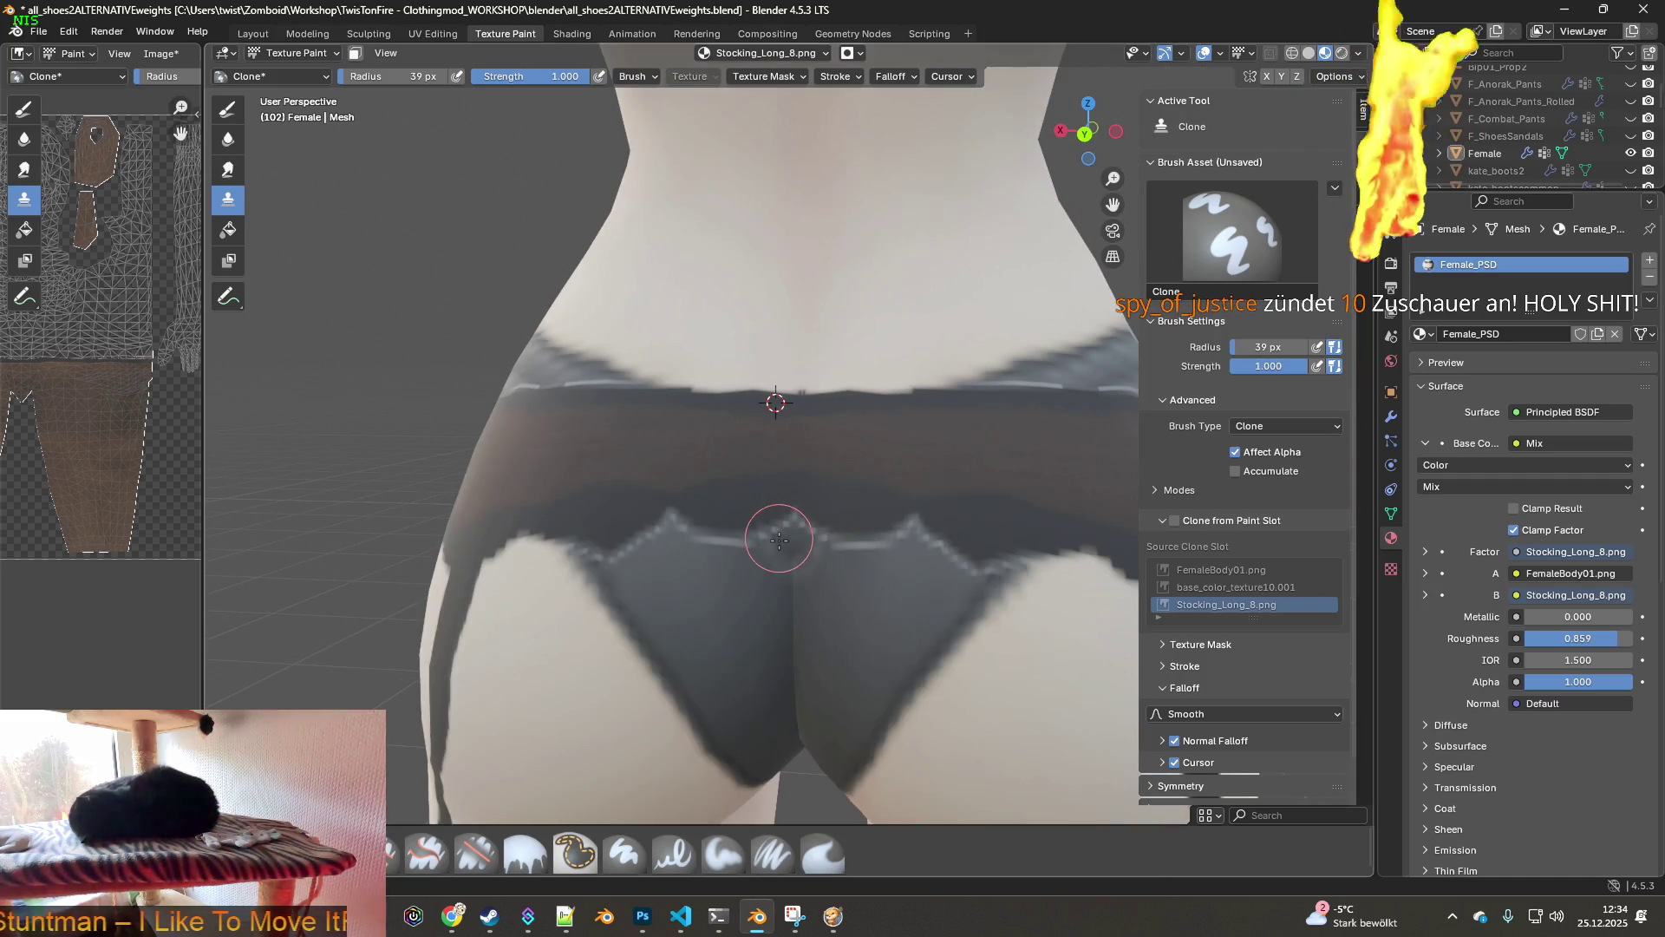
scroll(793, 542, "down", 2)
mouse_move(798, 537)
middle_mouse_down()
mouse_move(814, 520)
mouse_move(695, 461)
mouse_move(623, 581)
middle_mouse_up()
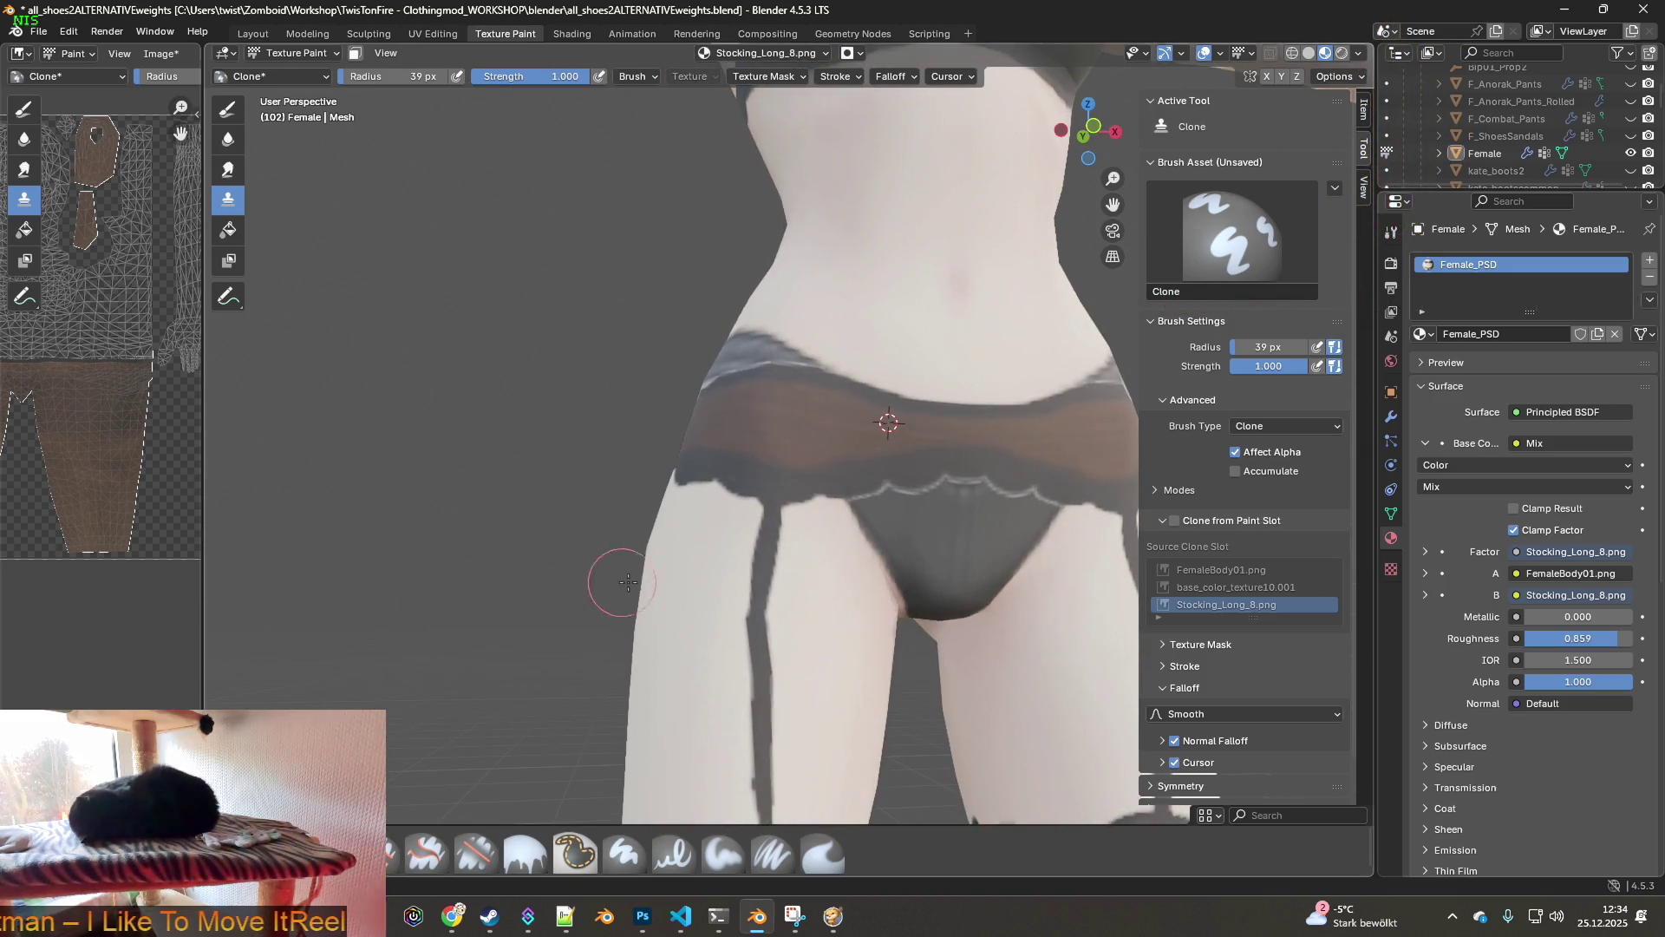
mouse_move(1012, 587)
middle_mouse_down()
mouse_move(684, 595)
mouse_move(618, 524)
mouse_move(483, 501)
mouse_move(622, 623)
middle_mouse_up()
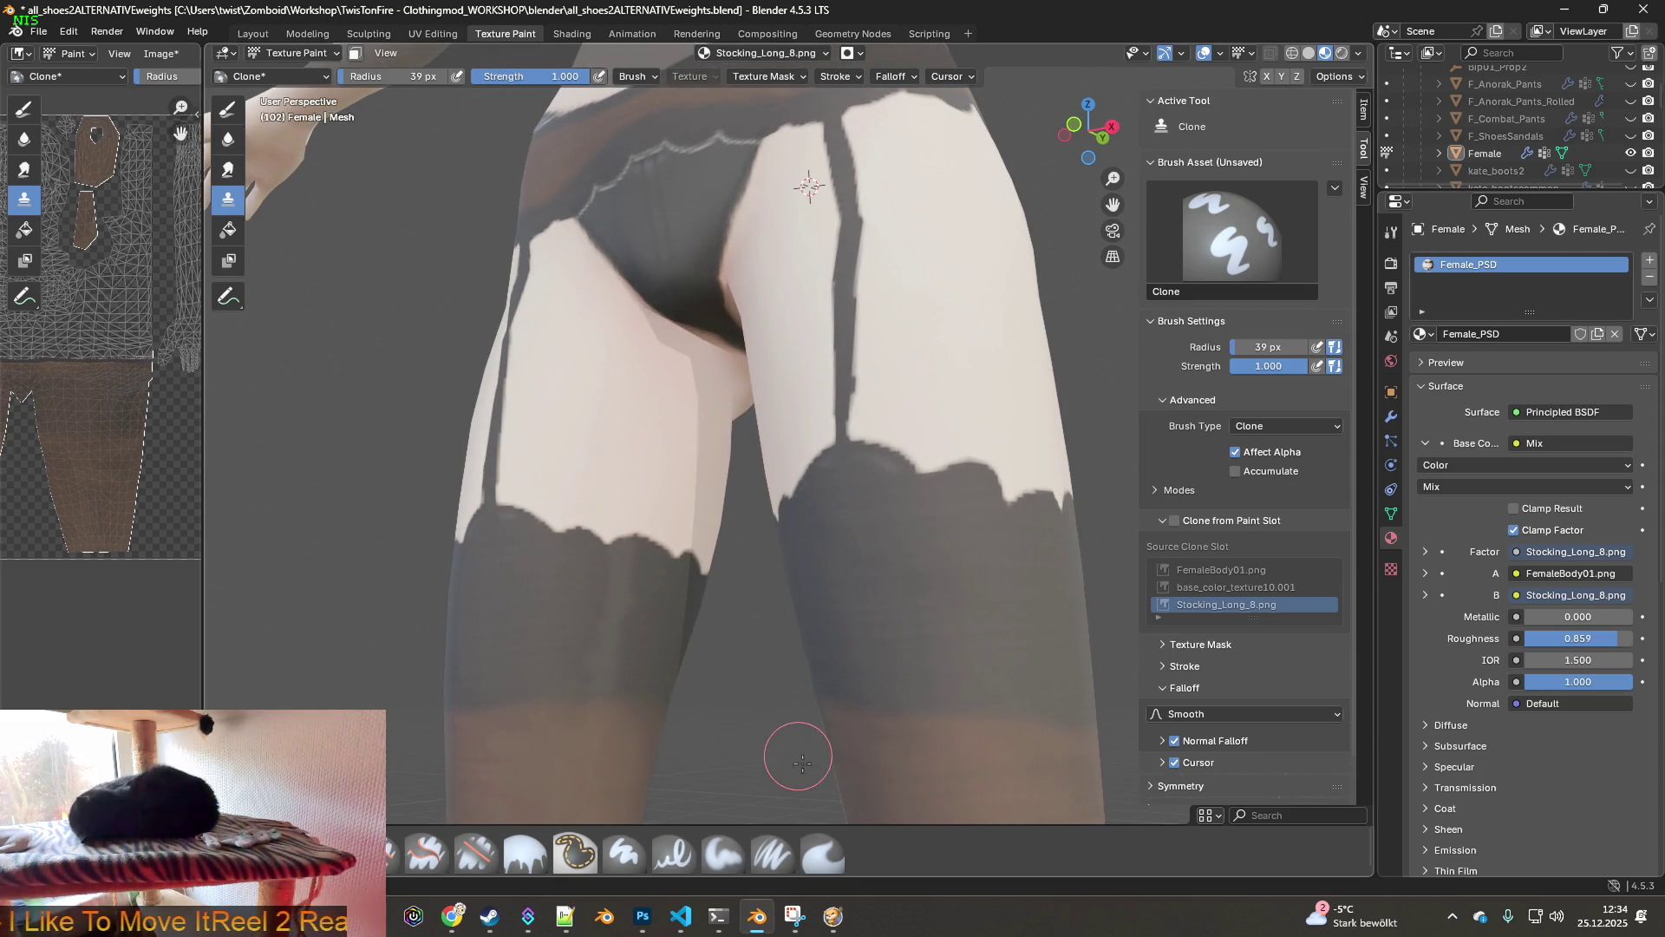
- Select the Smear brush (39 px, strength 1.000) and zoom in on the stocking tops
left_click(822, 854)
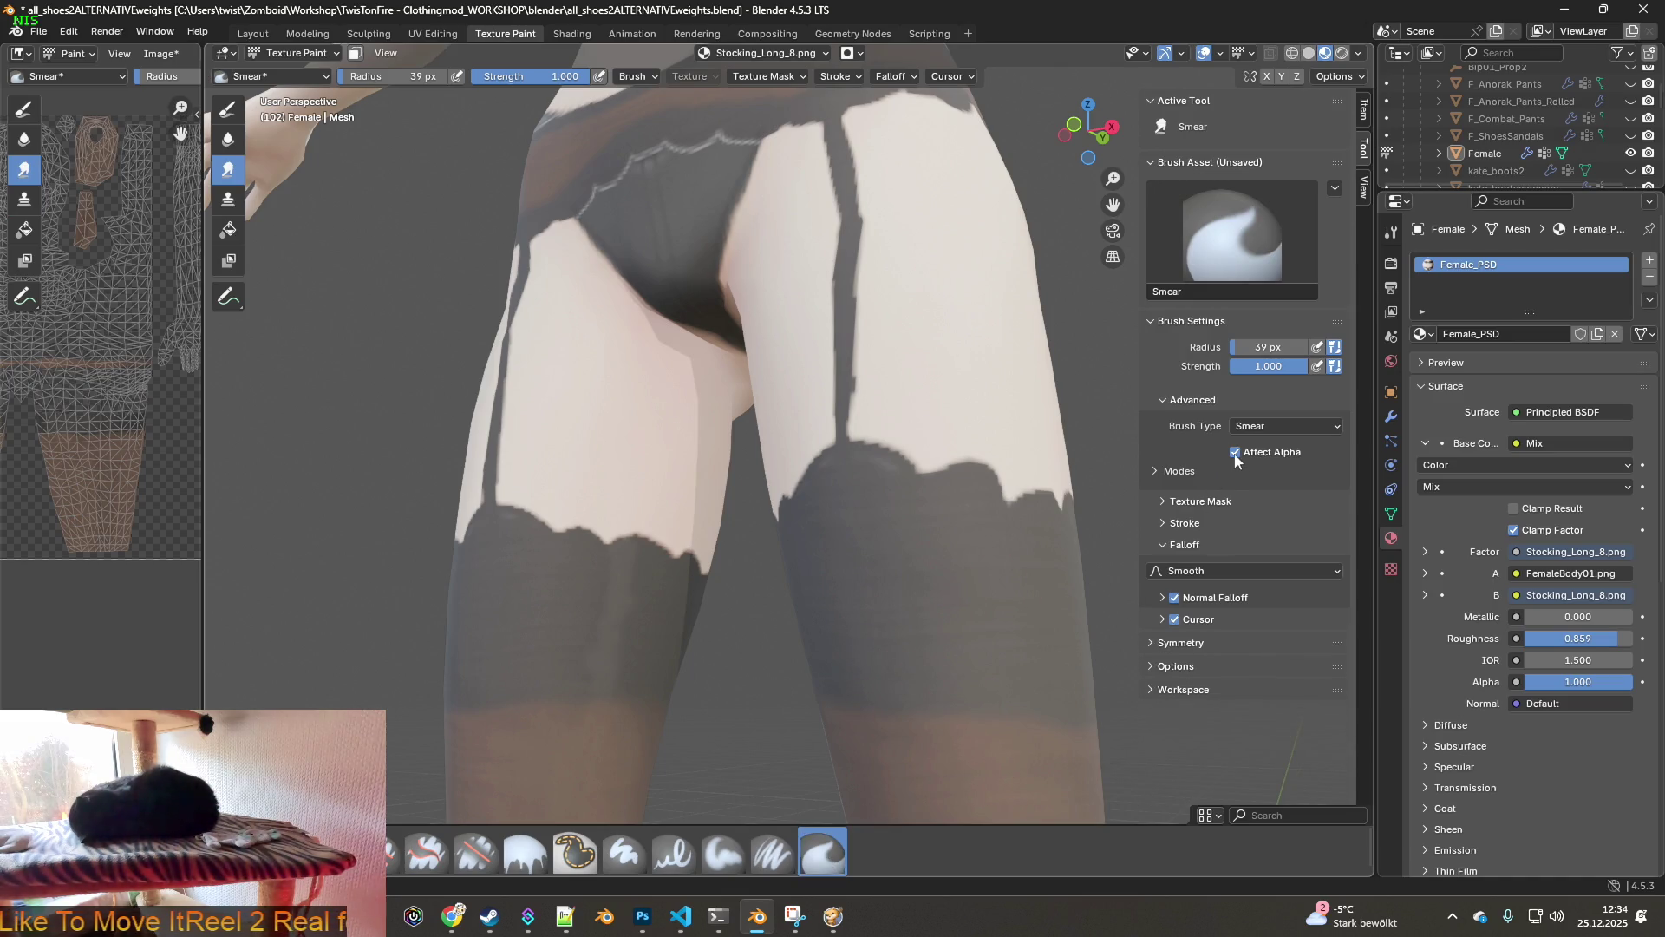
scroll(717, 590, "up", 4)
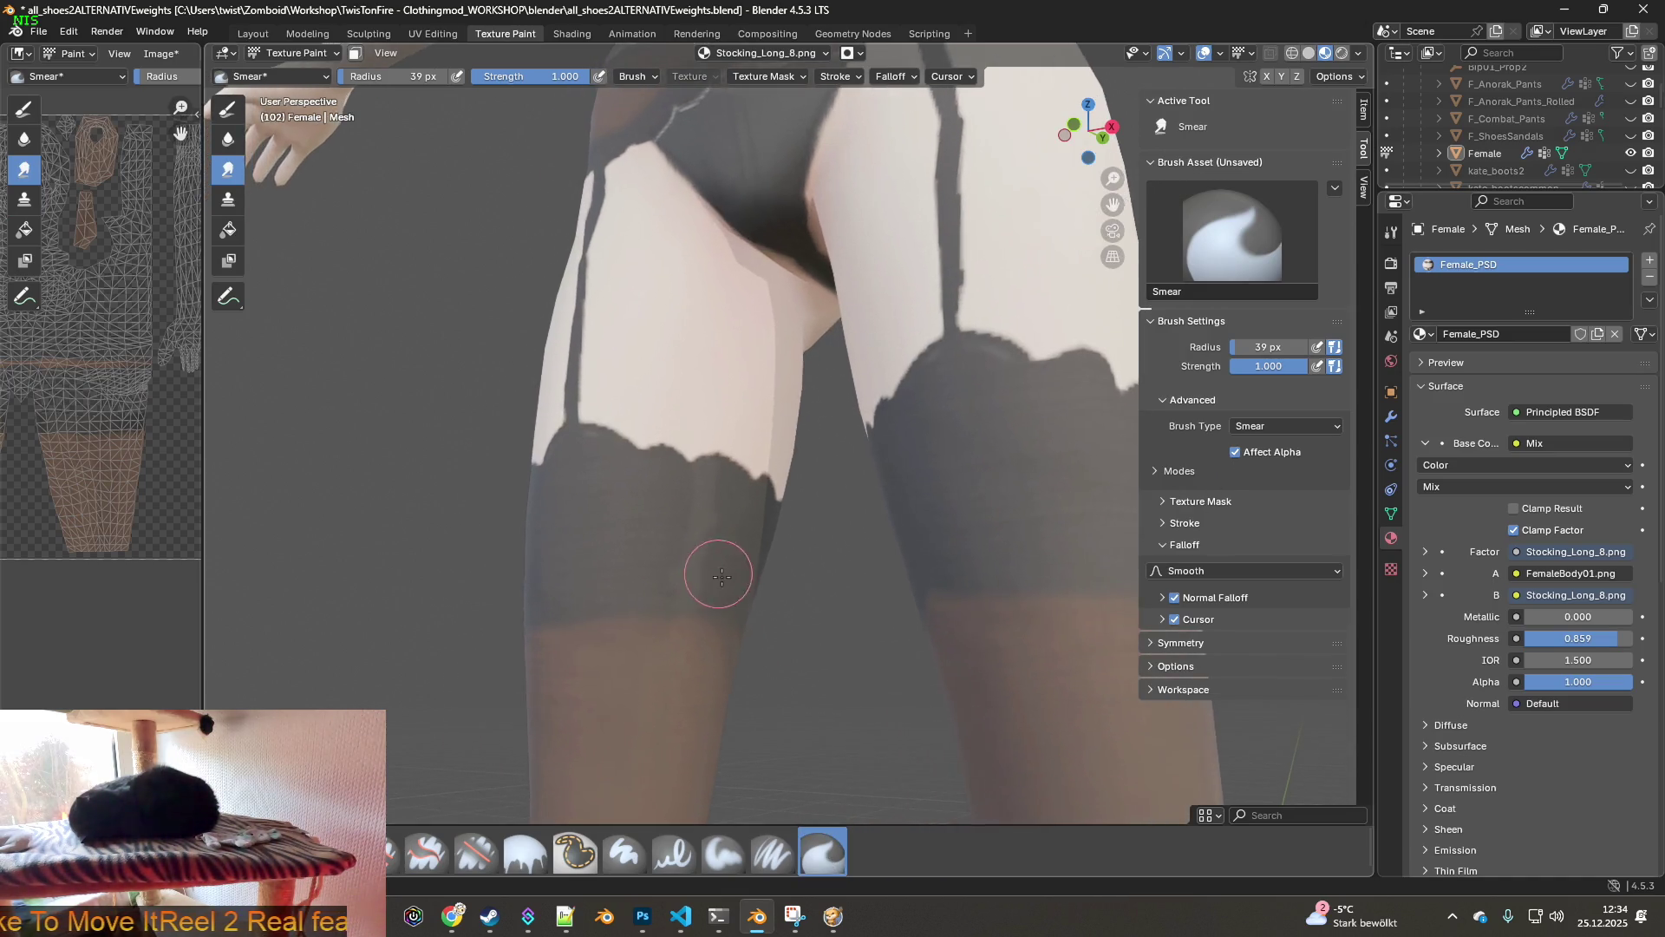
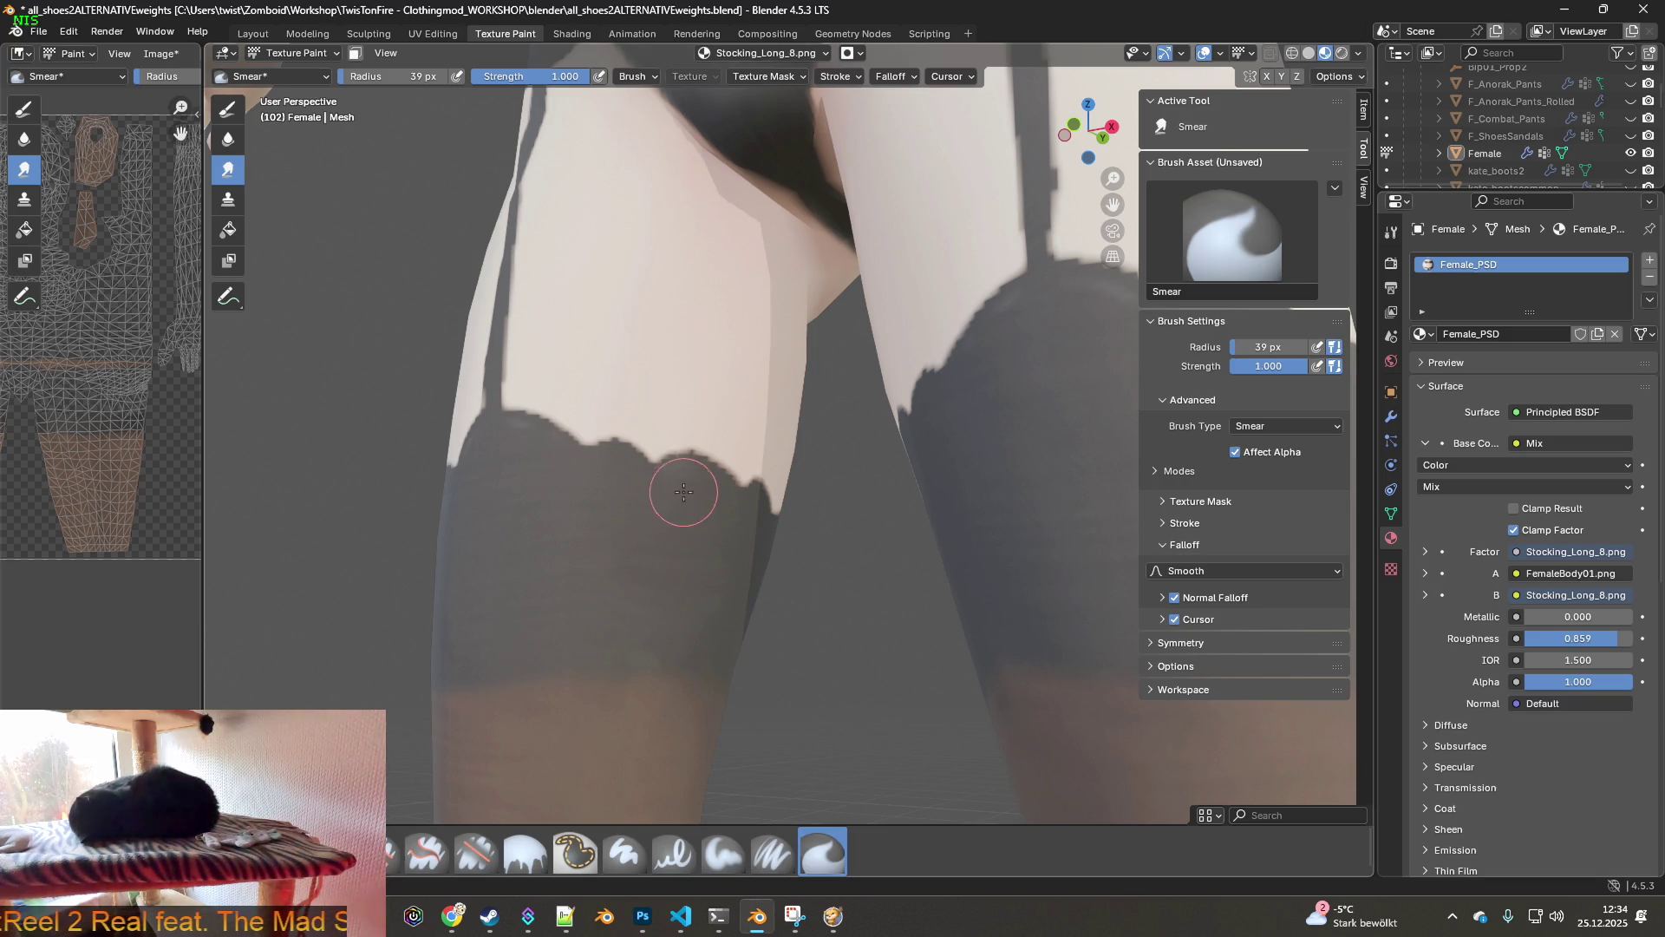
- Orbit around the stocking-covered legs to inspect the scalloped band edges from several angles
middle_click_drag(676, 579, 655, 616)
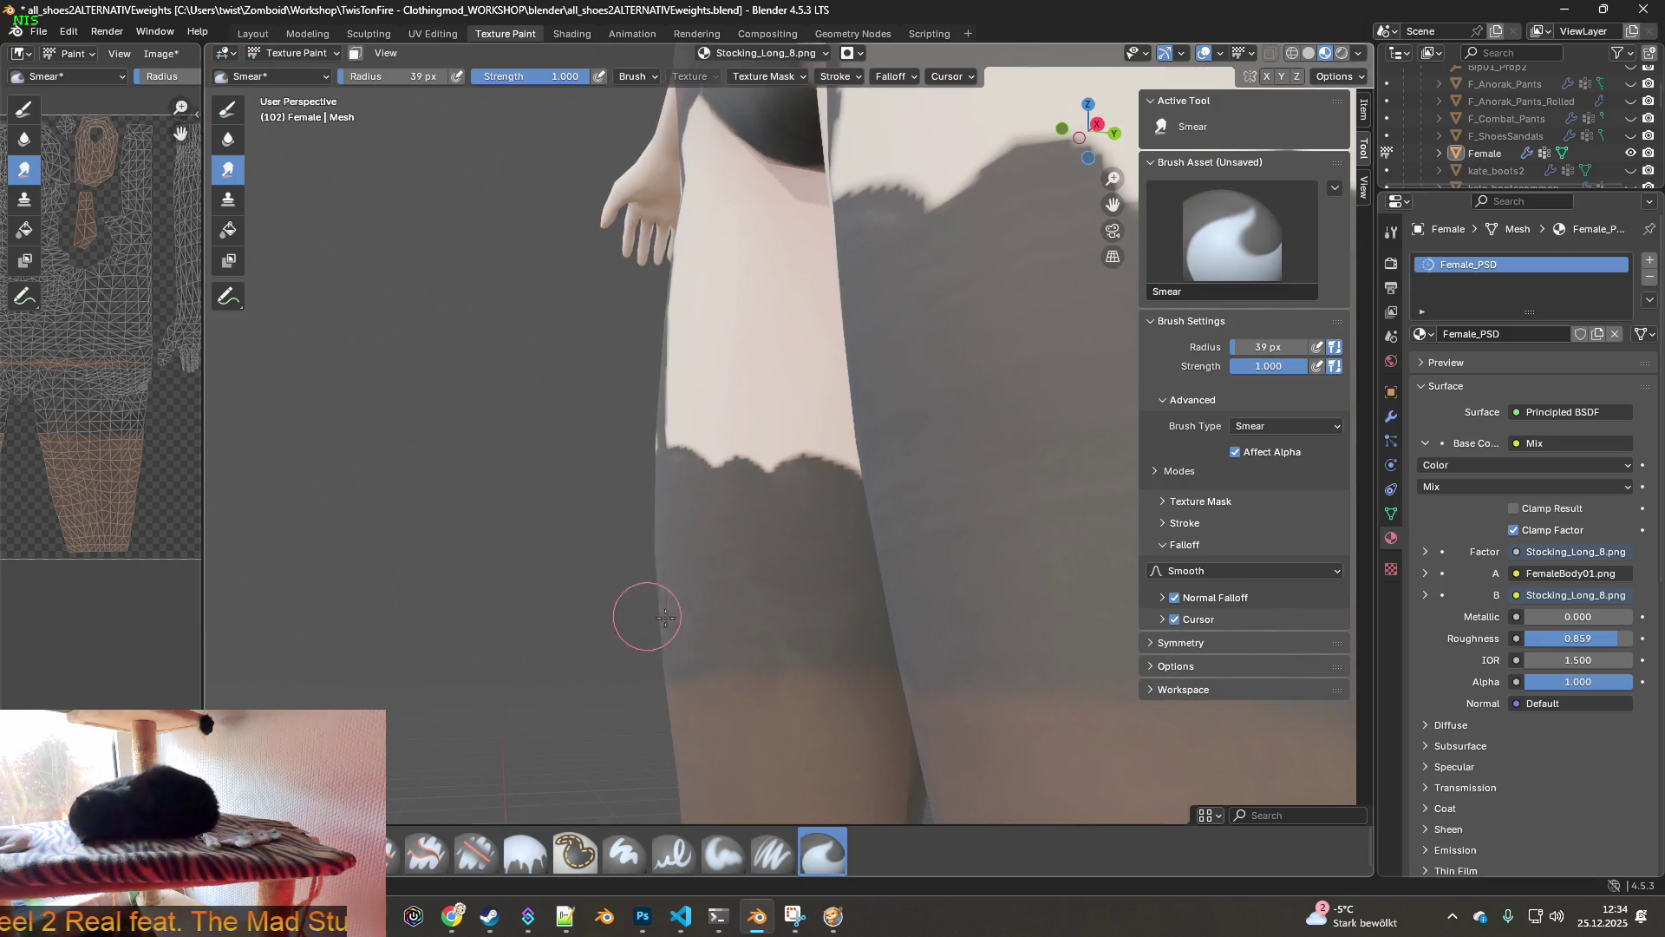
middle_click_drag(759, 606, 815, 606)
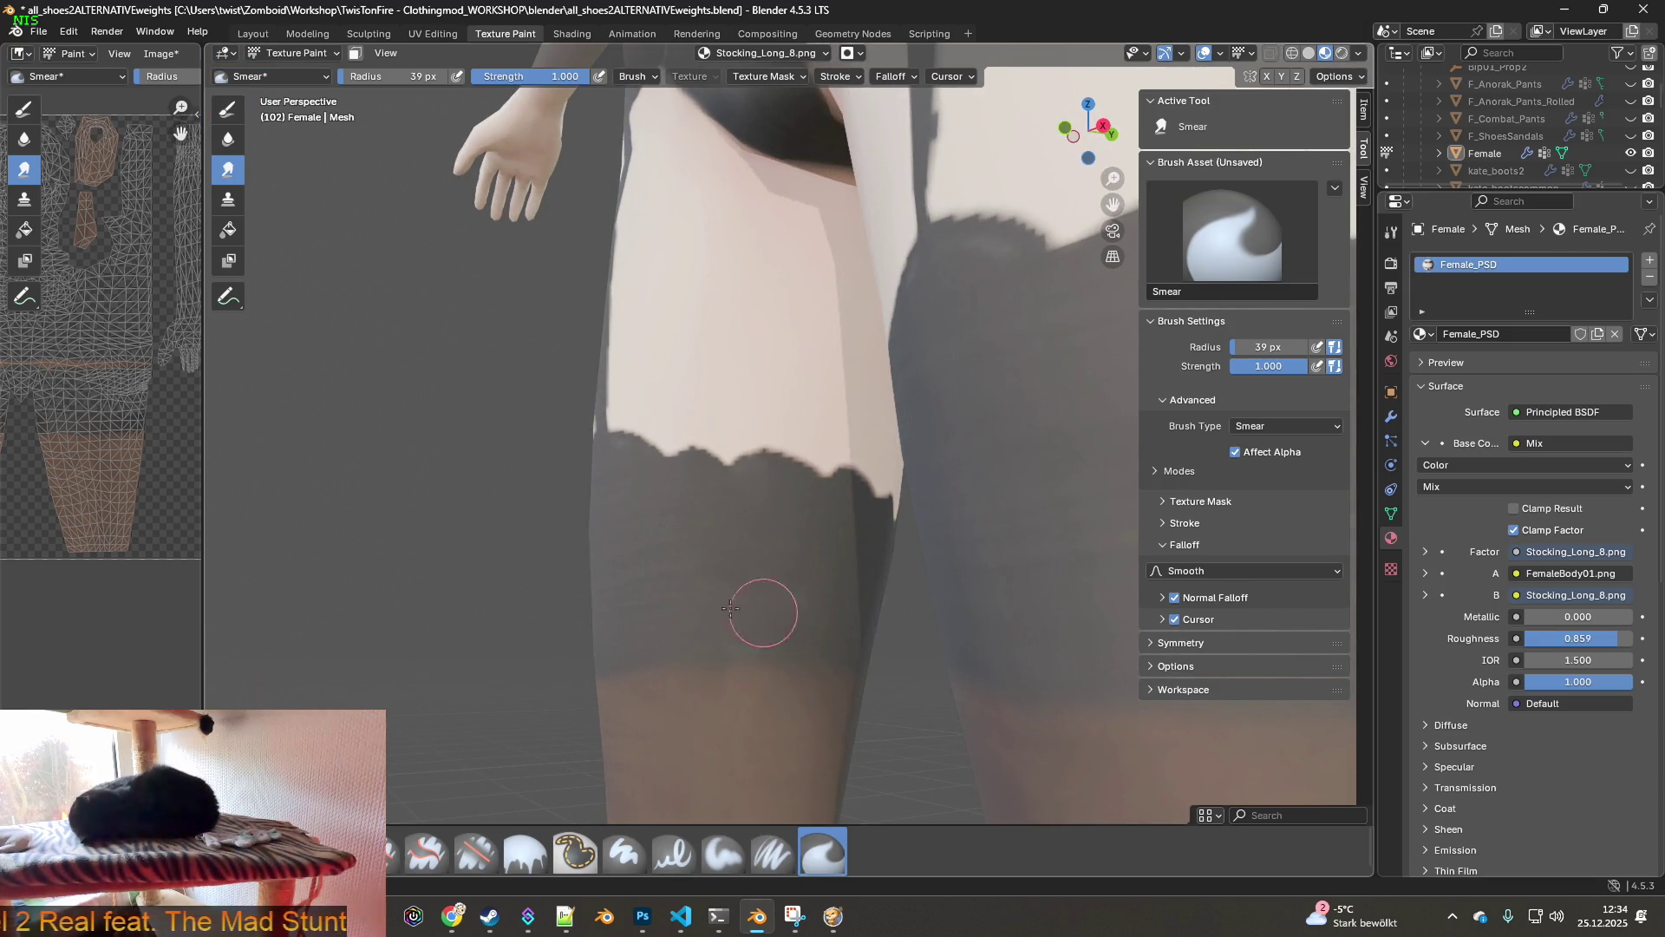
middle_click_drag(729, 565, 779, 558)
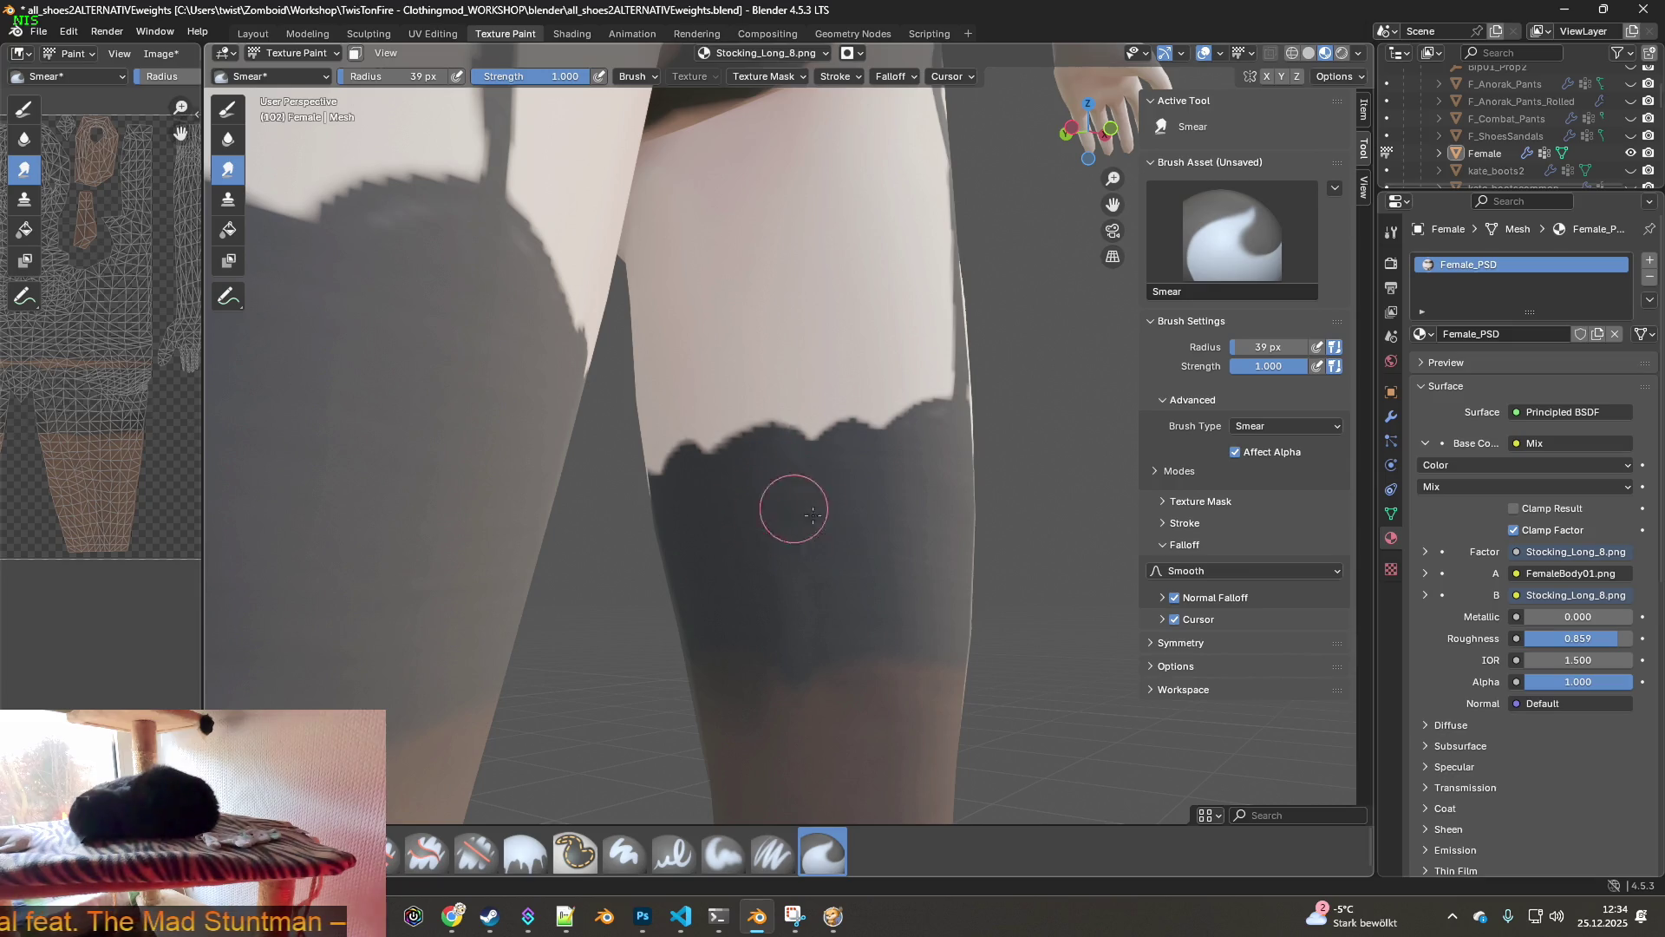
mouse_move(846, 600)
middle_mouse_down()
mouse_move(787, 595)
mouse_move(868, 607)
mouse_move(936, 587)
mouse_move(820, 594)
mouse_move(973, 584)
mouse_move(816, 581)
middle_mouse_up()
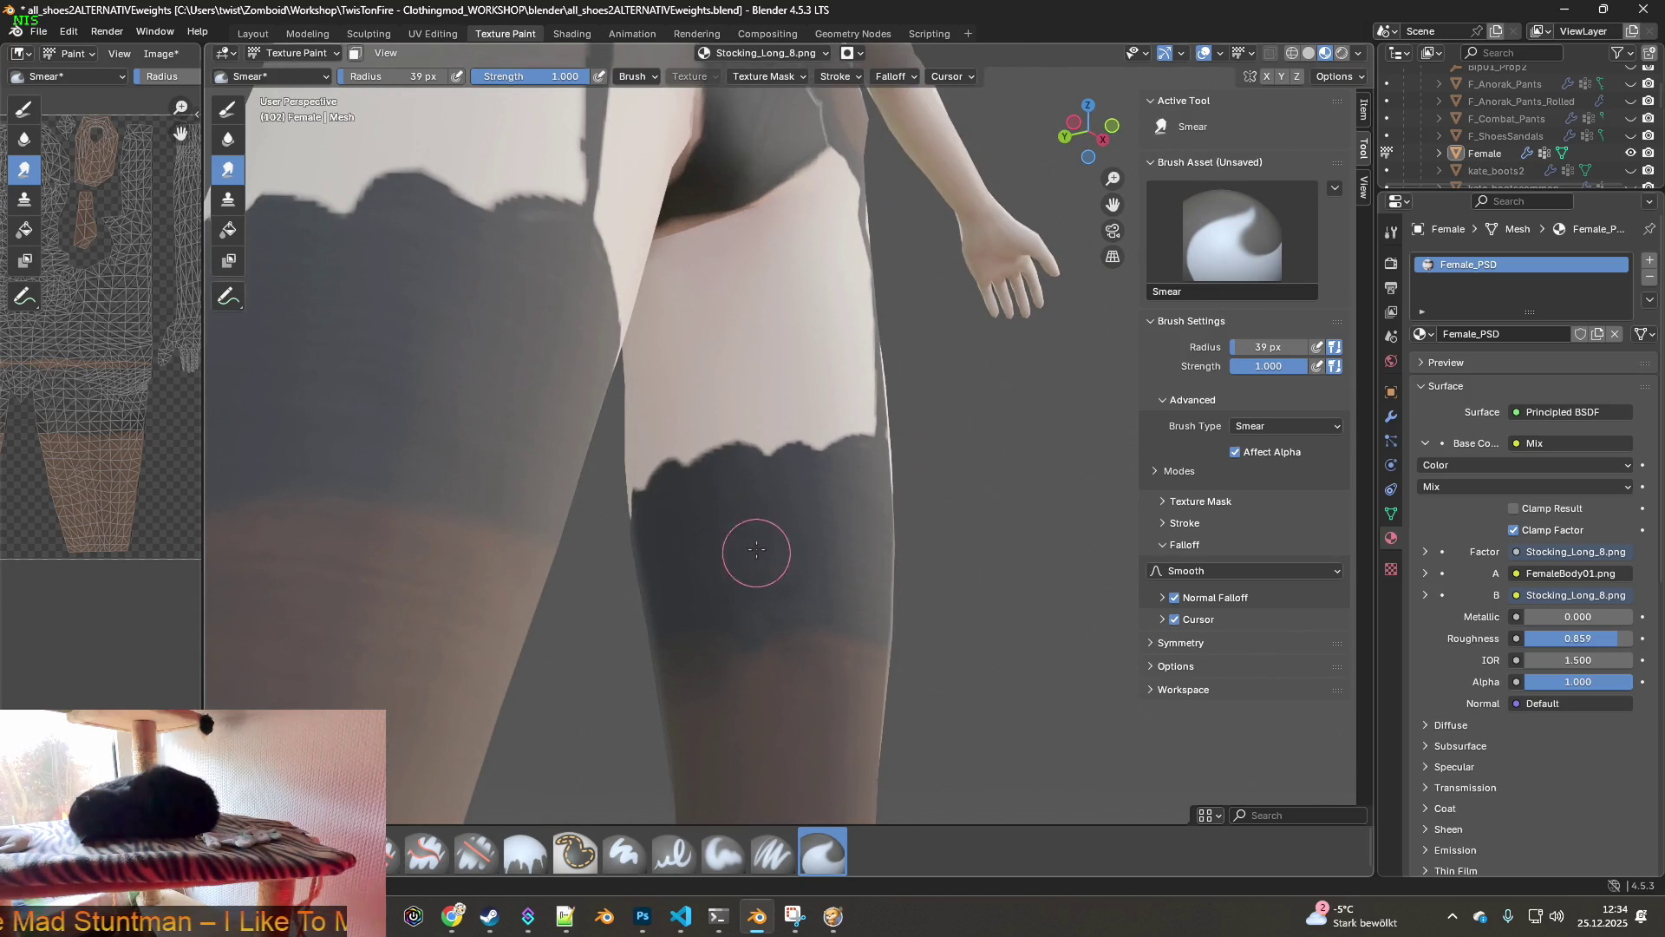
middle_click_drag(775, 583, 711, 580)
- Swing the view up to the hips and garter belt, then enlarge the Smear brush to 124 px
scroll(659, 544, "down", 3)
mouse_move(650, 524)
middle_mouse_down()
mouse_move(770, 446)
mouse_move(808, 561)
mouse_move(761, 483)
mouse_move(861, 497)
middle_mouse_up()
mouse_move(757, 519)
middle_mouse_down()
mouse_move(817, 523)
mouse_move(911, 581)
middle_mouse_up()
scroll(919, 616, "up", 3)
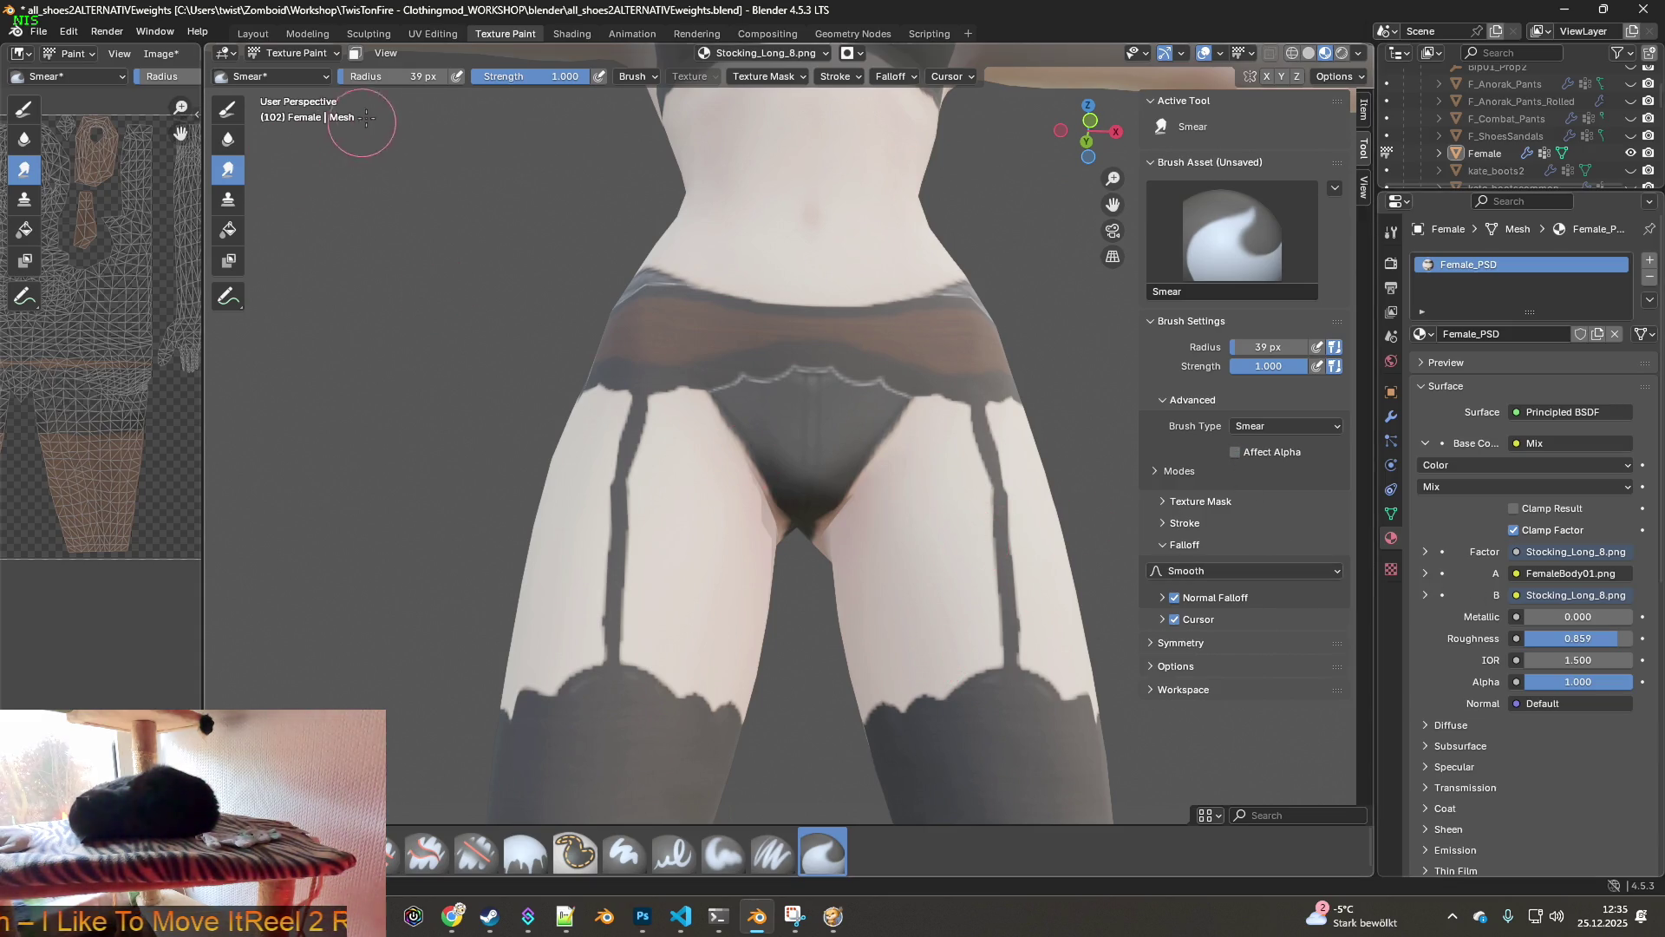
left_click_drag(366, 78, 437, 78)
- Smear the left and right stocking top edges and garter straps, then reduce the brush to 70 px
scroll(692, 718, "down", 1)
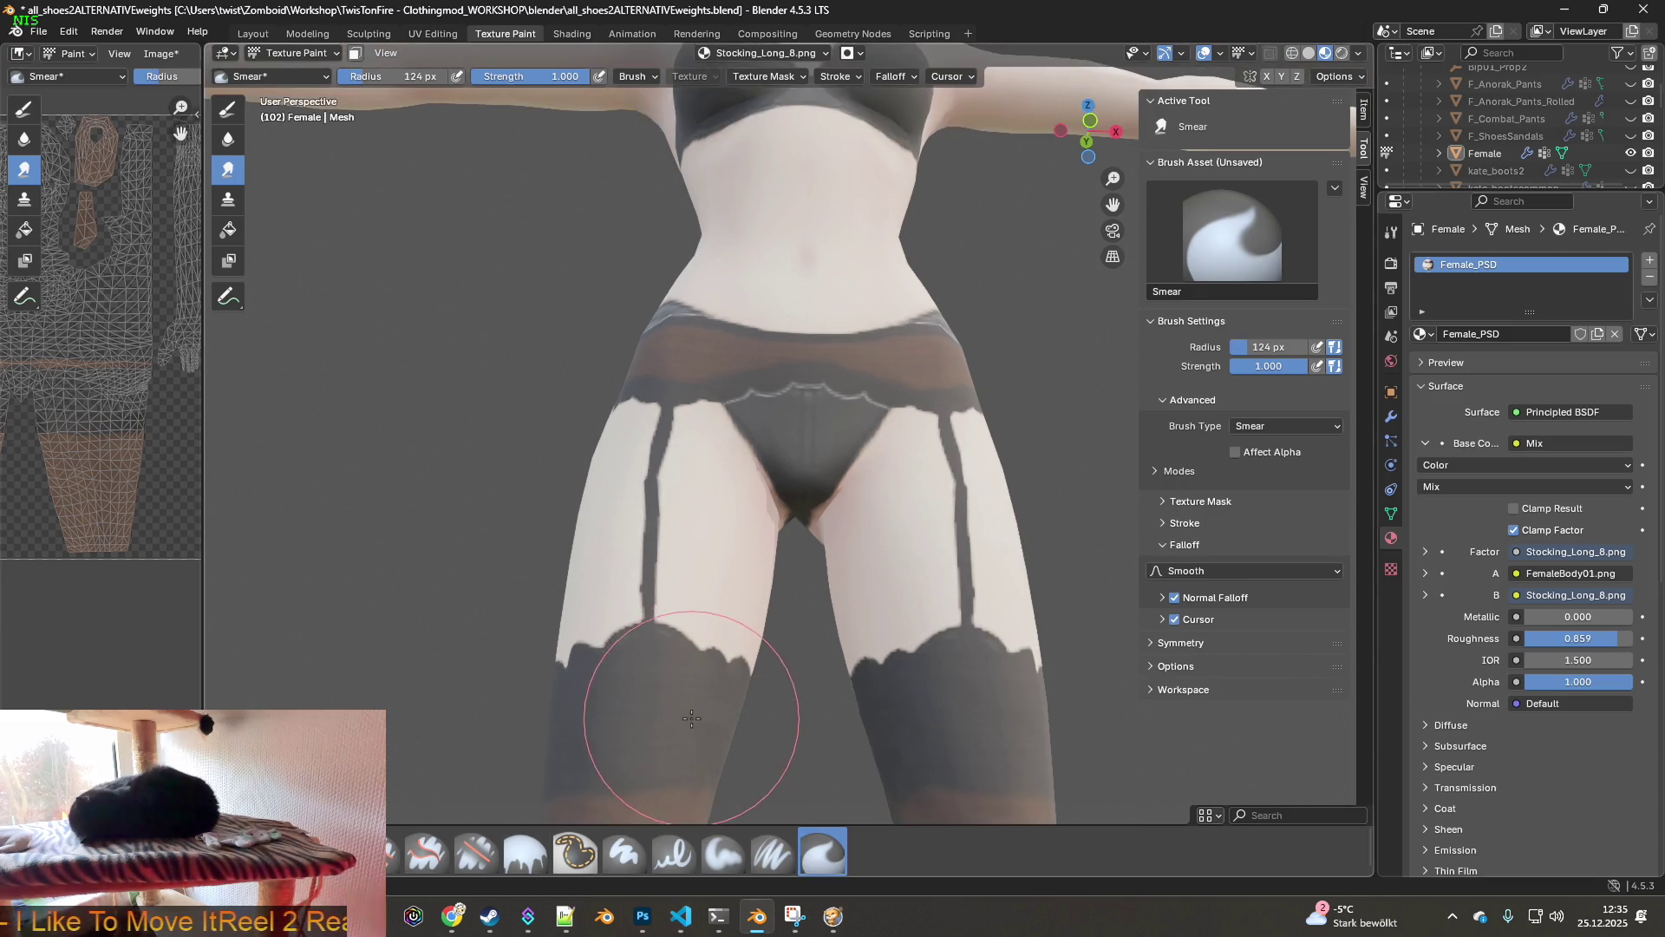
mouse_move(653, 601)
left_mouse_down()
mouse_move(632, 575)
mouse_move(624, 595)
mouse_move(639, 557)
mouse_move(651, 621)
mouse_move(624, 587)
mouse_move(683, 643)
left_mouse_up()
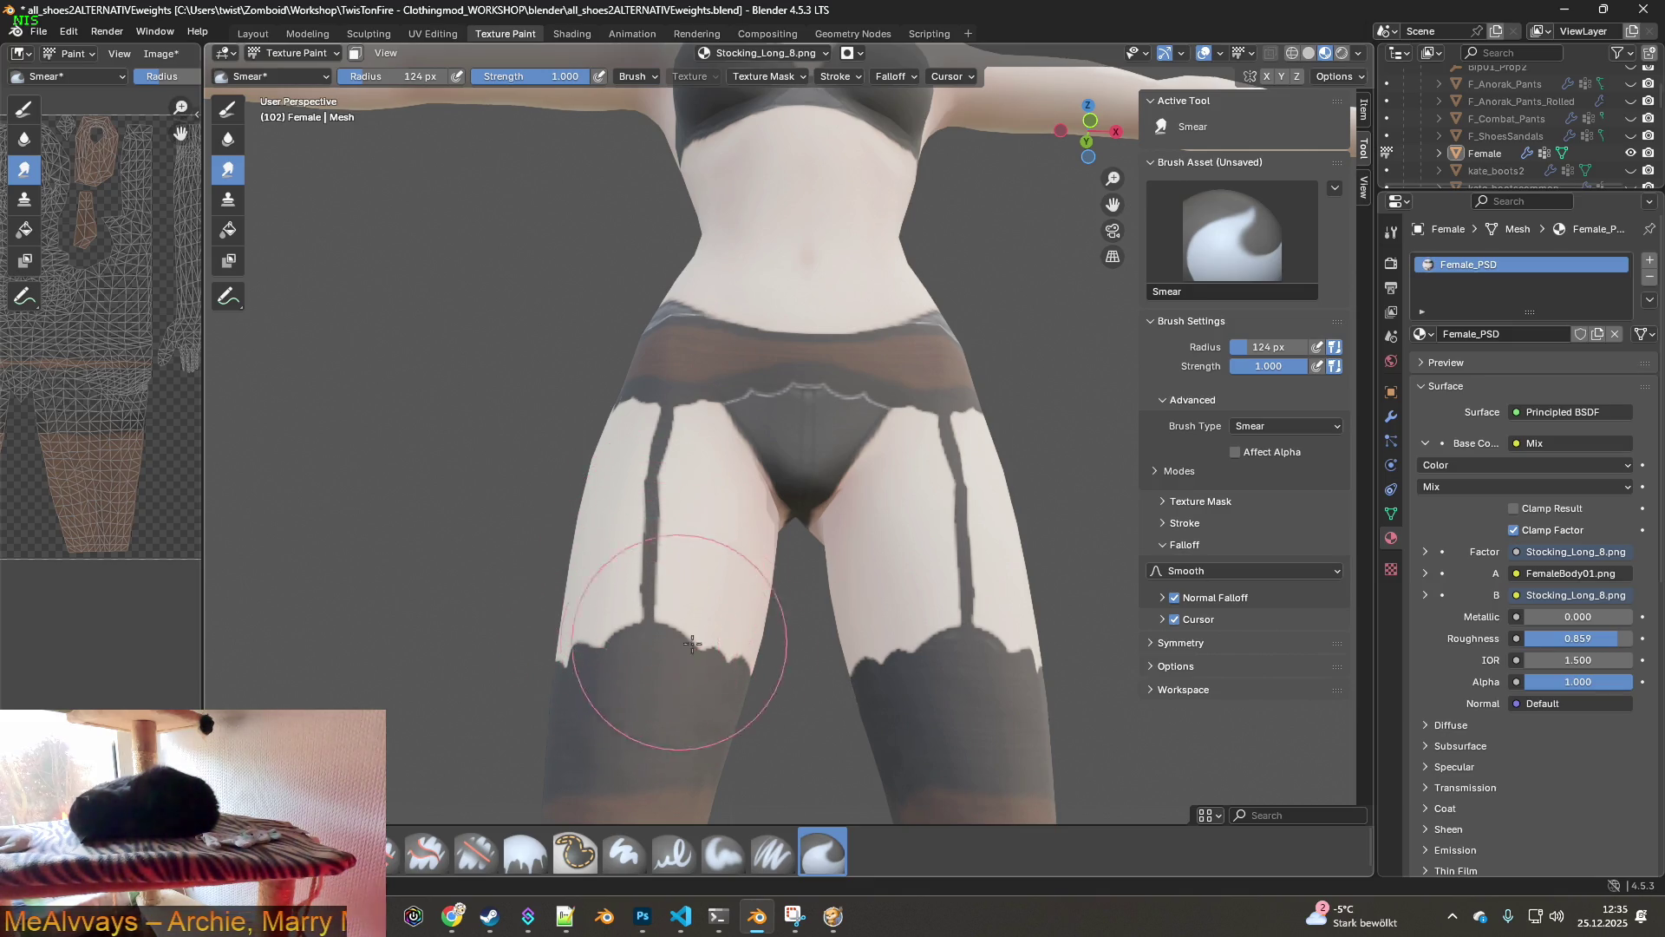
mouse_move(669, 688)
middle_mouse_down()
mouse_move(688, 702)
mouse_move(872, 681)
middle_mouse_up()
mouse_move(872, 681)
left_mouse_down()
mouse_move(762, 688)
mouse_move(792, 687)
mouse_move(815, 633)
mouse_move(763, 685)
mouse_move(780, 694)
left_mouse_up()
mouse_move(780, 694)
middle_mouse_down()
mouse_move(874, 646)
mouse_move(711, 685)
mouse_move(759, 785)
mouse_move(729, 702)
middle_mouse_up()
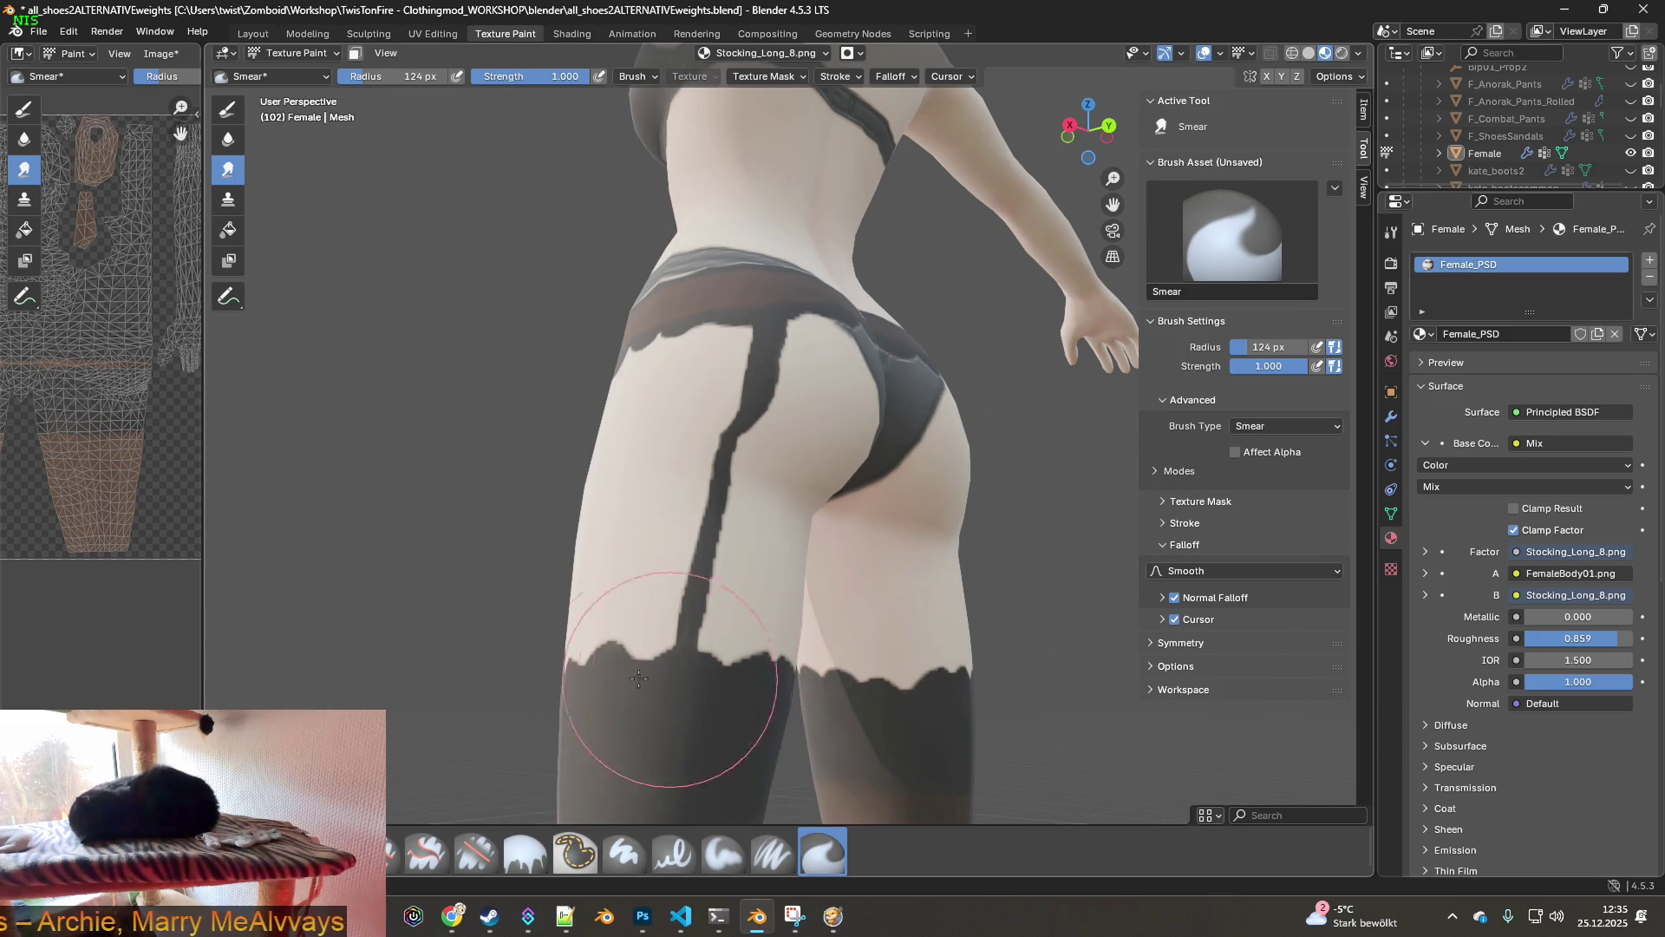
mouse_move(599, 716)
middle_mouse_down()
mouse_move(855, 705)
mouse_move(910, 725)
mouse_move(876, 692)
mouse_move(847, 694)
mouse_move(1052, 690)
mouse_move(818, 694)
middle_mouse_up()
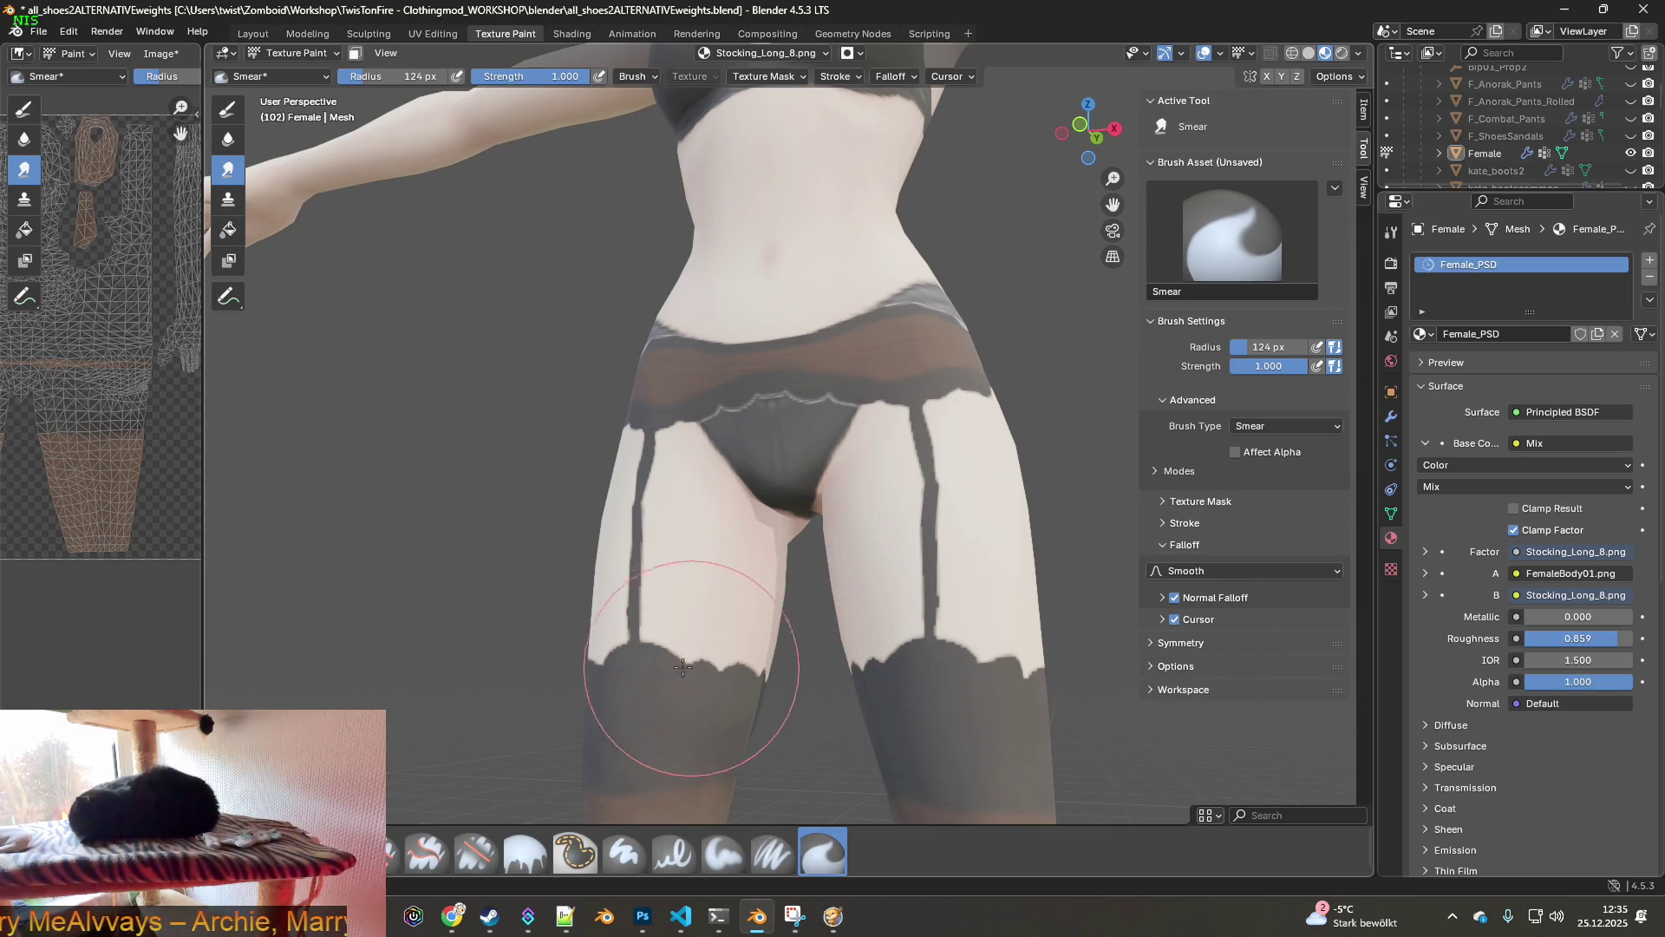
mouse_move(620, 672)
middle_mouse_down()
mouse_move(761, 662)
mouse_move(863, 718)
middle_mouse_up()
left_click_drag(383, 79, 336, 80)
- Smear the stocking band edge on the left thigh, checking it from behind and the front
mouse_move(781, 608)
middle_mouse_down()
mouse_move(848, 669)
mouse_move(878, 558)
middle_mouse_up()
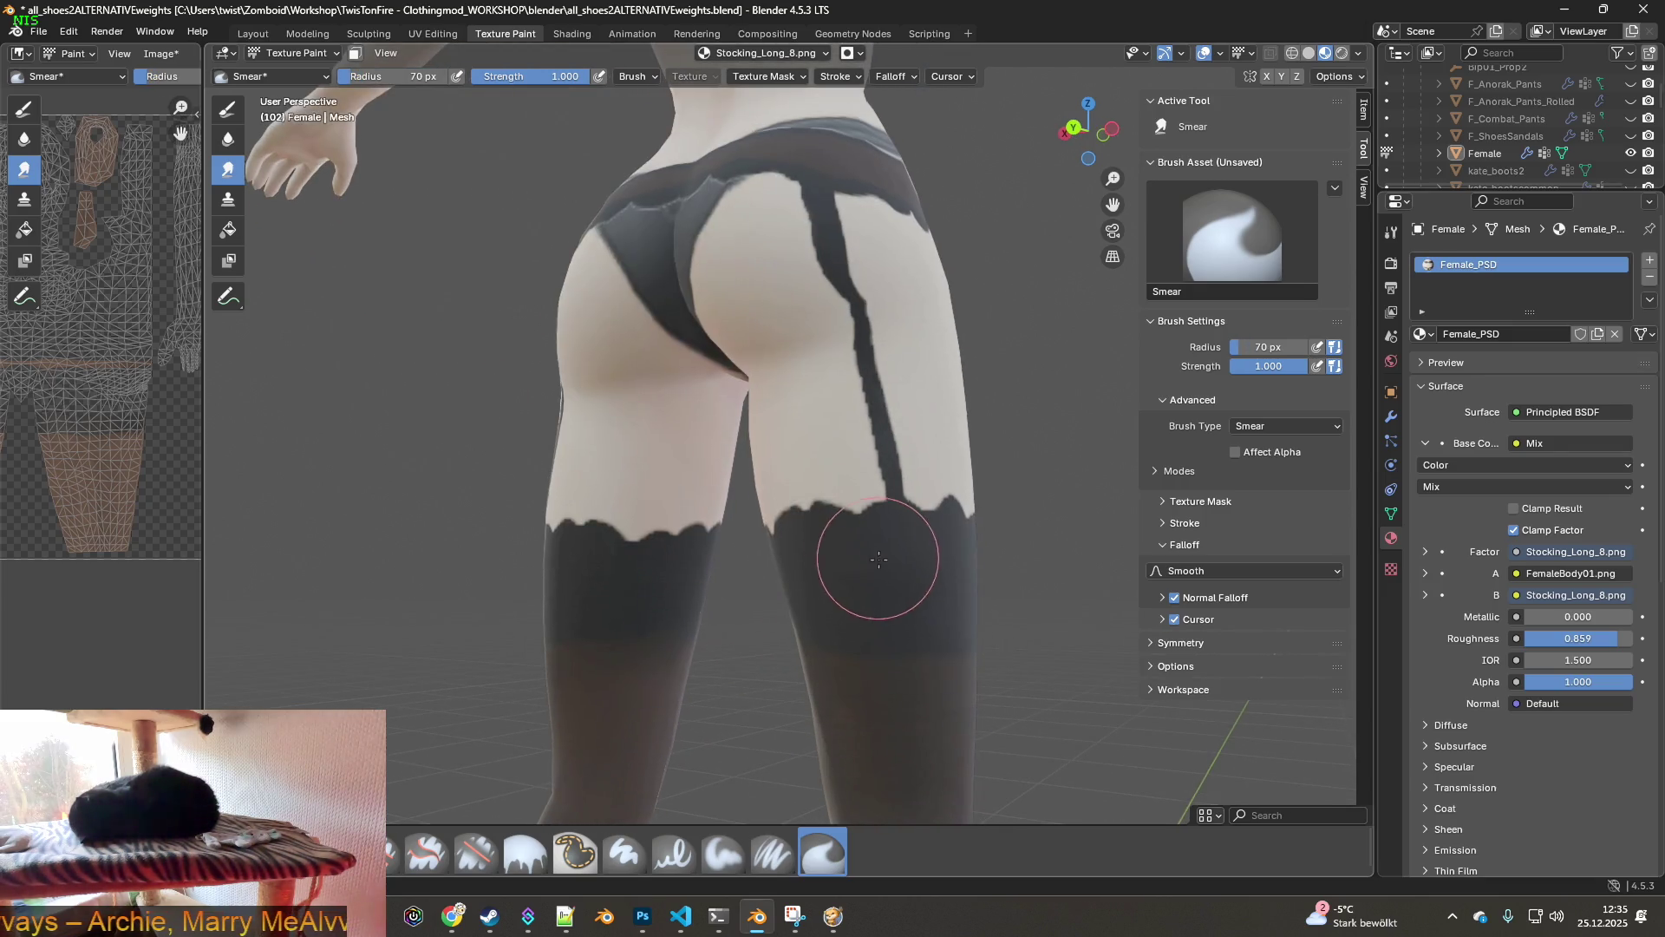
left_click_drag(581, 538, 724, 527)
middle_click_drag(745, 518, 773, 520)
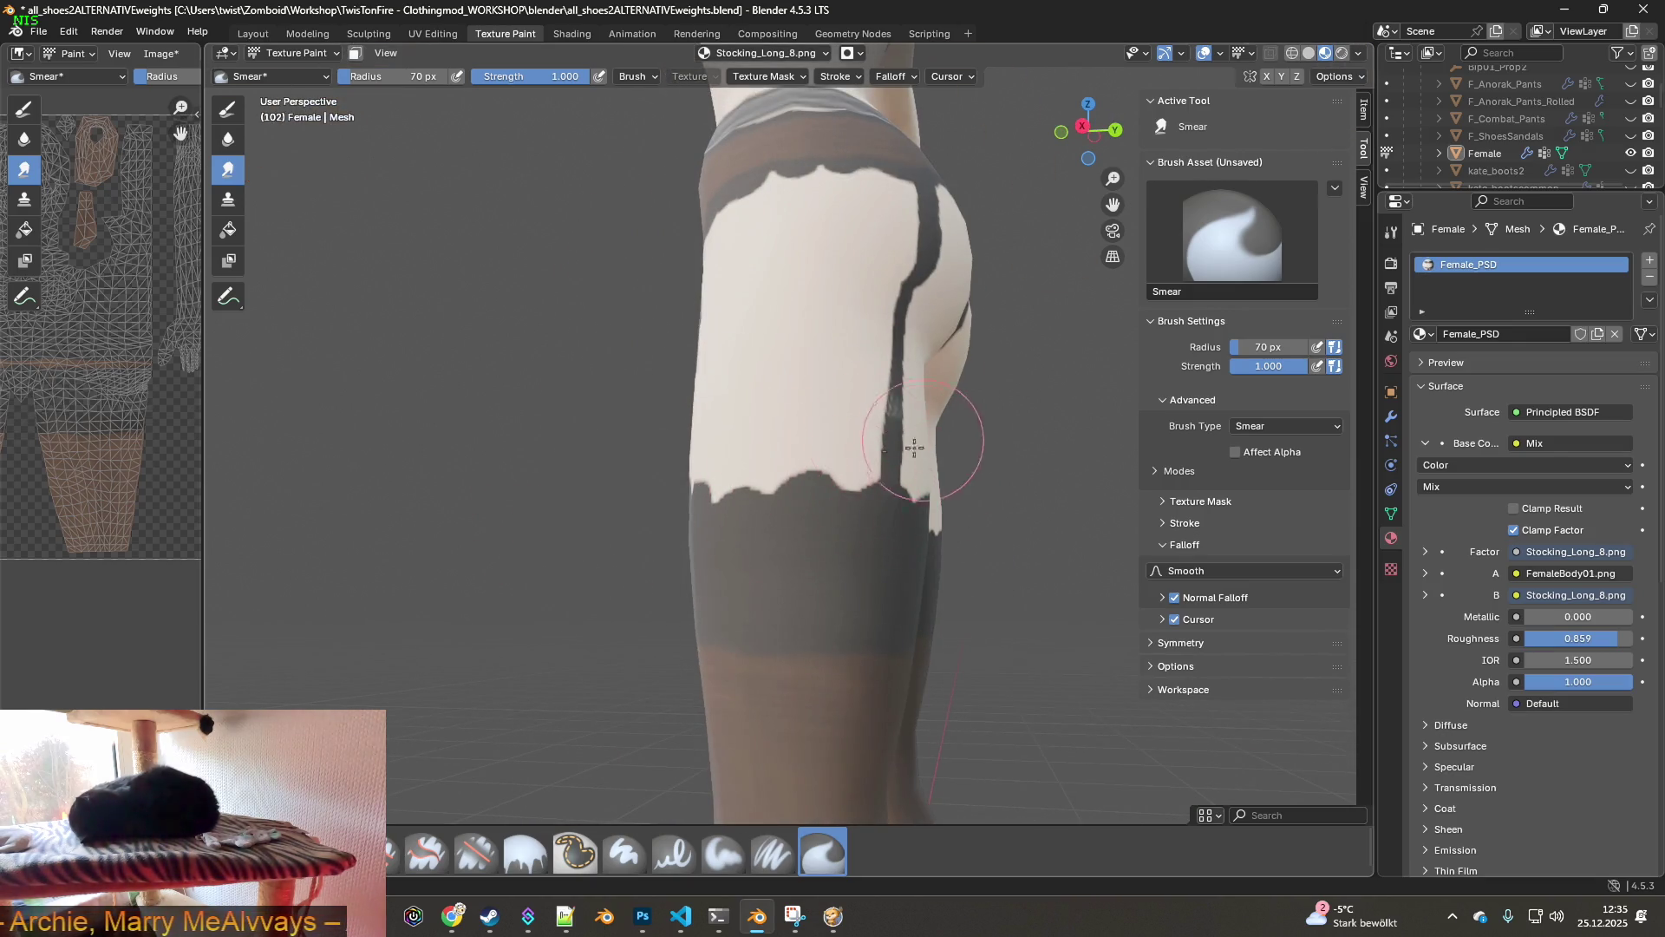
middle_click_drag(867, 494, 962, 525)
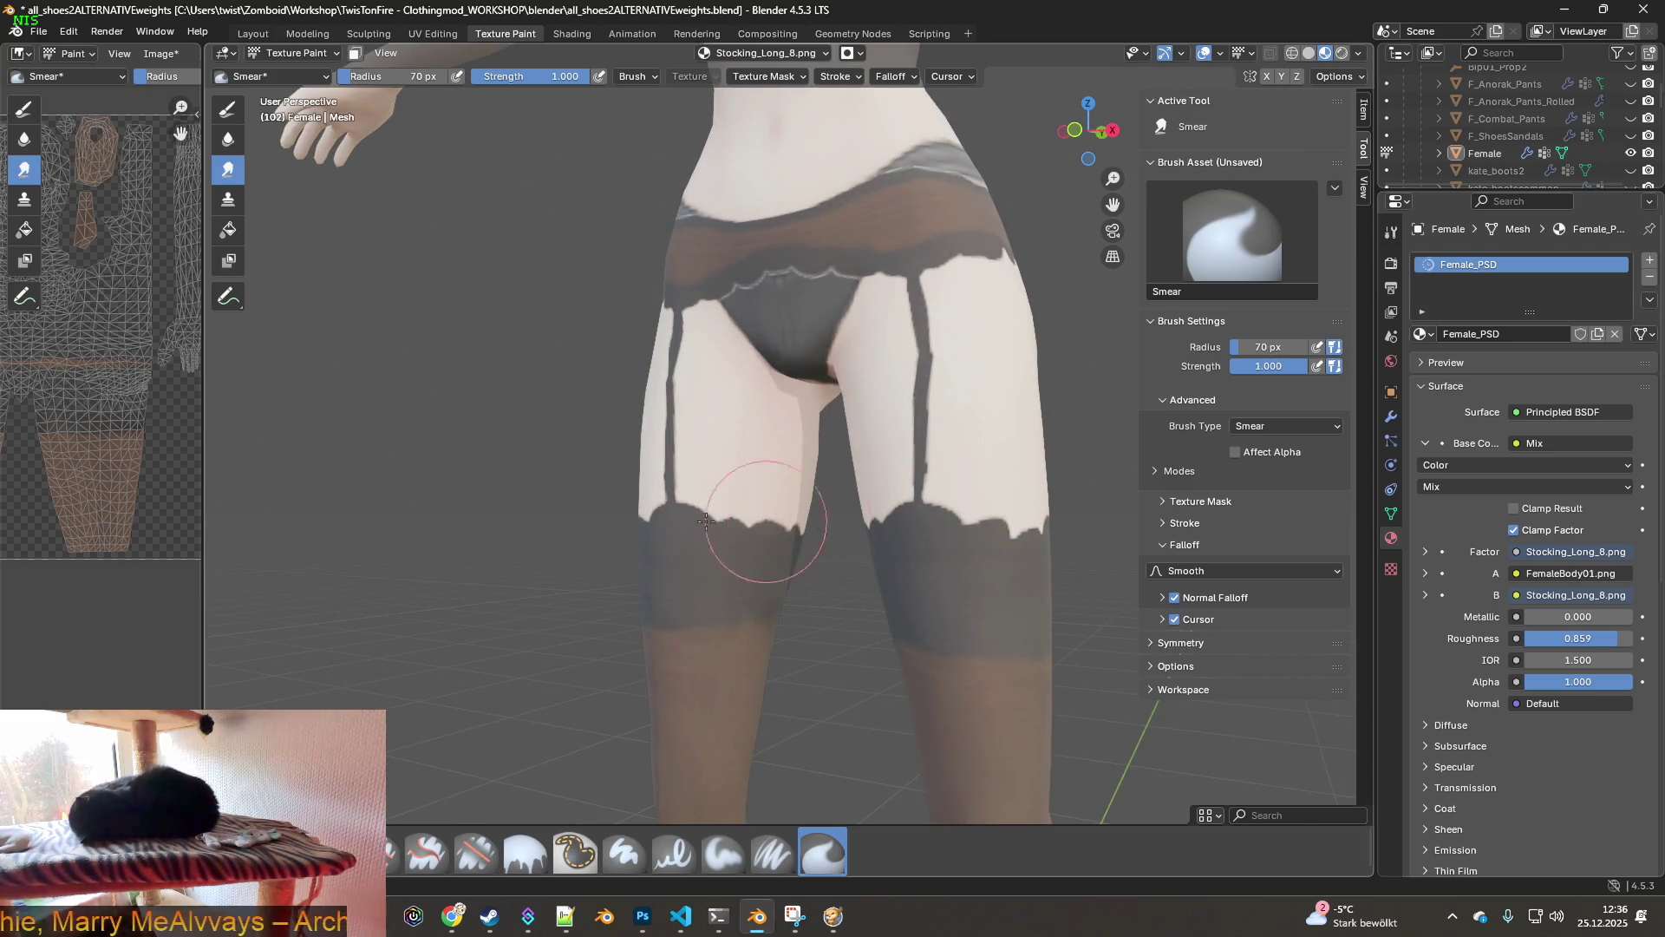
mouse_move(769, 476)
middle_mouse_down()
mouse_move(659, 438)
mouse_move(682, 478)
mouse_move(825, 595)
middle_mouse_up()
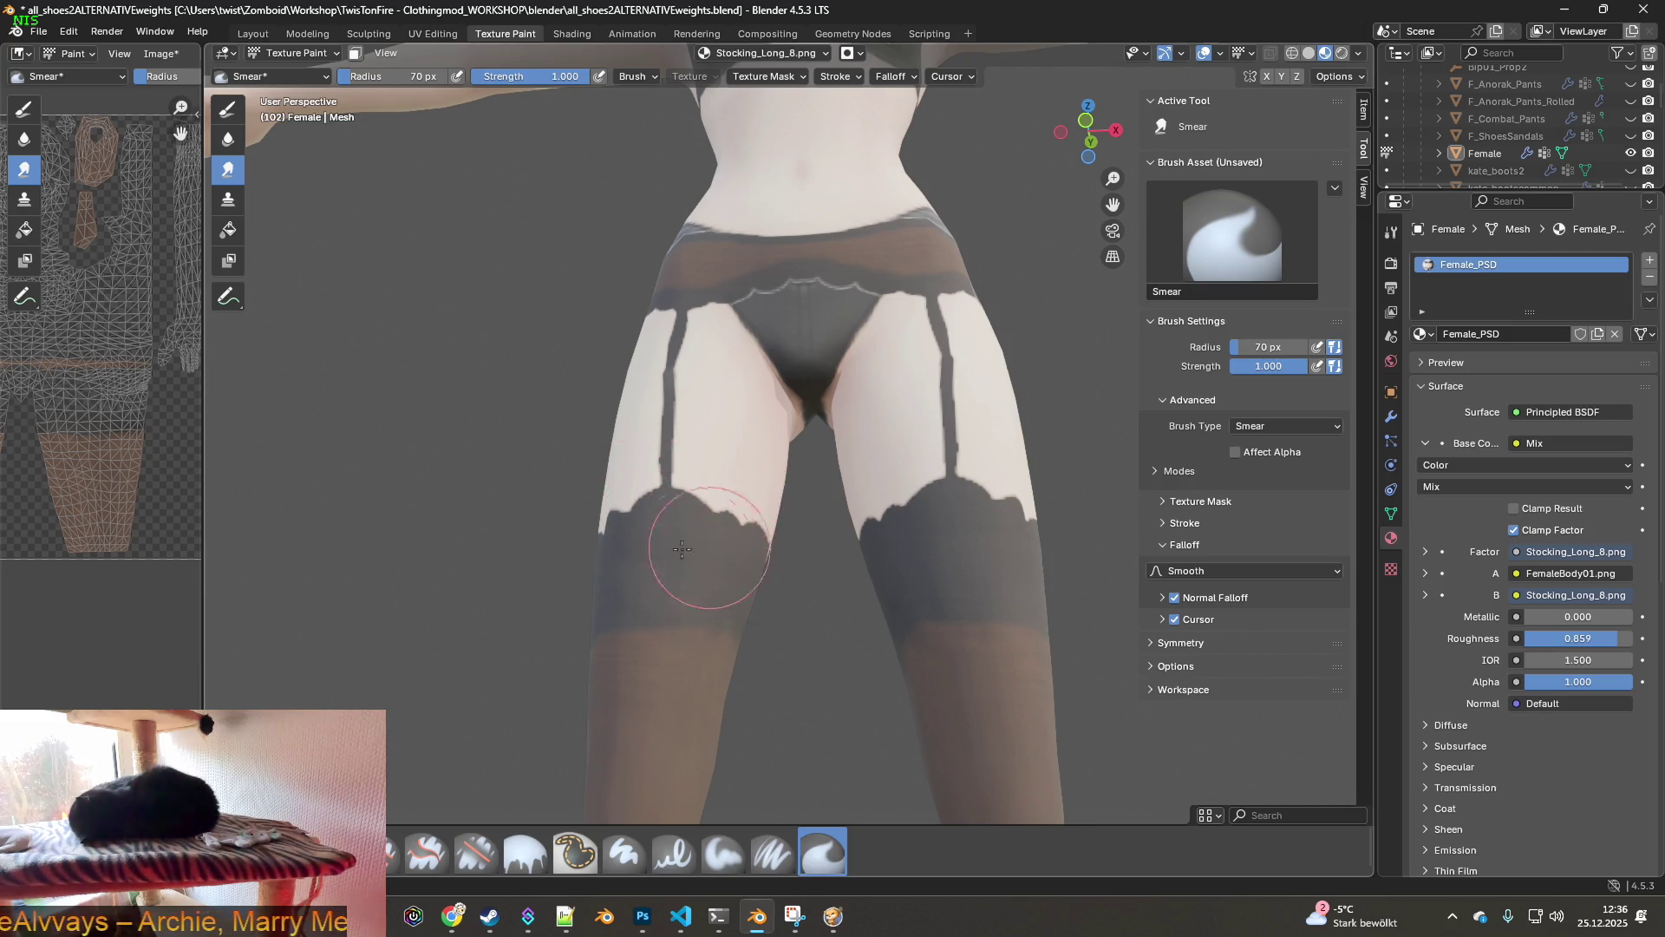
- Work around the hips, garter straps and thighs from rear, side and front views
middle_click_drag(759, 532, 695, 528)
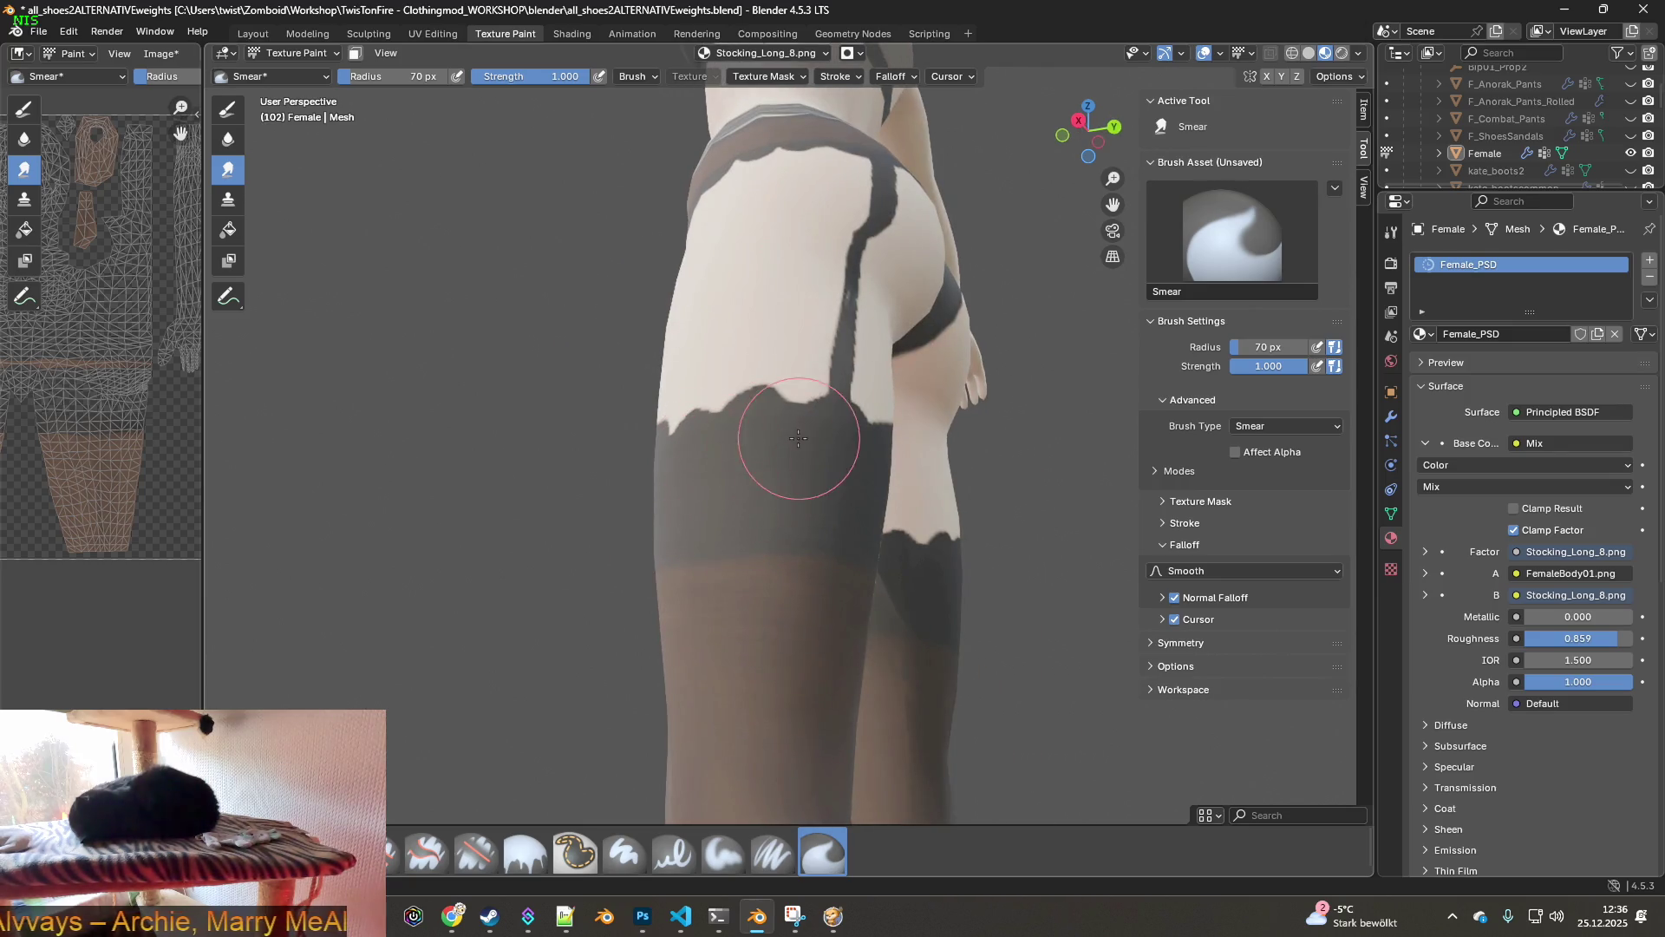
middle_click_drag(748, 458, 607, 502)
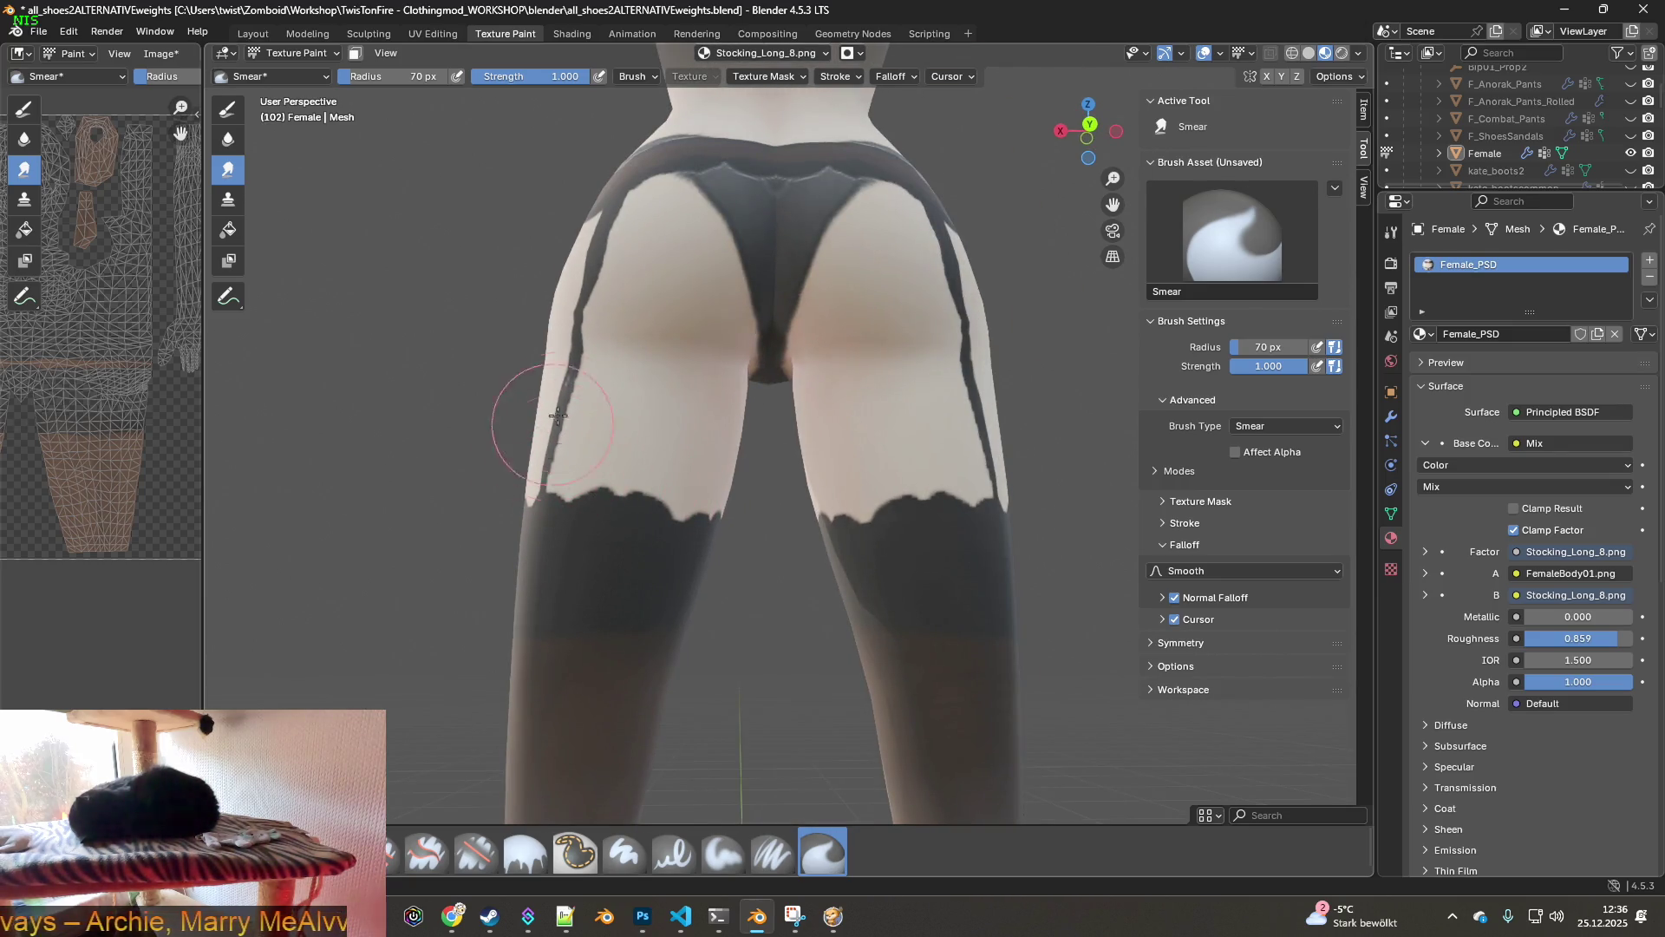
mouse_move(553, 408)
middle_mouse_down()
mouse_move(632, 495)
mouse_move(657, 494)
middle_mouse_up()
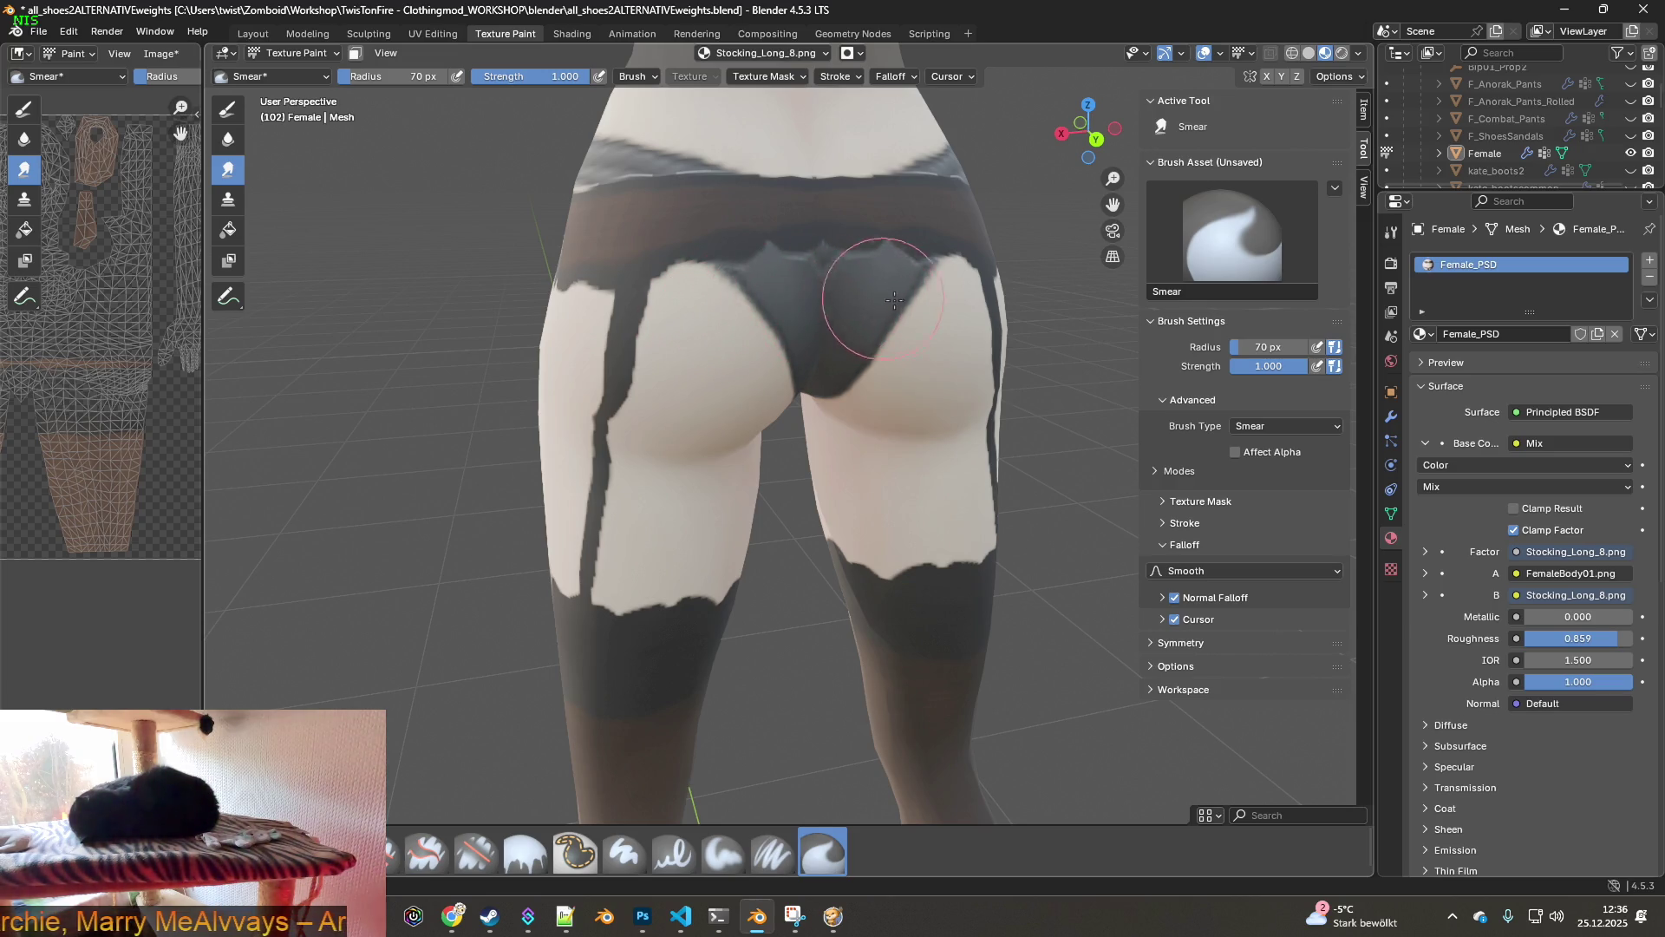
mouse_move(867, 305)
middle_mouse_down()
mouse_move(883, 356)
mouse_move(847, 359)
middle_mouse_up()
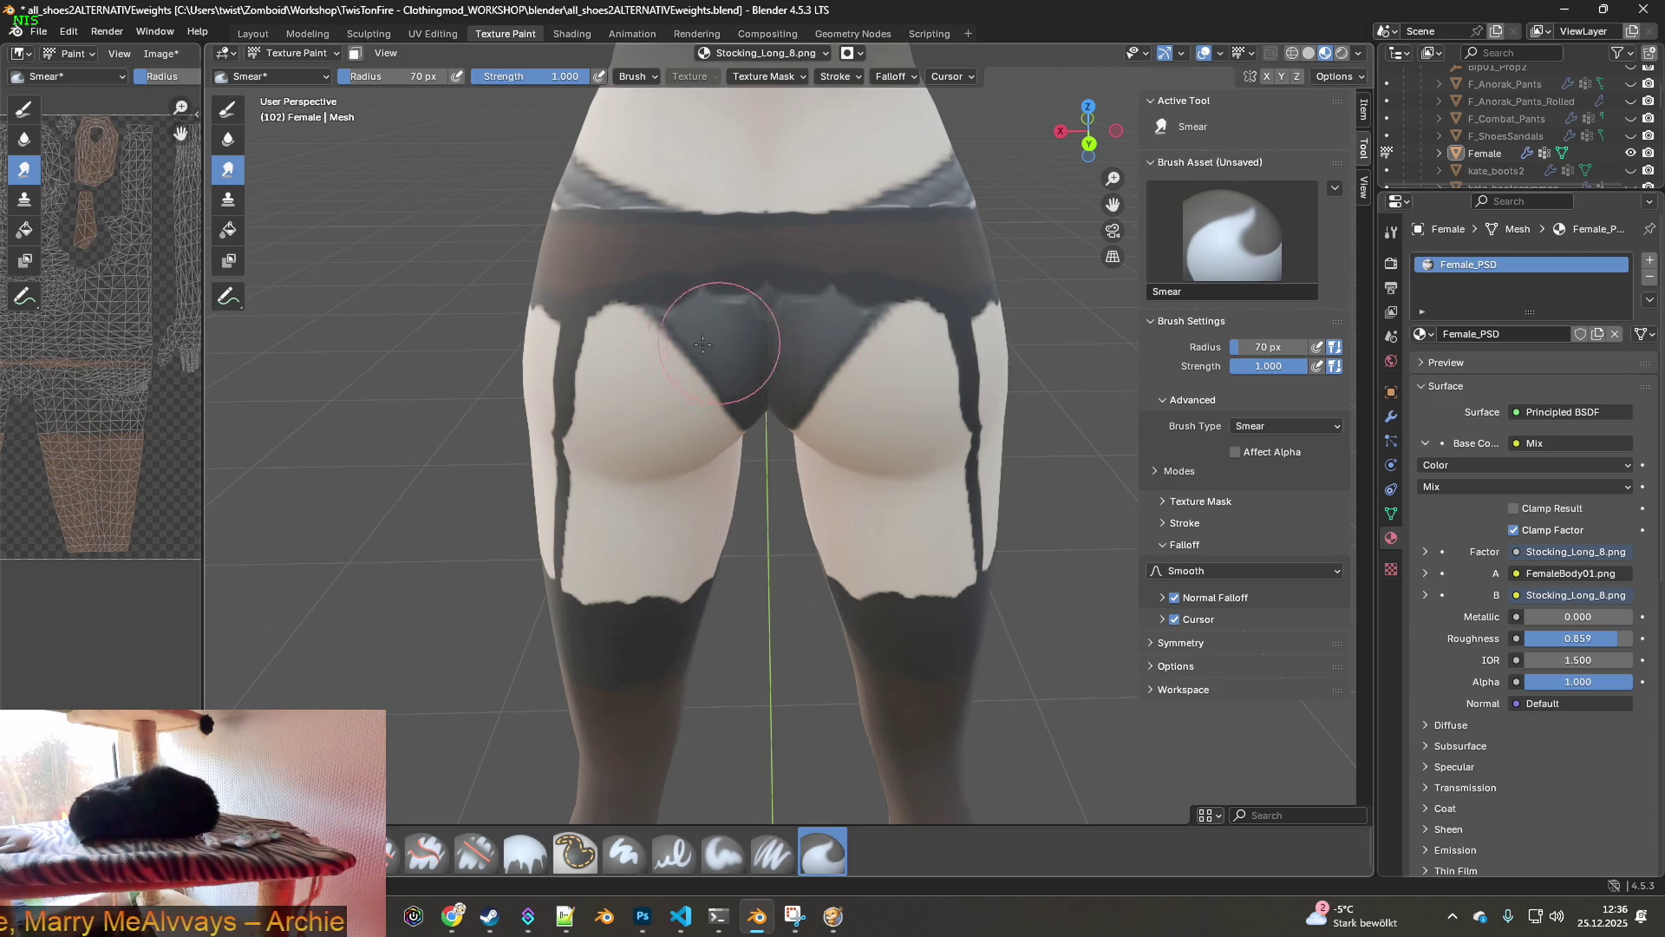
middle_click_drag(926, 355, 845, 403)
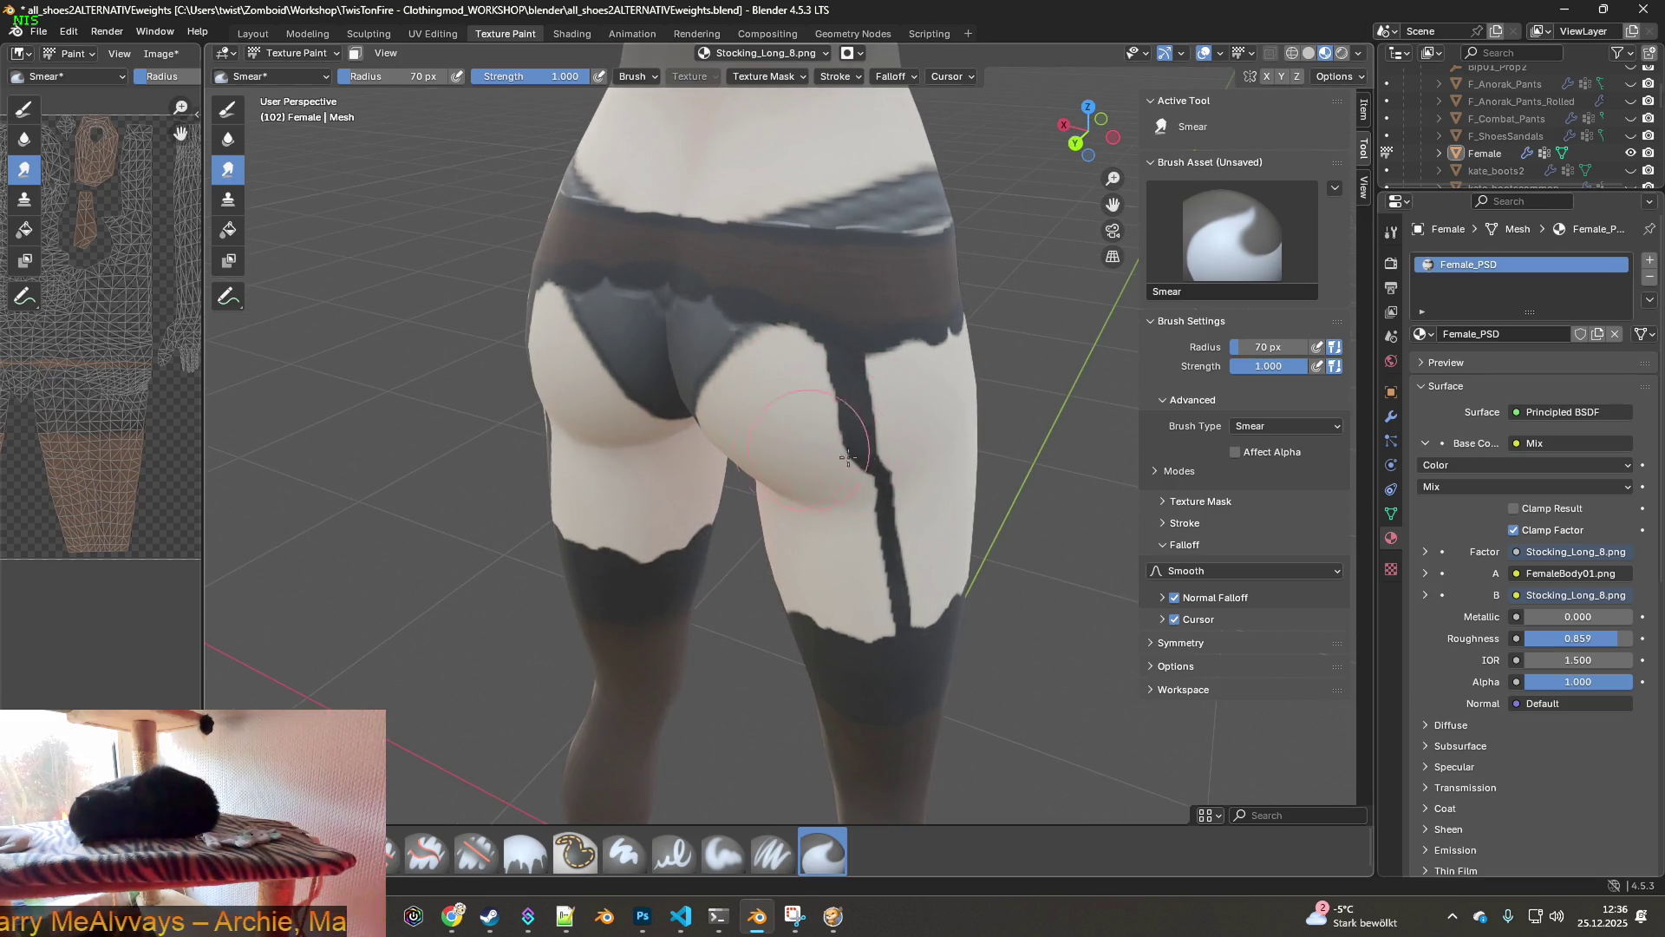
middle_click_drag(908, 601, 792, 550)
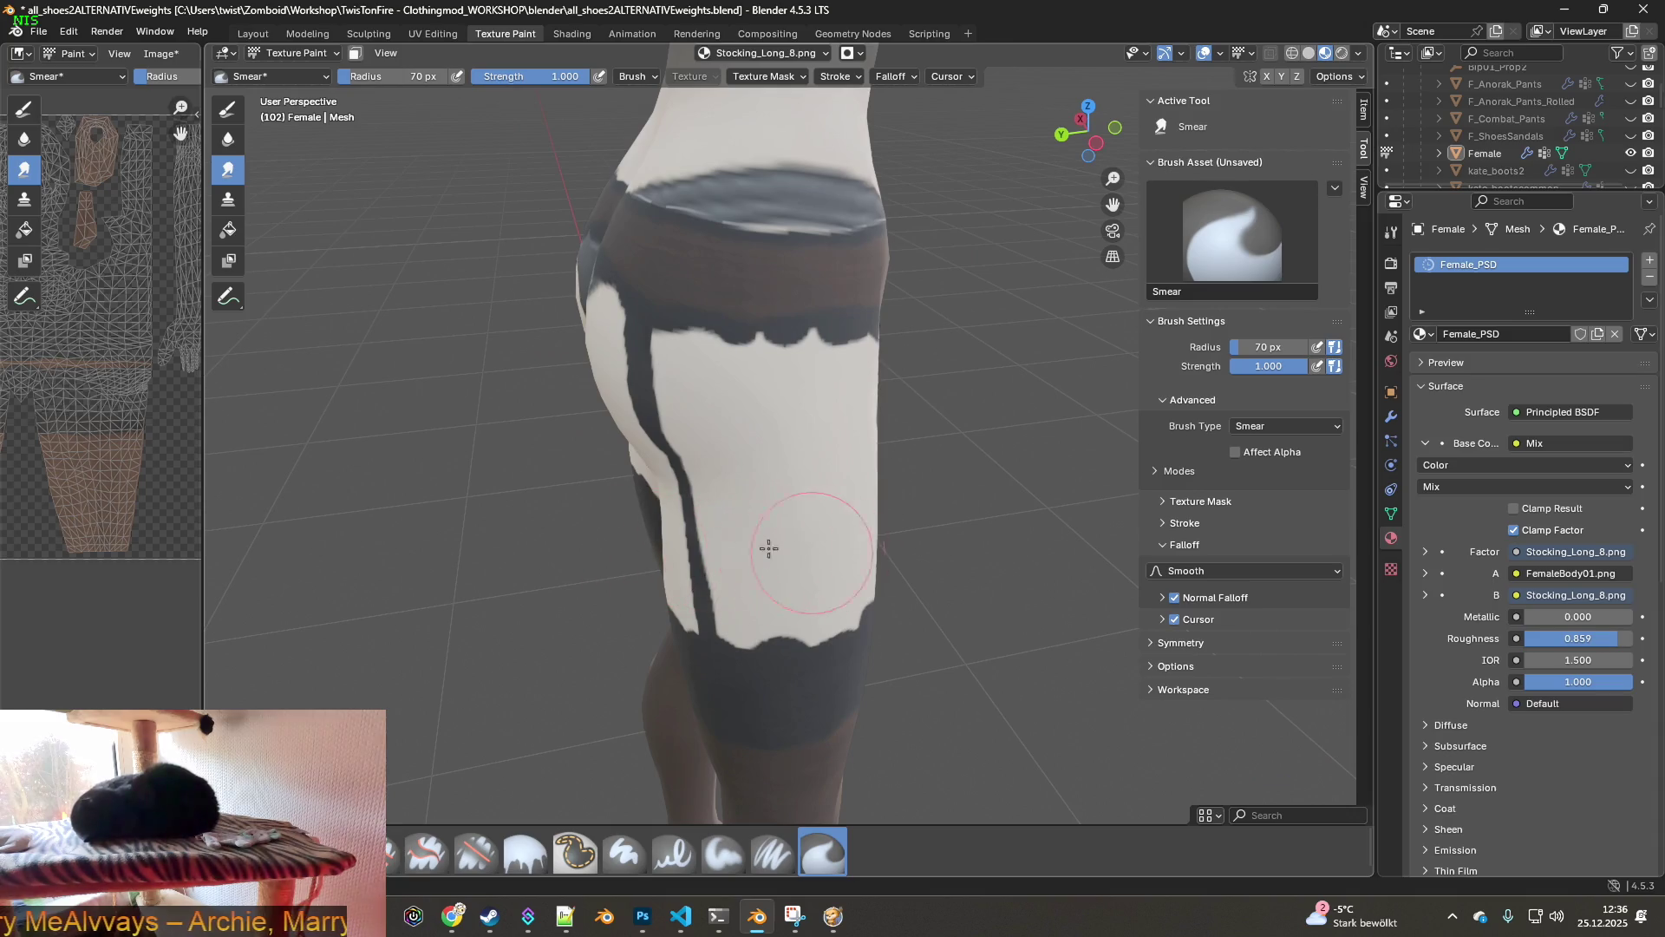
mouse_move(829, 450)
middle_mouse_down()
mouse_move(639, 435)
mouse_move(713, 459)
middle_mouse_up()
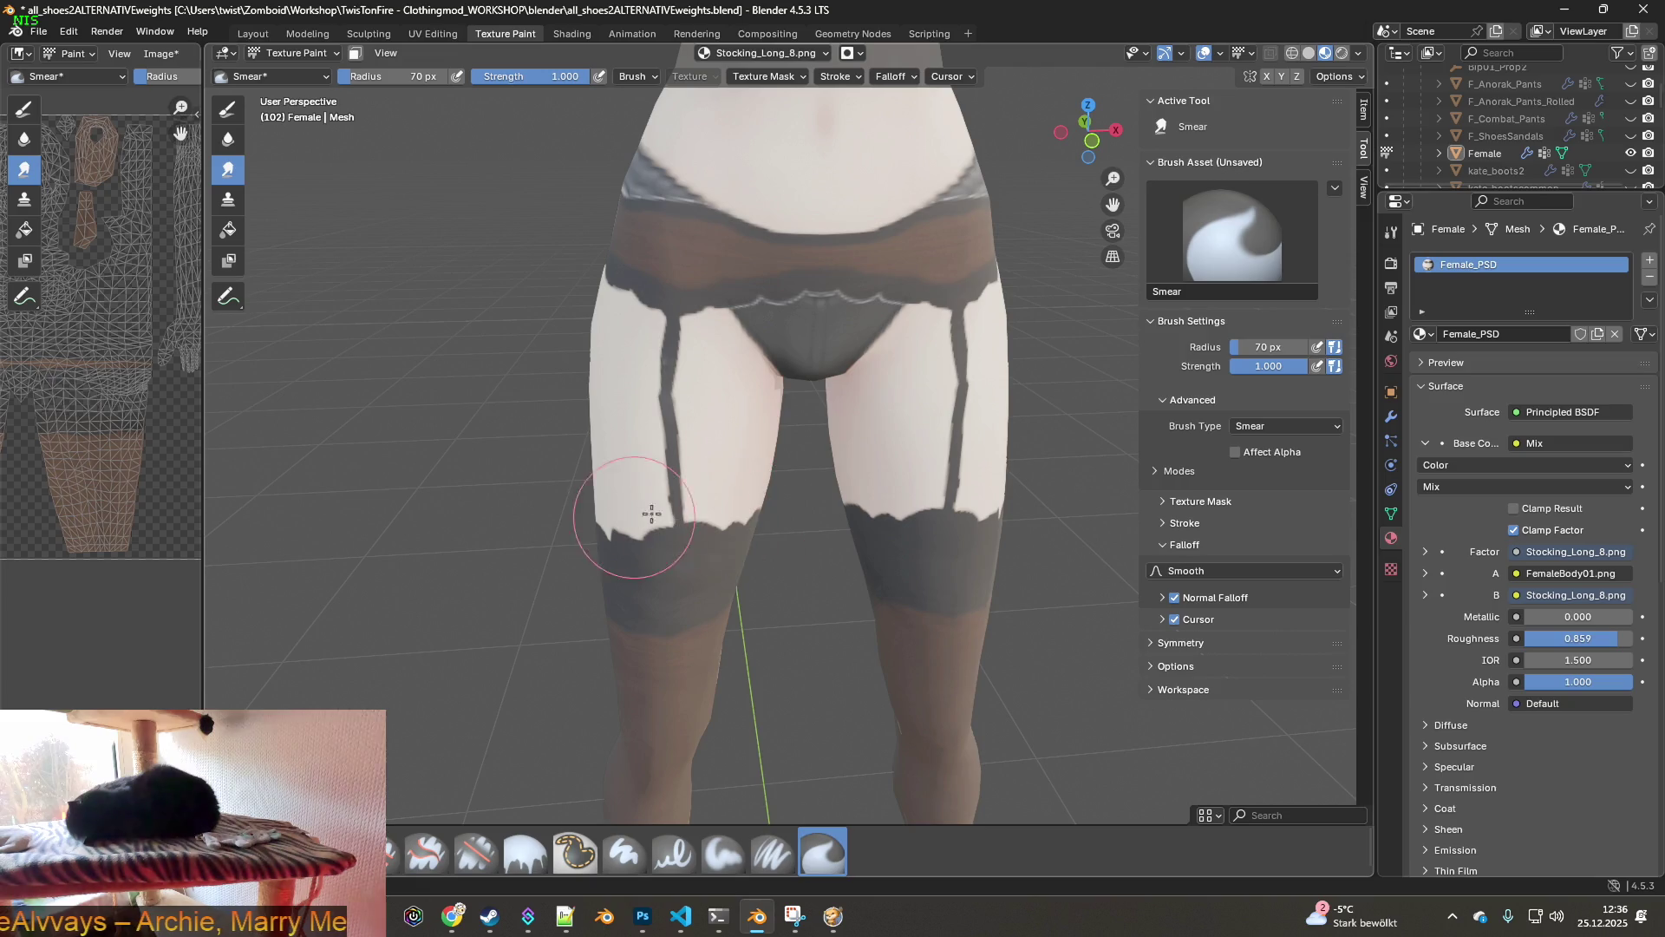
middle_click_drag(802, 451, 960, 483)
left_click(415, 81)
- Set the Smear radius to 20 px and move in close on the thigh
type("20")
key("Return")
scroll(643, 337, "up", 5)
middle_click_drag(943, 447, 887, 426, "shift")
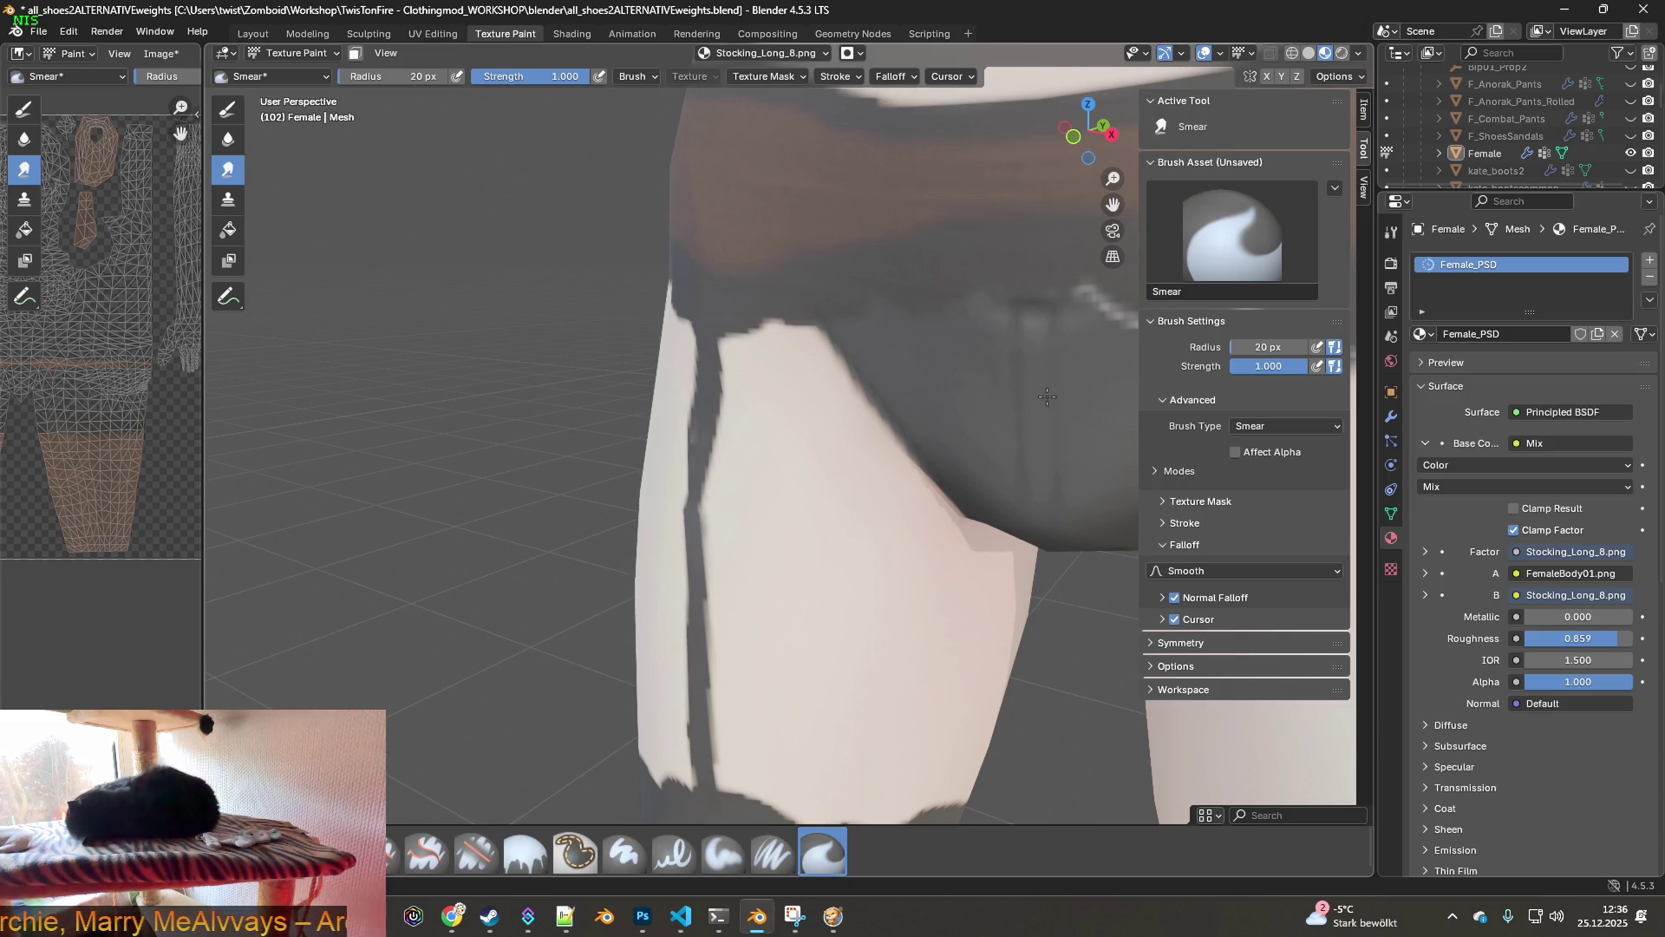
middle_click_drag(1050, 396, 879, 339, "shift")
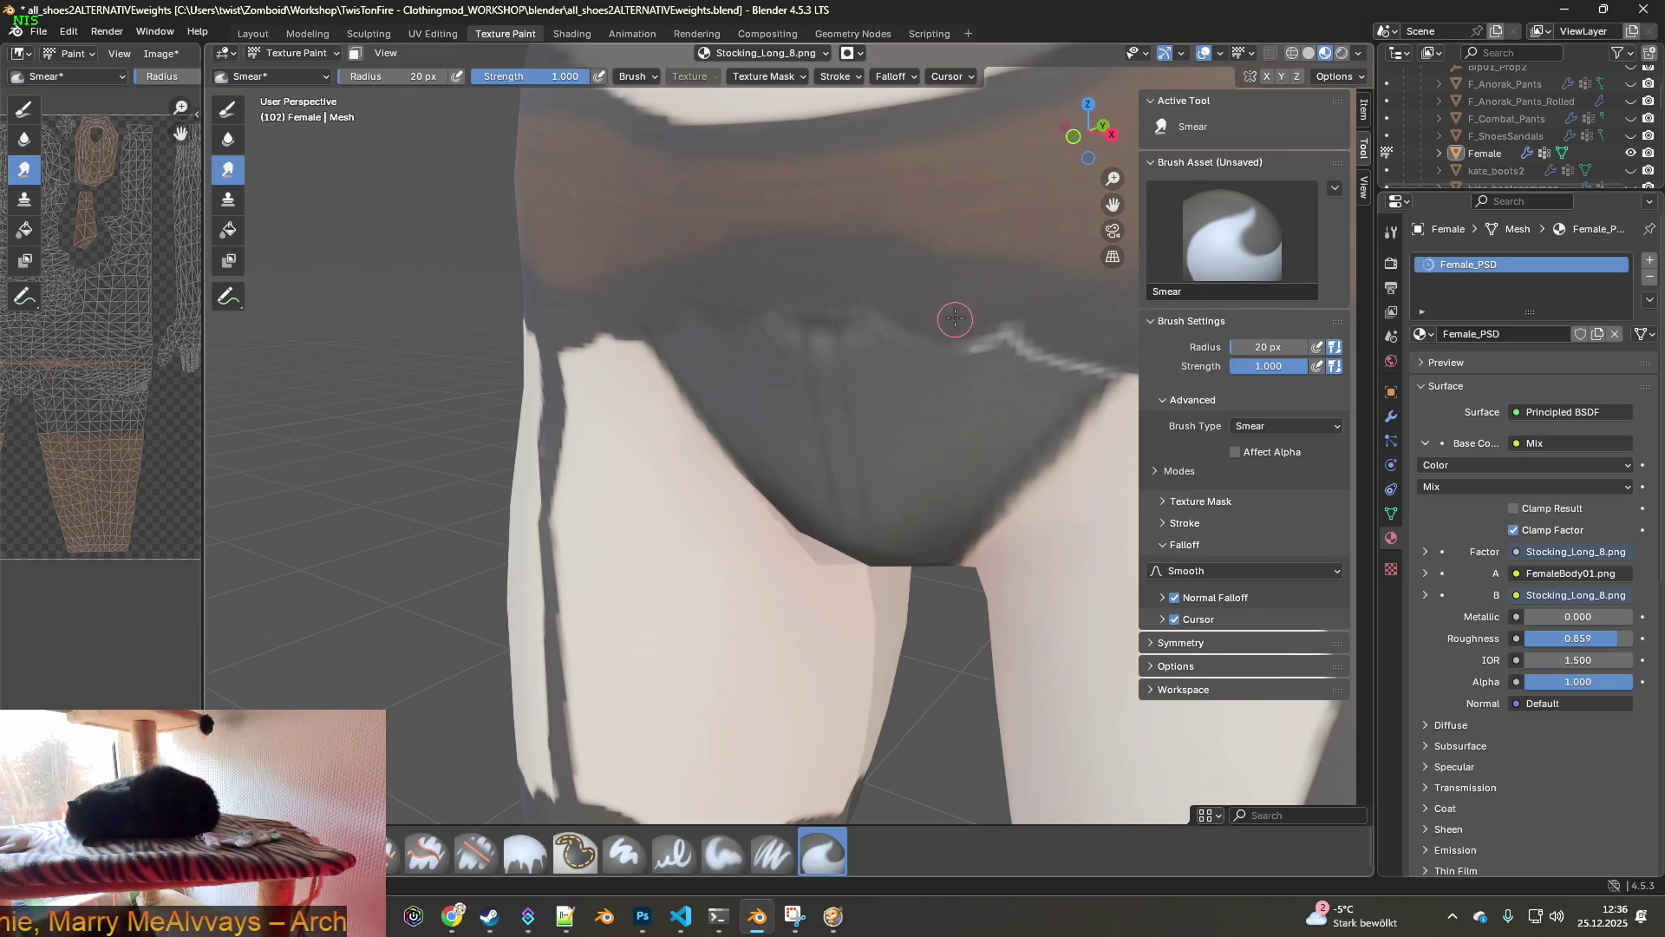
- Smear the light stripe at the waistband edge darker, then pull back to see the hips
left_click_drag(996, 375, 1036, 378)
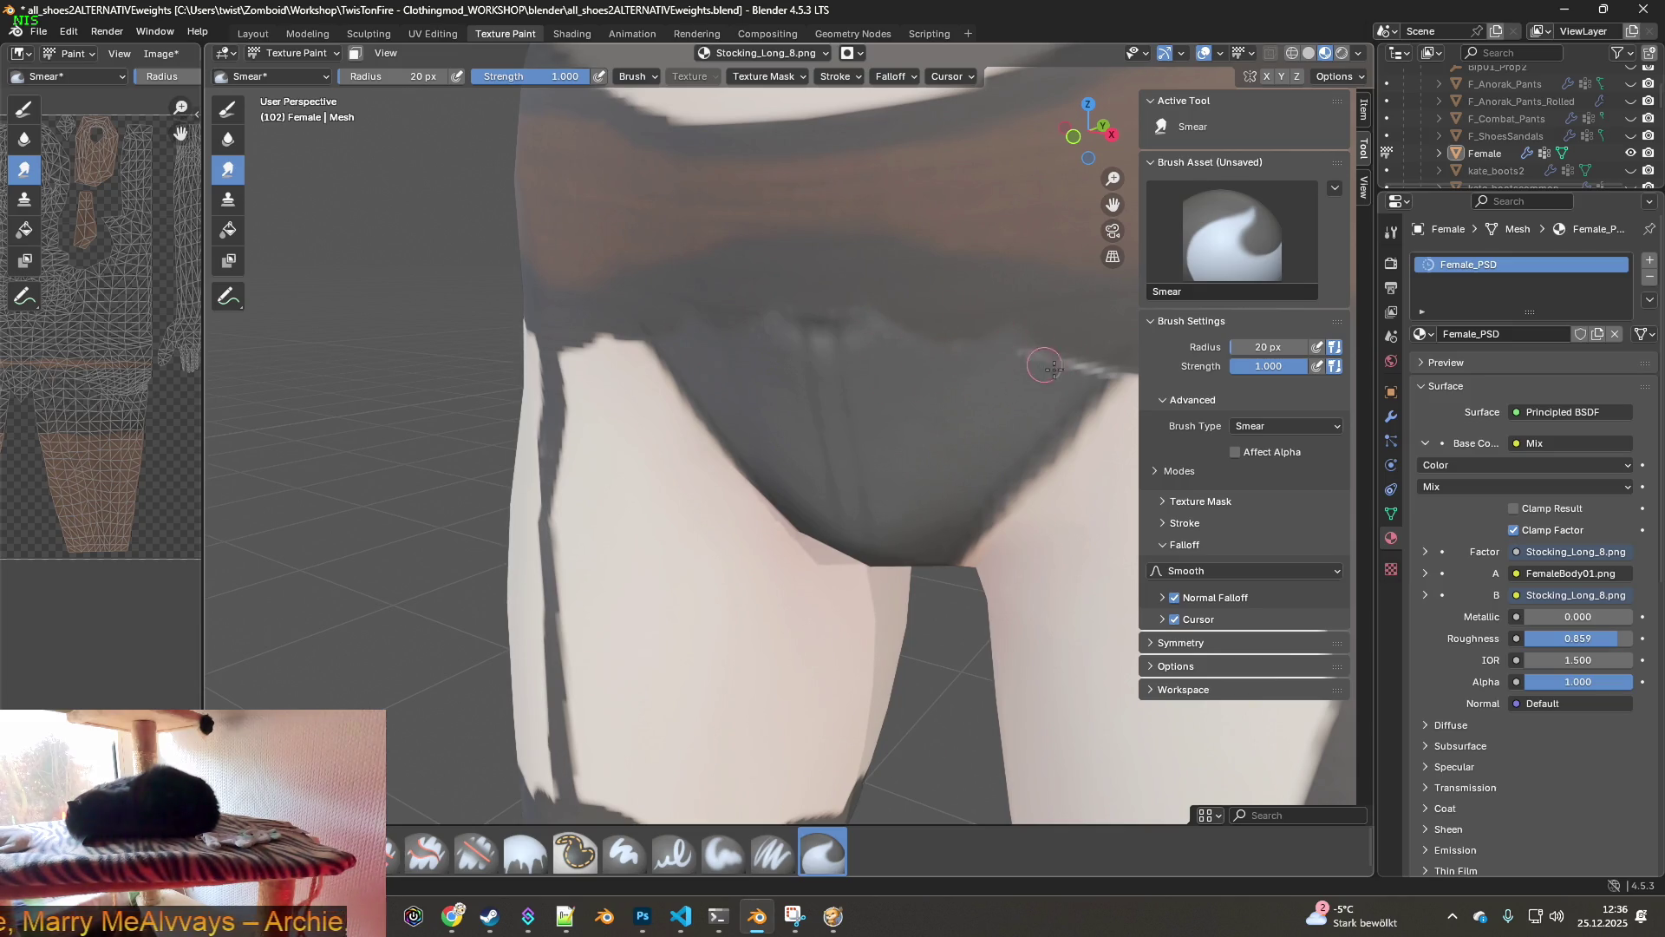
middle_click_drag(1041, 394, 894, 349, "shift")
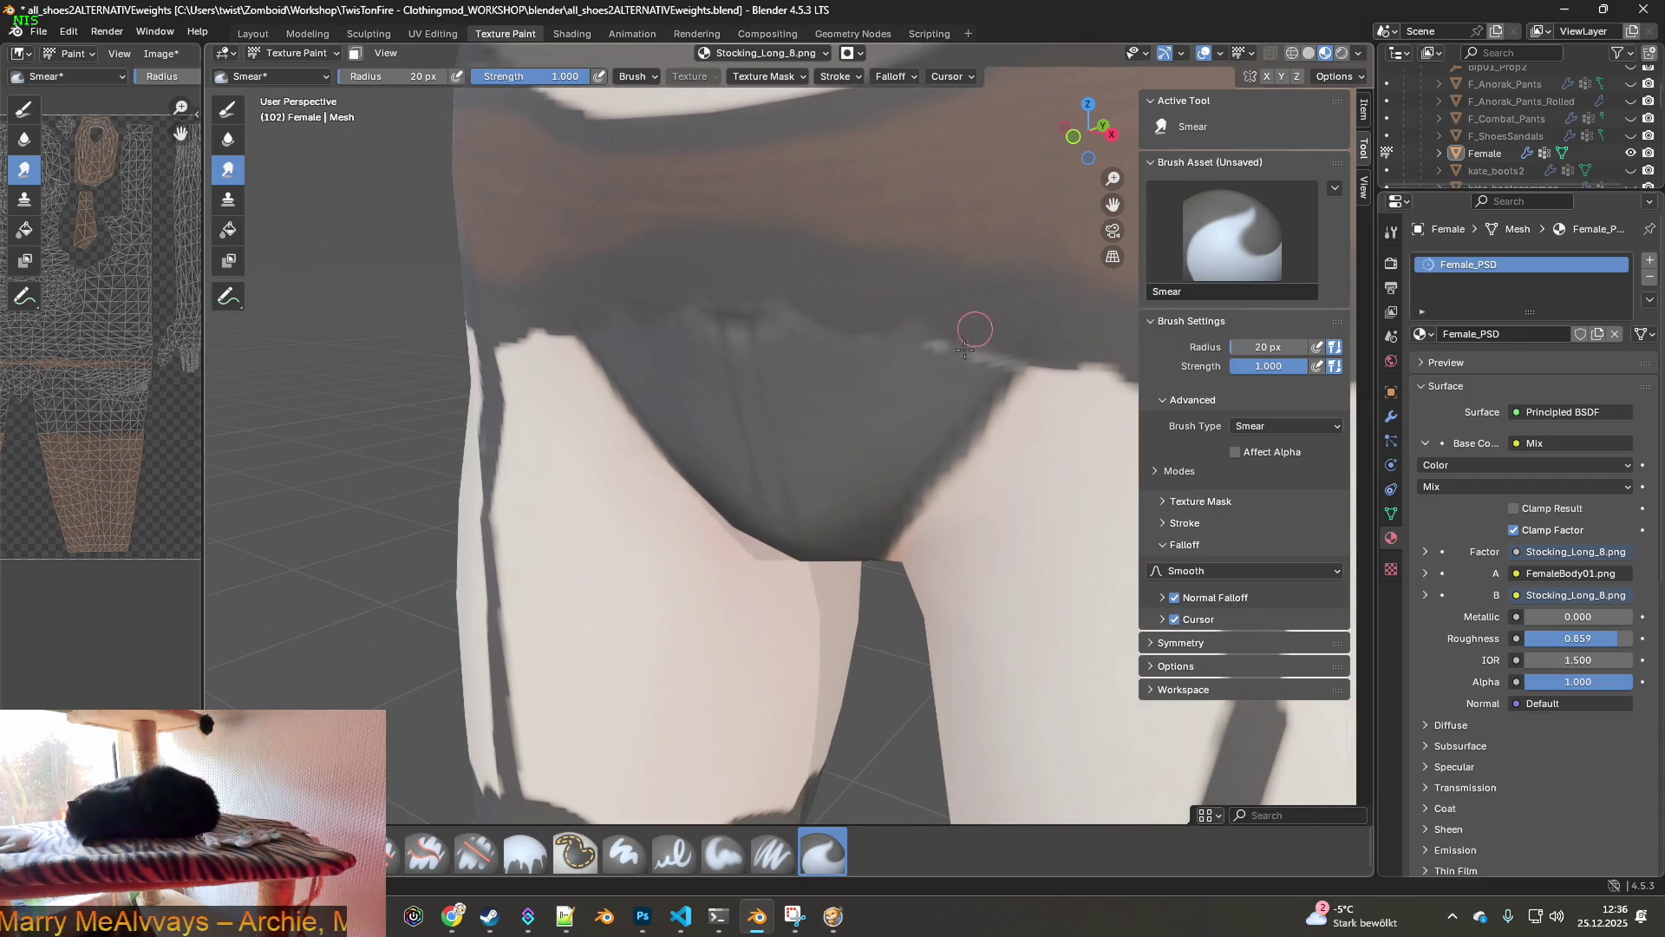
mouse_move(1026, 385)
middle_mouse_down()
mouse_move(1028, 450)
mouse_move(970, 434)
middle_mouse_up()
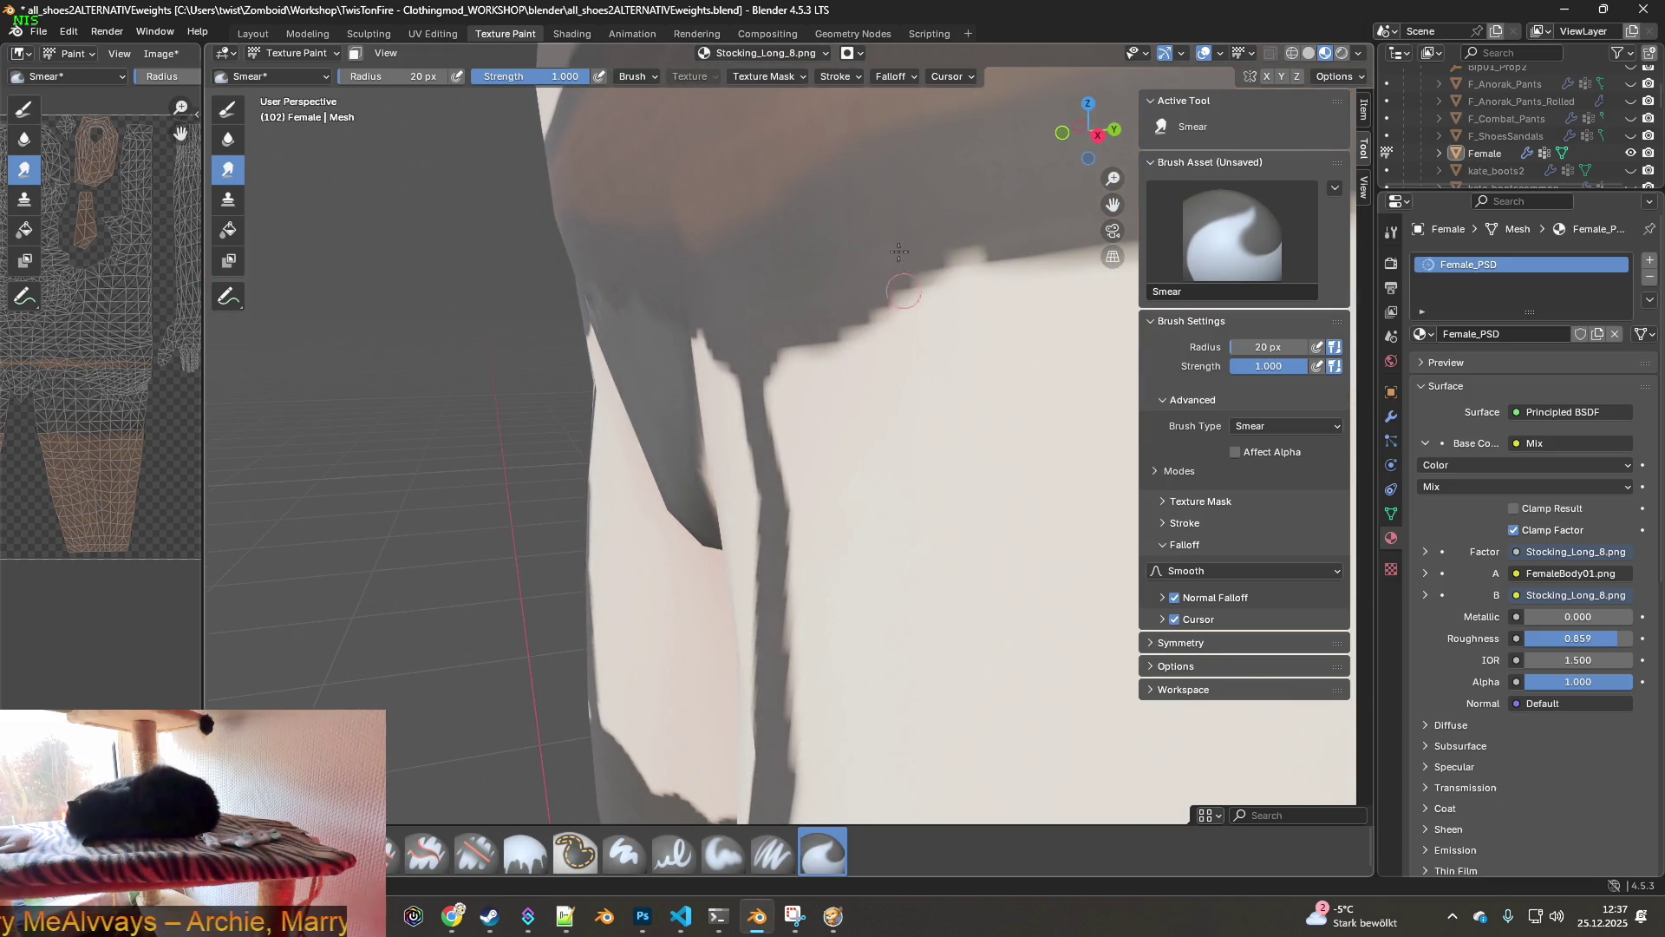
mouse_move(941, 352)
middle_mouse_down()
mouse_move(753, 399)
mouse_move(680, 439)
middle_mouse_up()
scroll(746, 407, "down", 5)
scroll(668, 438, "up", 3)
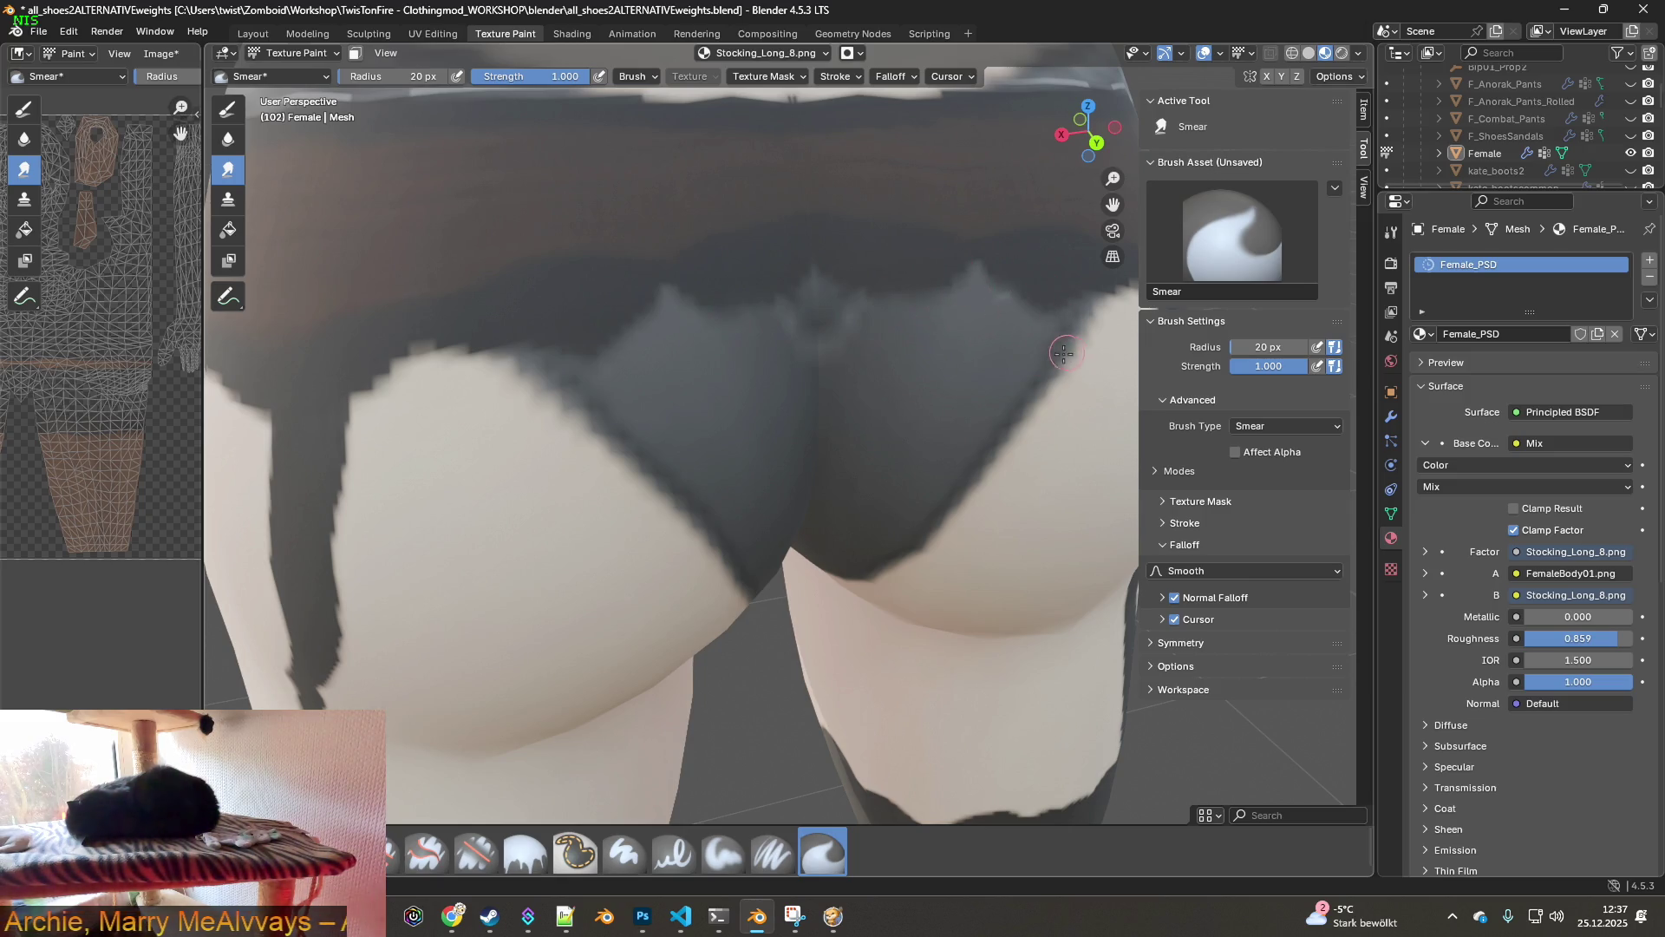
- Soften the panty waistband edge while orbiting around the hips from several angles
middle_click_drag(1067, 352, 879, 389, "shift")
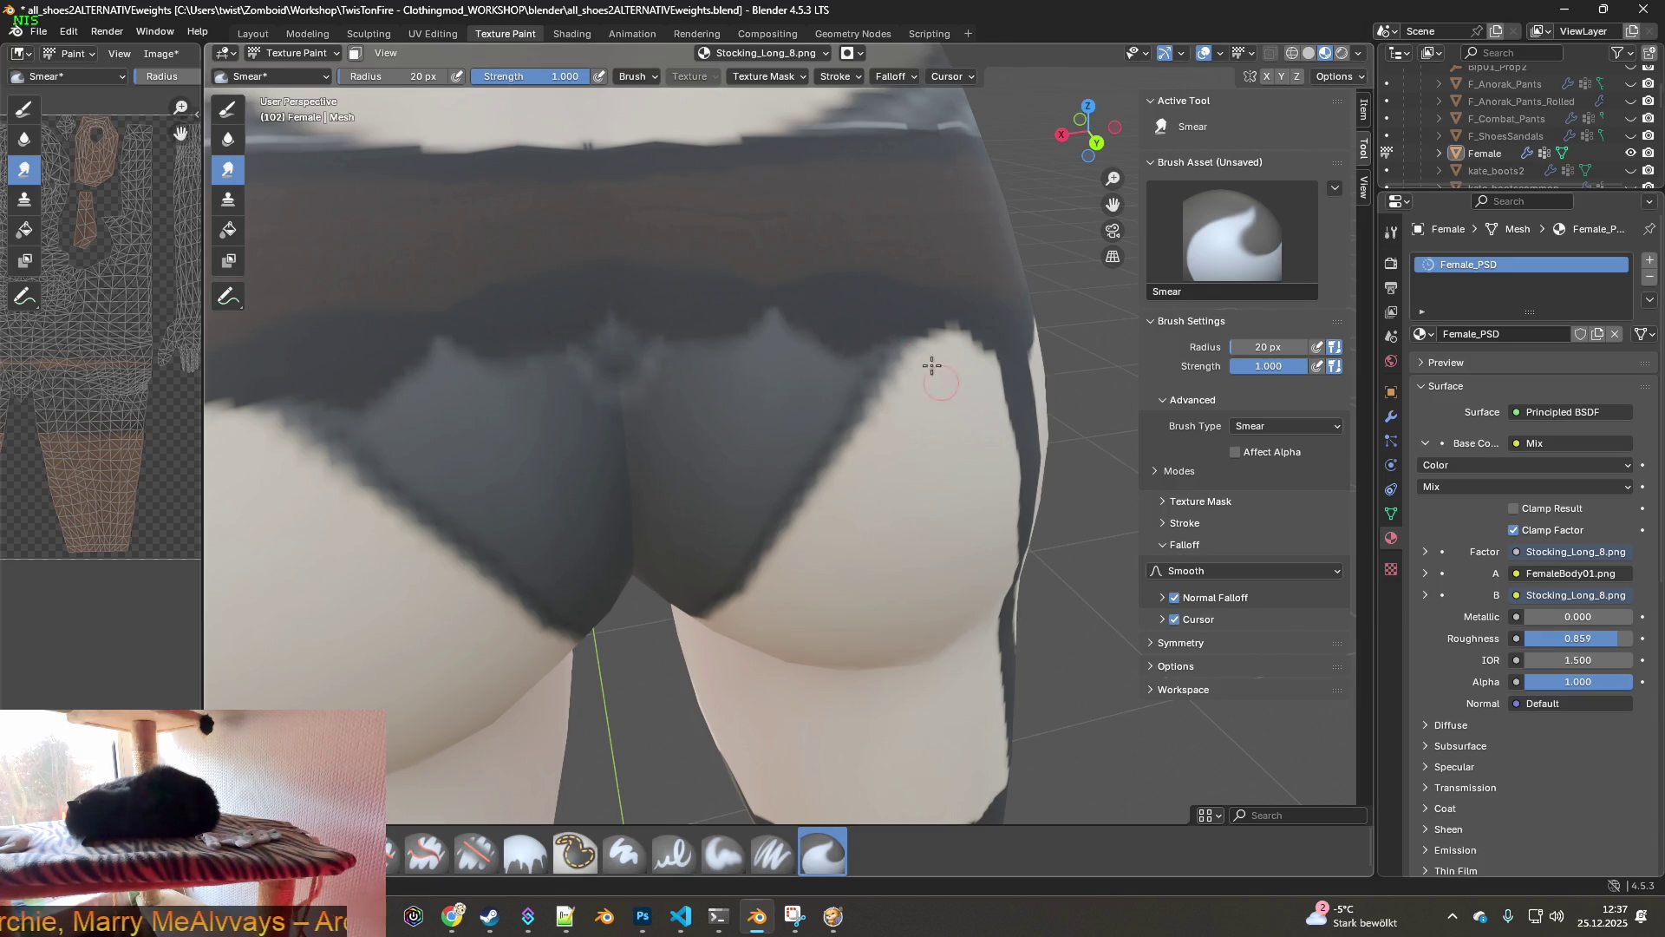
scroll(884, 376, "down", 5)
scroll(587, 372, "up", 6)
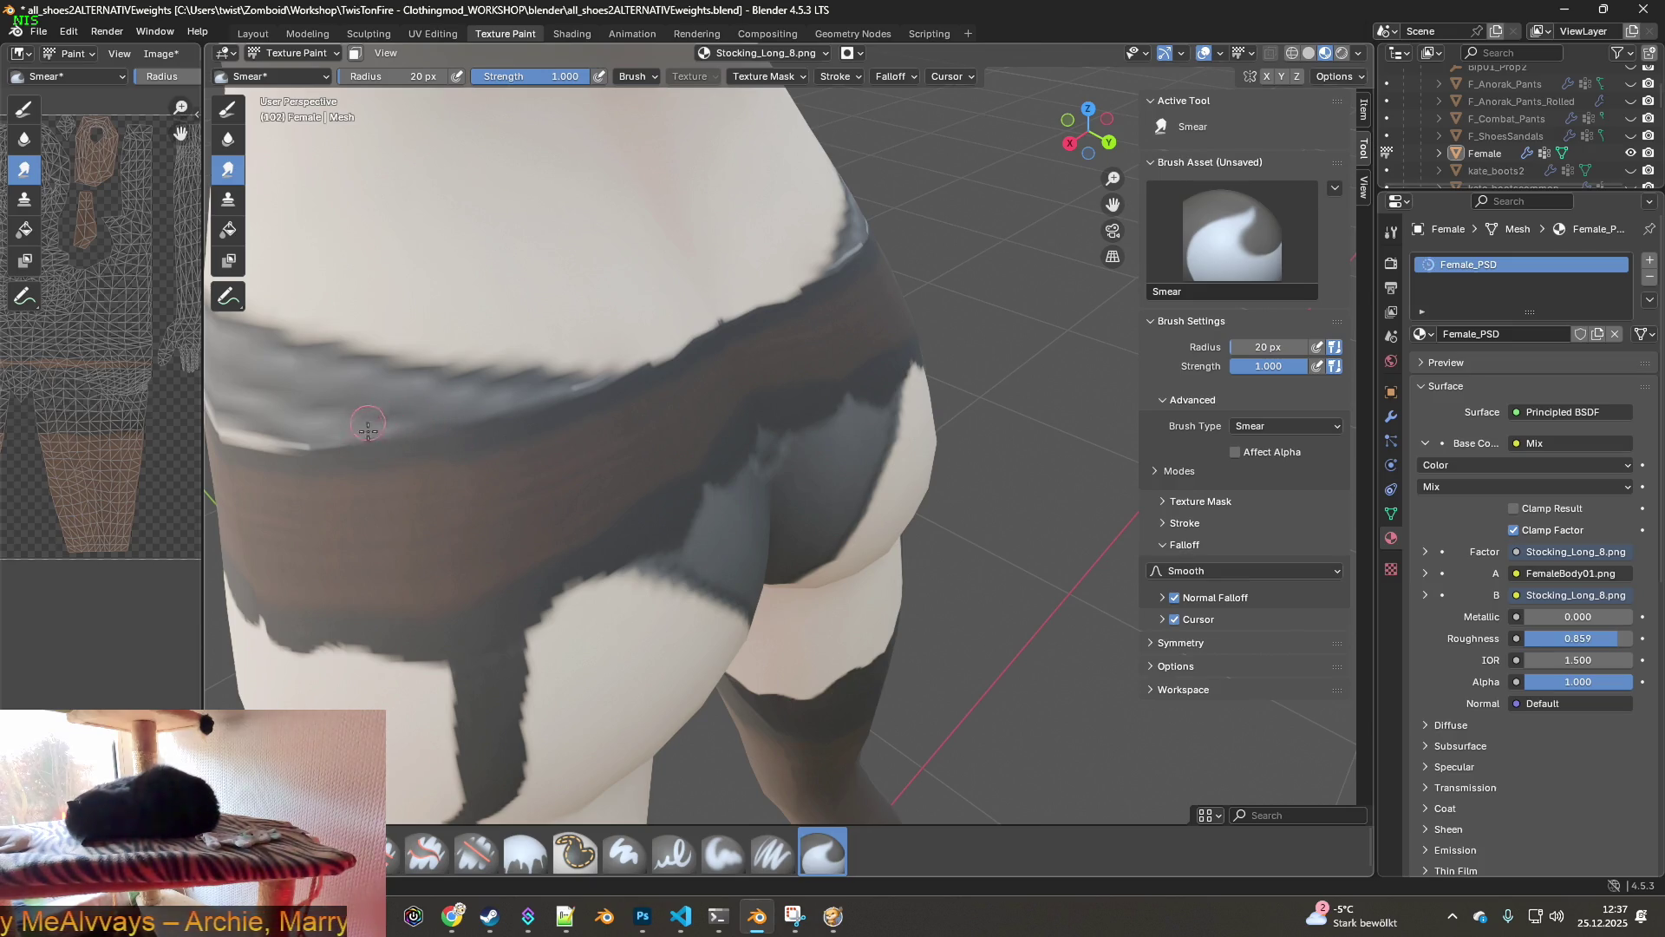
middle_click_drag(269, 454, 495, 395)
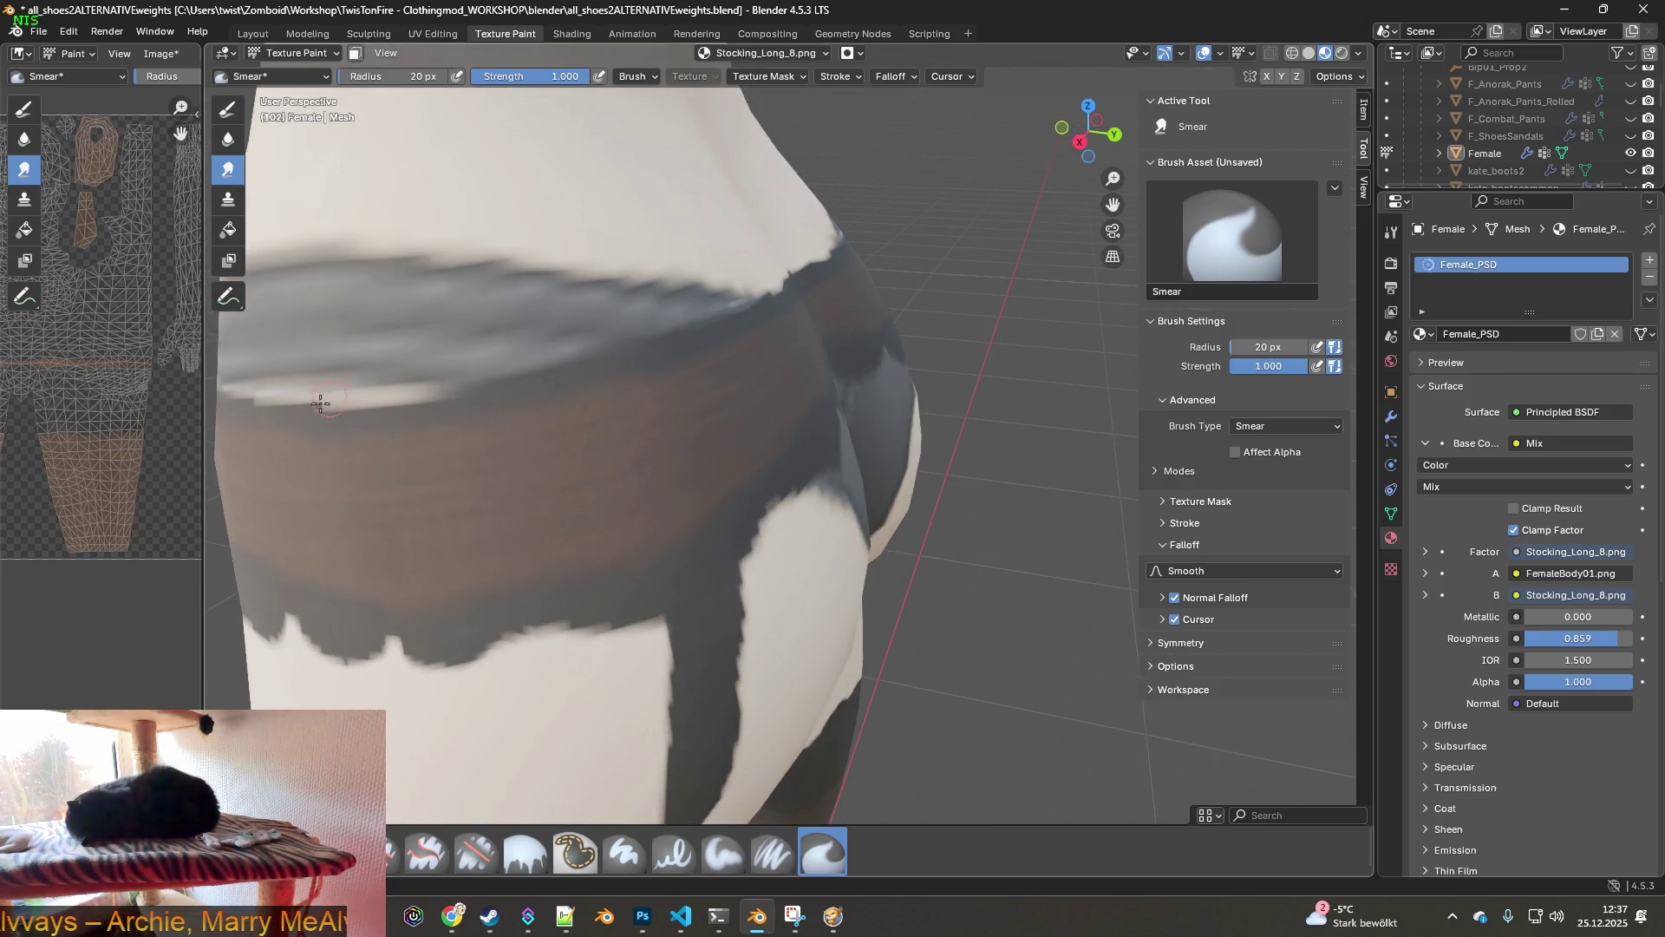
scroll(568, 378, "down", 4)
middle_click_drag(559, 371, 511, 334)
scroll(594, 280, "up", 5)
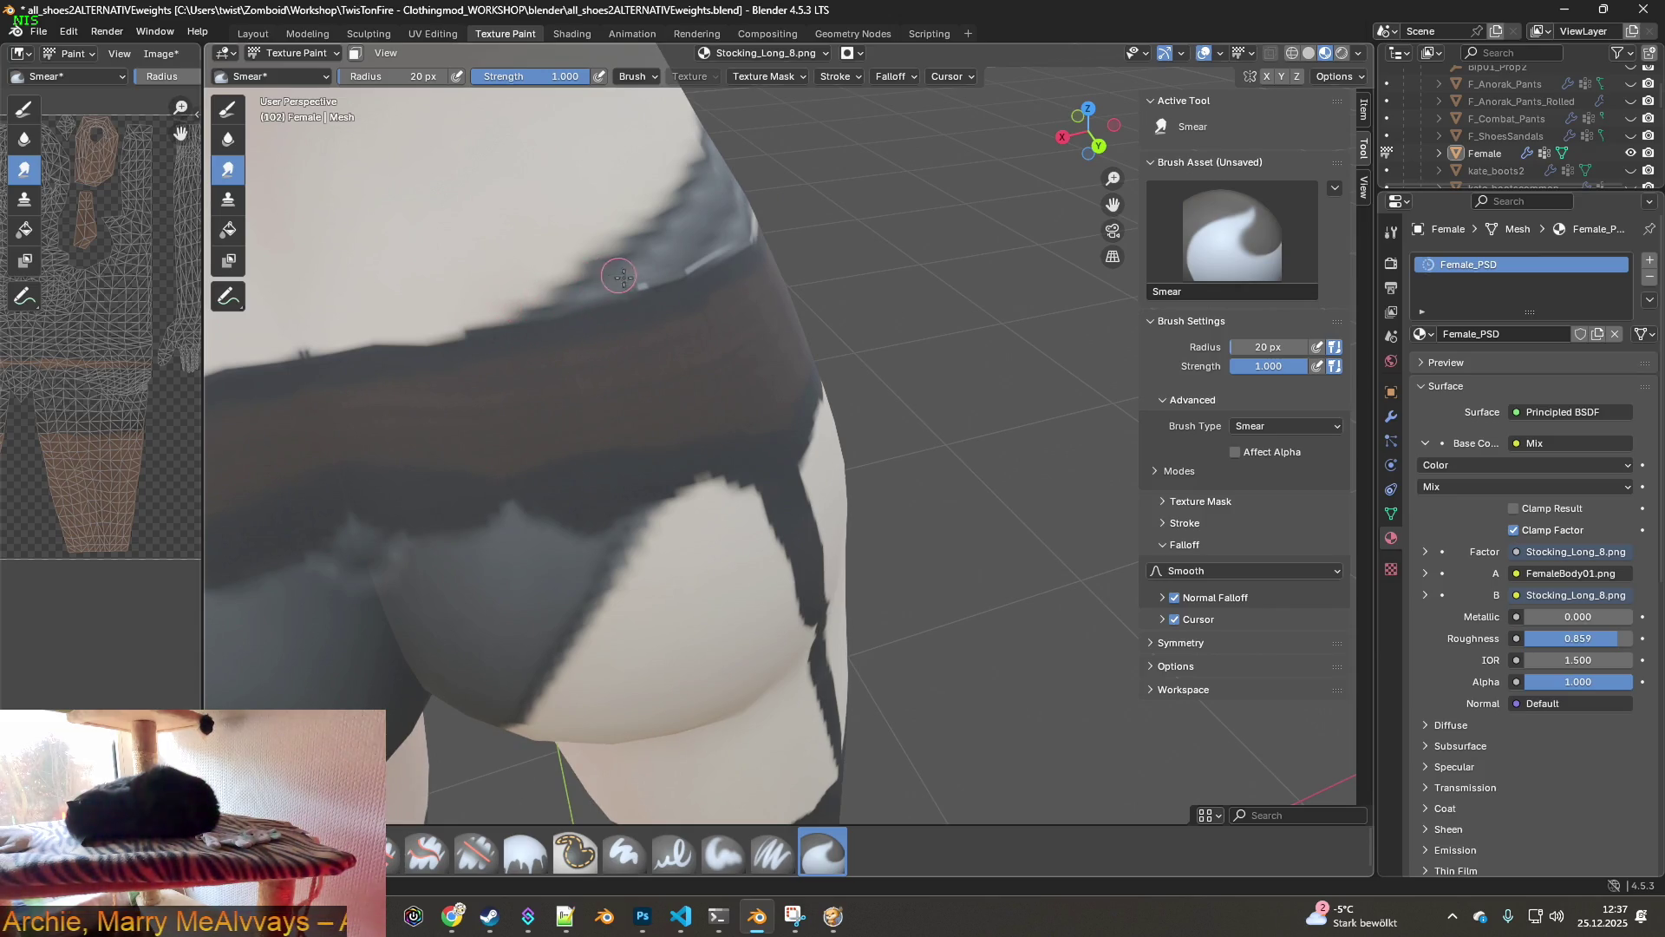
mouse_move(686, 283)
middle_mouse_down()
mouse_move(732, 275)
mouse_move(546, 390)
mouse_move(482, 325)
middle_mouse_up()
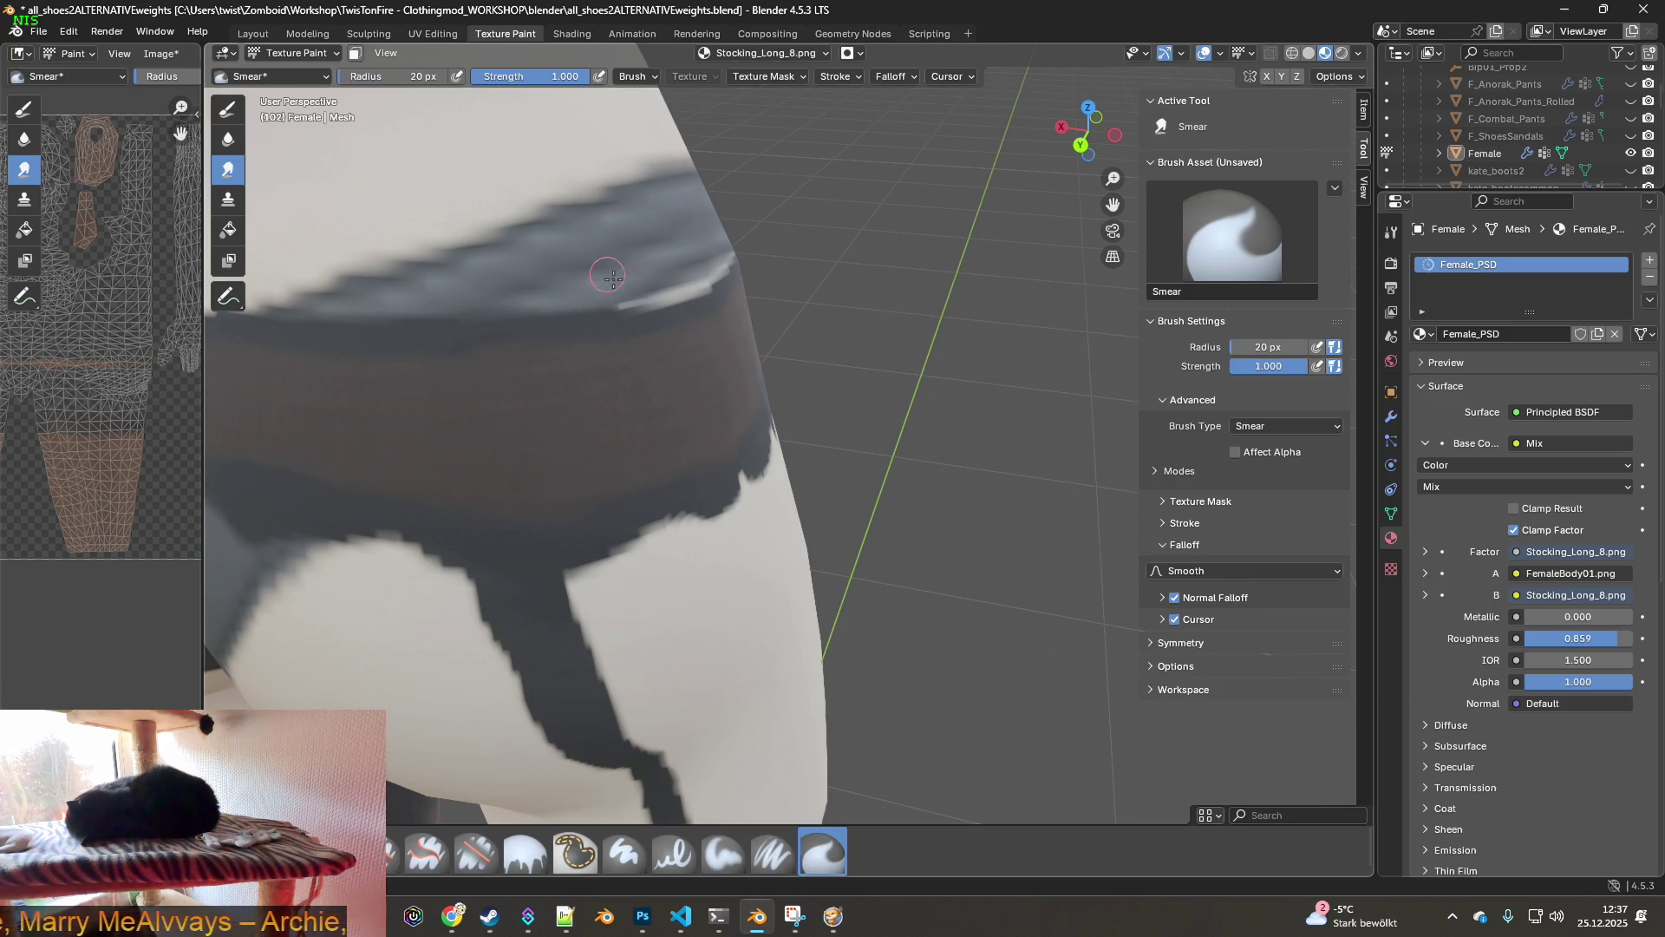
mouse_move(684, 270)
middle_mouse_down()
mouse_move(642, 286)
mouse_move(695, 283)
middle_mouse_up()
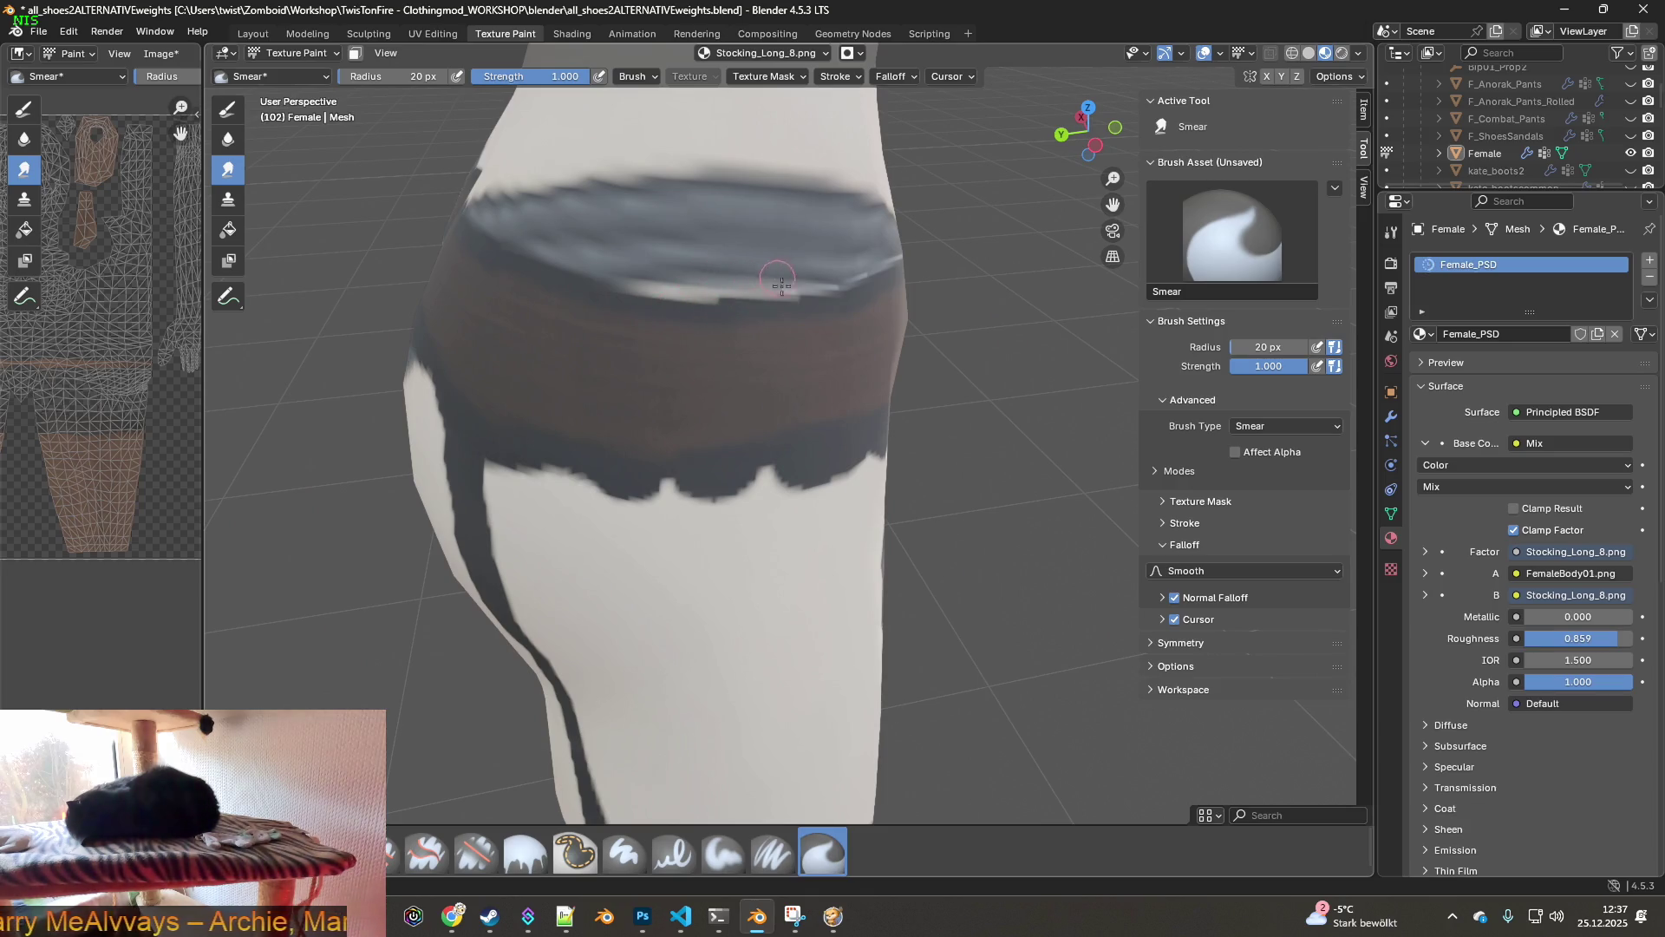
middle_click_drag(859, 262, 731, 347)
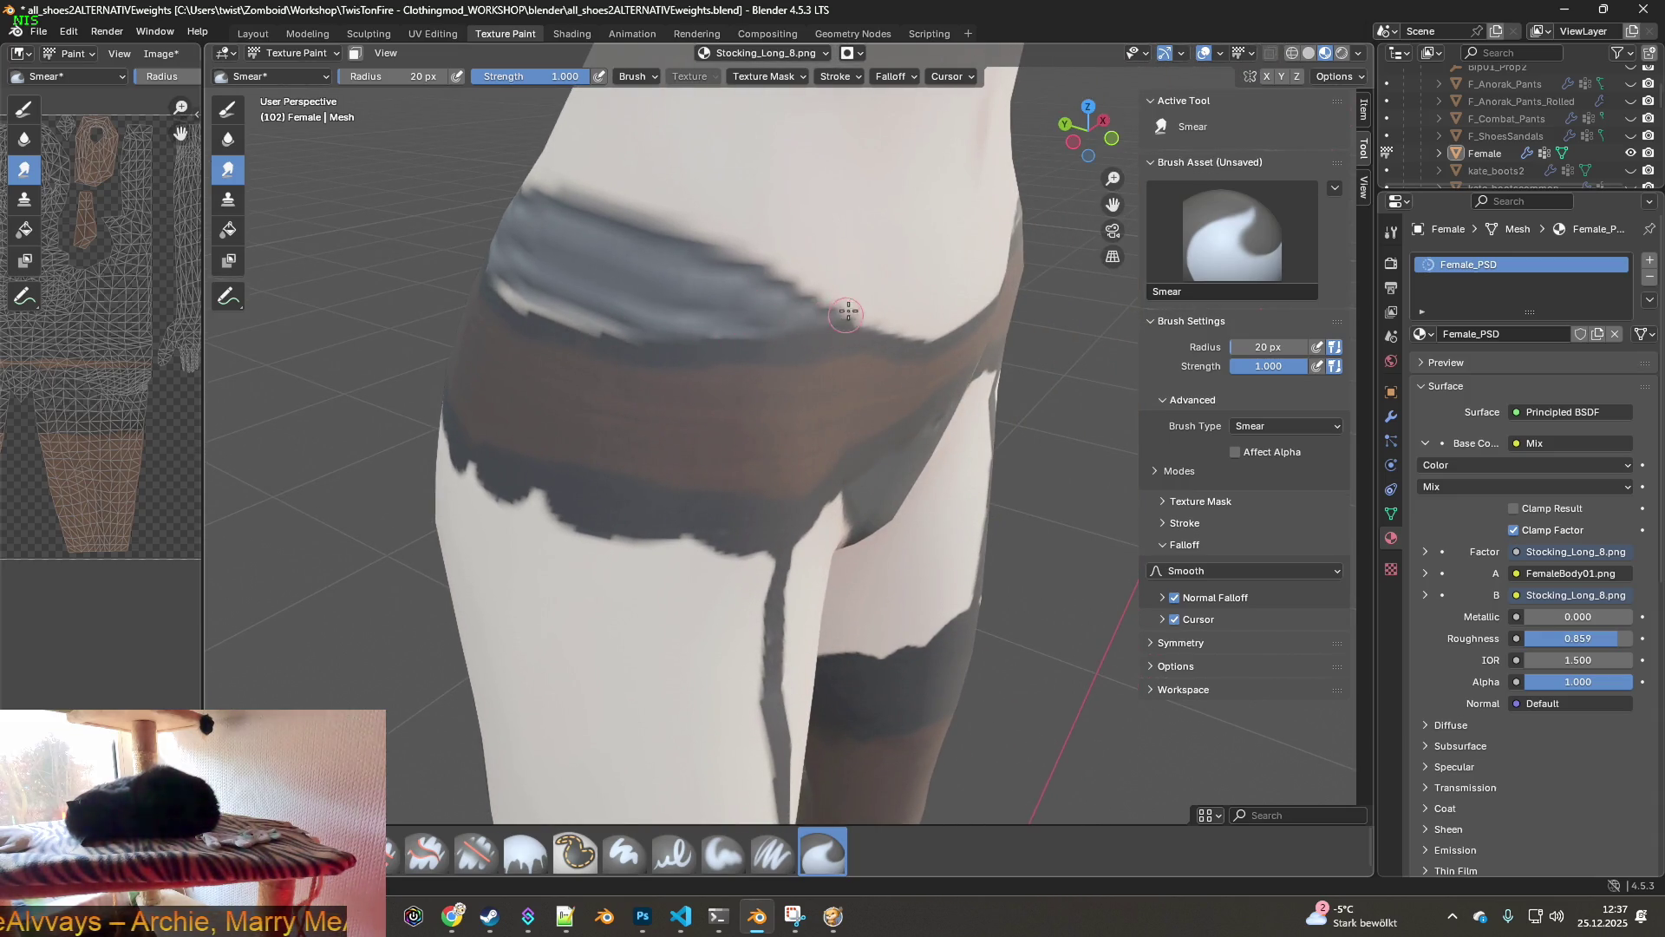
middle_click_drag(696, 320, 678, 355)
- Pull back to a frontal view of the whole torso and legs
middle_click_drag(833, 357, 926, 524)
scroll(1038, 422, "up", 2)
middle_click_drag(1038, 421, 790, 485, "shift")
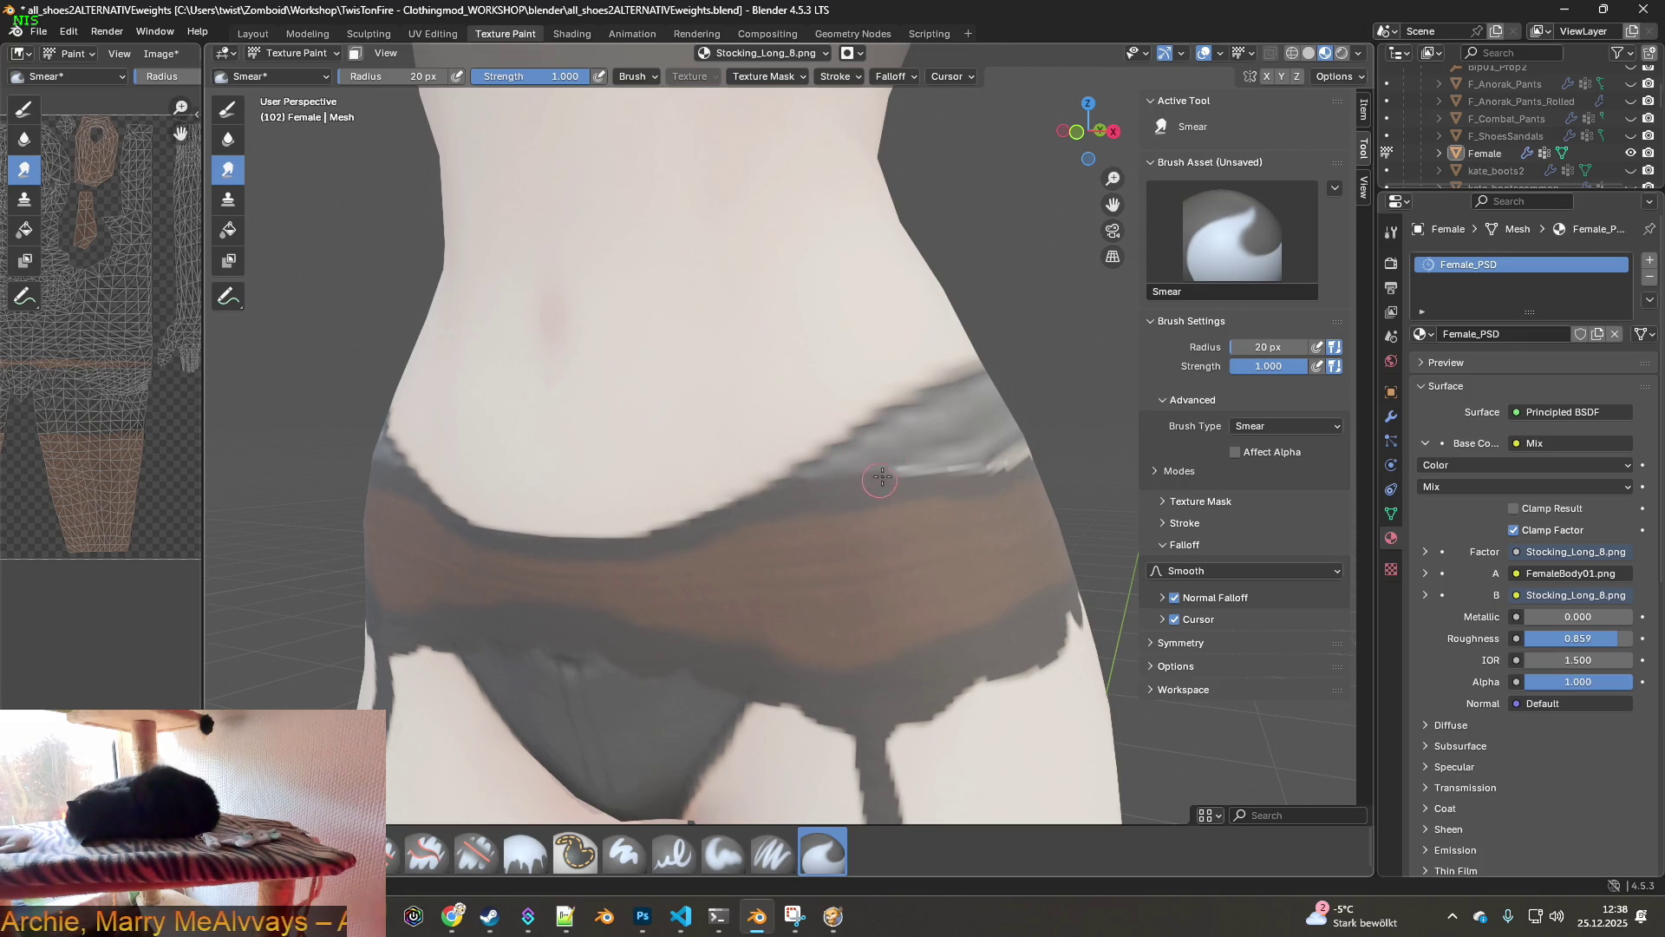
middle_click_drag(937, 471, 874, 478)
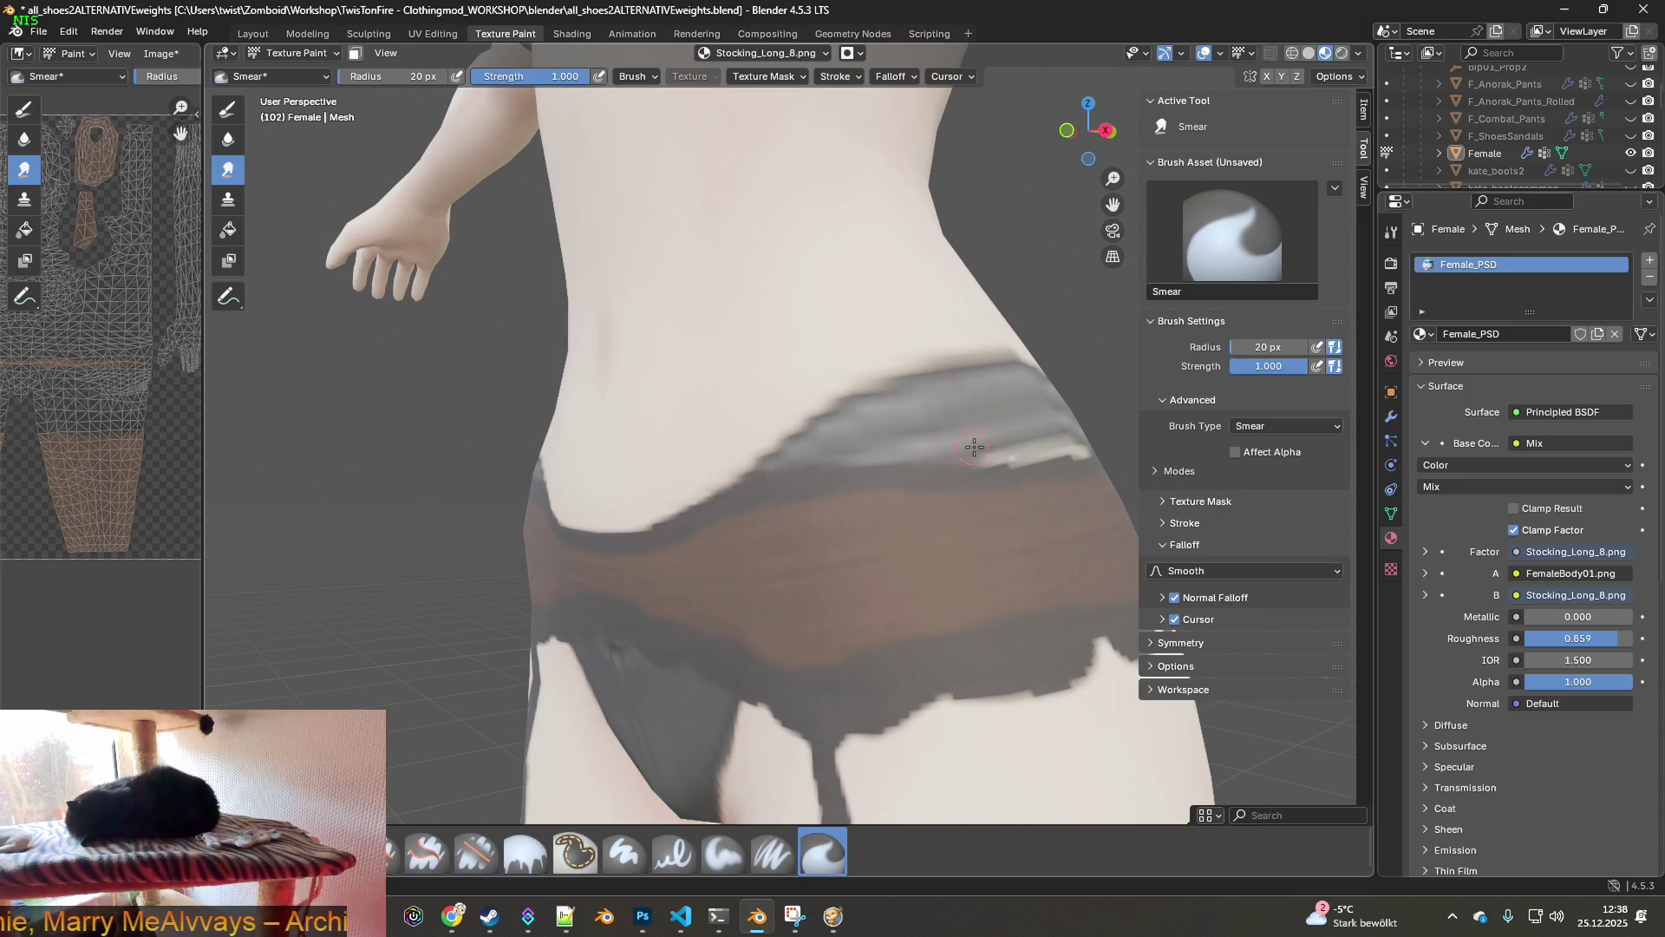
scroll(1013, 469, "down", 5)
middle_click_drag(997, 473, 904, 560)
scroll(968, 506, "down", 4)
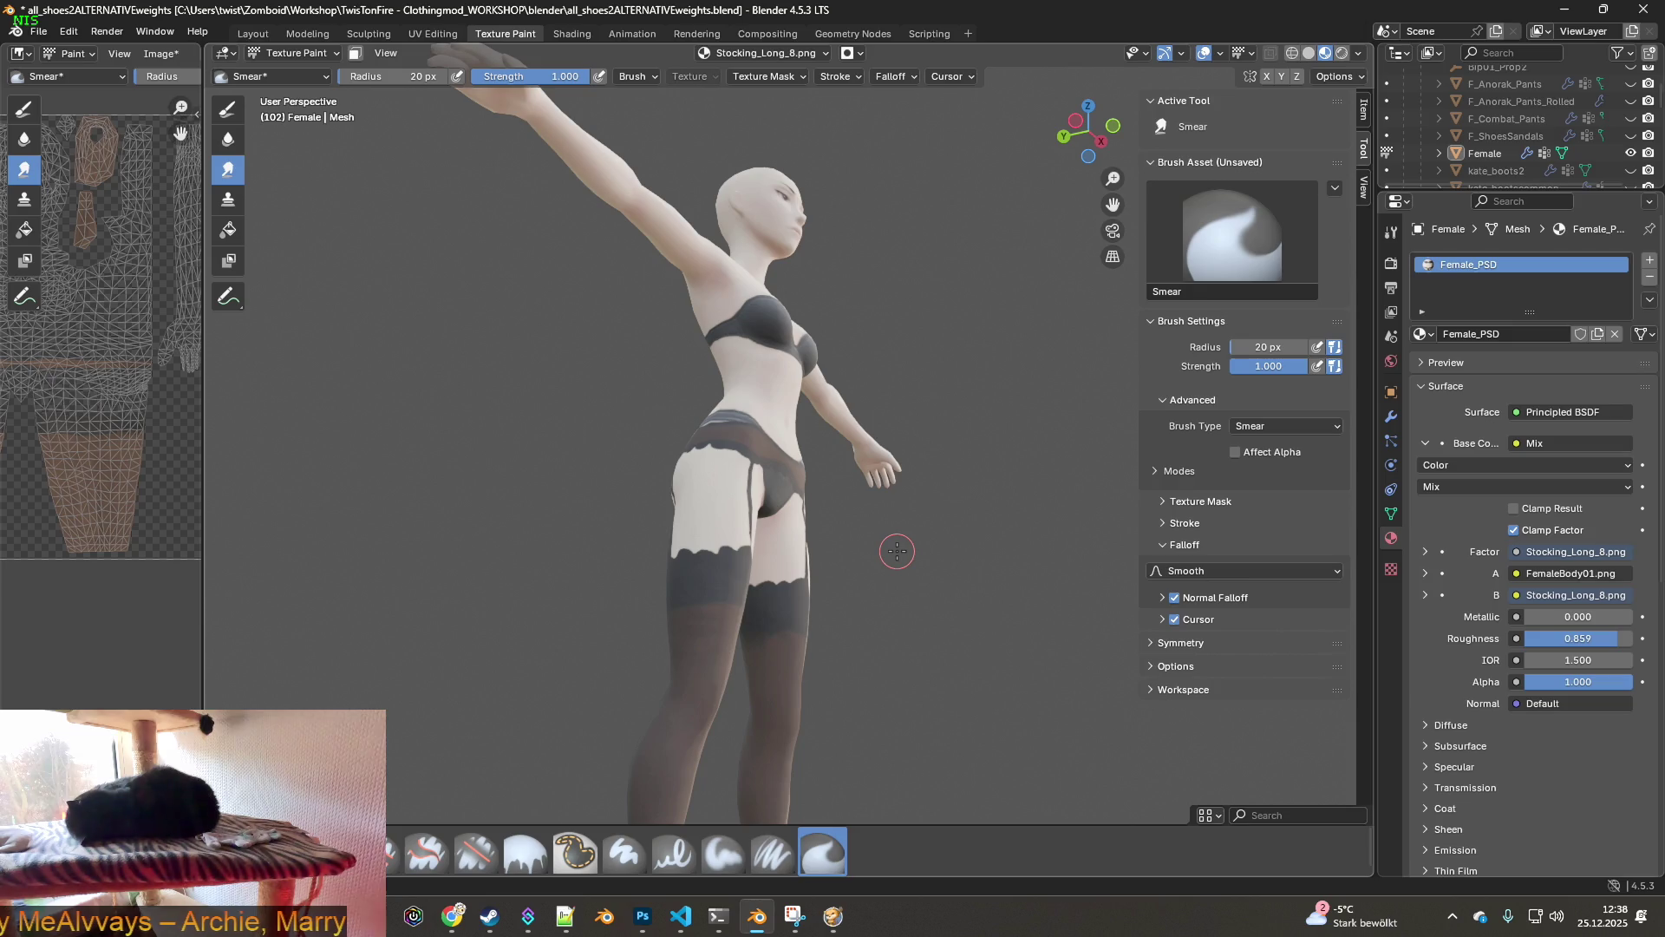
scroll(908, 616, "up", 5)
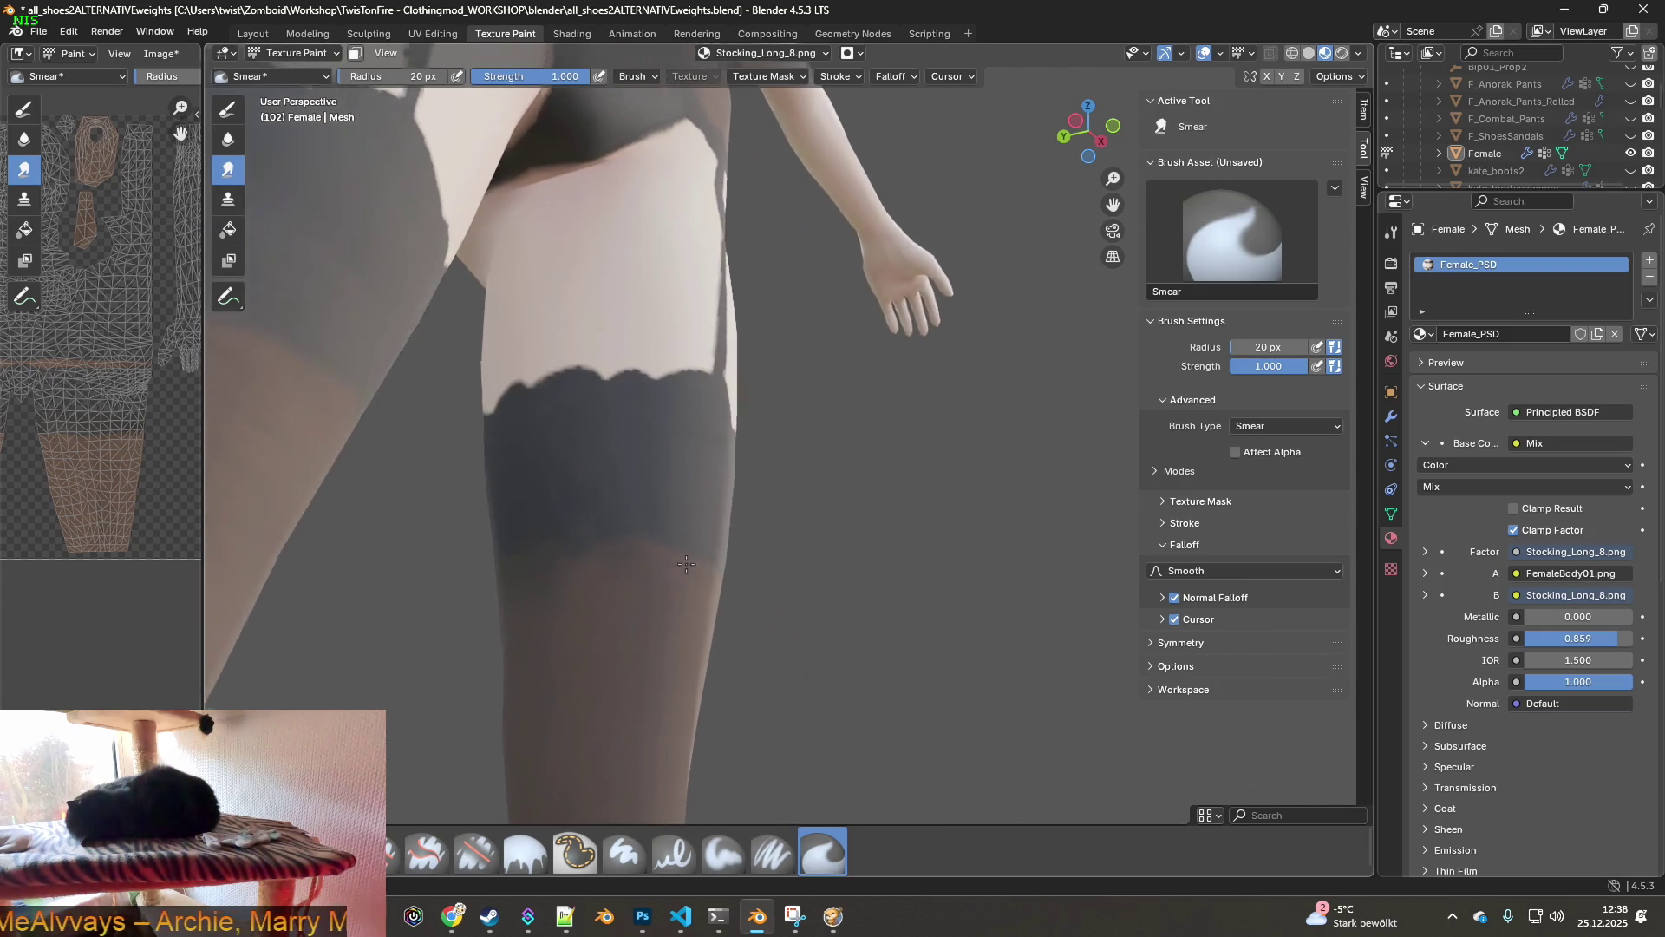
scroll(691, 494, "up", 3)
middle_click_drag(662, 621, 672, 598)
scroll(677, 563, "up", 5)
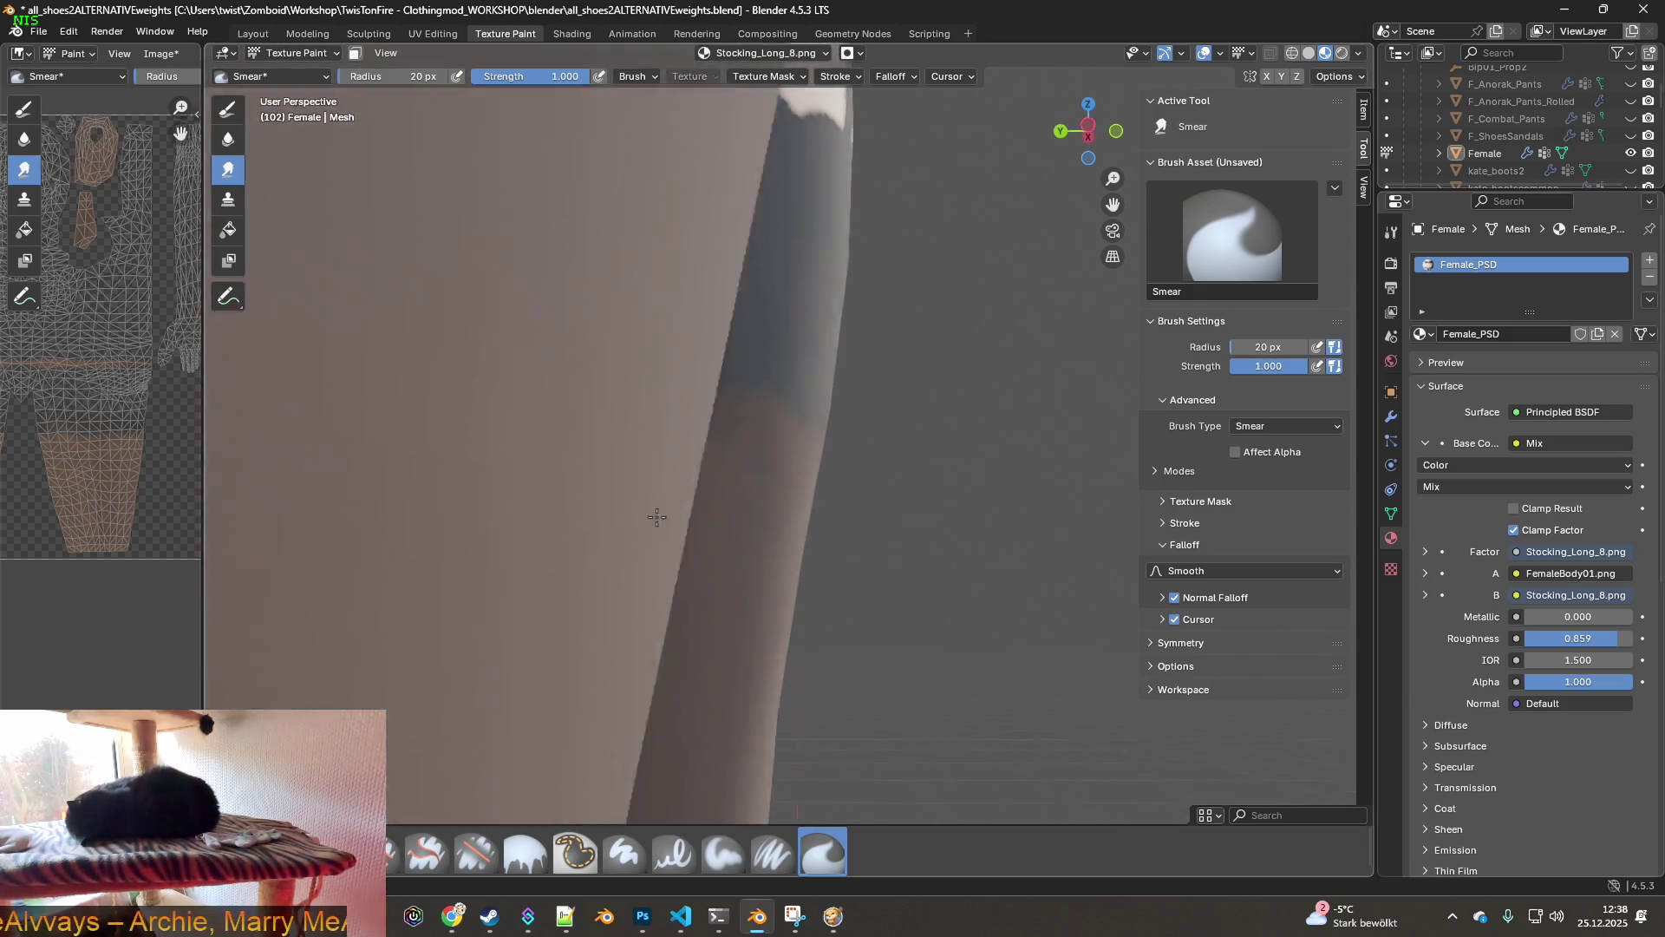
scroll(640, 517, "down", 2)
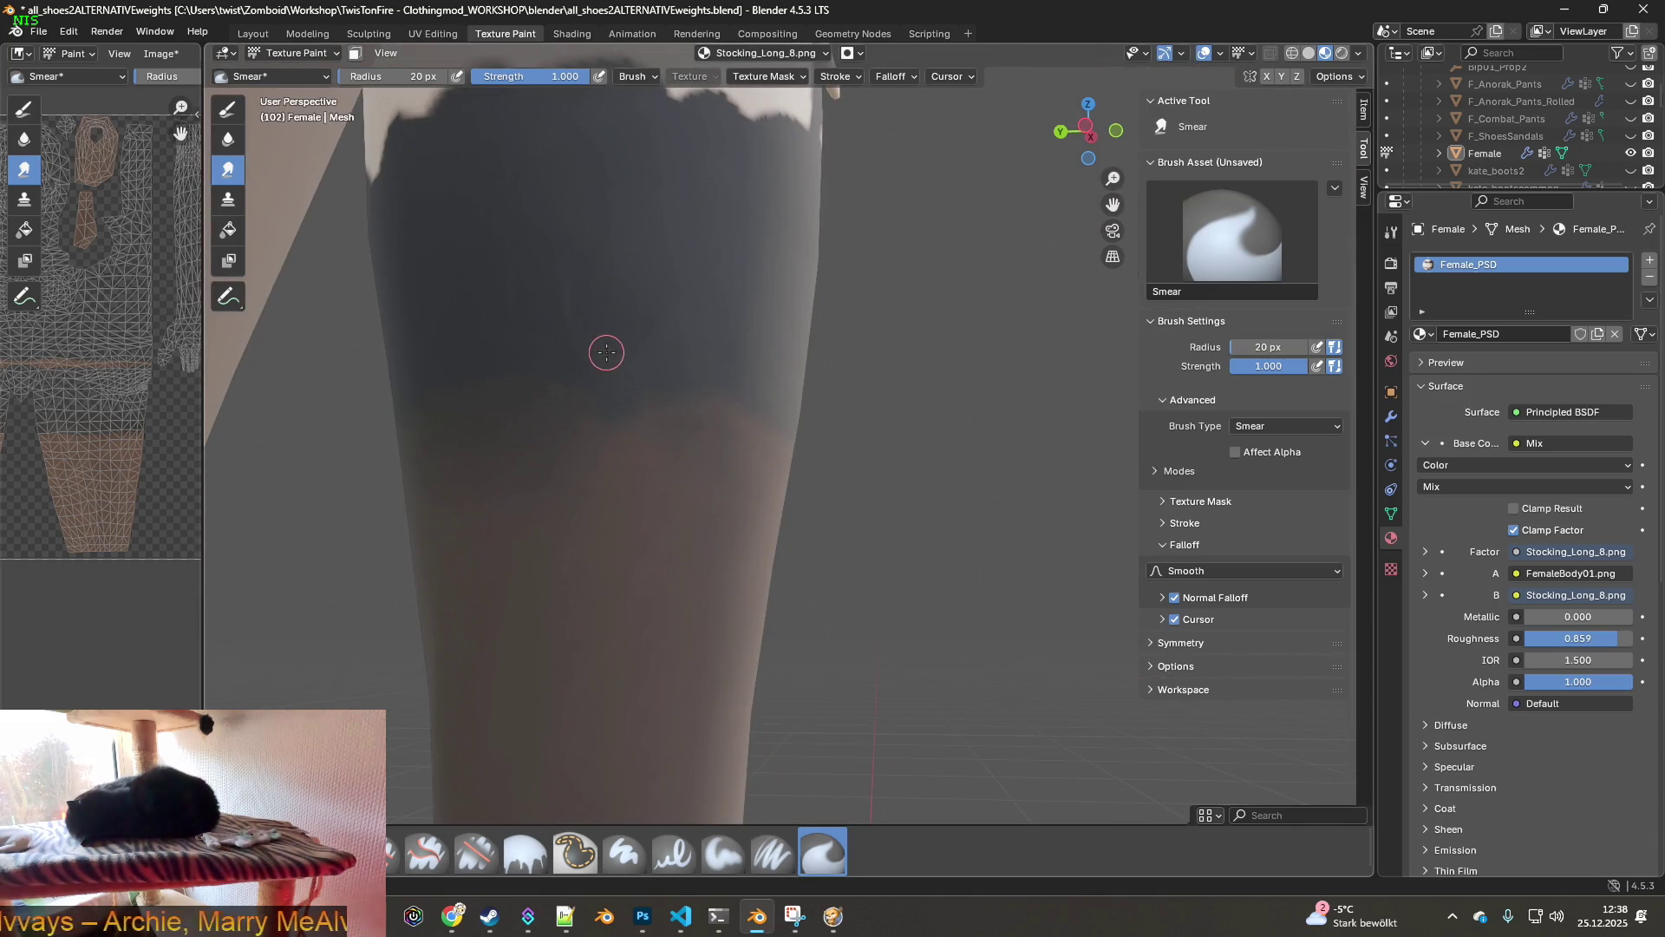
scroll(606, 352, "down", 3)
scroll(575, 372, "up", 1)
mouse_move(575, 372)
middle_mouse_down()
mouse_move(798, 398)
mouse_move(765, 436)
mouse_move(804, 445)
middle_mouse_up()
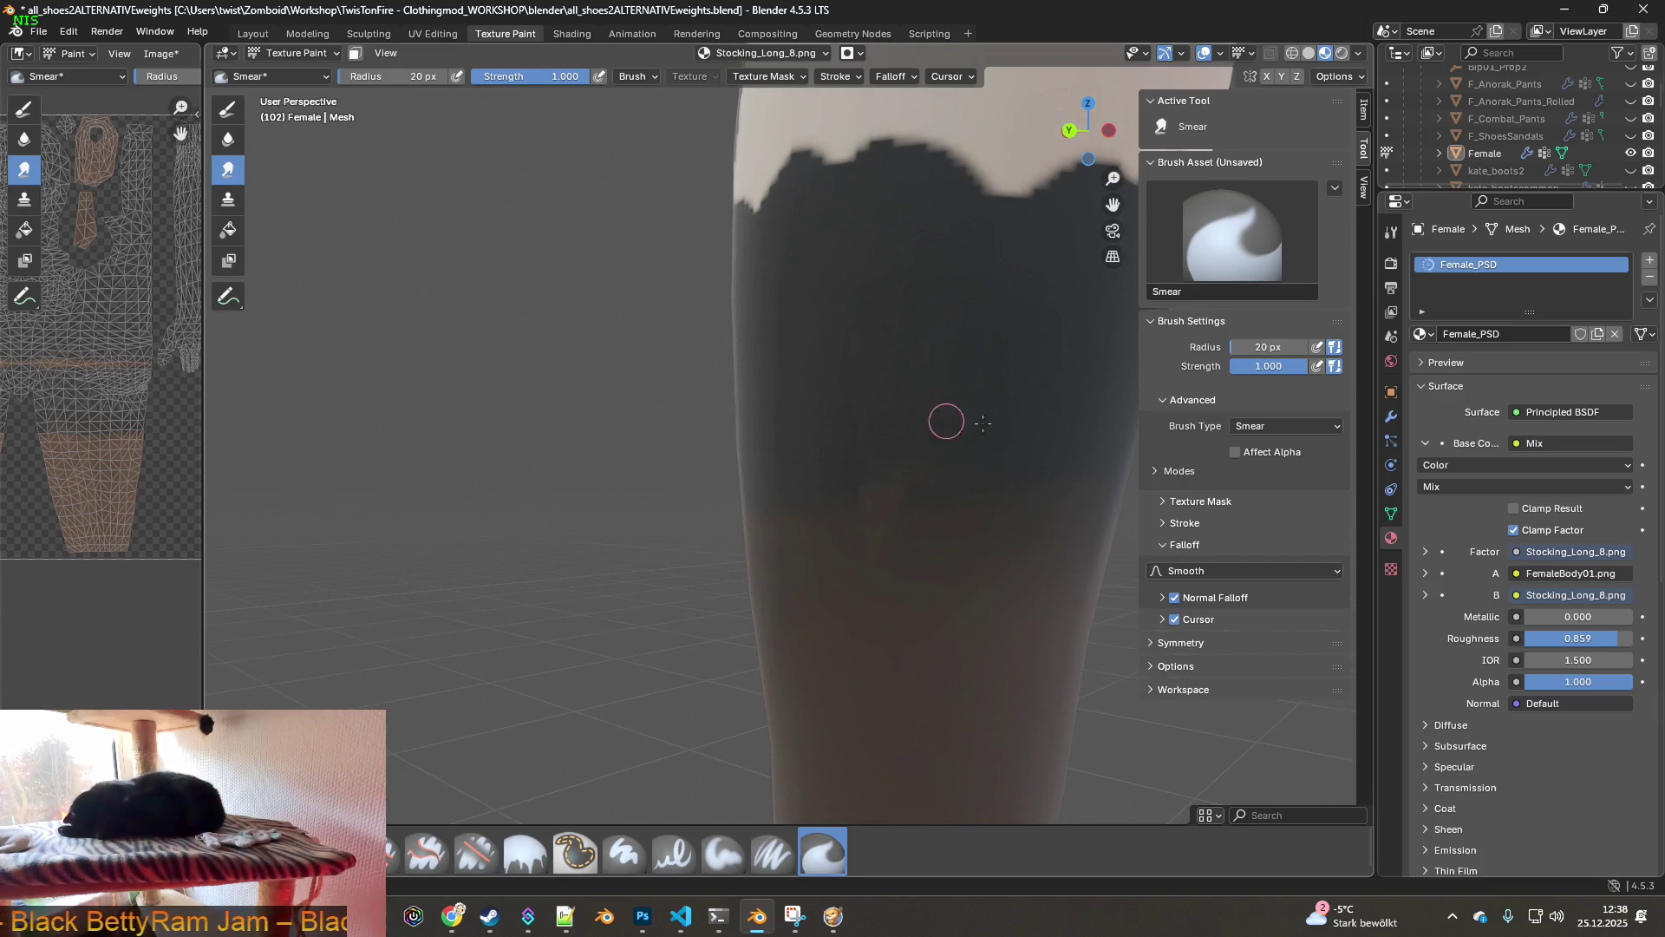
mouse_move(791, 403)
middle_mouse_down()
mouse_move(954, 417)
mouse_move(1000, 442)
mouse_move(338, 430)
mouse_move(678, 442)
middle_mouse_up()
- Set the Smear radius to 62 px and turn the legs to a side view
mouse_move(406, 77)
left_mouse_down()
mouse_move(473, 77)
mouse_move(403, 77)
left_mouse_up()
mouse_move(558, 342)
middle_mouse_down()
mouse_move(680, 422)
mouse_move(663, 390)
middle_mouse_up()
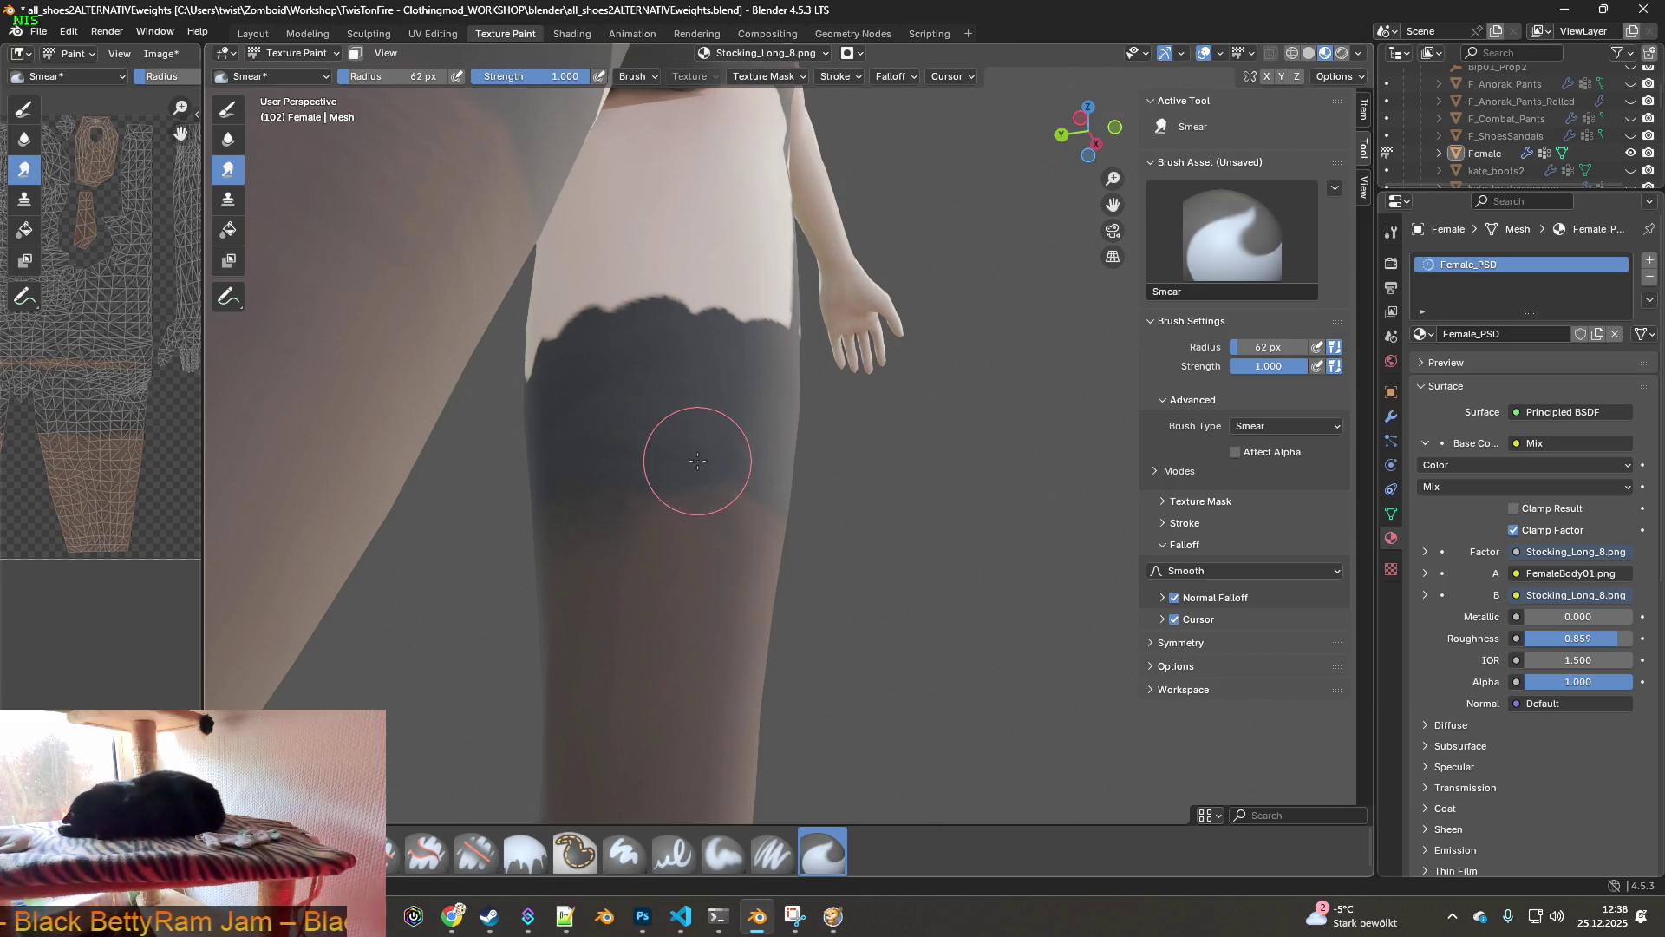
mouse_move(742, 468)
middle_mouse_down()
mouse_move(703, 470)
mouse_move(776, 479)
mouse_move(744, 440)
middle_mouse_up()
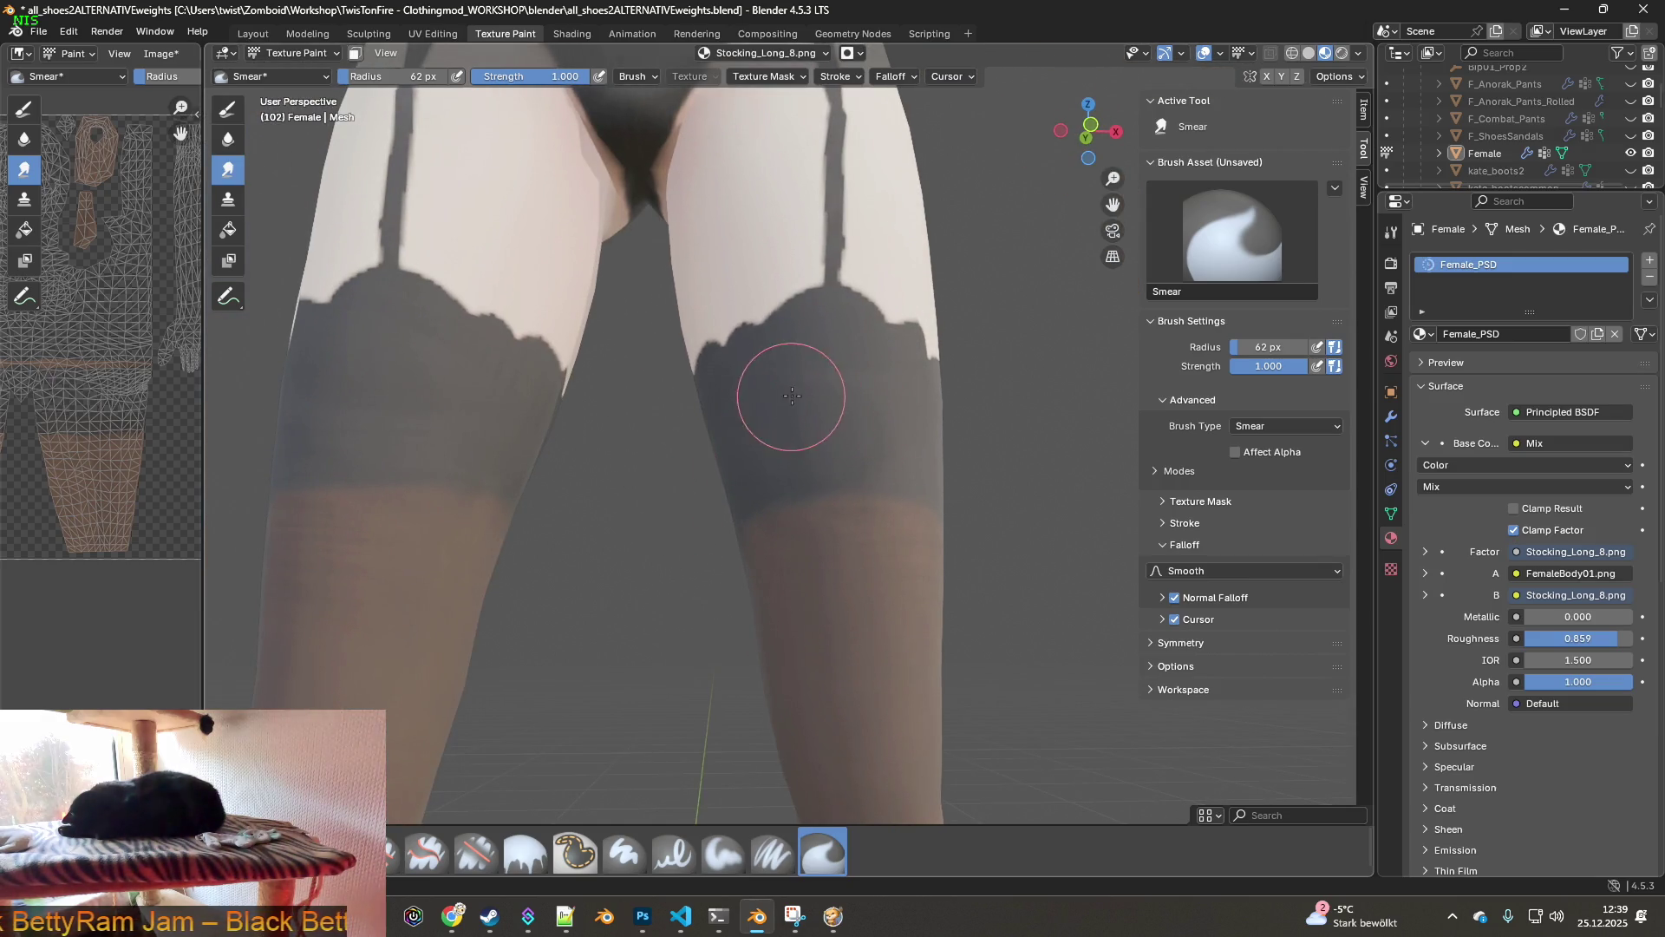
mouse_move(847, 382)
middle_mouse_down()
mouse_move(744, 427)
mouse_move(790, 442)
middle_mouse_up()
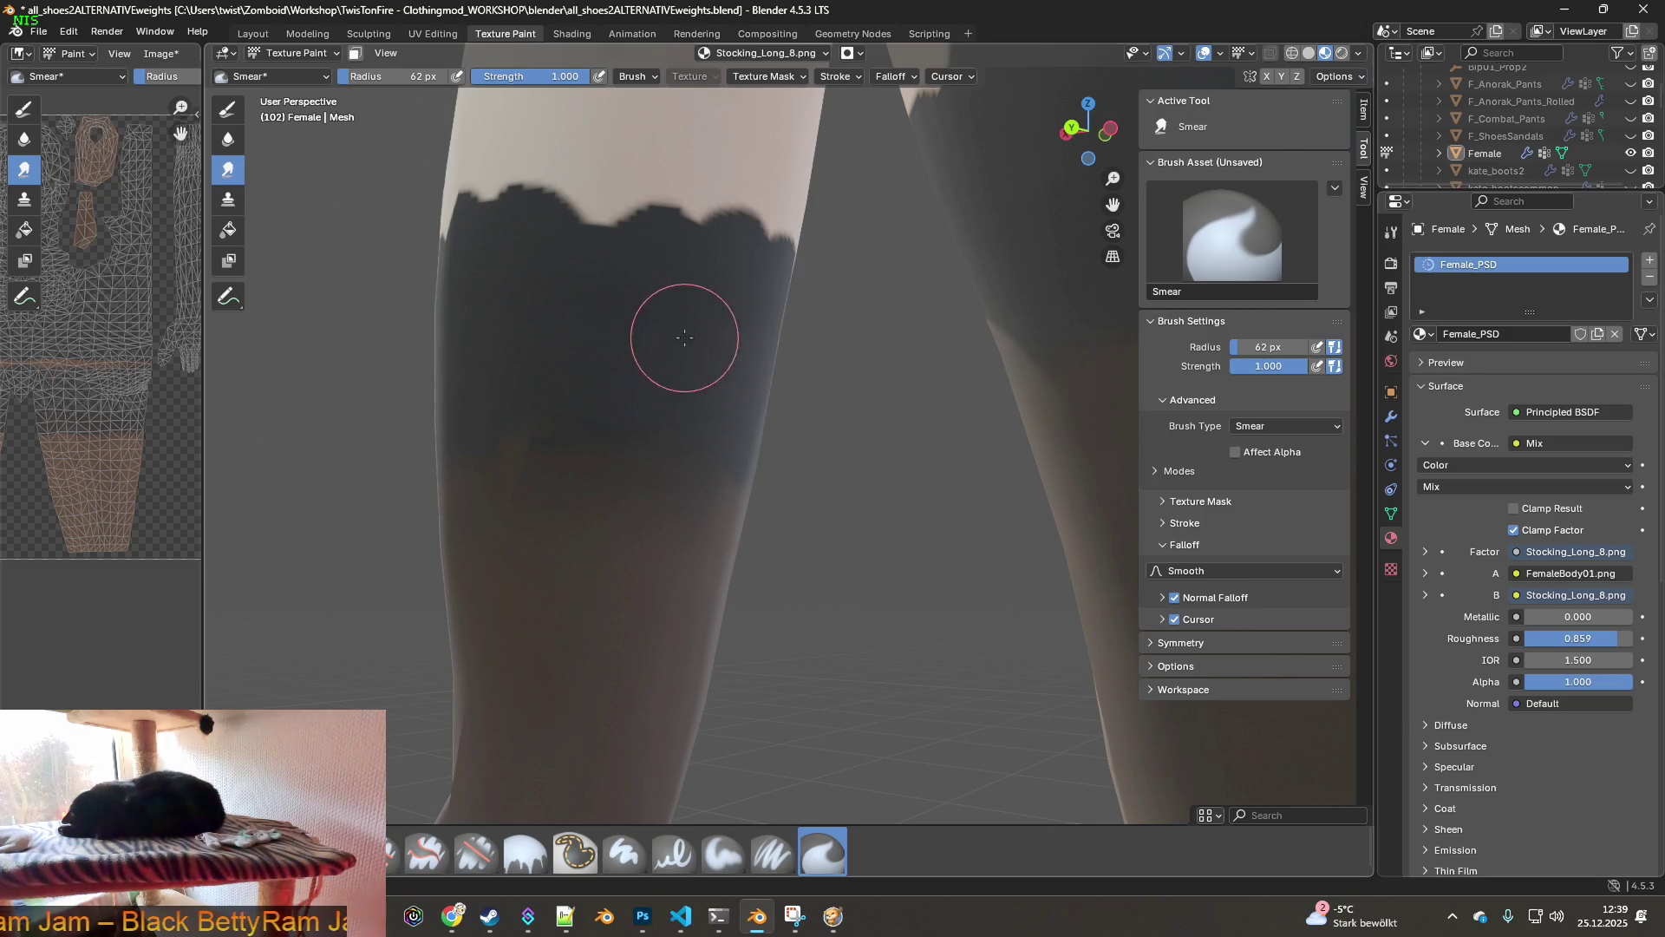
- Blend the stocking band's lower edge into the sheer leg while orbiting around it
middle_click_drag(733, 389, 641, 395)
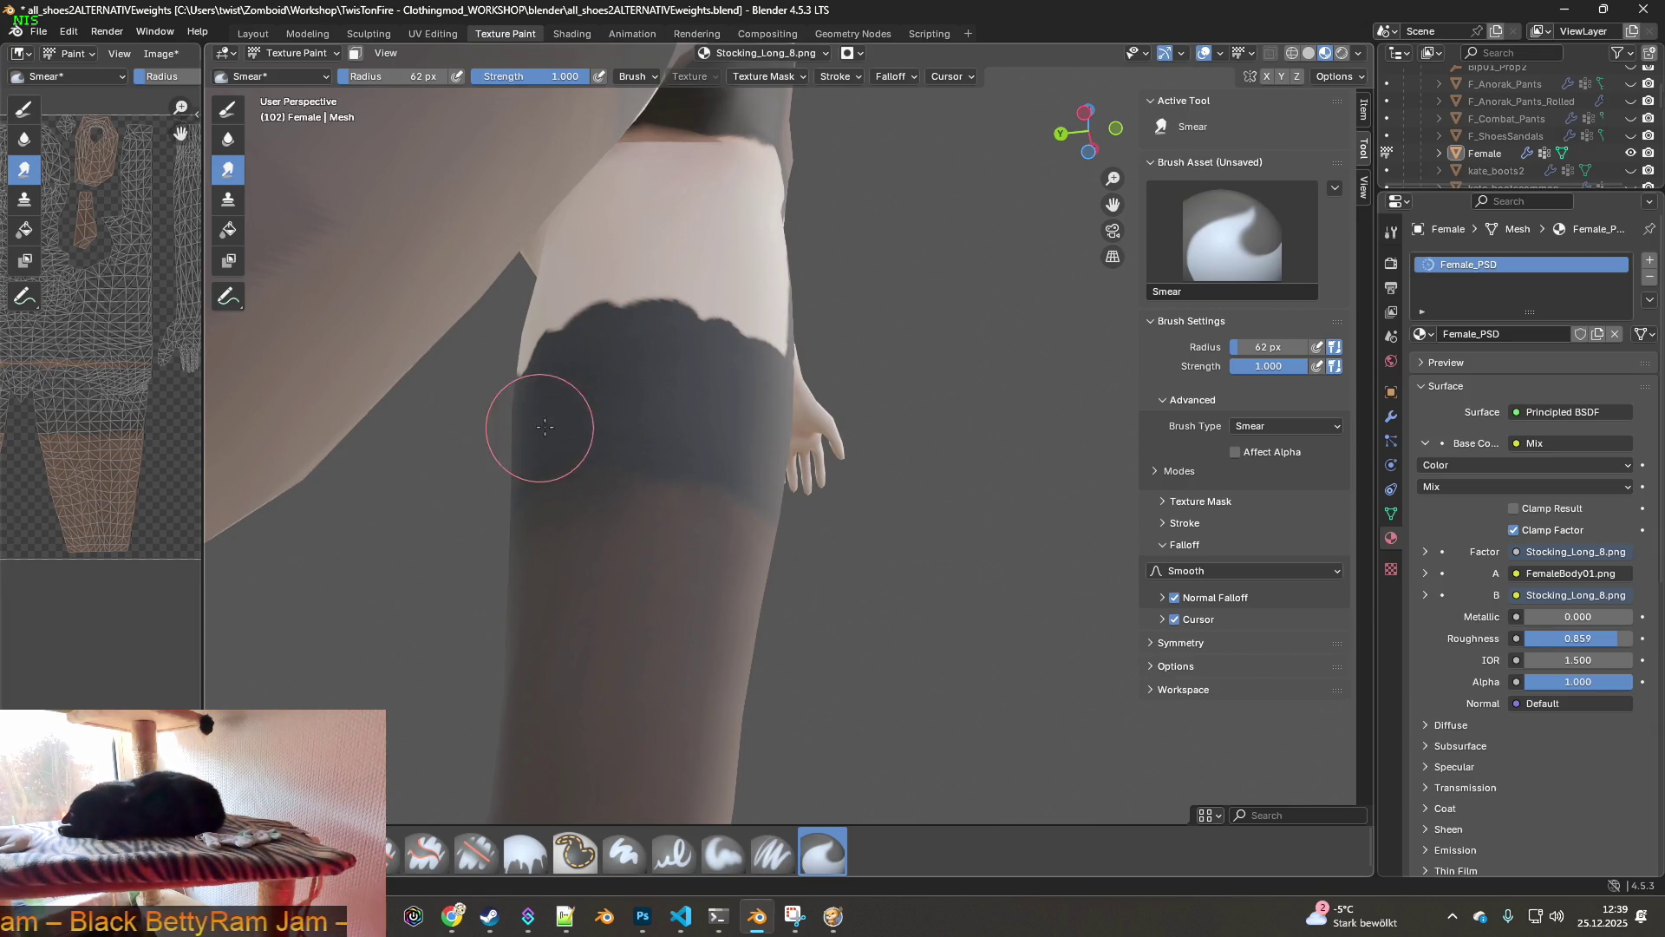
middle_click_drag(512, 435, 735, 449)
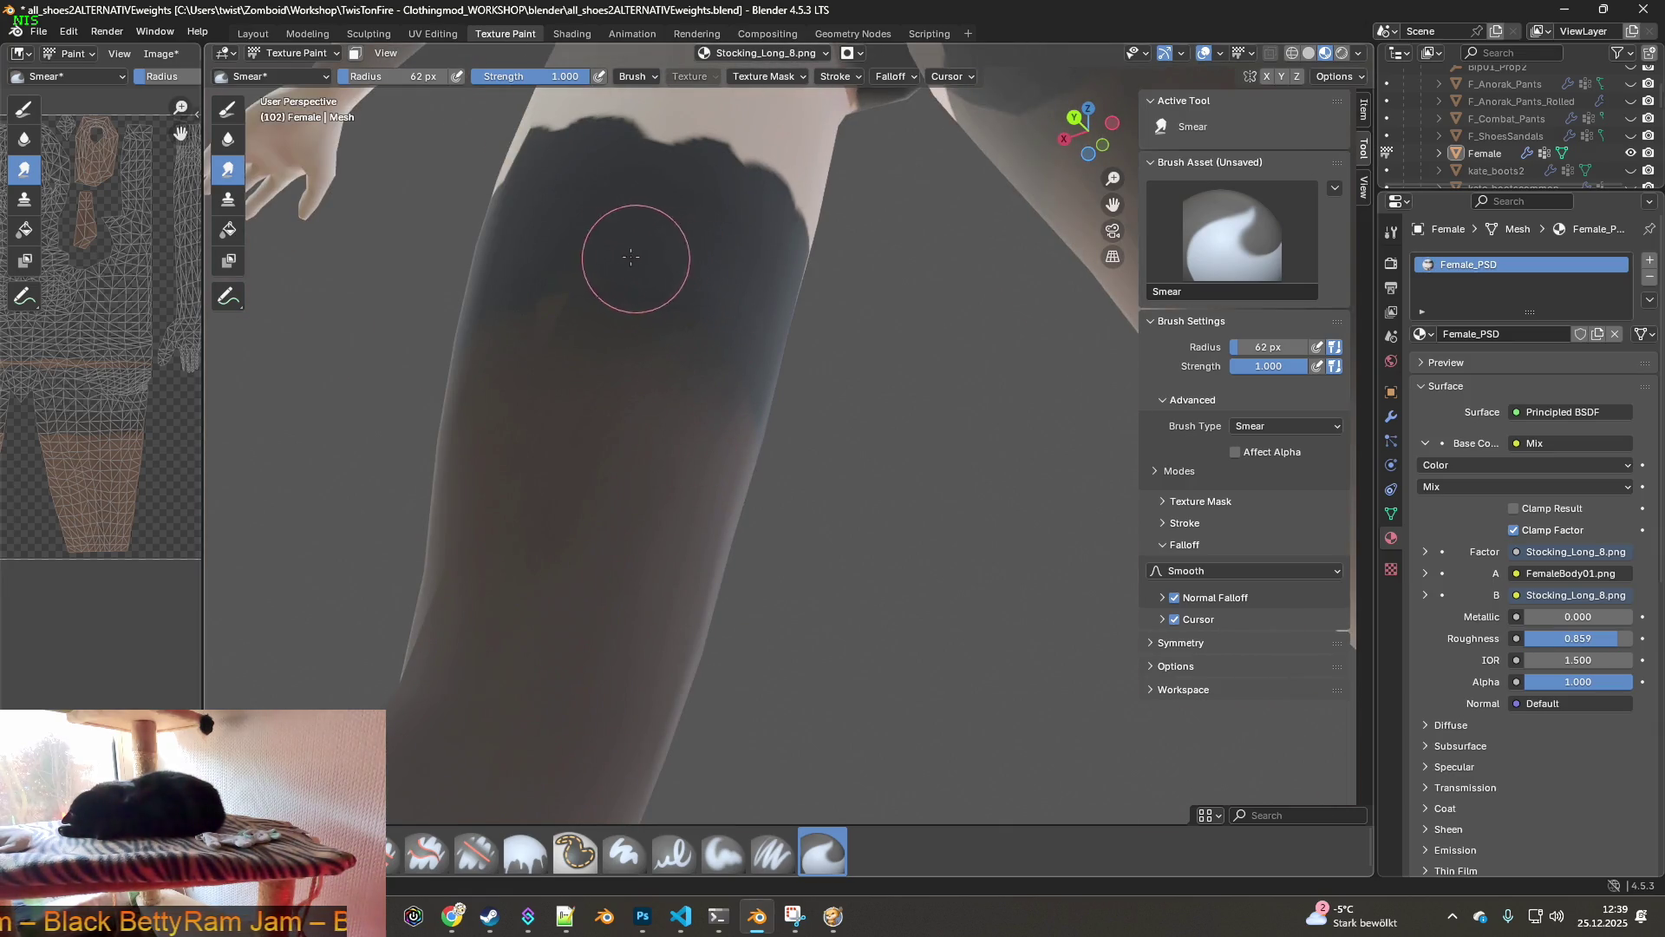
middle_click_drag(678, 284, 665, 361)
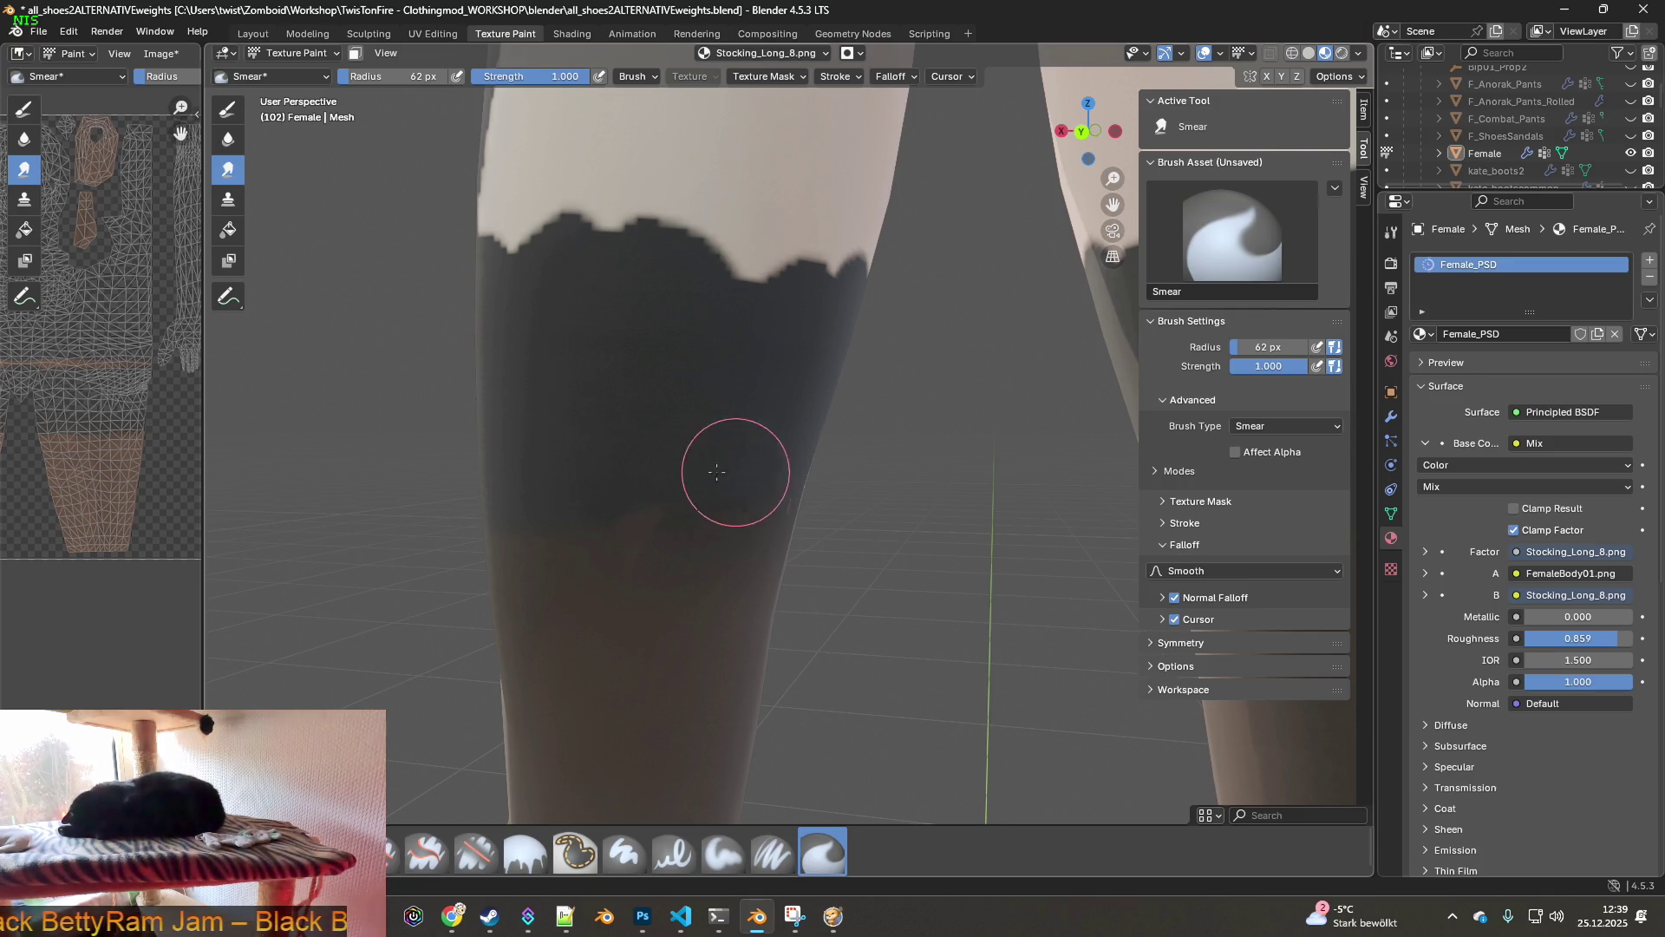
middle_click_drag(669, 457, 732, 439)
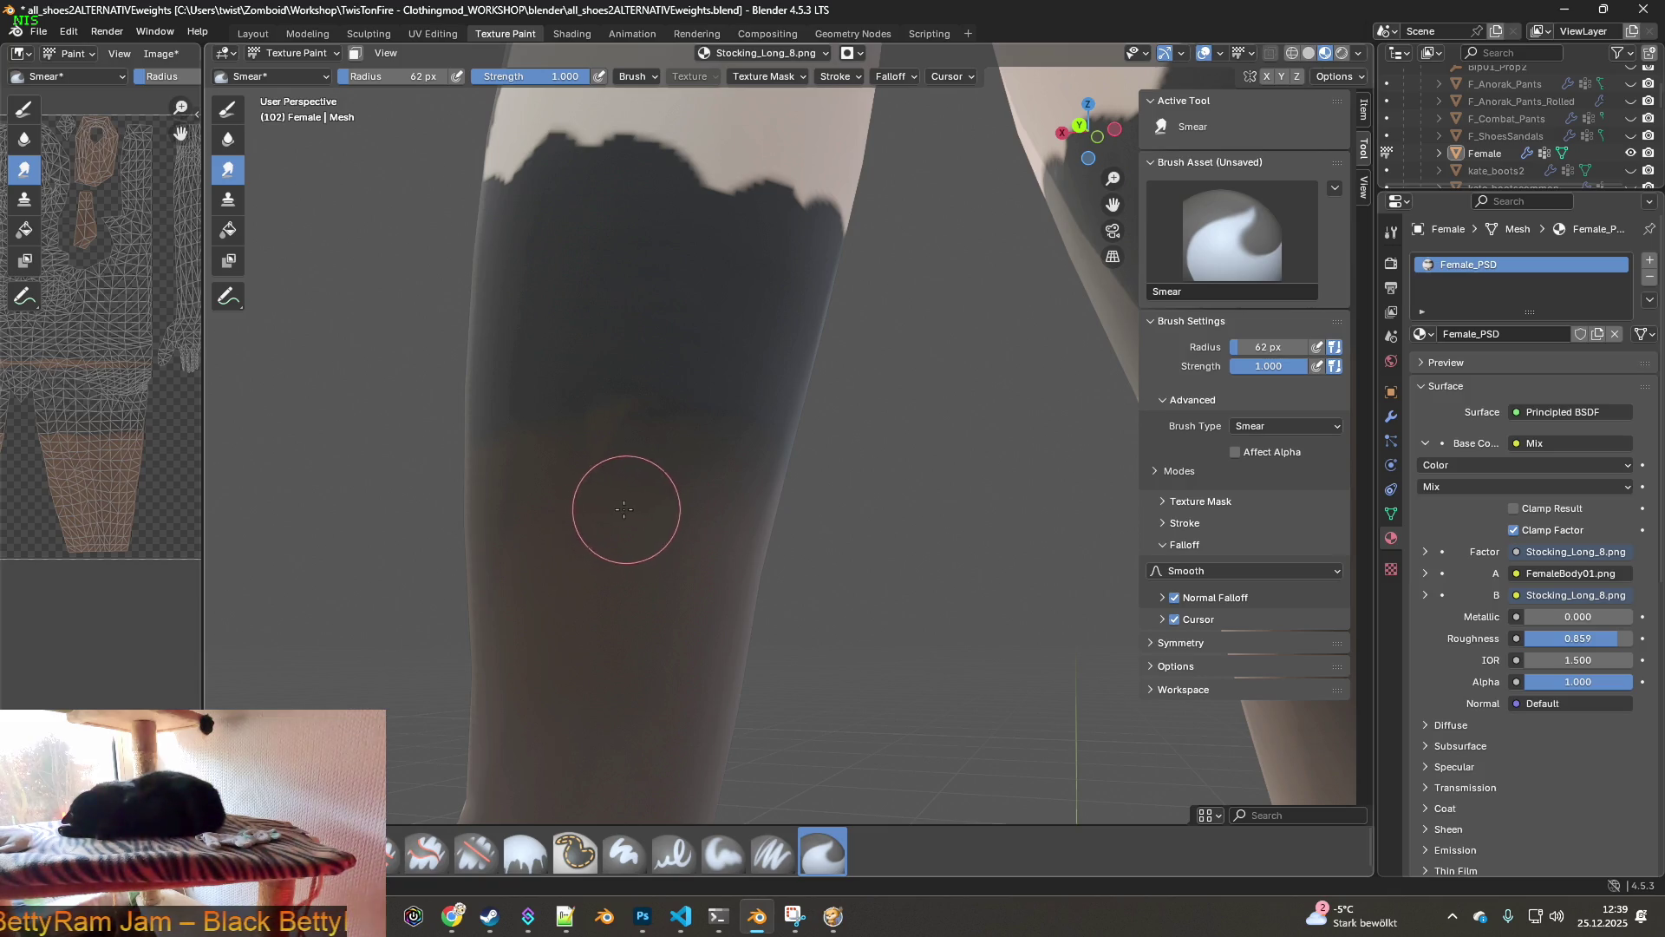
middle_click_drag(616, 544, 639, 557)
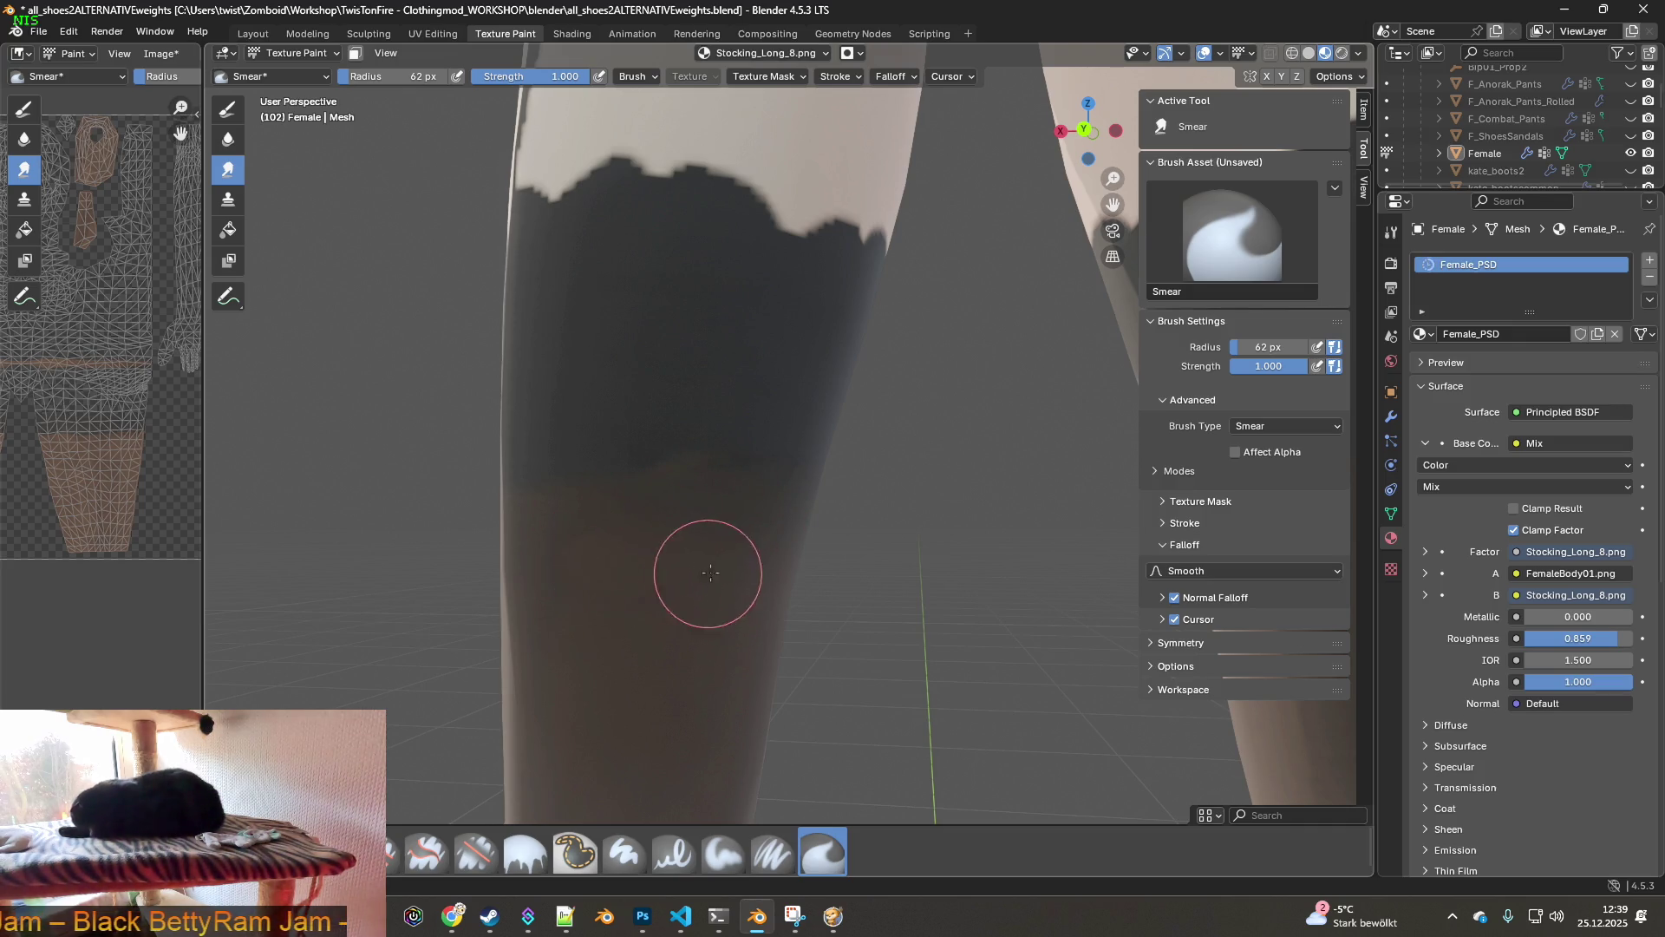
middle_click_drag(706, 569, 792, 576)
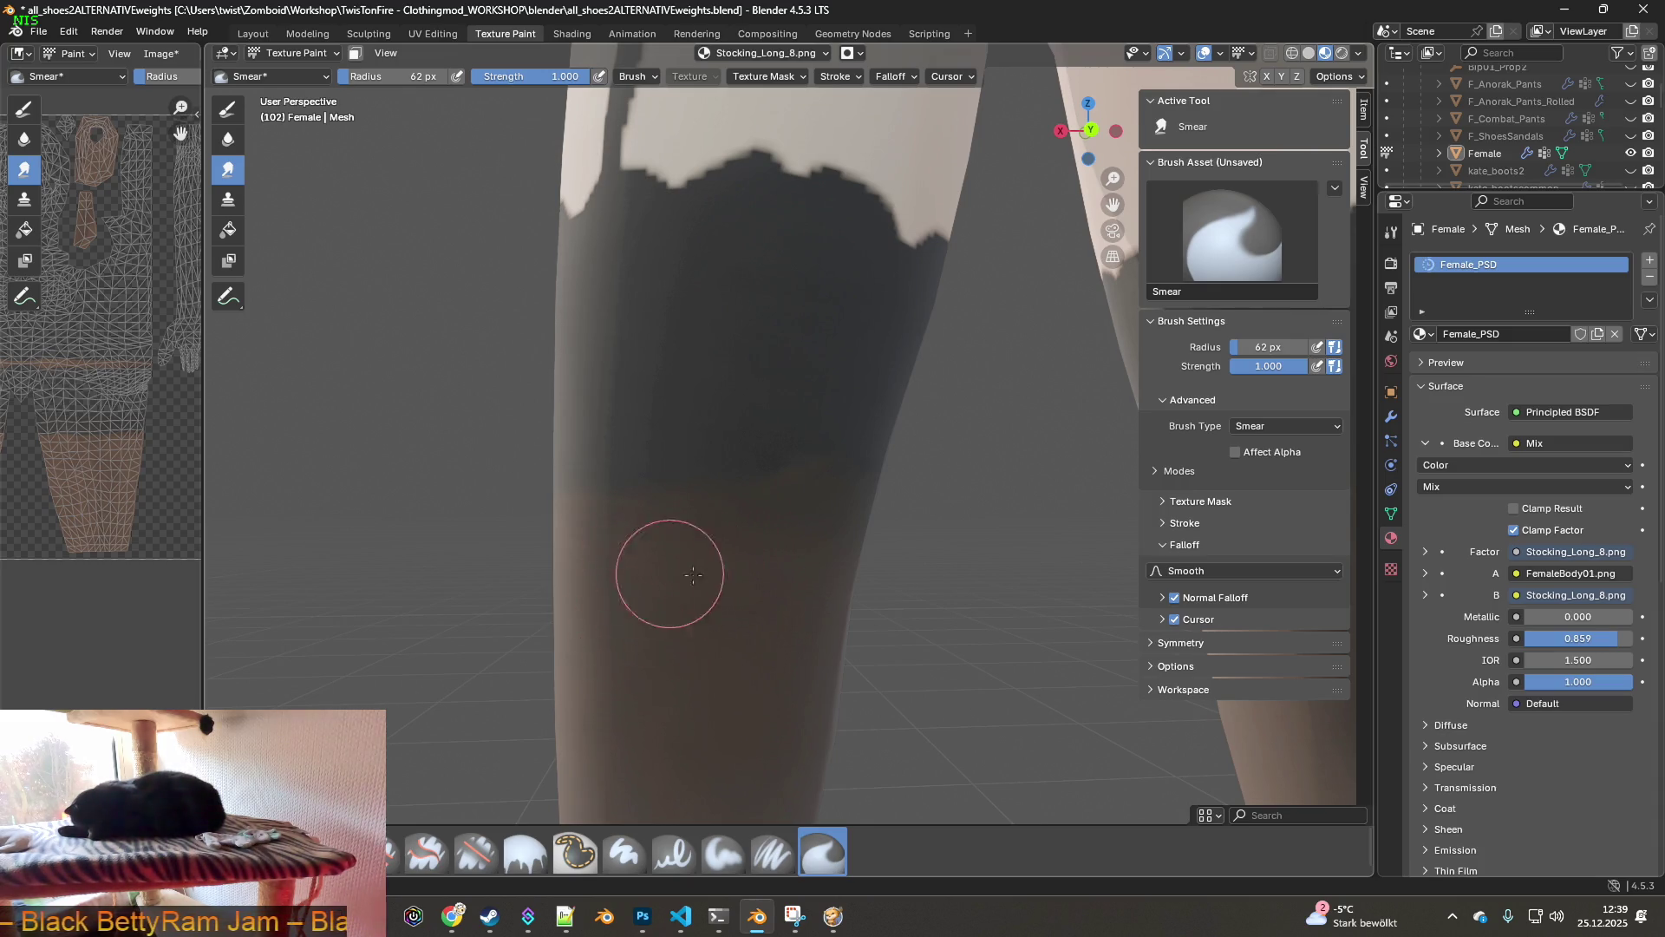
mouse_move(737, 578)
middle_mouse_down()
mouse_move(676, 555)
mouse_move(580, 439)
mouse_move(659, 426)
mouse_move(663, 447)
mouse_move(640, 453)
mouse_move(673, 461)
middle_mouse_up()
scroll(673, 461, "down", 2)
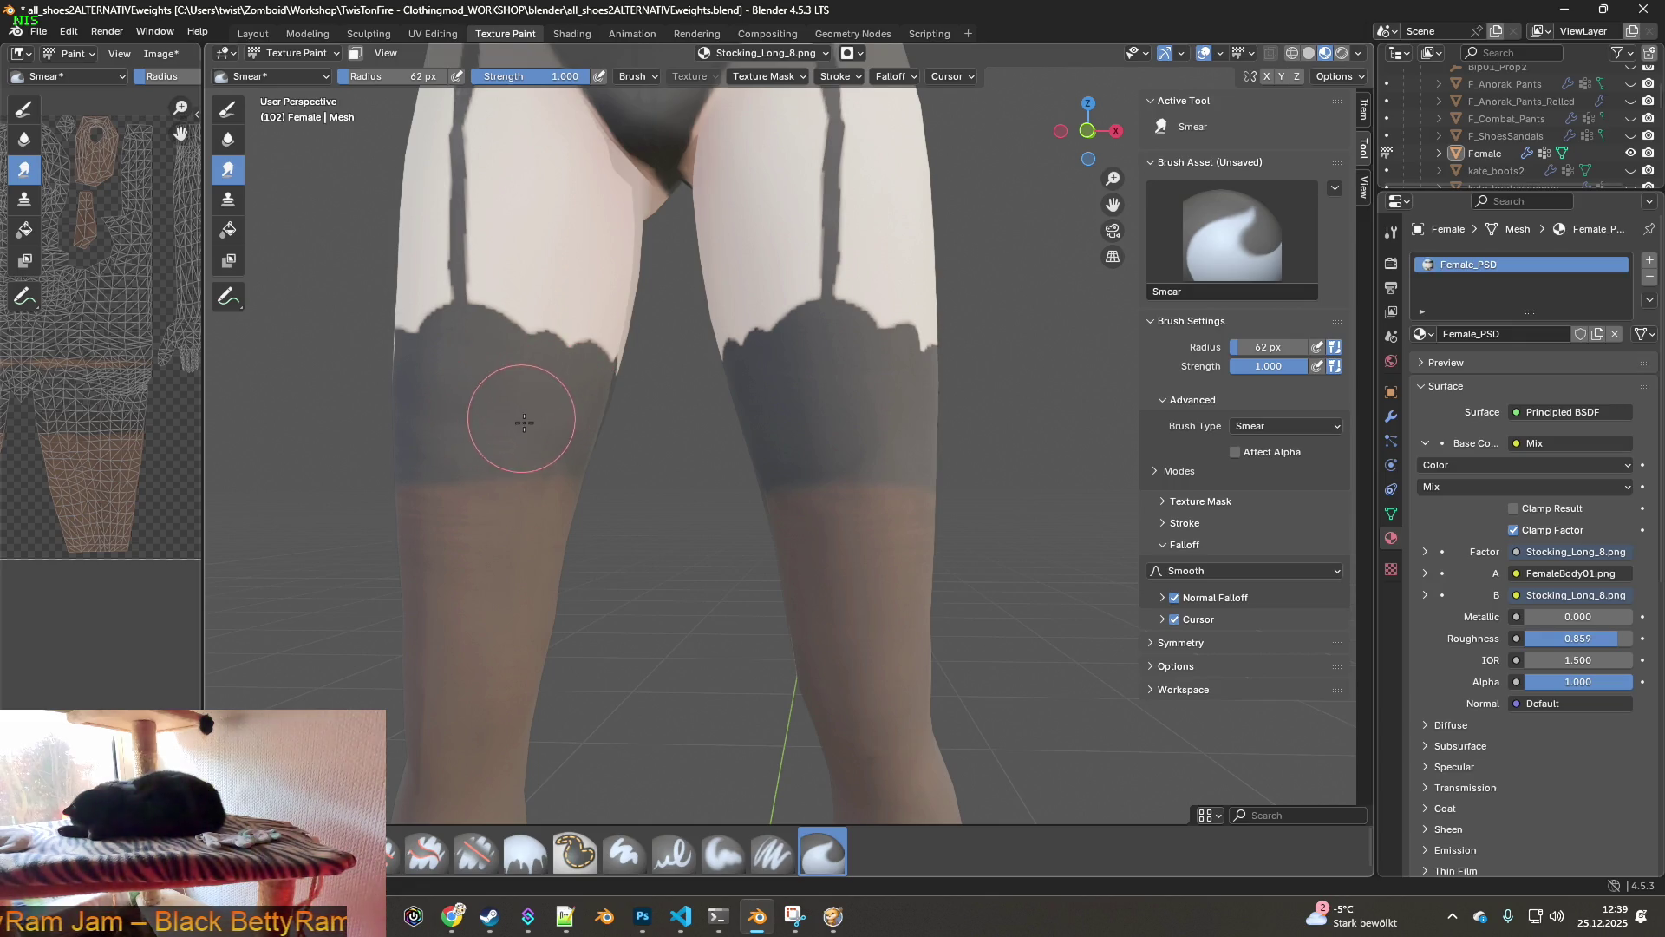
- Orbit in close around the stockinged legs
mouse_move(544, 446)
middle_mouse_down()
mouse_move(811, 425)
mouse_move(687, 438)
mouse_move(881, 457)
mouse_move(746, 435)
mouse_move(847, 448)
middle_mouse_up()
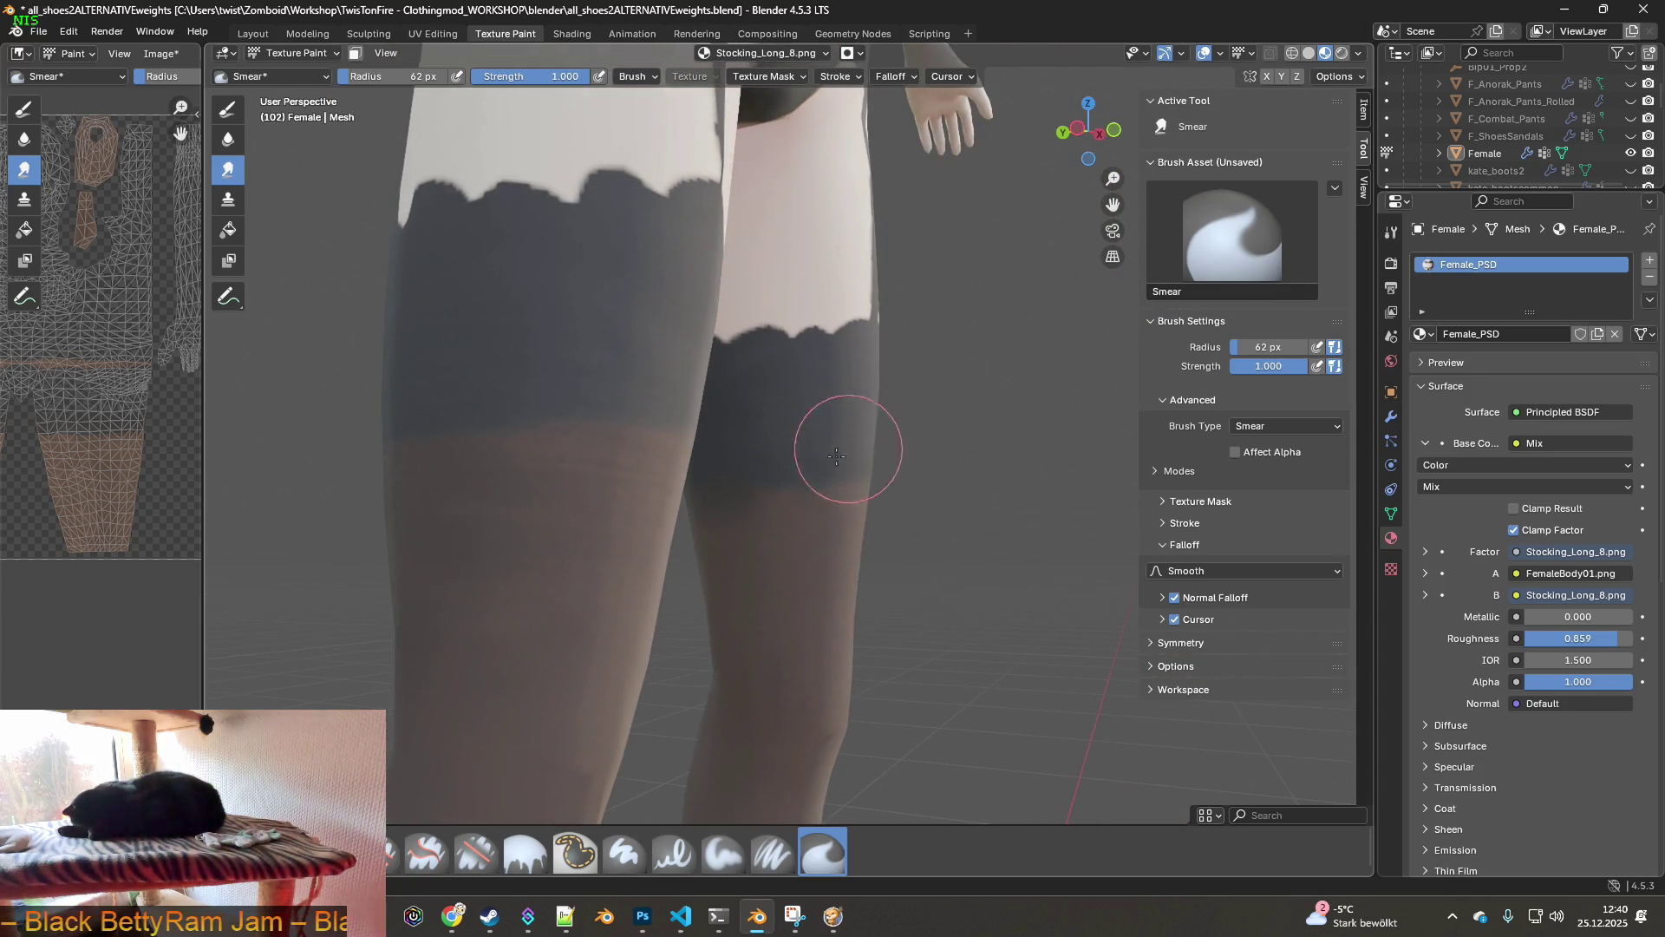
scroll(780, 538, "up", 2)
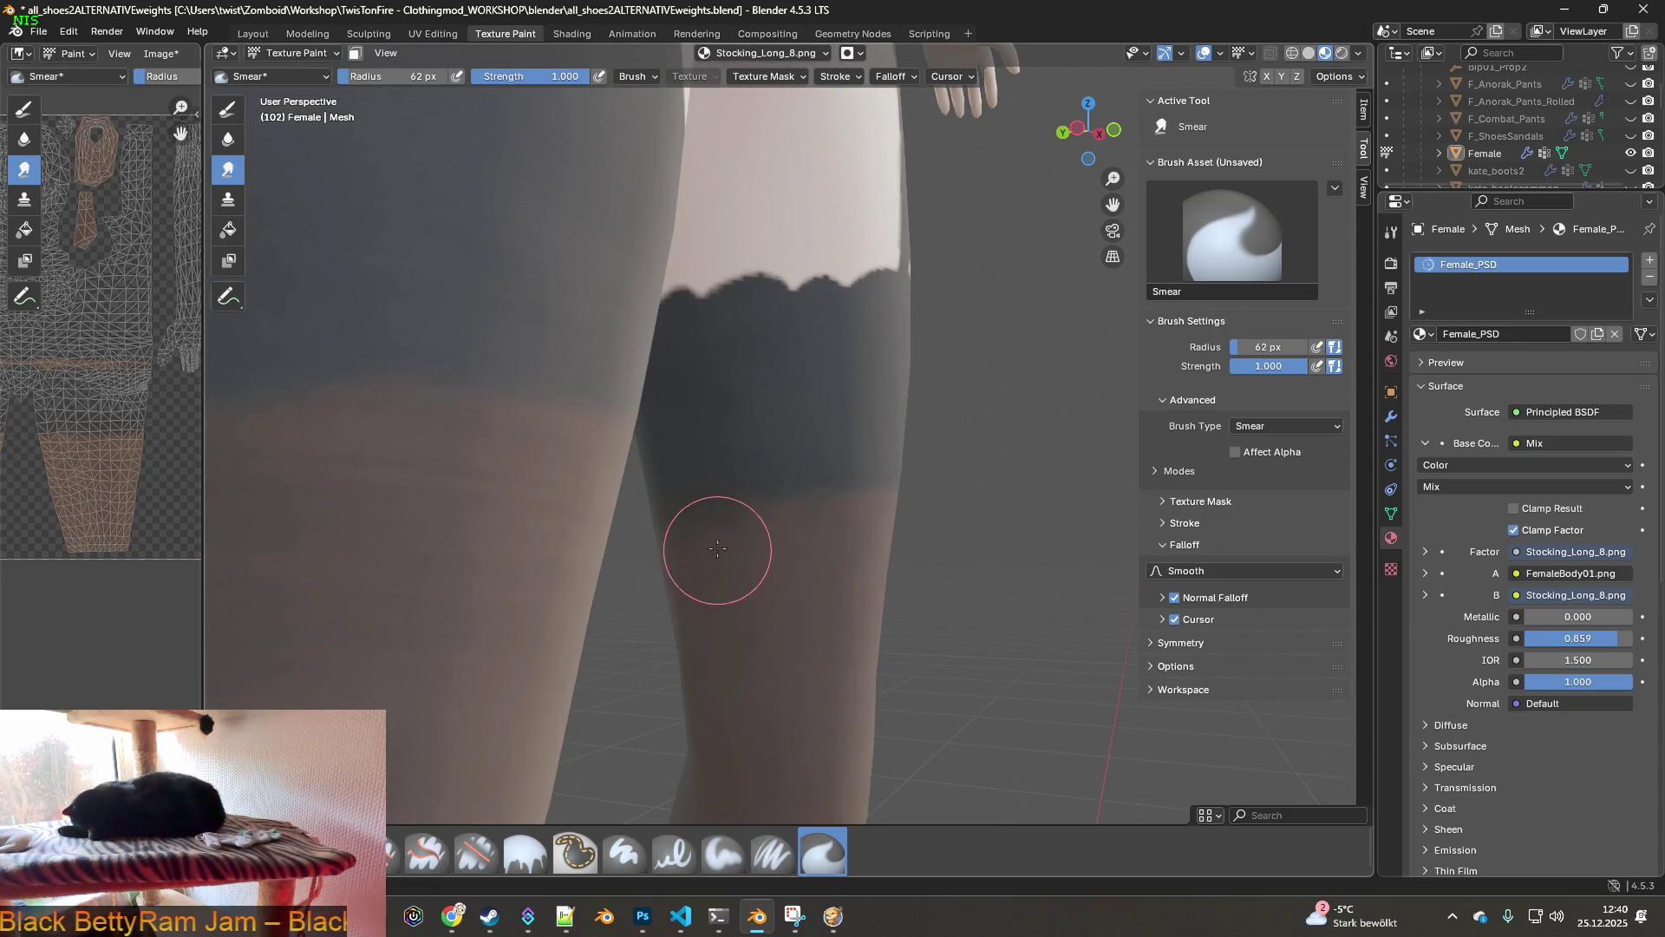
mouse_move(689, 566)
middle_mouse_down()
mouse_move(707, 538)
mouse_move(729, 576)
mouse_move(732, 504)
mouse_move(716, 523)
middle_mouse_up()
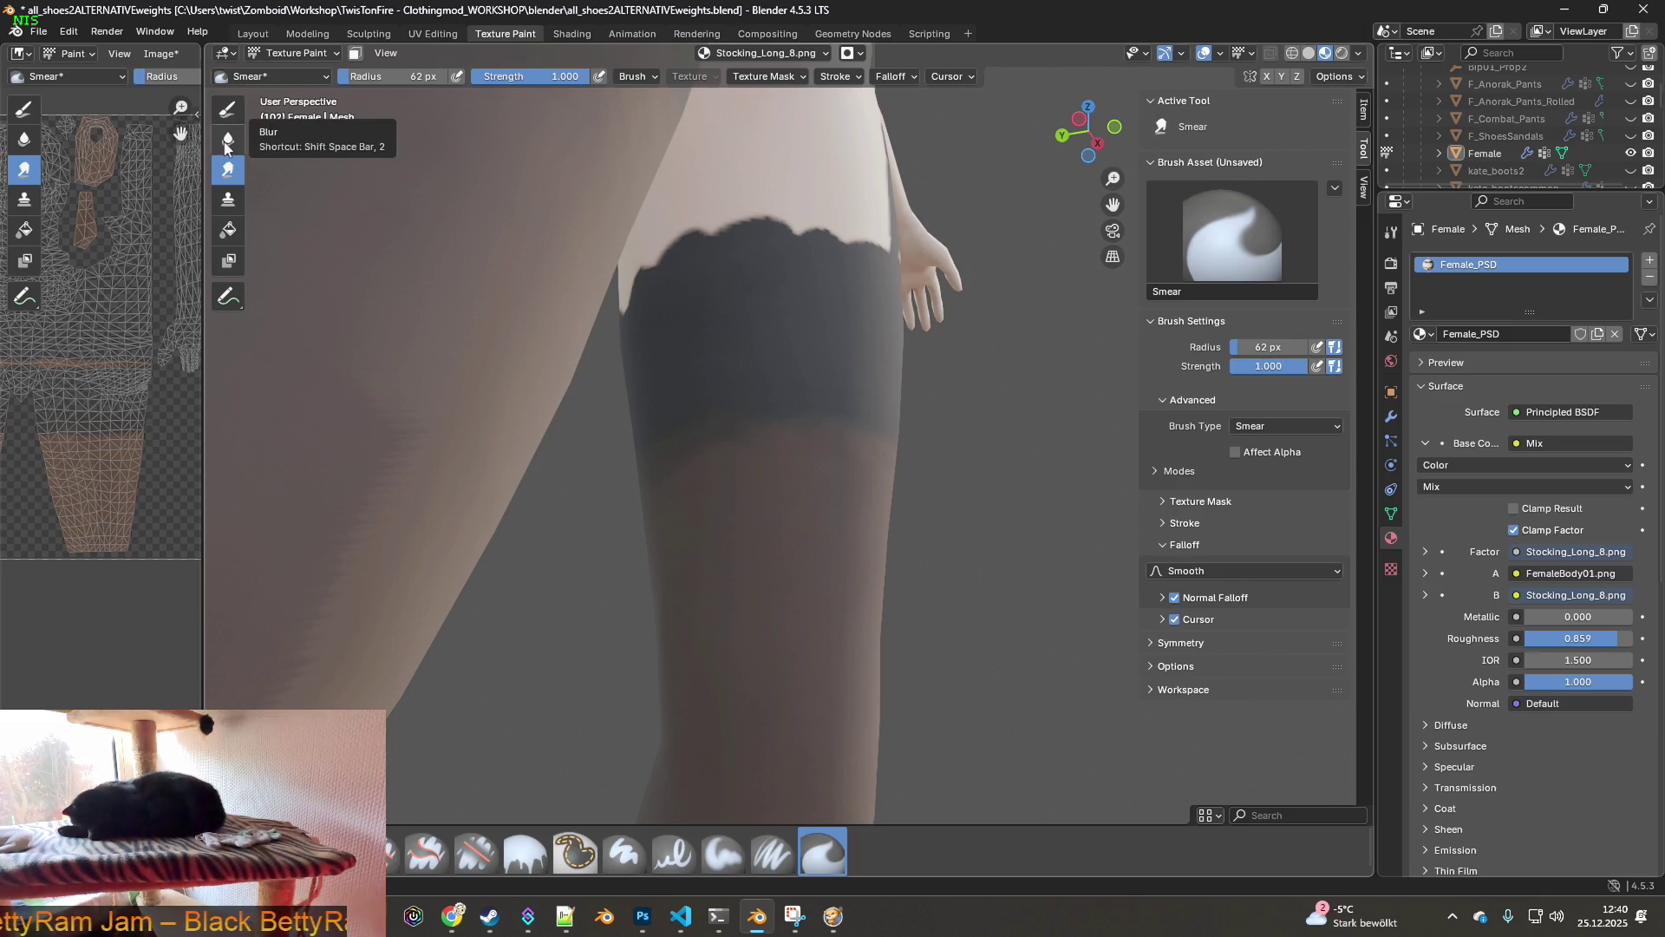
mouse_move(512, 342)
middle_mouse_down()
mouse_move(763, 468)
mouse_move(673, 561)
middle_mouse_up()
scroll(796, 491, "up", 5)
scroll(795, 491, "down", 5)
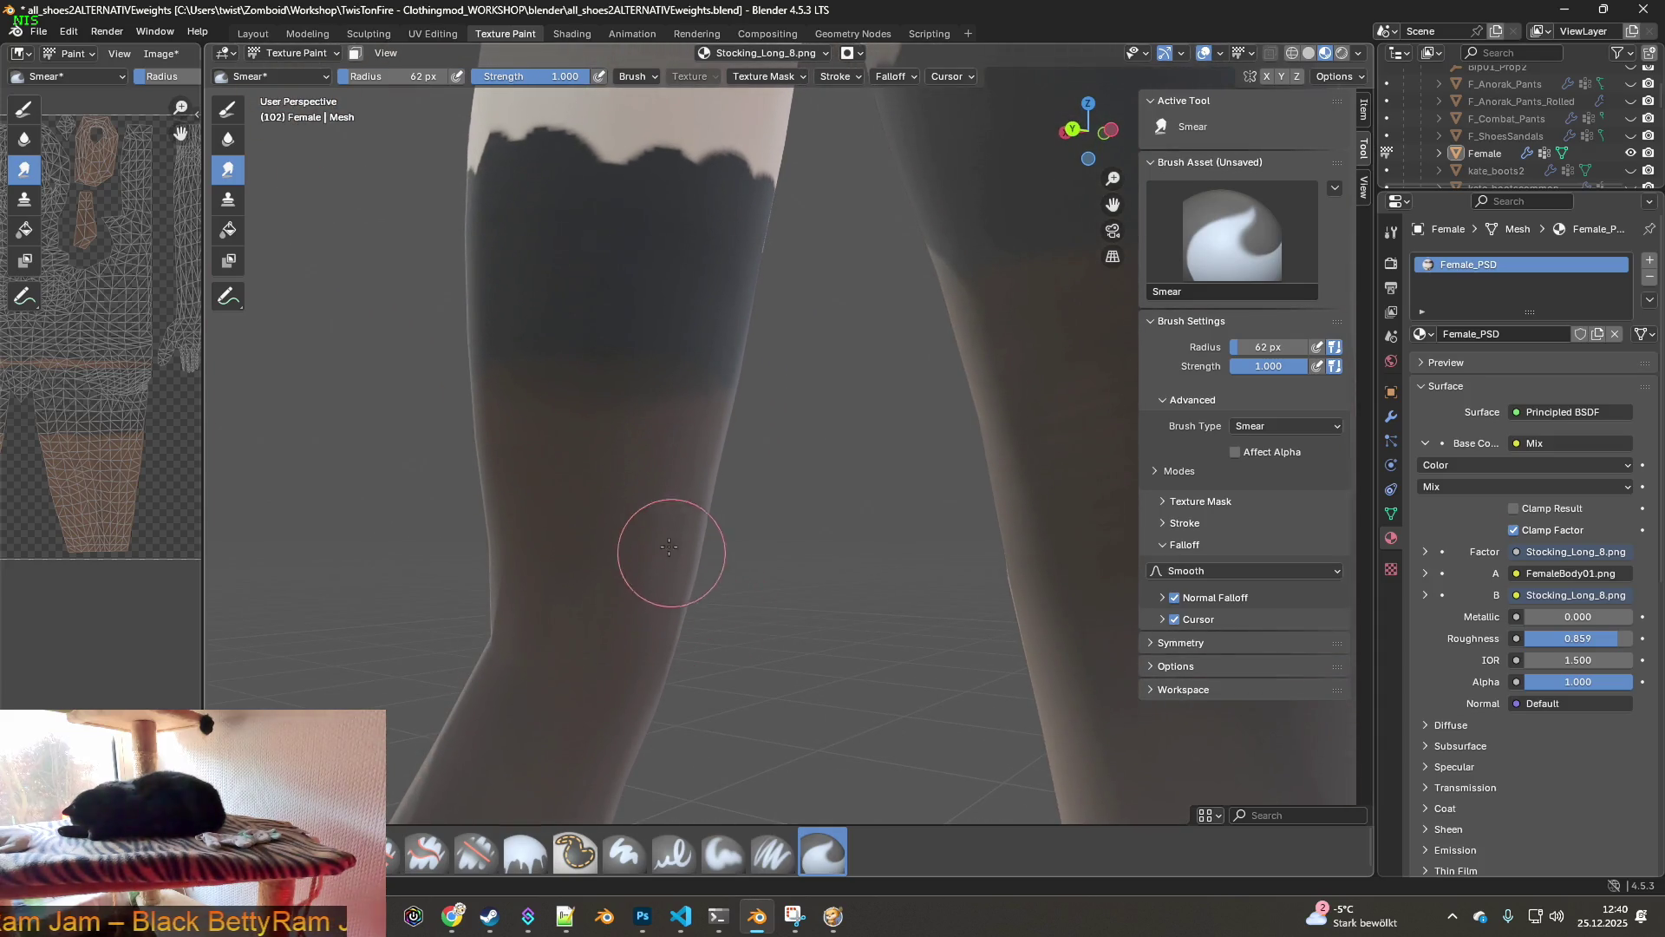
mouse_move(691, 494)
middle_mouse_down()
mouse_move(525, 504)
mouse_move(693, 510)
middle_mouse_up()
scroll(503, 486, "down", 5)
scroll(713, 511, "up", 4)
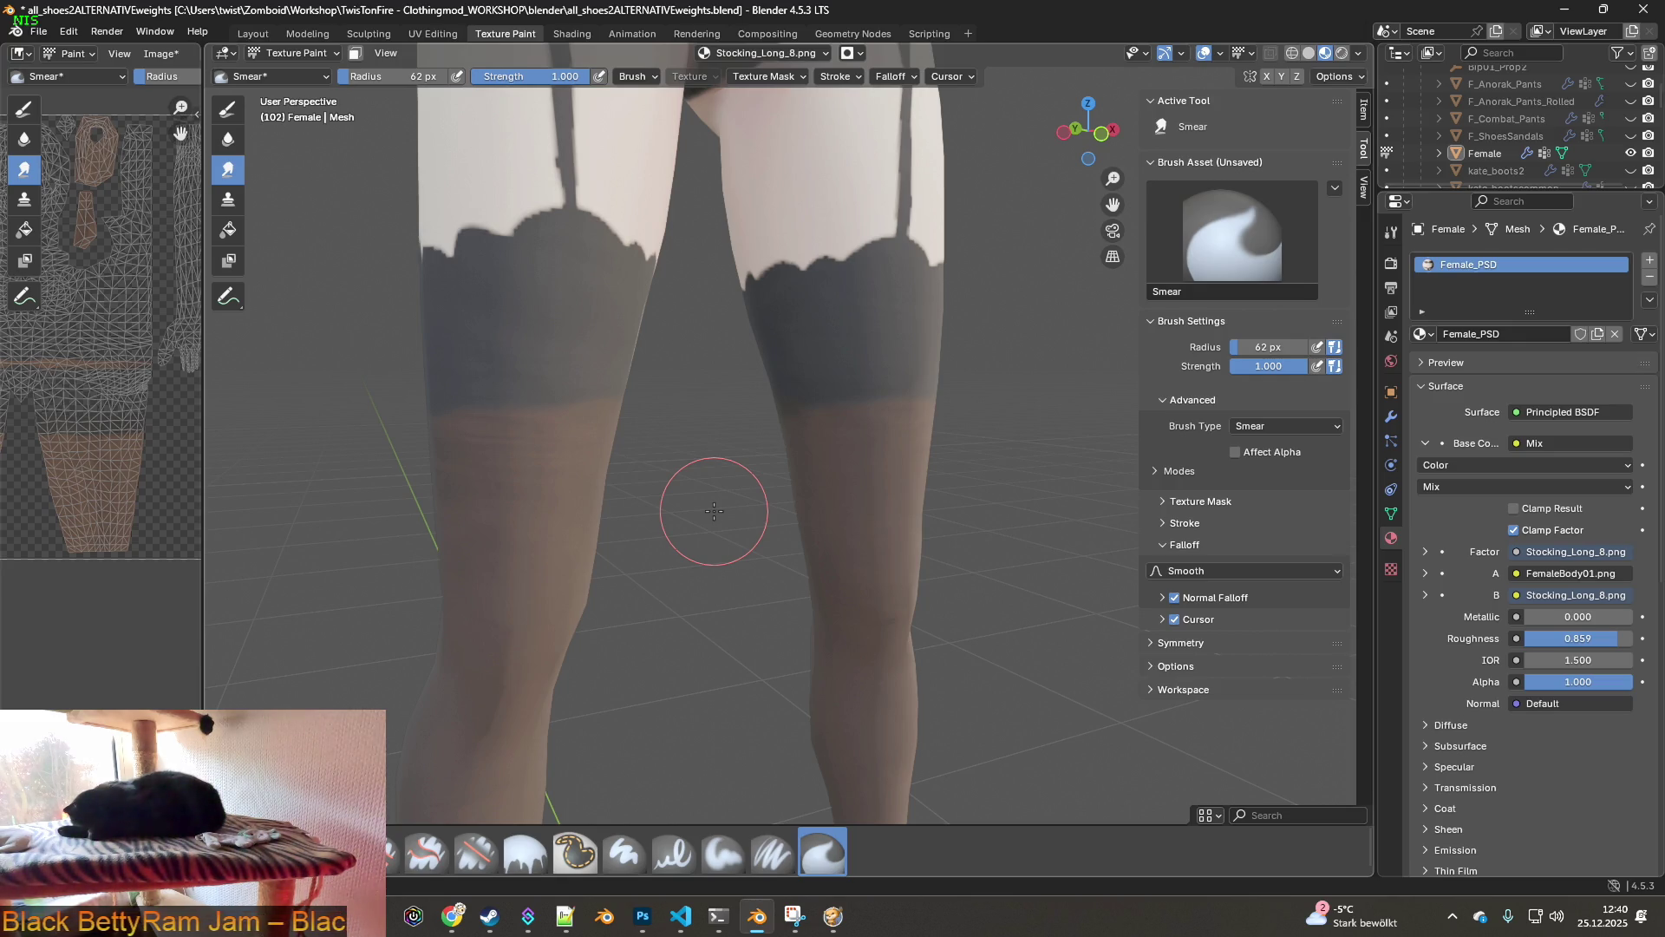
- From a front view of the thighs, smear the garter strap edge into the thigh skin
middle_click_drag(614, 372, 558, 409)
middle_click_drag(568, 298, 542, 417, "shift")
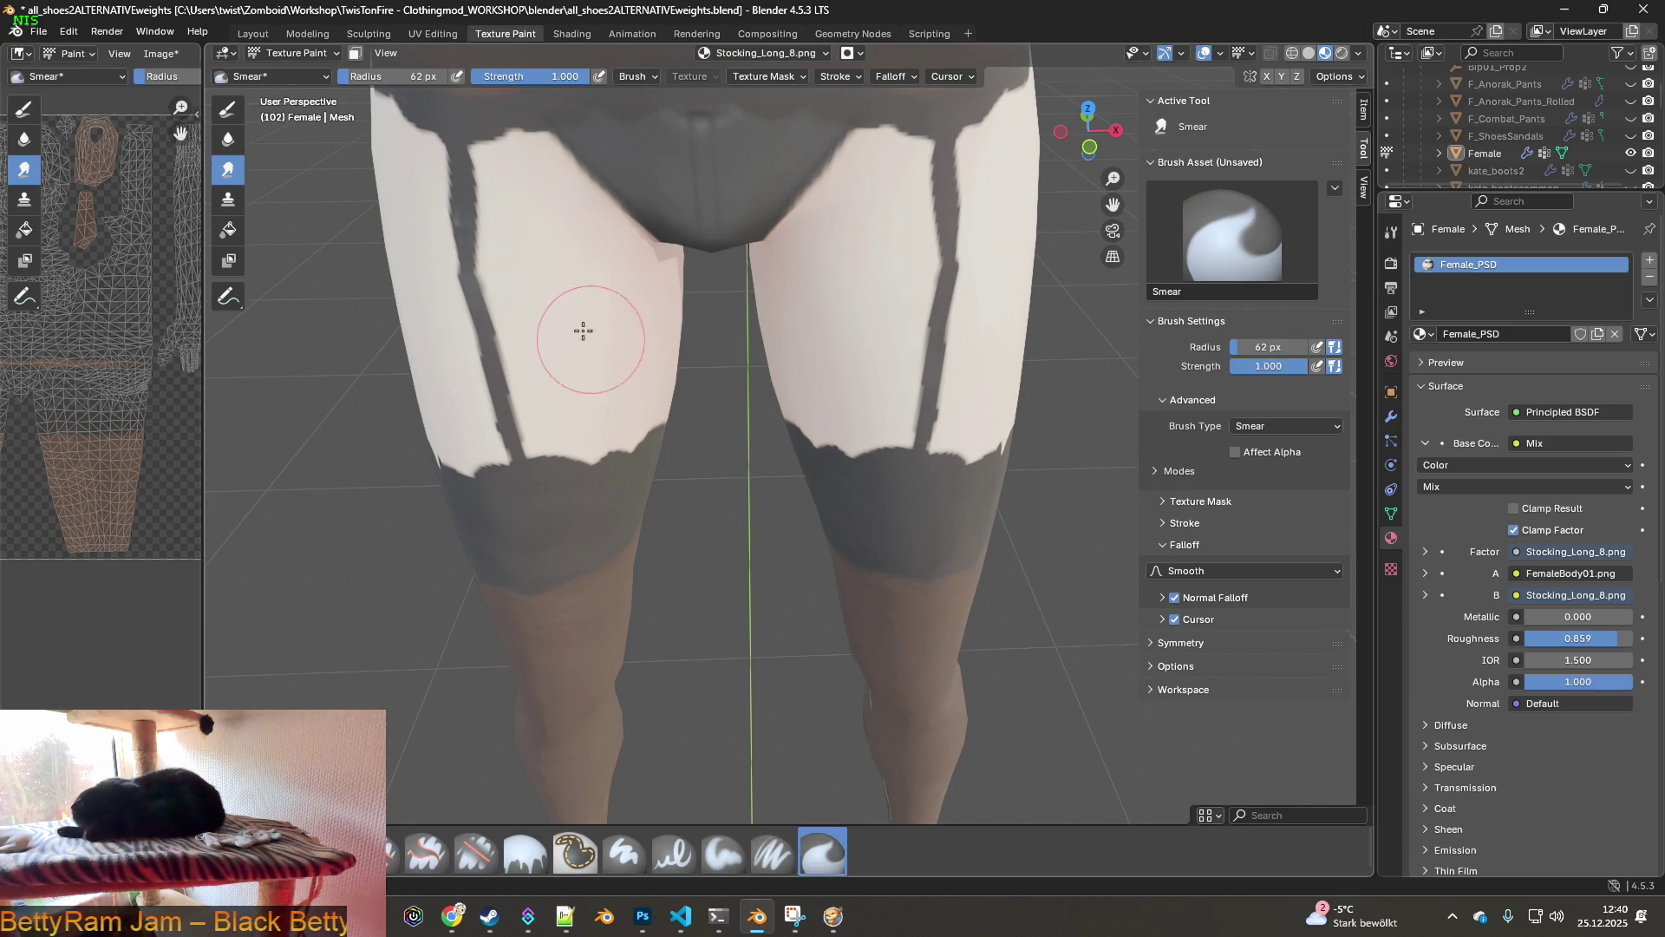
mouse_move(538, 253)
left_mouse_down()
mouse_move(491, 208)
mouse_move(520, 329)
left_mouse_up()
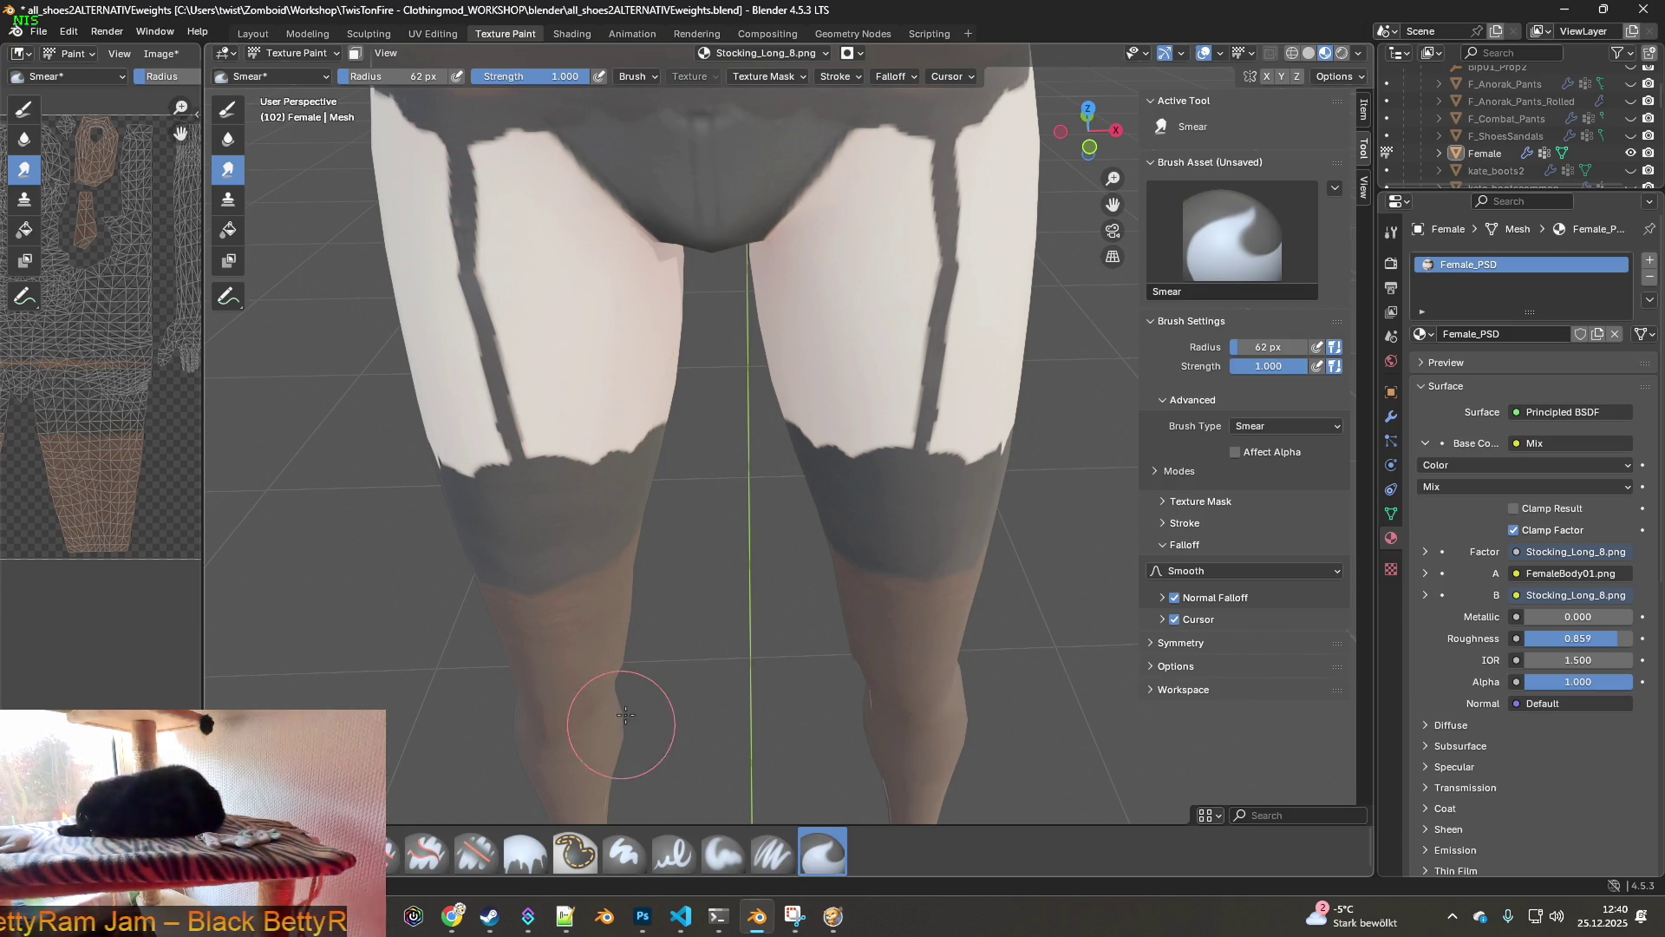
left_click(475, 852)
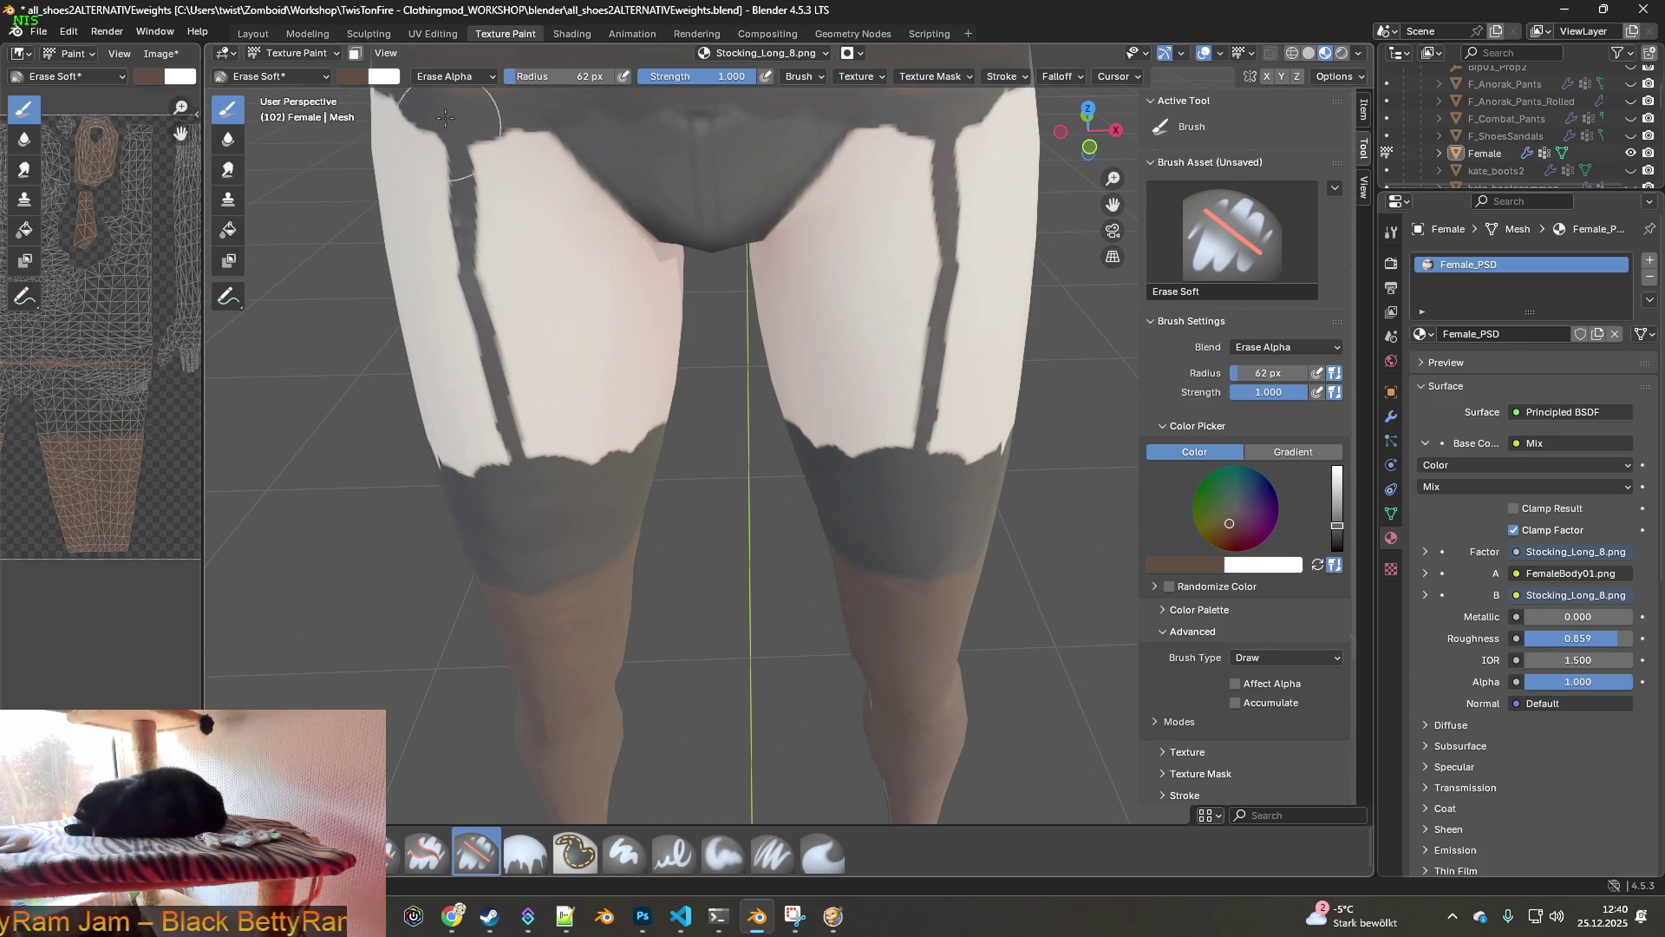
- Shrink the Erase Soft brush to 16 px and erase the rough left edge of the garter strap
left_click_drag(568, 76, 529, 76)
scroll(565, 290, "up", 3)
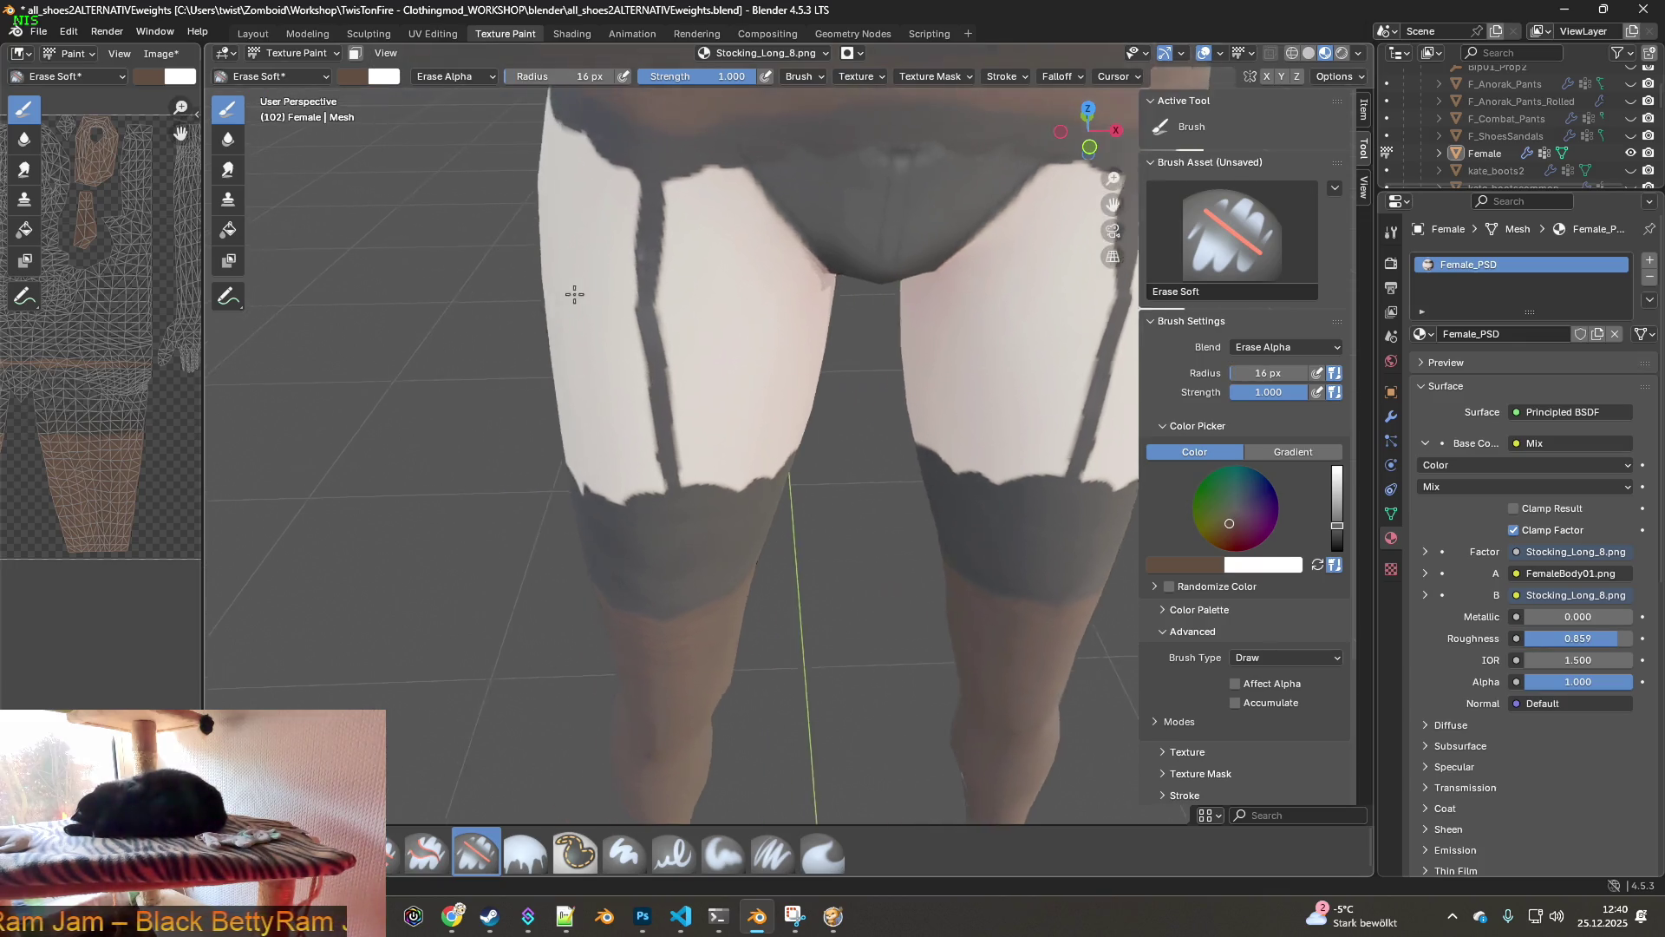
scroll(632, 357, "up", 2)
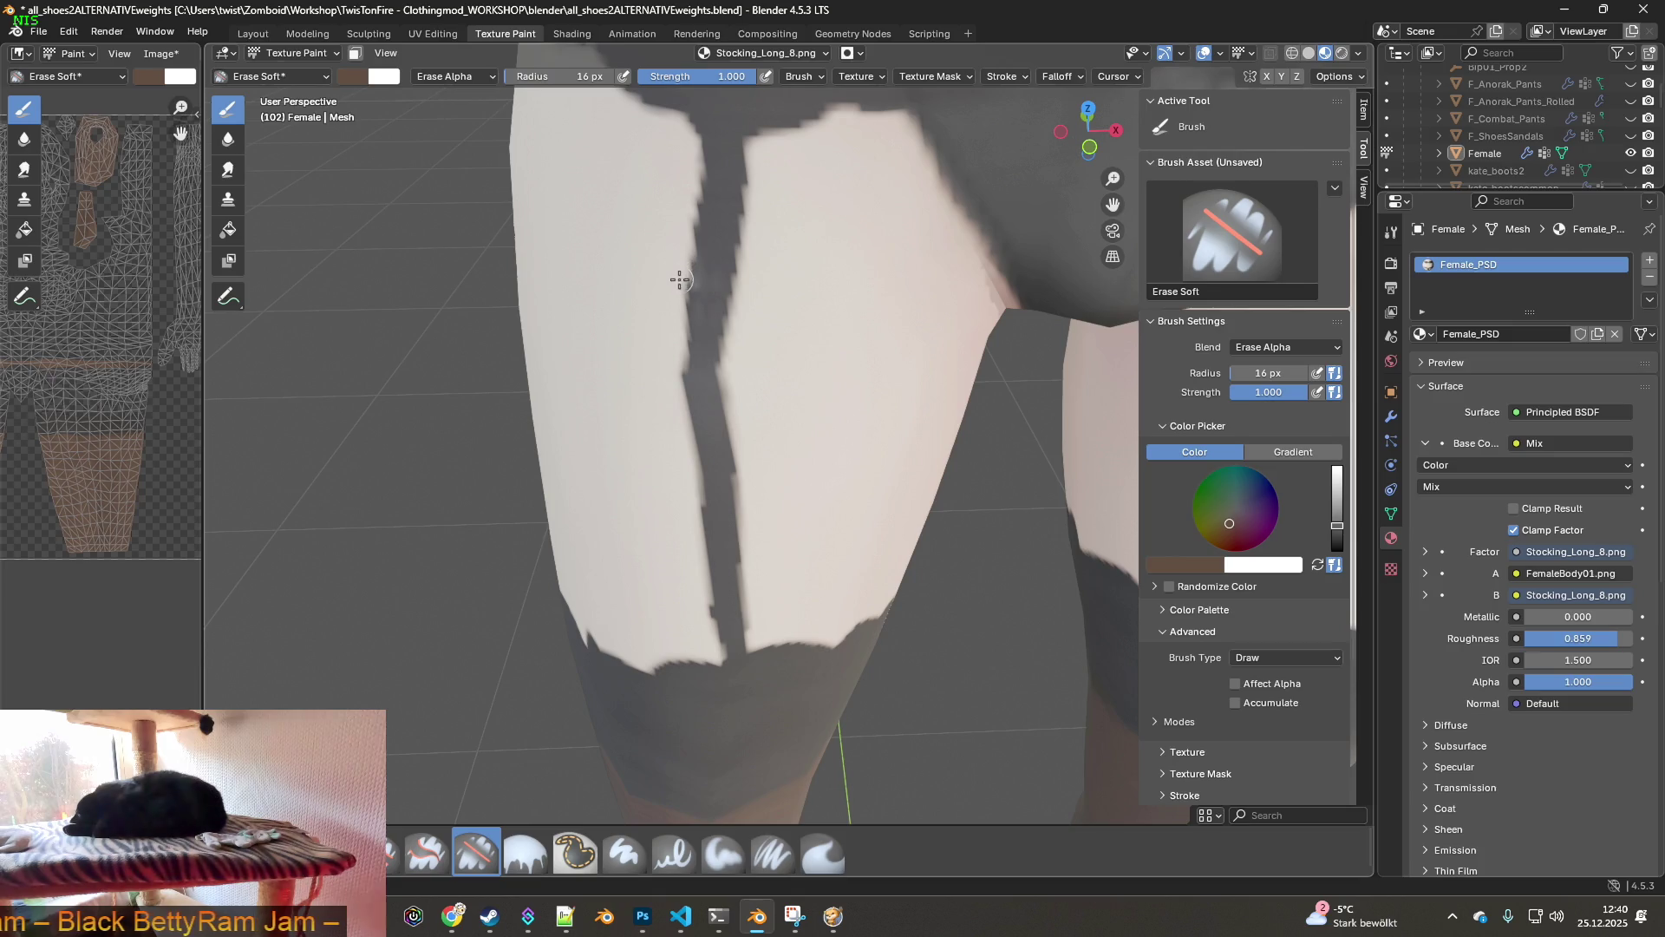
left_click_drag(679, 367, 730, 424)
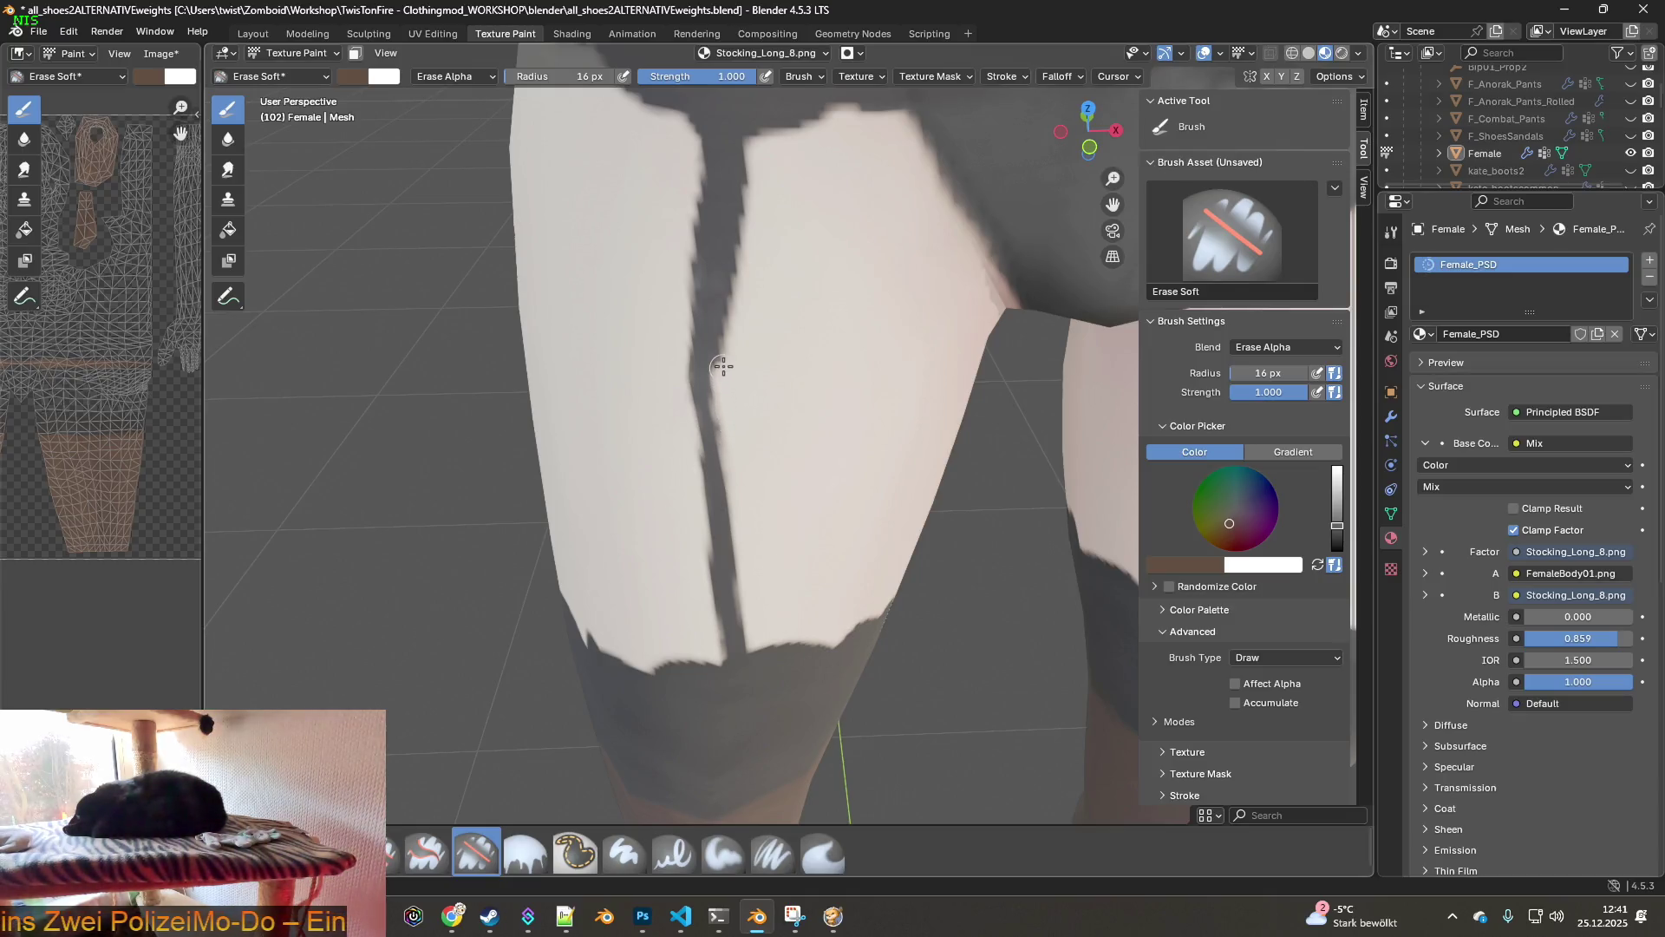
scroll(753, 354, "down", 5)
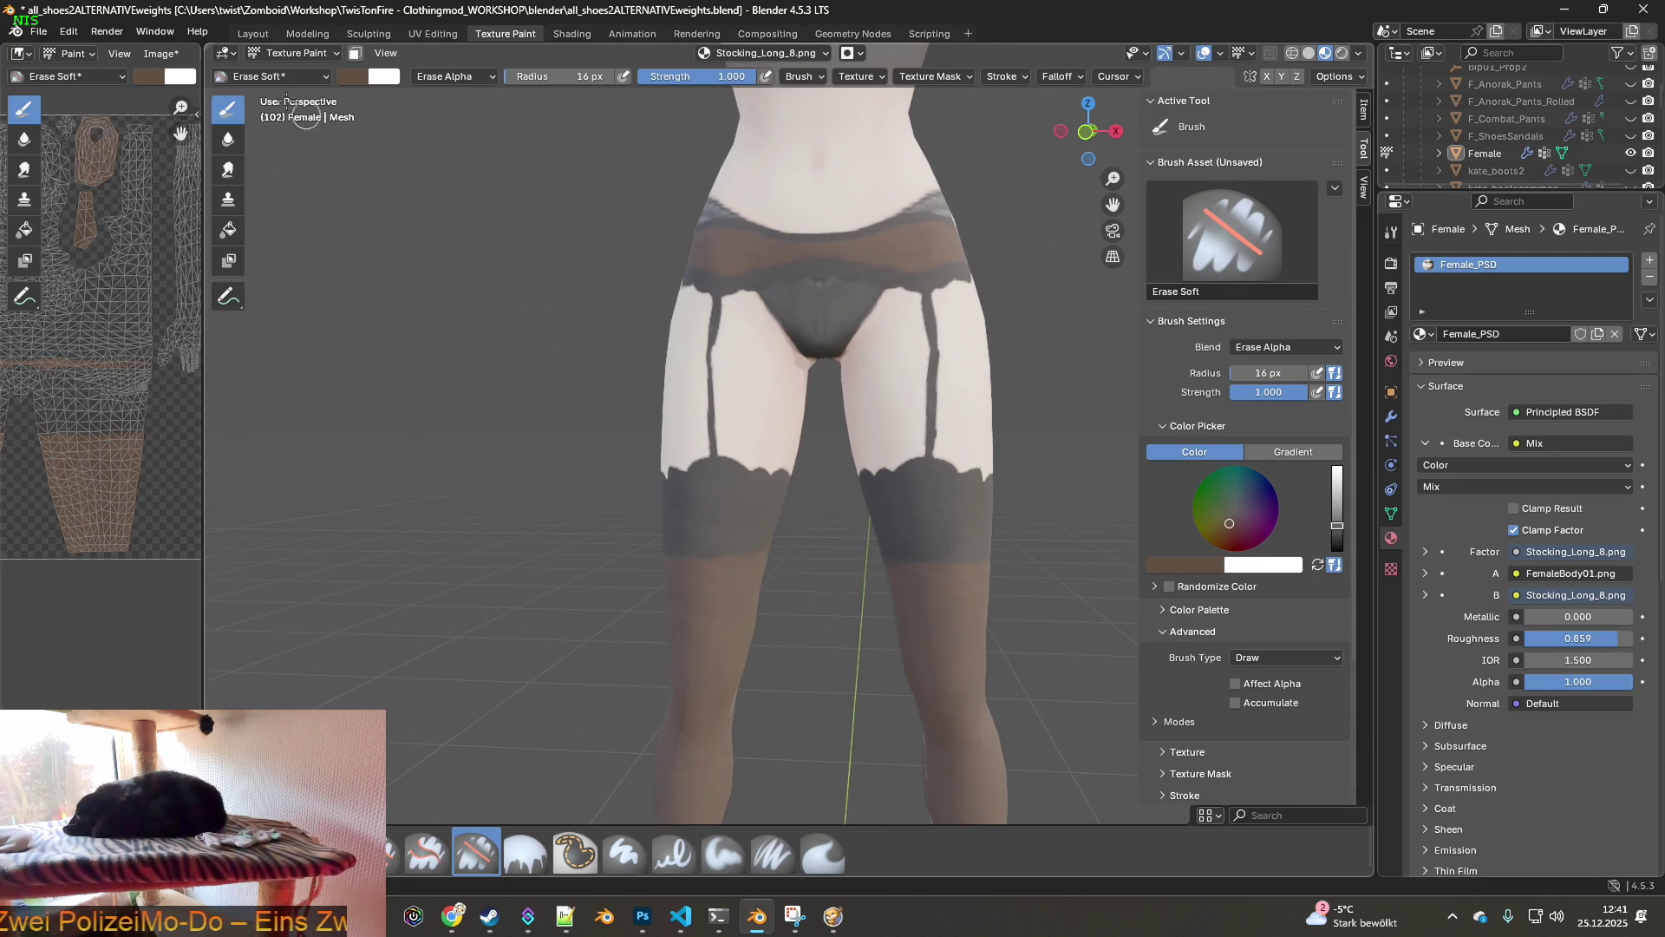
- Roll the texture back to an earlier Image Paint step via Undo History
left_click(69, 32)
mouse_move(108, 87)
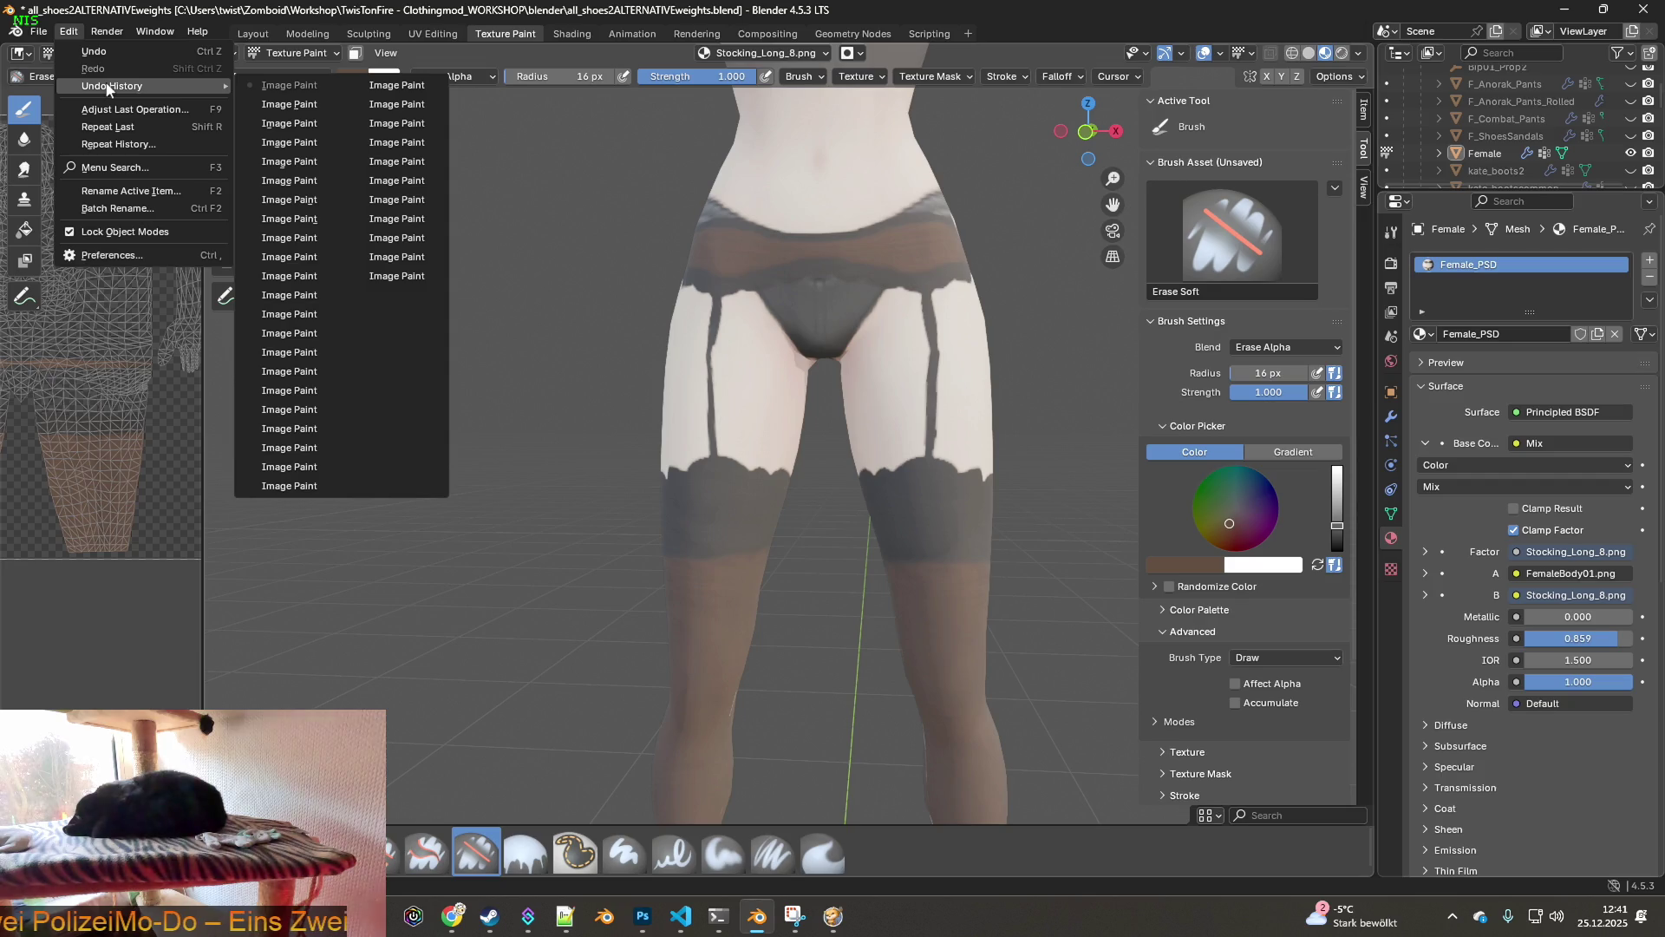
left_click(277, 201)
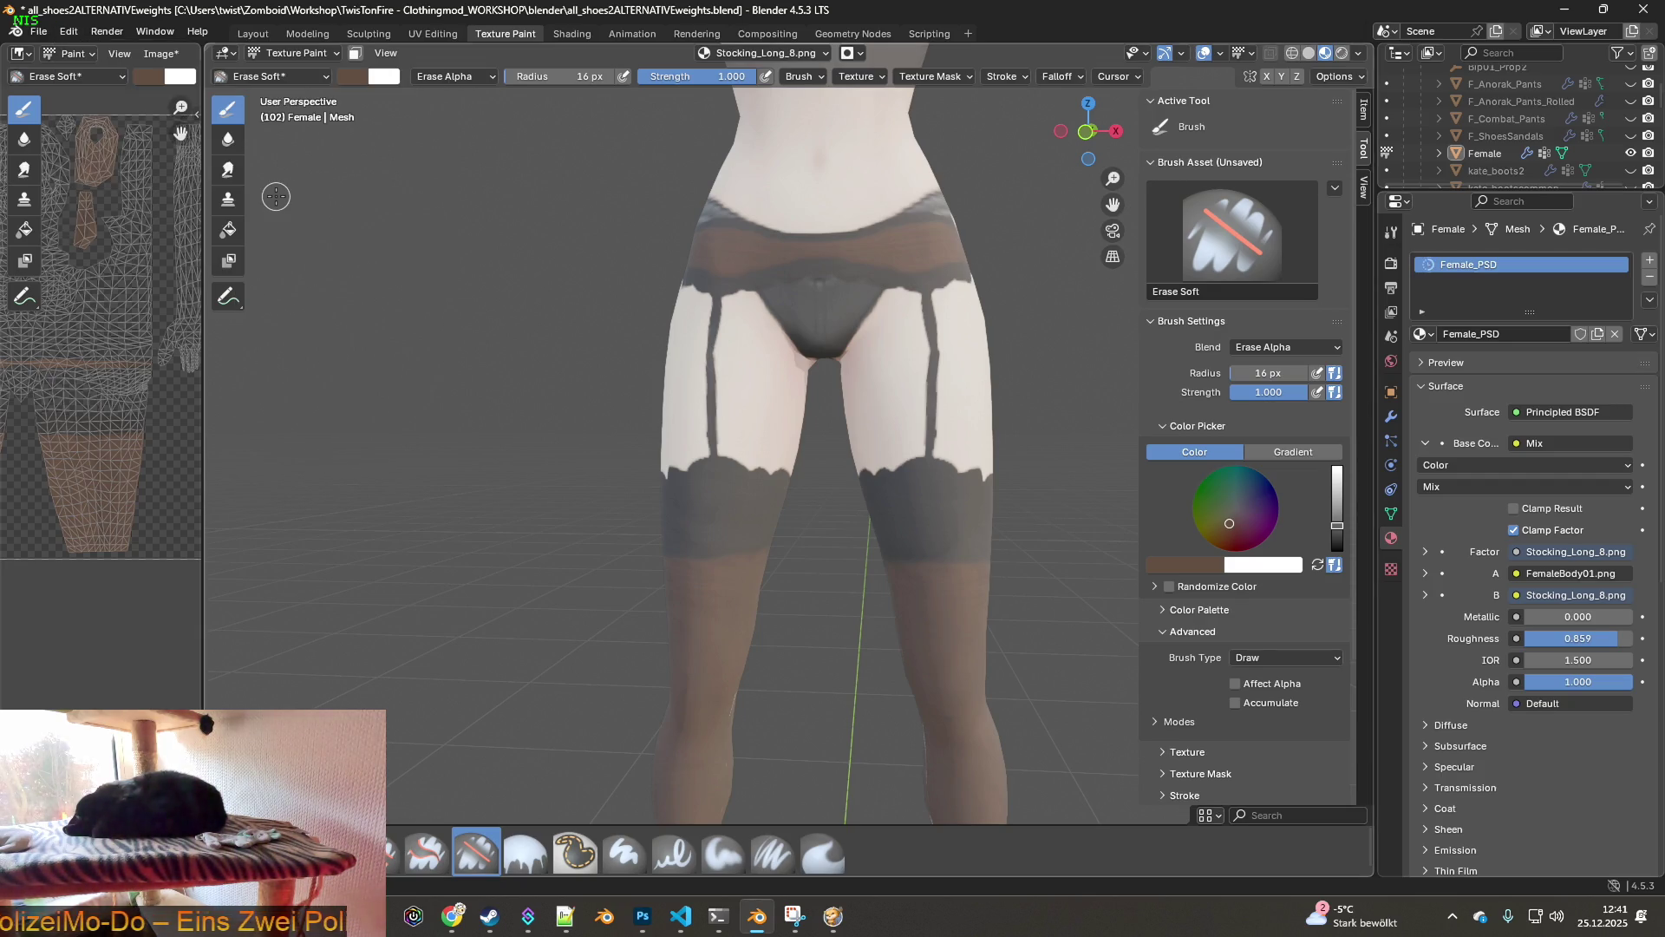
mouse_move(787, 320)
middle_mouse_down()
mouse_move(699, 307)
mouse_move(915, 334)
mouse_move(810, 327)
middle_mouse_up()
scroll(762, 342, "up", 8)
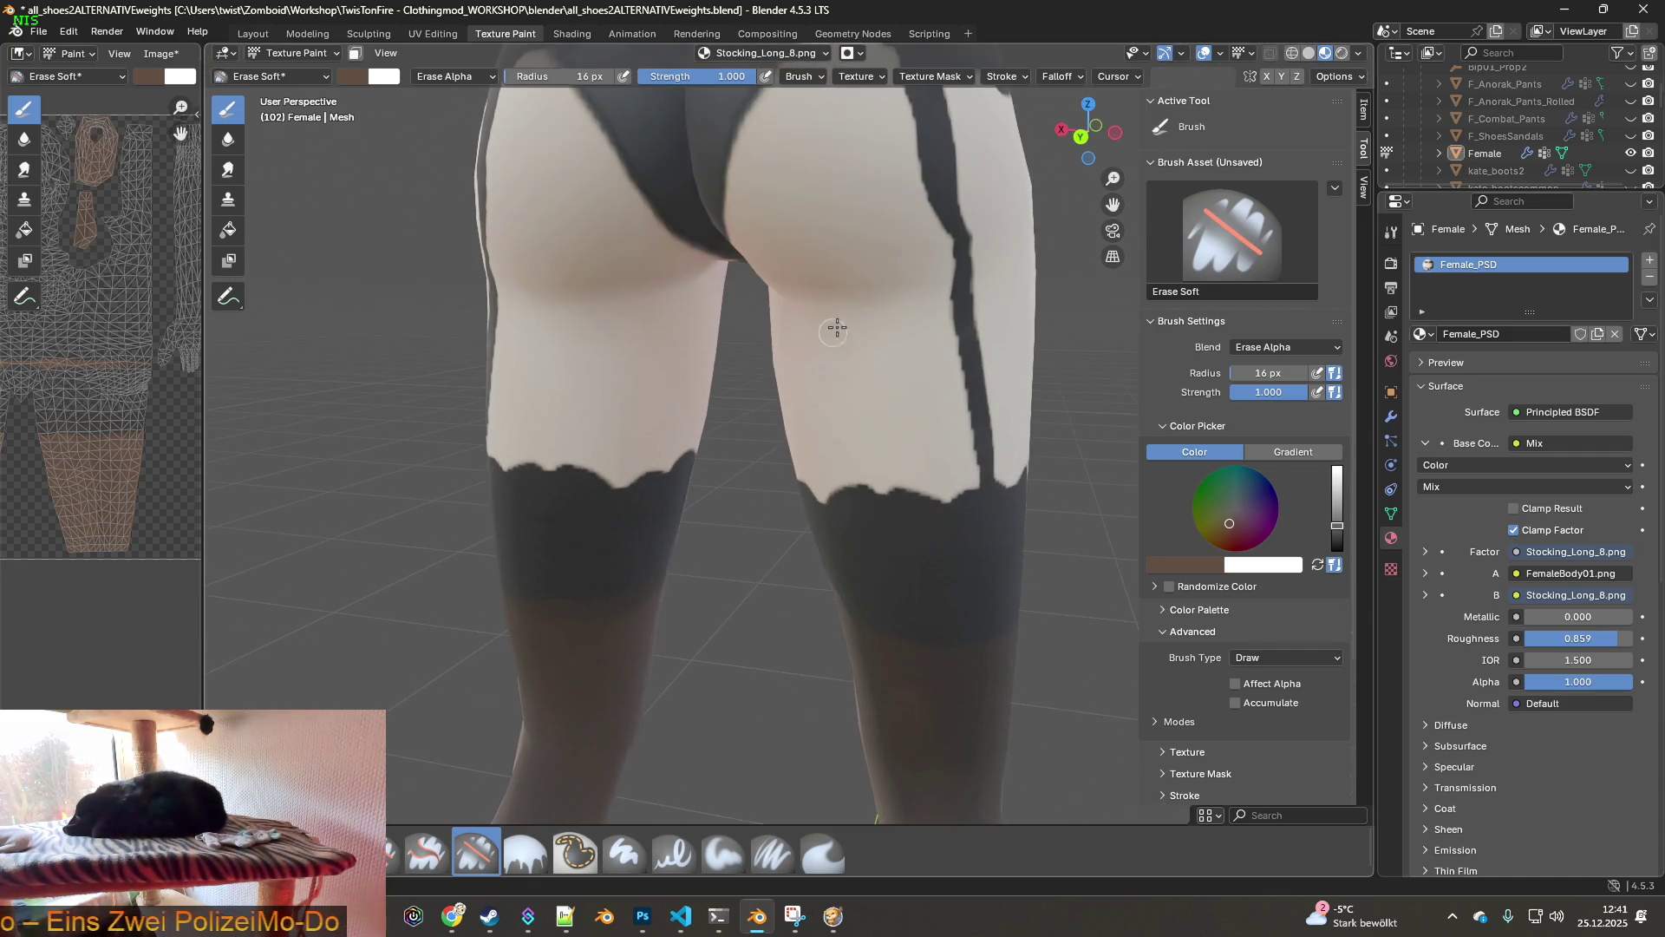
scroll(715, 364, "up", 3)
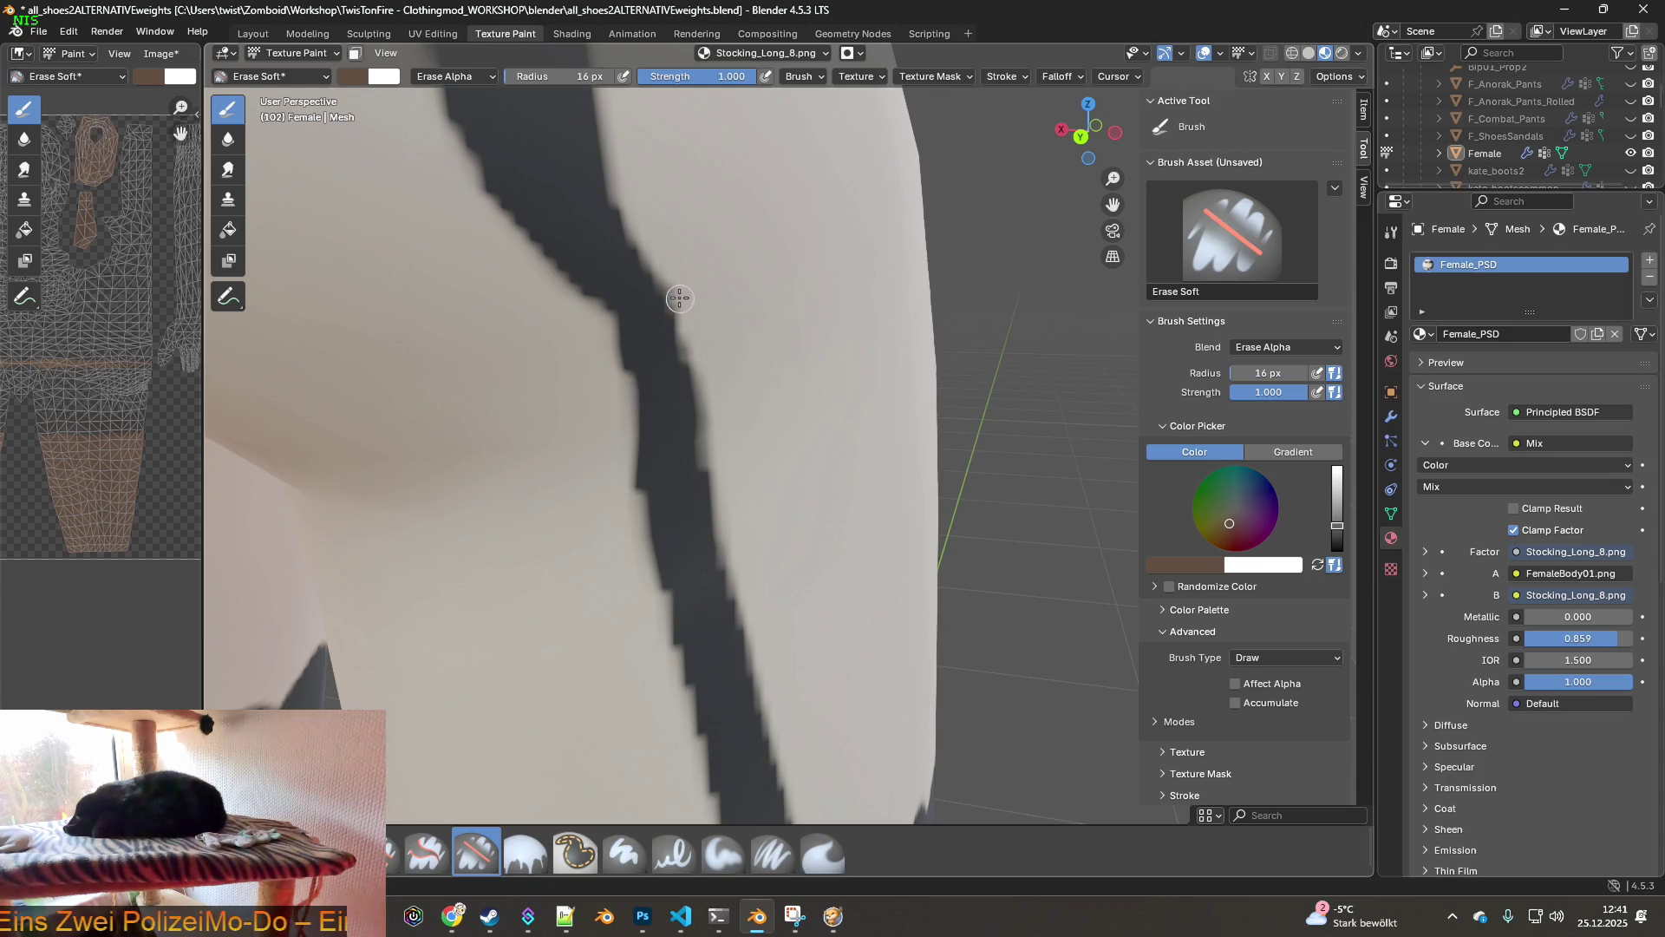
scroll(678, 287, "down", 3)
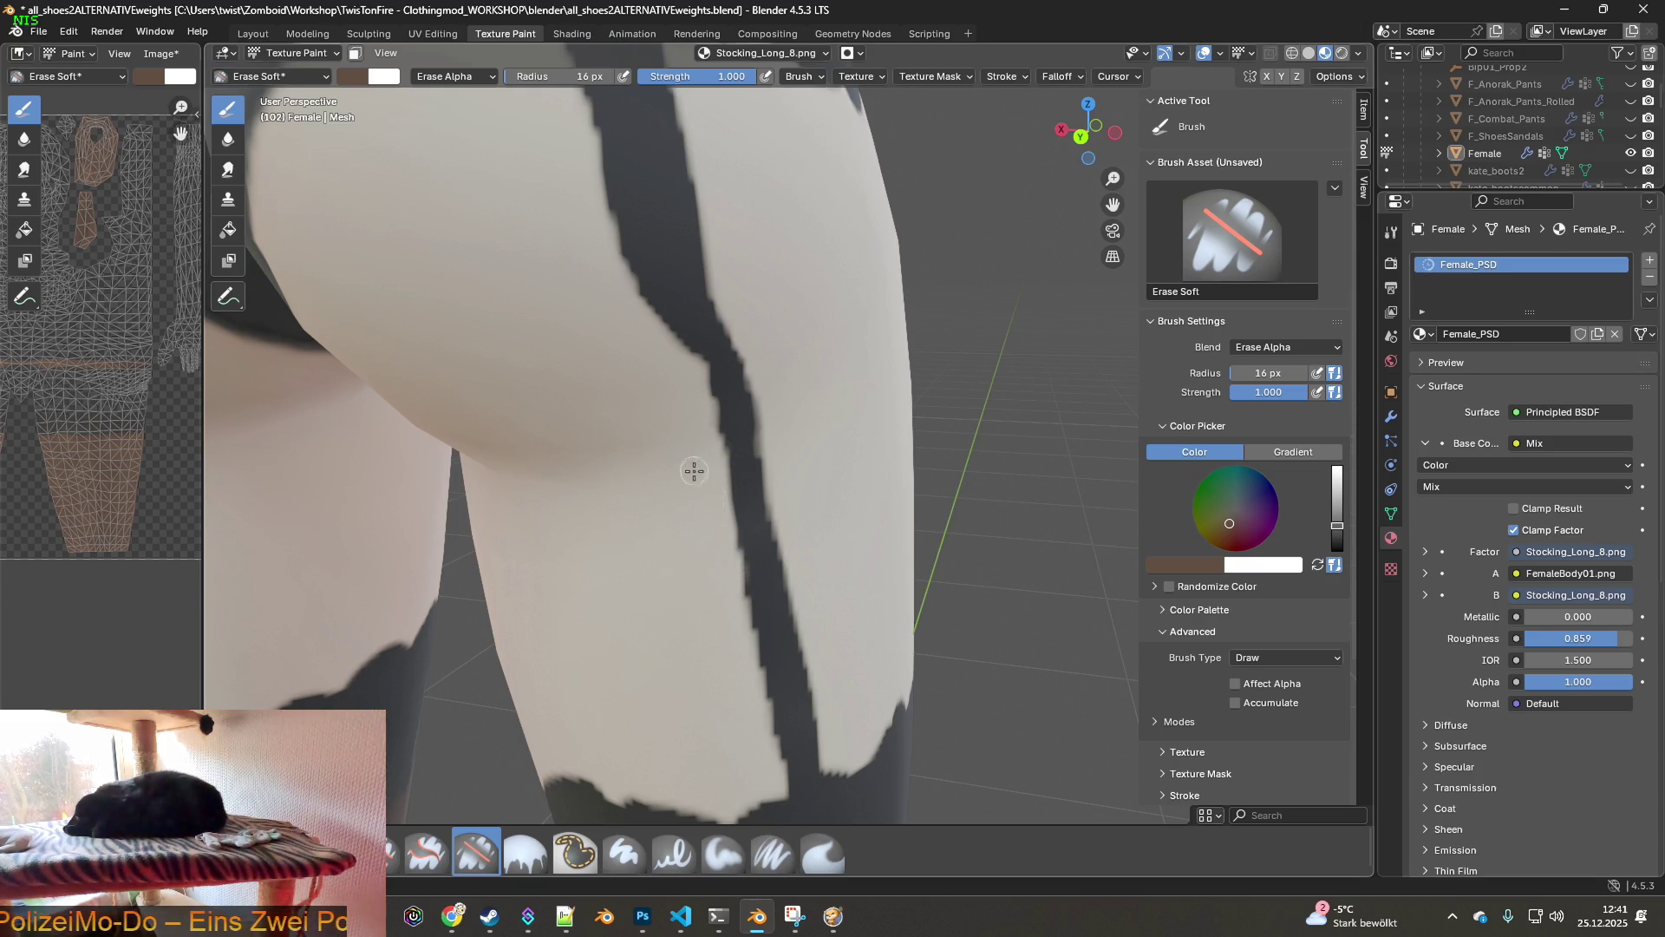
scroll(694, 470, "down", 2)
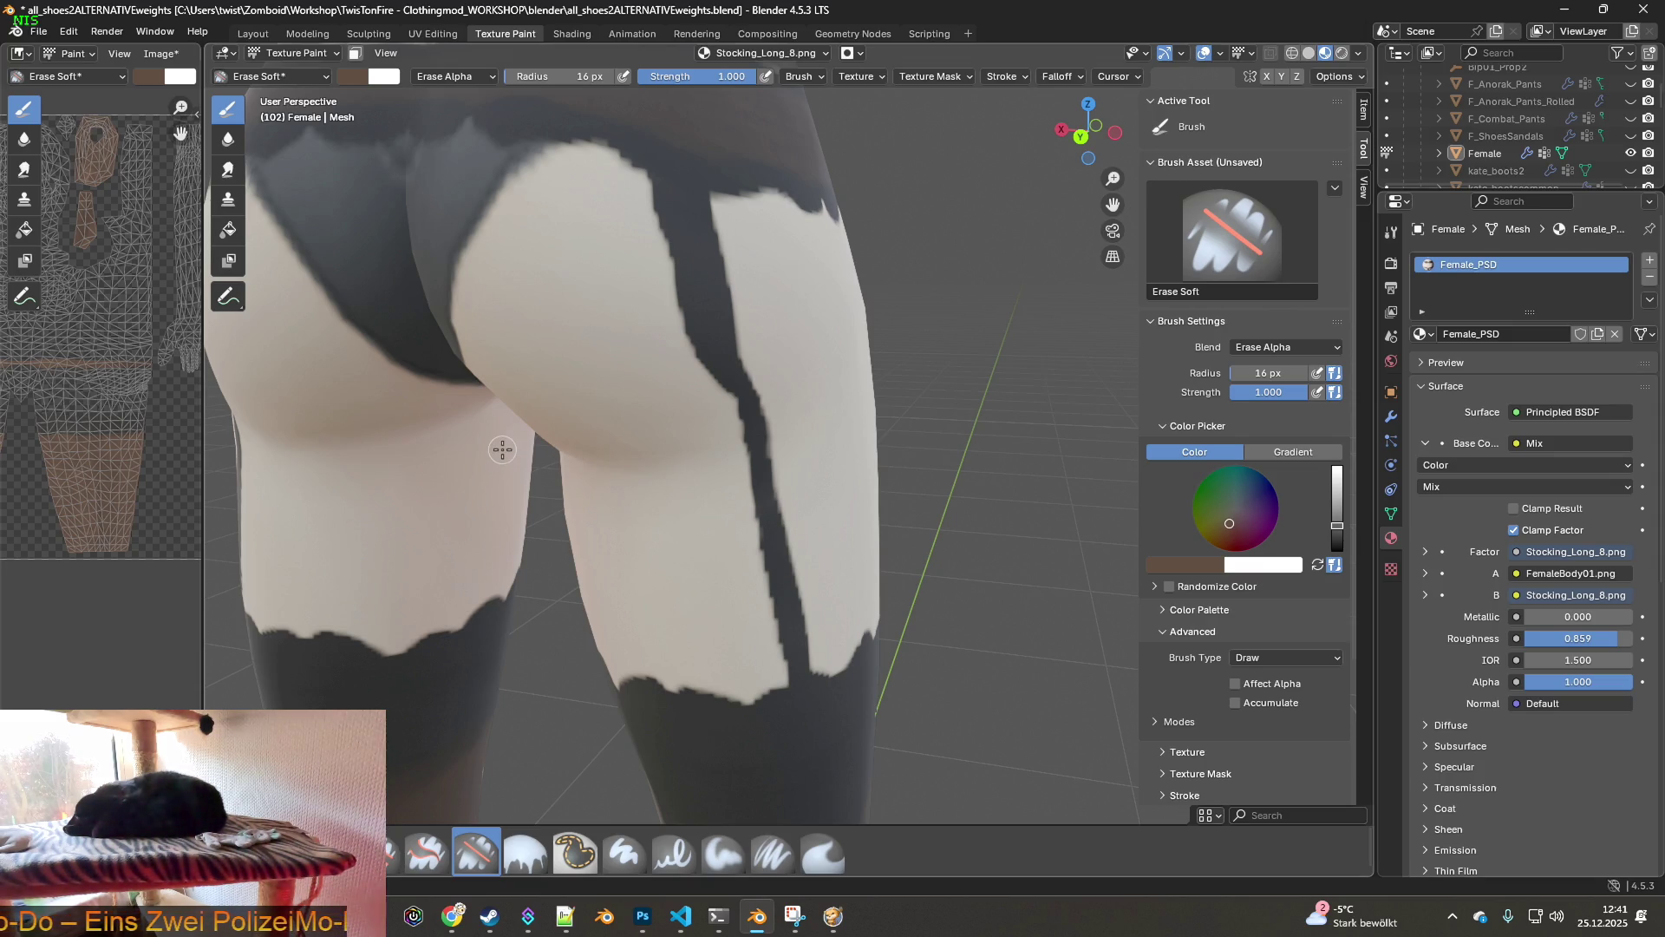
scroll(534, 420, "down", 6)
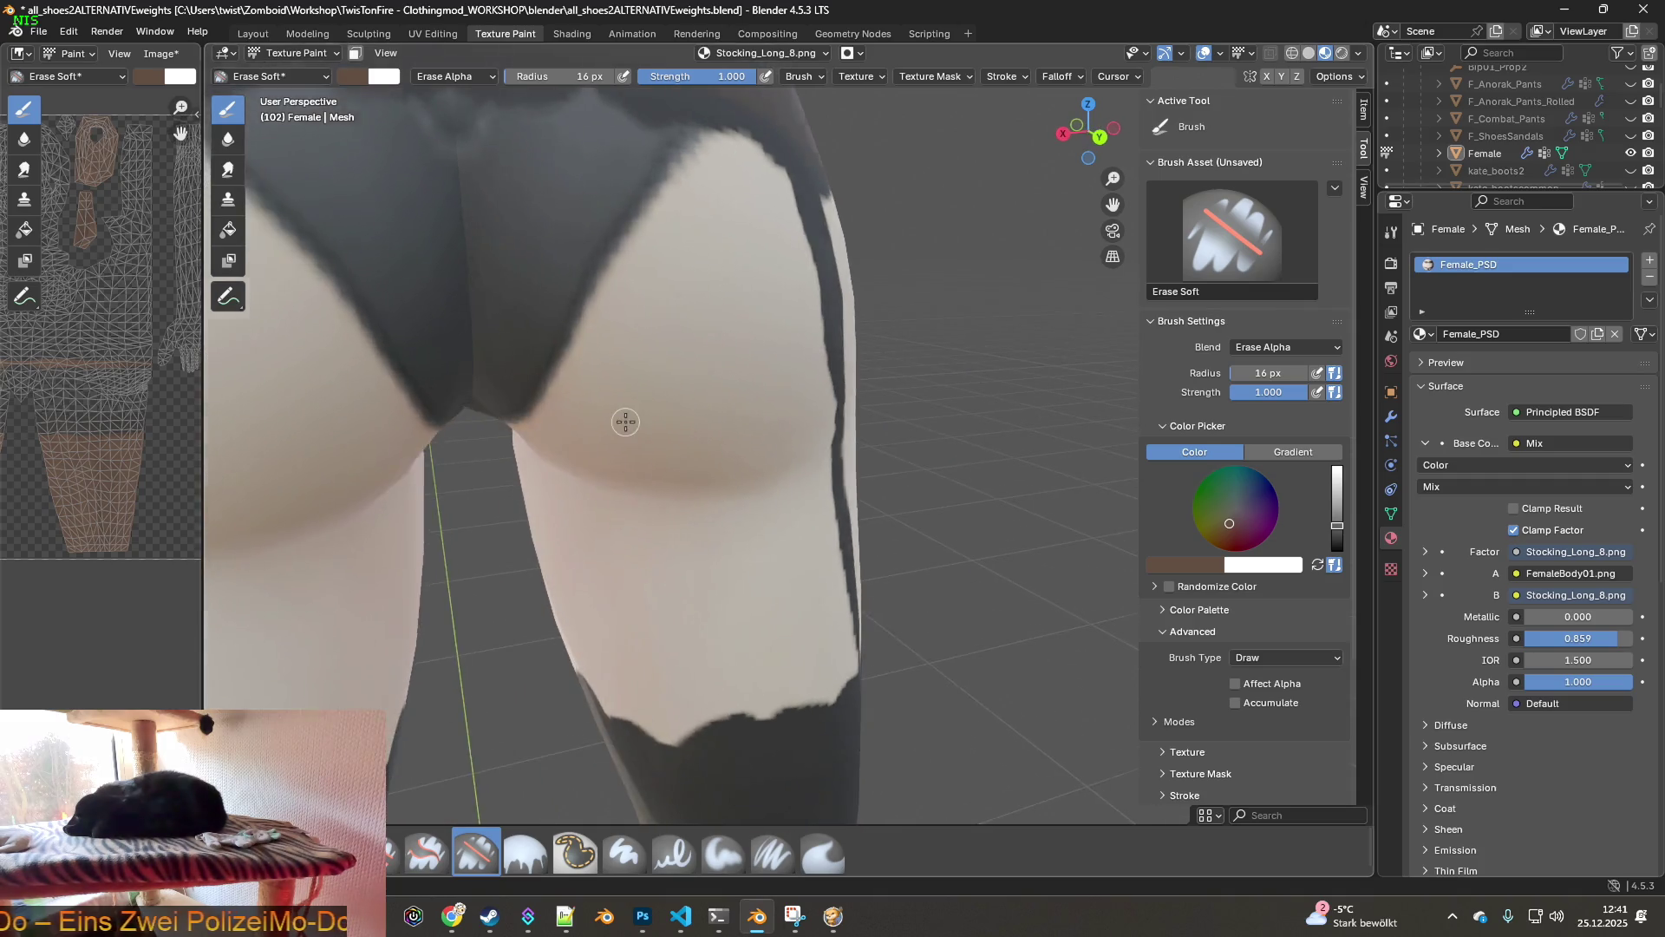
mouse_move(607, 434)
middle_mouse_down()
mouse_move(629, 451)
mouse_move(661, 389)
mouse_move(420, 412)
middle_mouse_up()
scroll(699, 437, "up", 2)
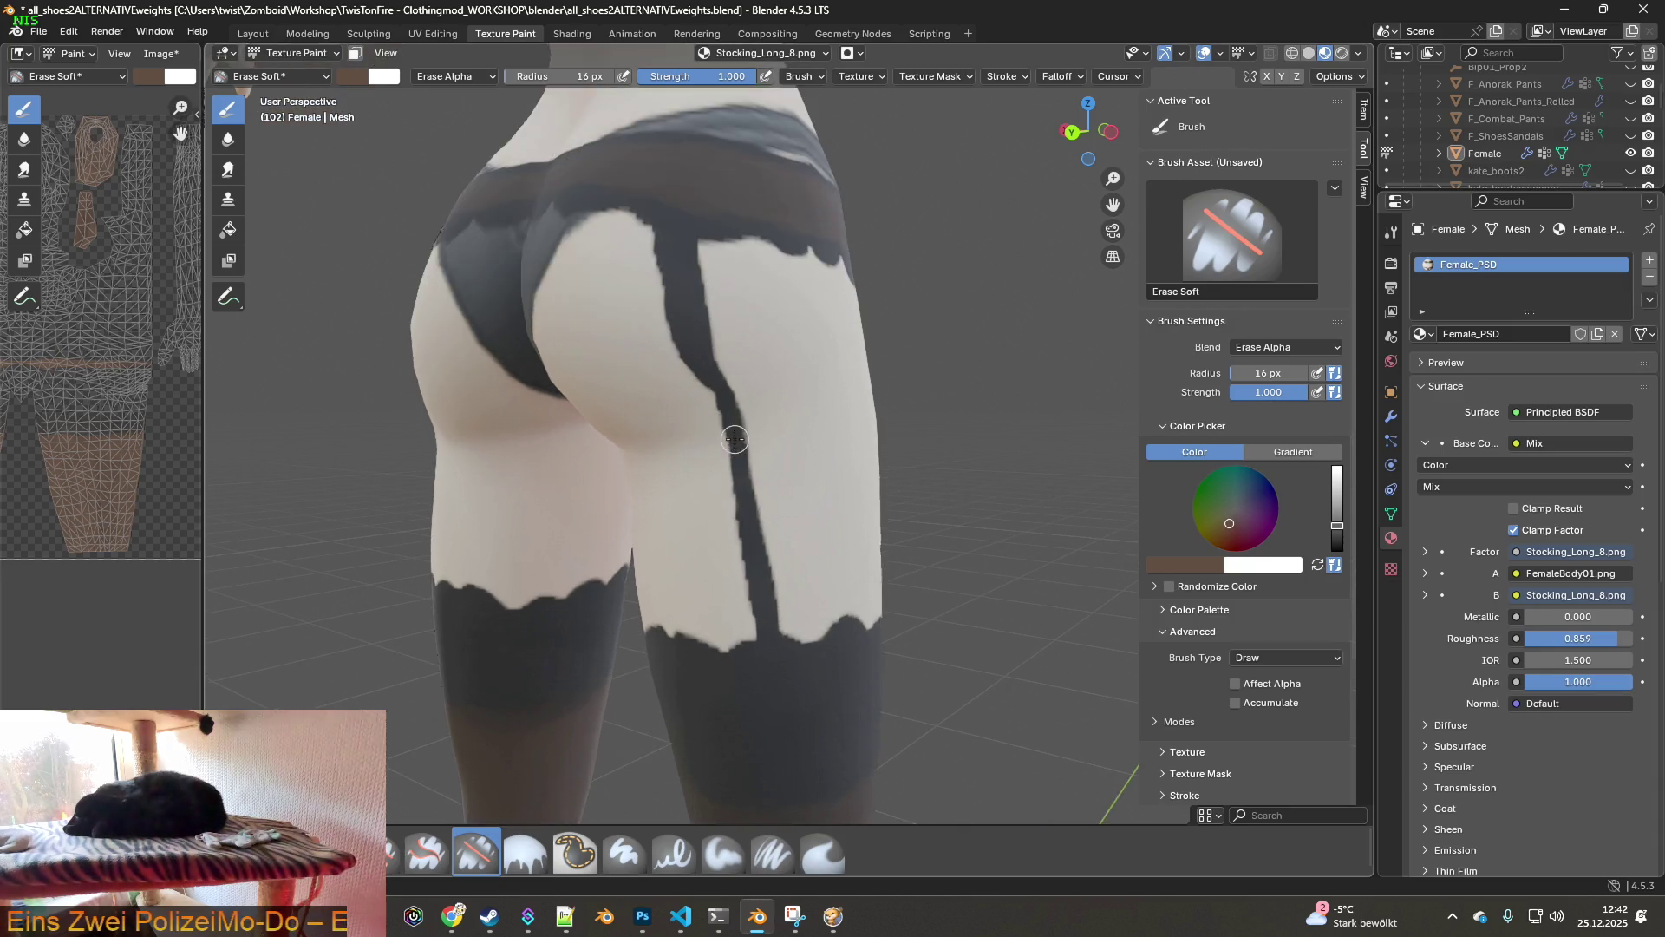
scroll(734, 429, "up", 3)
scroll(604, 405, "down", 1)
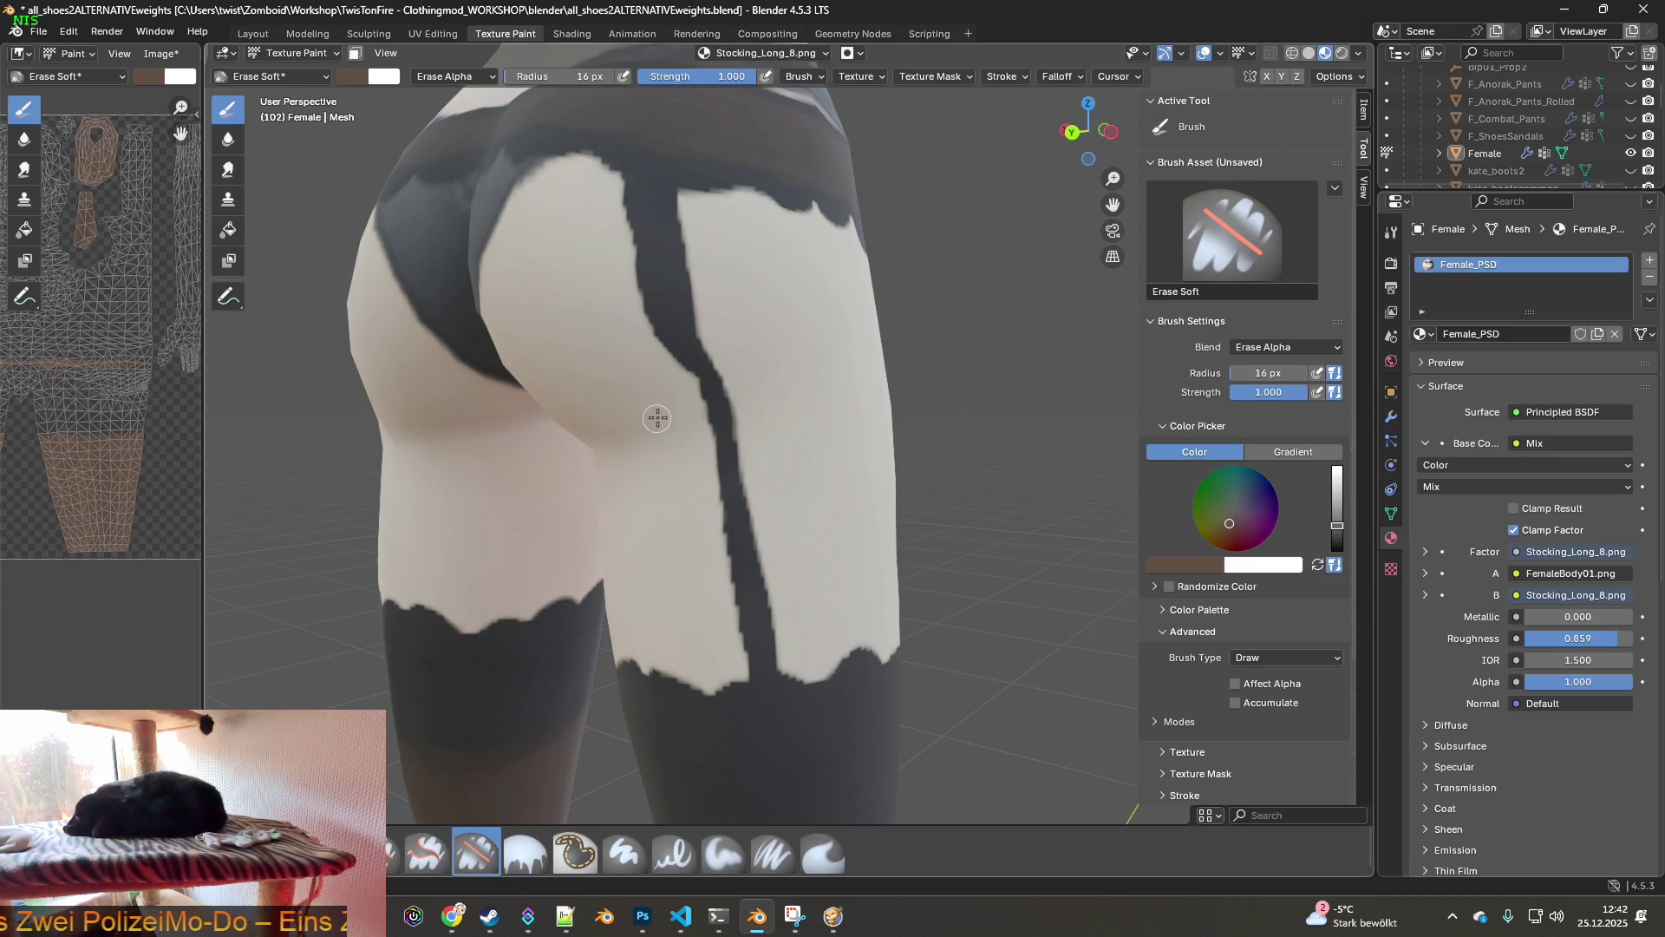
mouse_move(517, 414)
middle_mouse_down()
mouse_move(673, 403)
mouse_move(599, 319)
middle_mouse_up()
scroll(585, 402, "up", 2)
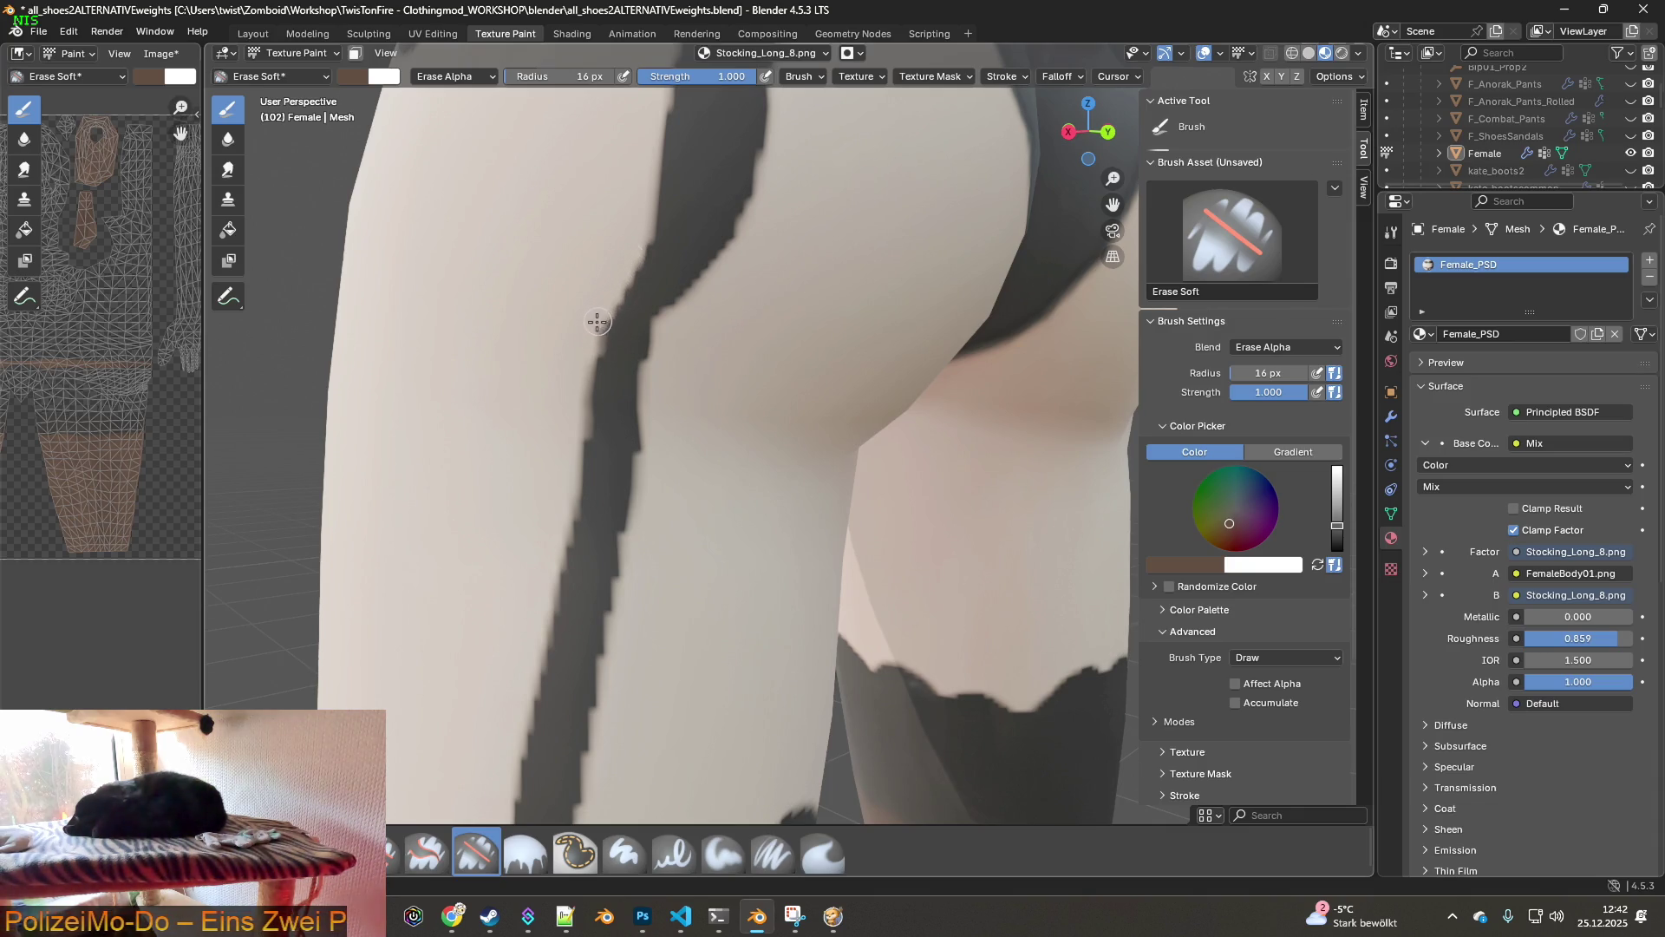
middle_click_drag(697, 352, 673, 383)
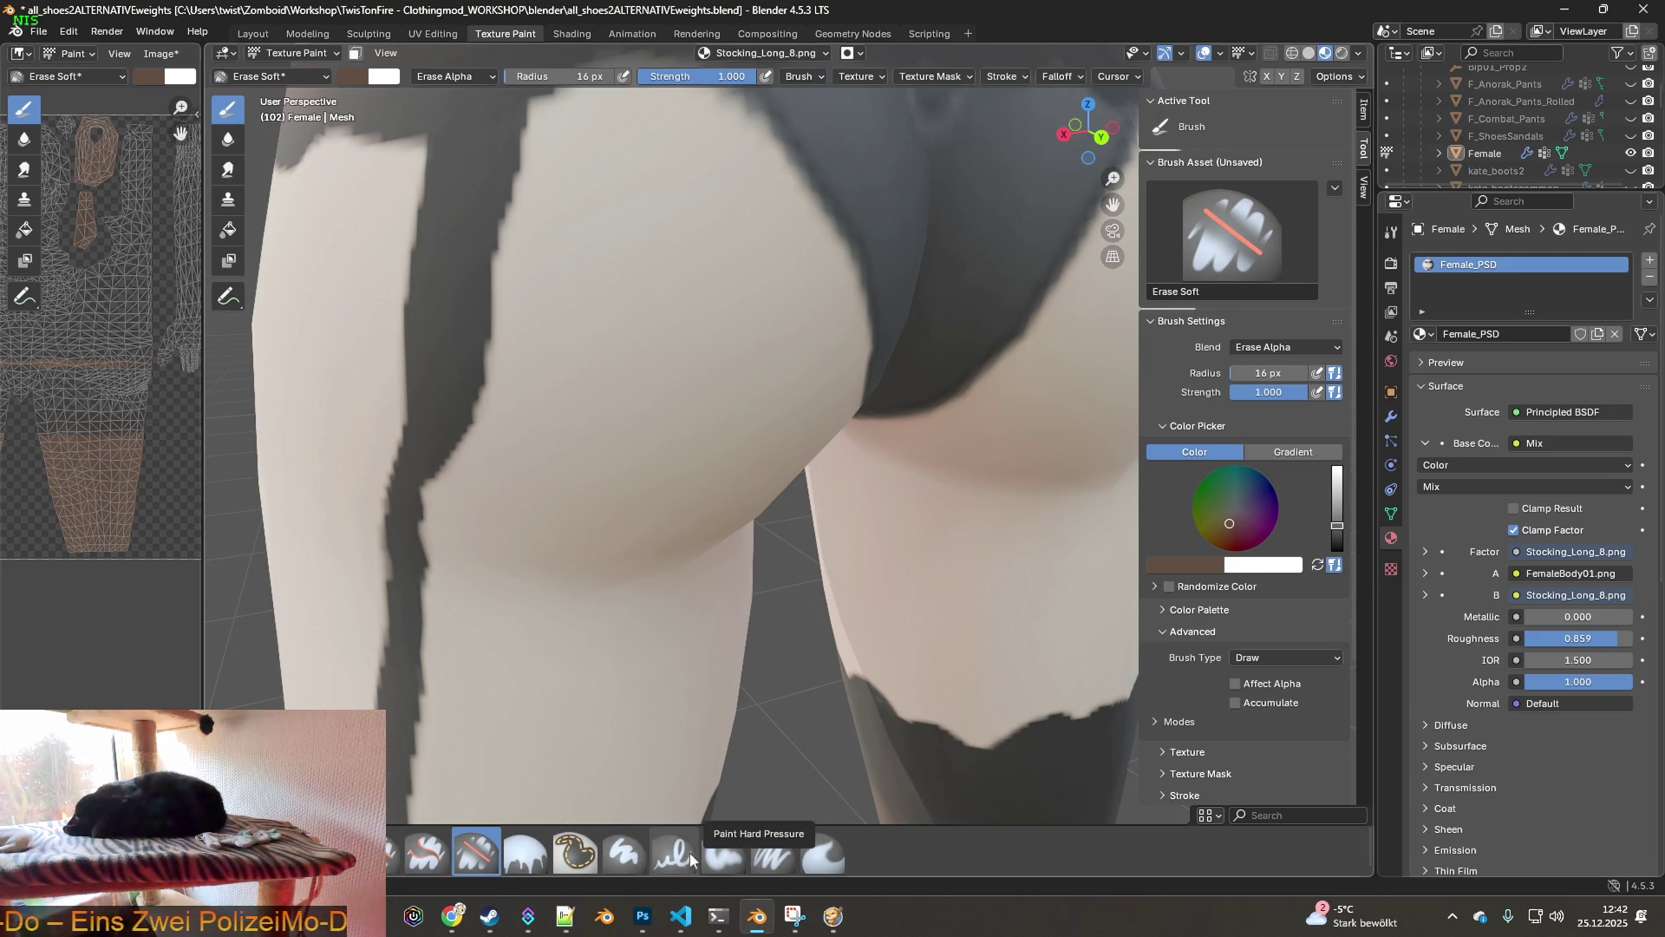
left_click(722, 855)
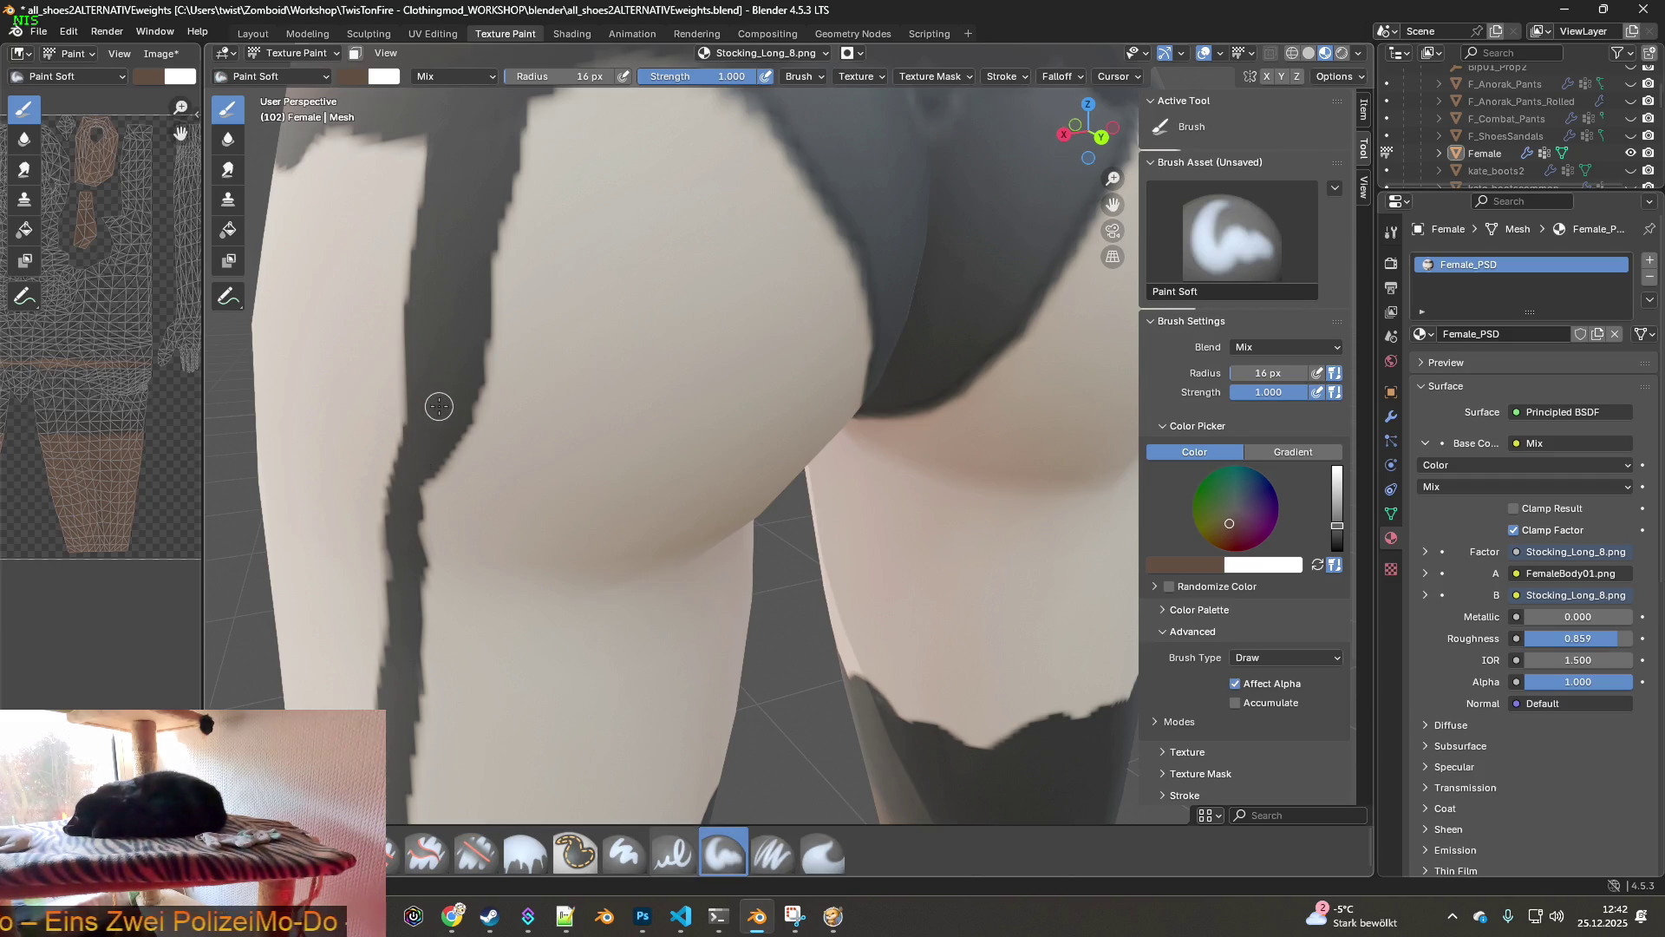
- Sample a colour from the model's texture, then view the hips and legs
key("s")
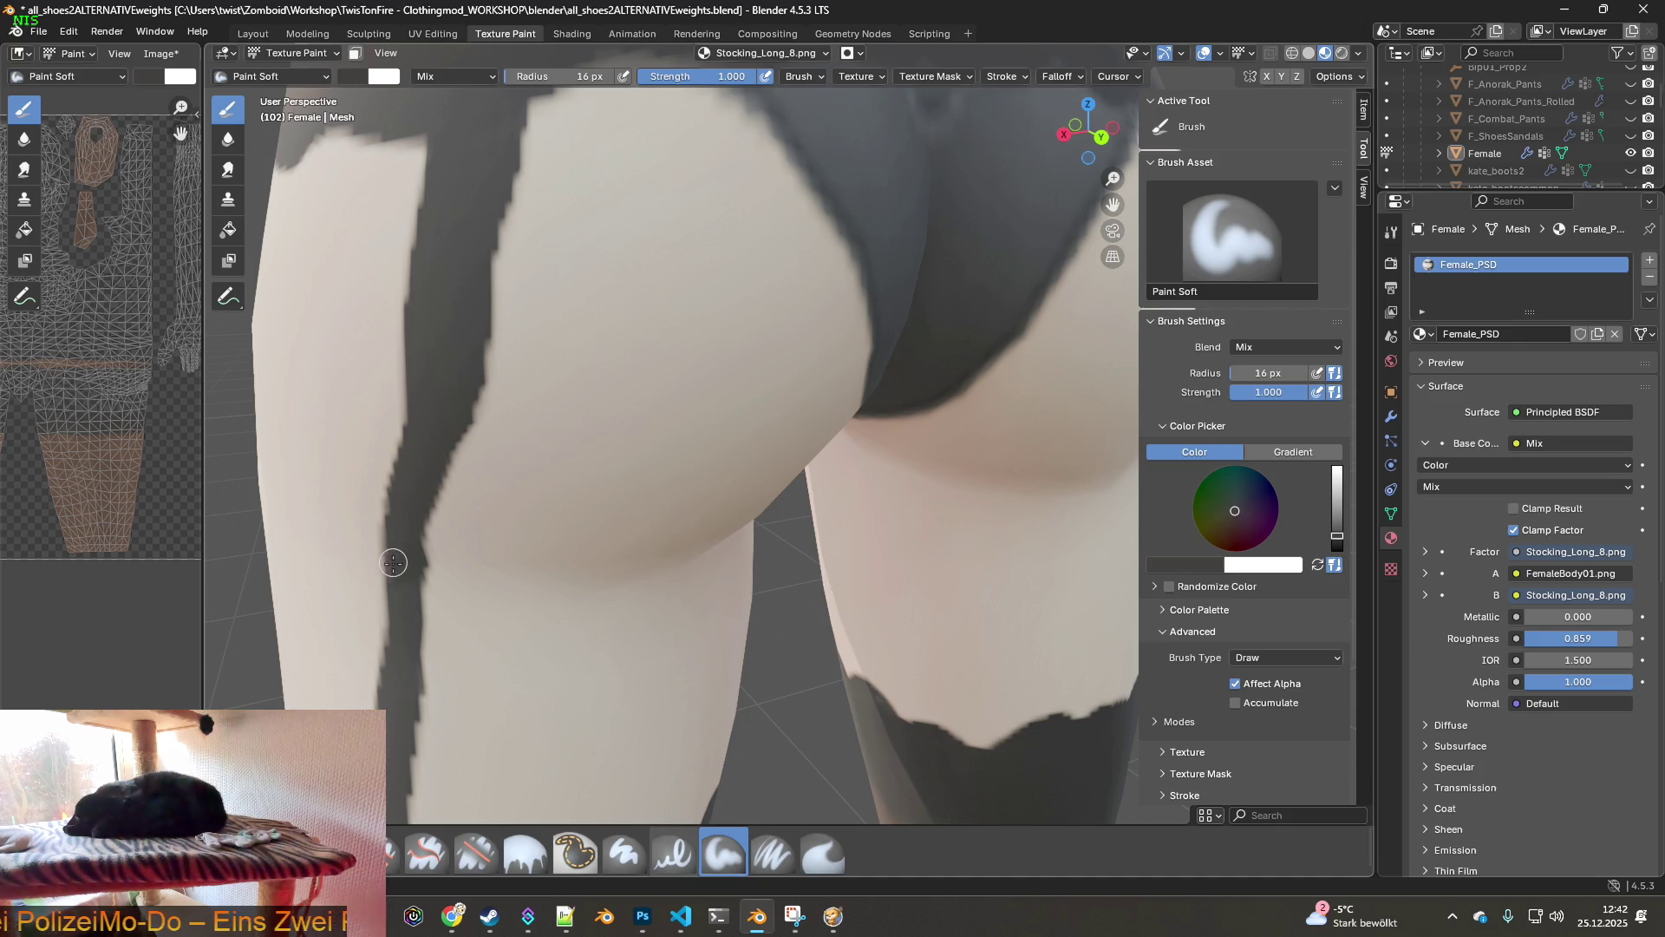
scroll(564, 577, "down", 5)
middle_click_drag(546, 598, 672, 522)
scroll(889, 520, "up", 6)
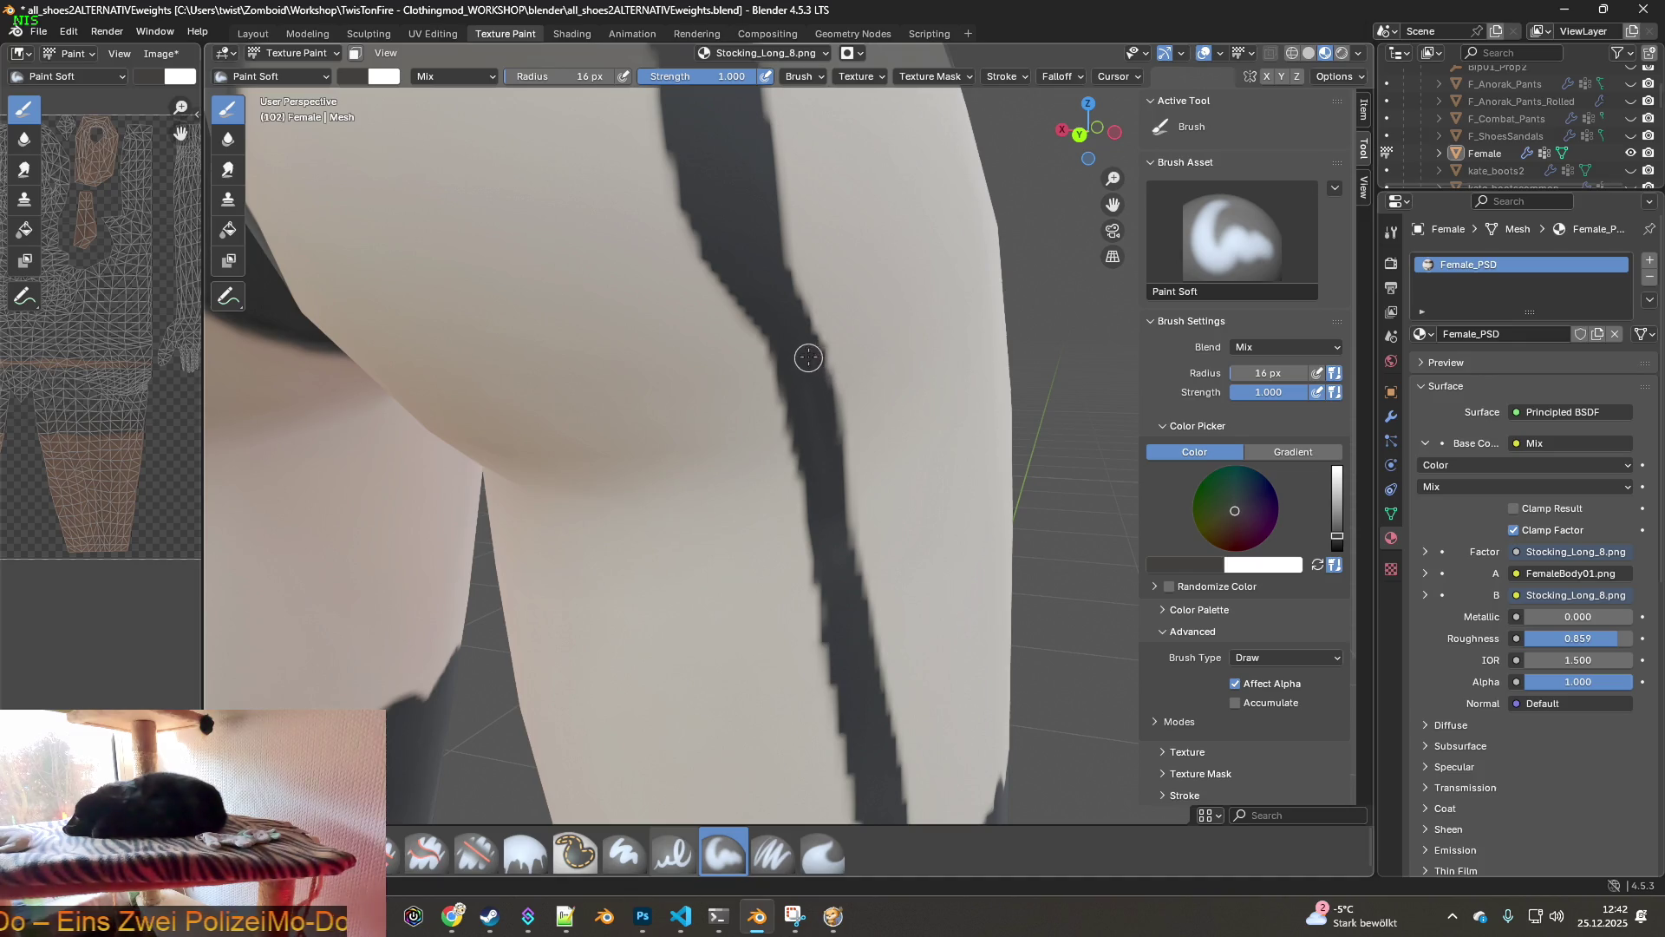
scroll(755, 364, "down", 8)
mouse_move(744, 427)
middle_mouse_down()
mouse_move(885, 407)
mouse_move(798, 457)
mouse_move(521, 445)
mouse_move(813, 471)
middle_mouse_up()
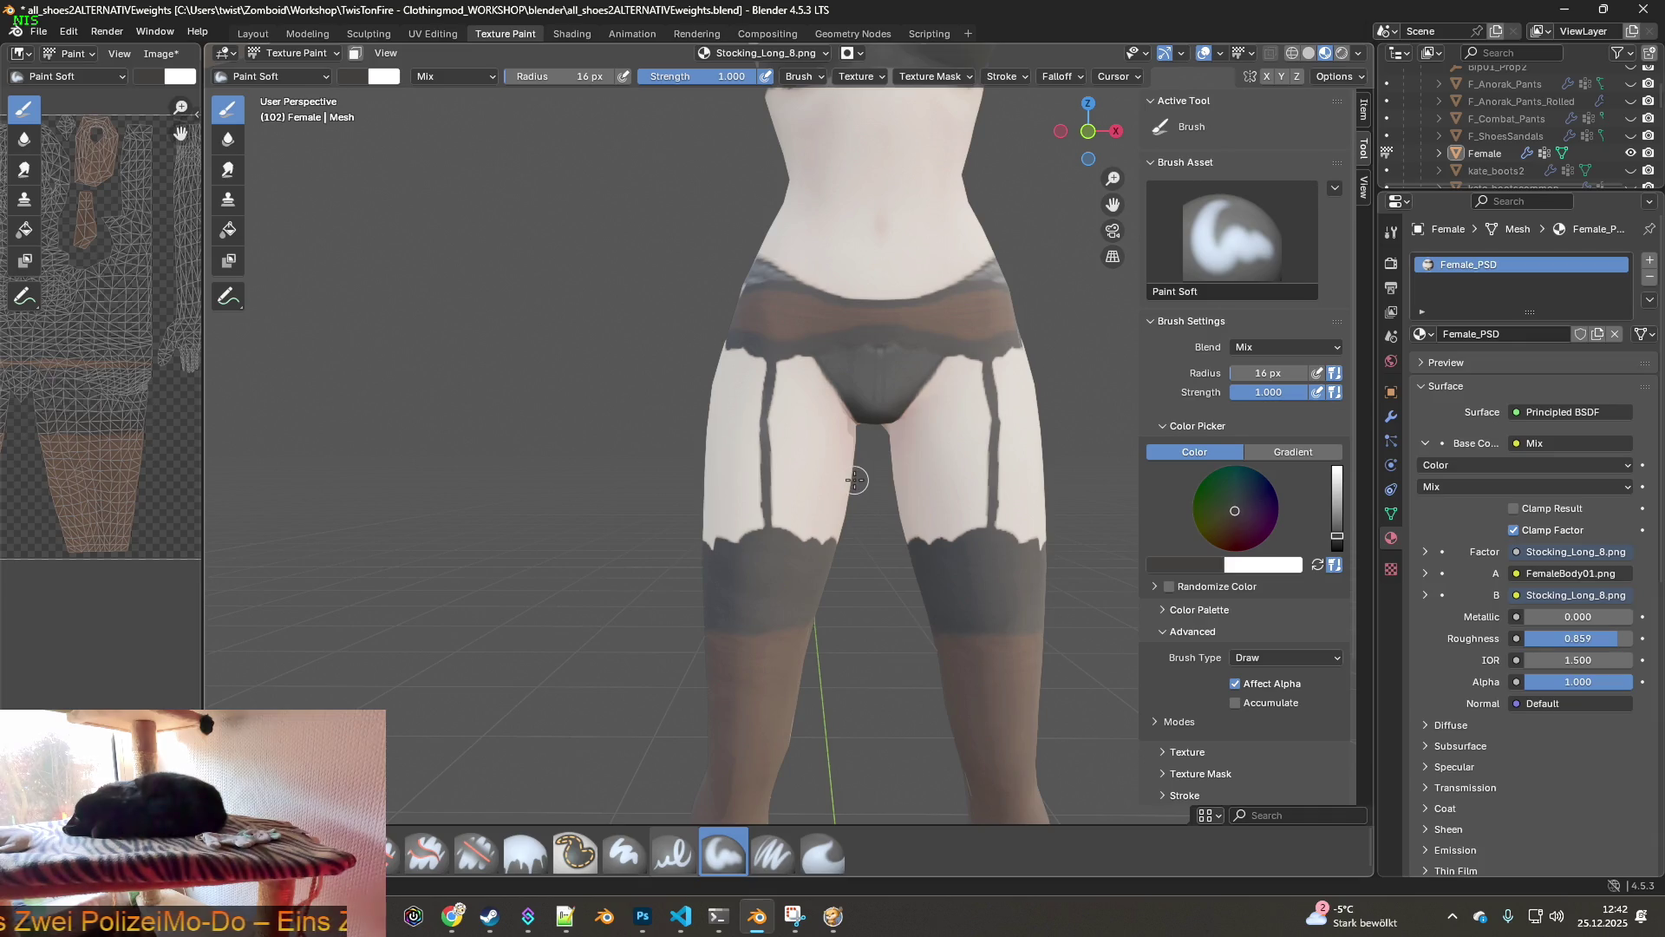
- Orbit and zoom out to a three-quarter view of the full body
scroll(891, 504, "down", 5)
mouse_move(901, 596)
middle_mouse_down()
mouse_move(729, 583)
mouse_move(903, 630)
mouse_move(622, 504)
mouse_move(725, 620)
middle_mouse_up()
scroll(775, 582, "down", 3)
scroll(807, 598, "down", 2)
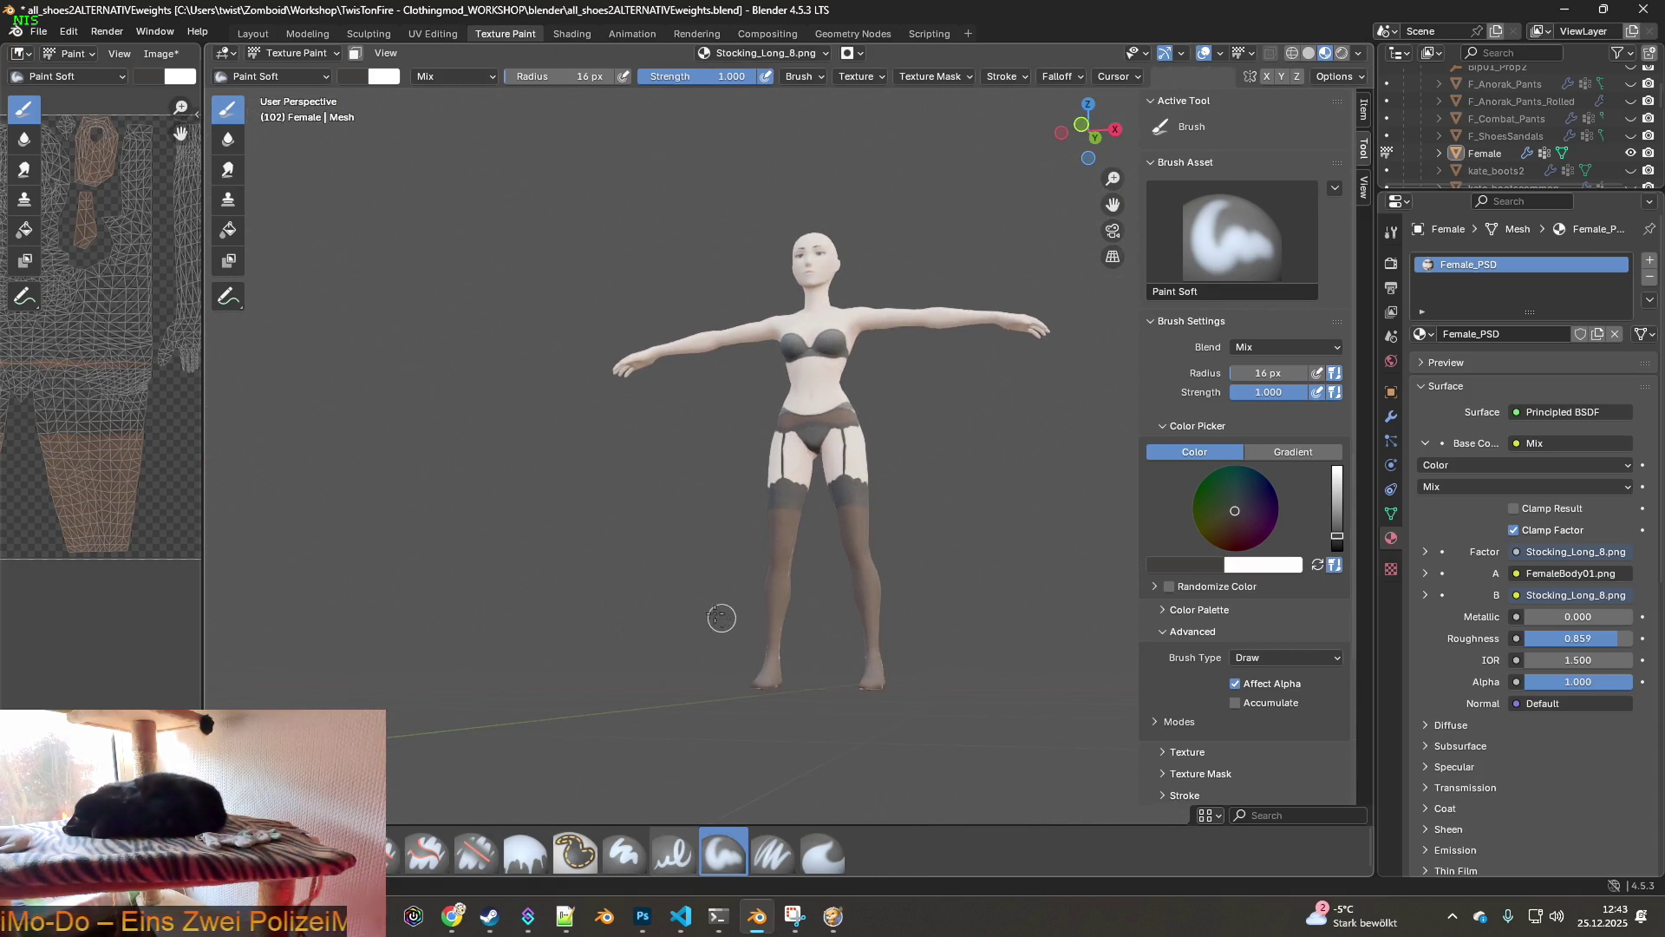
left_click(822, 853)
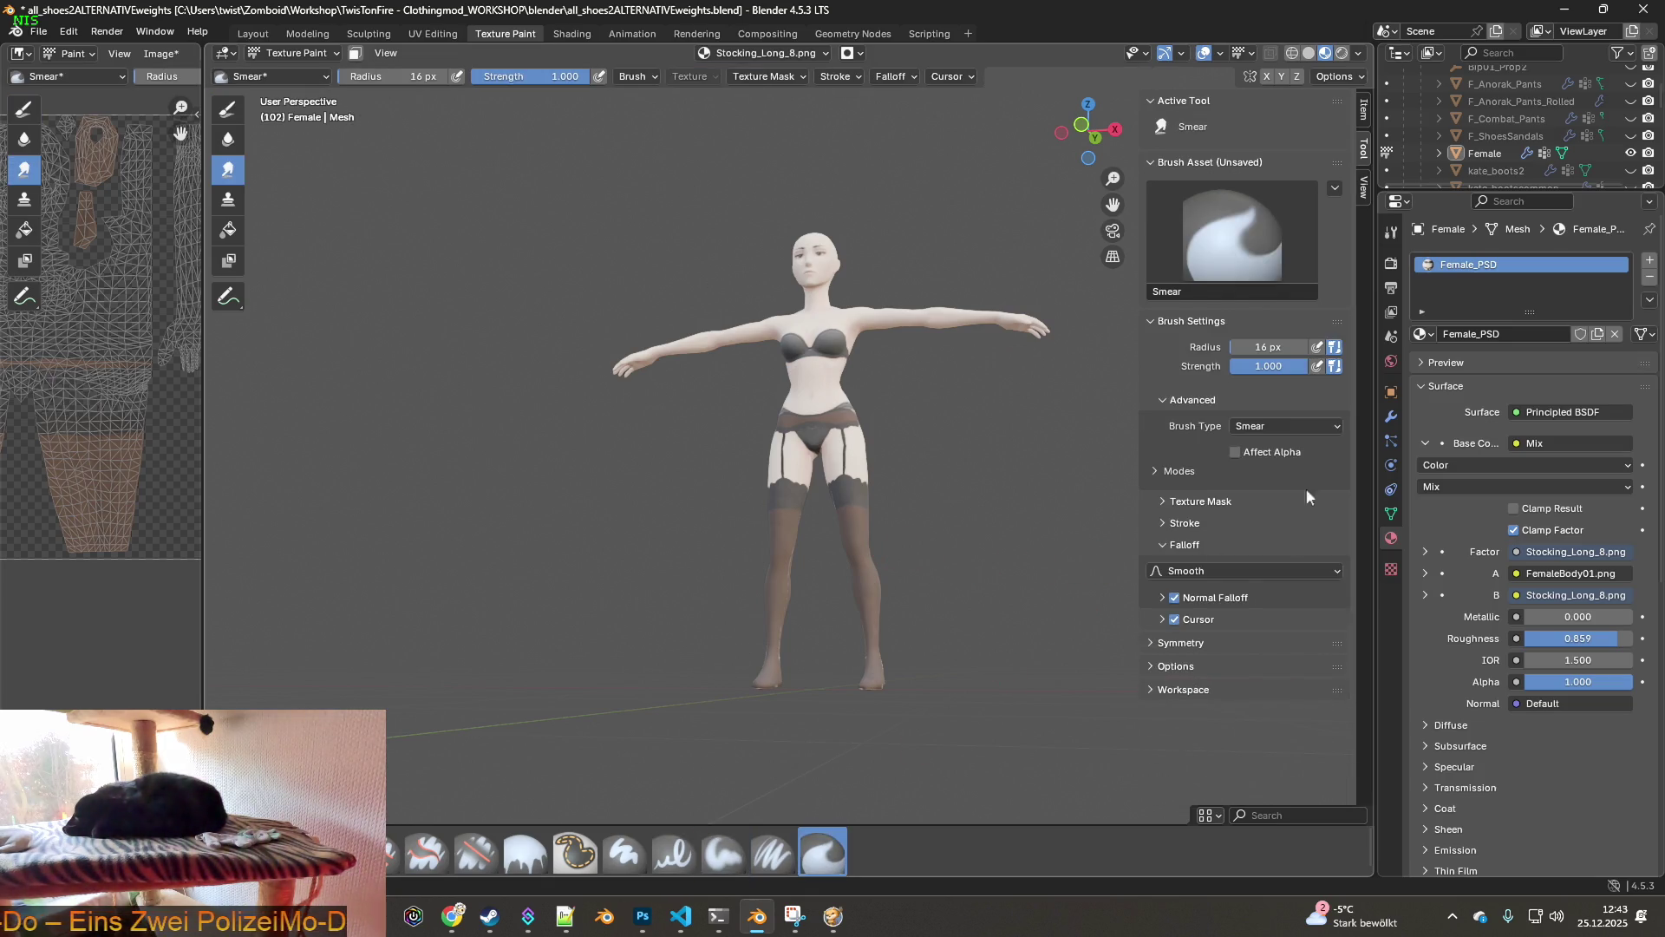
- Enable Affect Alpha on the Smear brush and enlarge it to 113 px
left_click(1241, 451)
mouse_move(1042, 575)
middle_mouse_down()
mouse_move(933, 688)
mouse_move(851, 457)
middle_mouse_up()
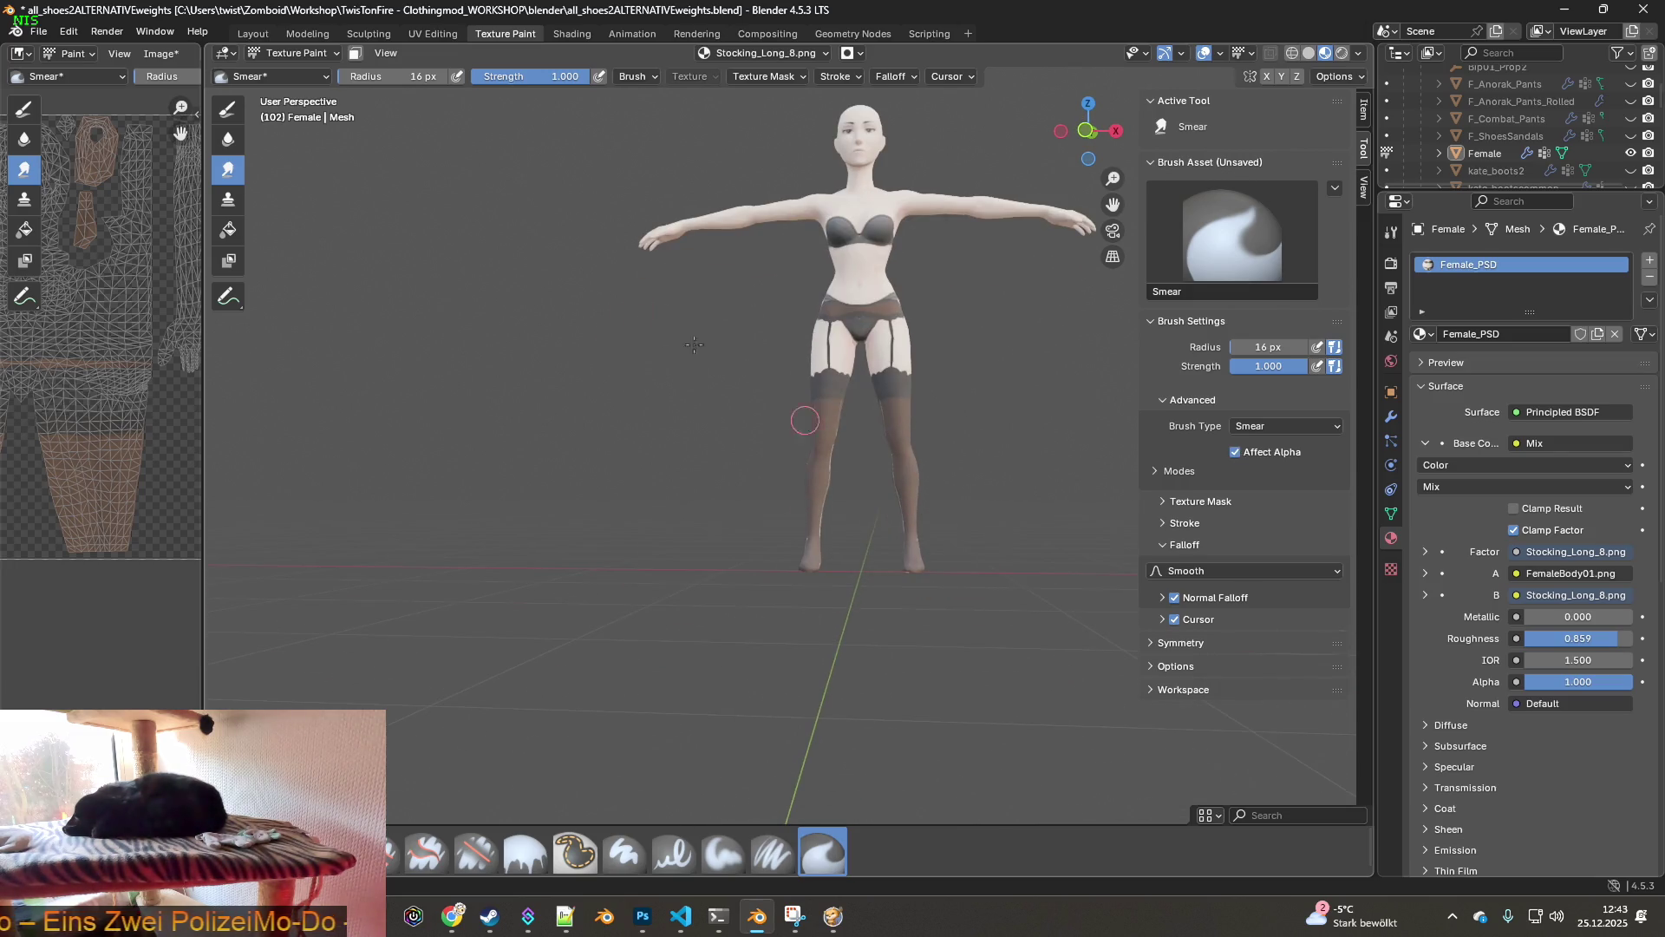
left_click_drag(363, 81, 448, 81)
scroll(910, 538, "up", 5)
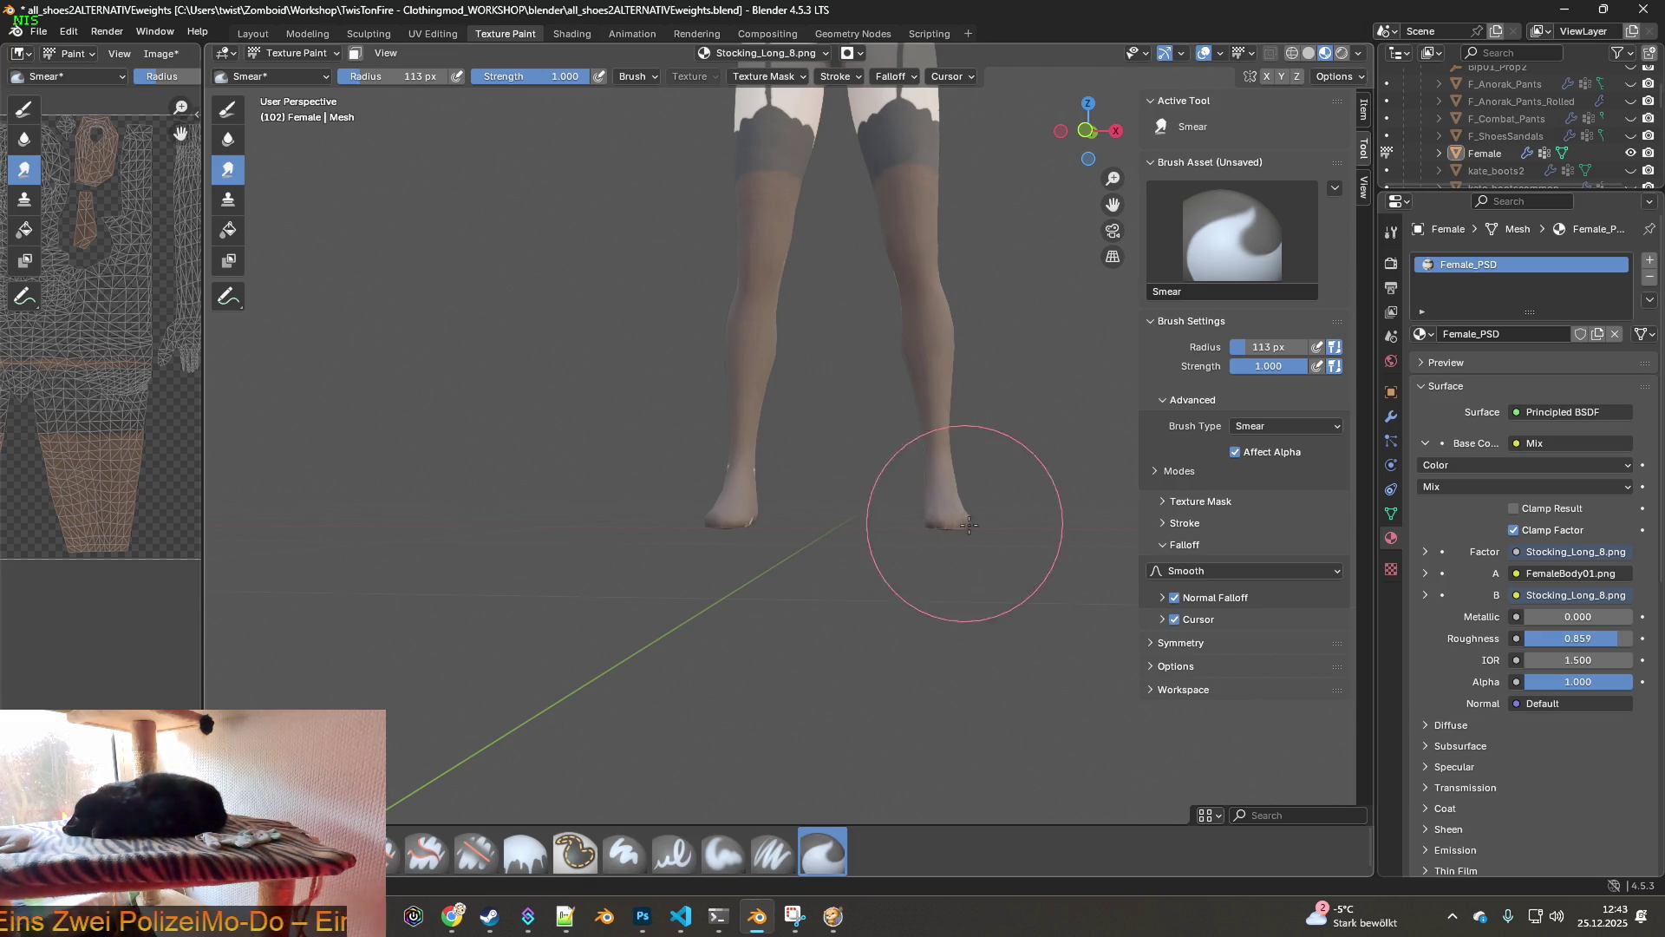
- Inspect the legs and feet from side and low front angles
mouse_move(729, 509)
middle_mouse_down()
mouse_move(737, 536)
mouse_move(785, 540)
mouse_move(702, 506)
middle_mouse_up()
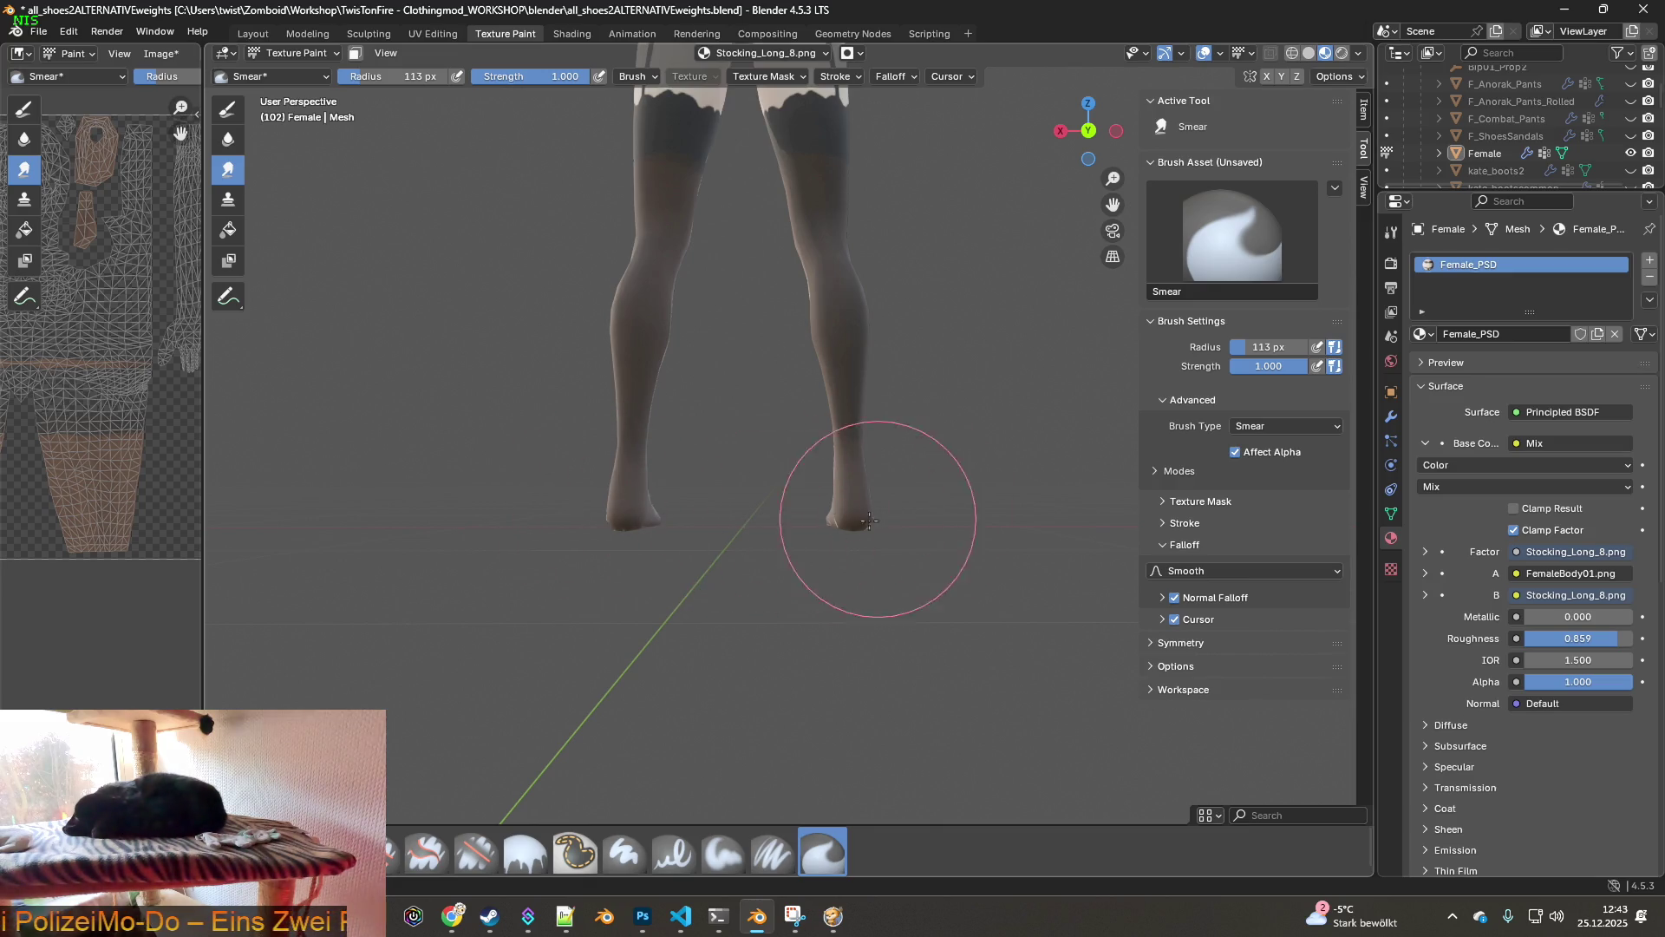
middle_click_drag(822, 535, 780, 502)
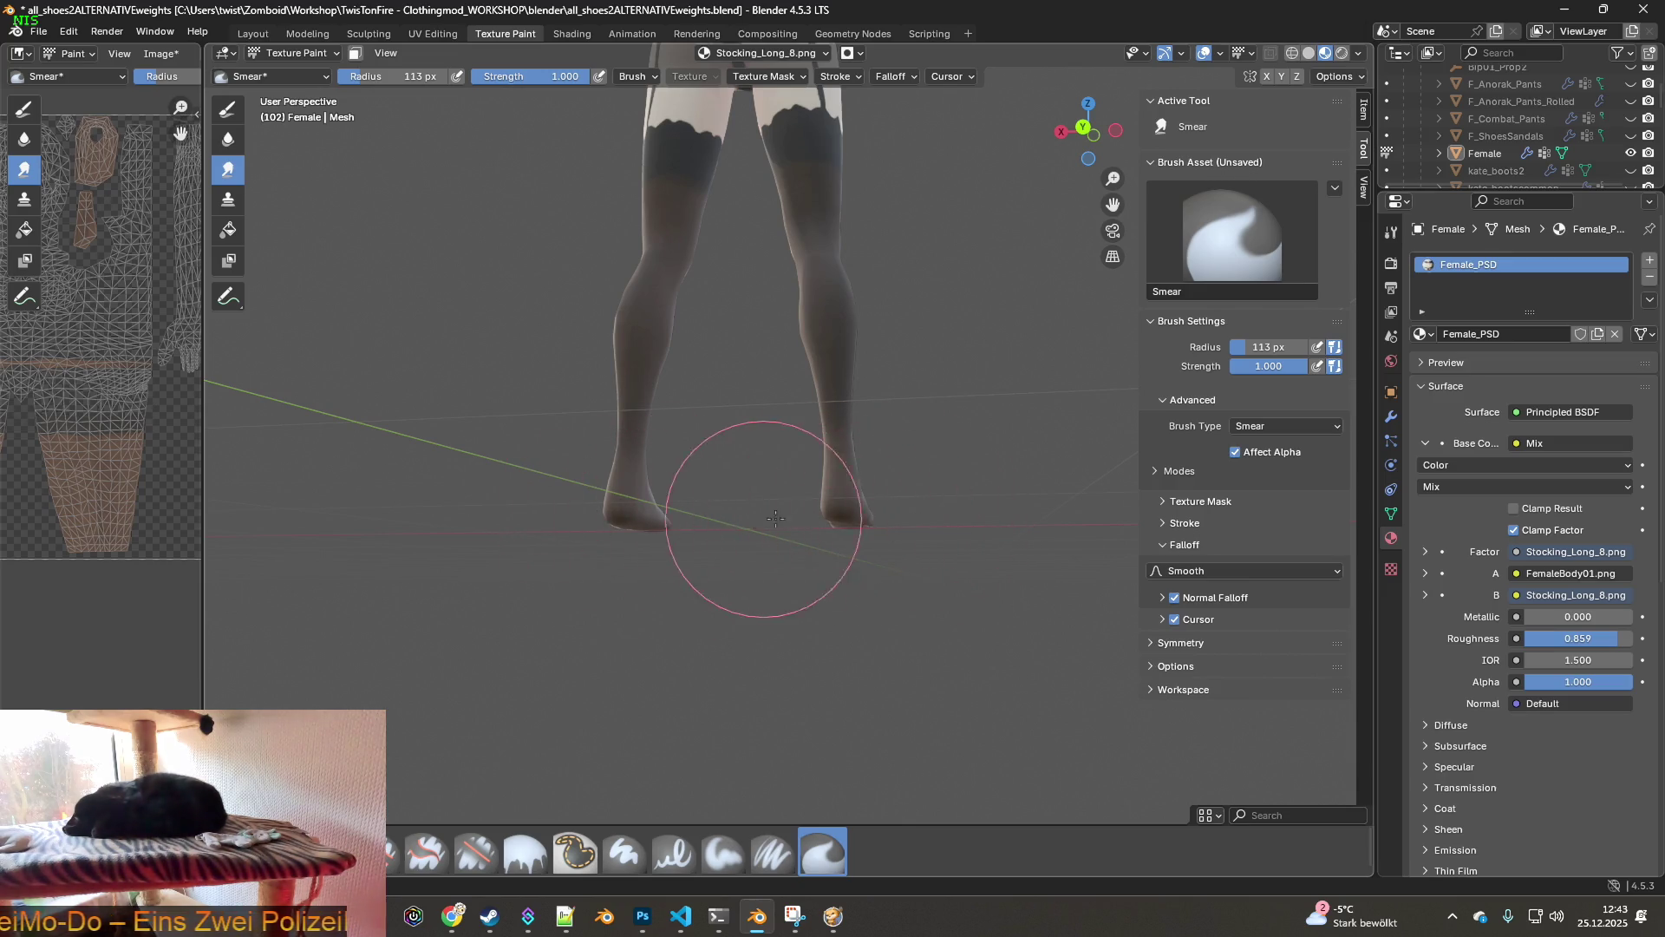
mouse_move(632, 520)
middle_mouse_down()
mouse_move(849, 520)
mouse_move(687, 523)
middle_mouse_up()
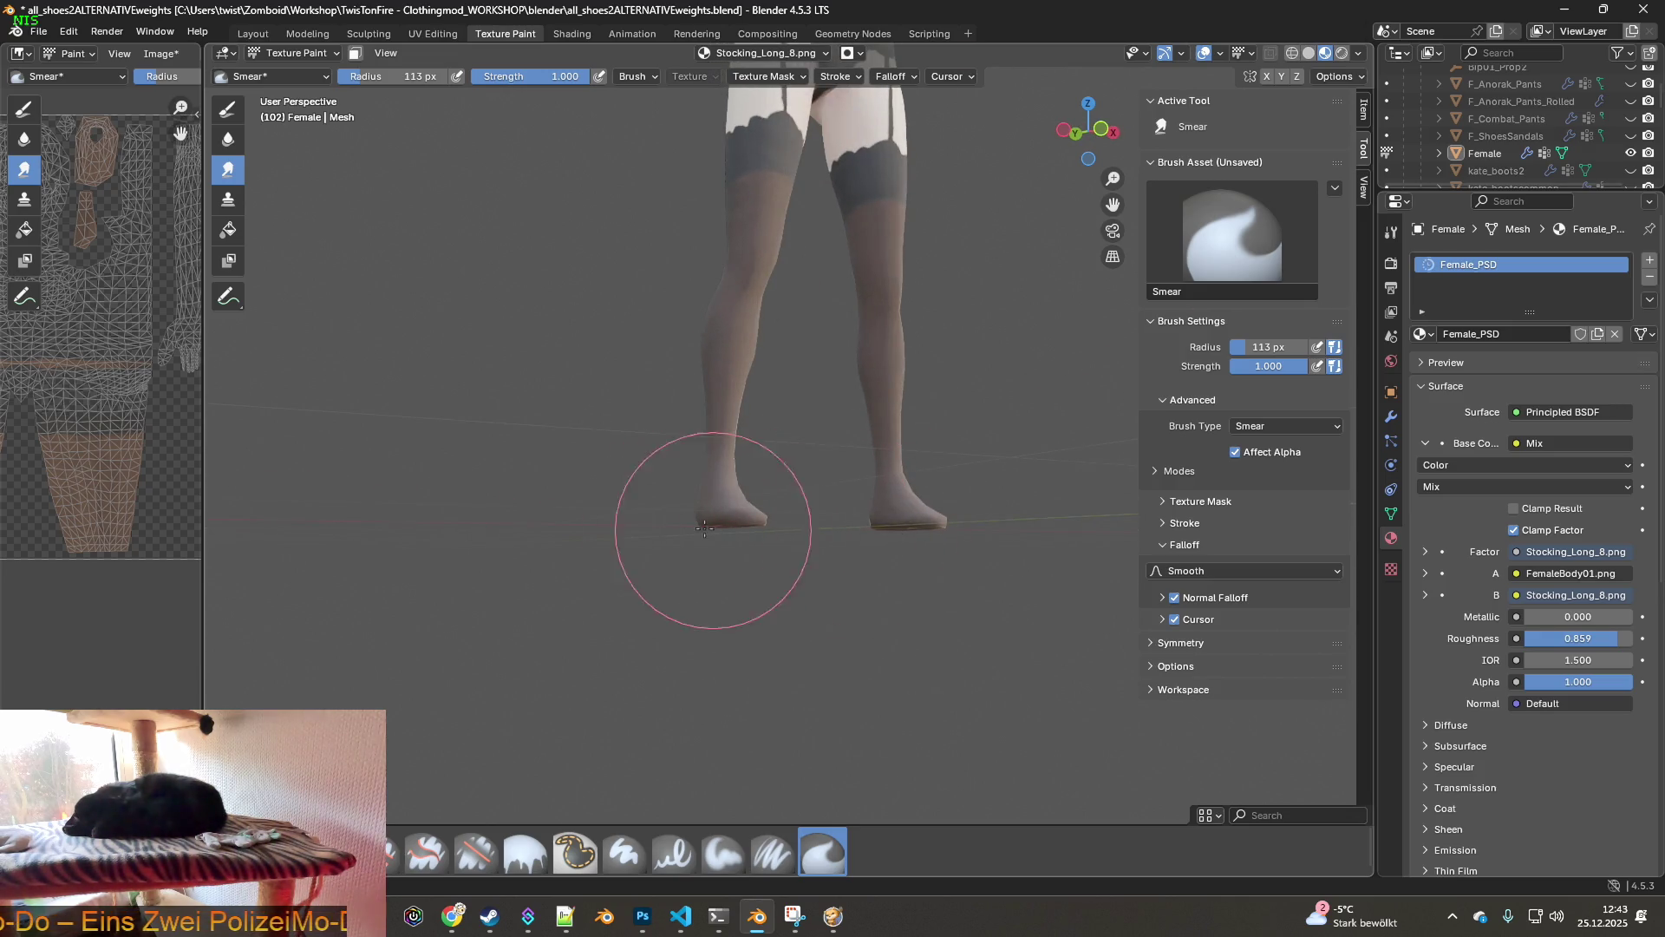
mouse_move(814, 520)
middle_mouse_down()
mouse_move(725, 524)
mouse_move(732, 543)
middle_mouse_up()
mouse_move(871, 526)
middle_mouse_down()
mouse_move(902, 519)
mouse_move(848, 499)
mouse_move(922, 485)
middle_mouse_up()
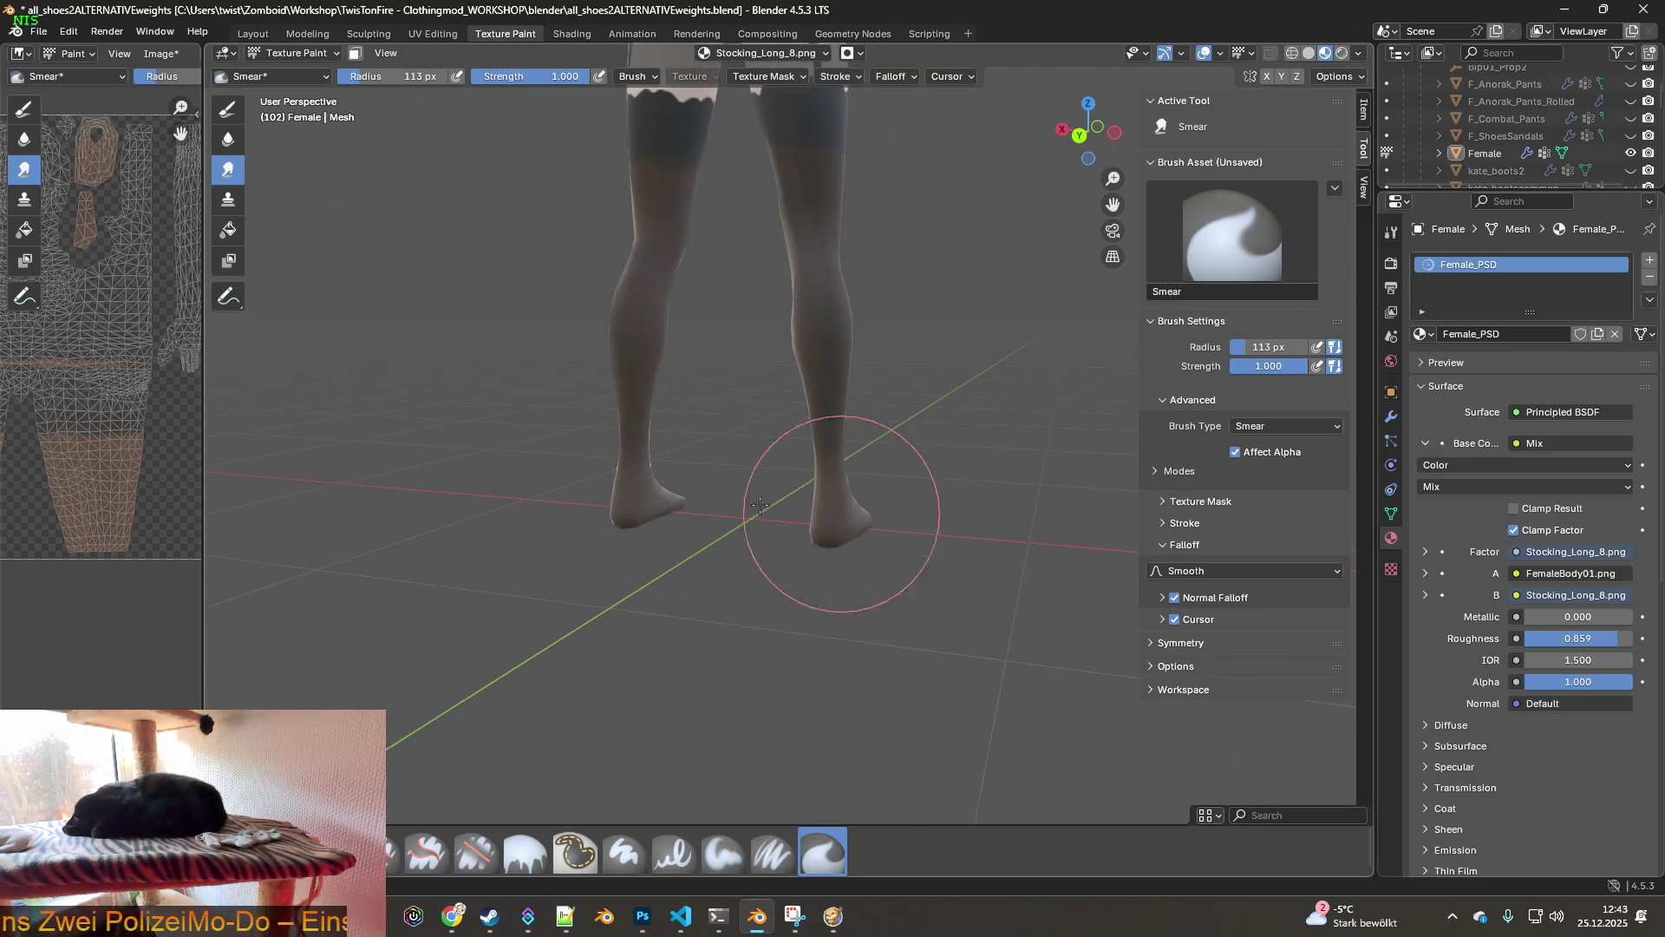
middle_click_drag(810, 500, 708, 511)
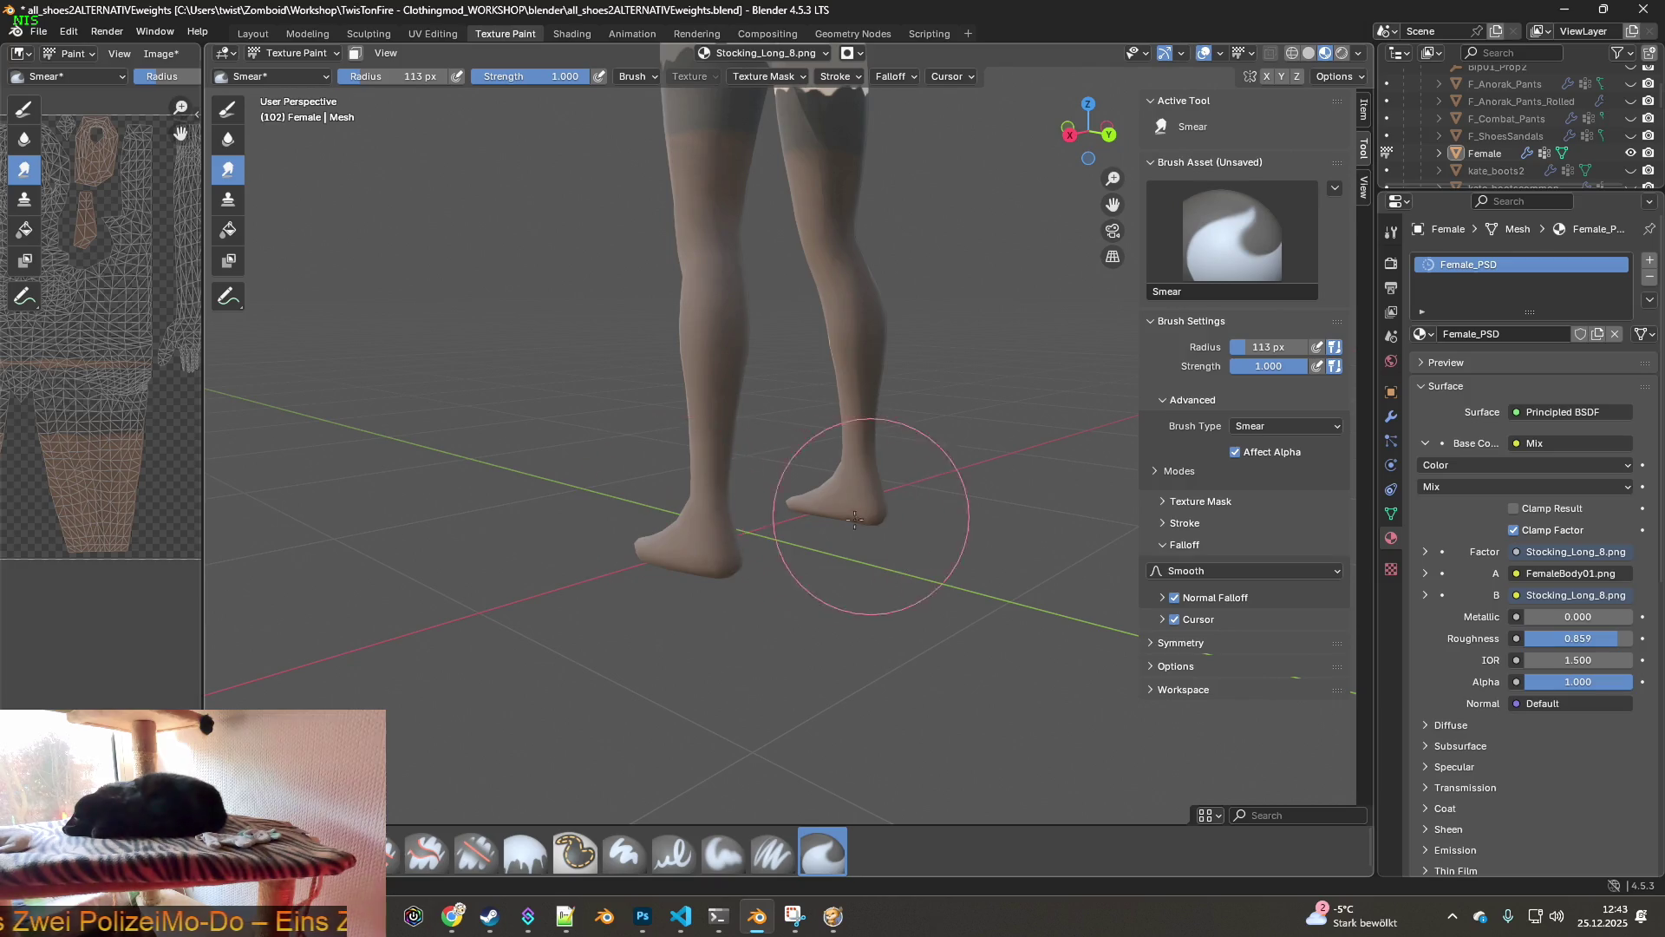
mouse_move(870, 516)
middle_mouse_down()
mouse_move(919, 494)
mouse_move(847, 517)
mouse_move(780, 510)
mouse_move(1012, 481)
mouse_move(824, 454)
mouse_move(892, 442)
middle_mouse_up()
- Save the Stocking_Long_8.png texture and bring up Project Zomboid
scroll(892, 443, "down", 5)
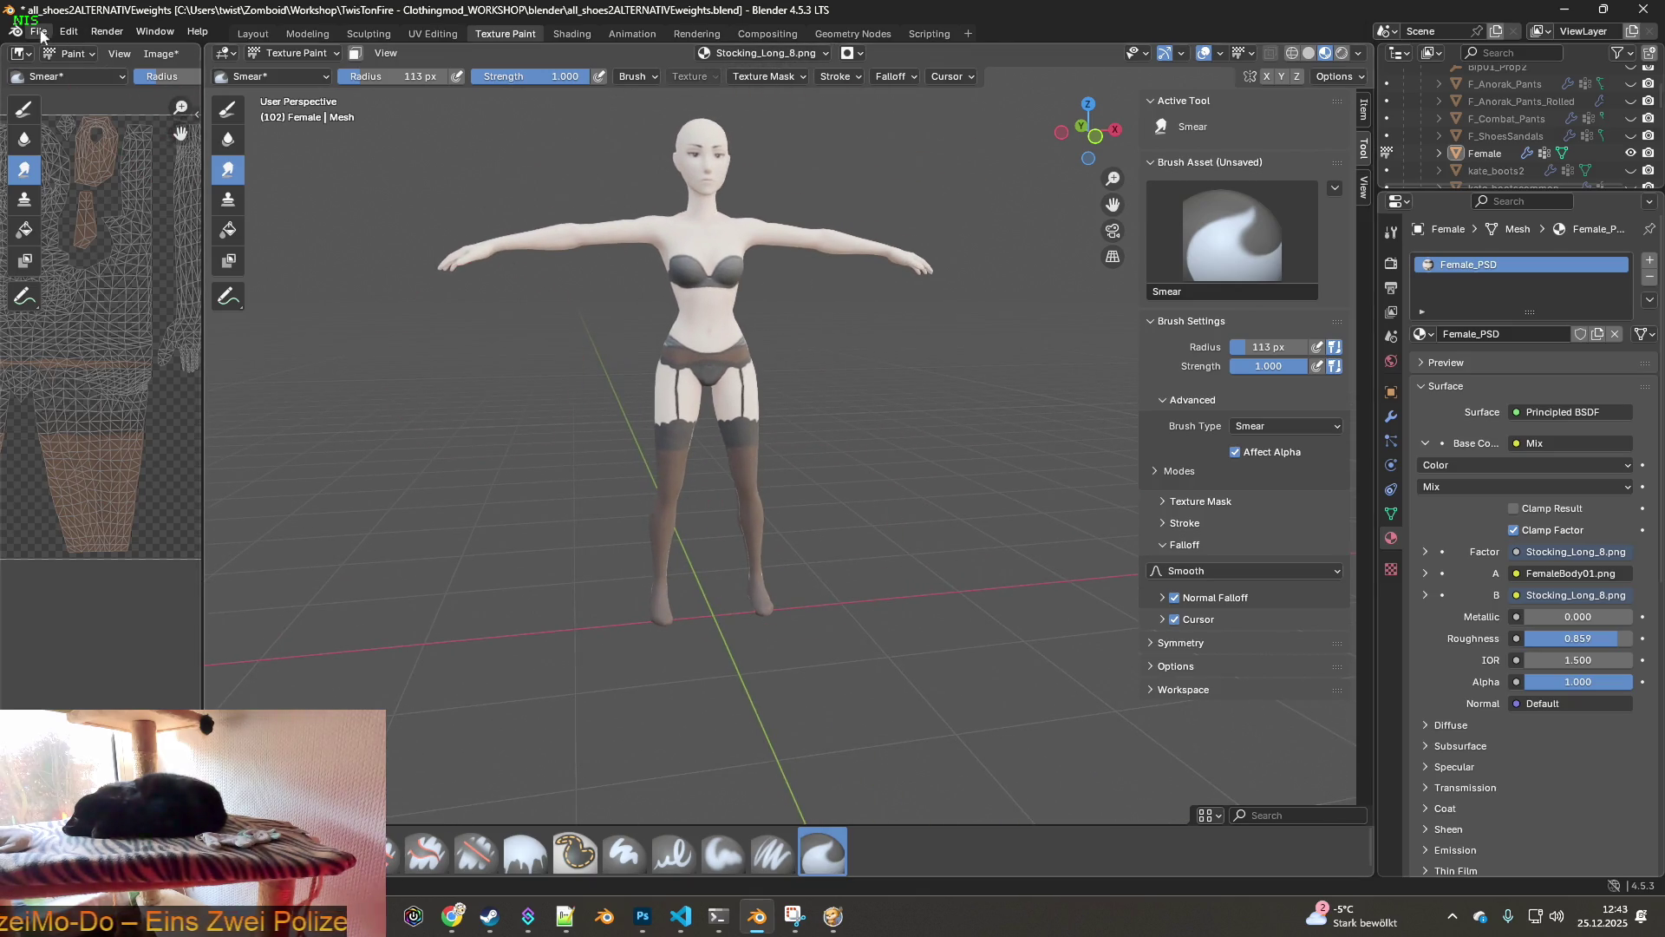
left_click(156, 53)
left_click(186, 239)
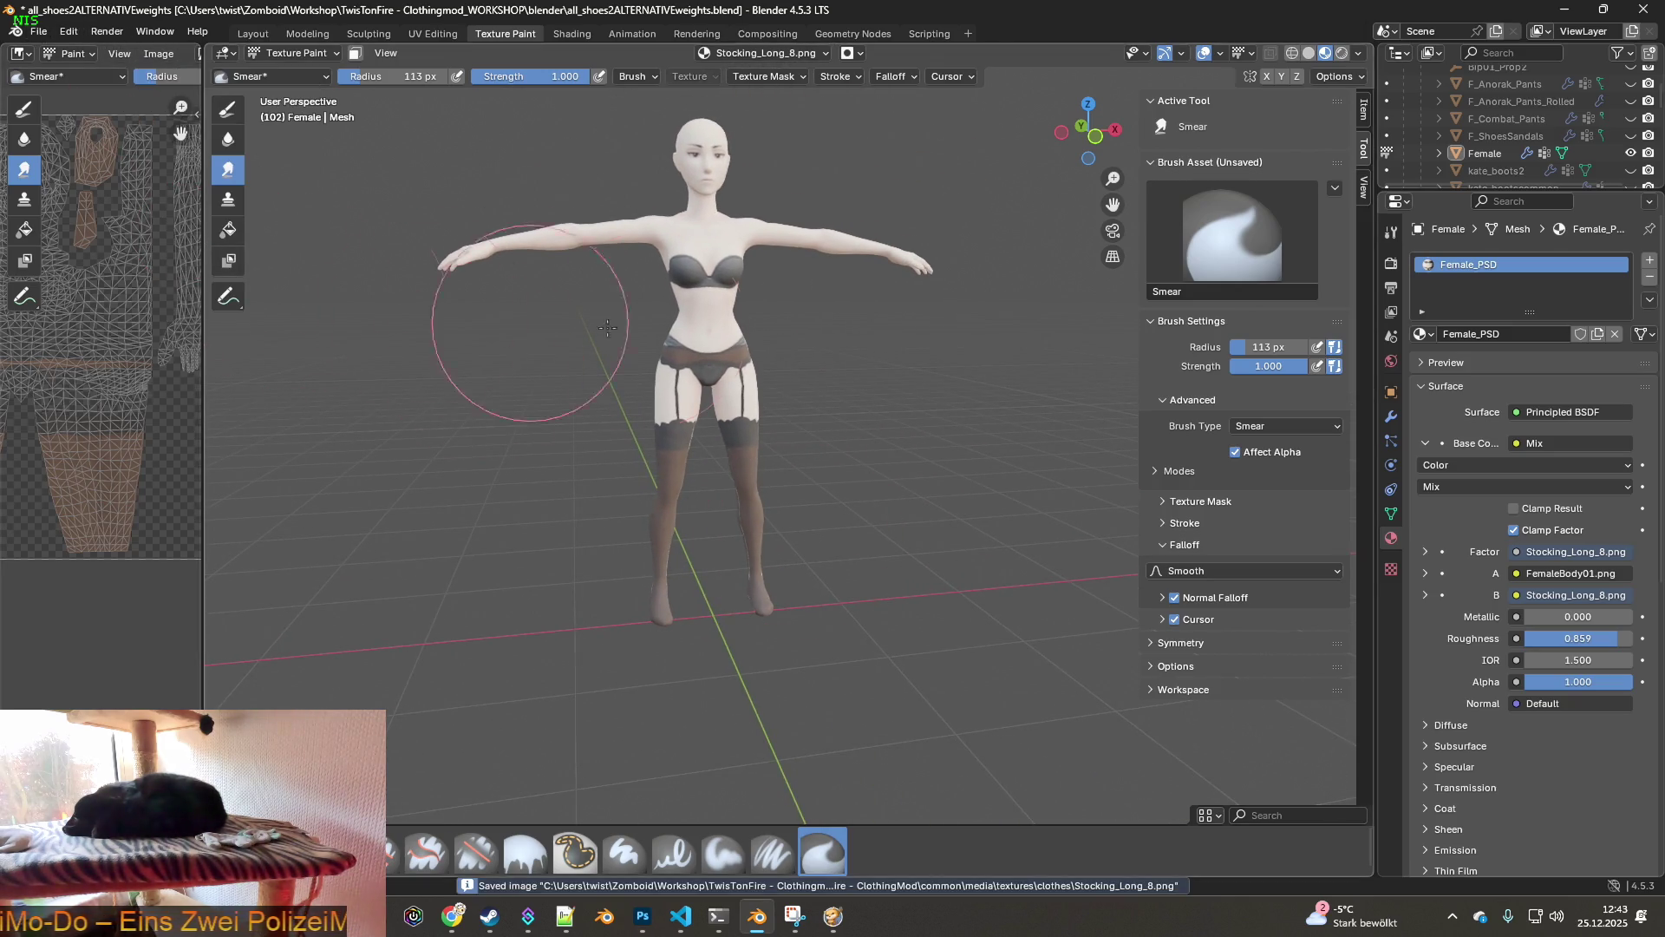
left_click(832, 916)
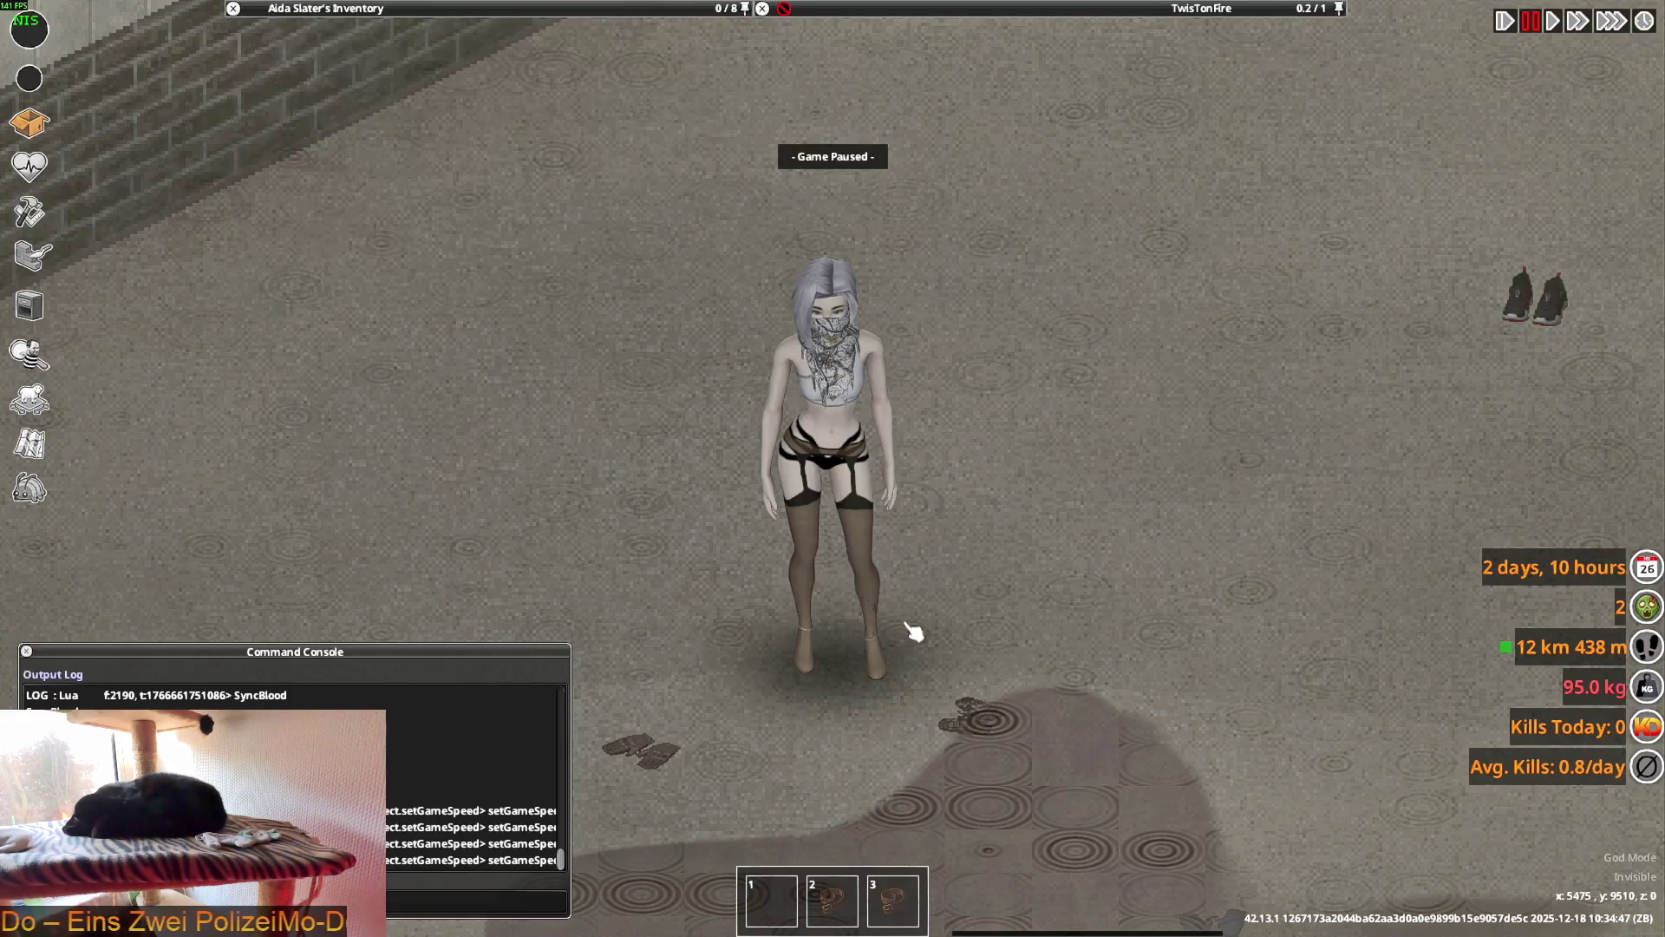
- Unpause the game, walk the character to the brick wall and show her inventory
key("space")
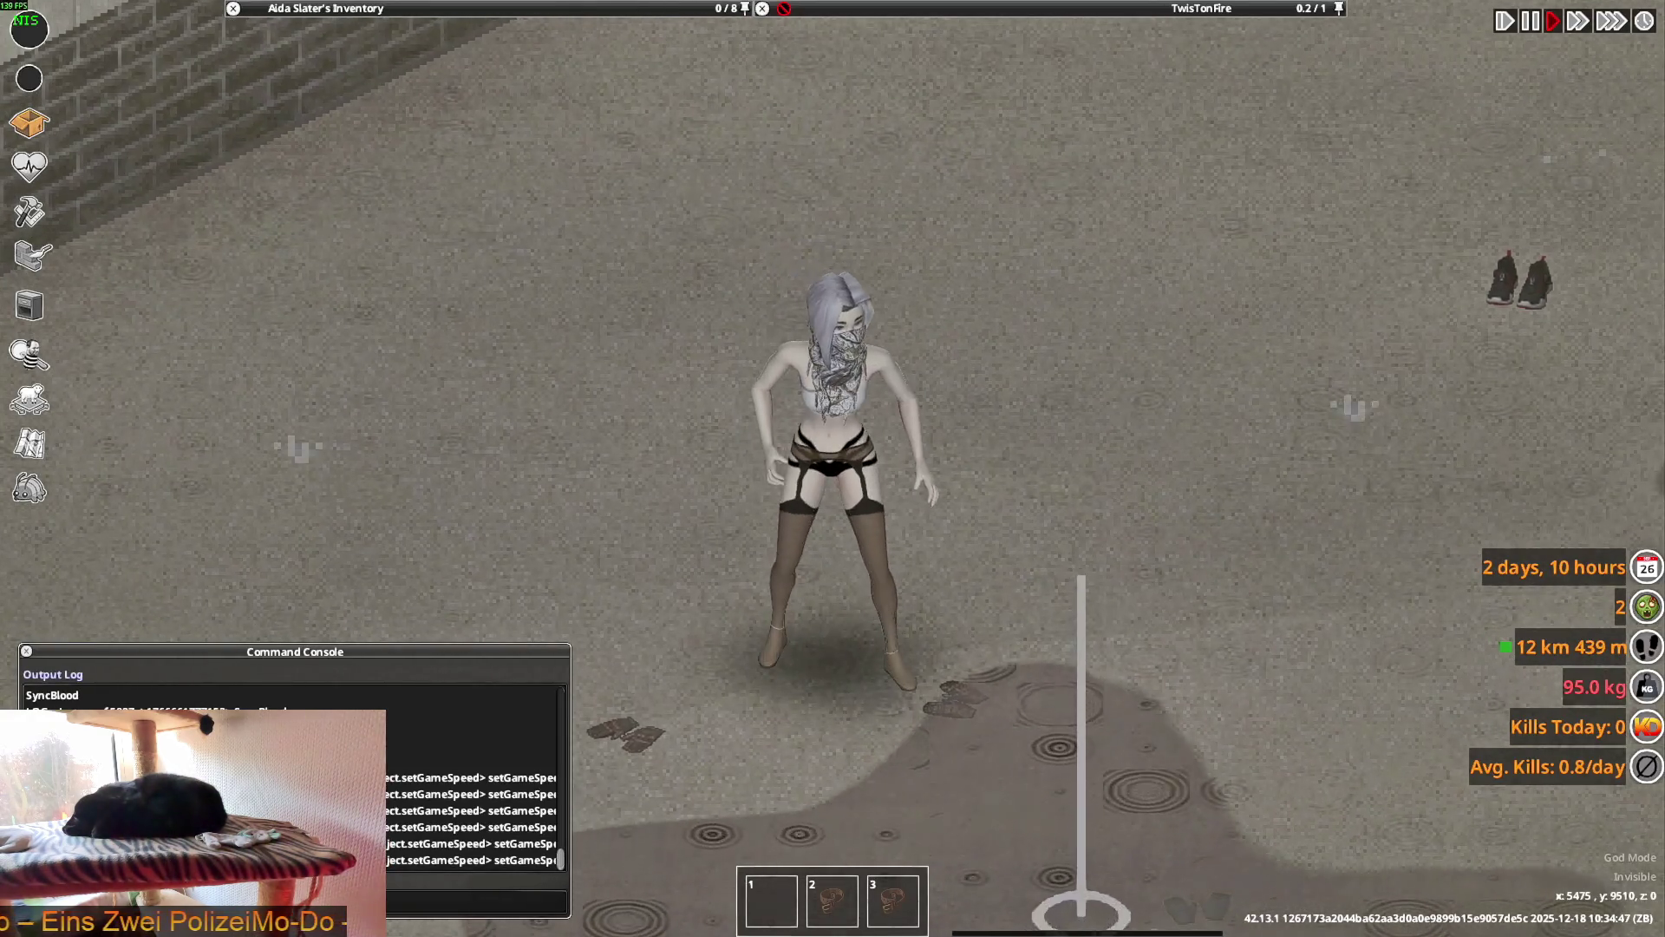
key("d")
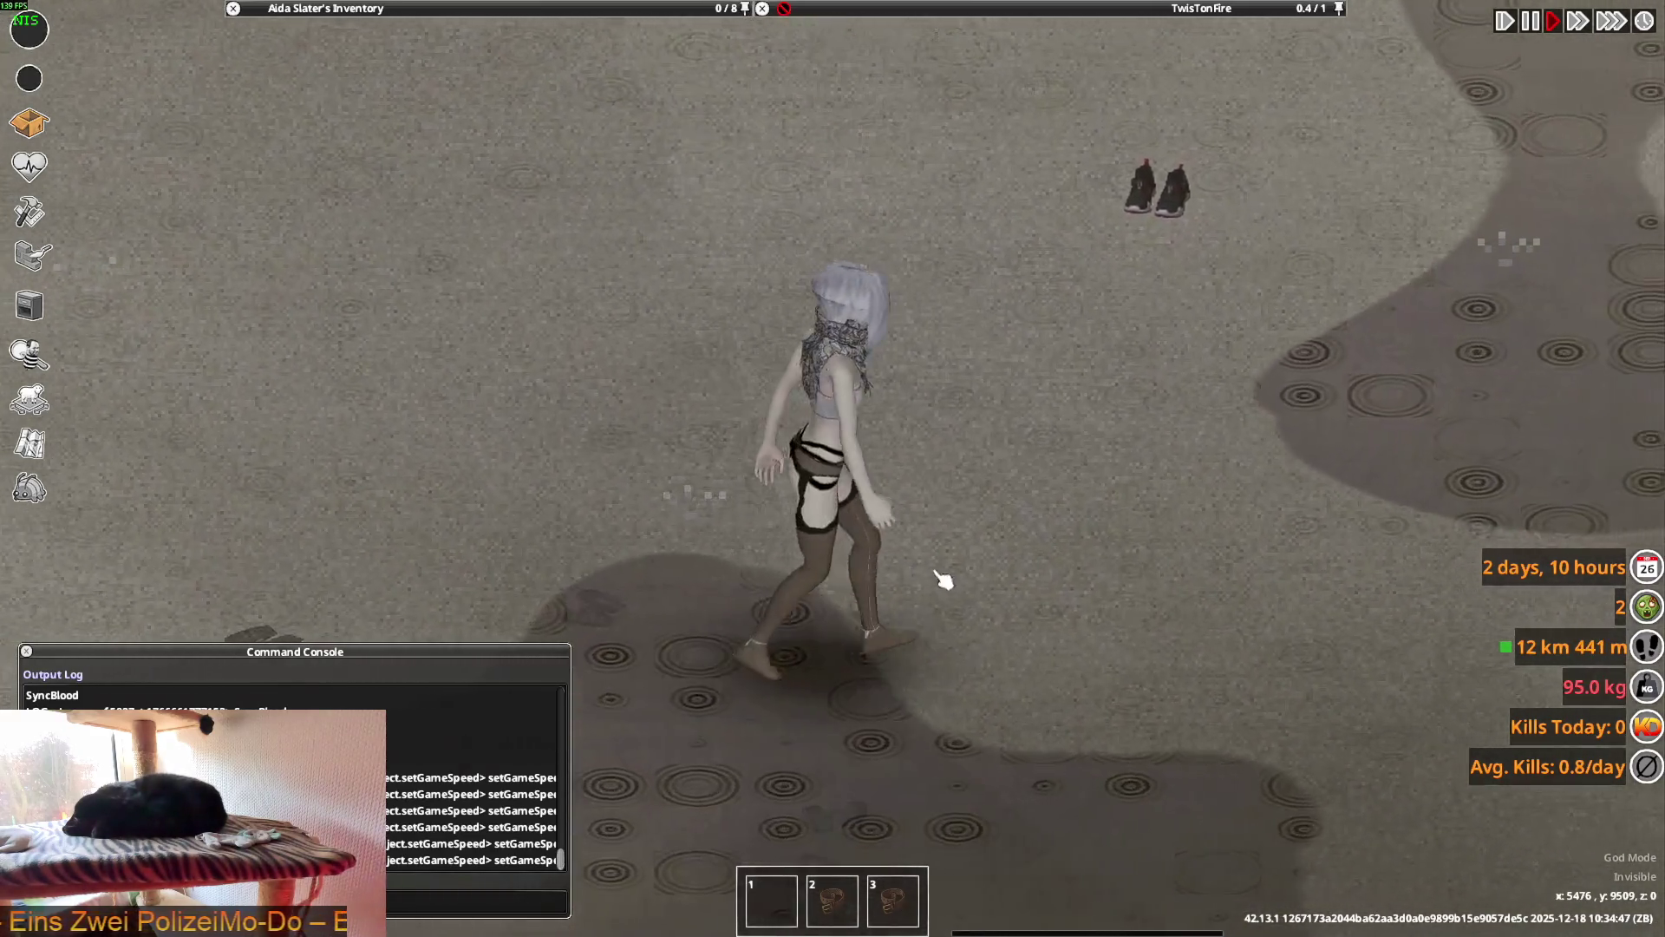
key("w")
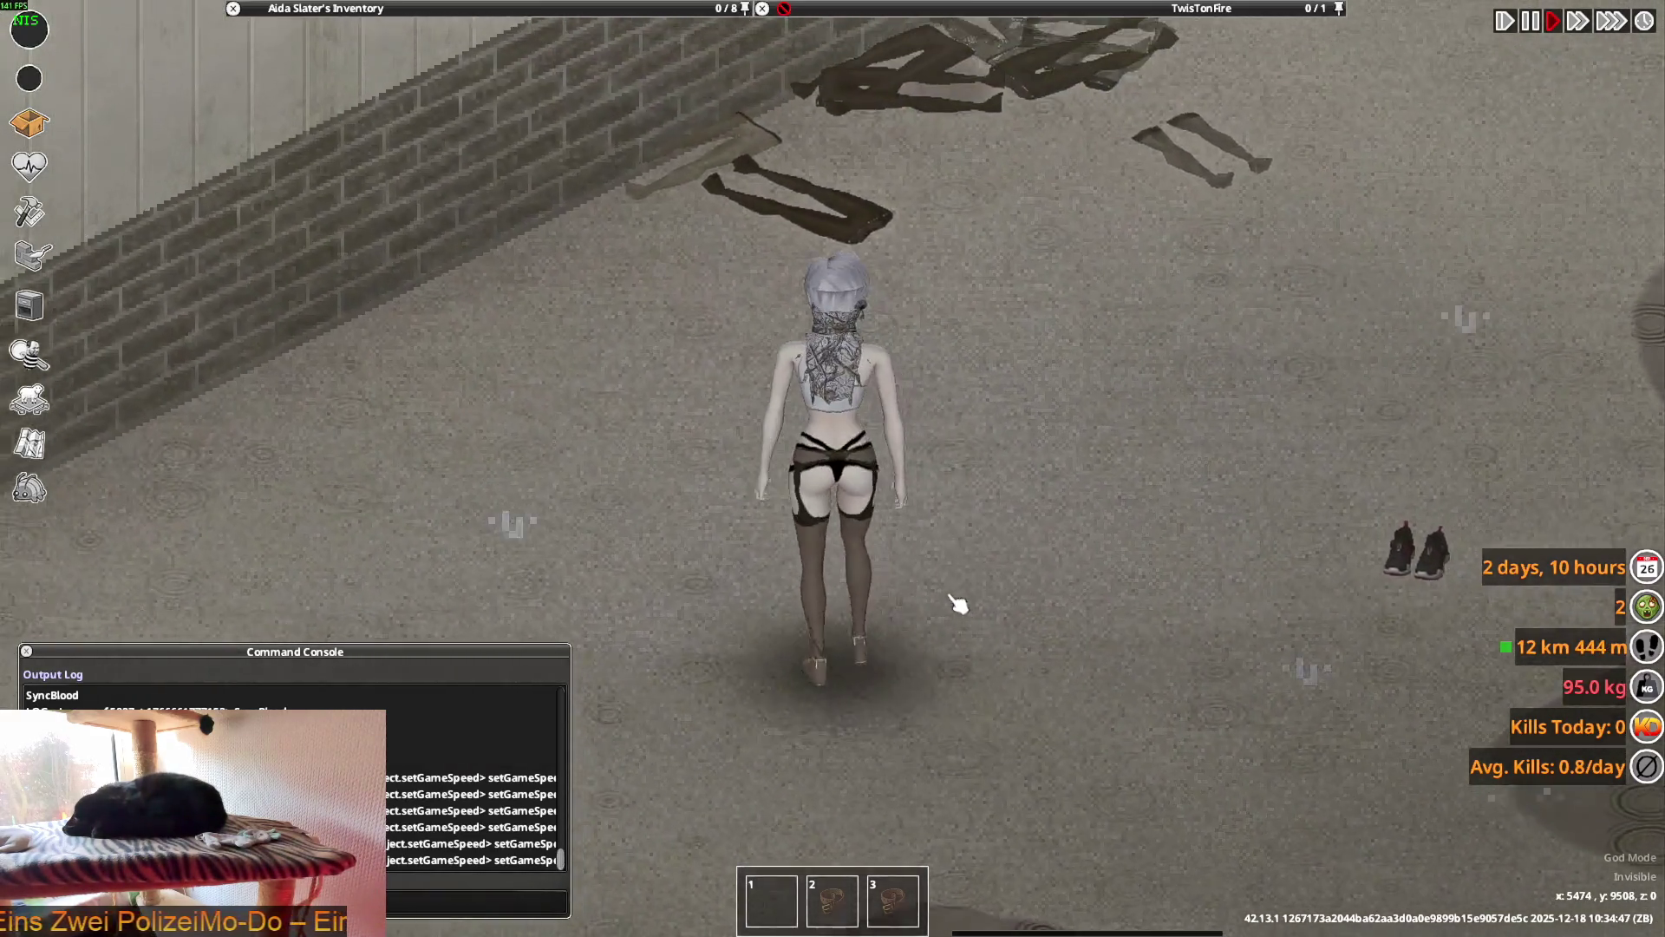
scroll(959, 605, "down", 3)
scroll(1052, 524, "up", 3)
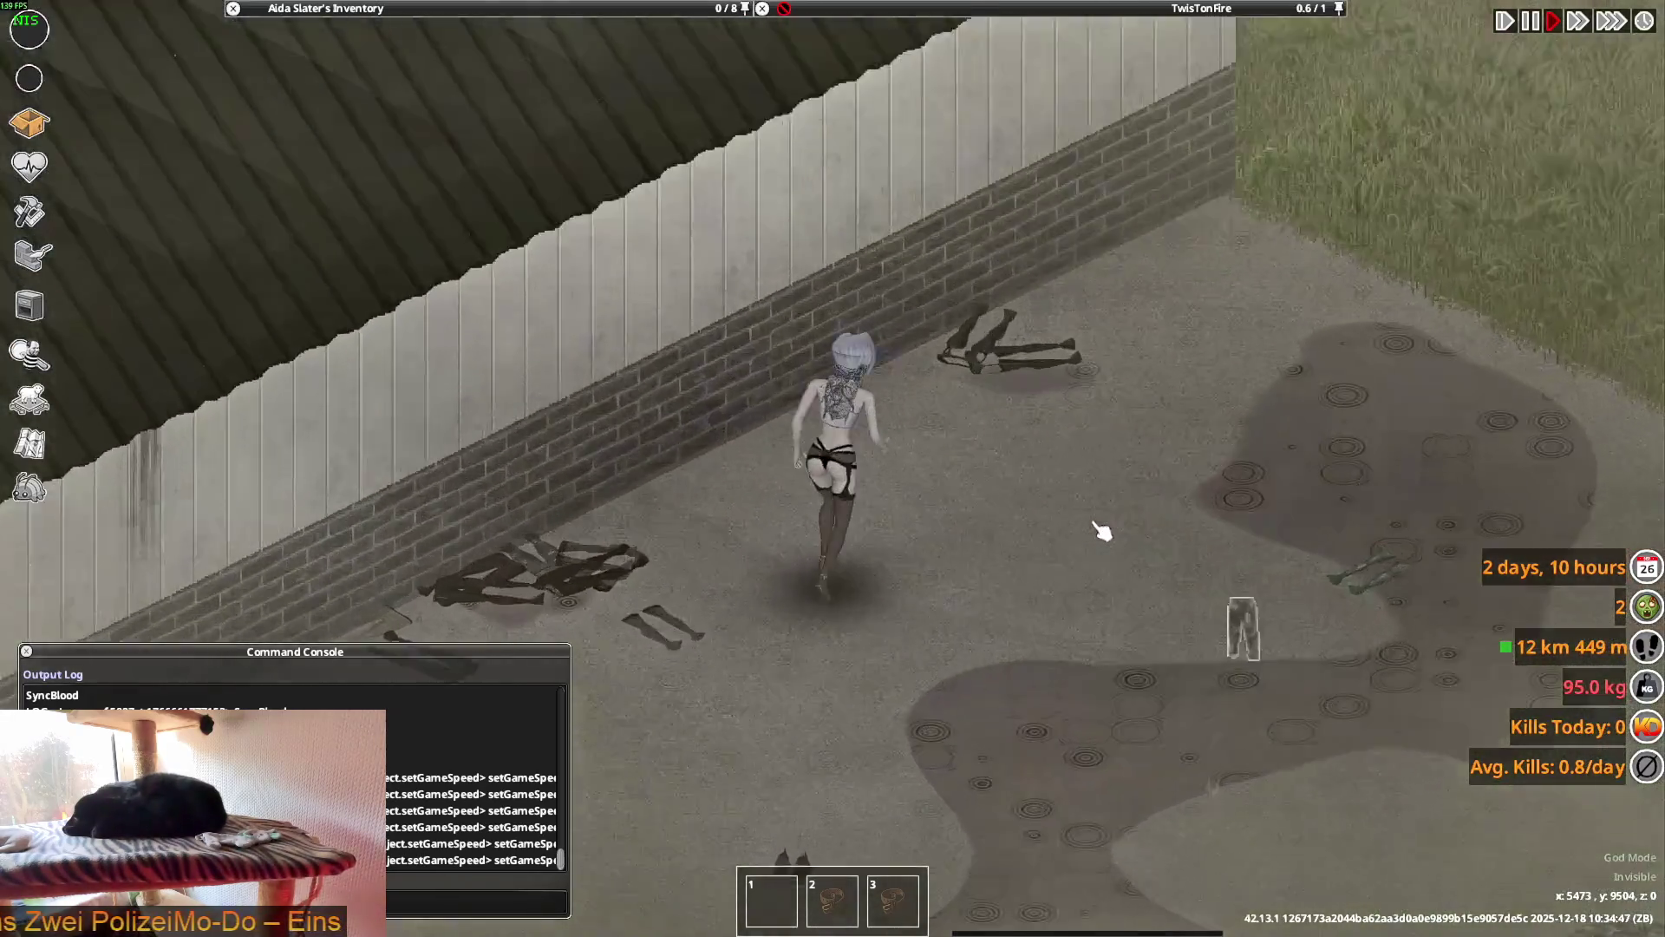
mouse_move(910, 9)
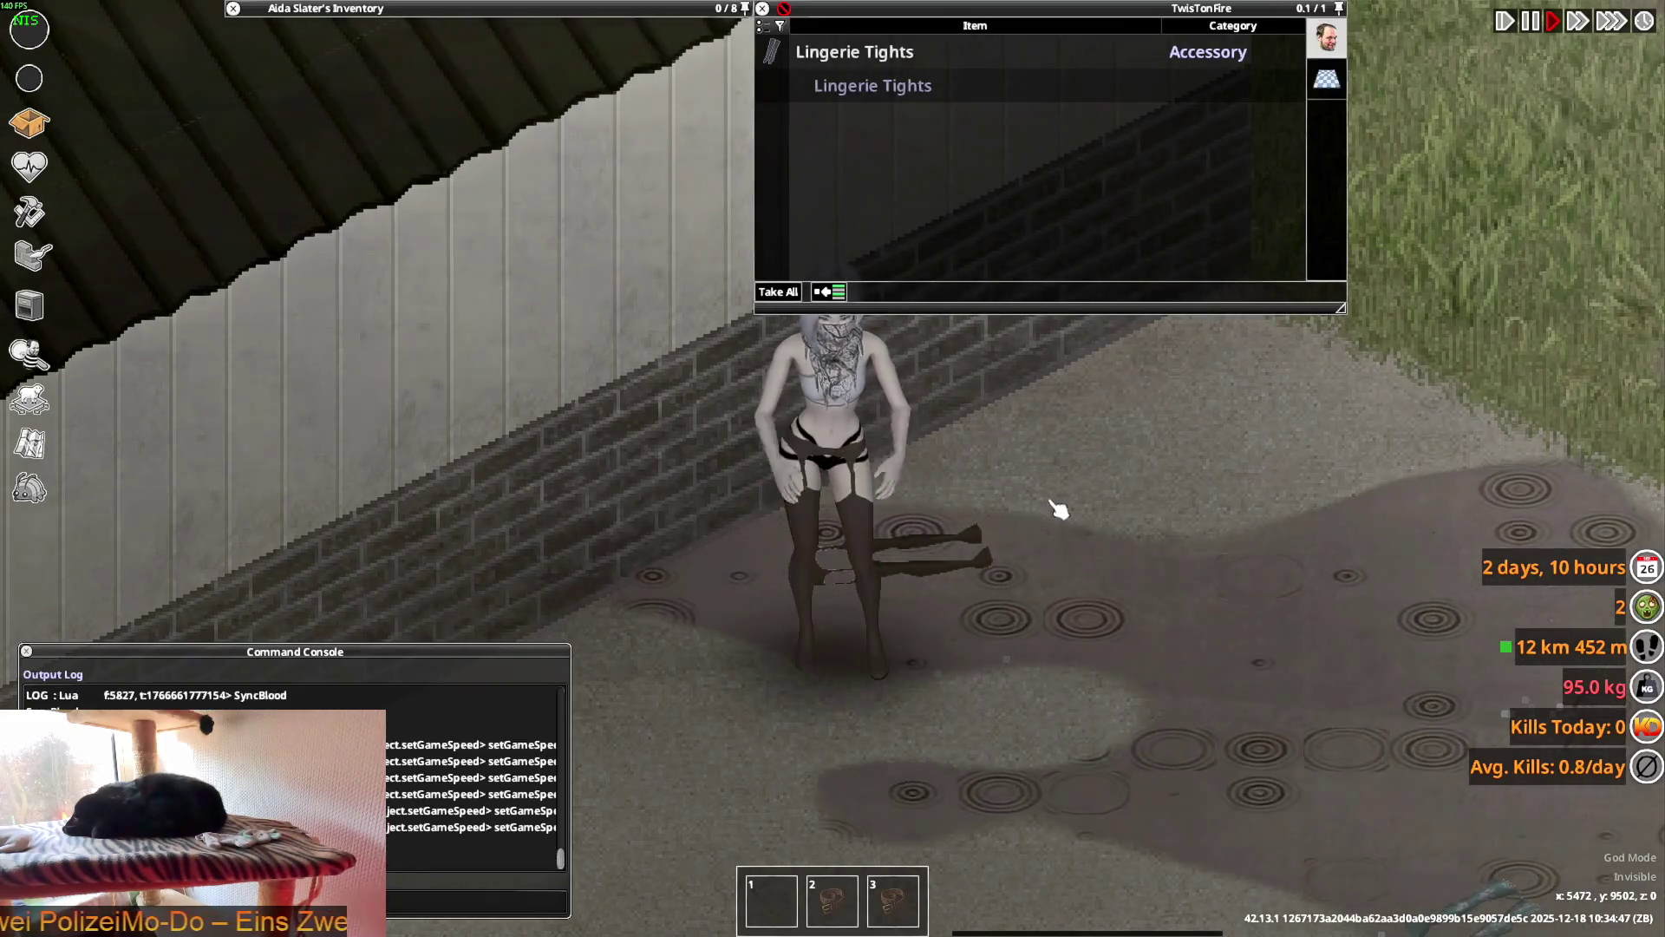
key("Tab")
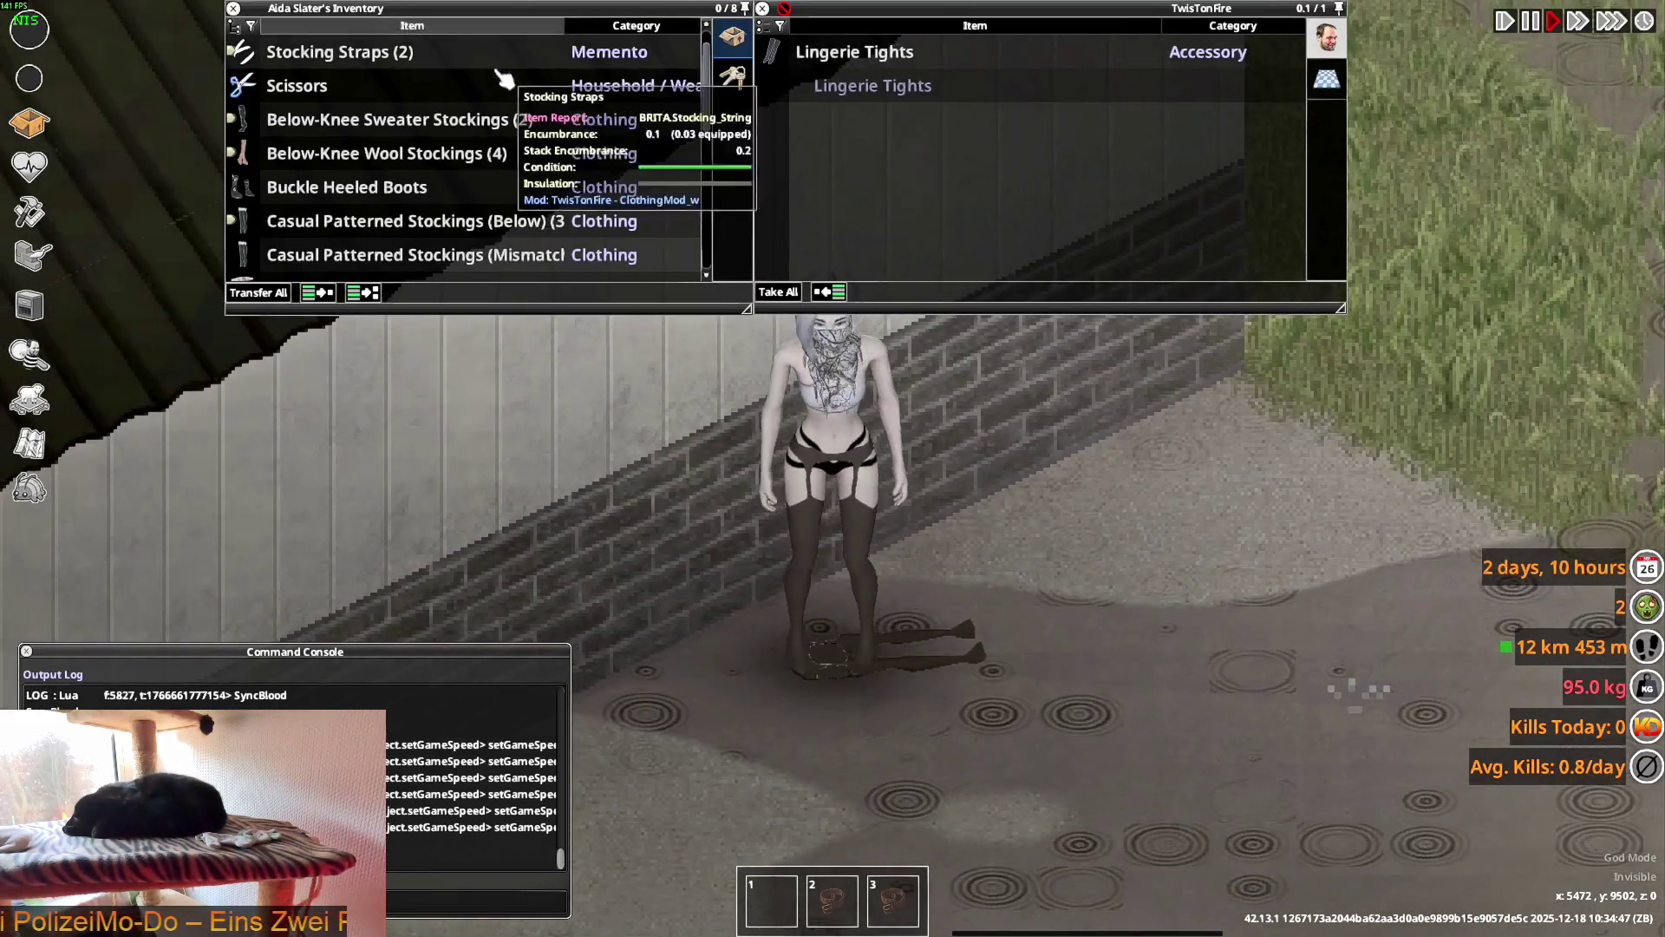
key("s")
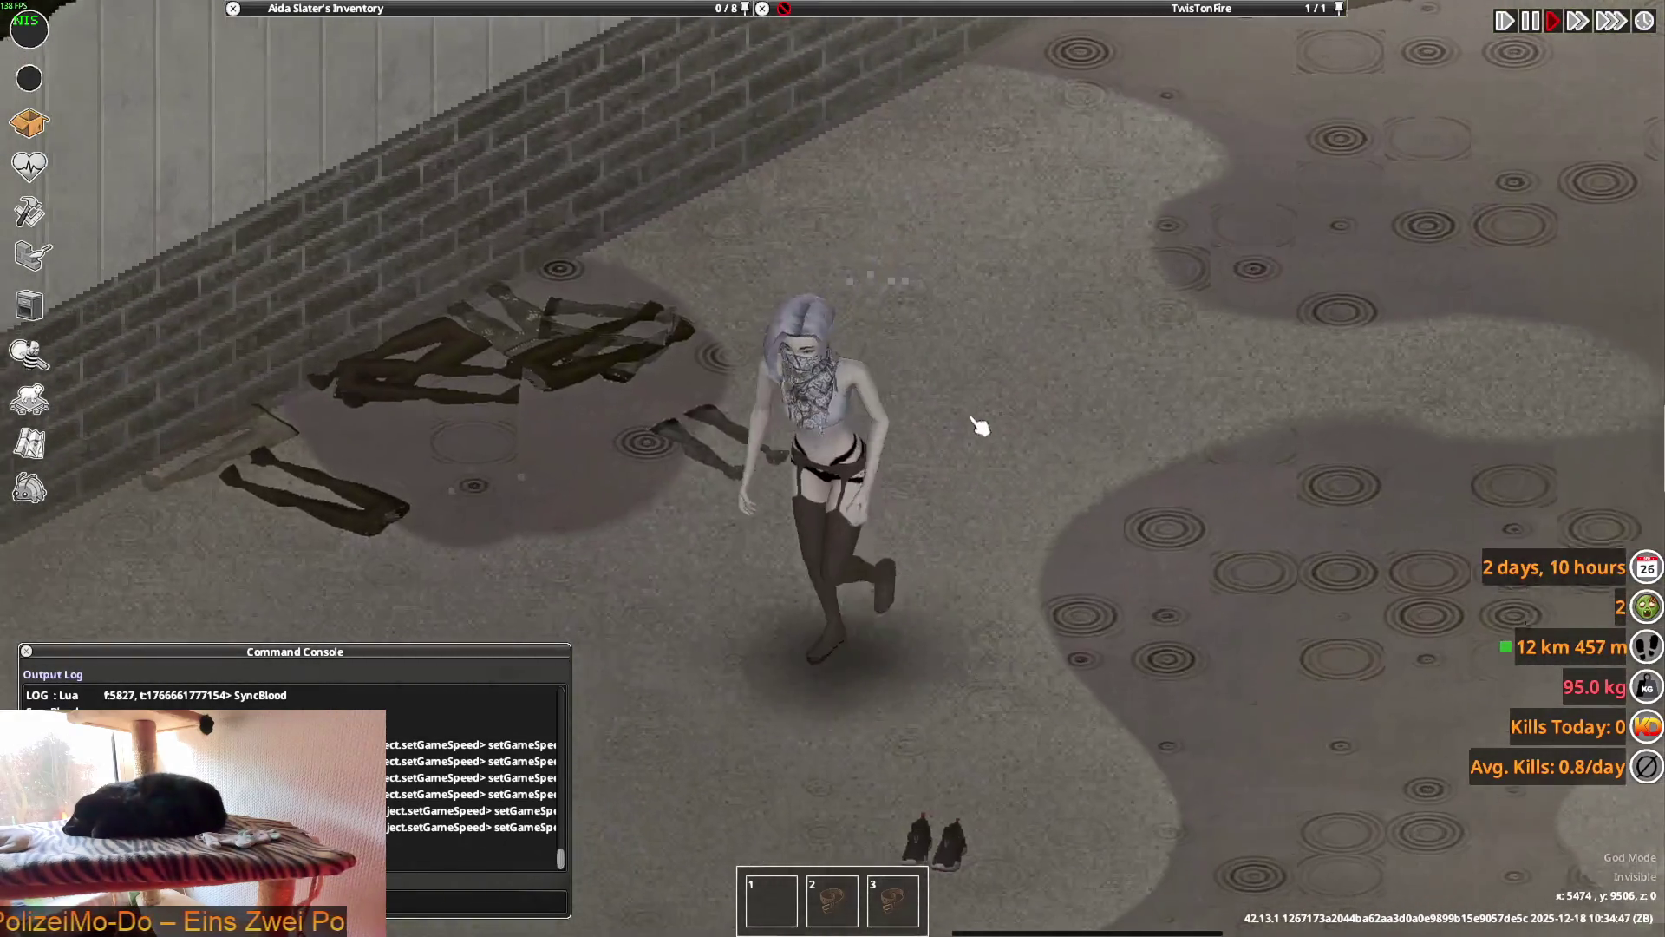
key("w")
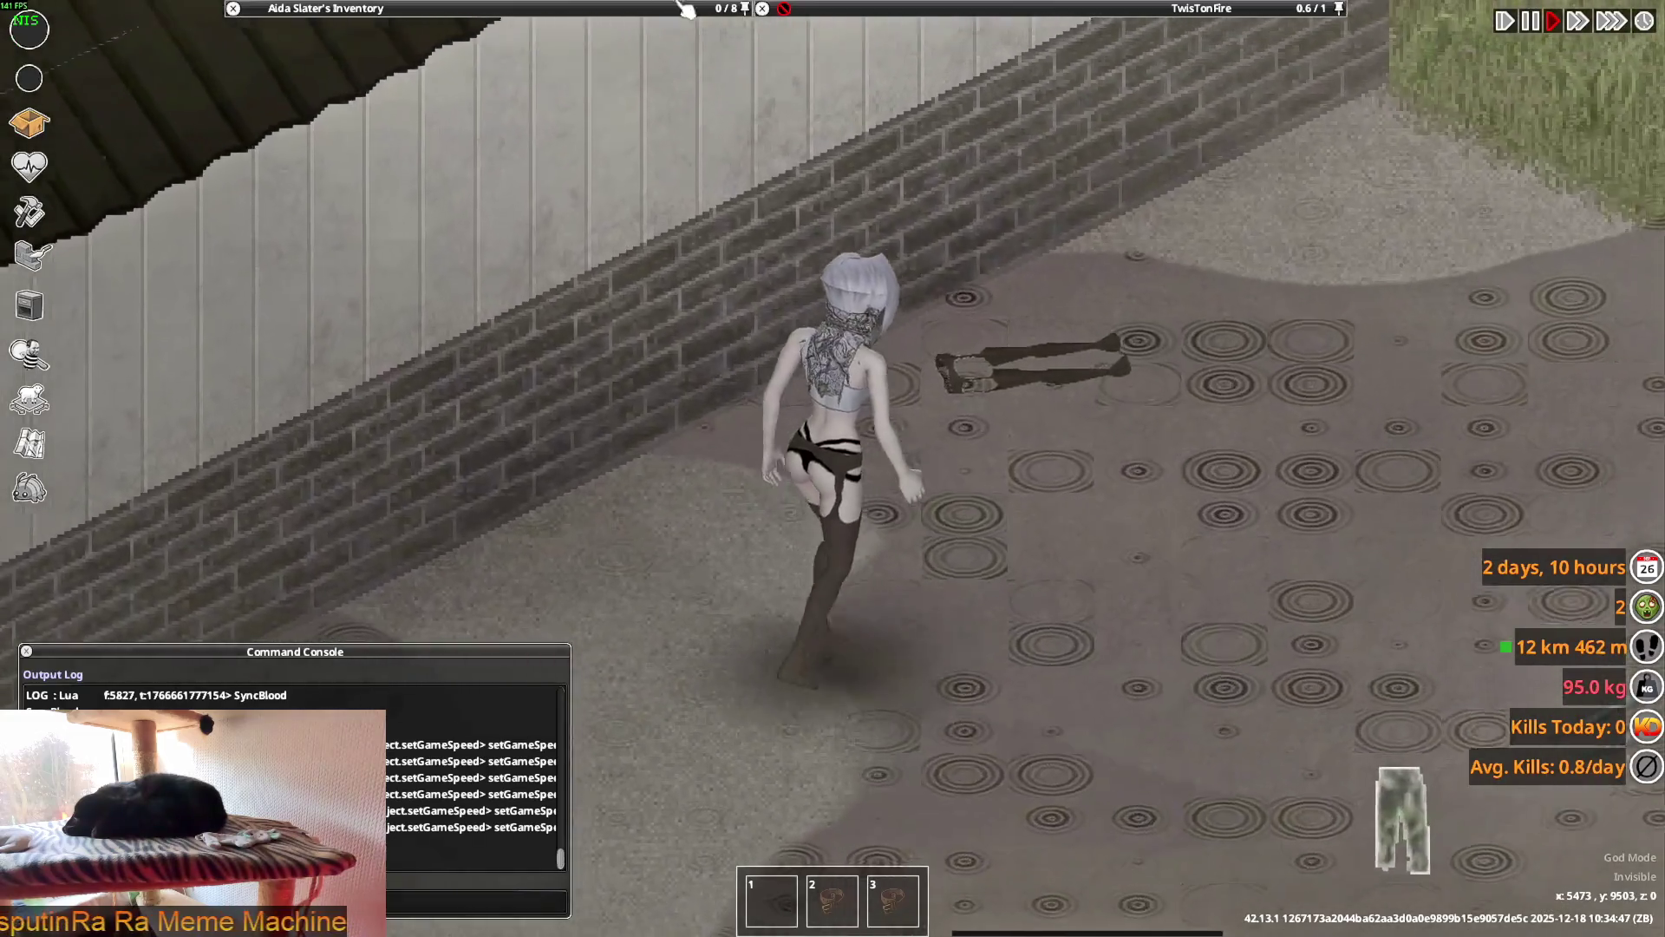
mouse_move(681, 261)
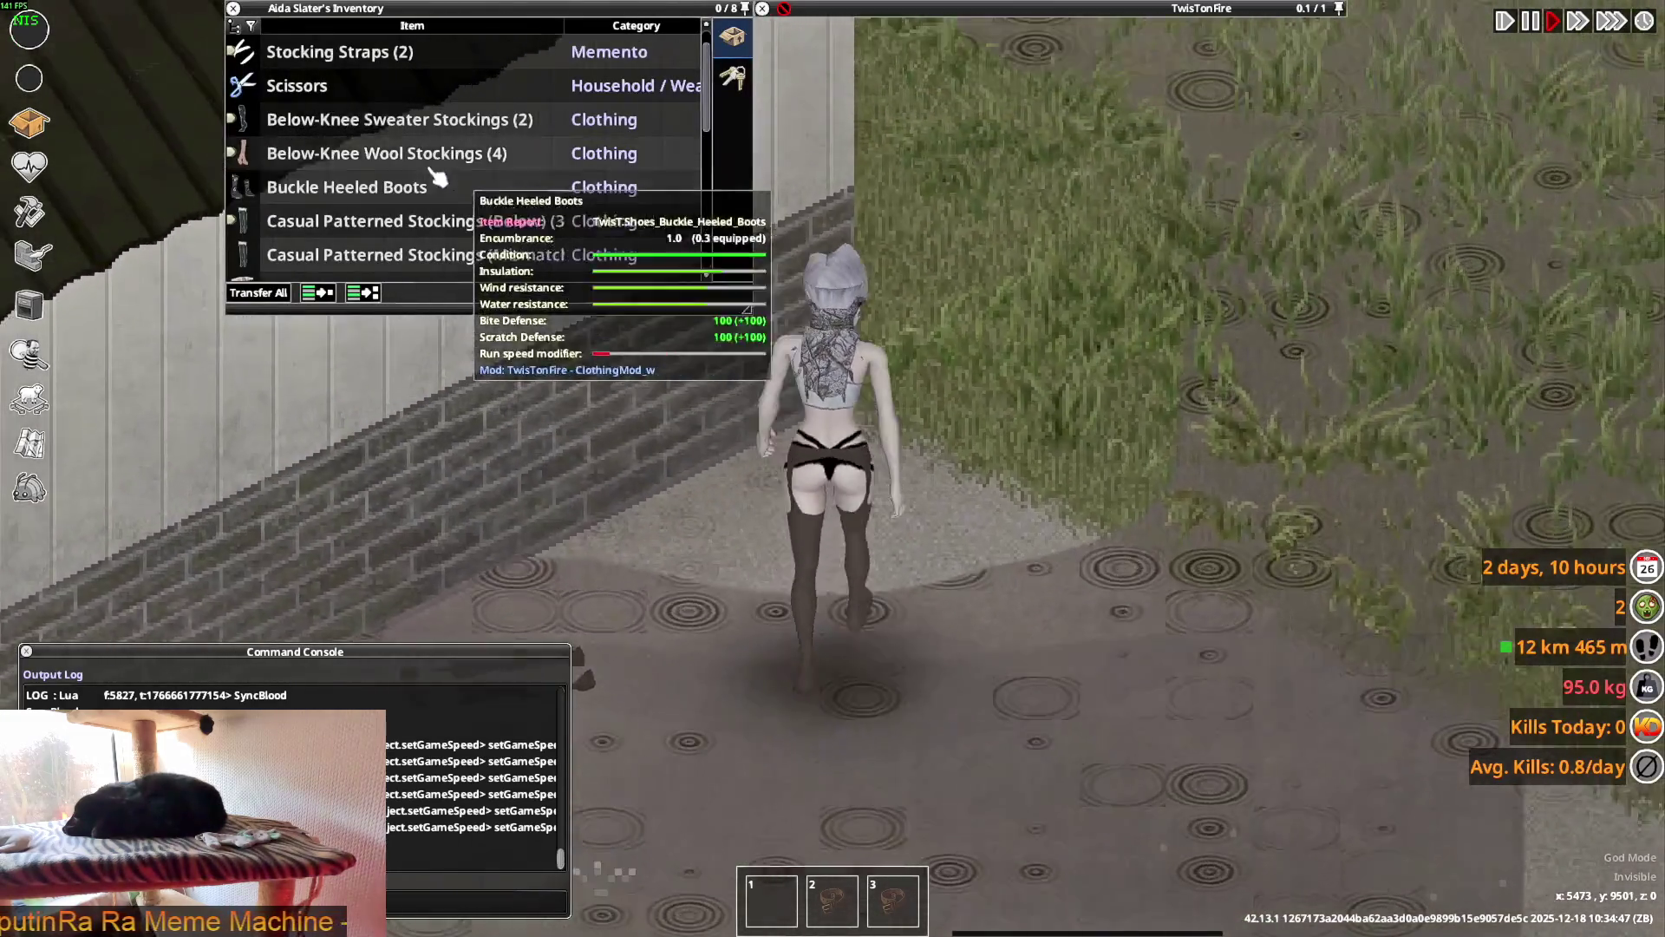
scroll(423, 189, "down", 3)
scroll(423, 189, "down", 6)
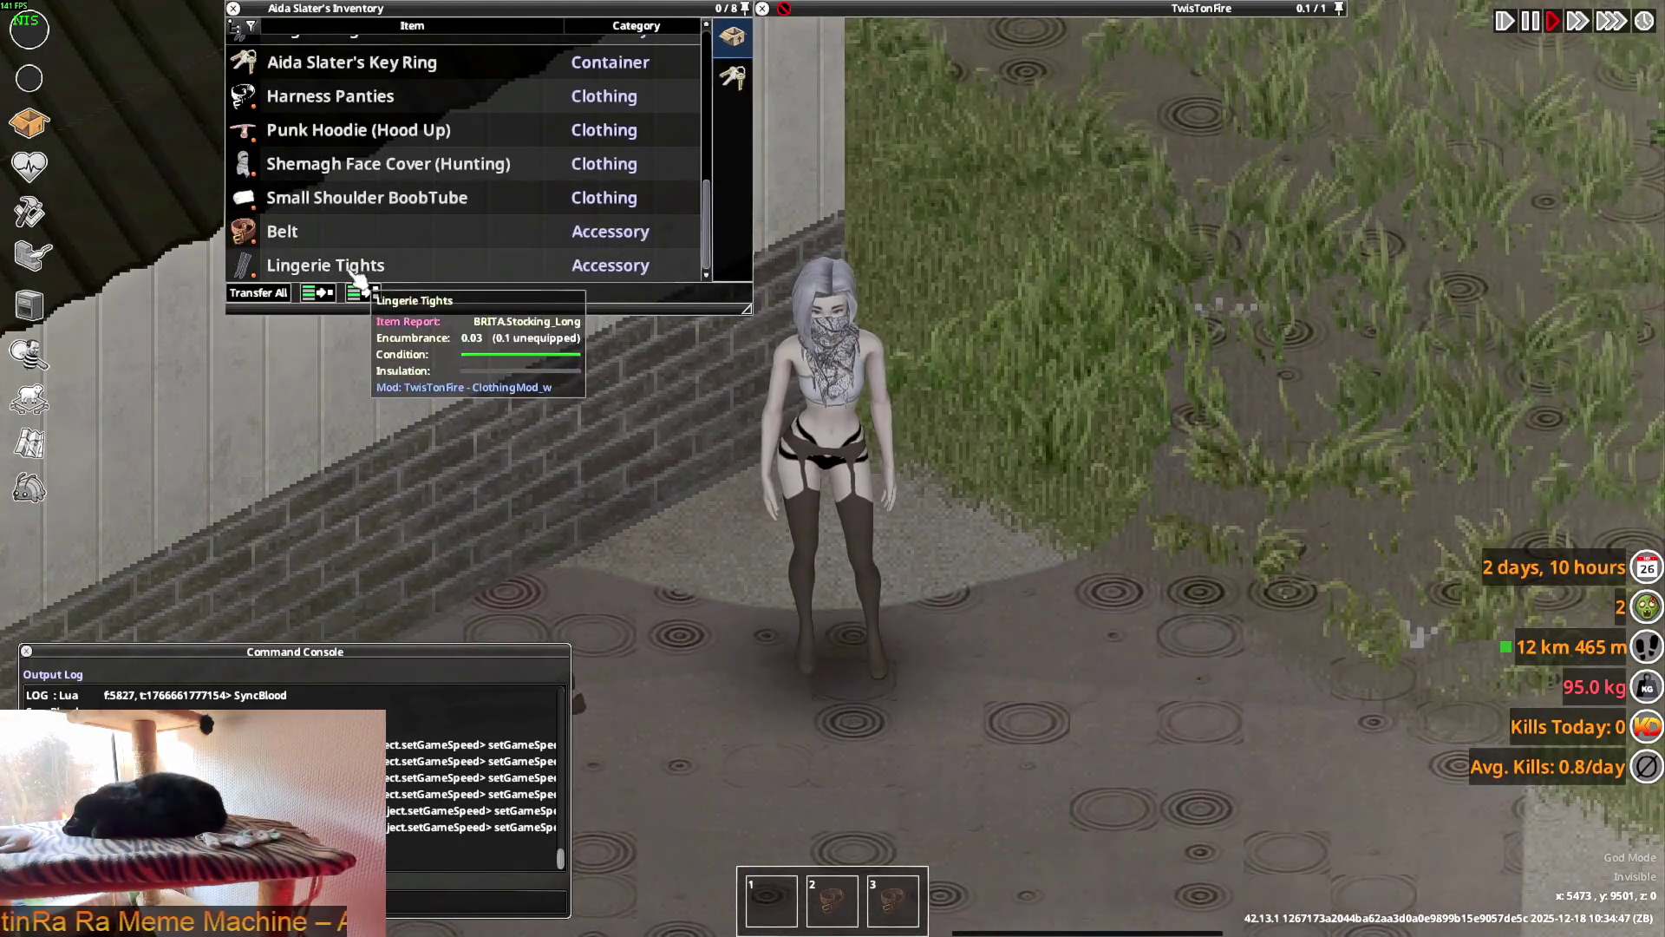
- Drop the worn Lingerie Tights to the floor and wear them again from the ground
mouse_move(347, 274)
left_mouse_down()
mouse_move(971, 520)
mouse_move(1049, 520)
left_mouse_up()
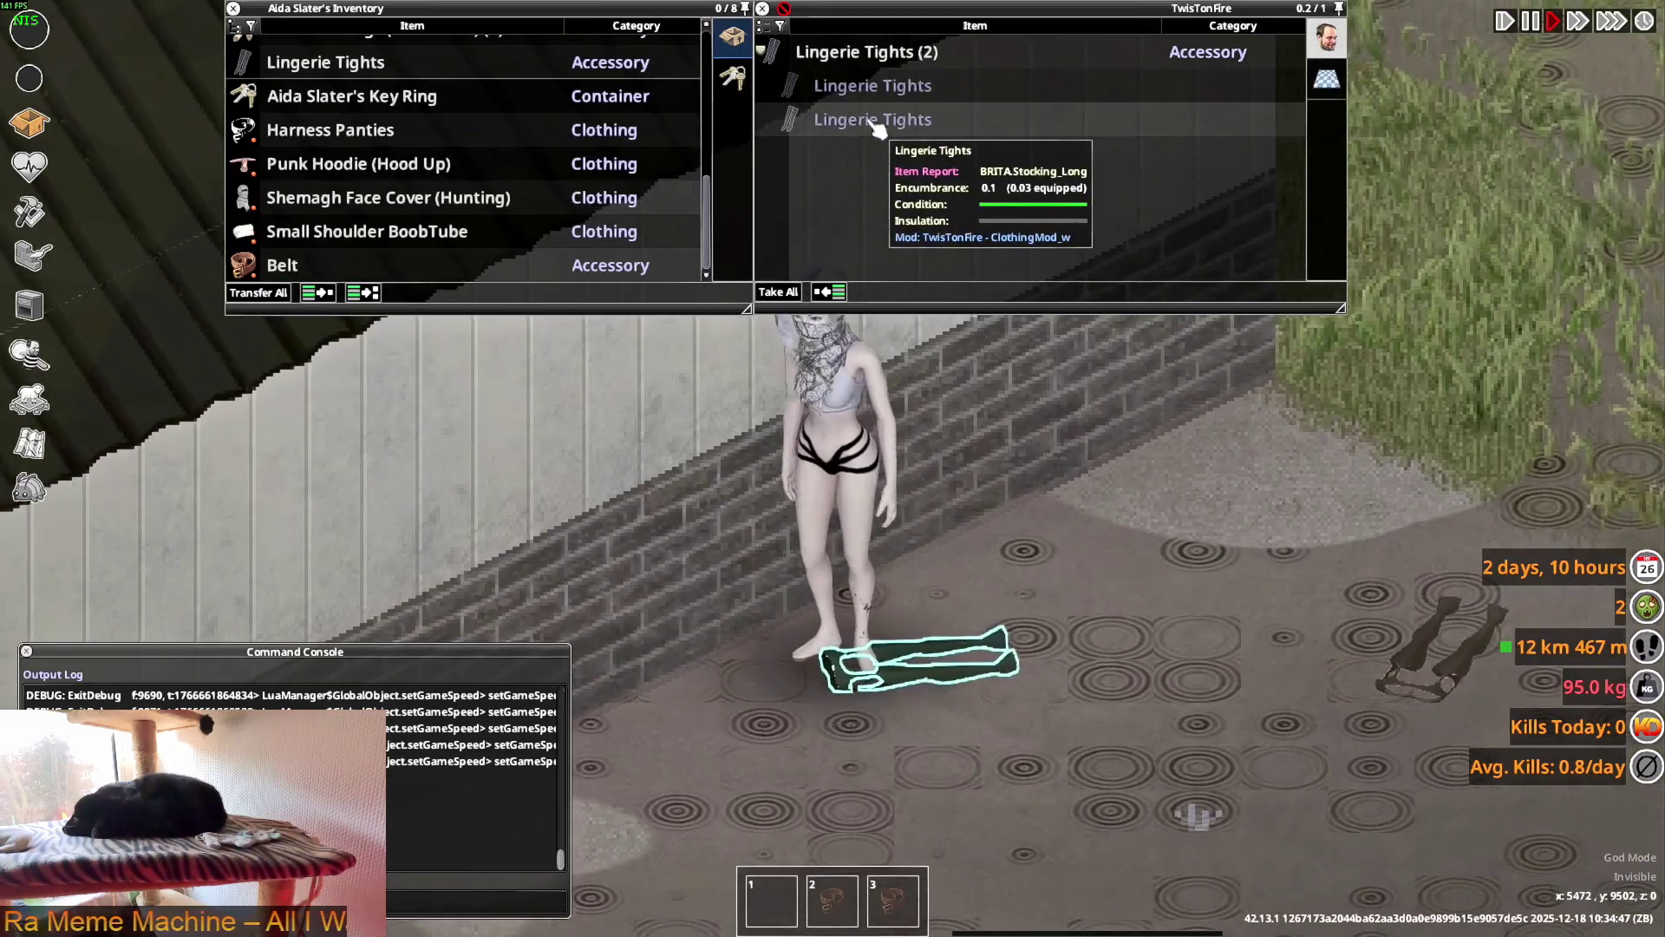
right_click(897, 102)
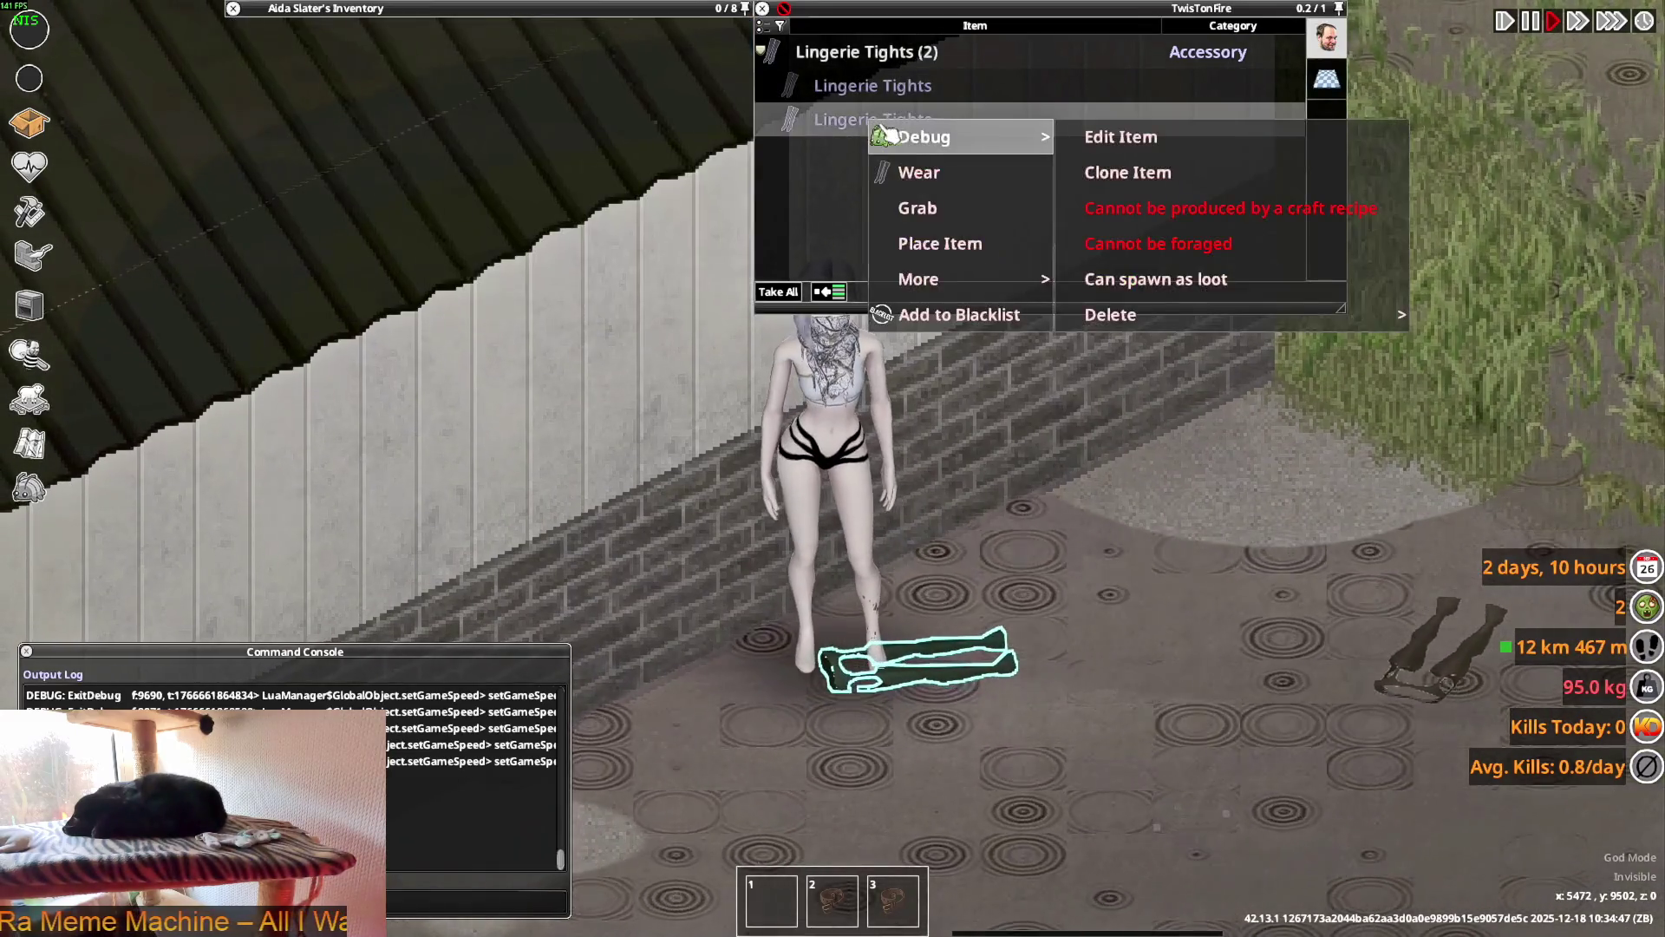
left_click(921, 171)
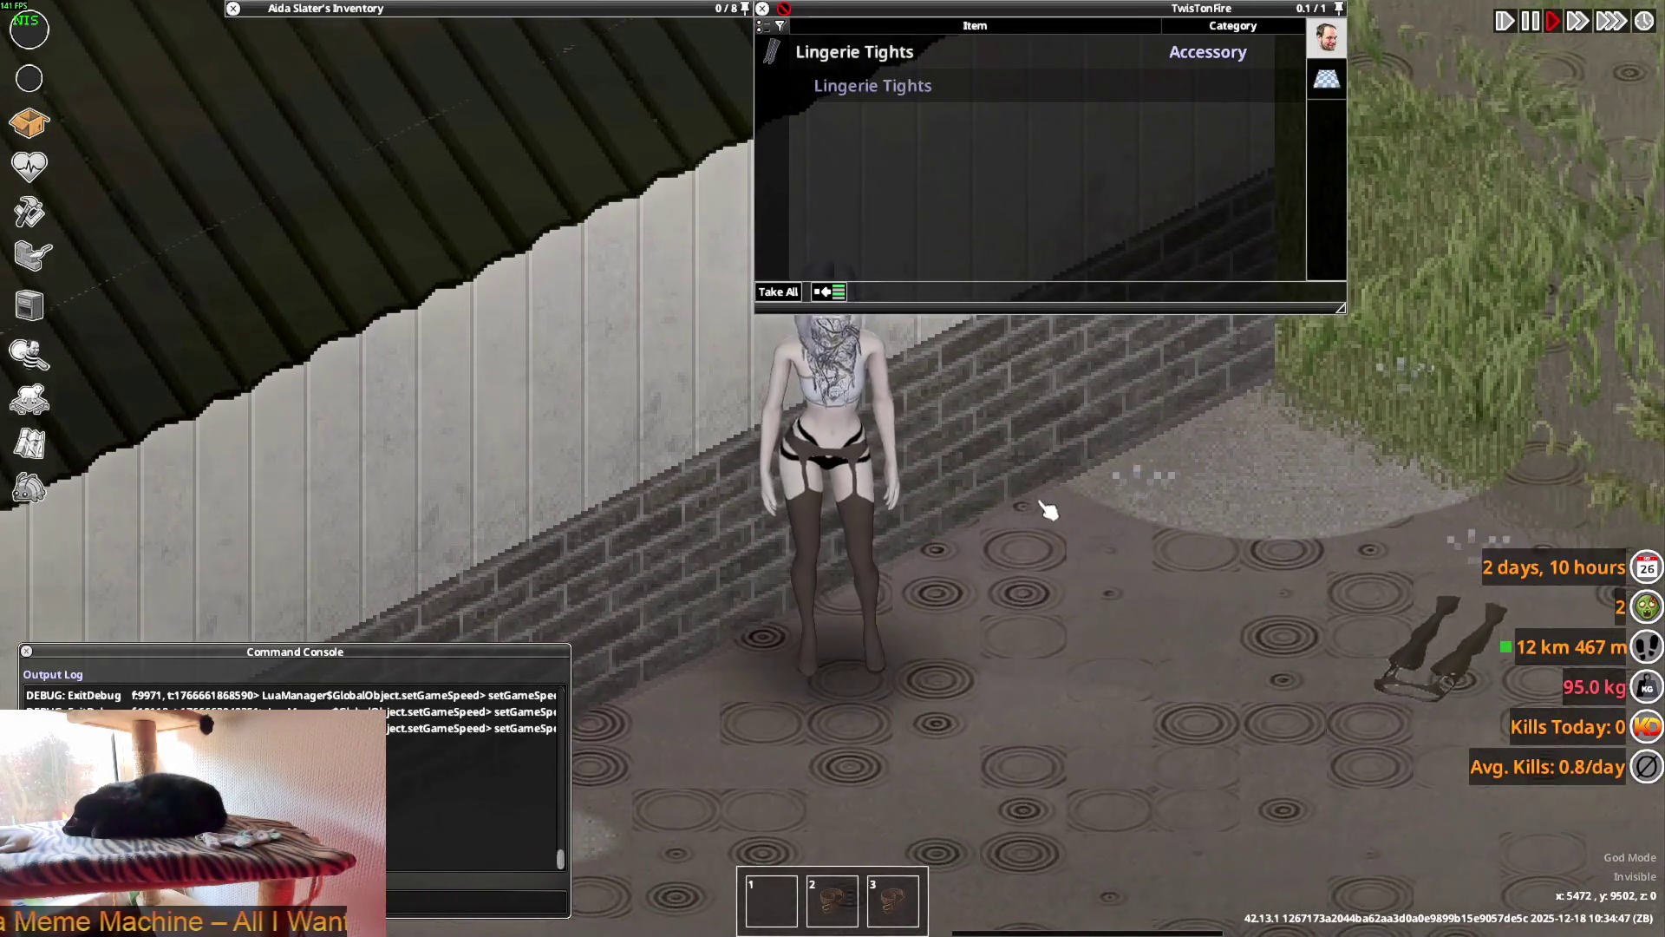
key("w")
key("s")
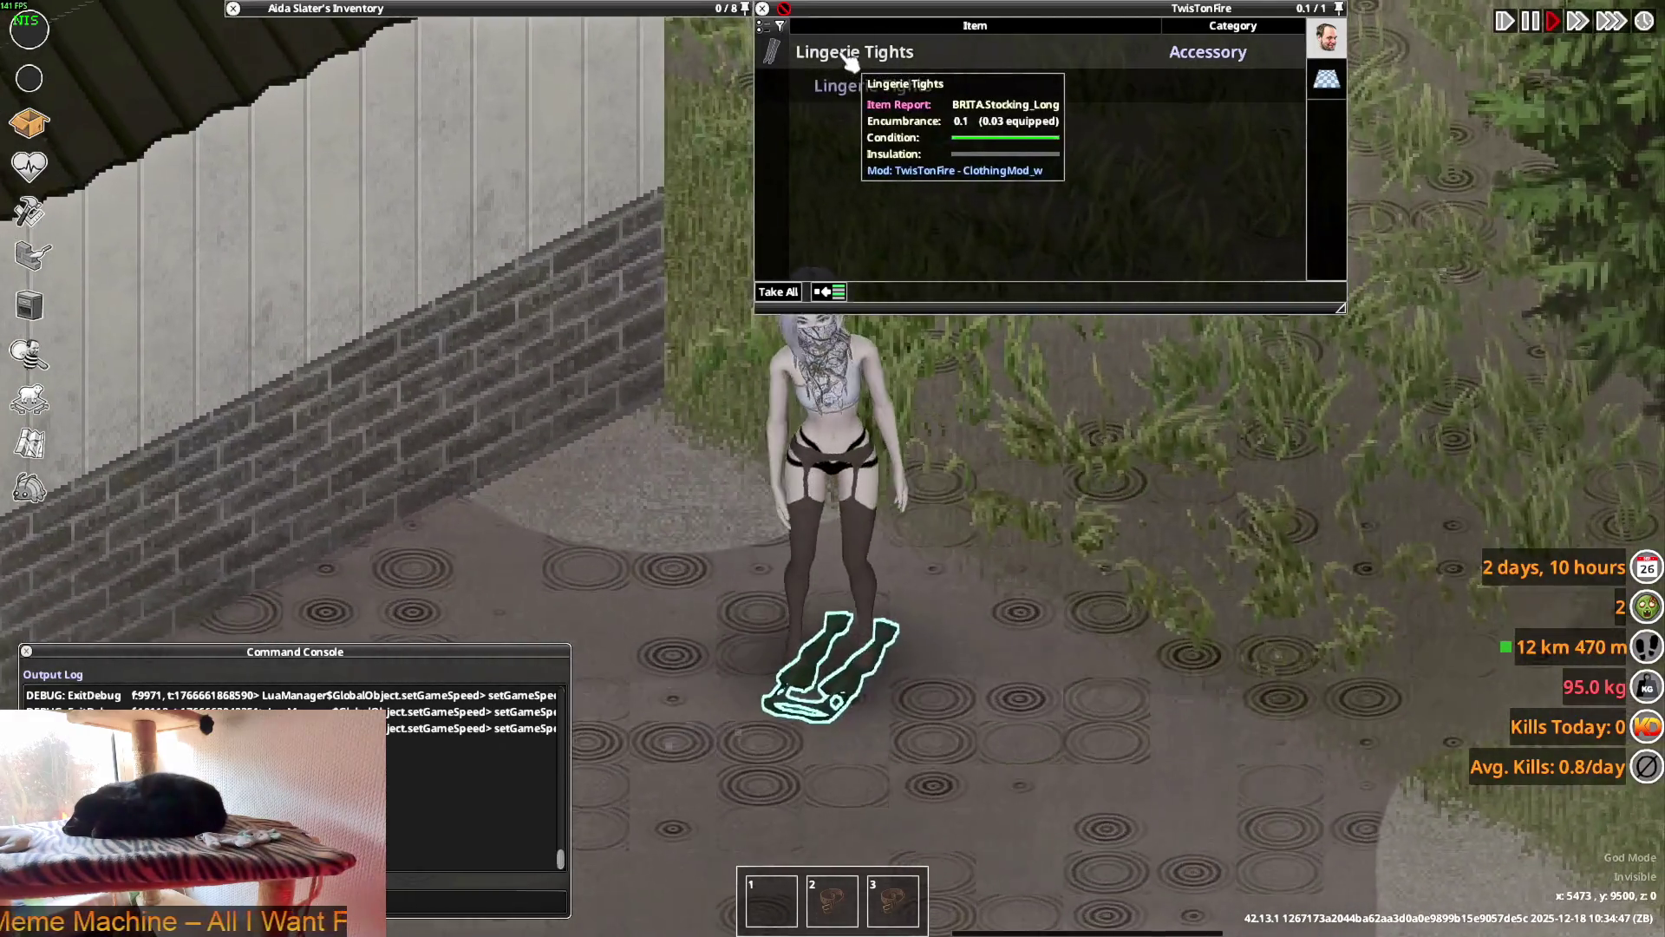
- Compare the retouched stocking texture in Blender against the game, then unpause
key("alt+Tab")
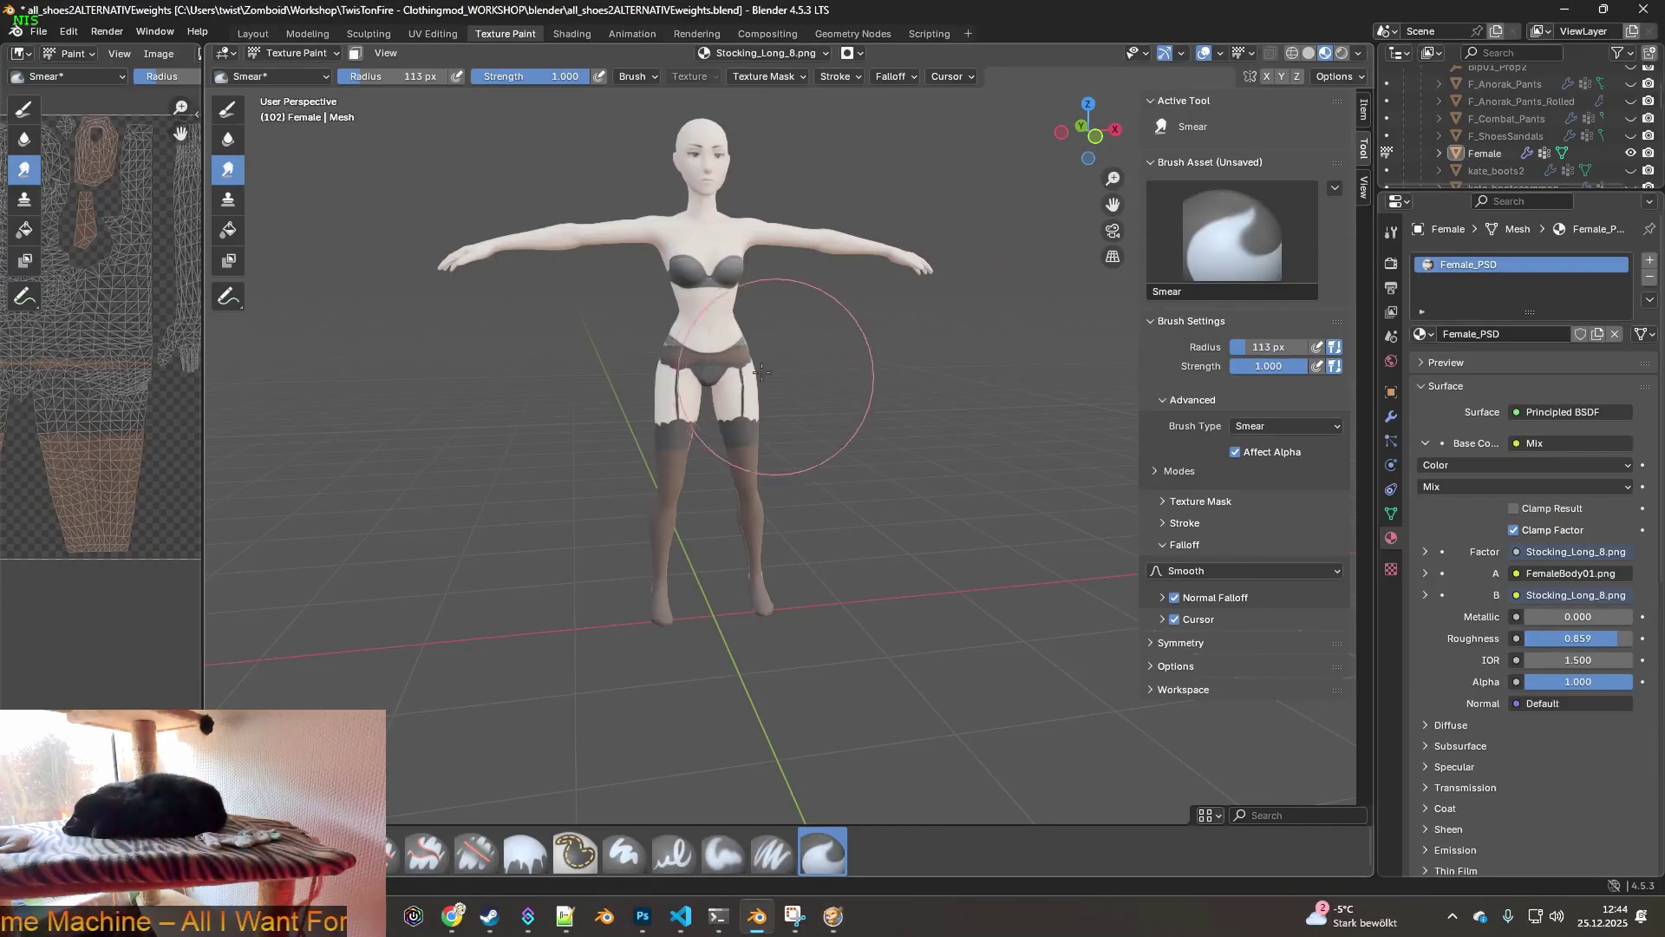
key("alt+Tab")
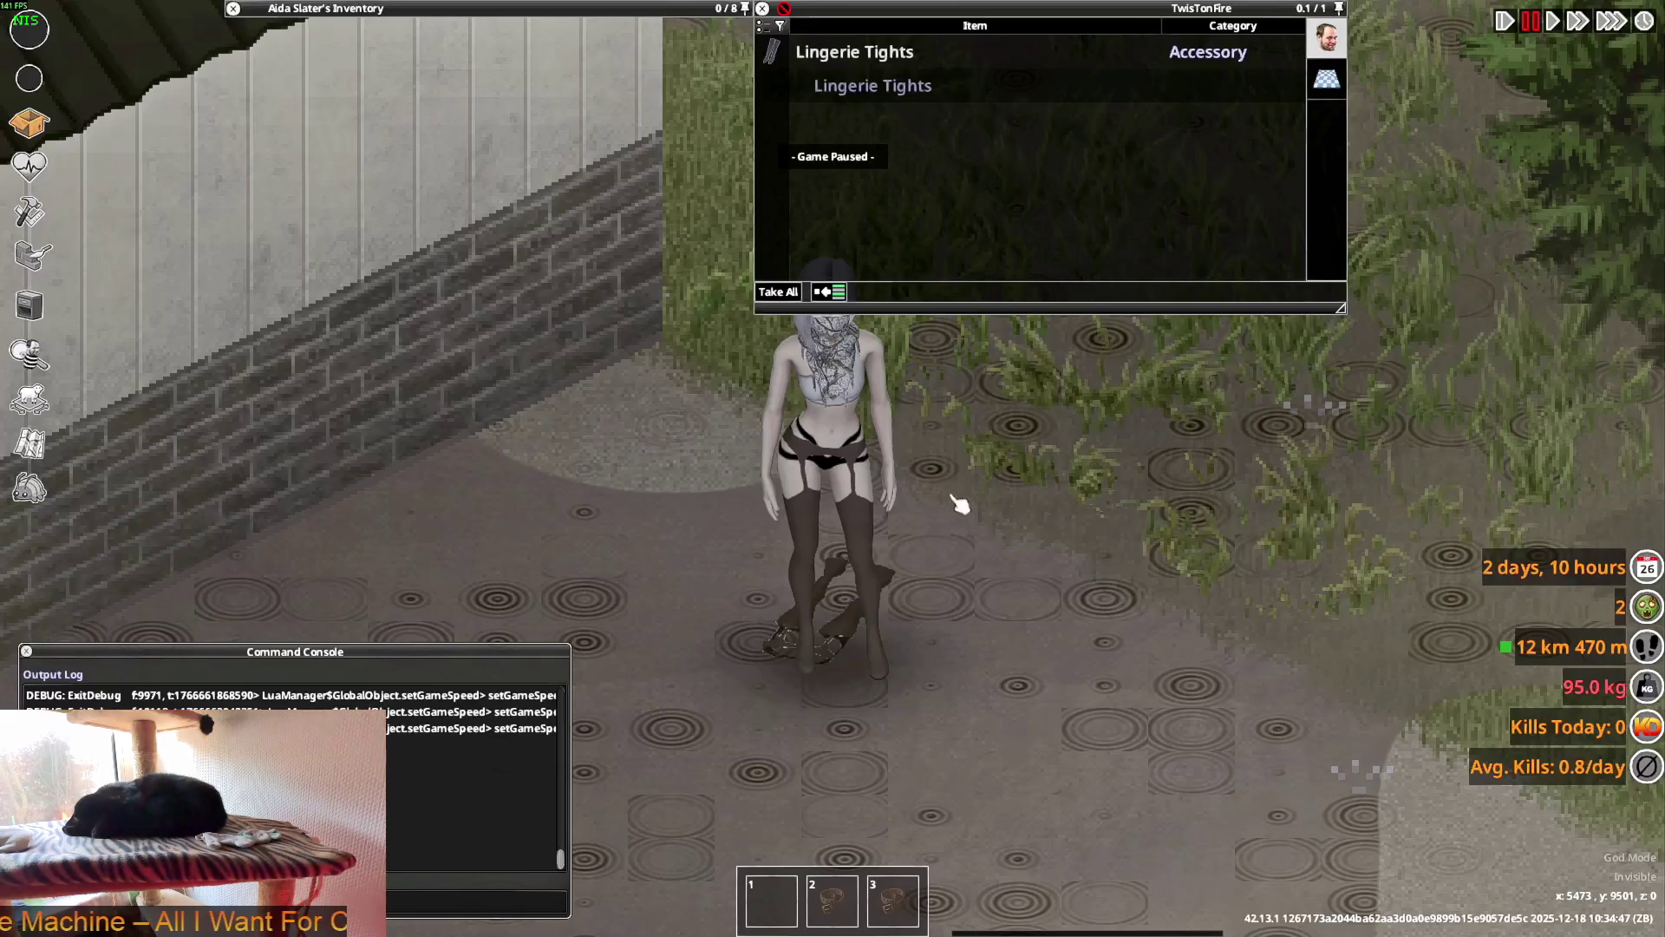
key("alt+Tab")
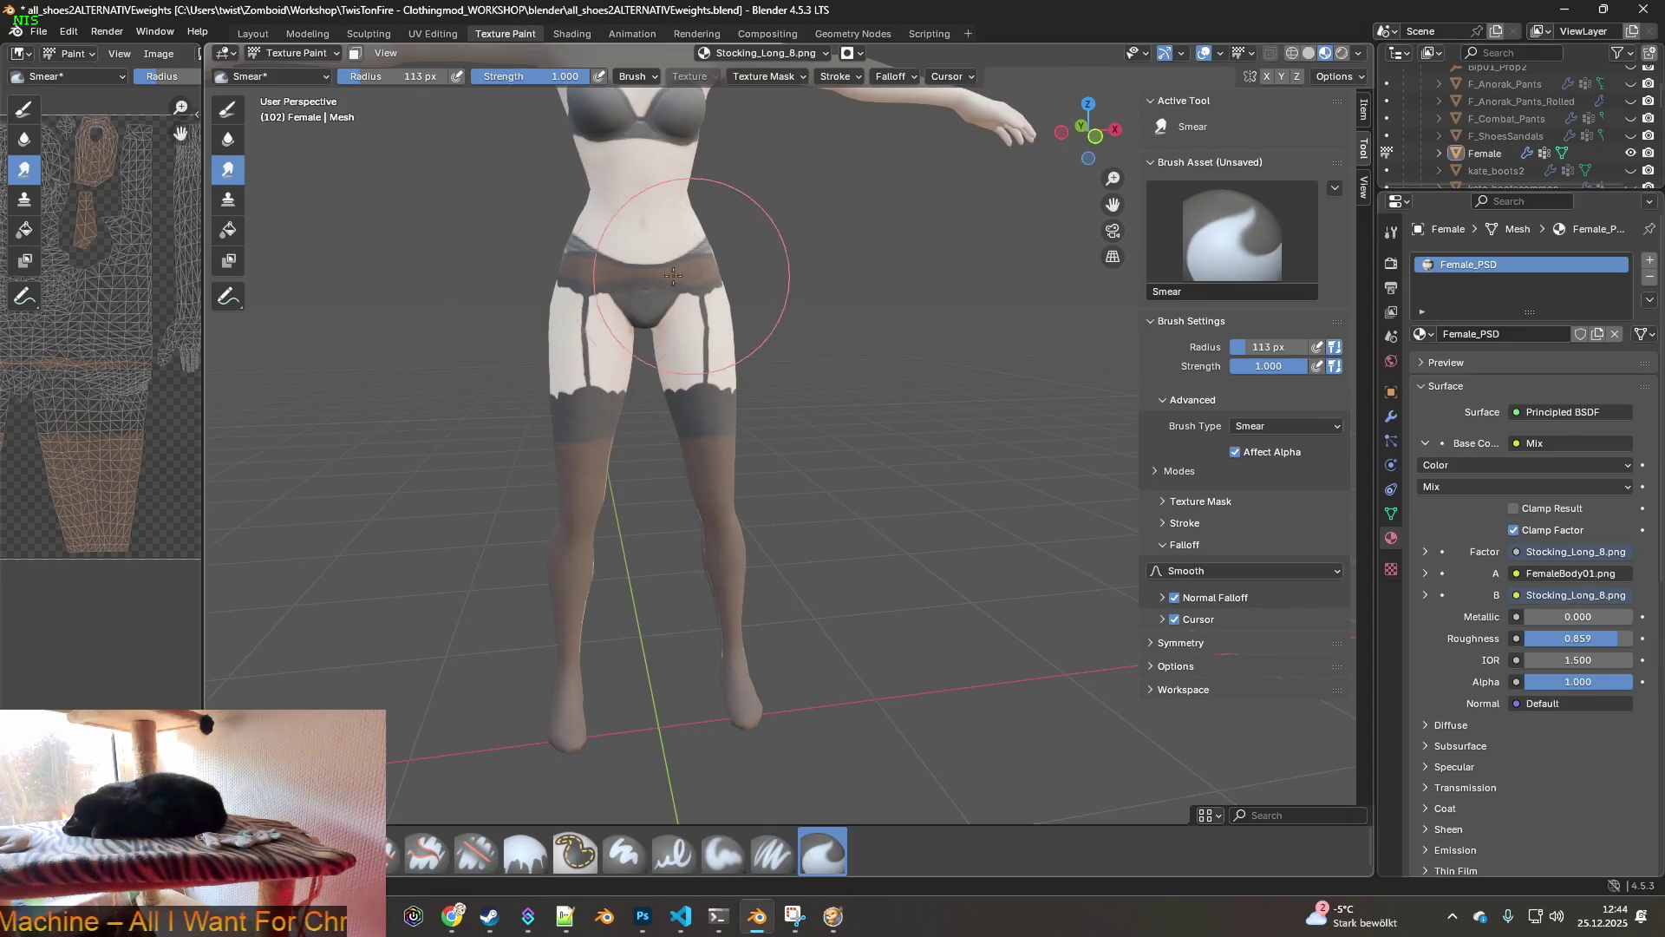
key("alt+Tab")
key("space")
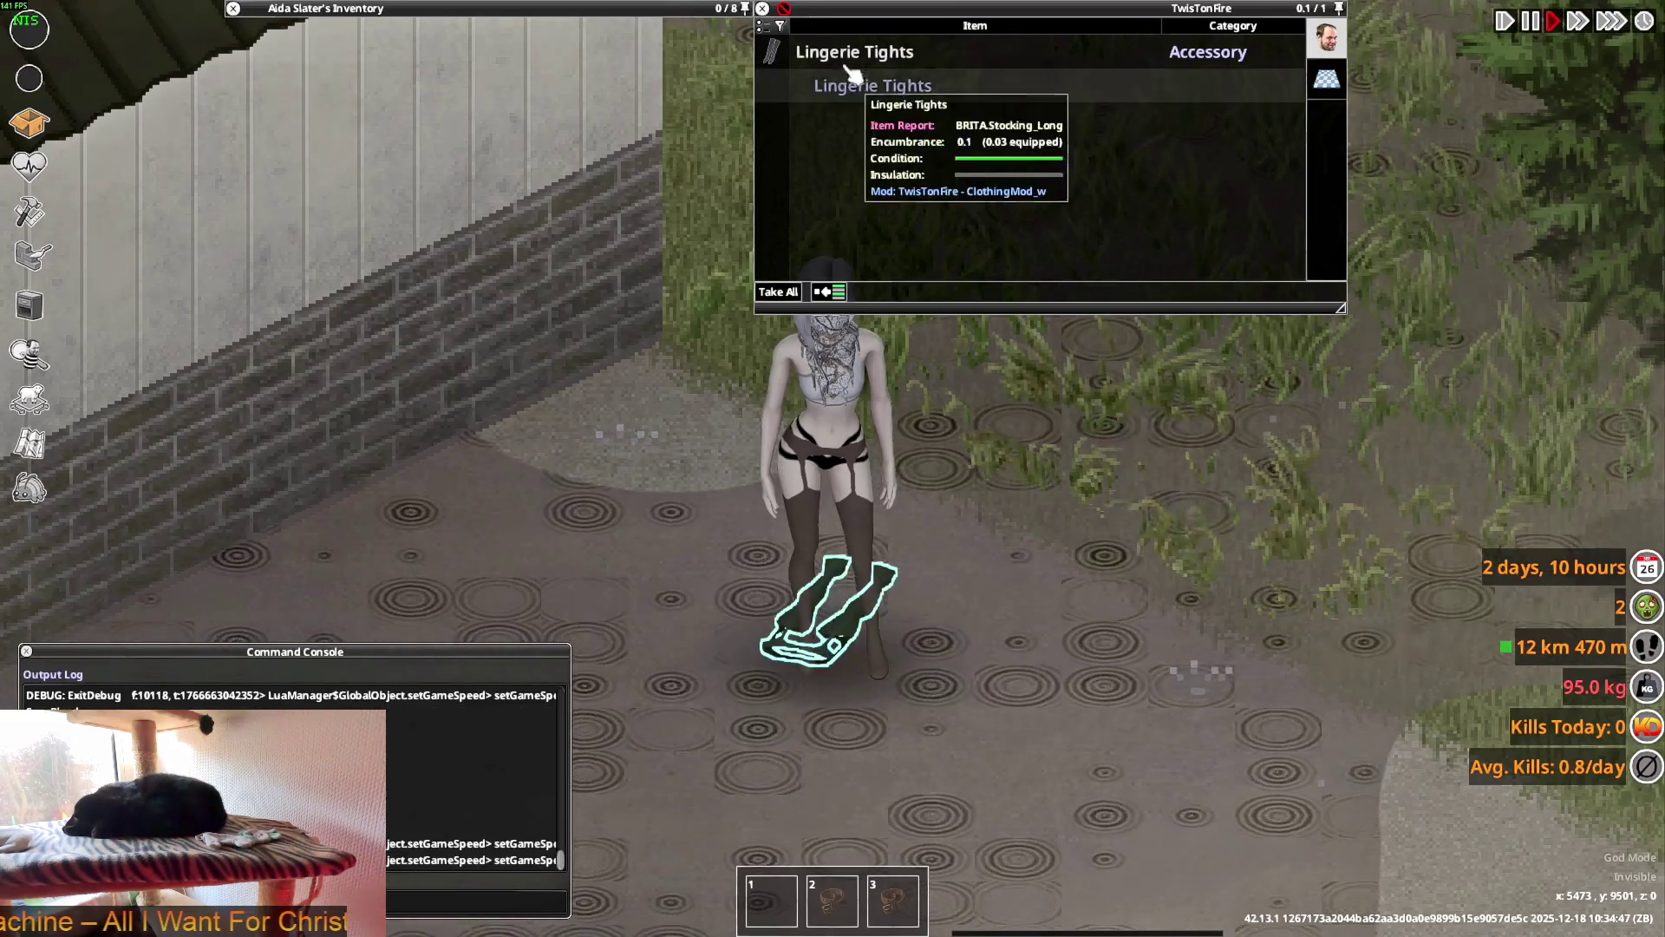
- Drop the worn tights, pick up the floor's Lingerie Tights, and walk a few tiles away
mouse_move(382, 7)
mouse_move(325, 85)
left_mouse_down()
mouse_move(330, 260)
mouse_move(1038, 617)
left_mouse_up()
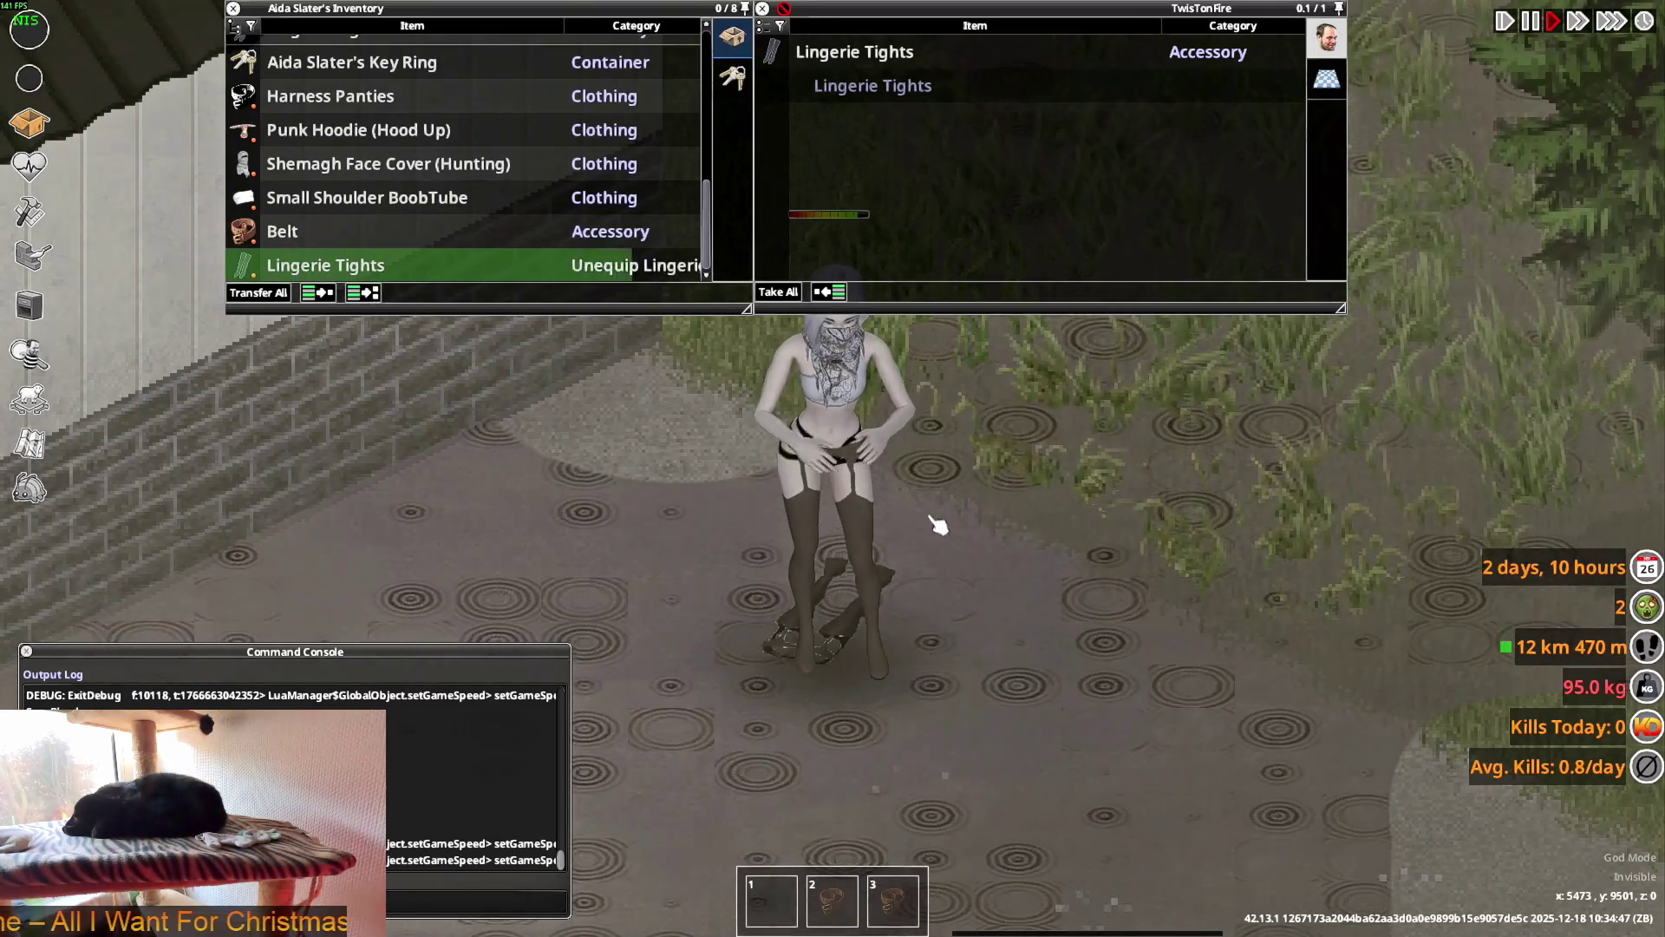
left_click_drag(854, 51, 633, 43)
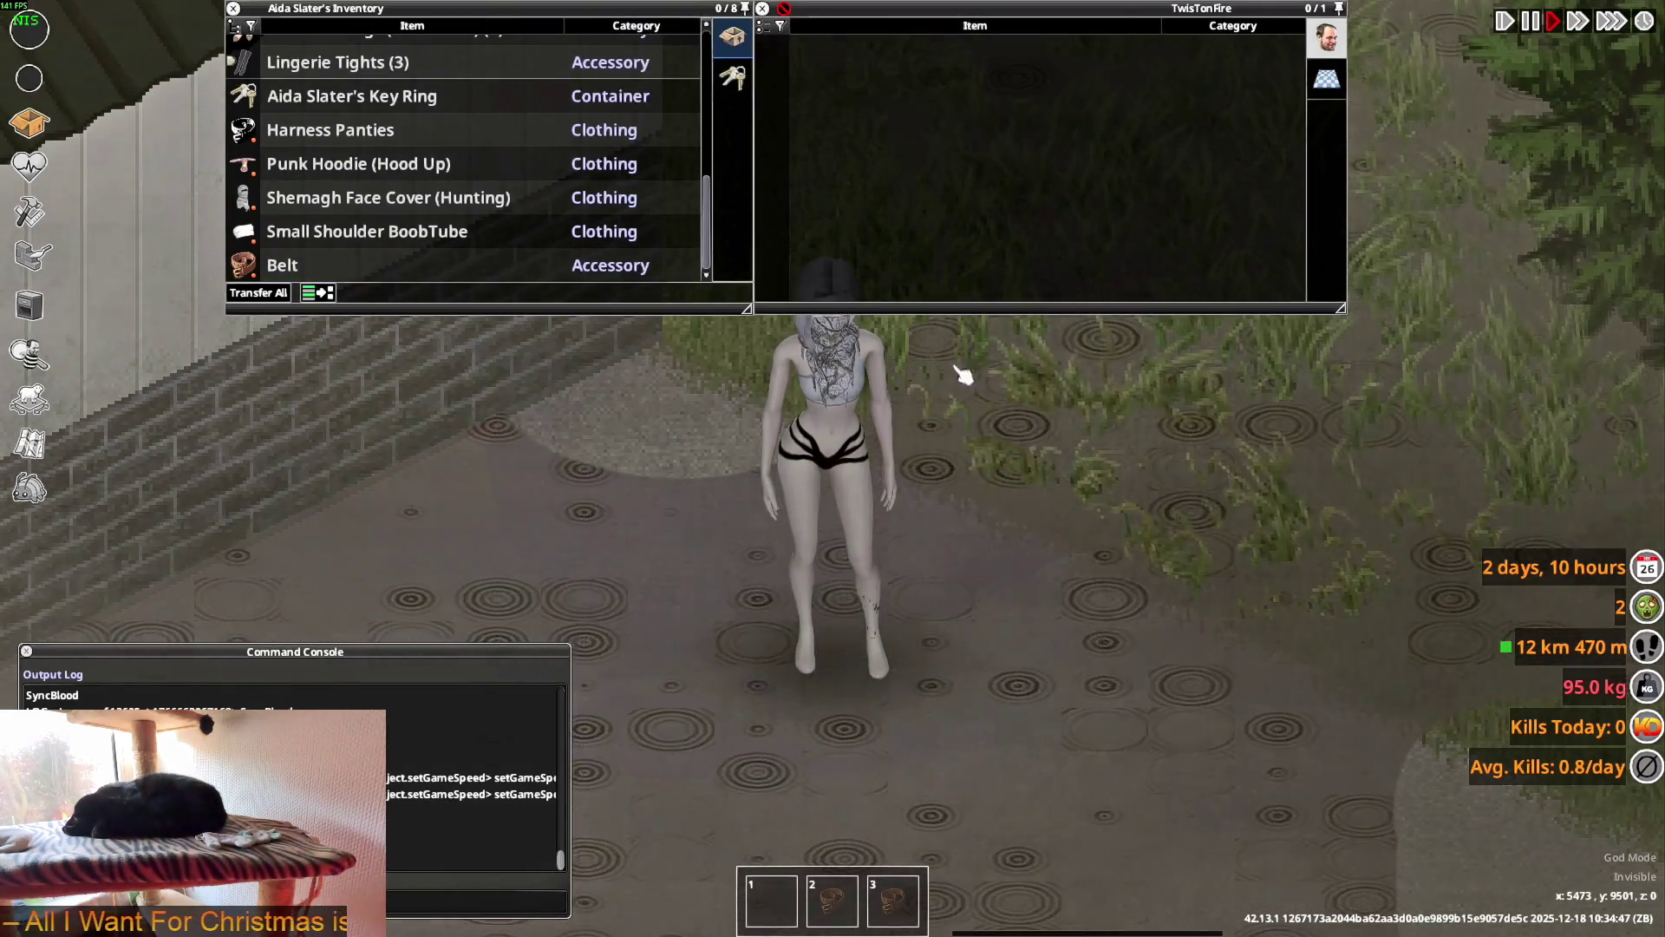
scroll(866, 554, "down", 5)
key("s")
key("a")
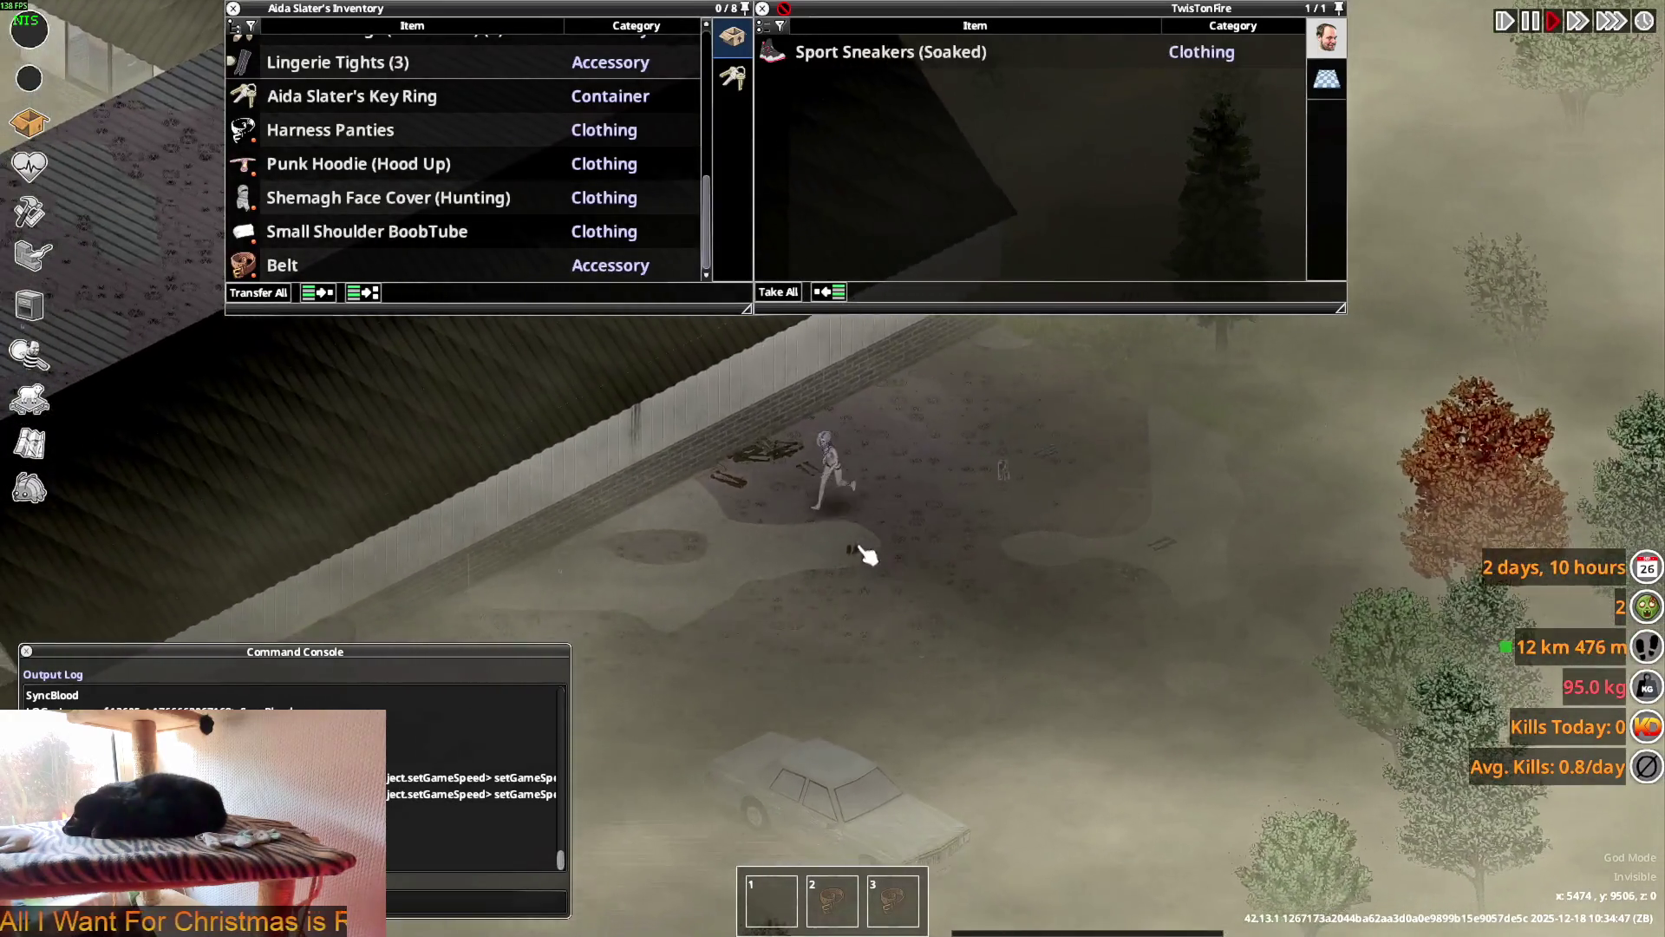
key("s")
key("a")
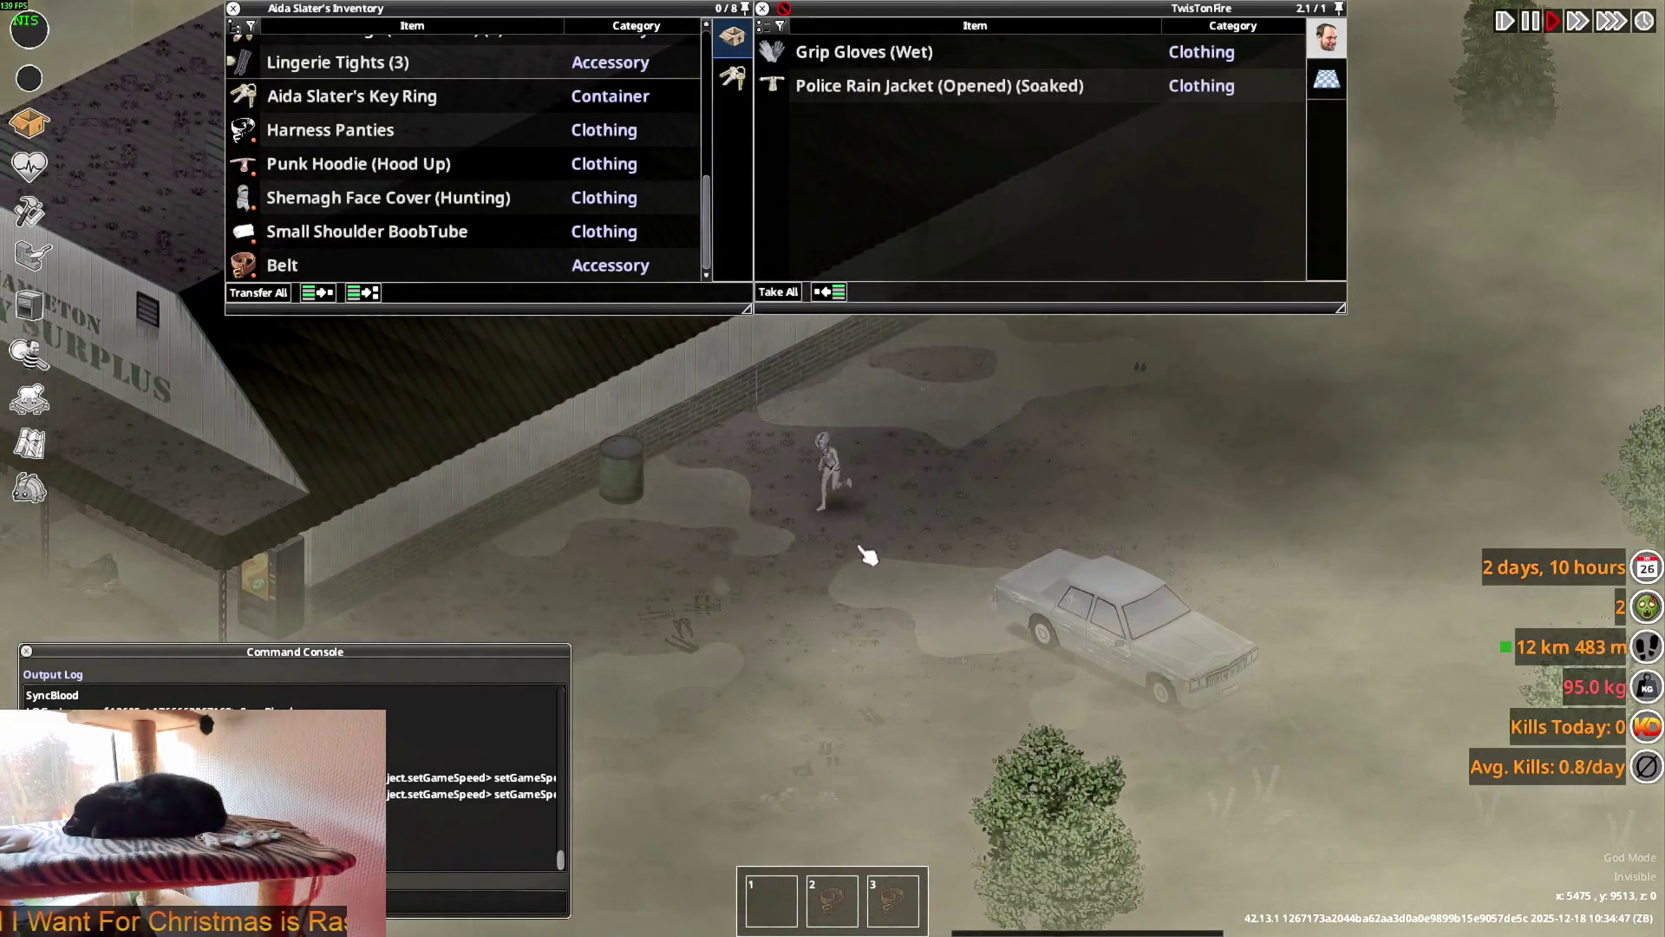
scroll(878, 551, "up", 5)
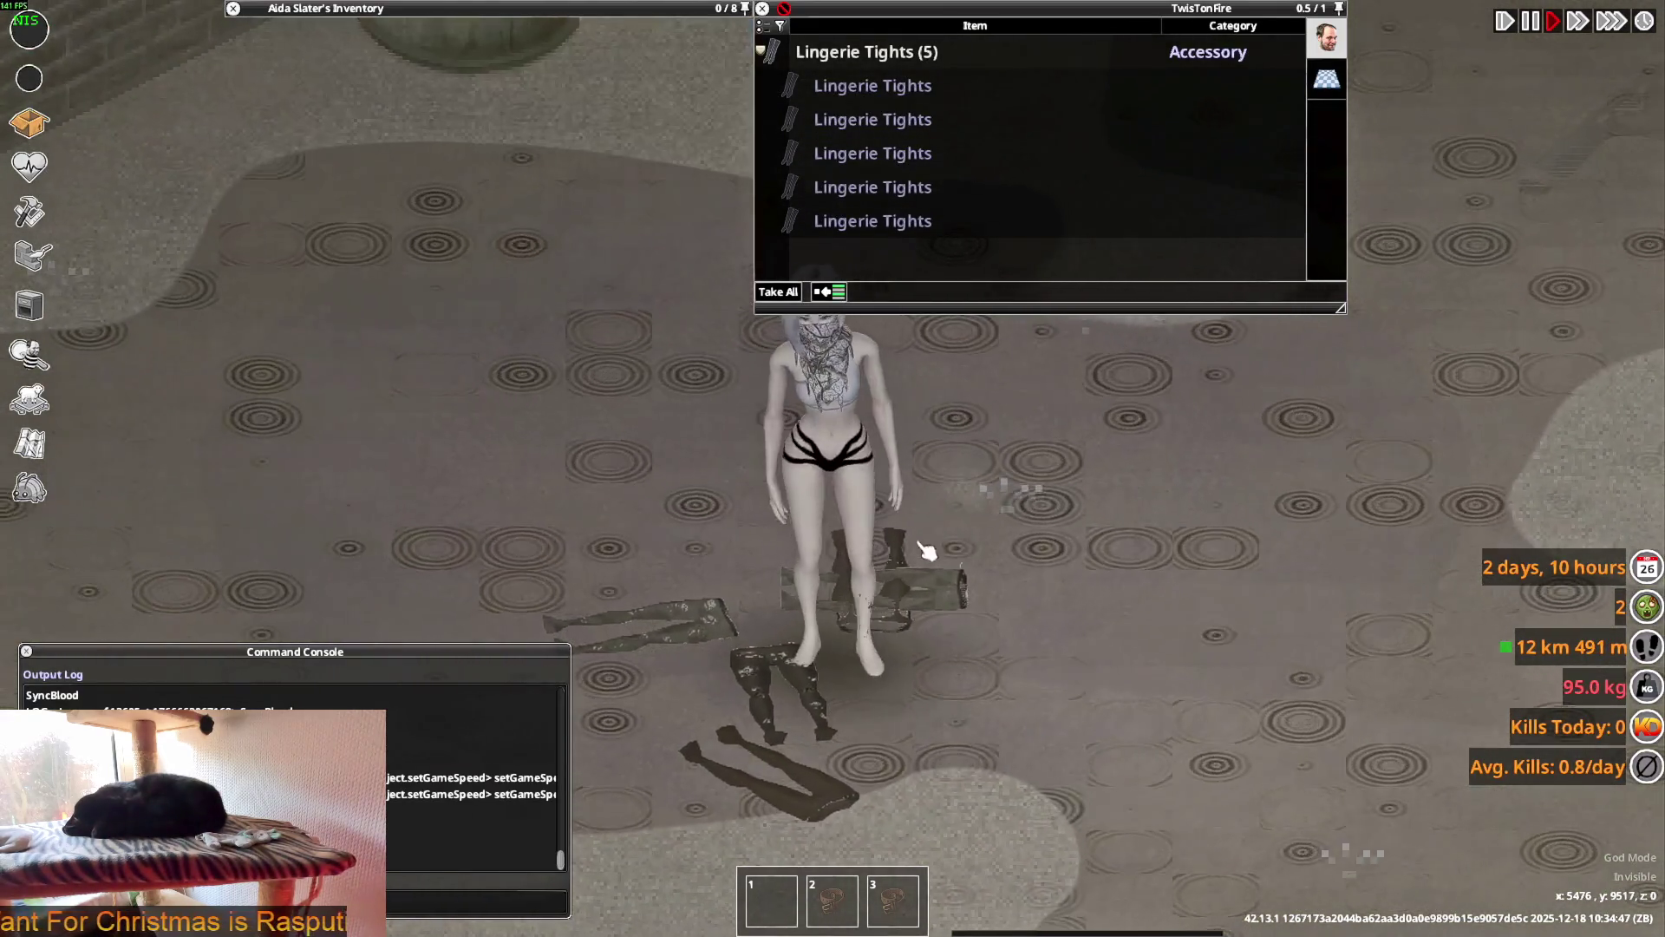
- Wear the first pair from the Lingerie Tights (3) stack and drop the spare tights to the ground
left_click(338, 63)
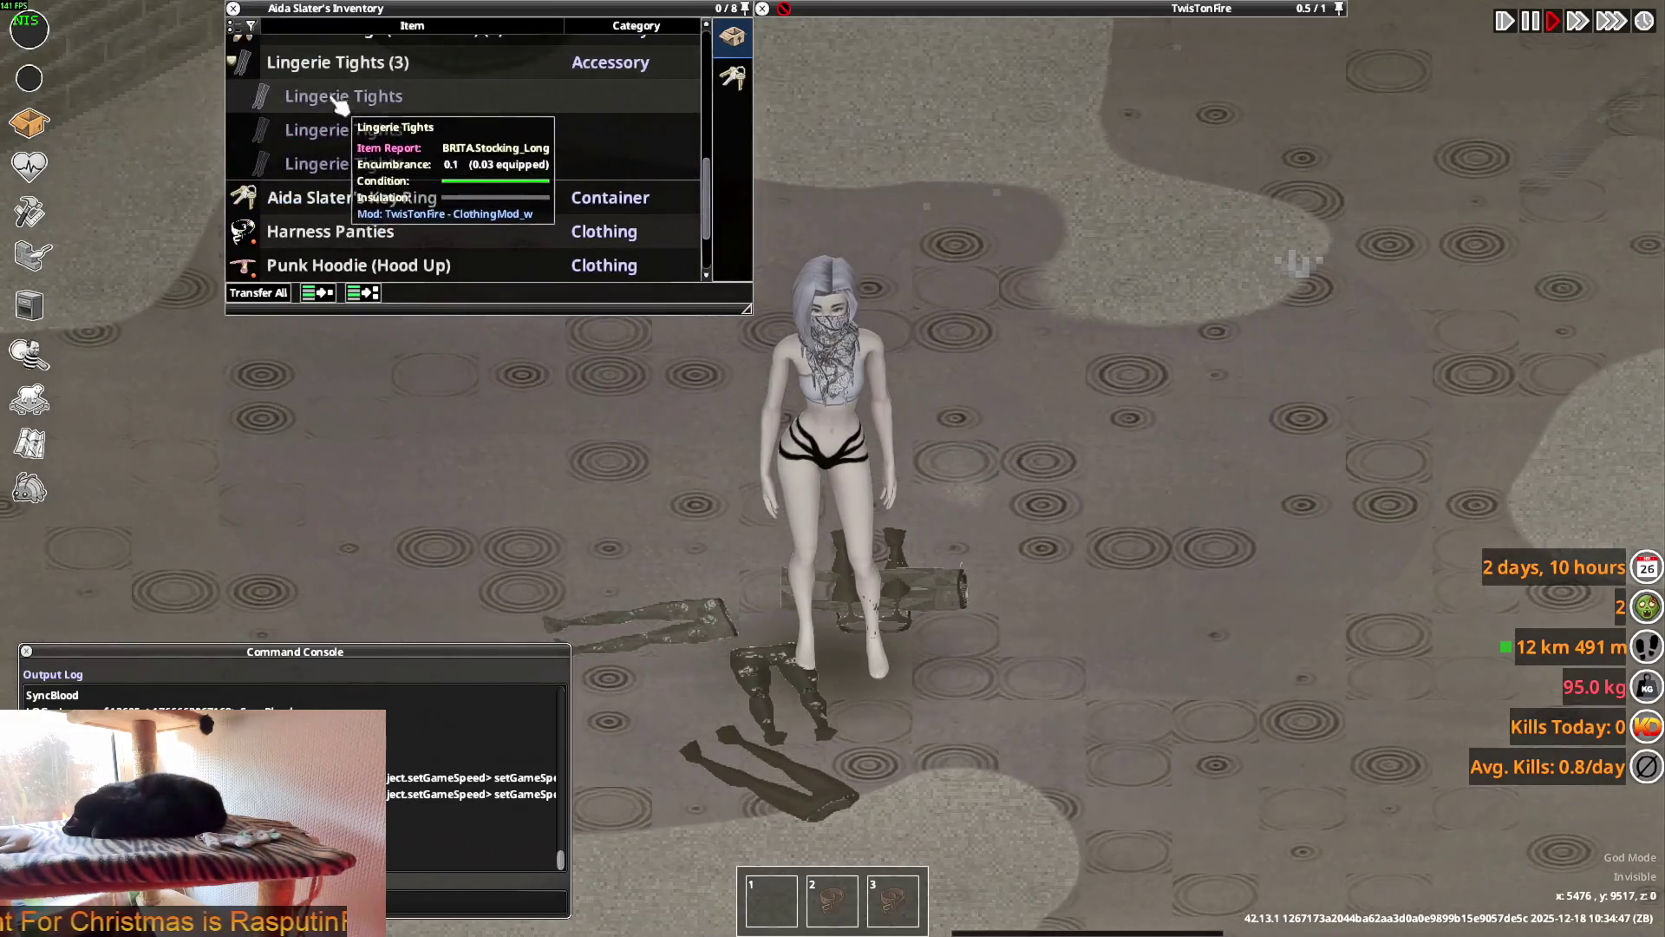
right_click(333, 97)
left_click(399, 153)
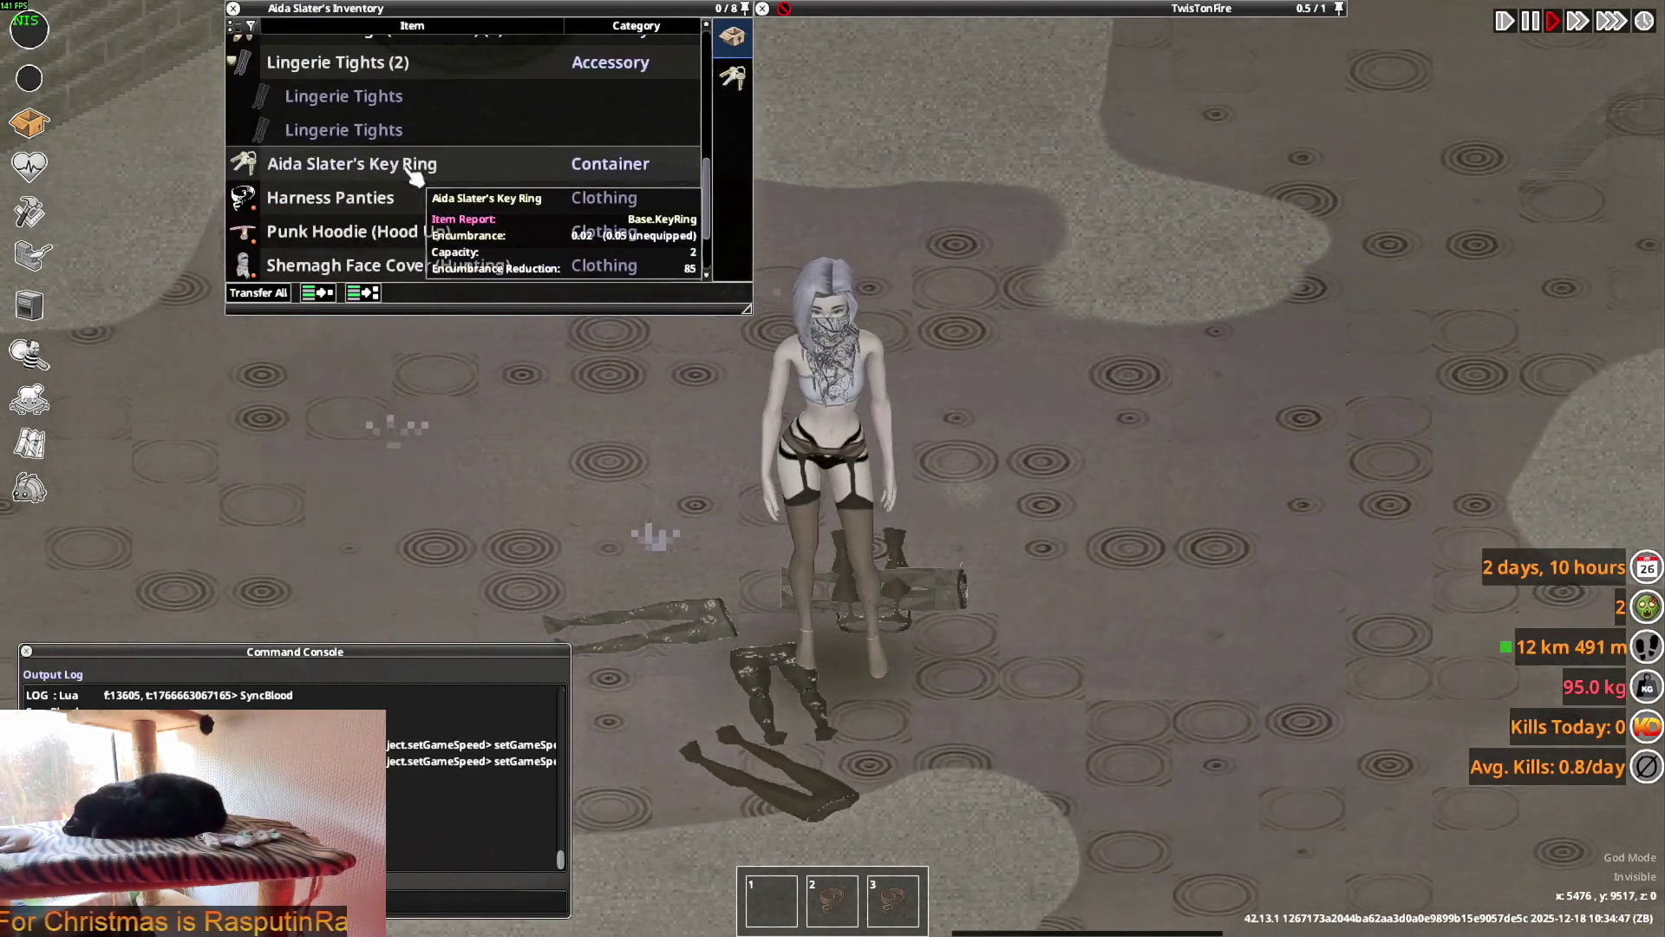
scroll(344, 149, "down", 3)
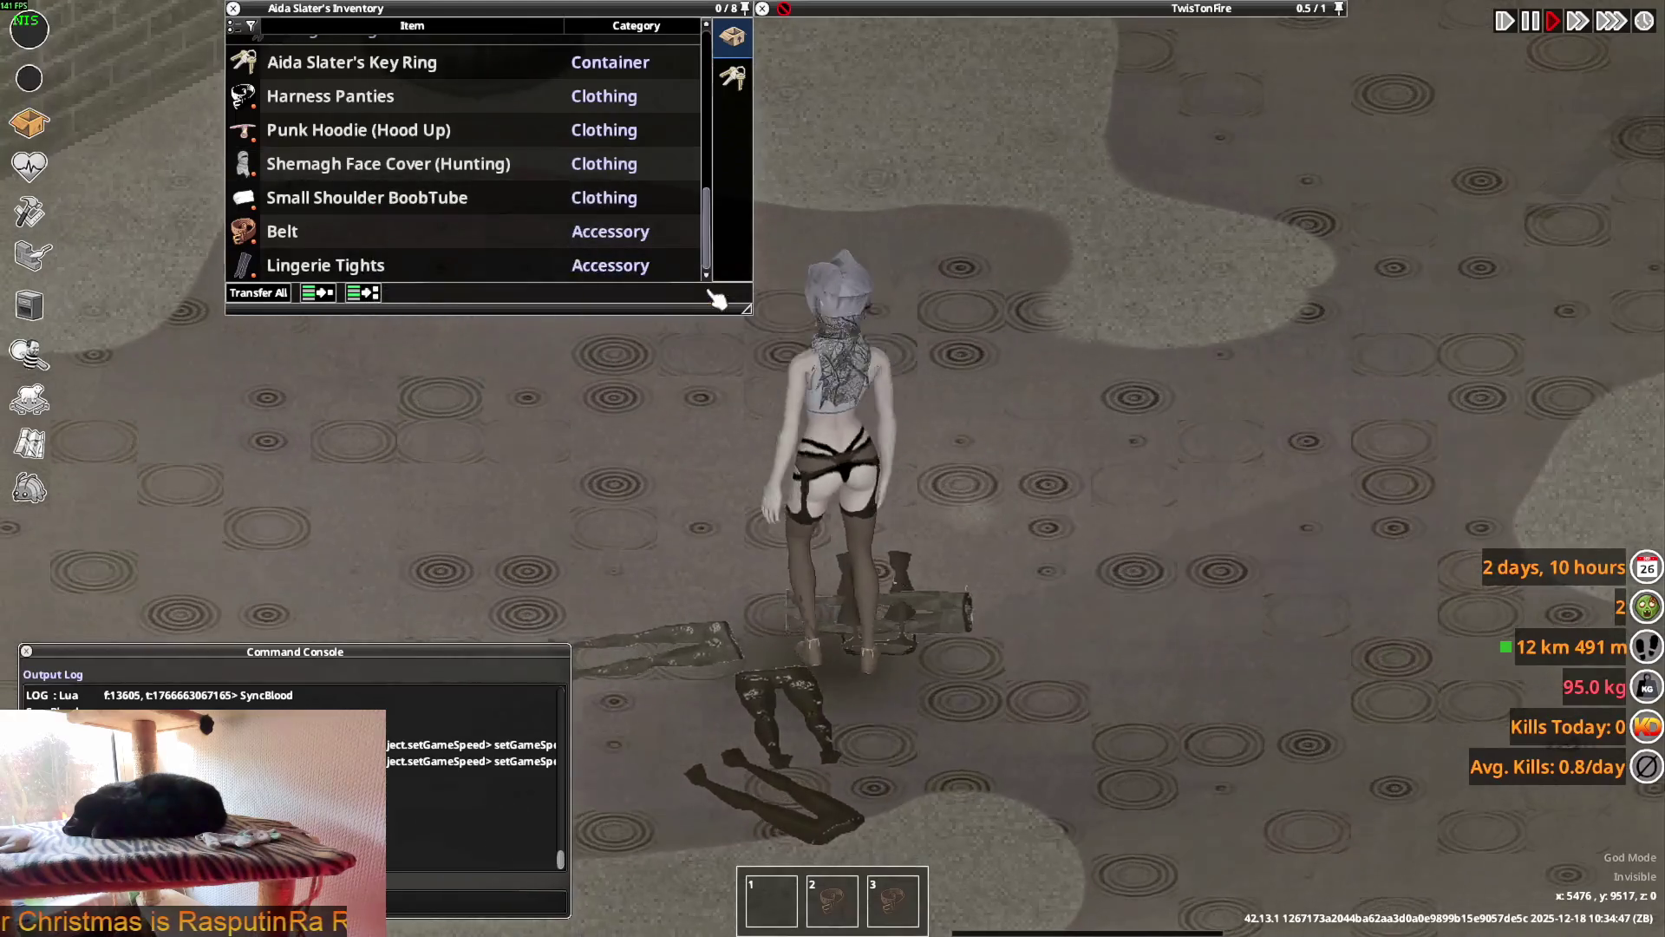
scroll(347, 217, "up", 5)
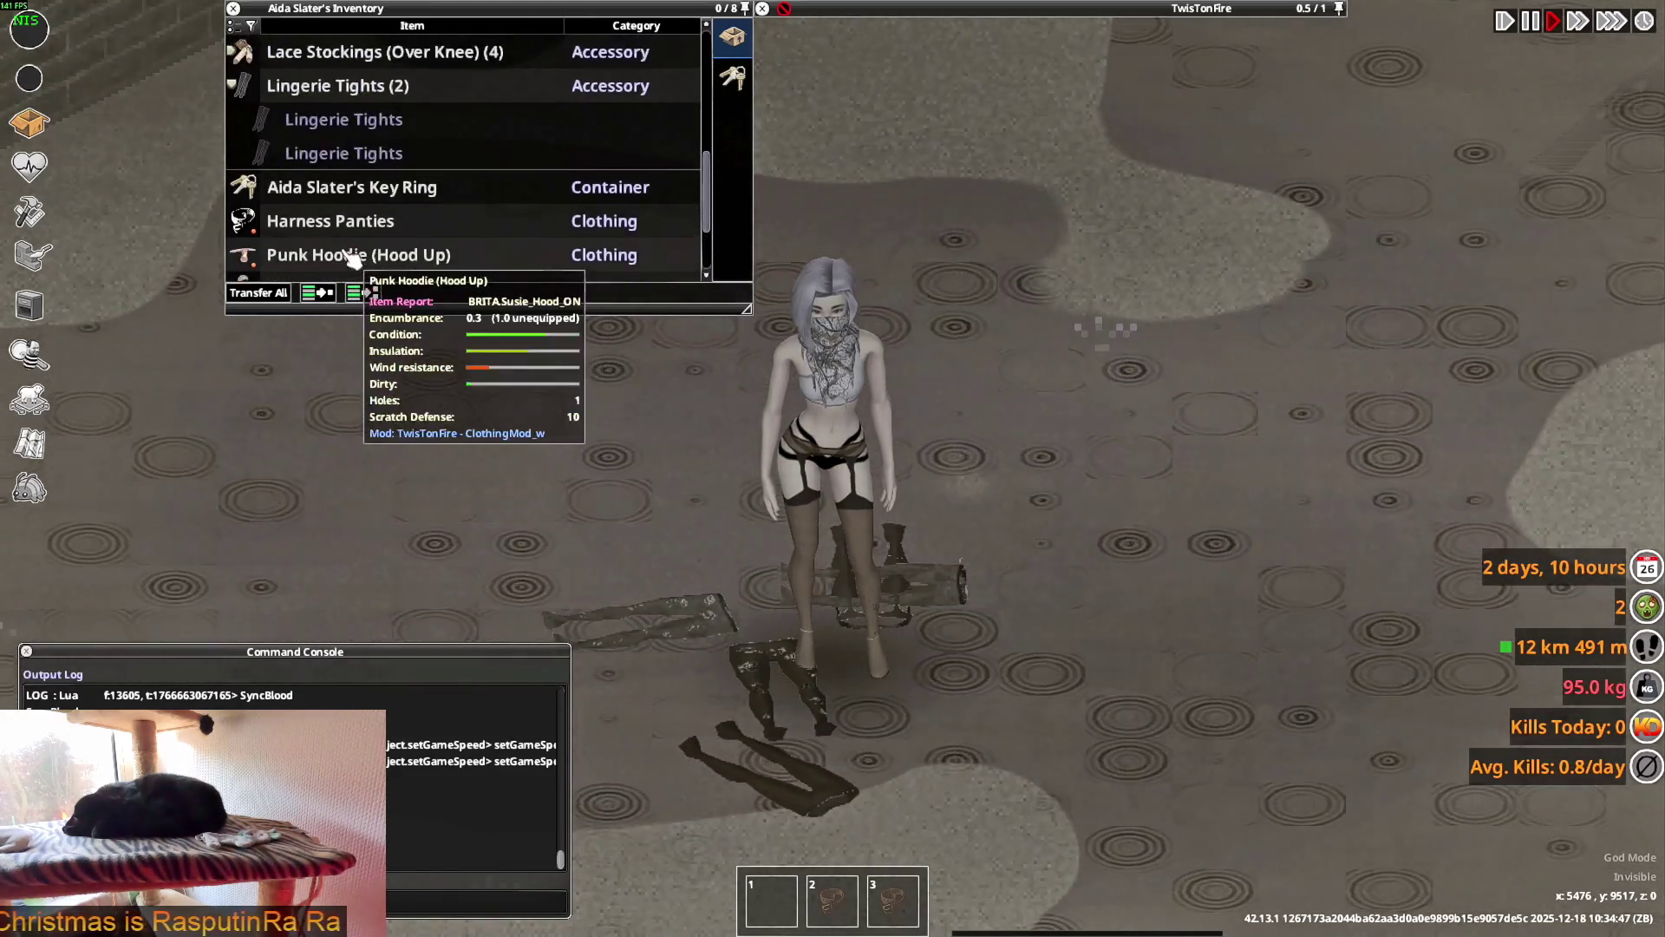
left_click_drag(299, 156, 841, 501)
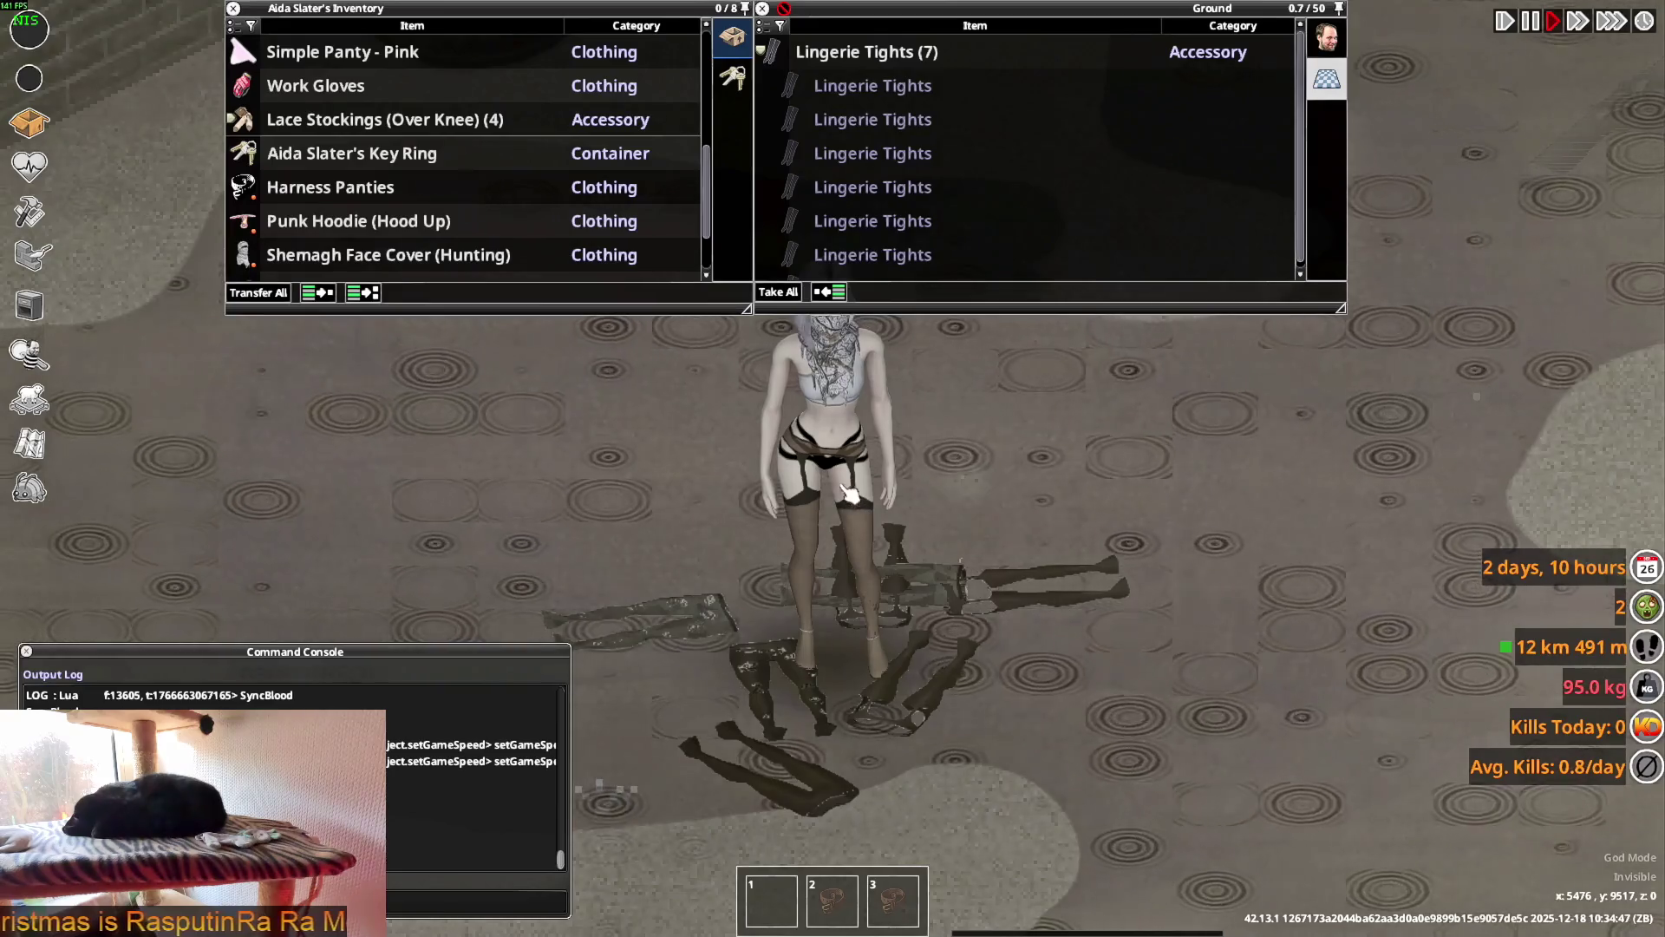
scroll(800, 449, "down", 3)
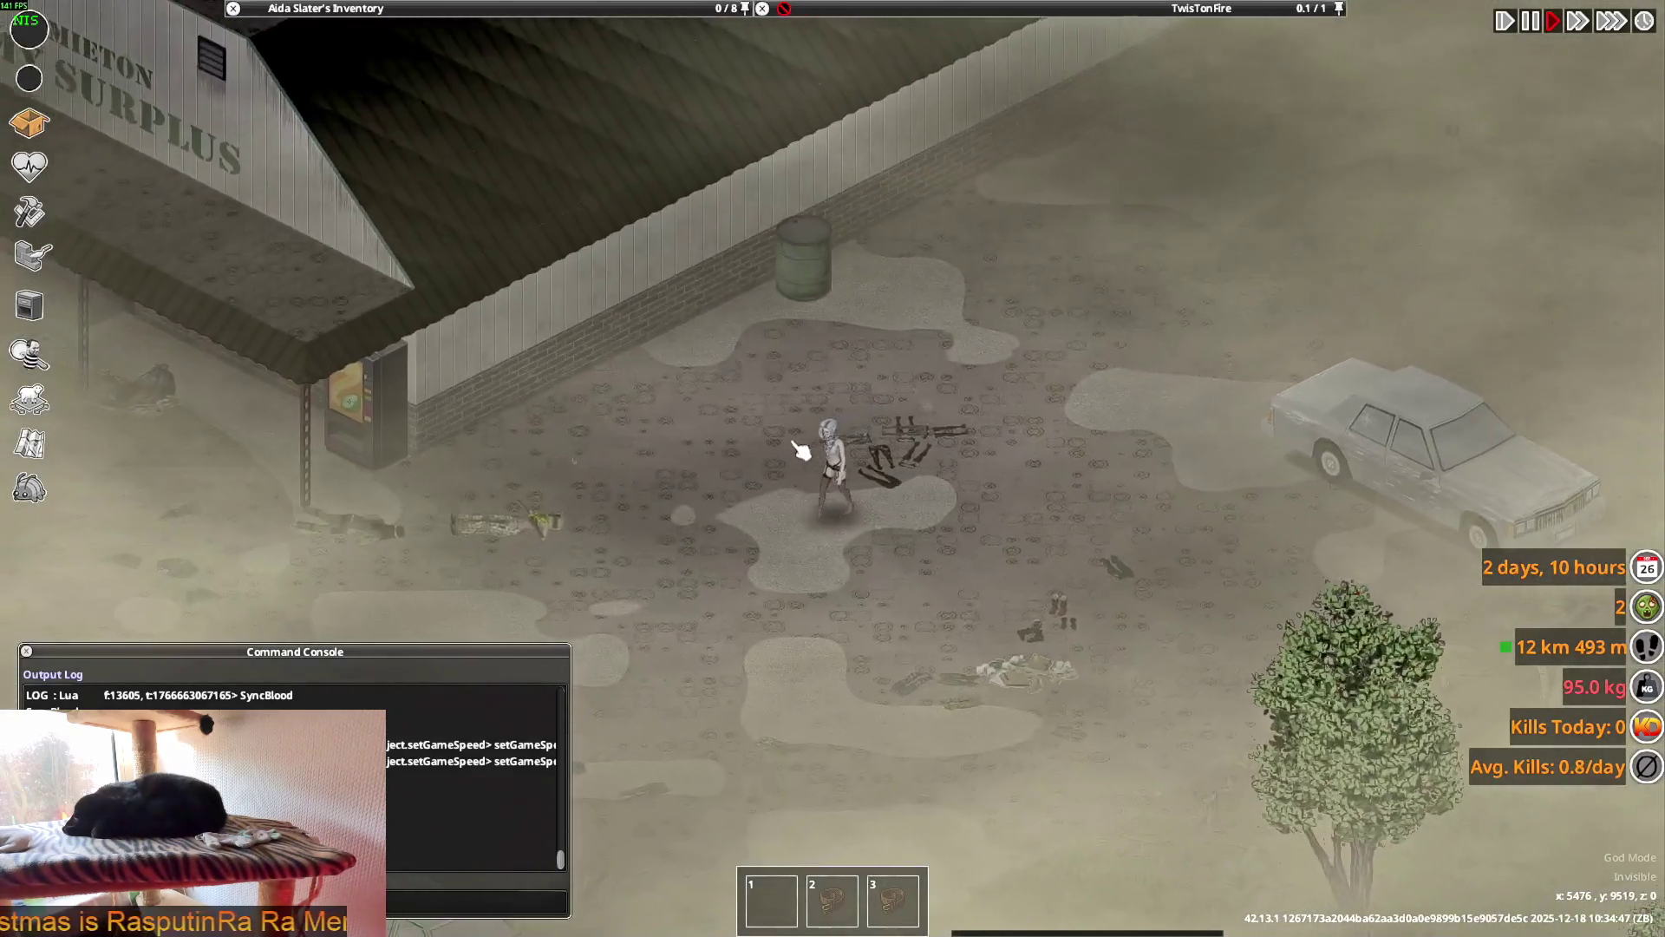
scroll(800, 449, "up", 3)
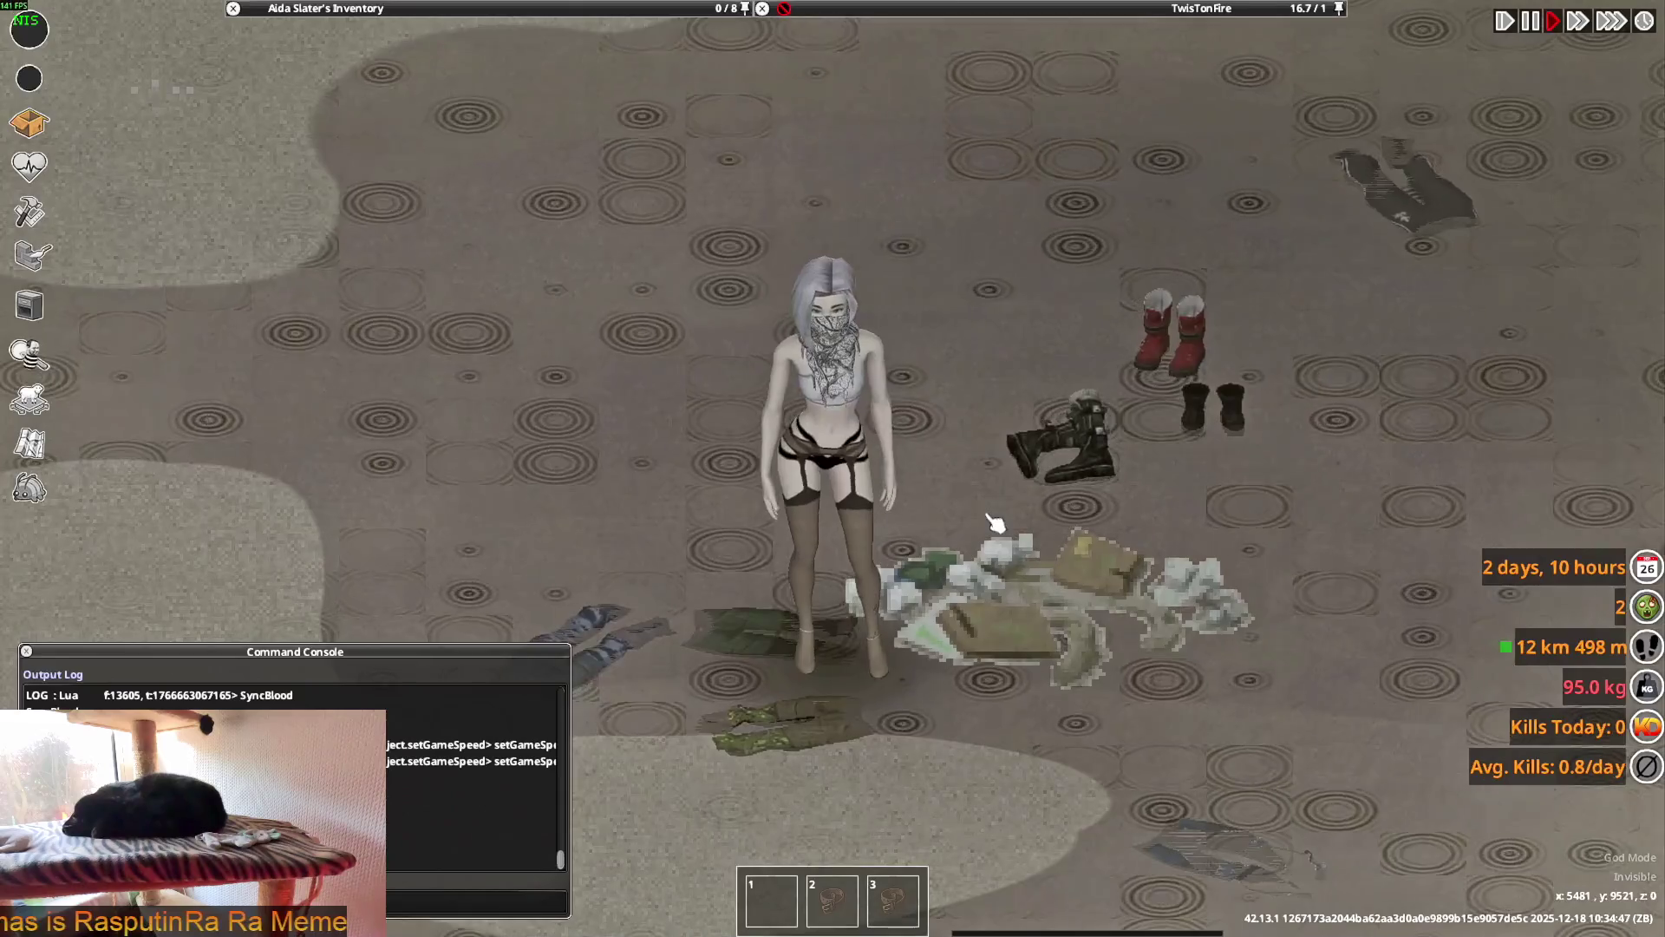
- Put a garter belt on the character and walk to see it moving
mouse_move(231, 29)
scroll(464, 164, "up", 5)
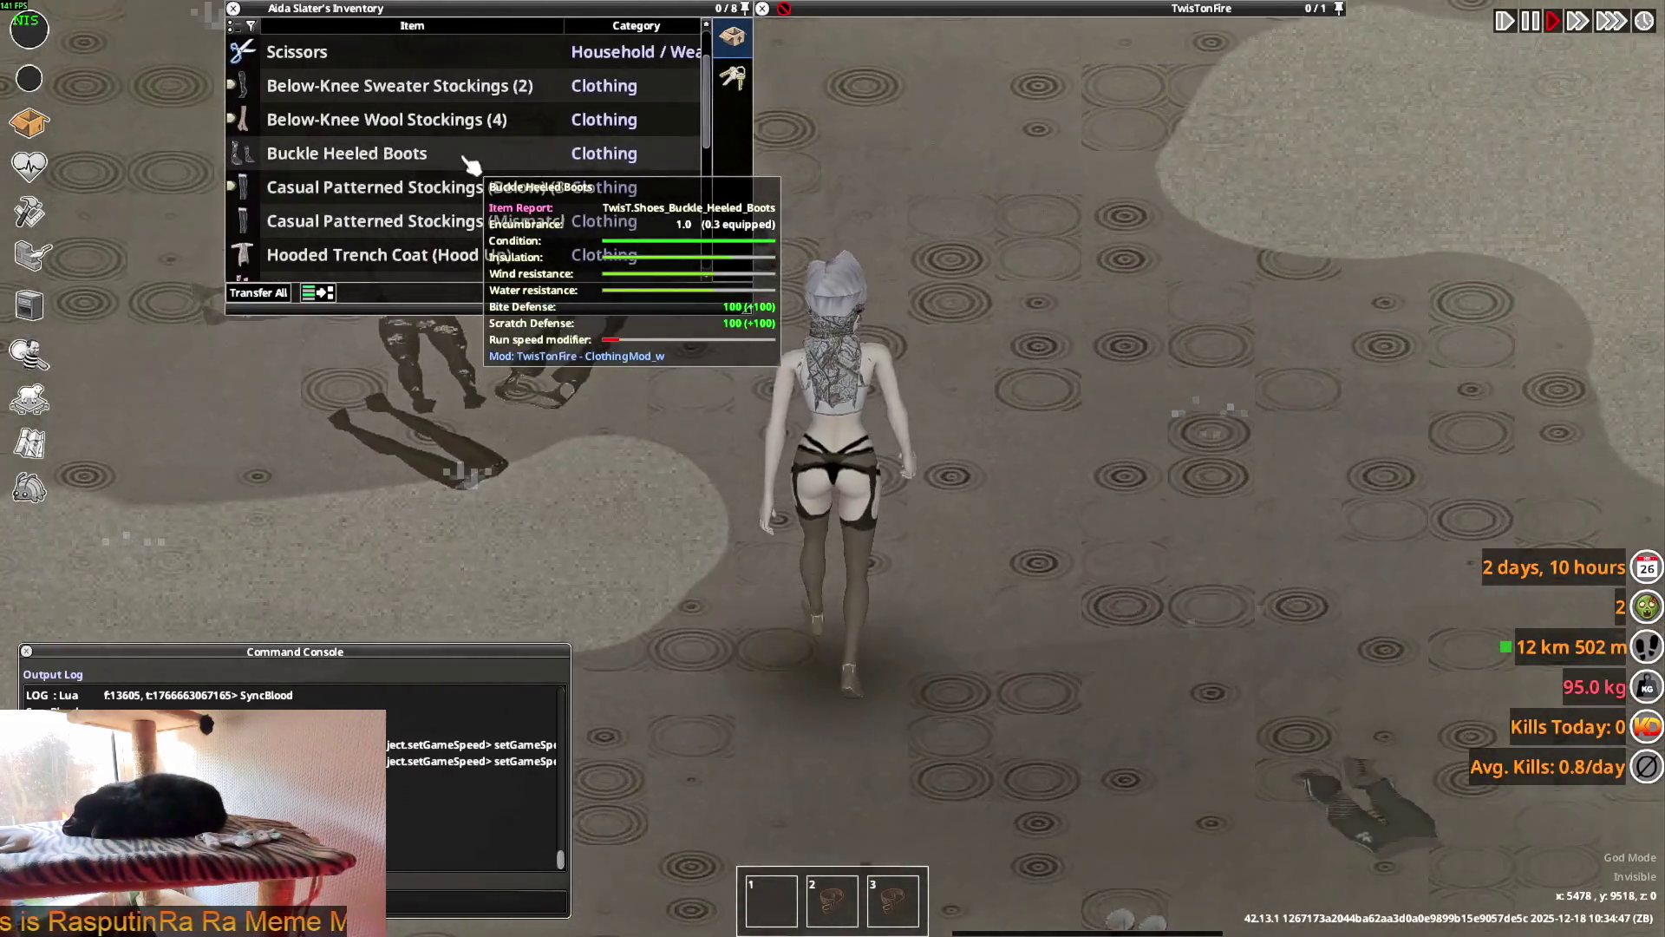
scroll(403, 152, "up", 2)
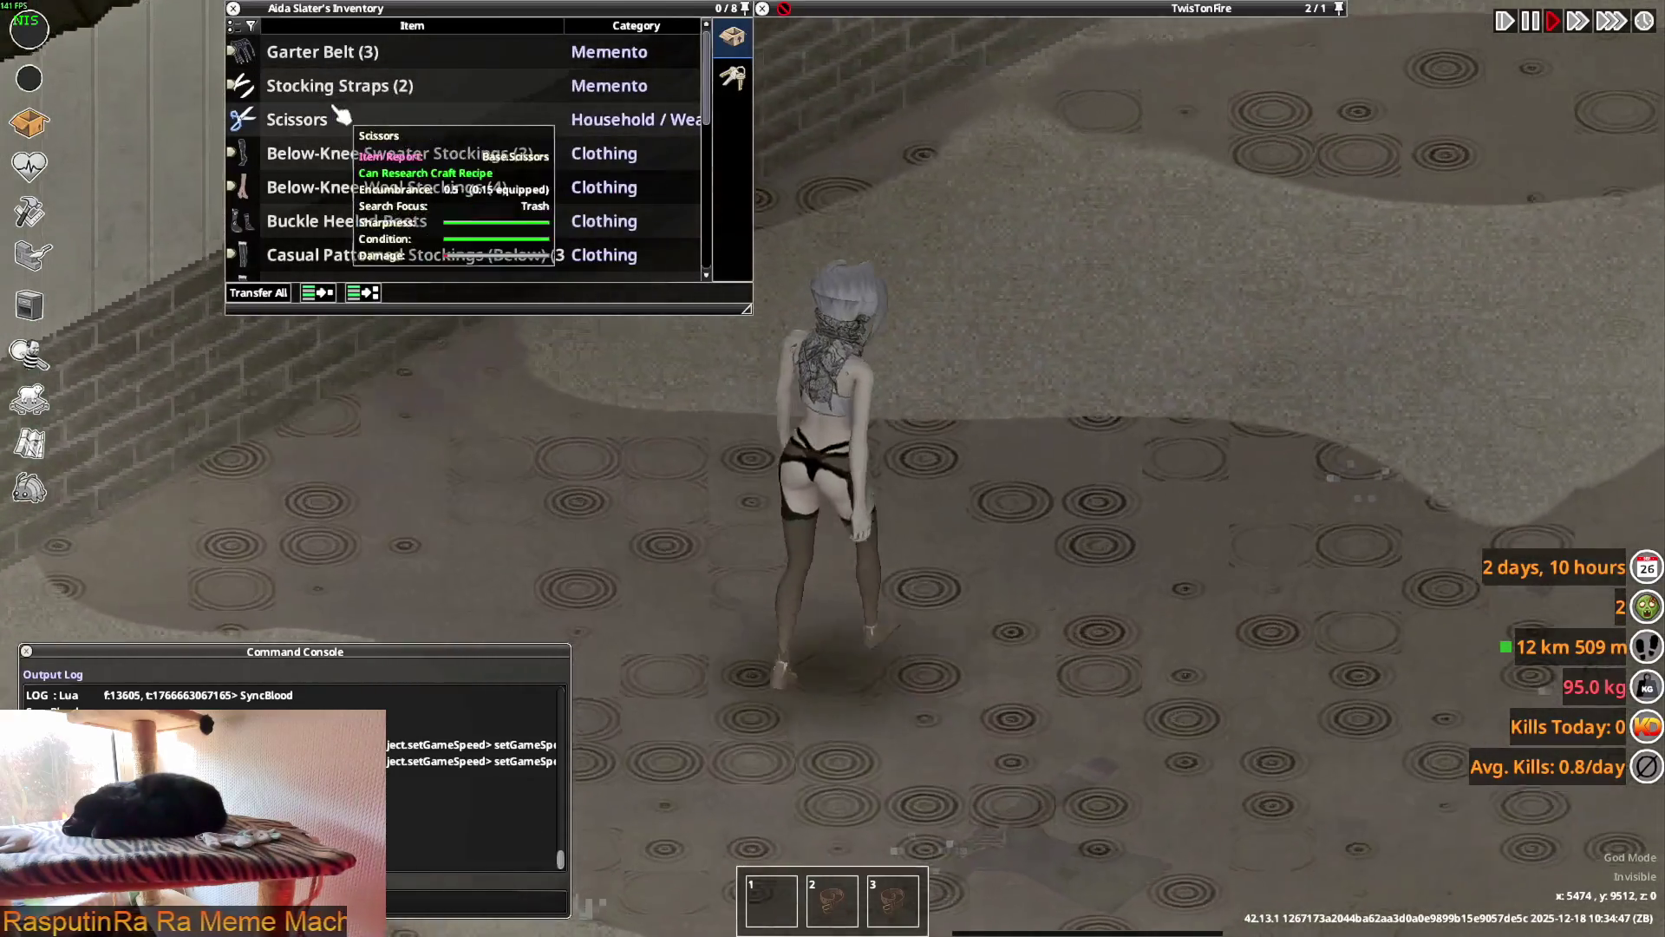
left_click(334, 53)
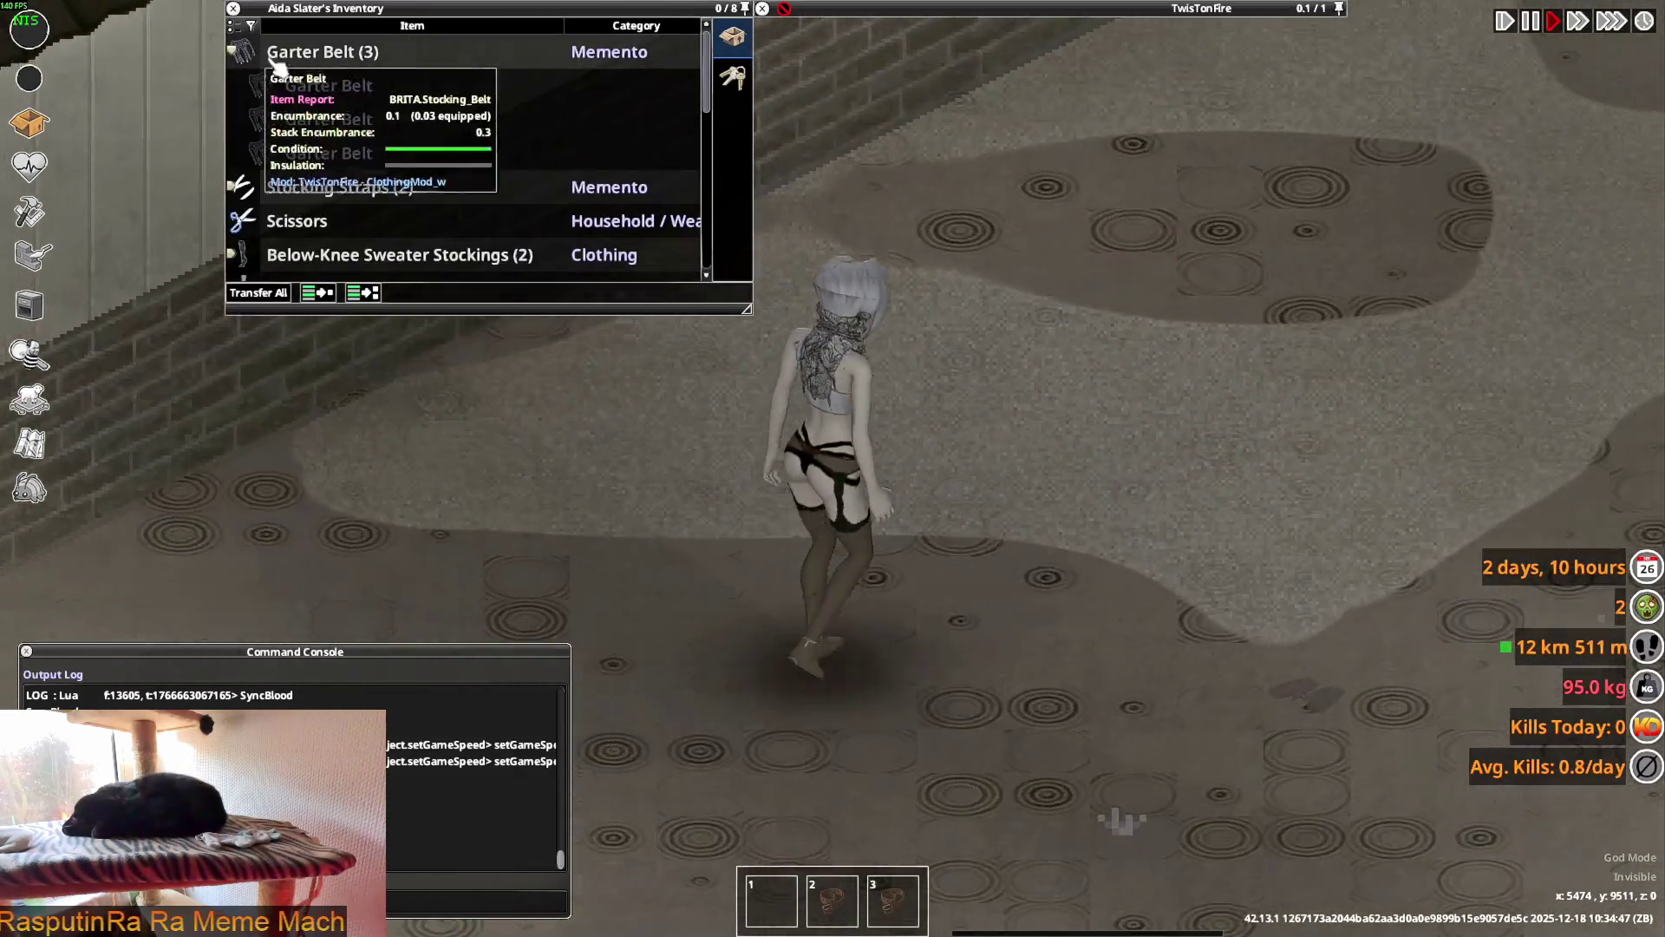
right_click(344, 91)
left_click(384, 130)
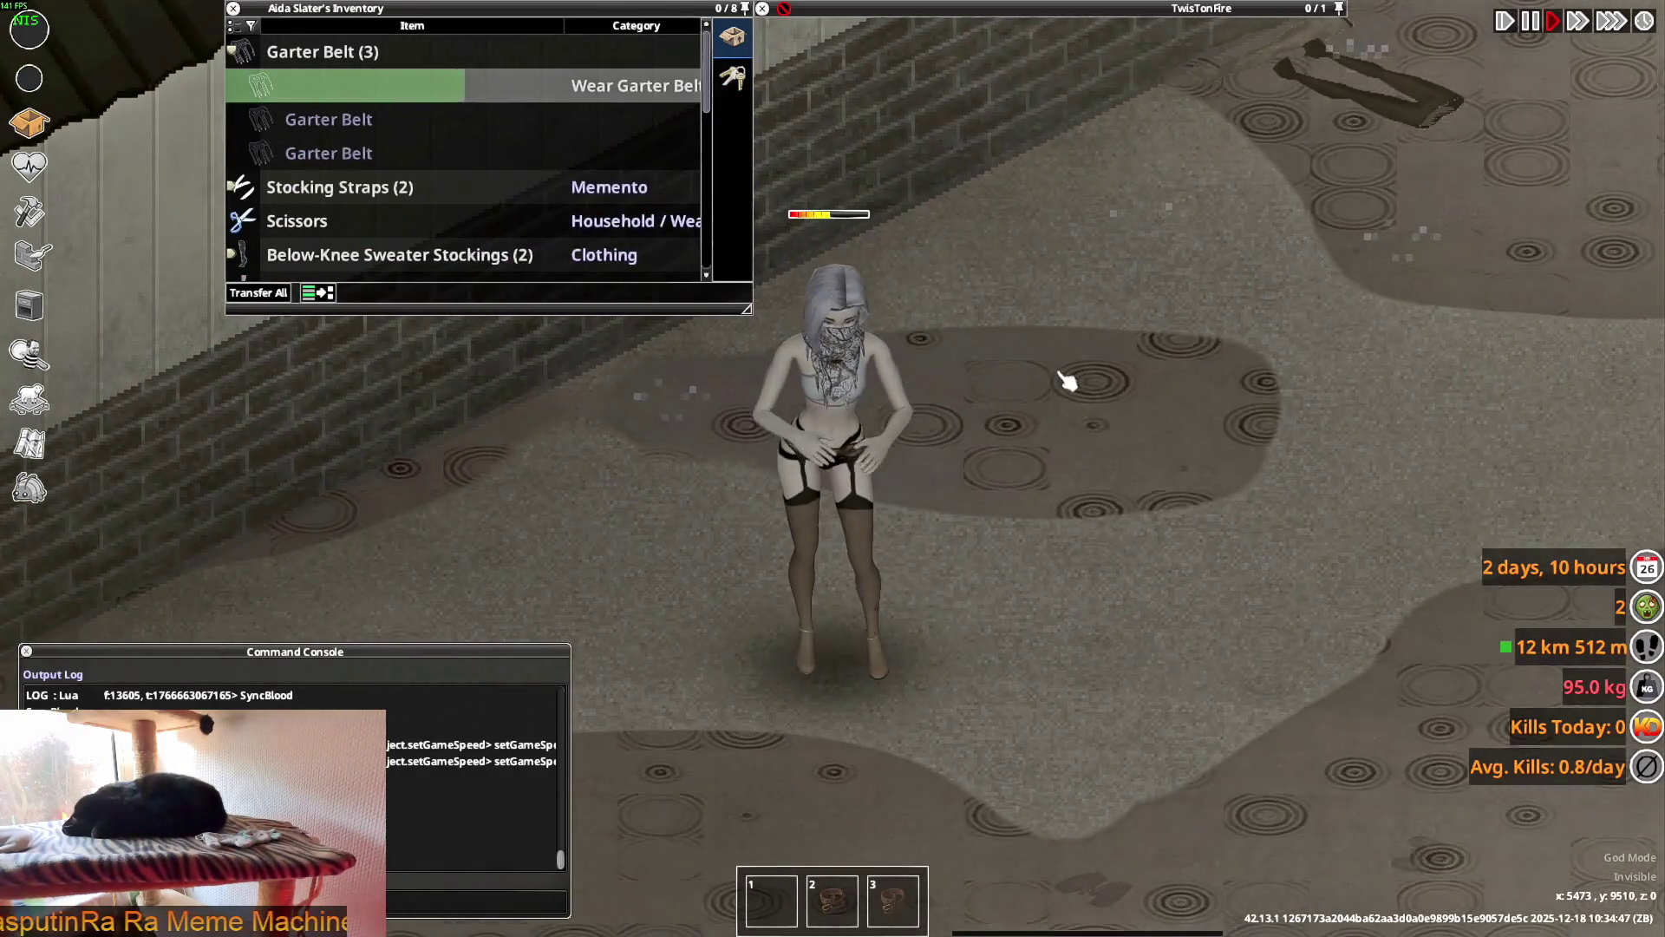
key("s")
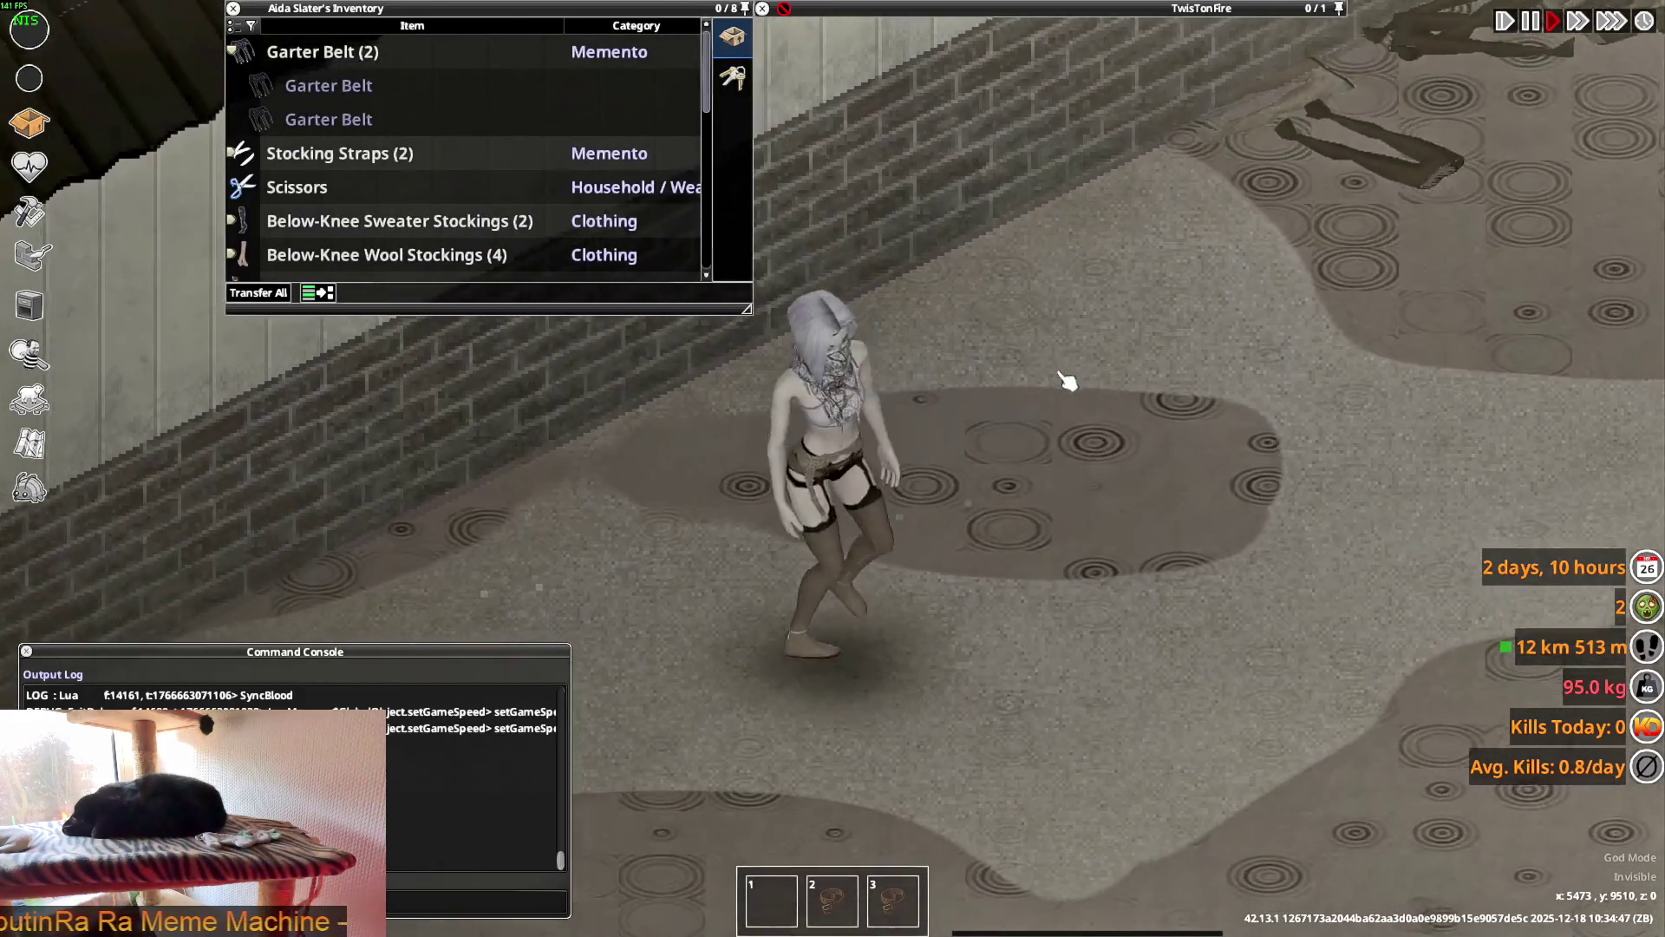
key("w")
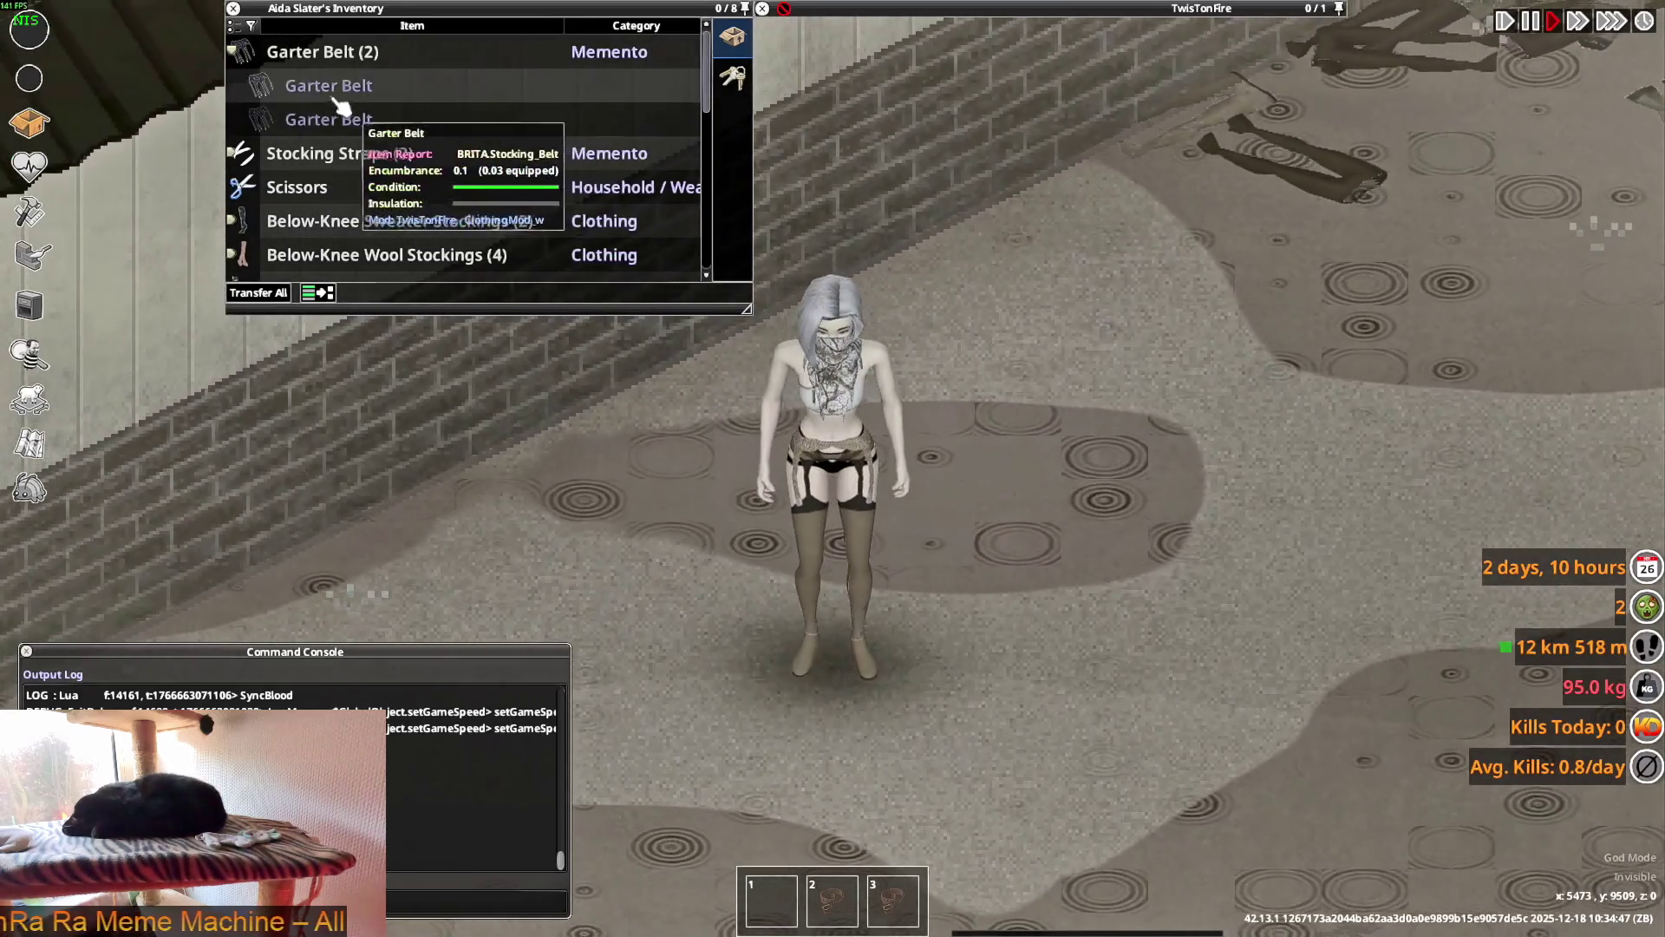
- Wear another garter belt and the stocking straps, then walk to view the outfit from the side
right_click(335, 101)
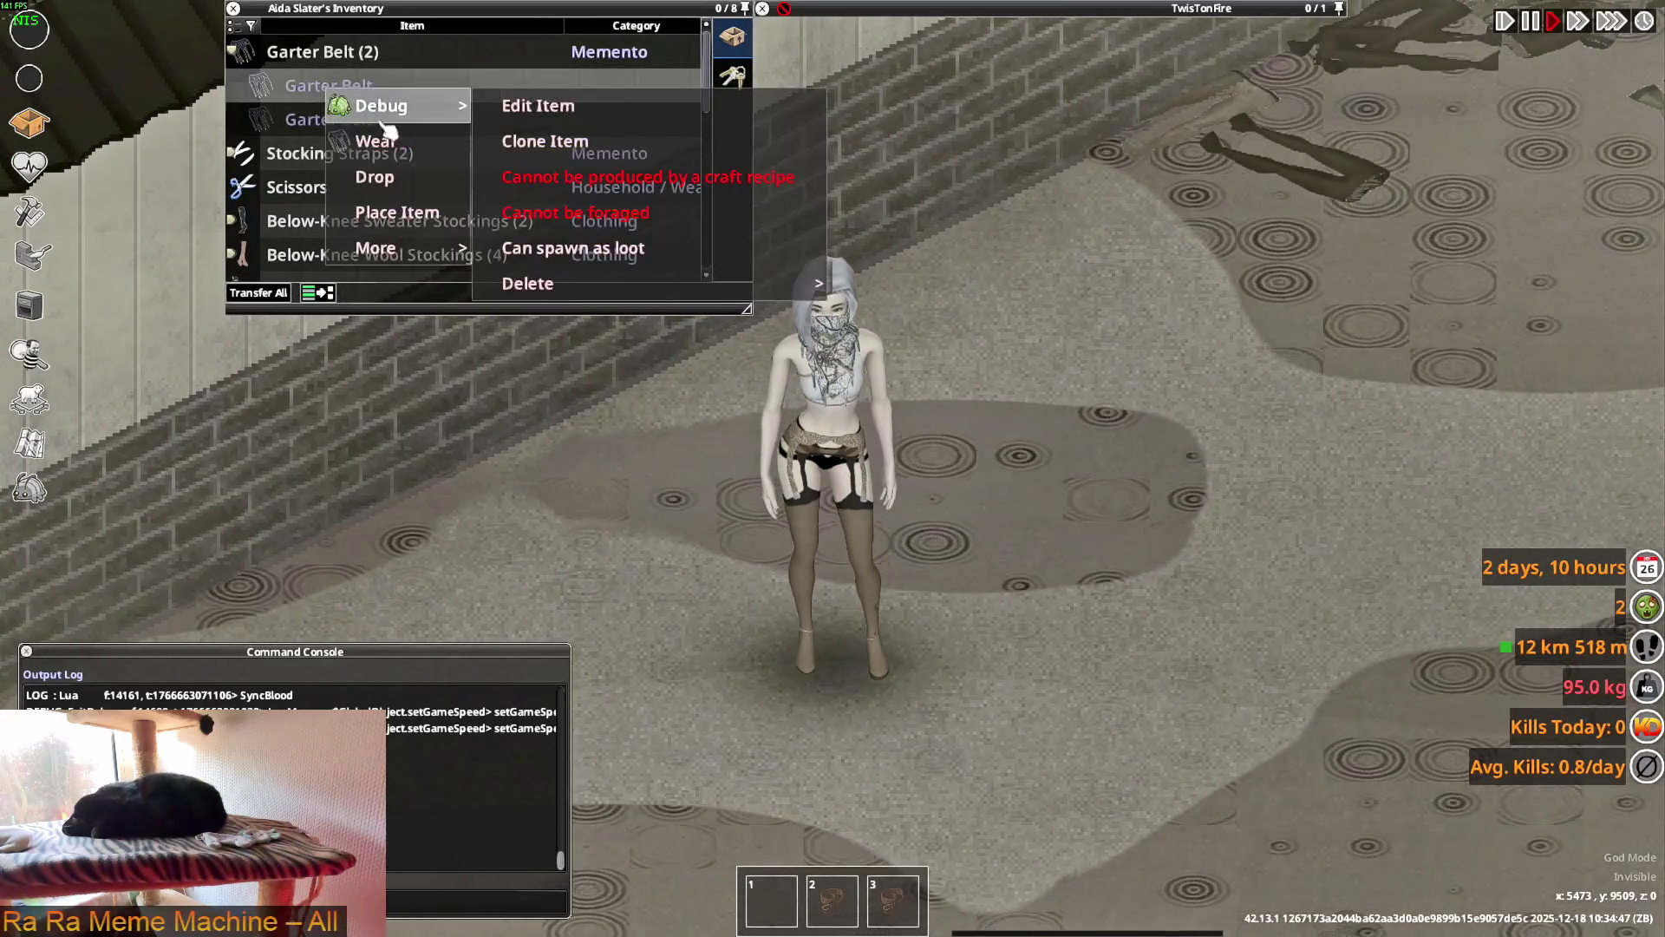
left_click(374, 139)
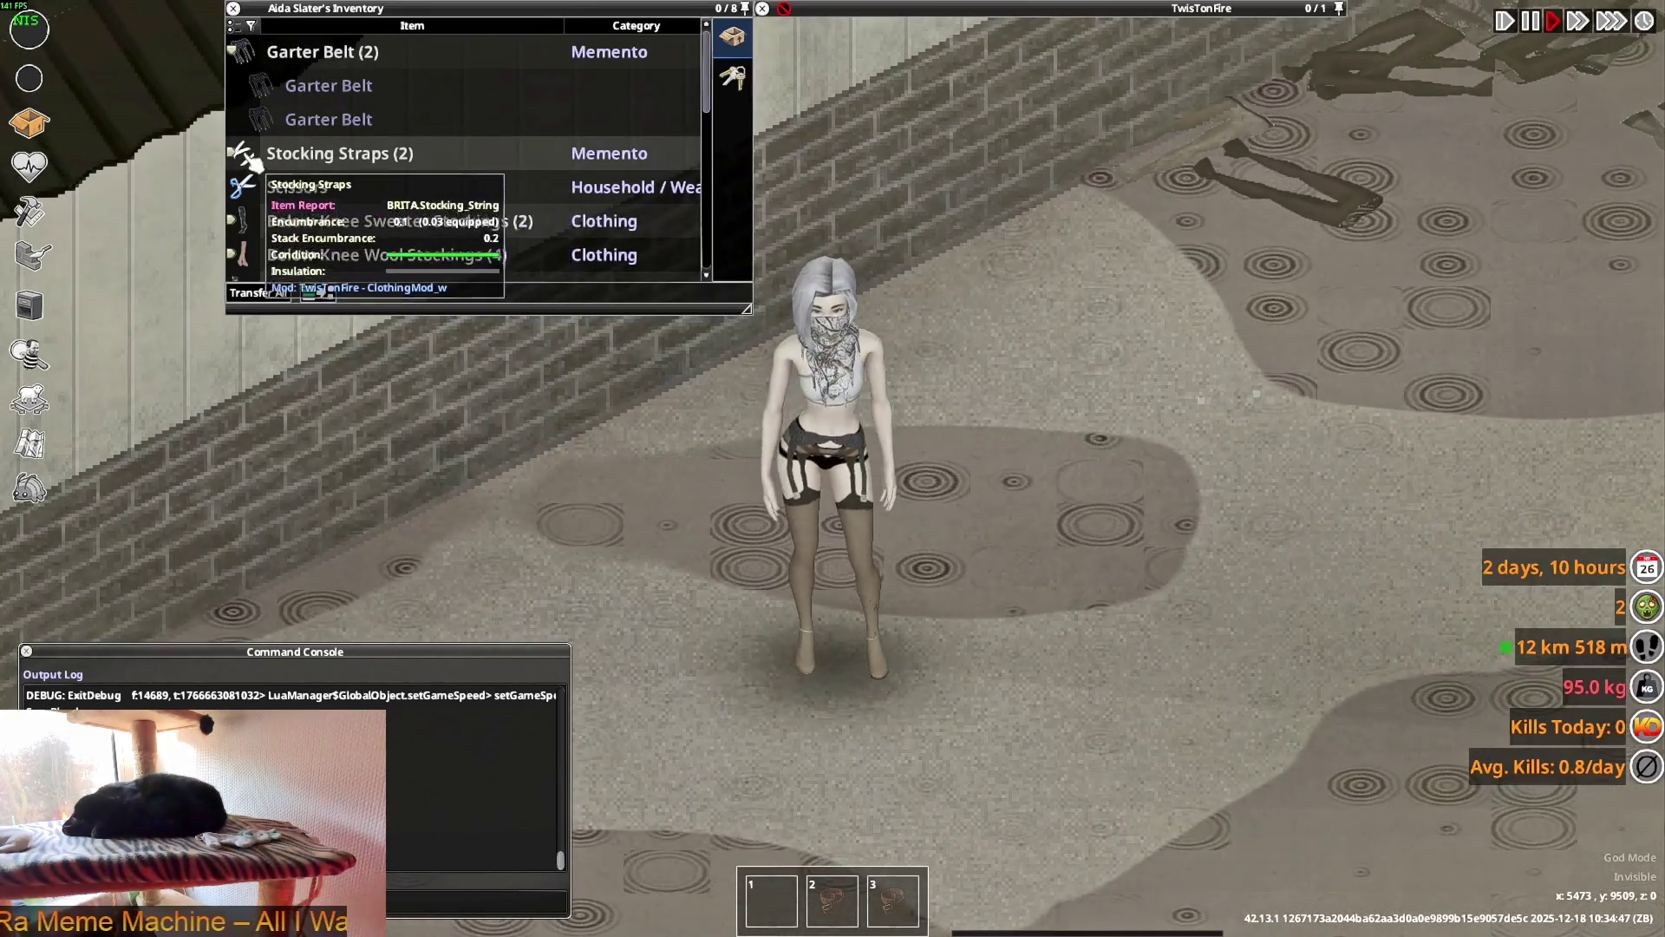
left_click(253, 160)
right_click(312, 182)
left_click(364, 227)
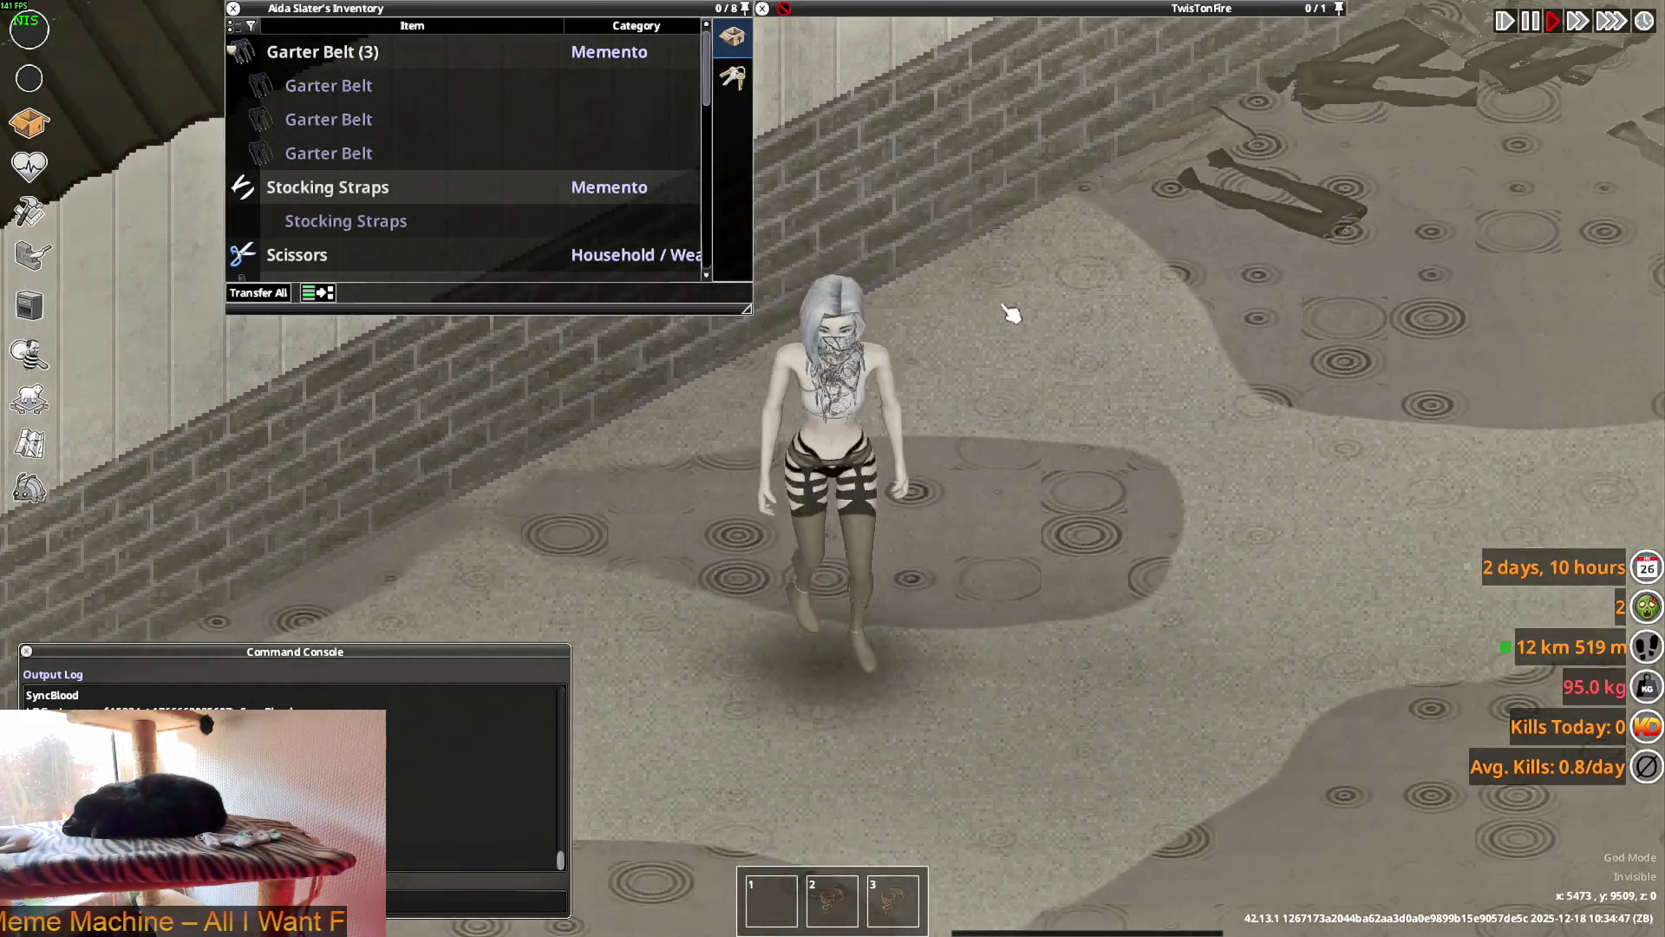
right_click(328, 185)
left_click(355, 232)
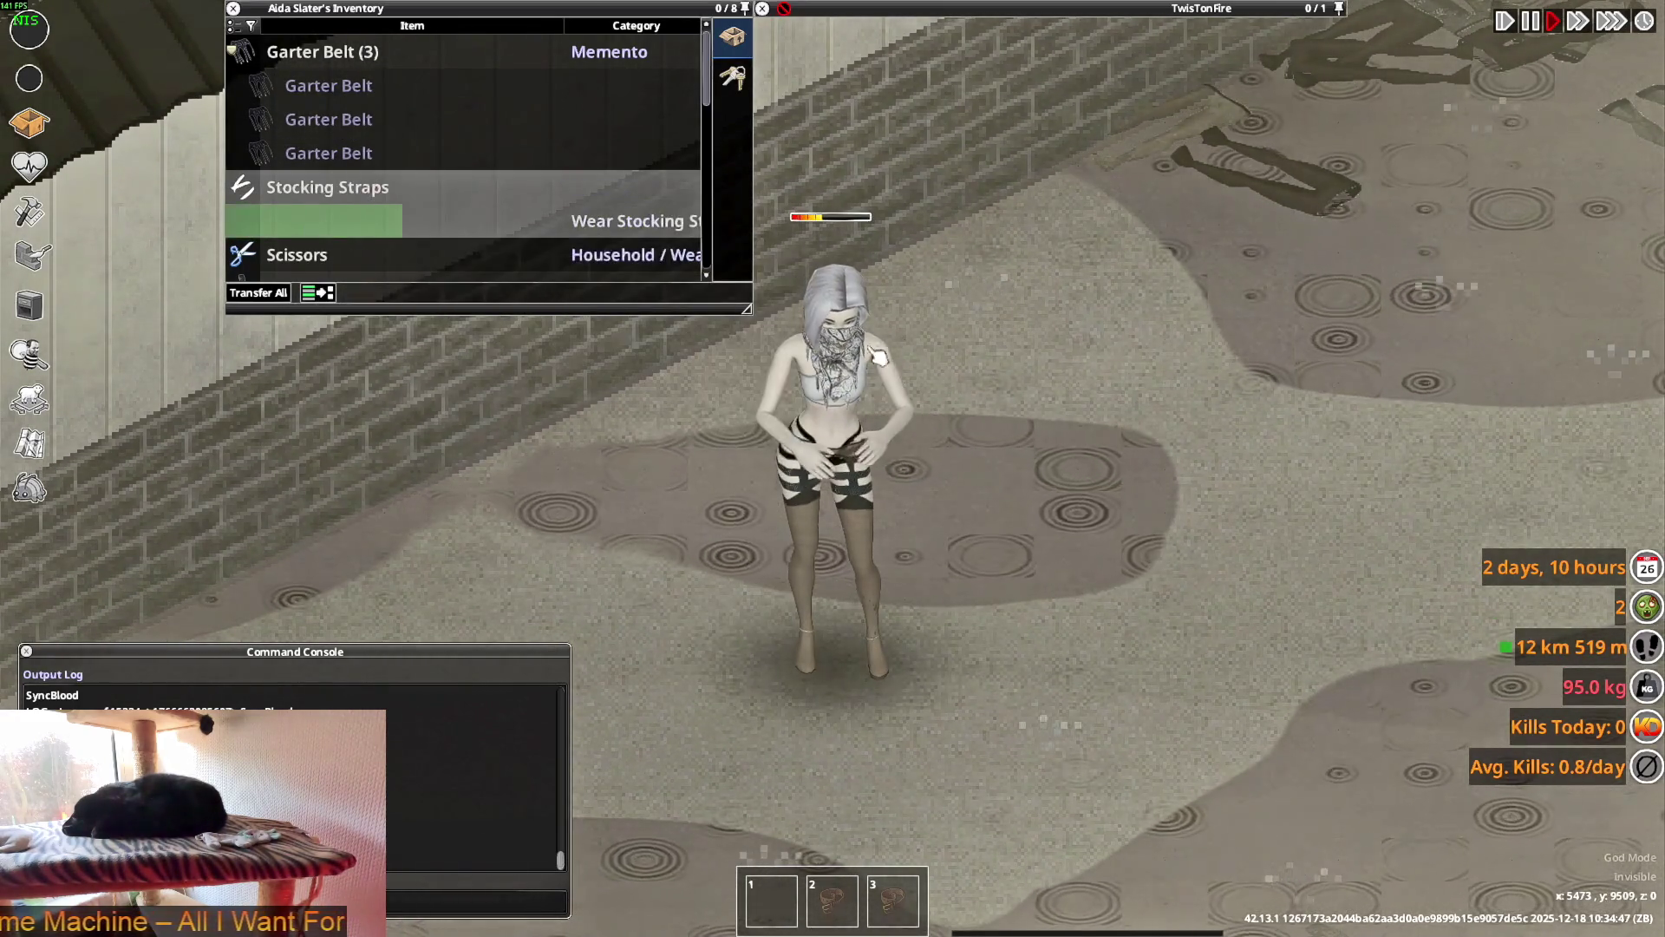
key("w")
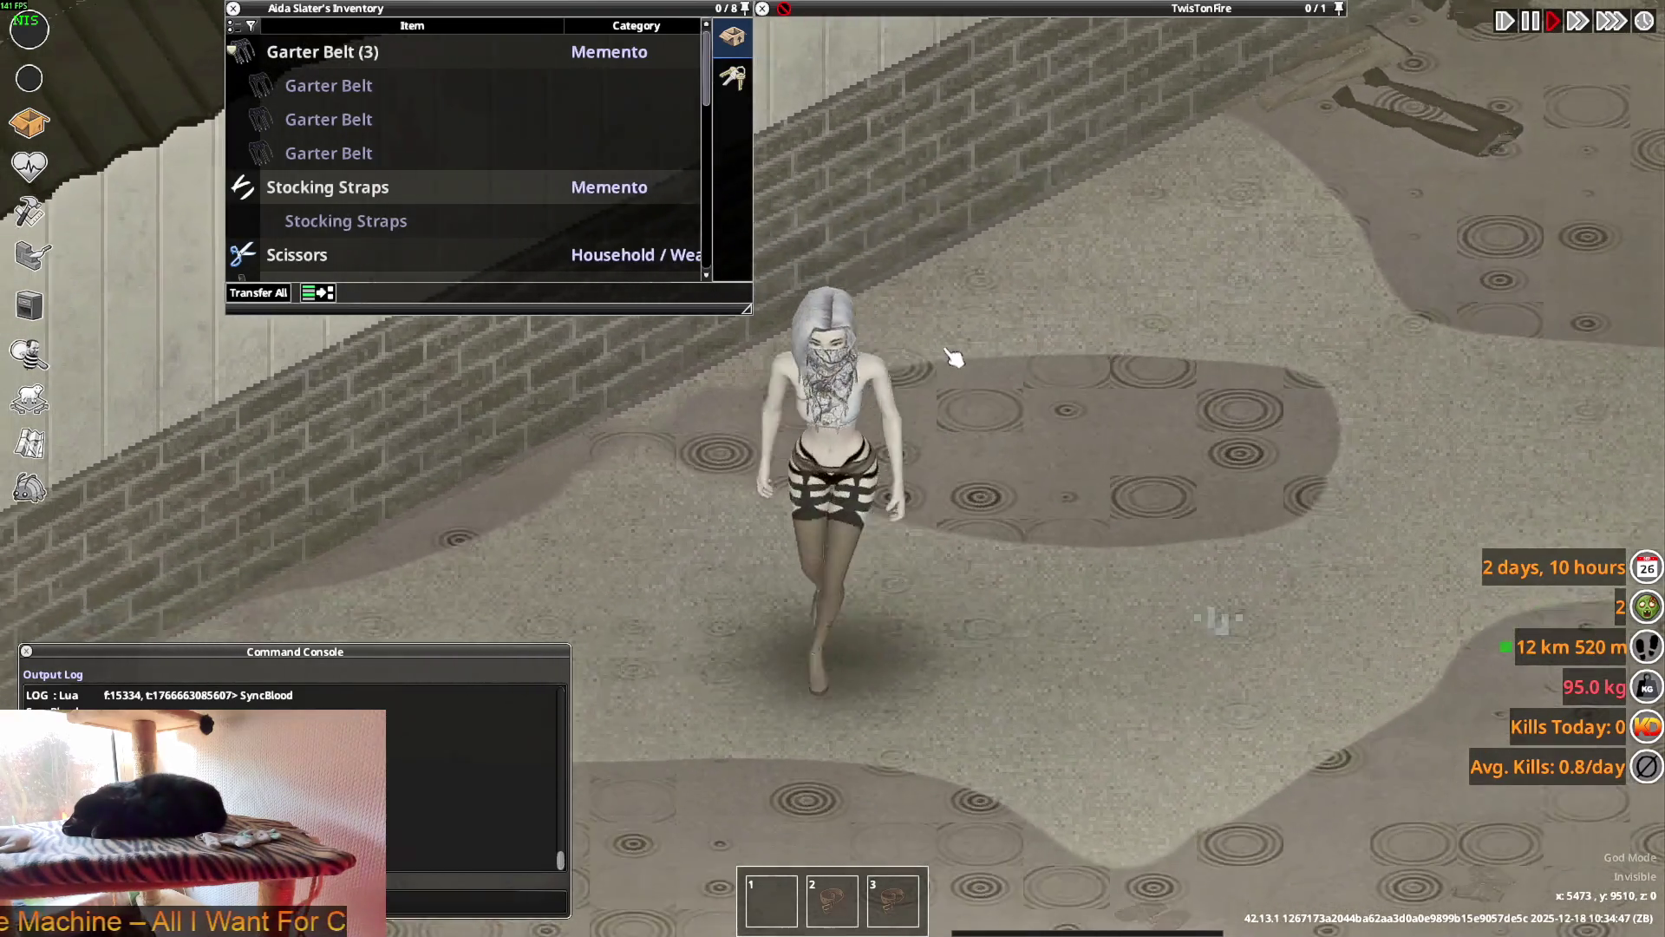
key("w")
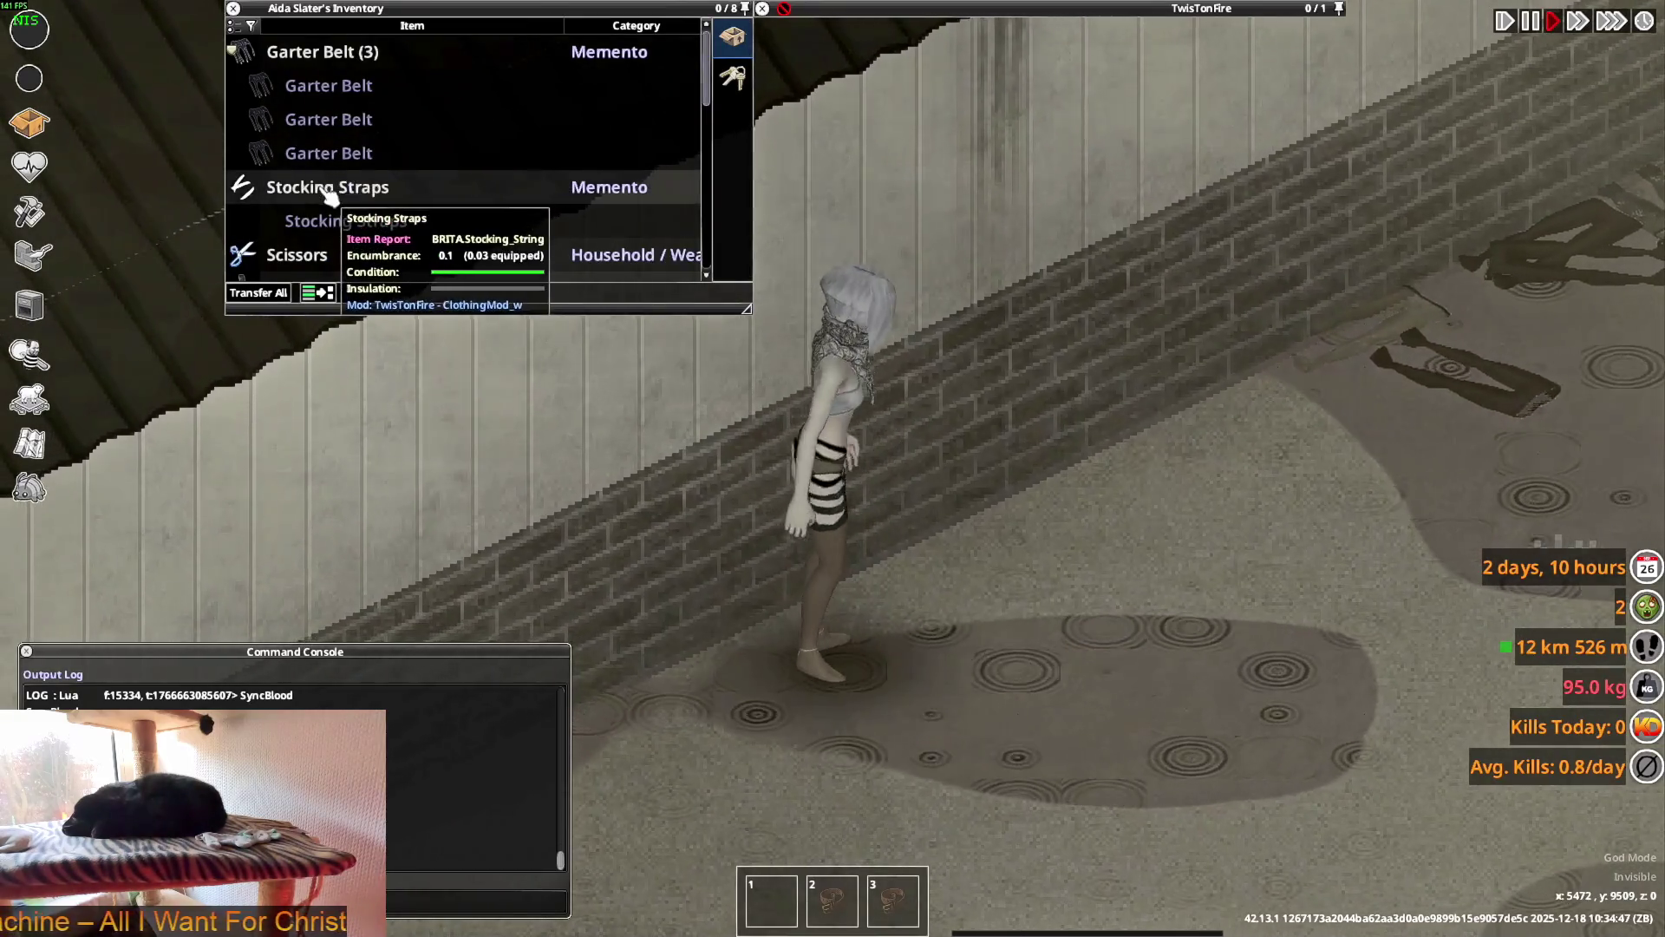
- Drop the garter belts to the ground and take off the stocking straps
left_click(314, 197)
left_click_drag(312, 52, 958, 495)
left_click_drag(328, 52, 668, 416)
scroll(350, 192, "down", 3)
scroll(350, 193, "down", 3)
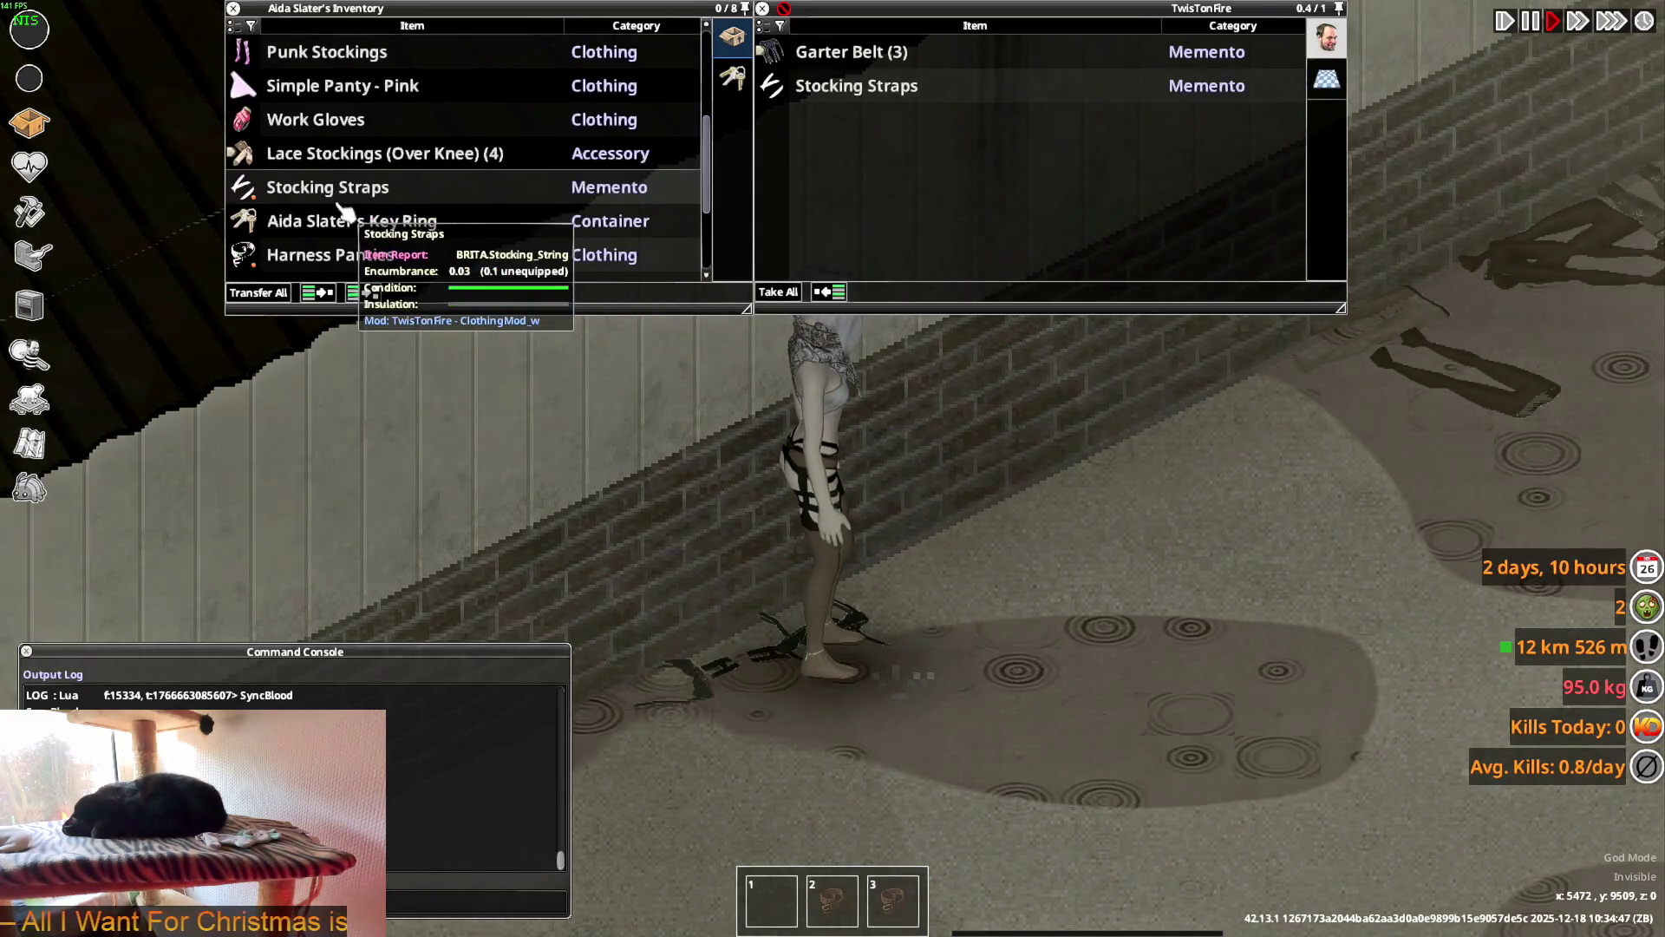
double_click(347, 187)
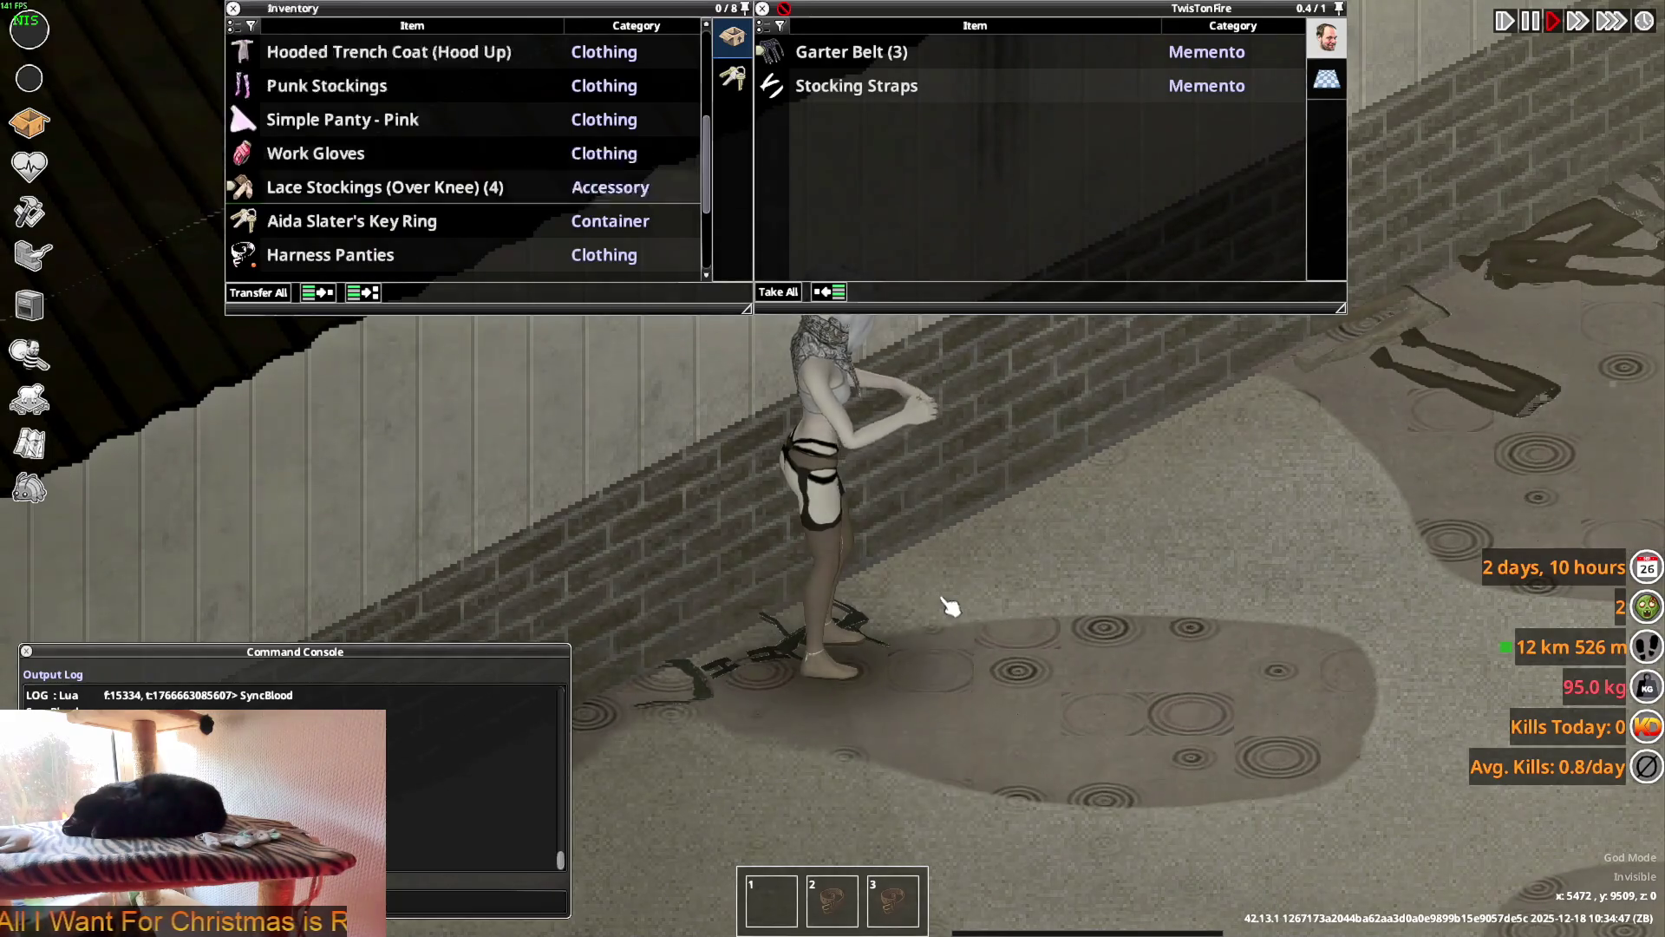
key("w")
key("s")
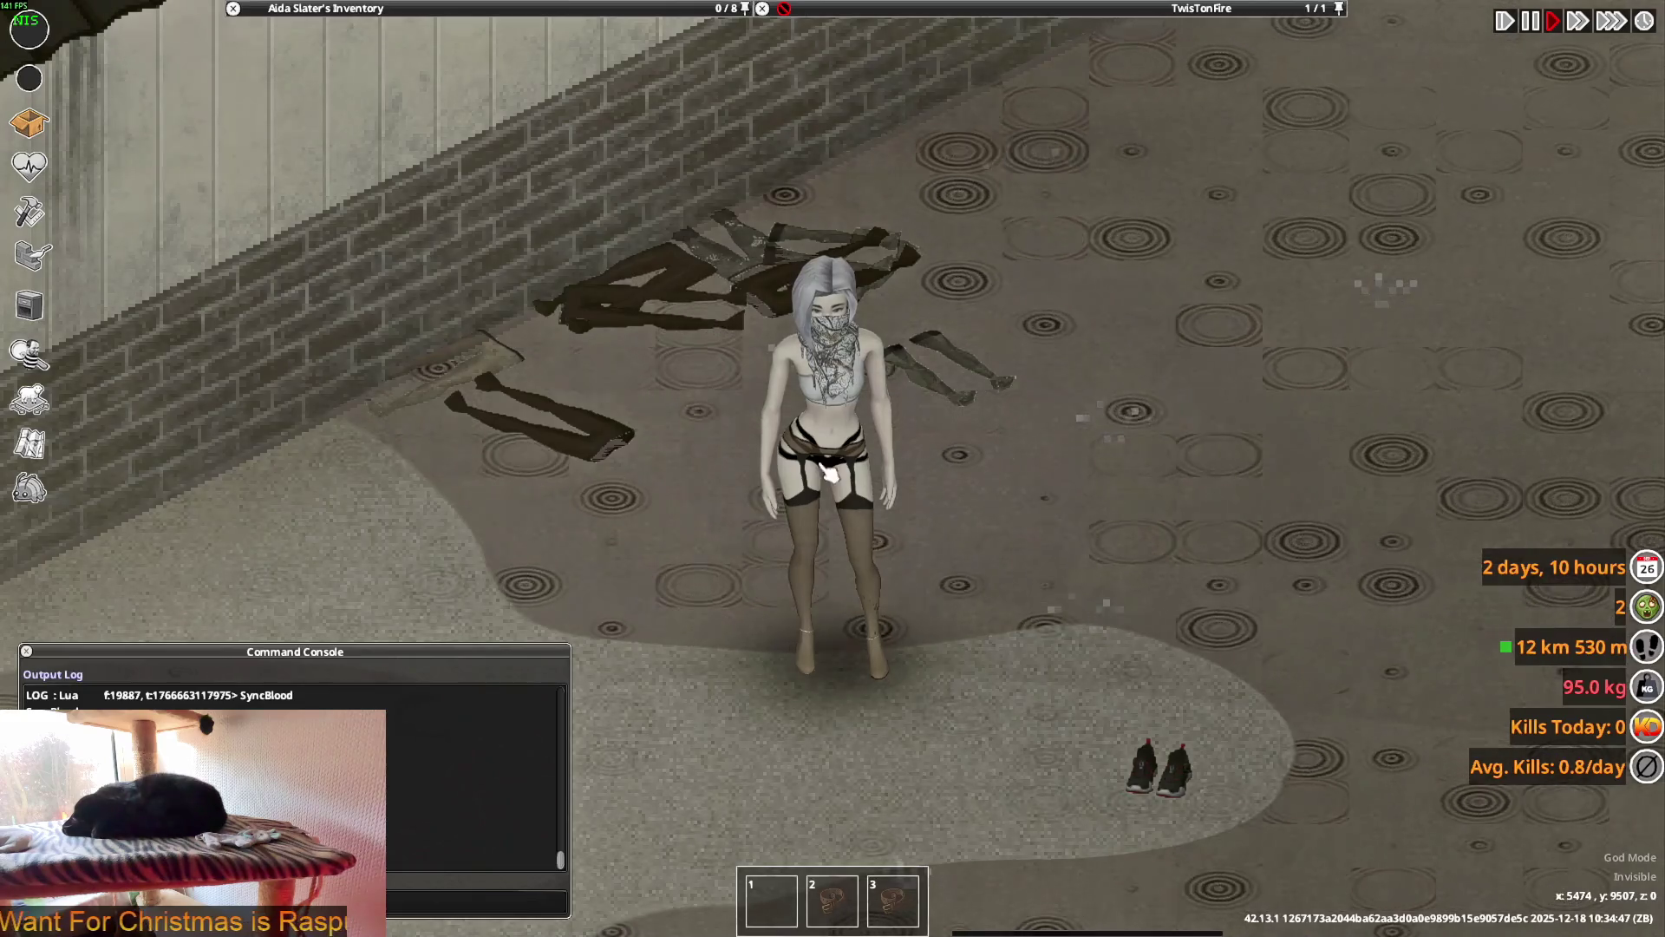
- Walk the character a few steps and open the debug menu
mouse_move(347, 9)
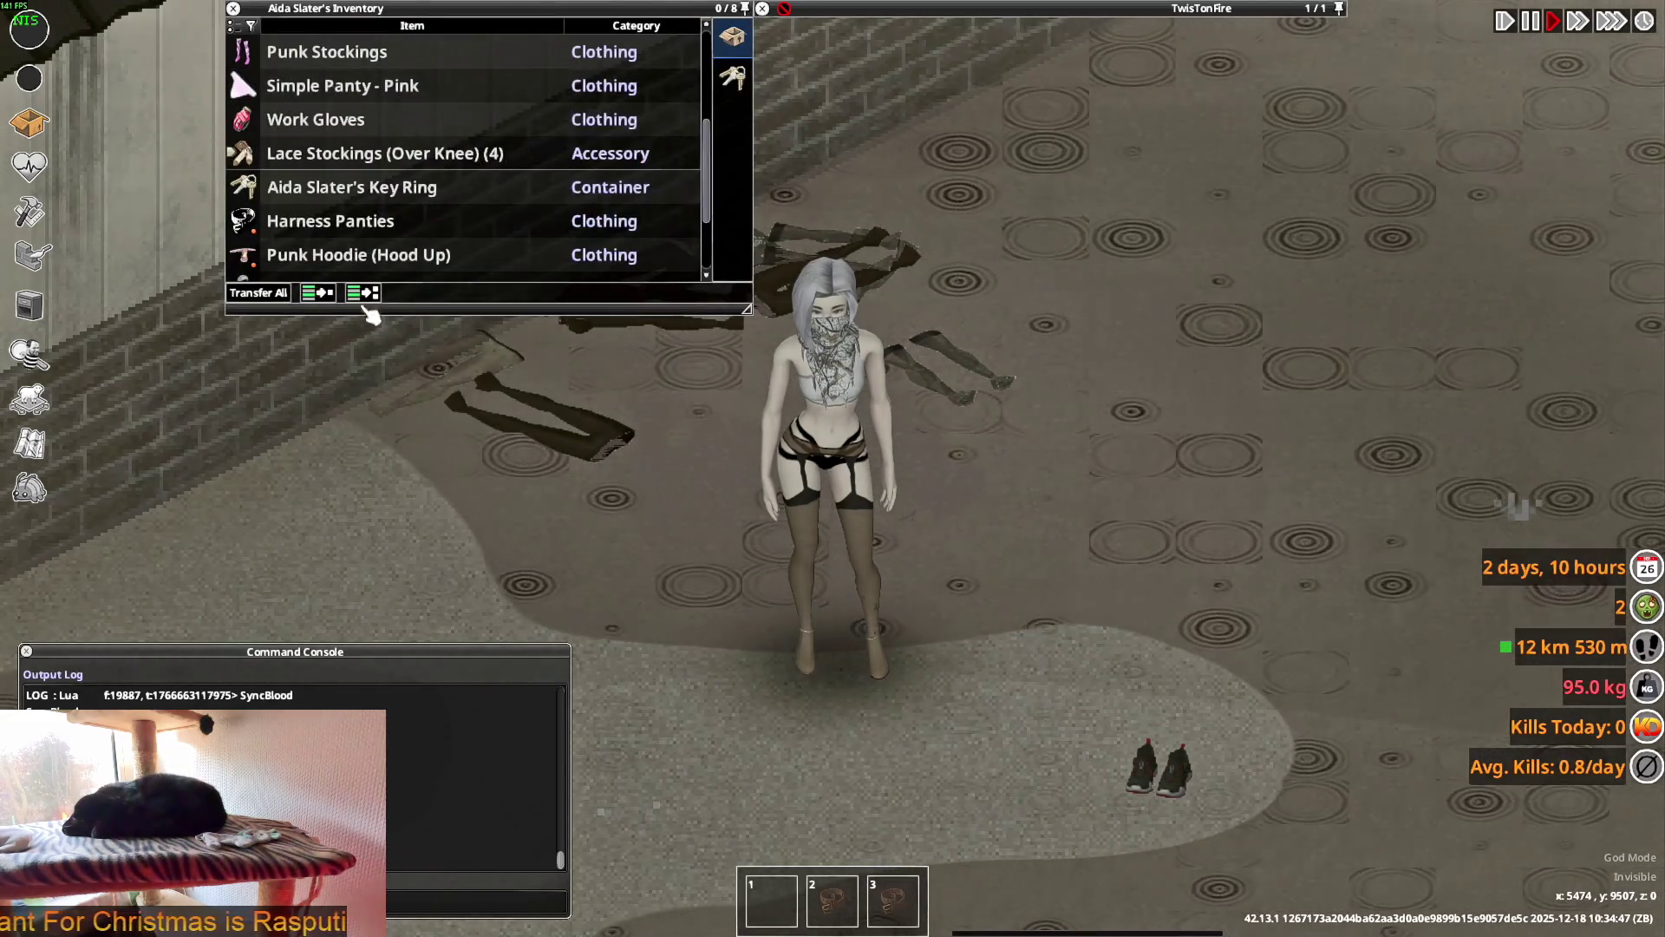
scroll(328, 219, "up", 4)
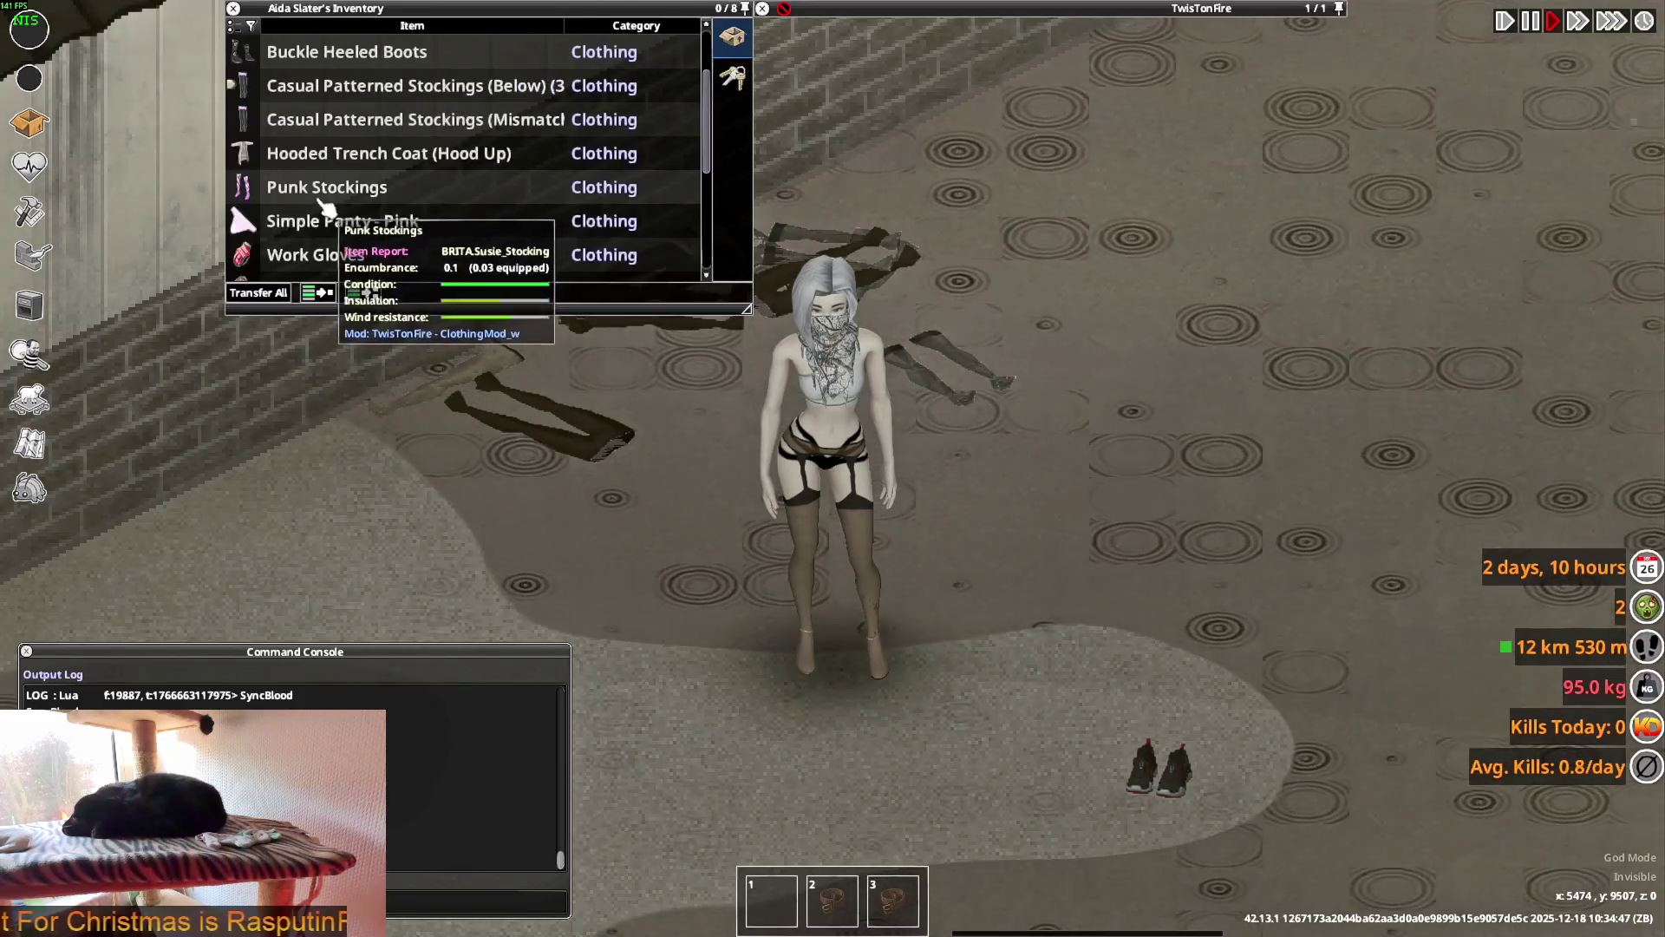
key("d")
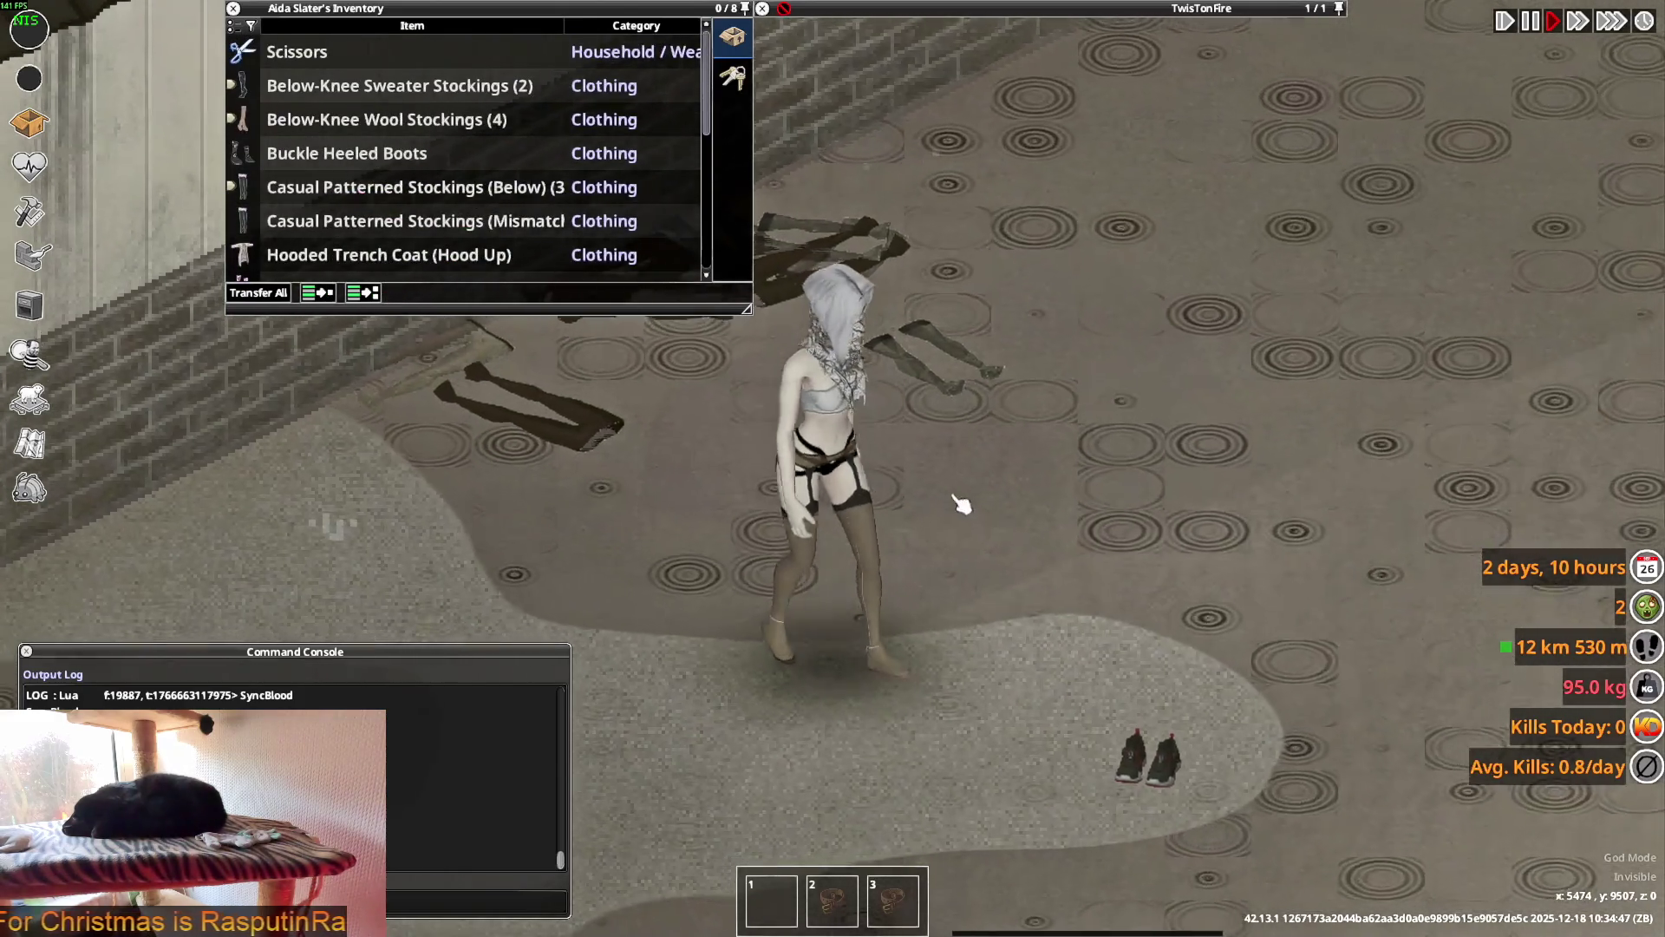
scroll(295, 253, "down", 5)
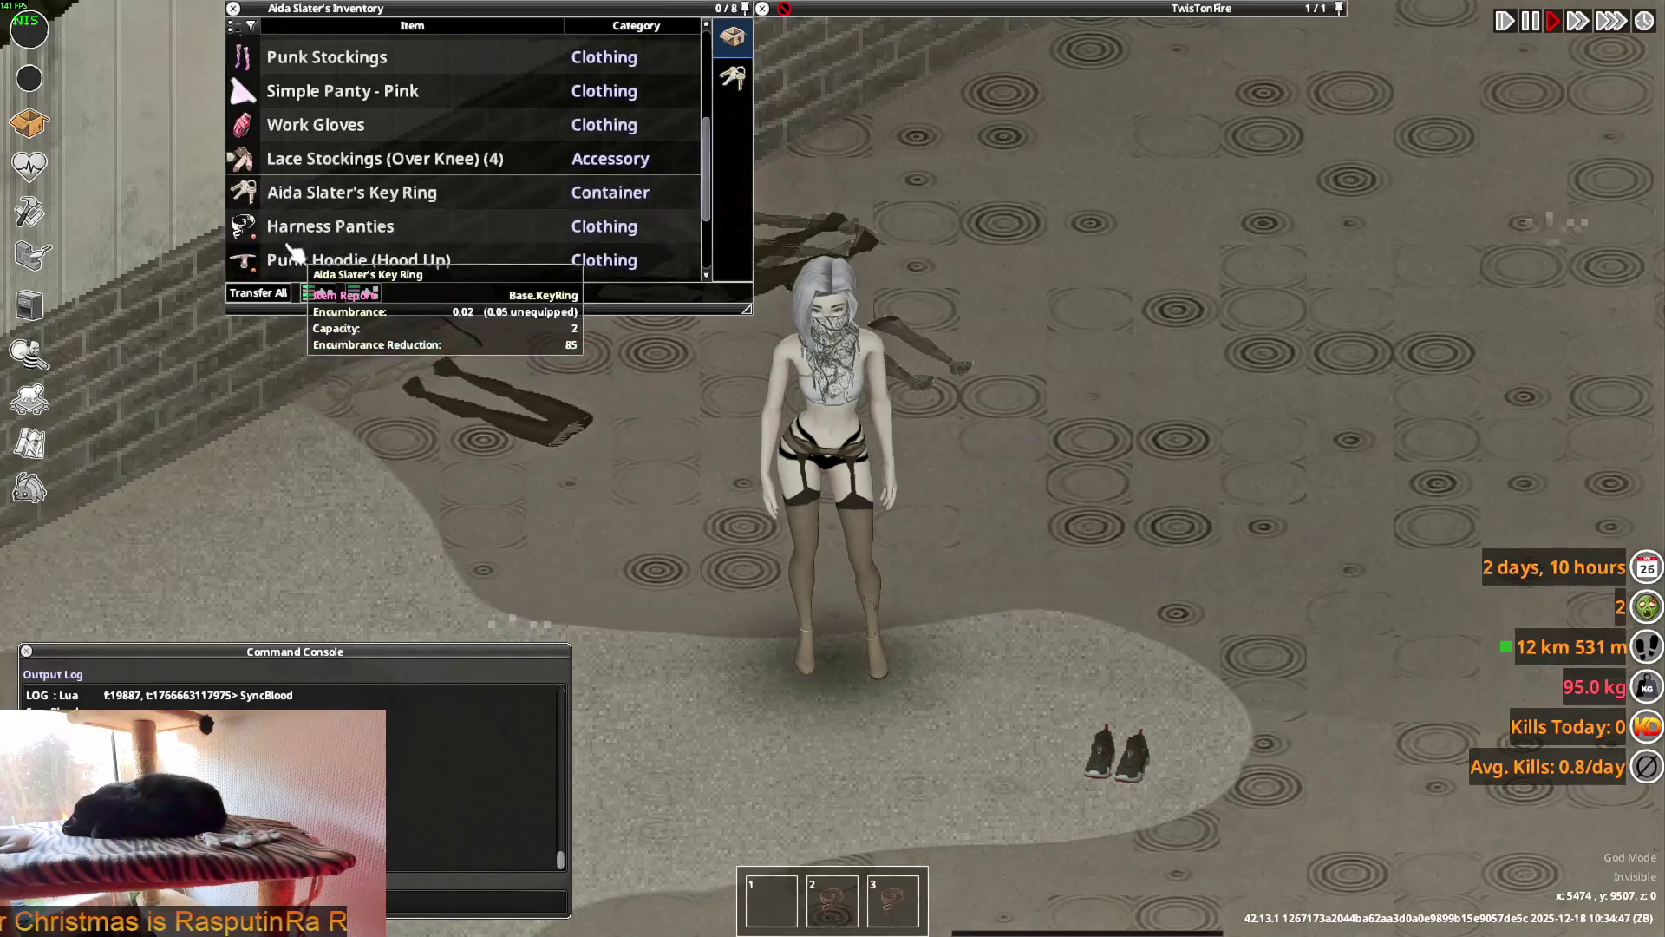
scroll(294, 253, "down", 1)
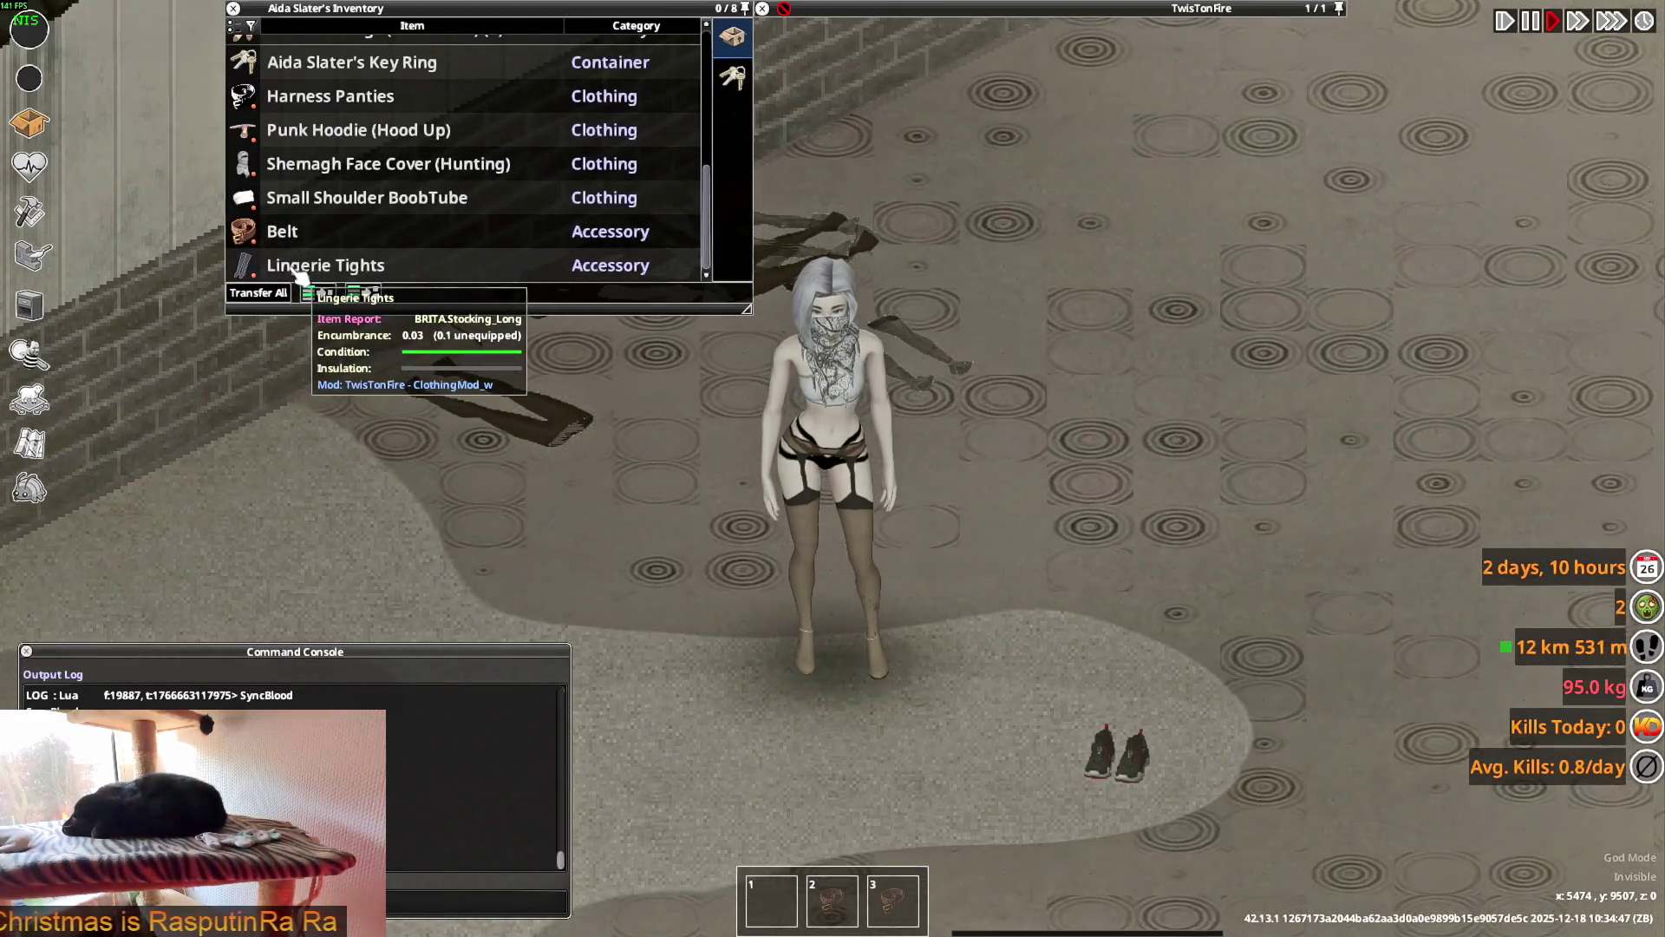
left_click(28, 488)
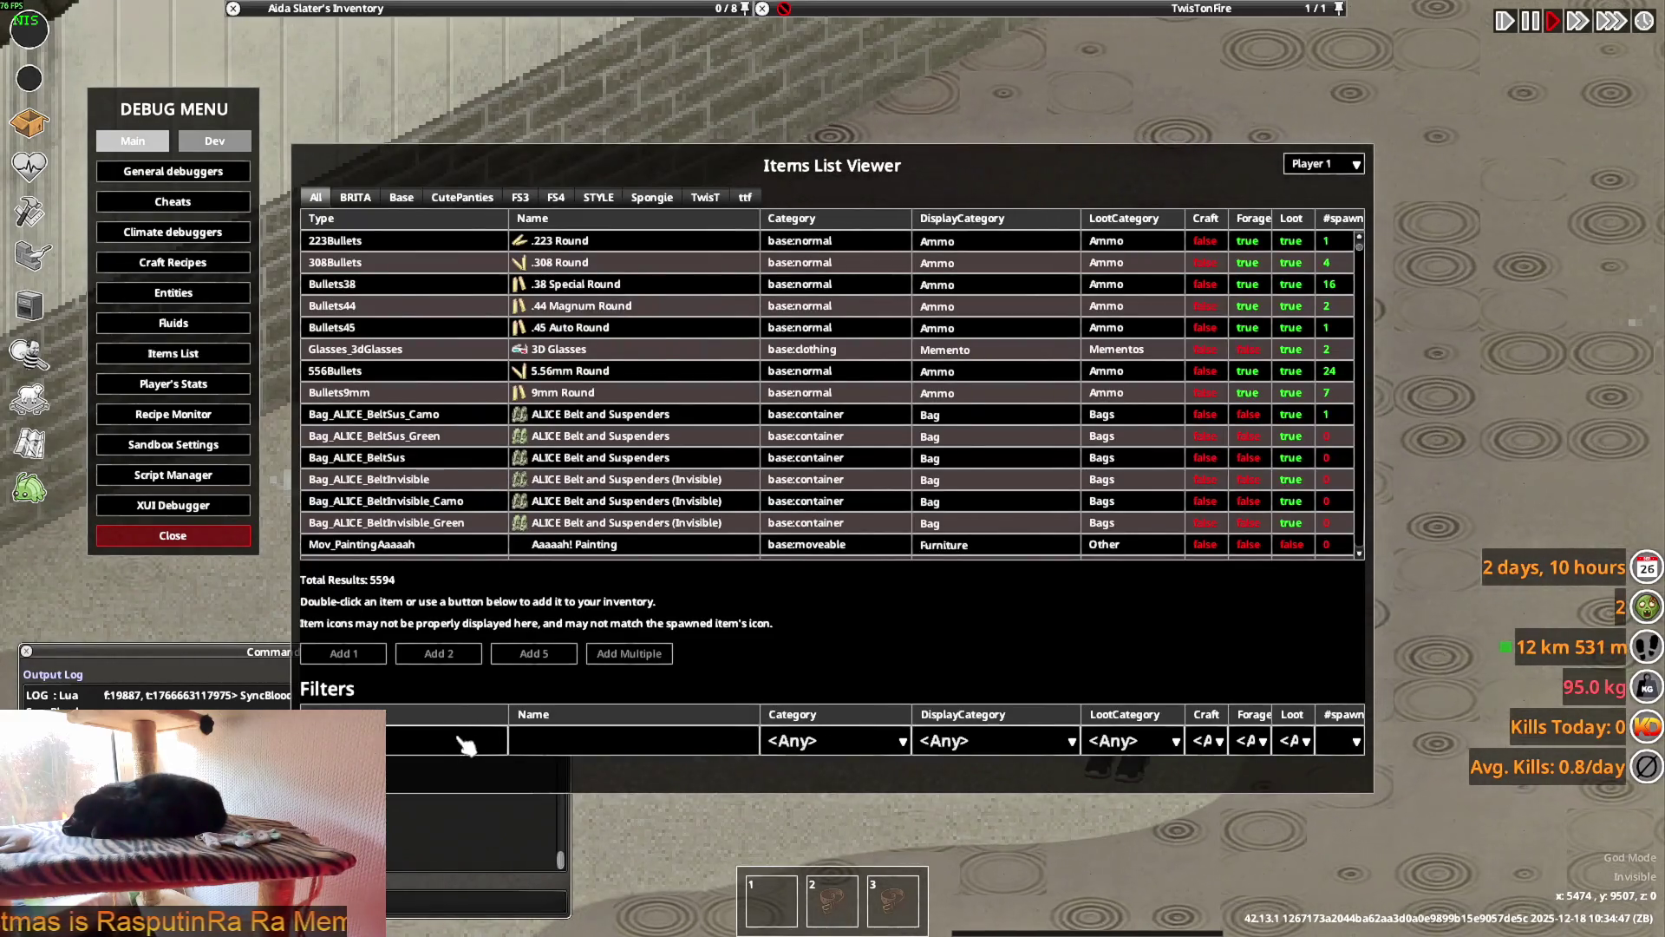
- Filter the Items List by 'stocking_long' and add Lingerie Tights to the inventory
type("stocking")
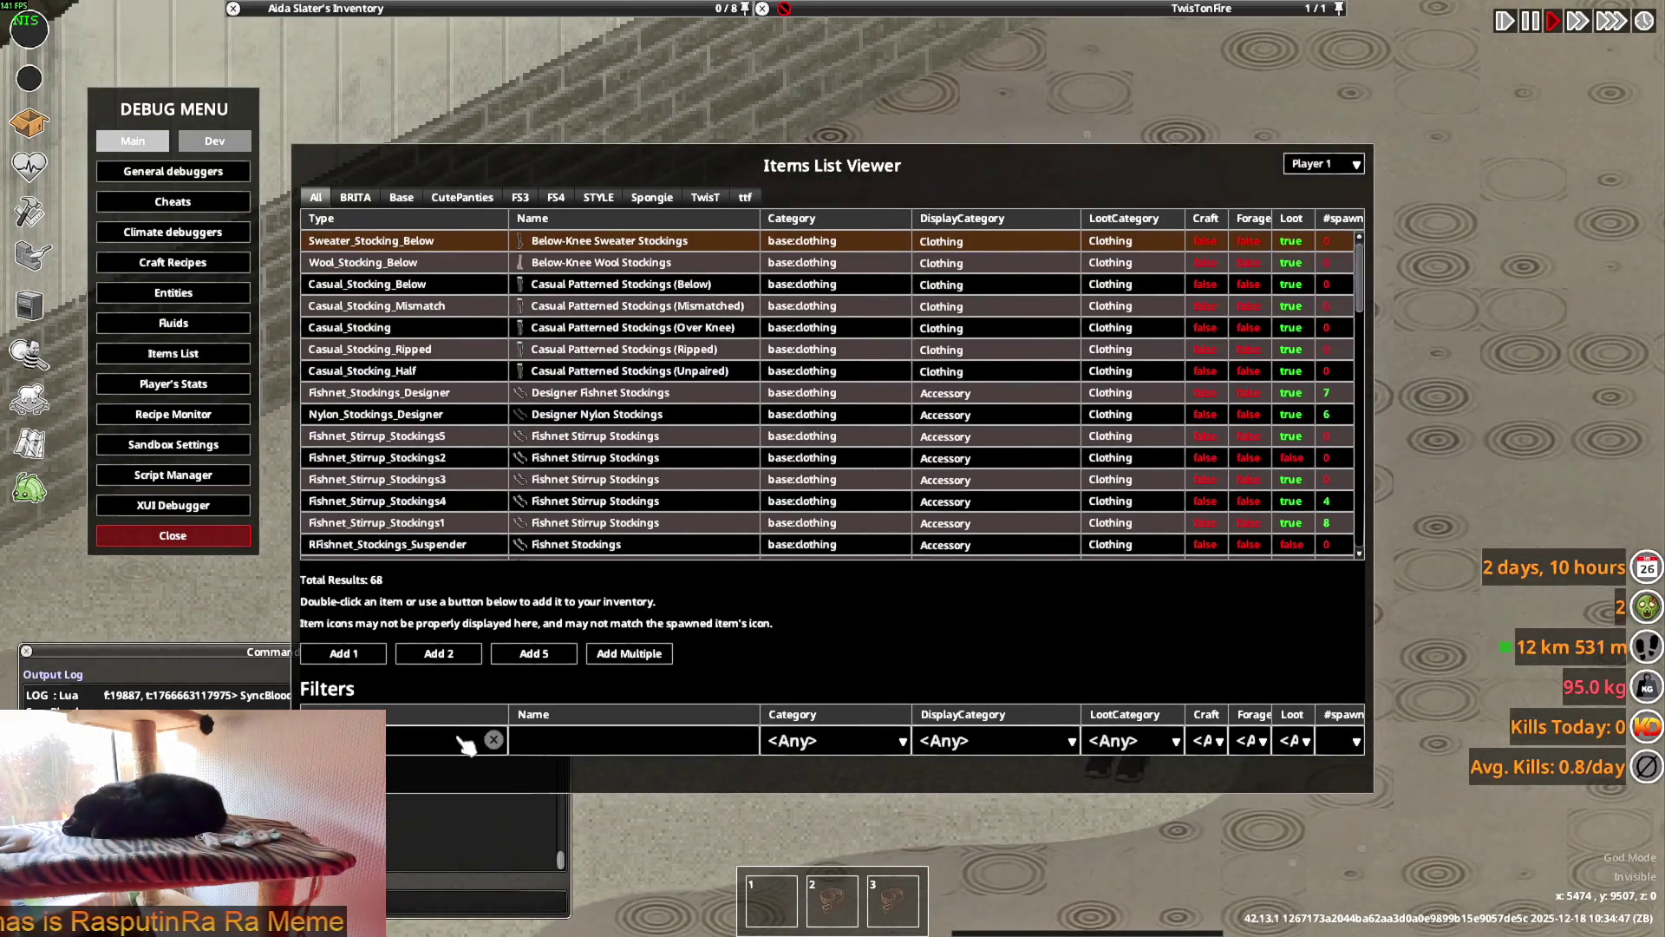
type("_long")
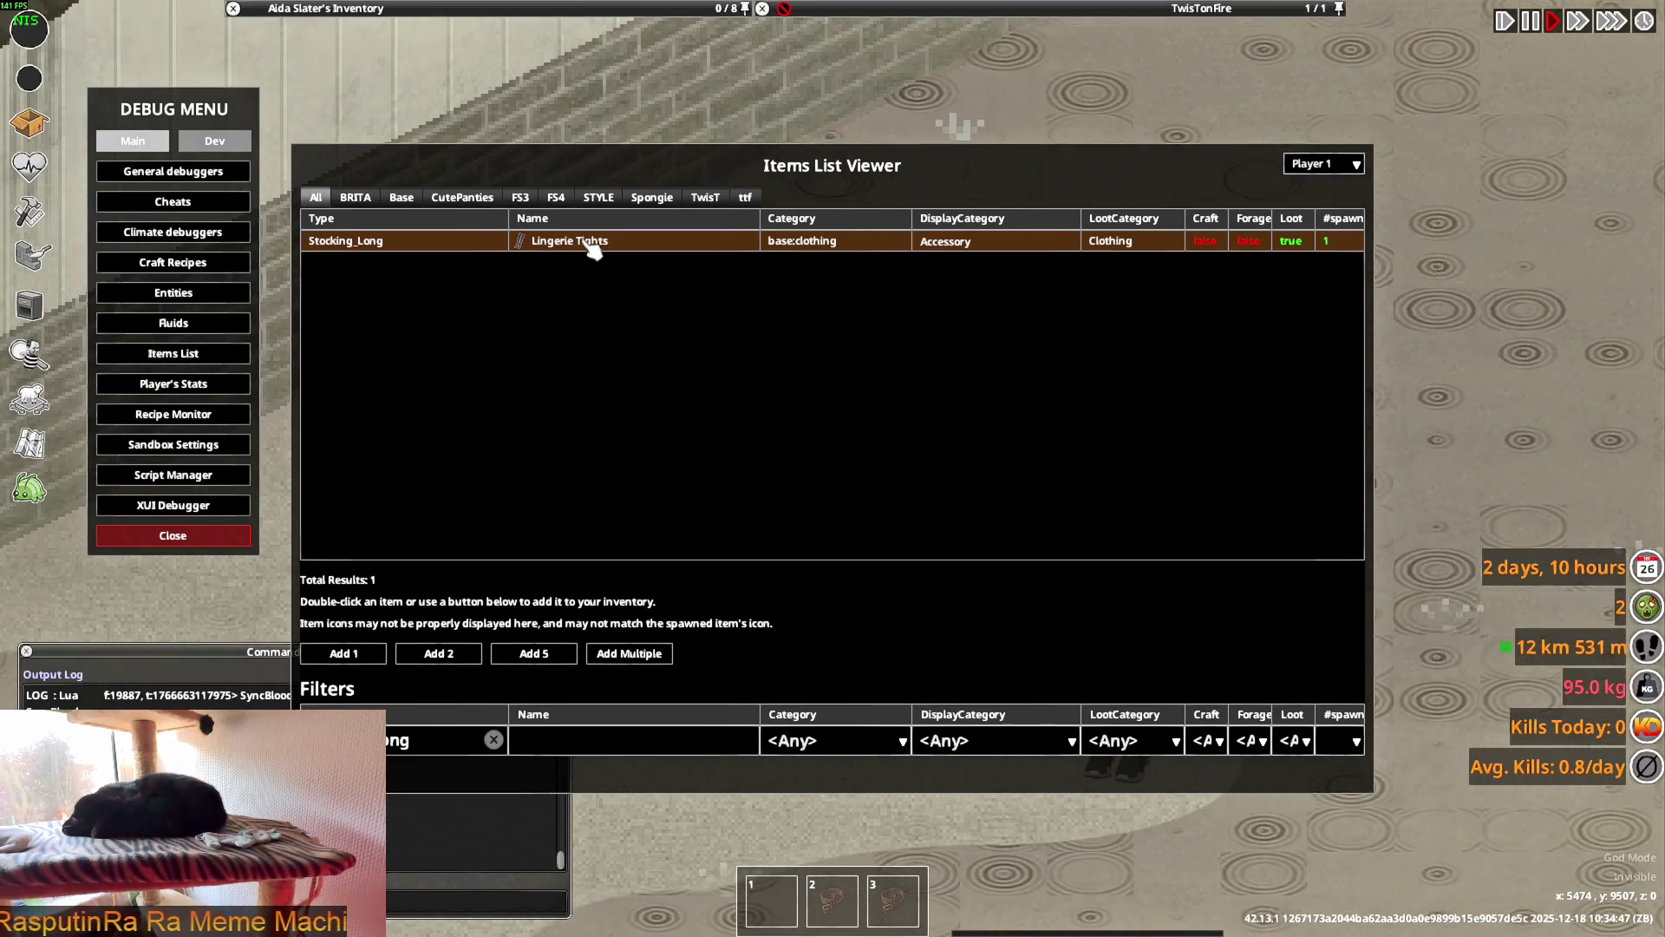
left_click(391, 763)
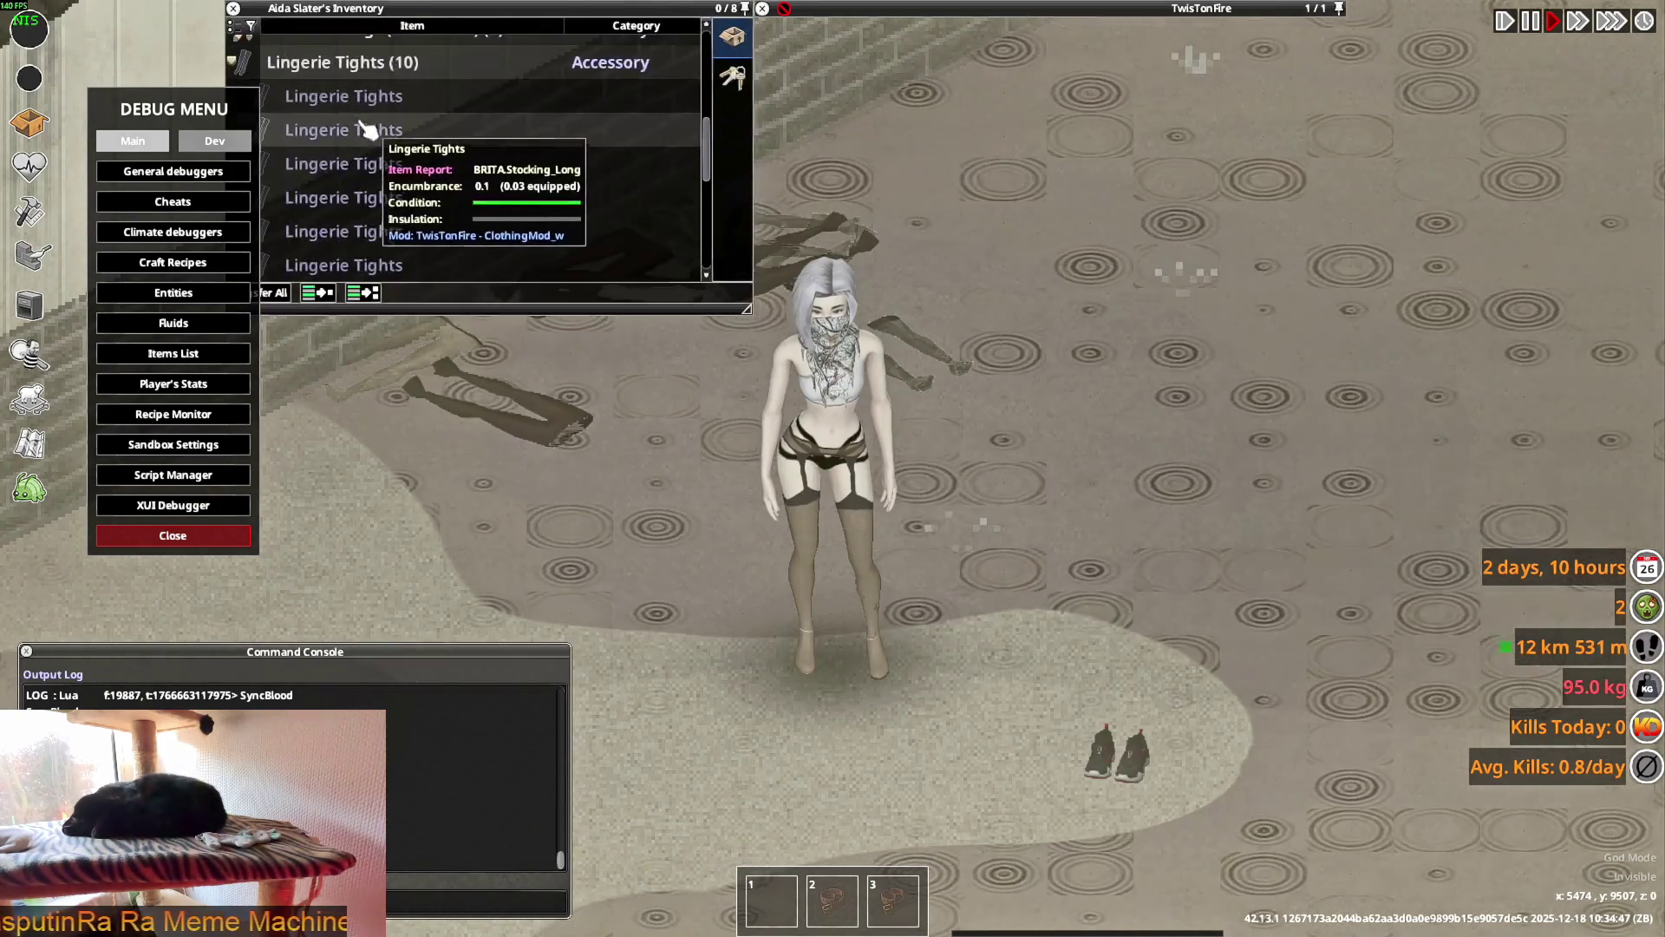
- Wear a fresh pair of Lingerie Tights and drop a pair onto the ground
right_click(338, 98)
mouse_move(359, 114)
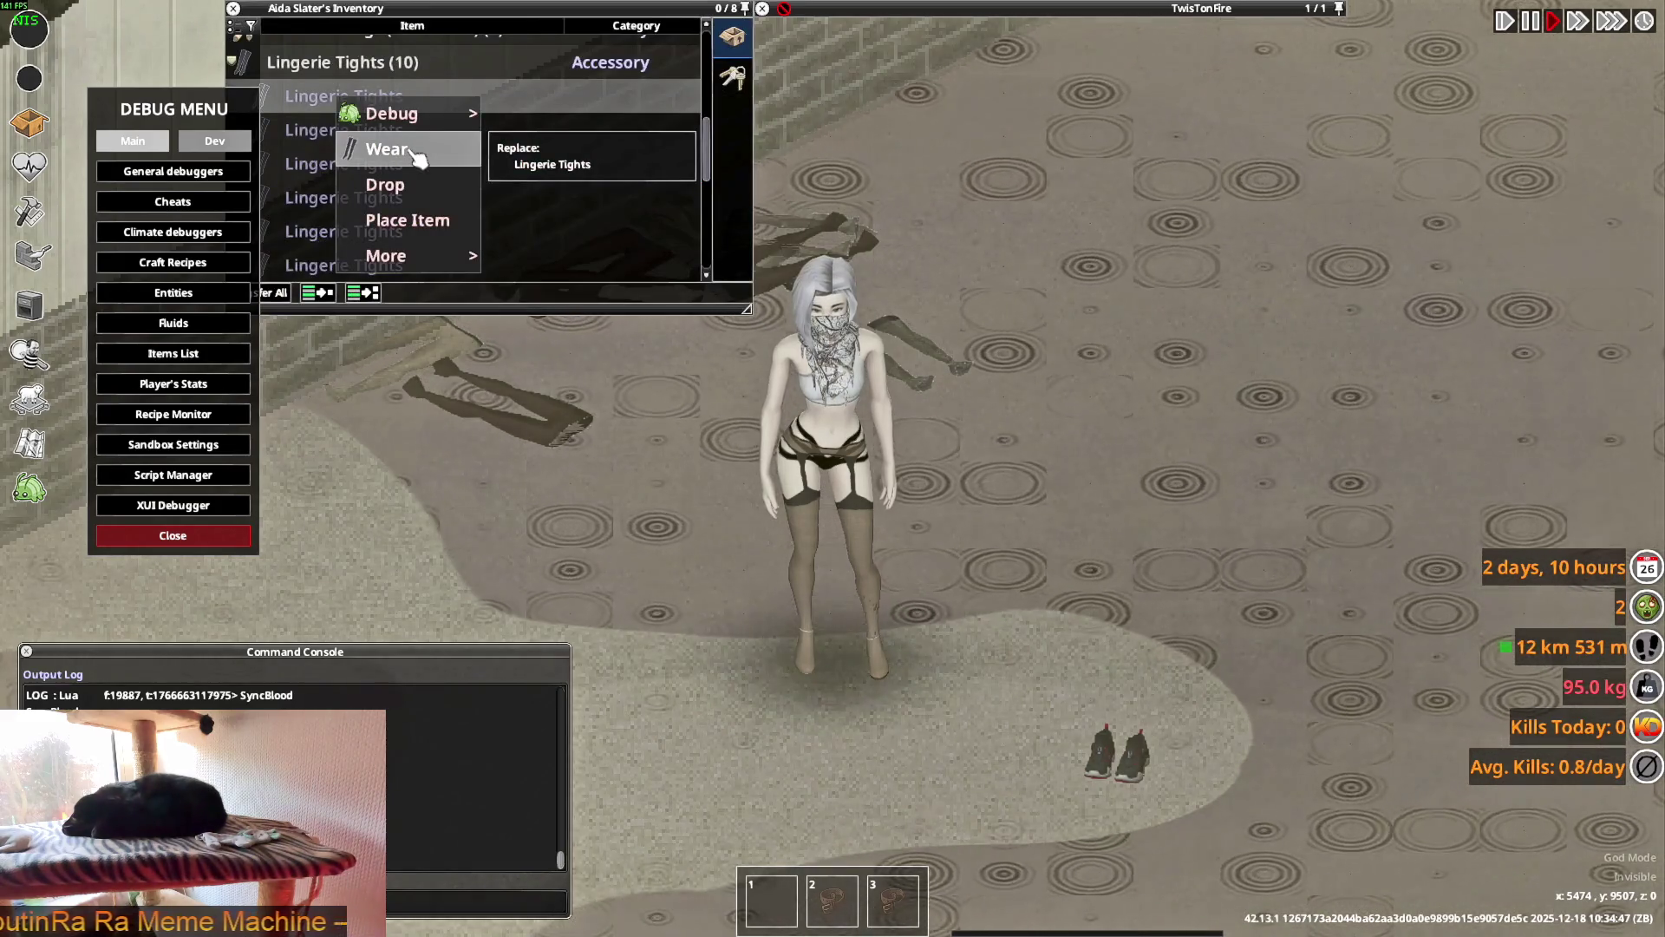
left_click(368, 204)
scroll(368, 200, "down", 3)
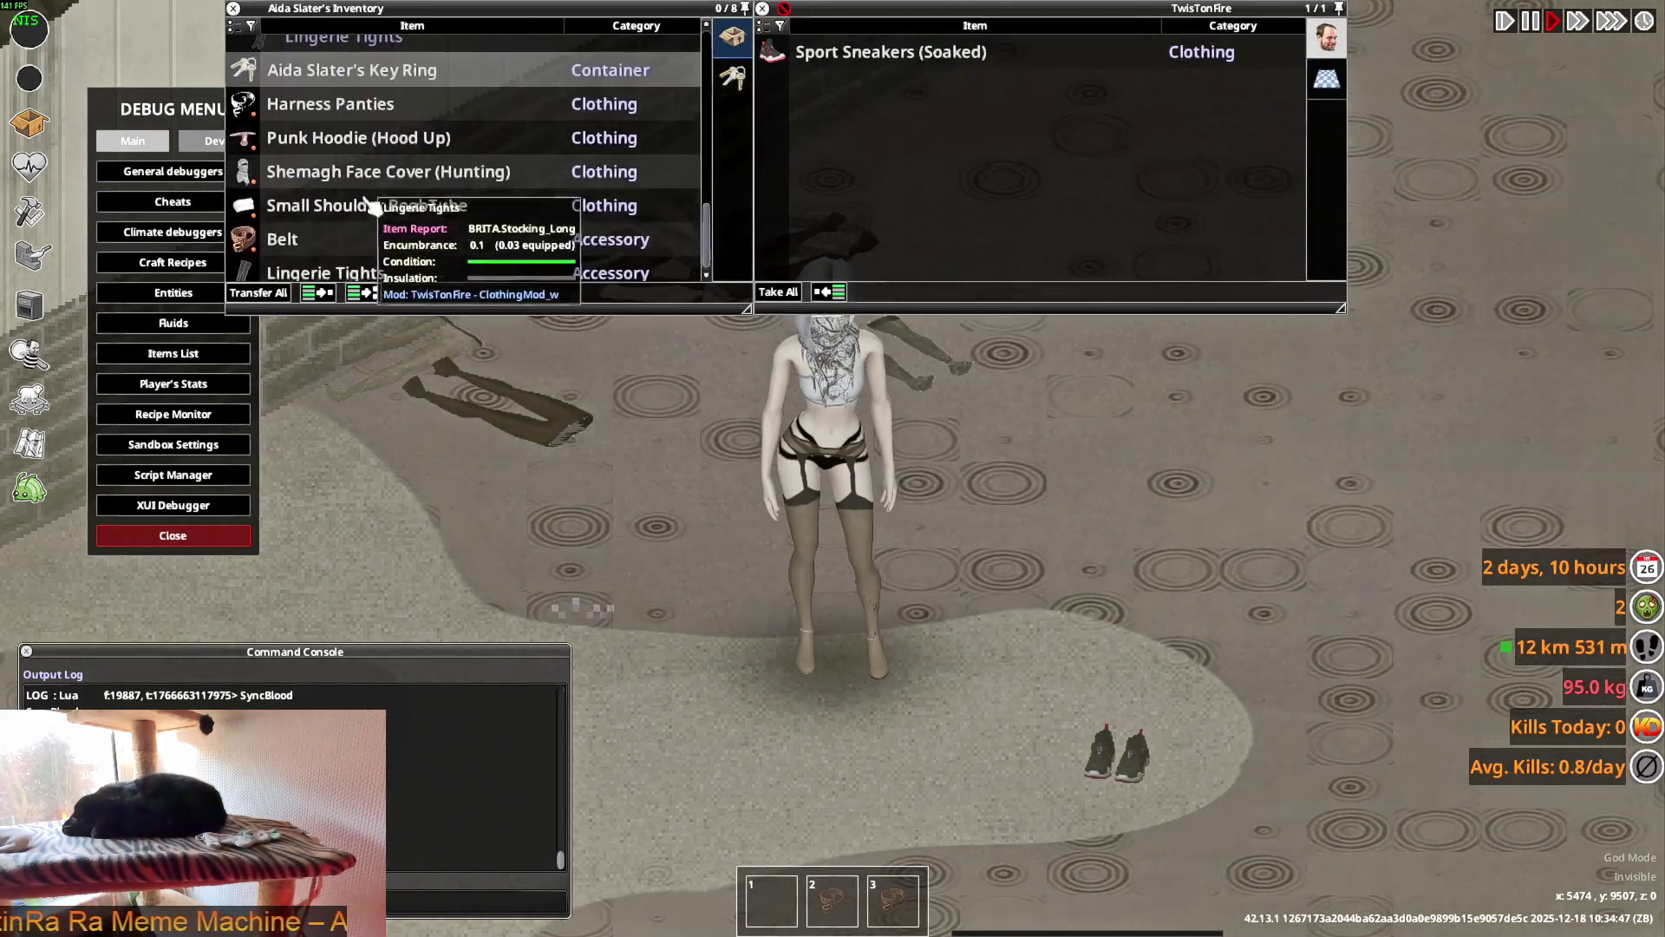
key("w")
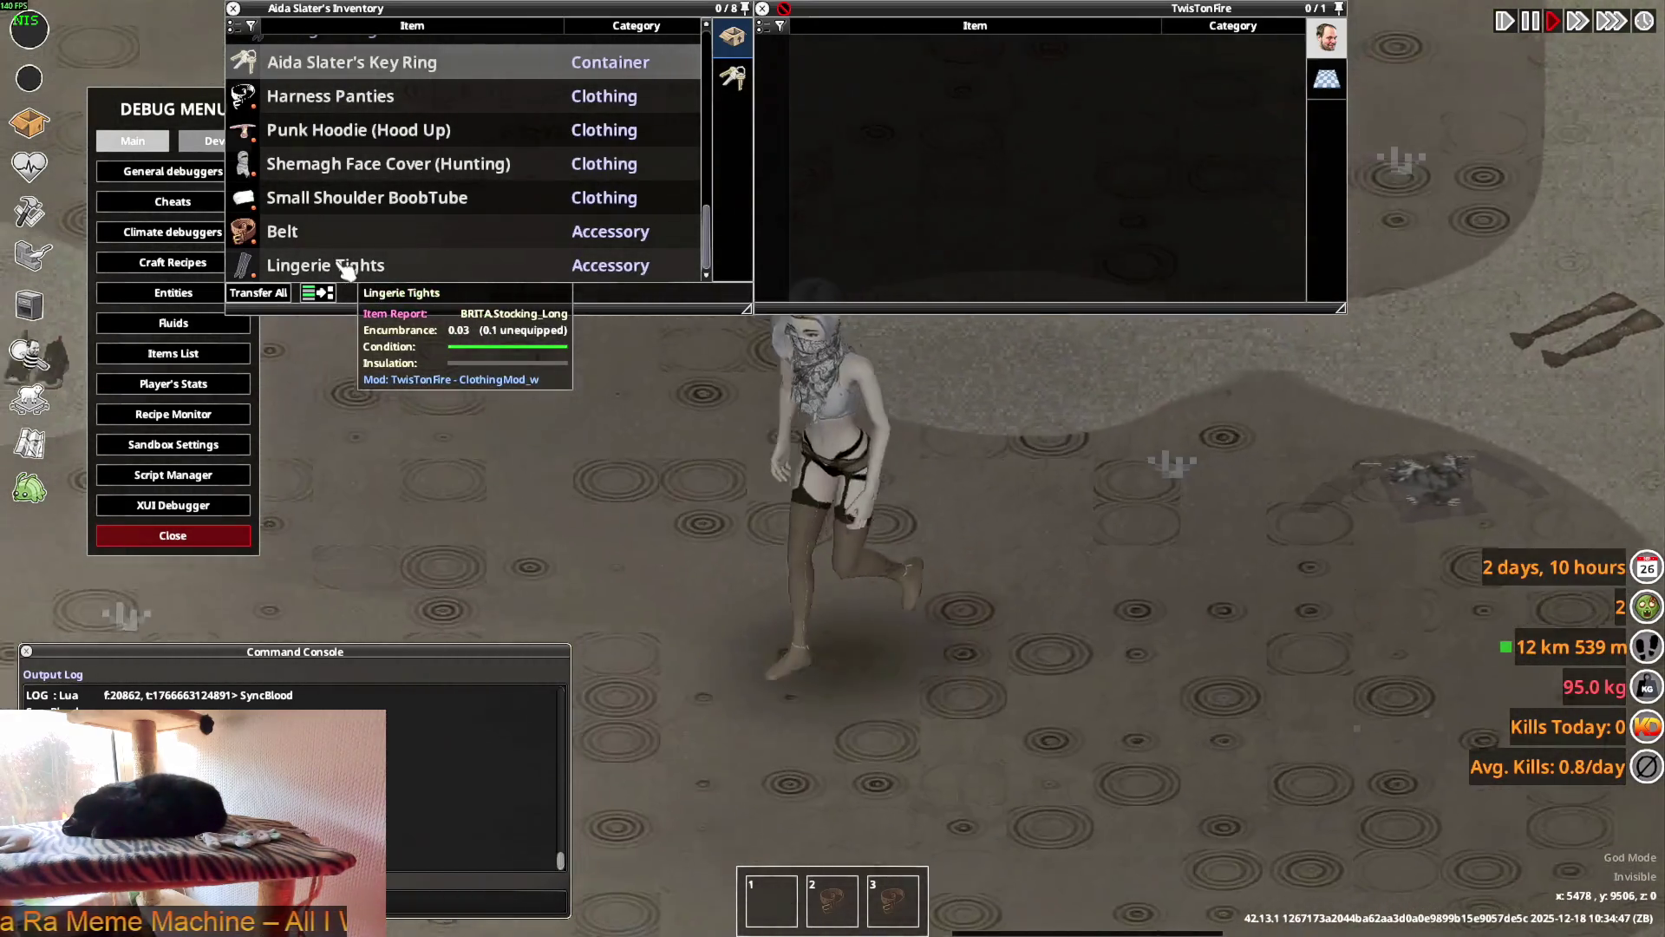
left_click_drag(347, 269, 985, 562)
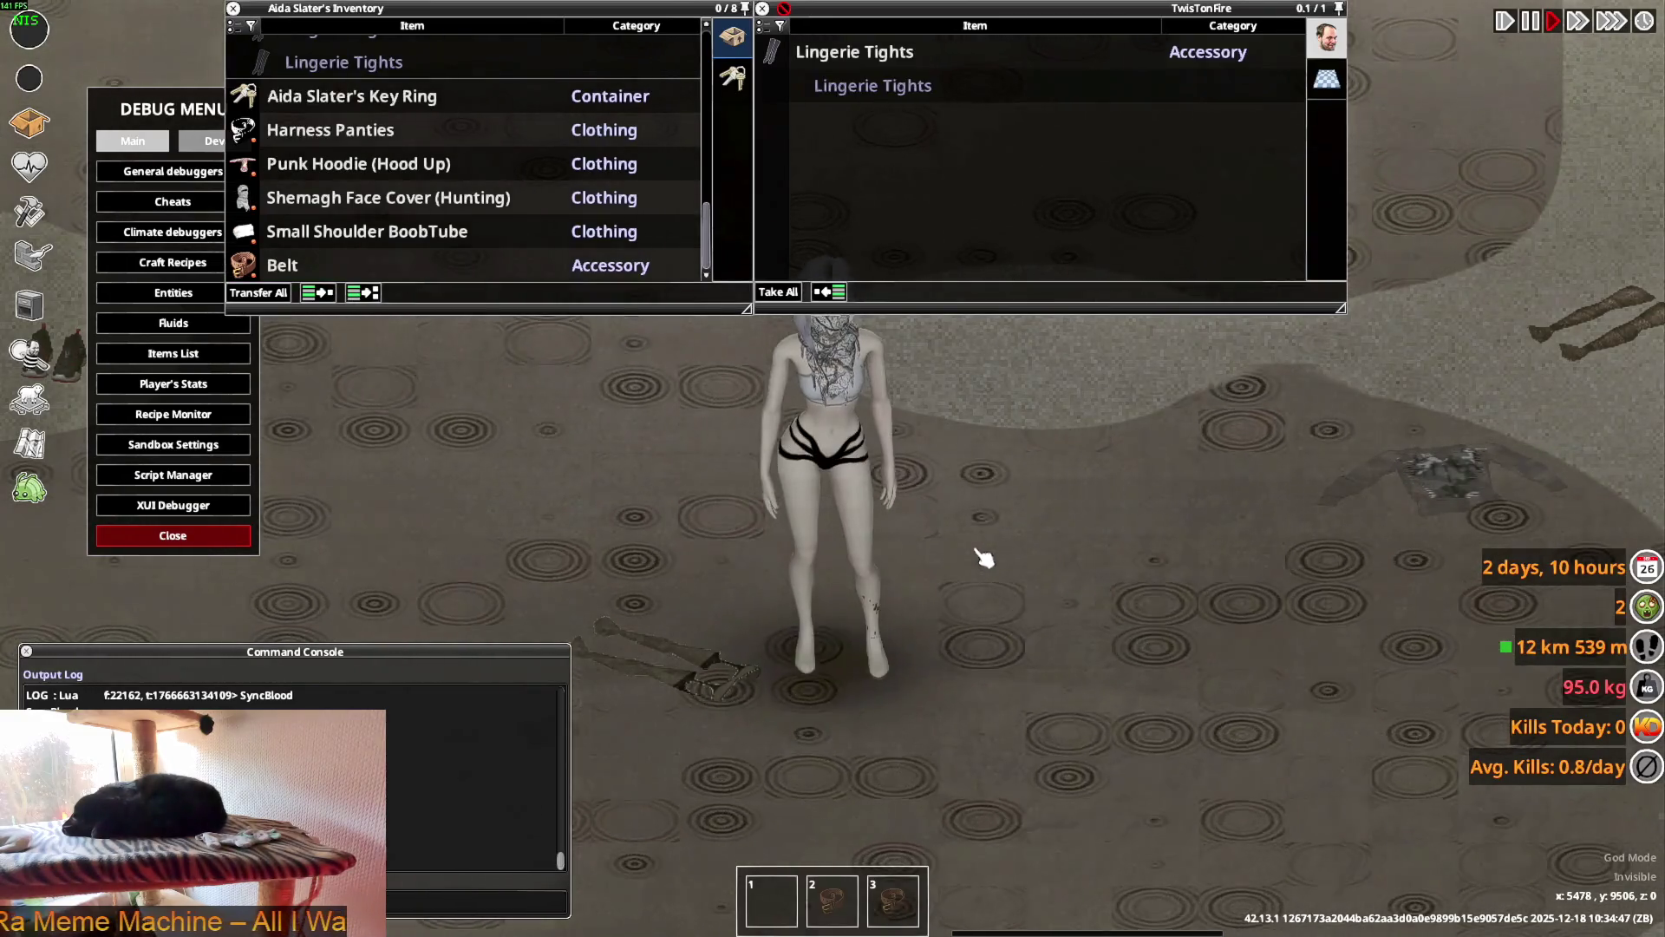
scroll(321, 174, "up", 3)
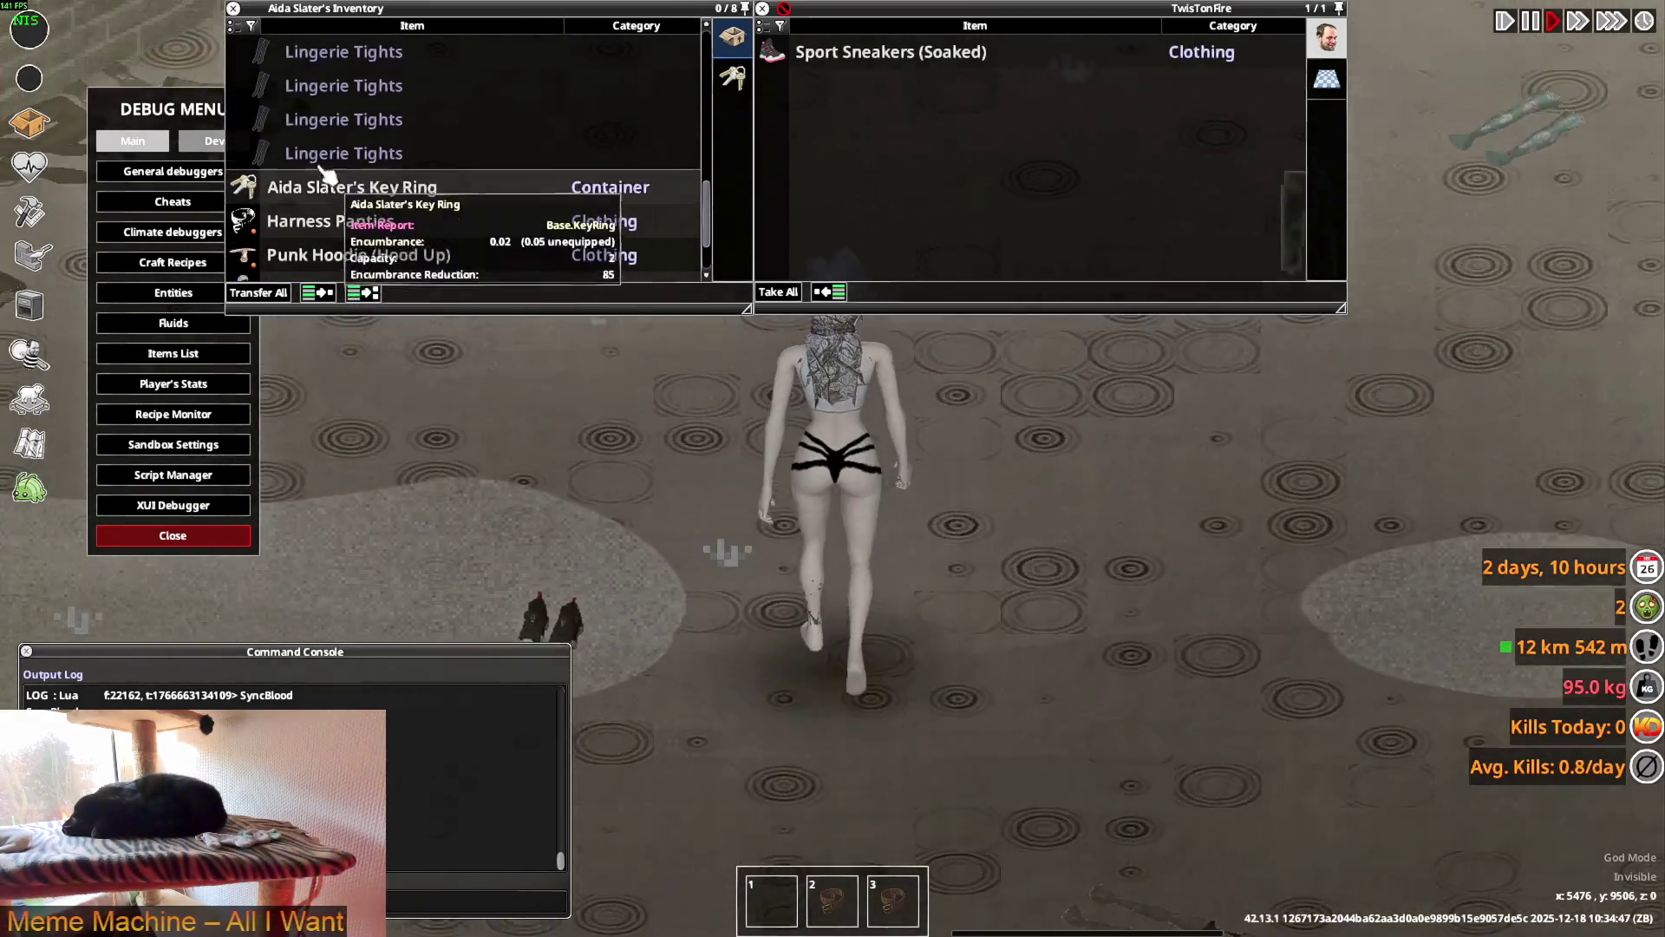
- Wear another pair of Lingerie Tights and walk the character to view them
right_click(314, 152)
left_click(372, 204)
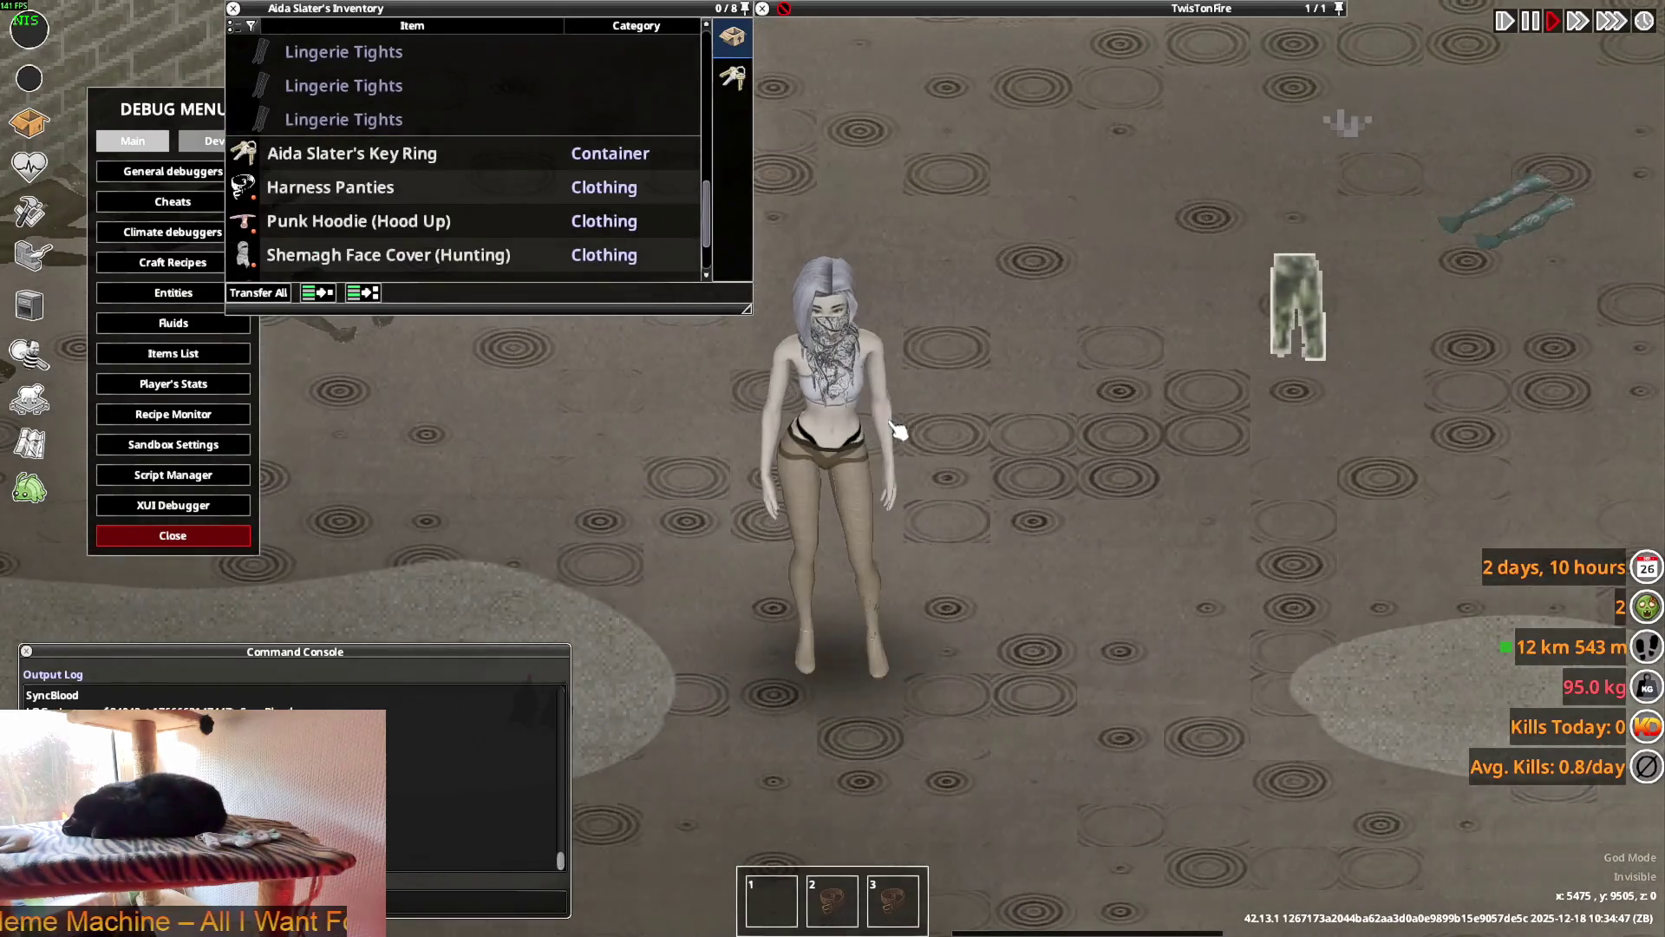
key("s")
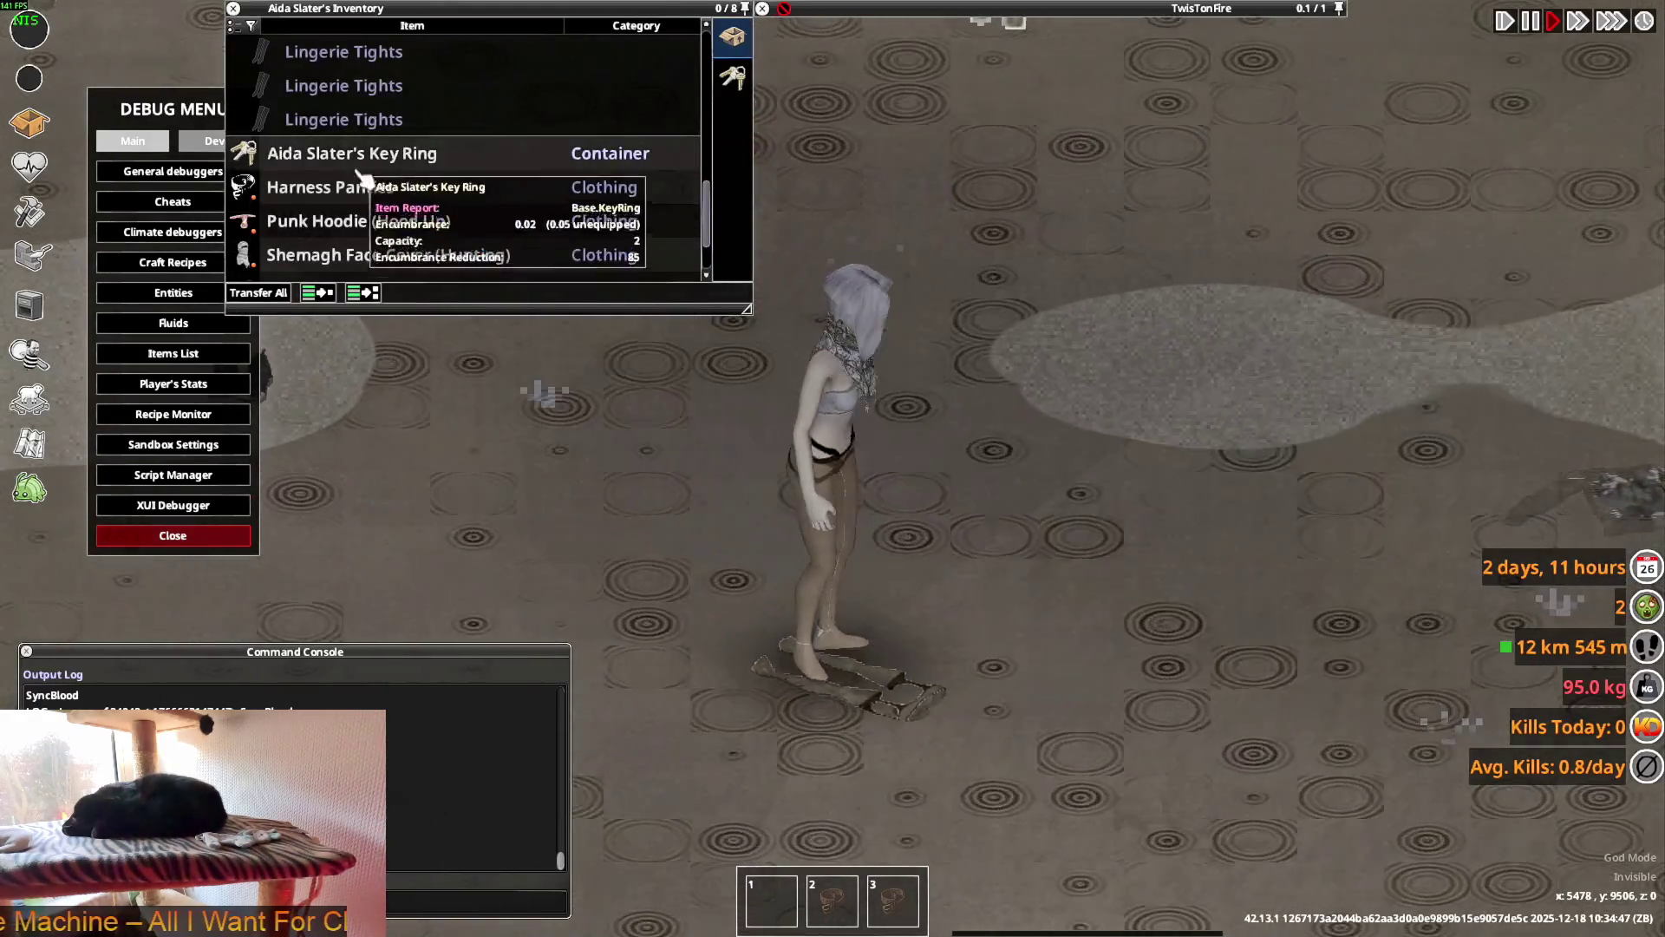
scroll(356, 164, "down", 3)
scroll(416, 239, "up", 6)
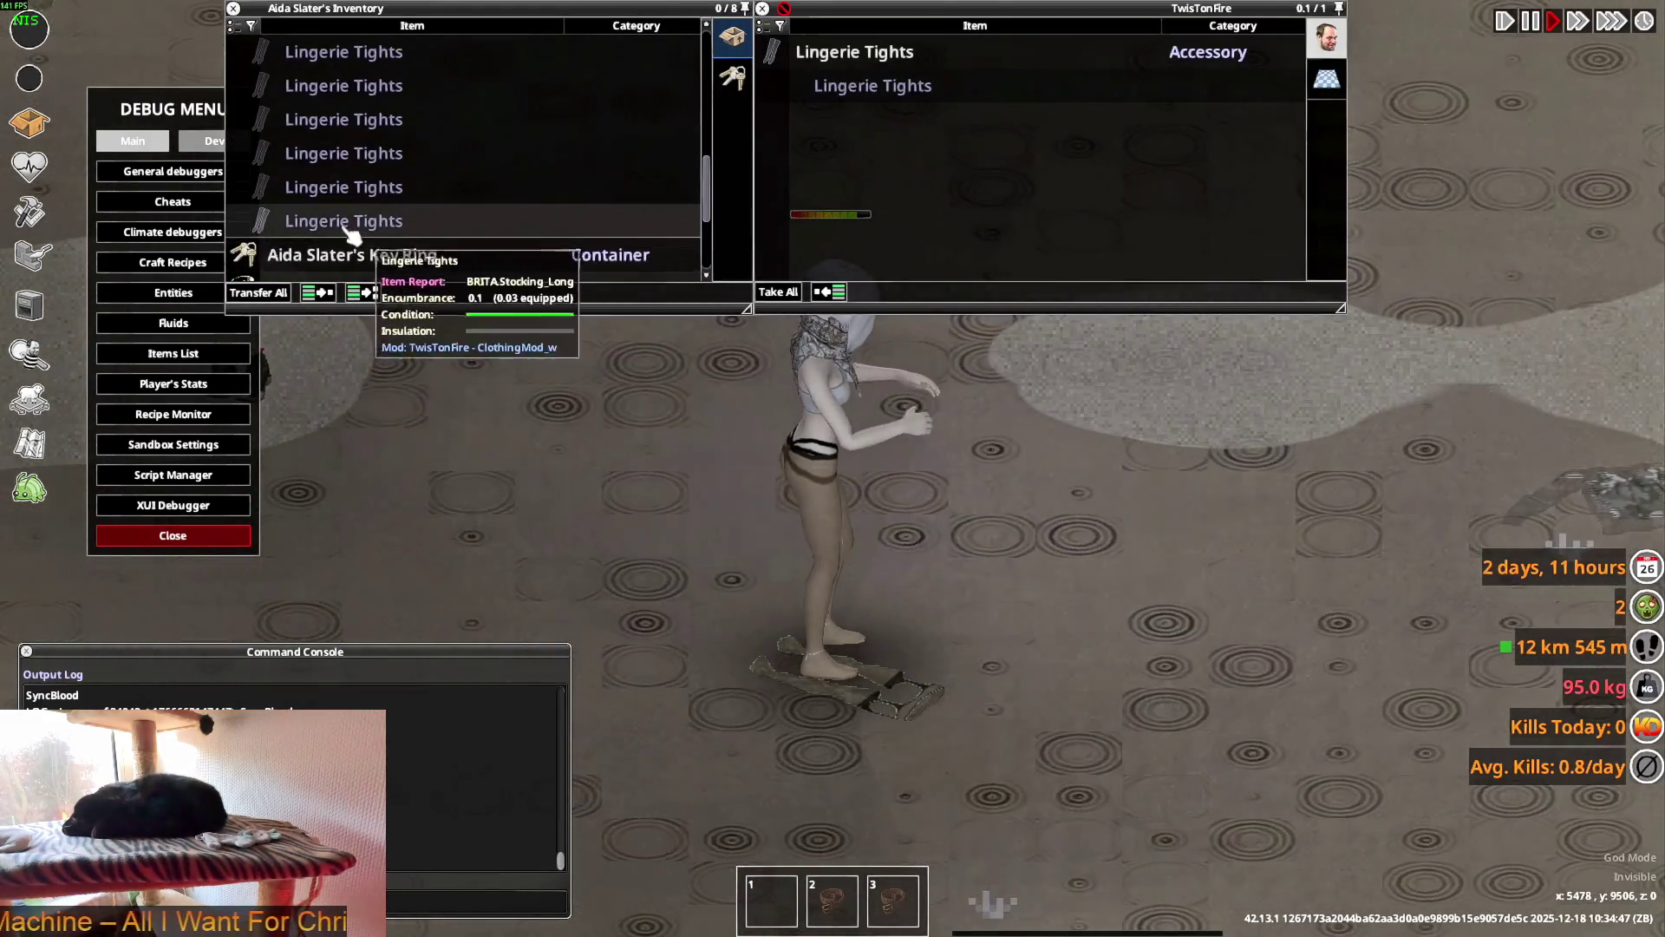
left_click(429, 276)
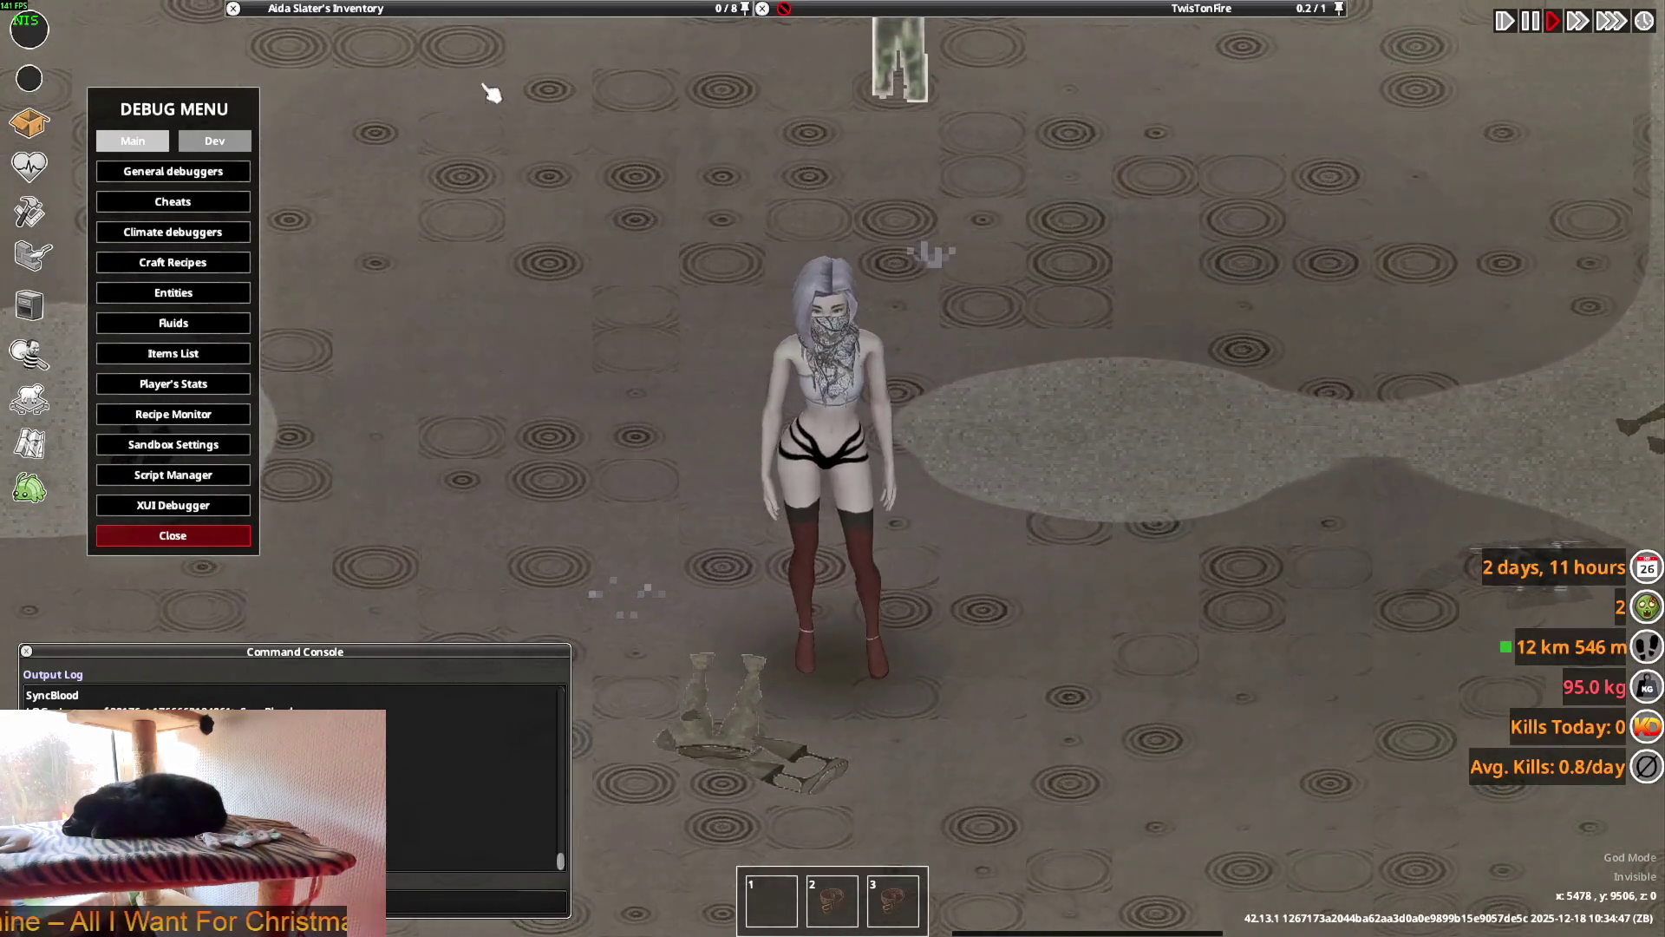
mouse_move(399, 8)
scroll(351, 255, "down", 5)
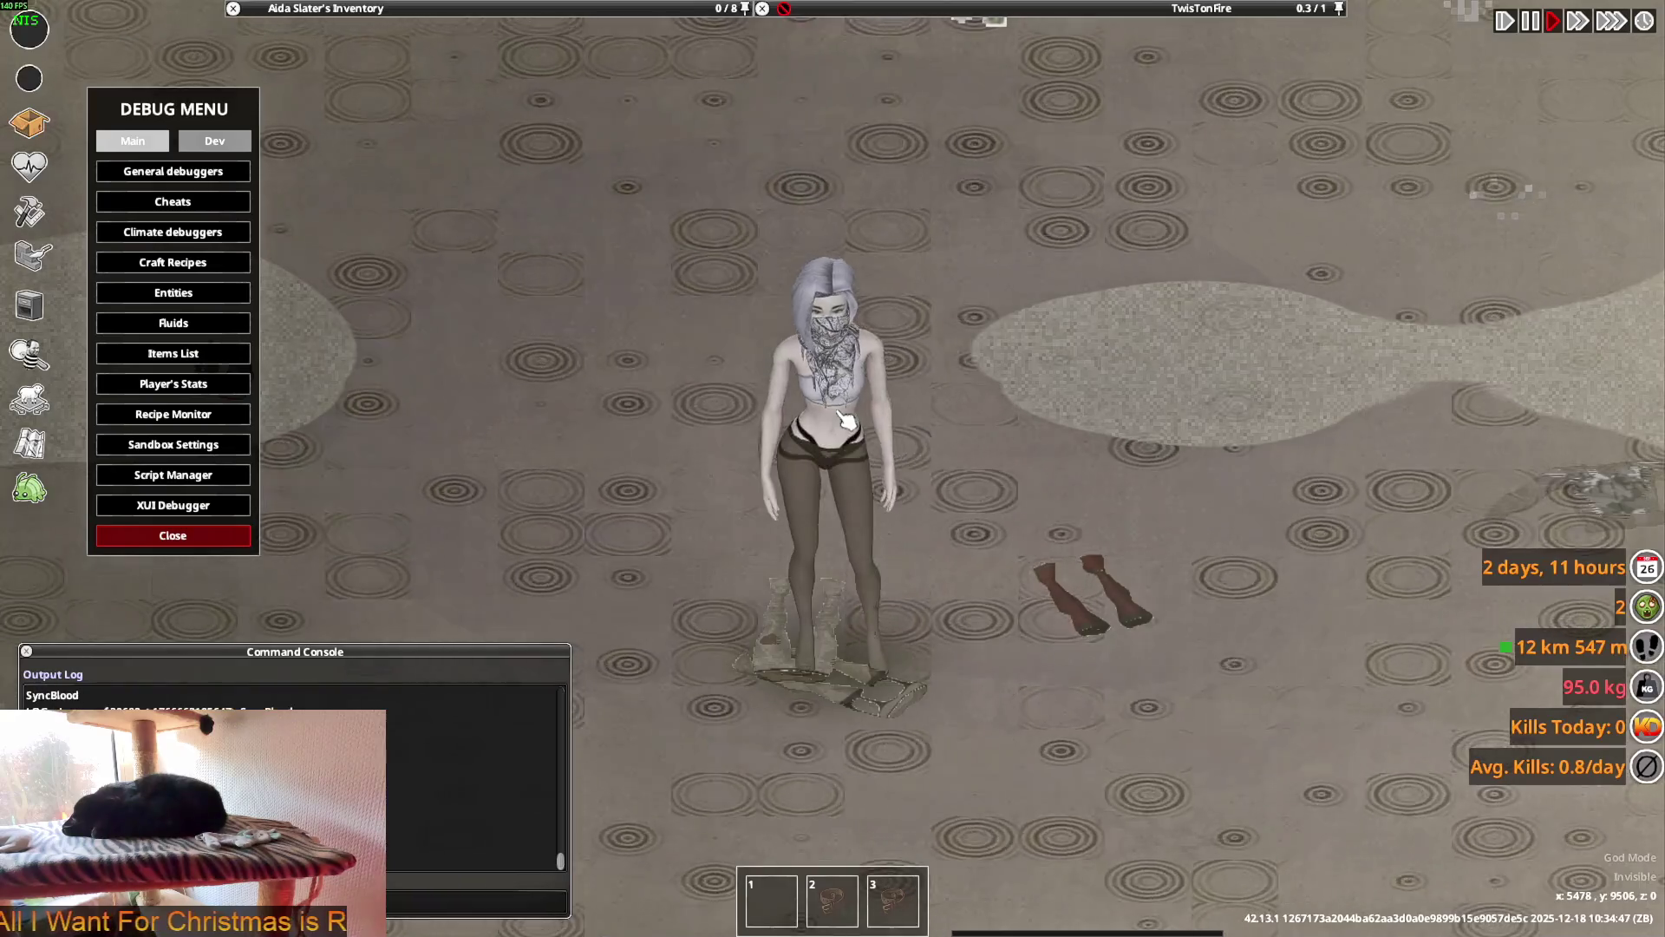
key("w")
key("w")
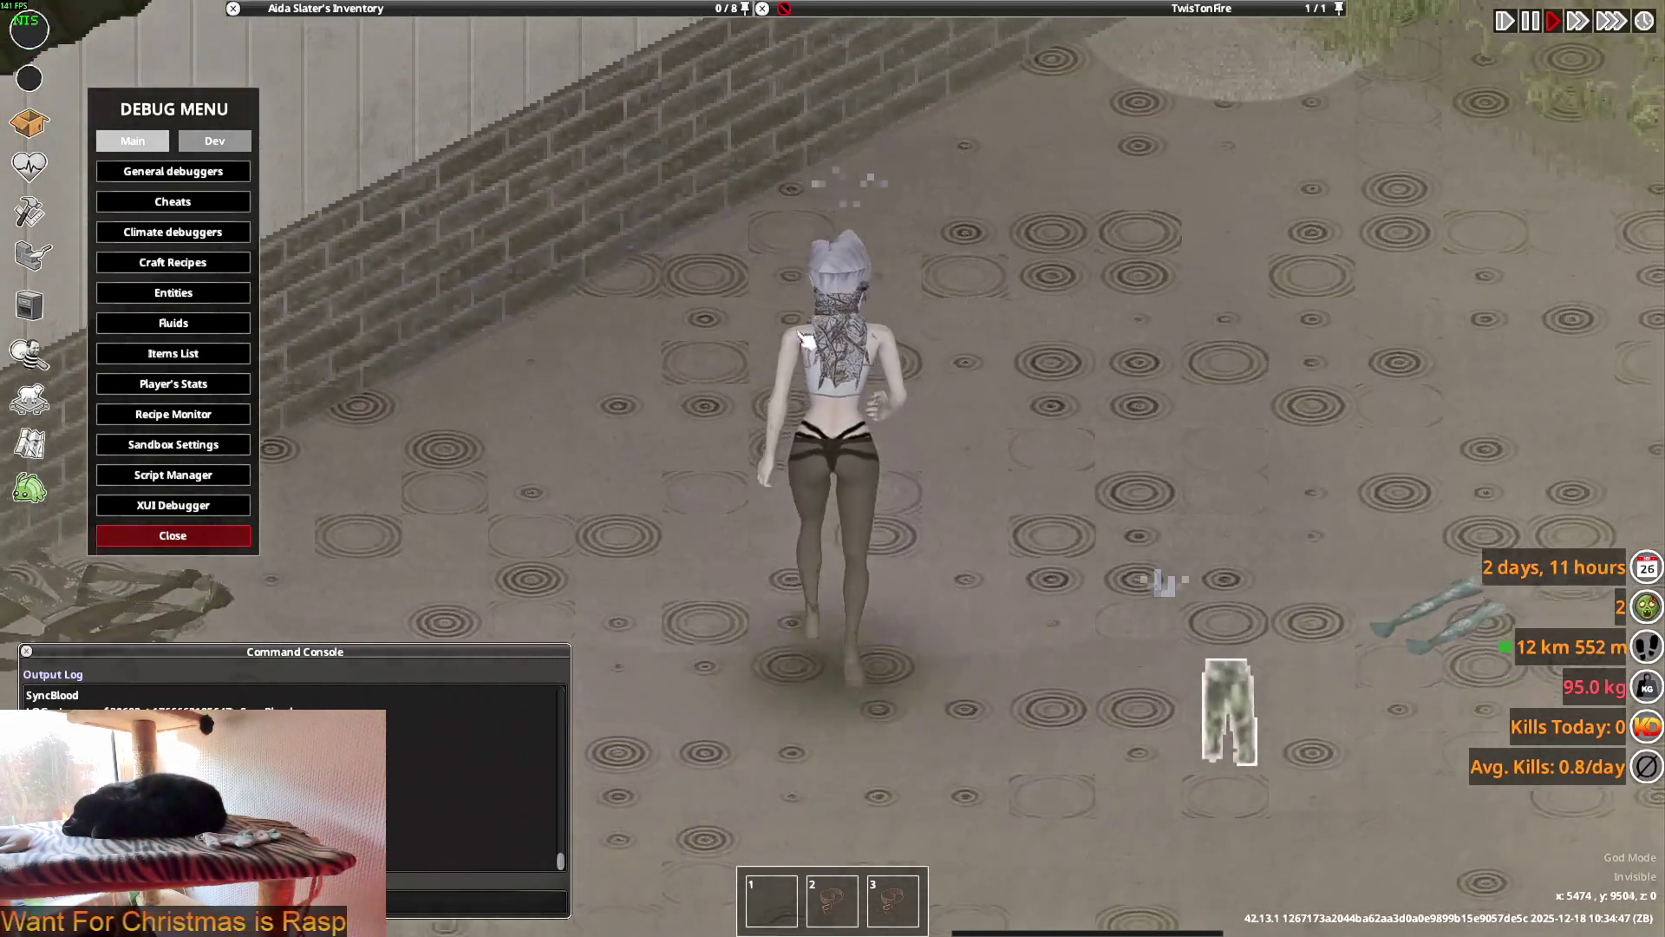
- Take off the currently worn Lingerie Tights
mouse_move(520, 74)
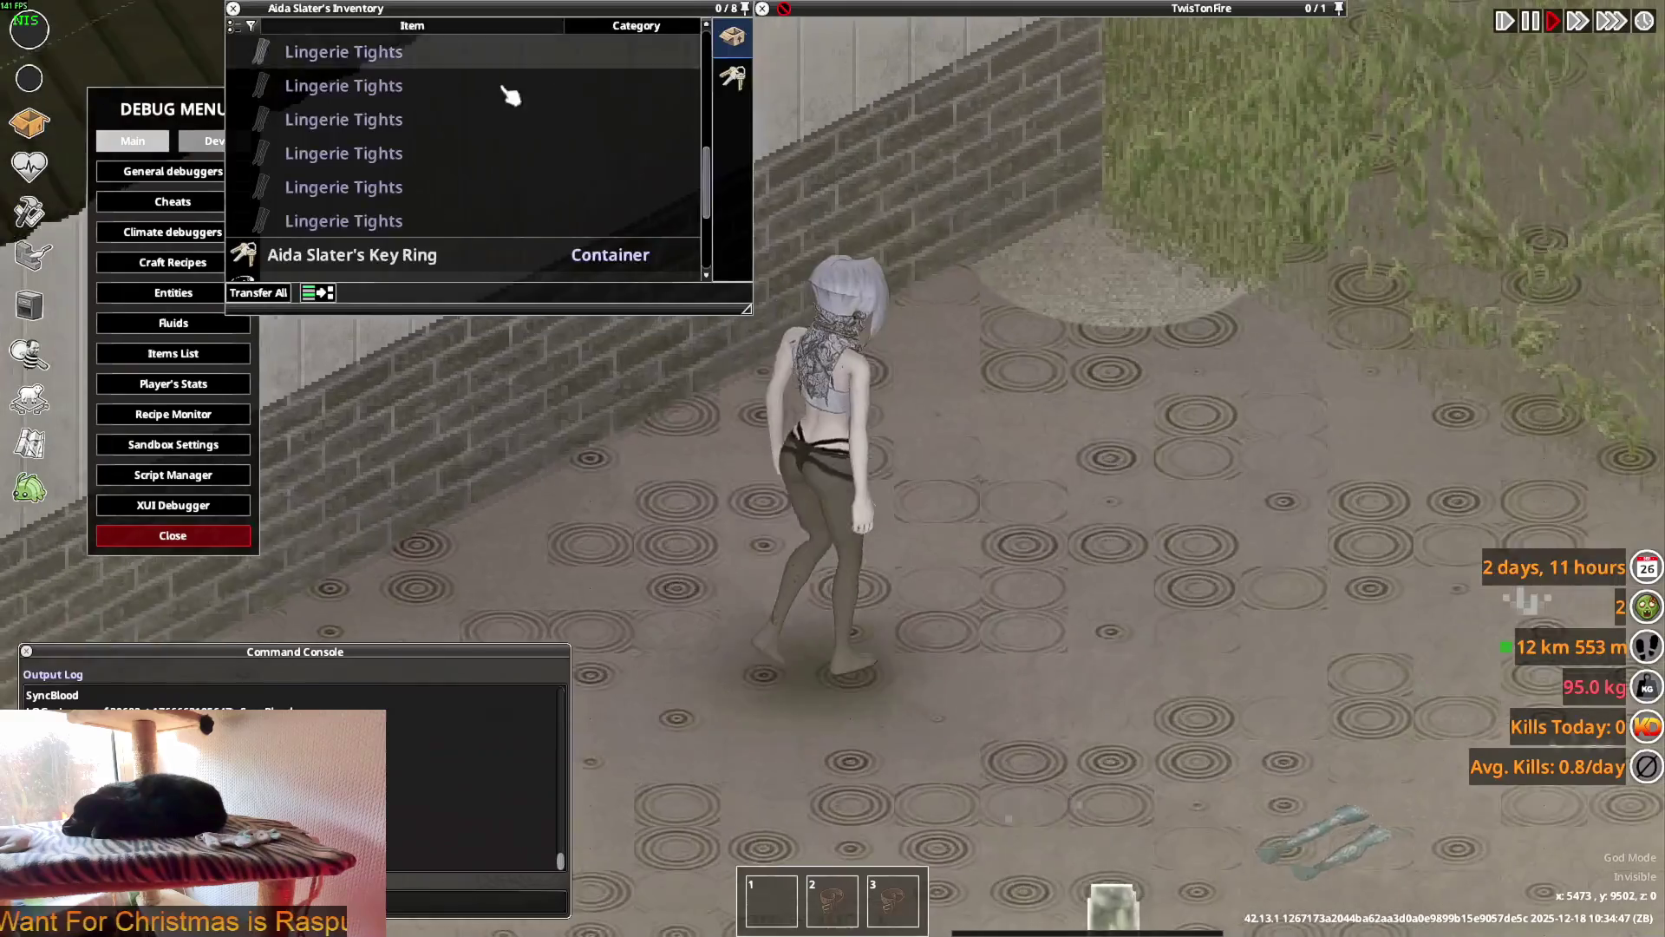
scroll(351, 221, "down", 1)
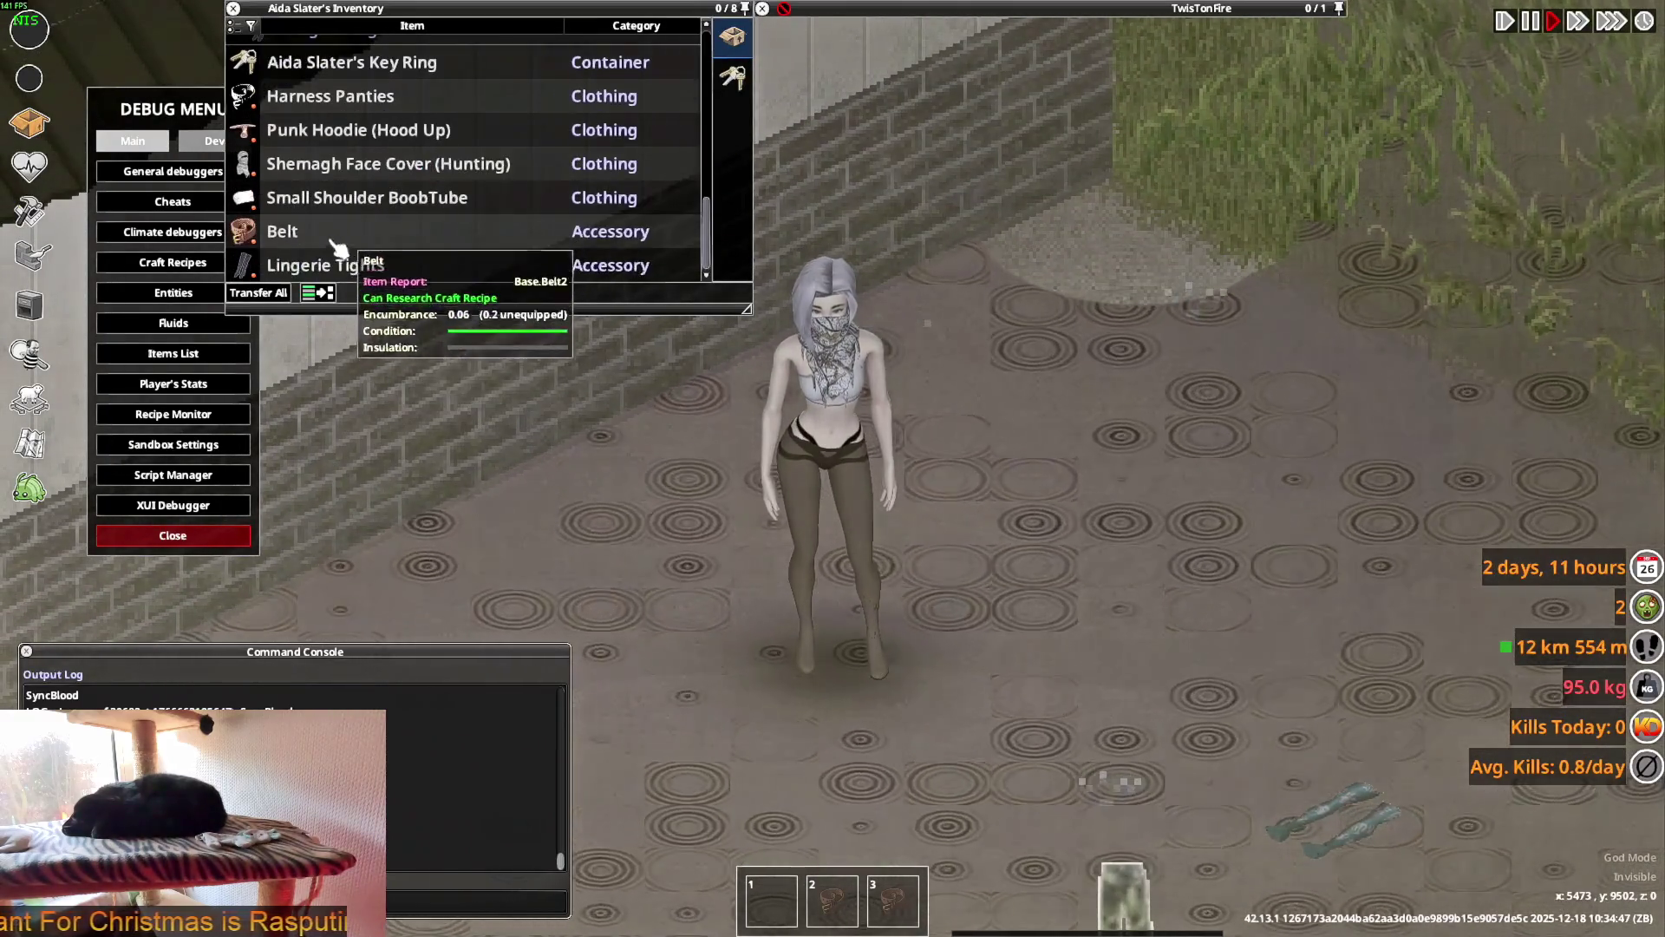
right_click(328, 196)
mouse_move(338, 208)
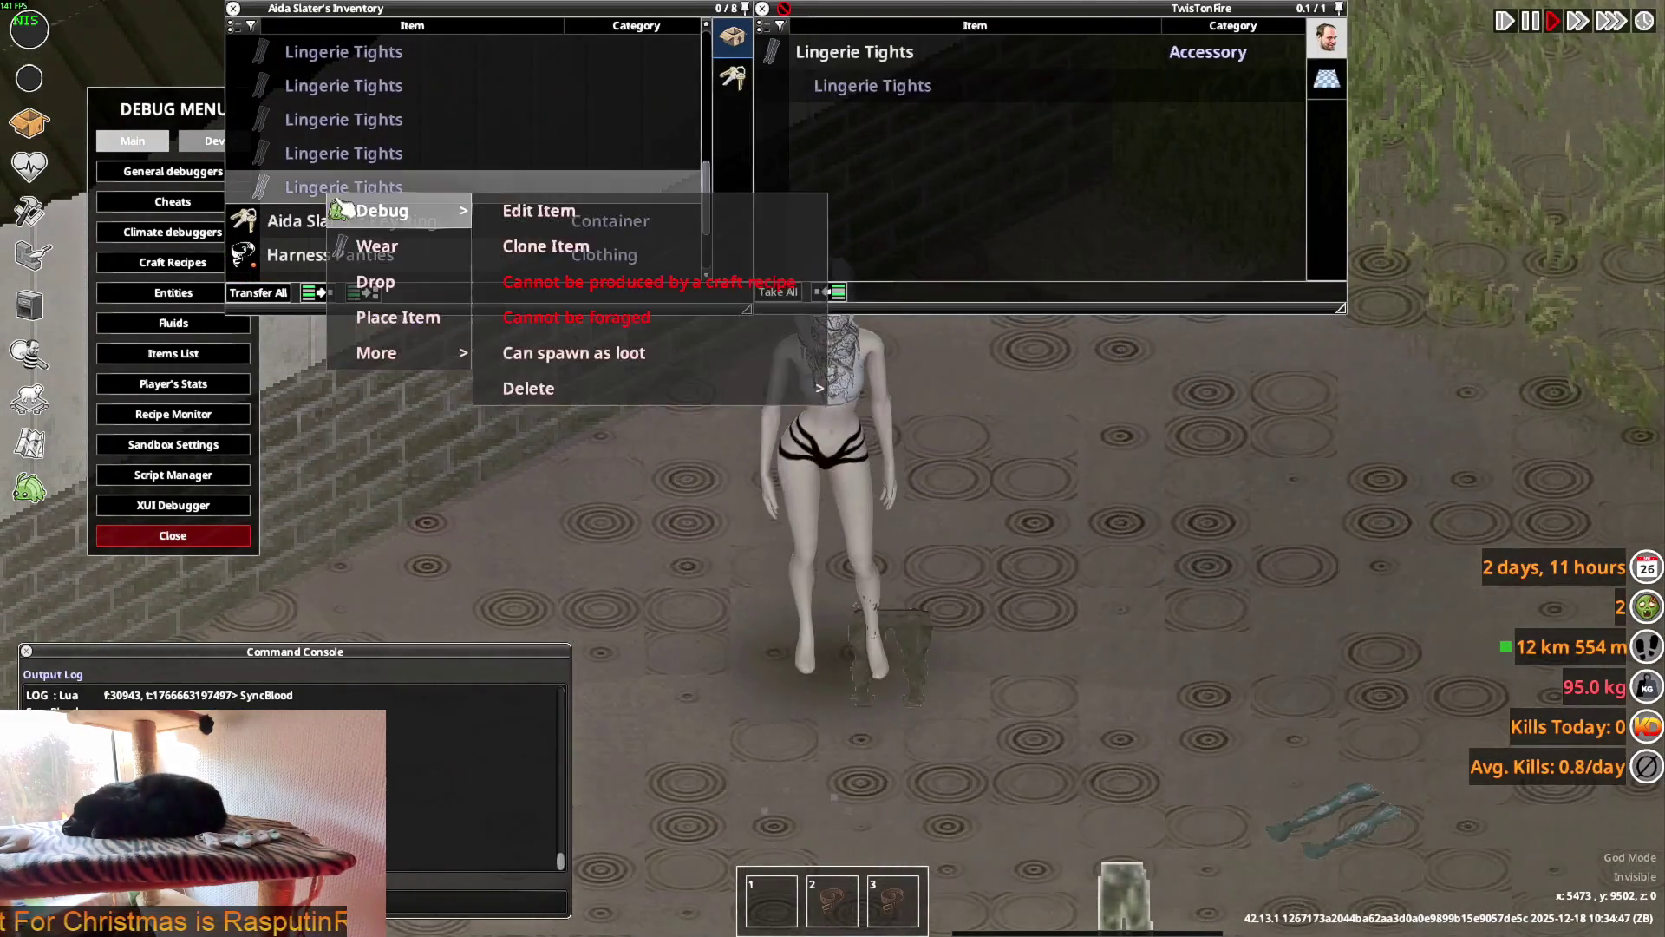
key("w")
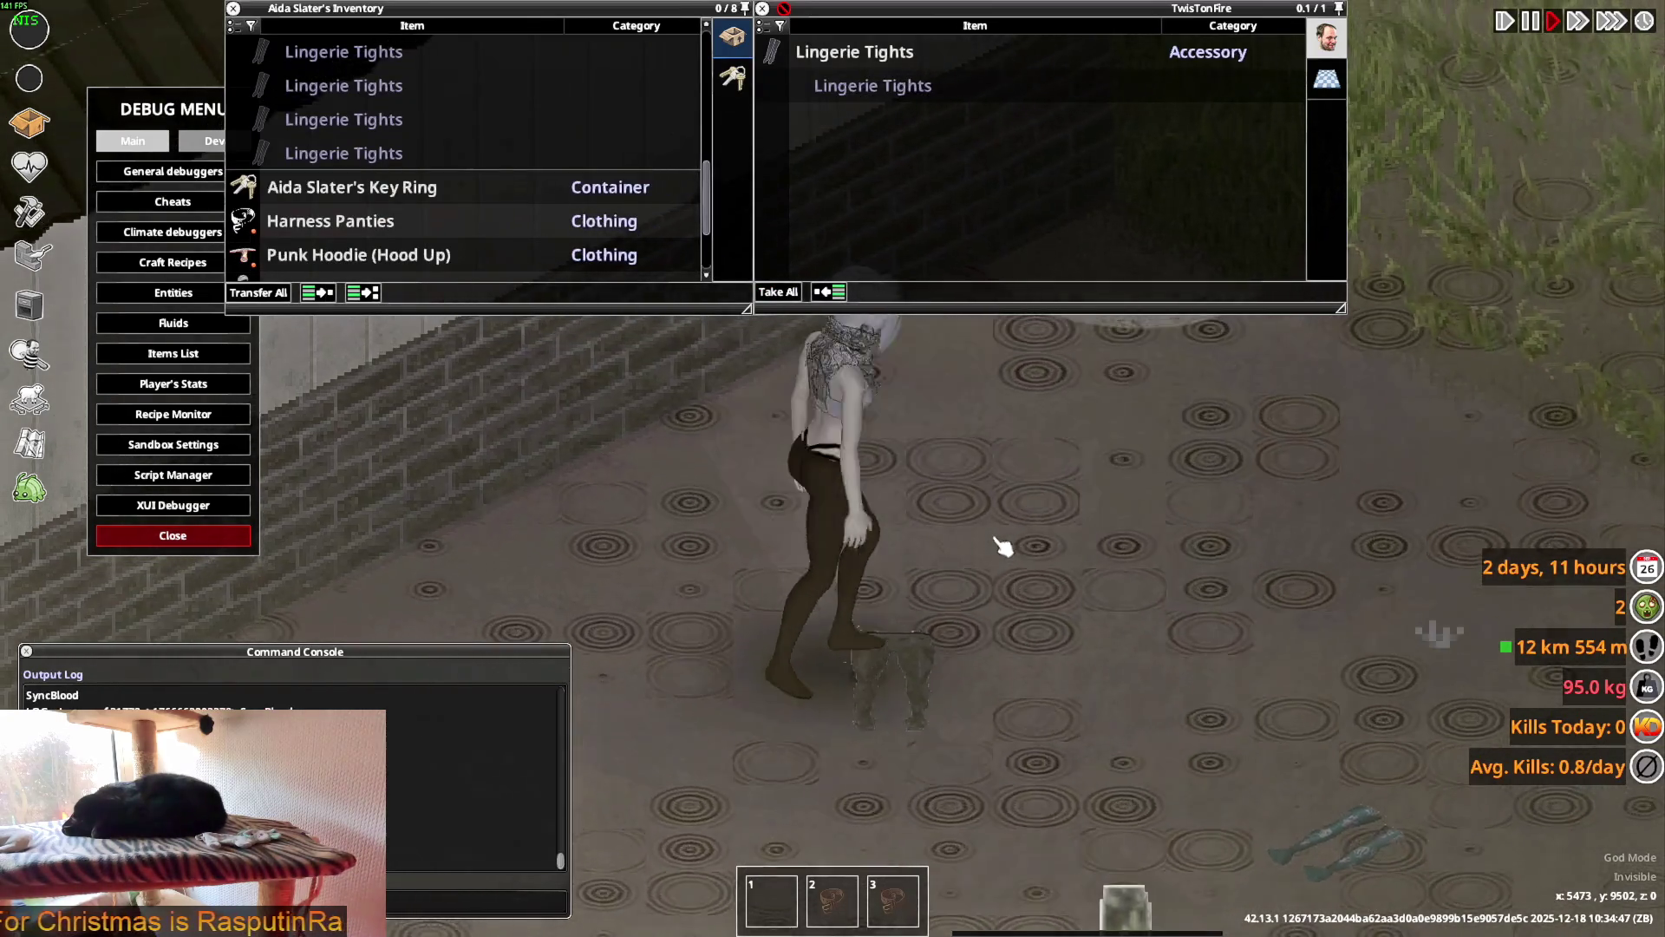
scroll(431, 193, "down", 2)
double_click(335, 268)
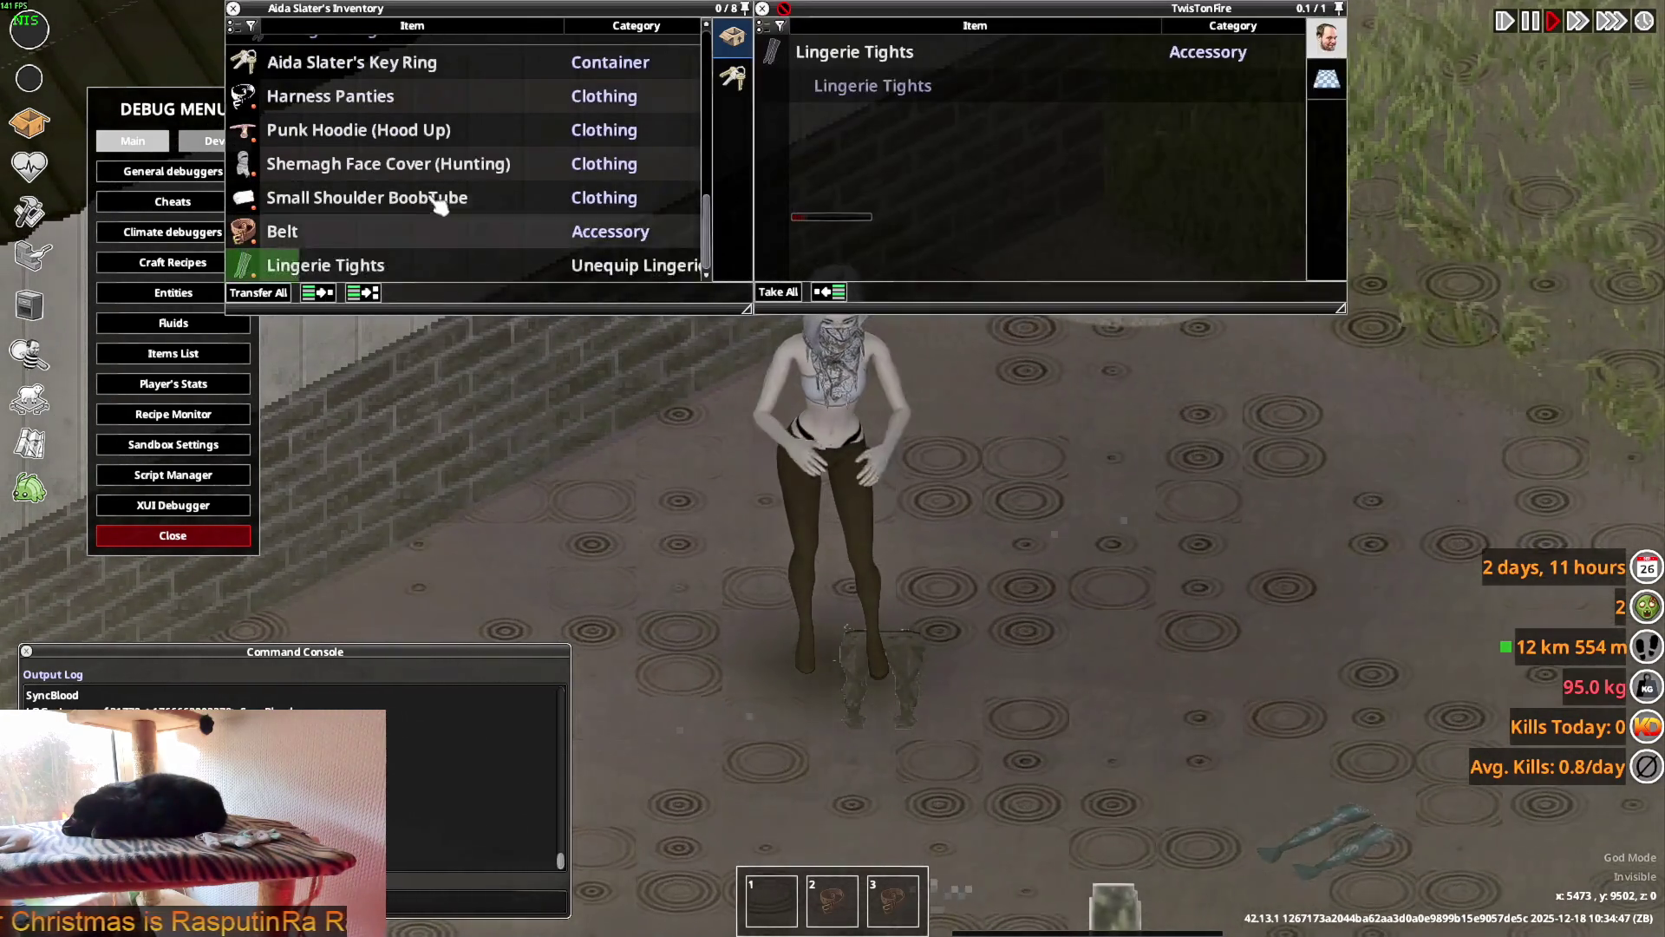
scroll(364, 186, "up", 2)
- Unequip a second worn pair of tights from the inventory
right_click(331, 123)
mouse_move(364, 149)
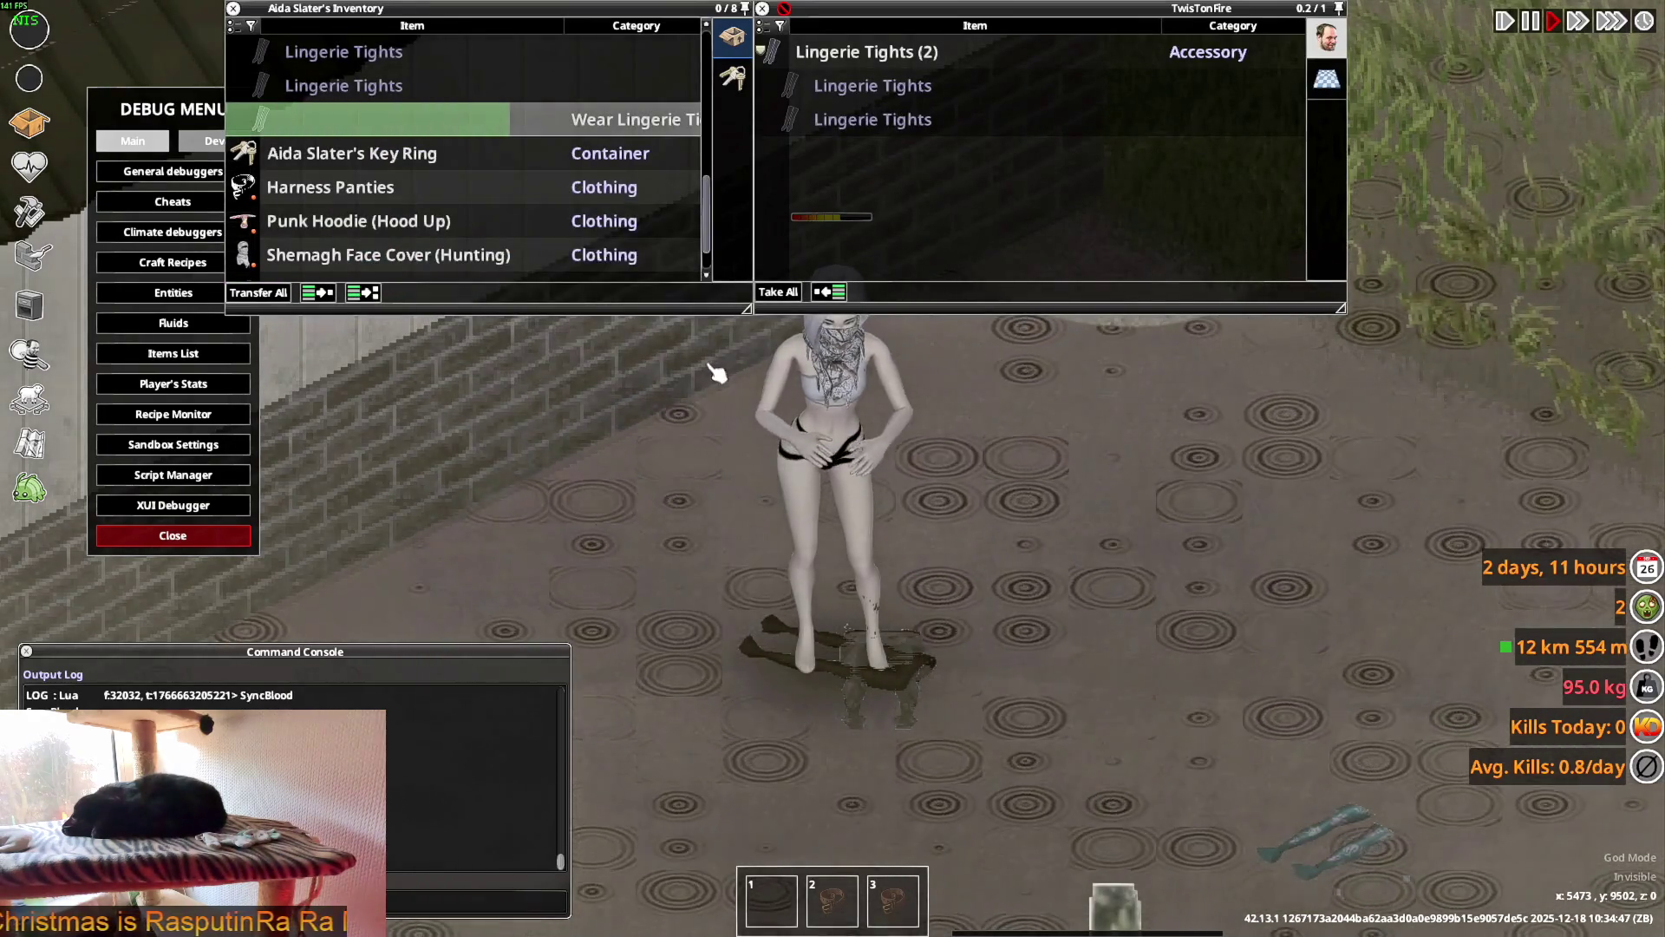
scroll(357, 269, "down", 2)
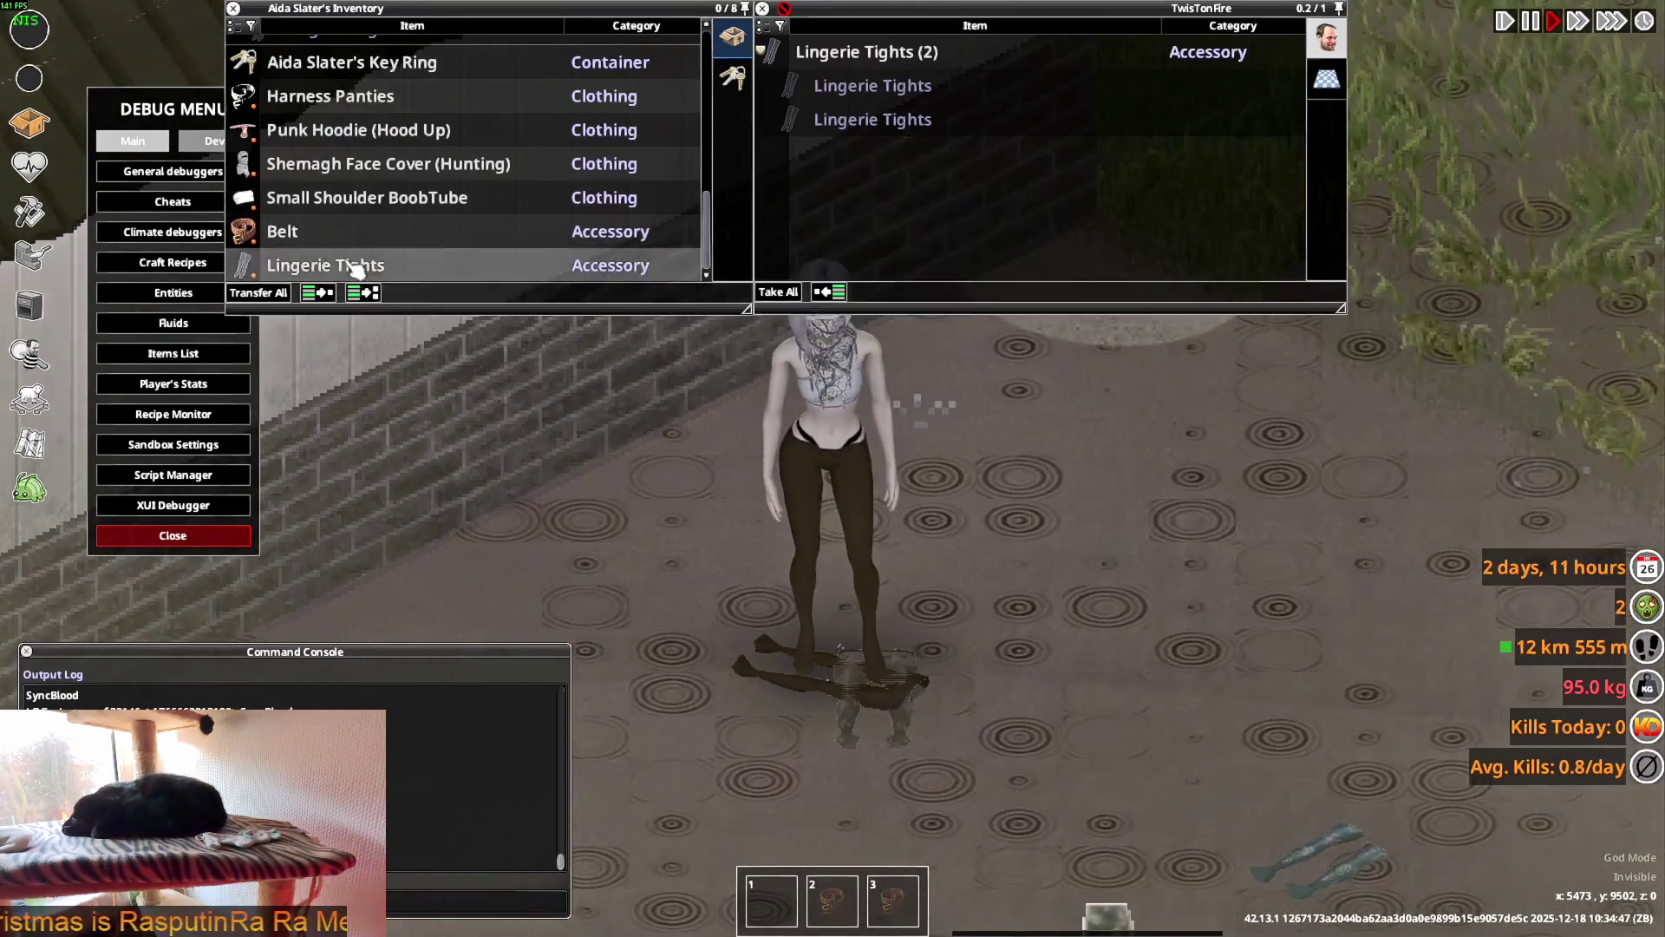
double_click(358, 268)
scroll(342, 173, "up", 2)
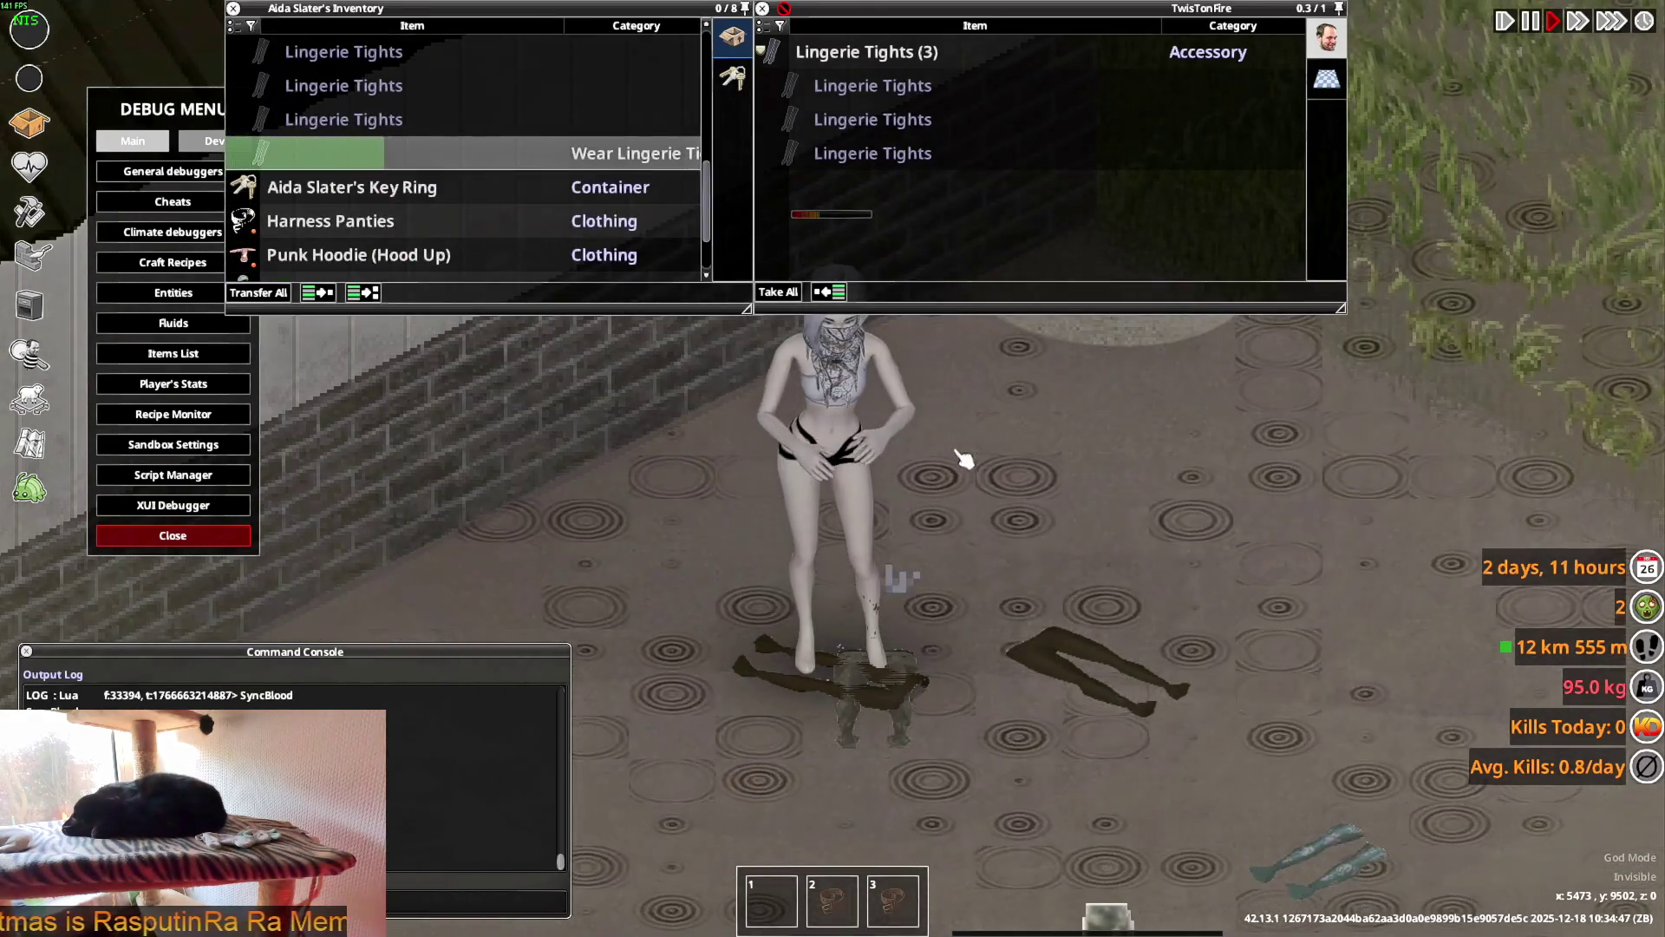
scroll(997, 464, "down", 2)
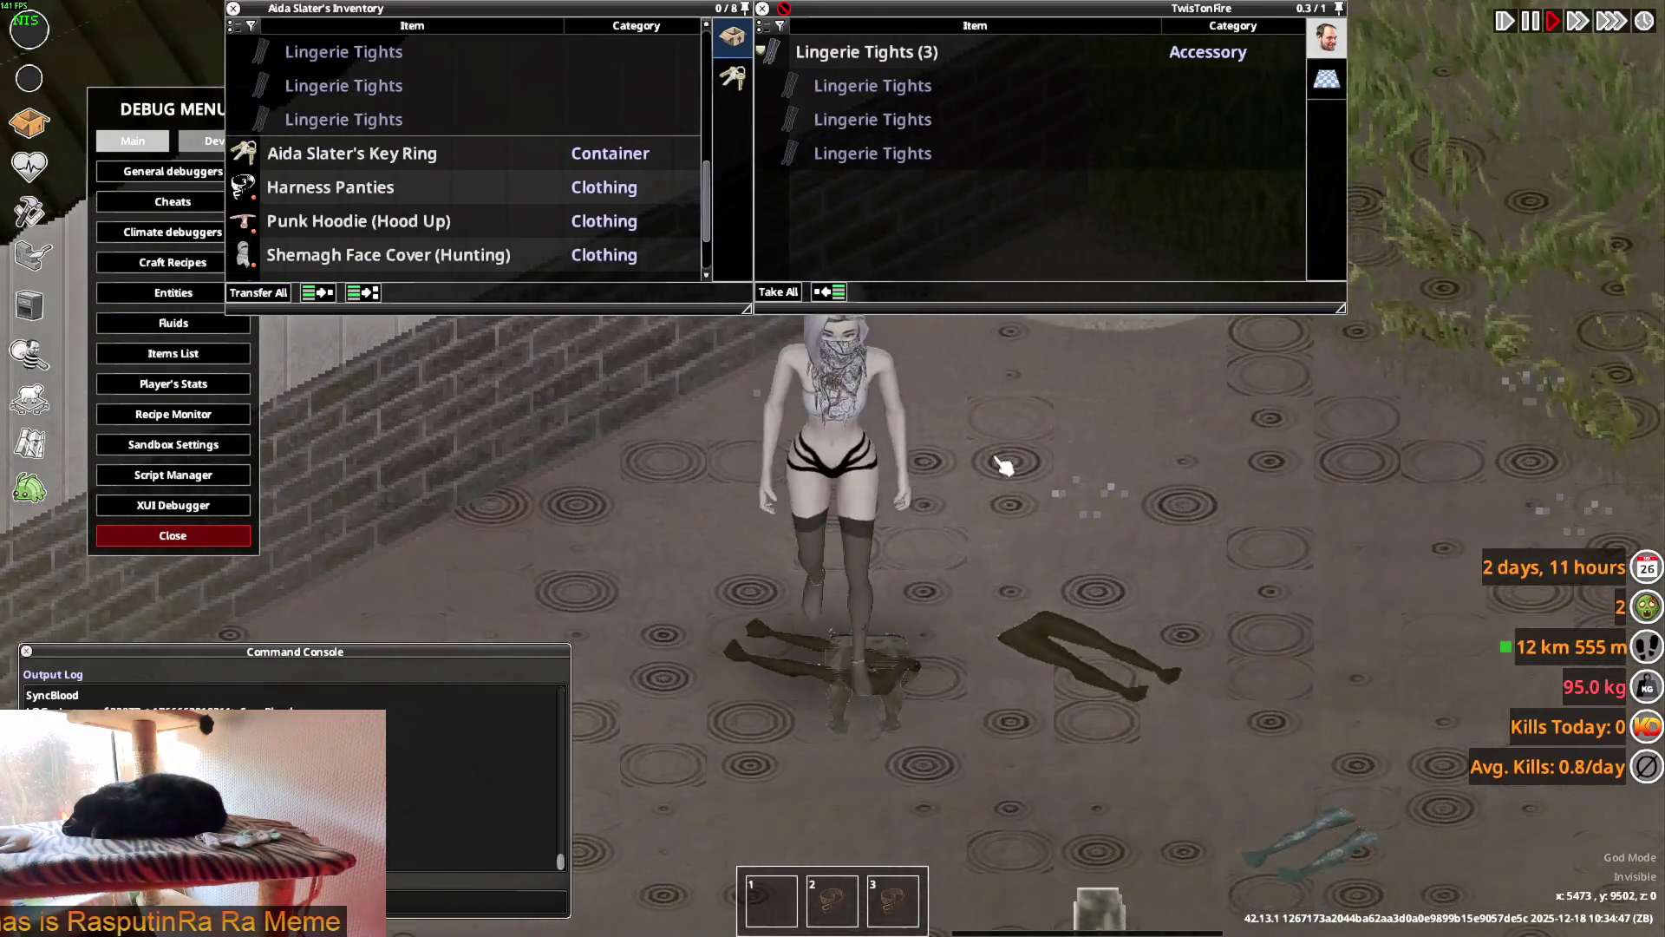
- Step beside the dropped tights and put on a dark pair of Lingerie Tights
key("s")
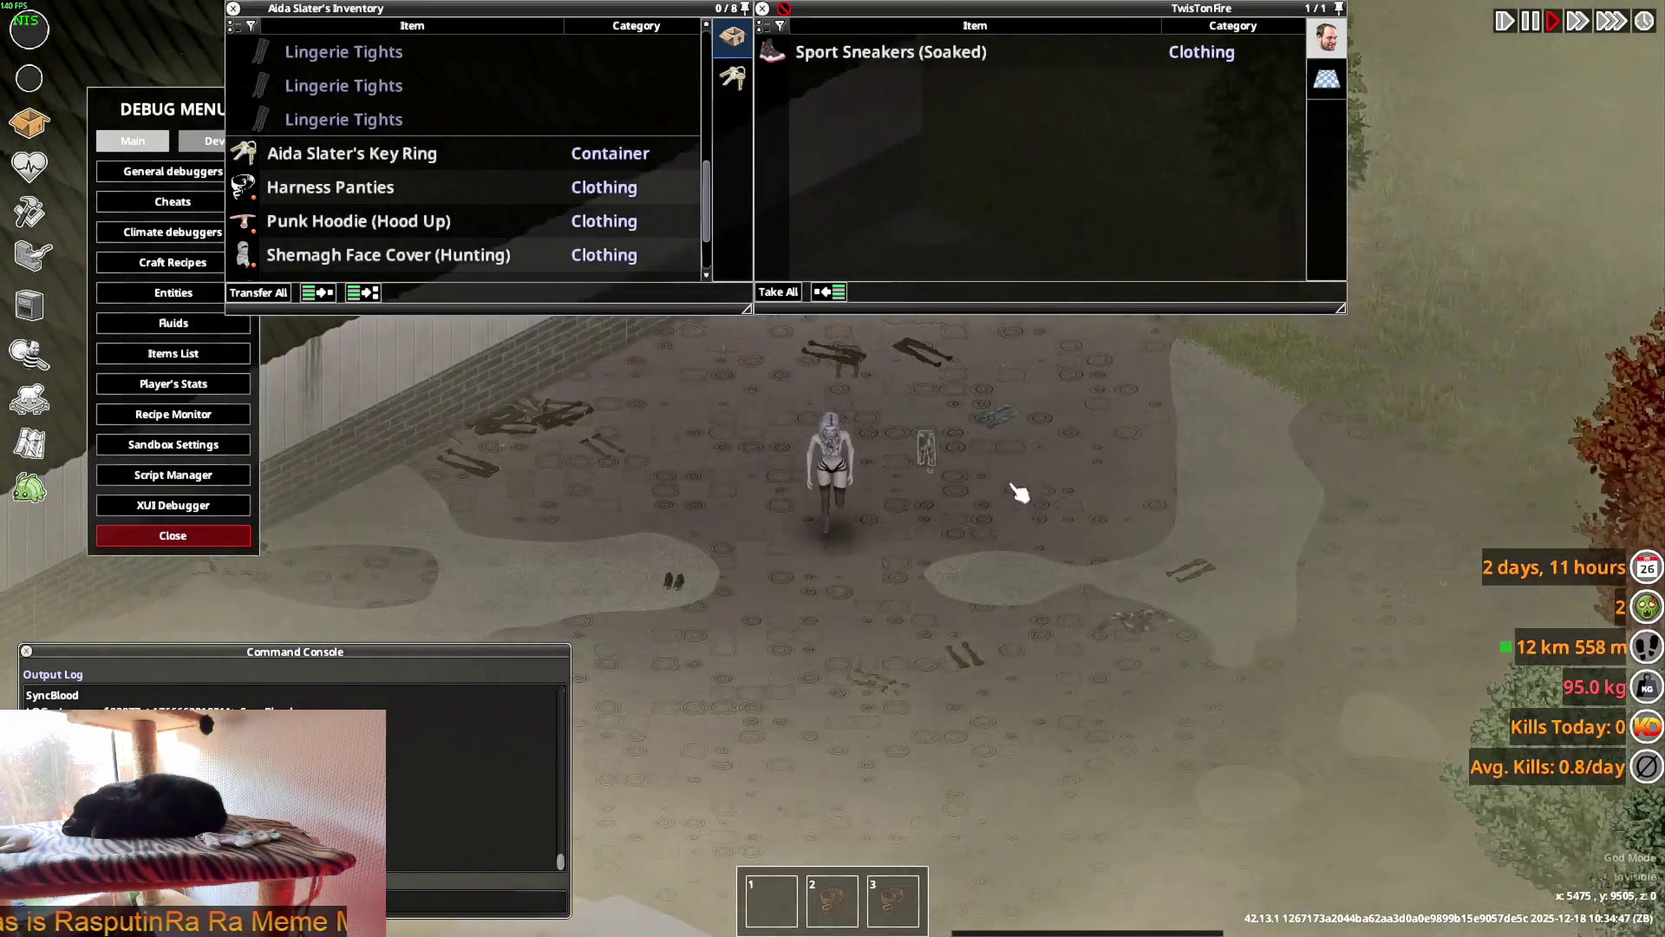
key("d")
scroll(1015, 487, "up", 3)
scroll(421, 261, "down", 2)
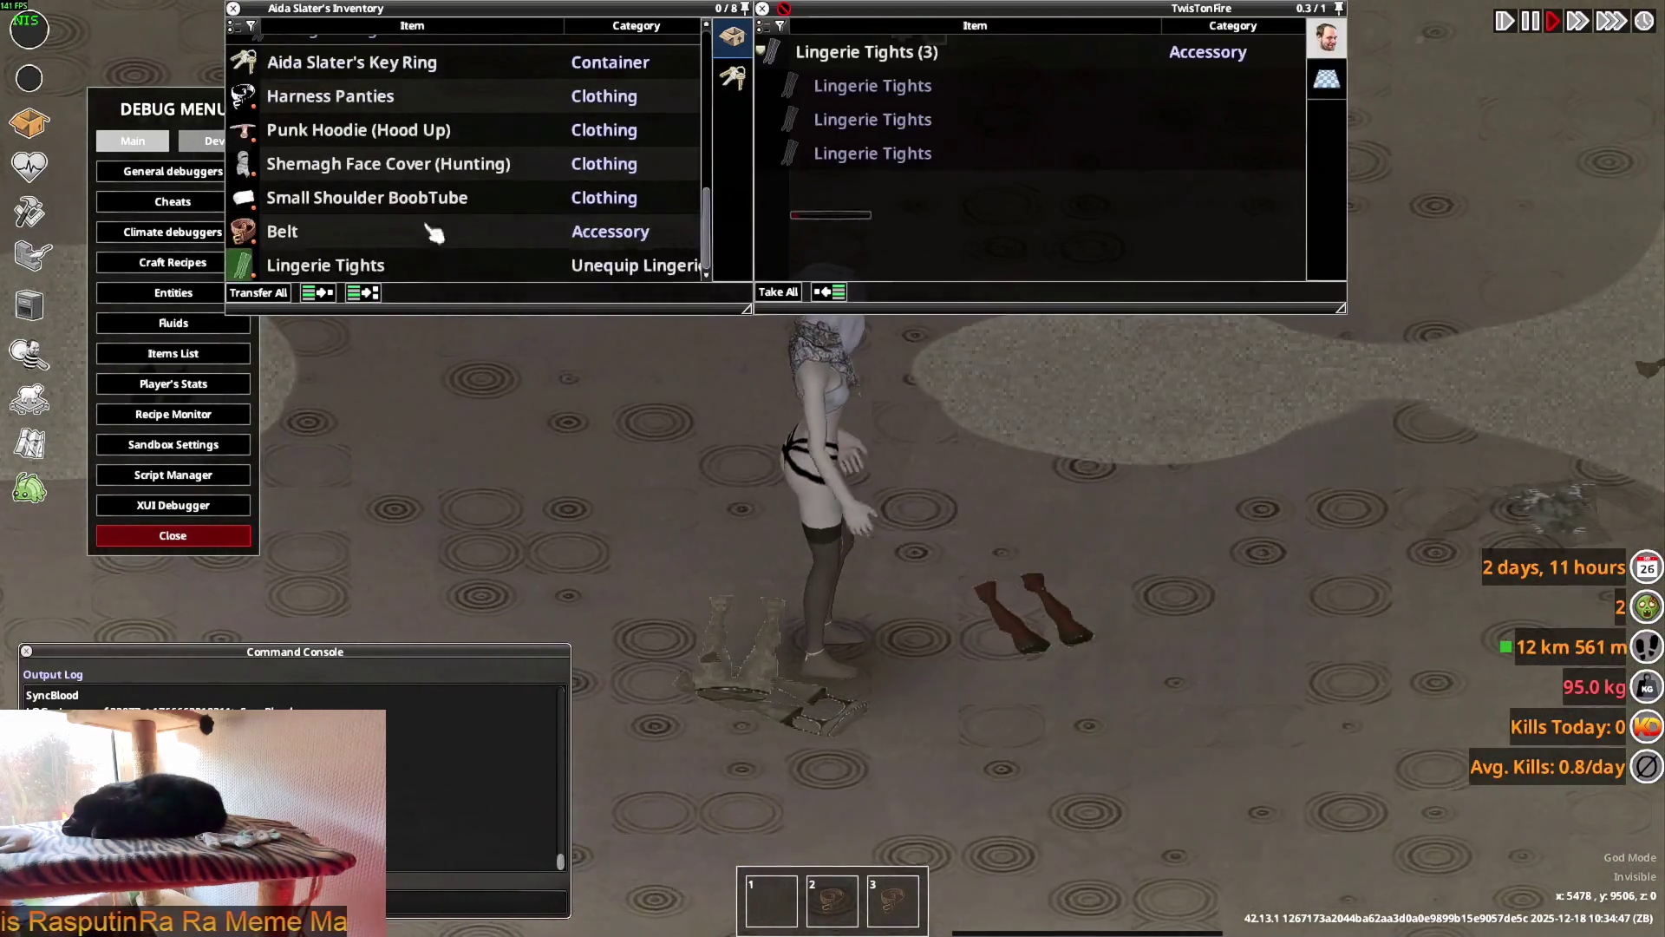
scroll(416, 231, "up", 2)
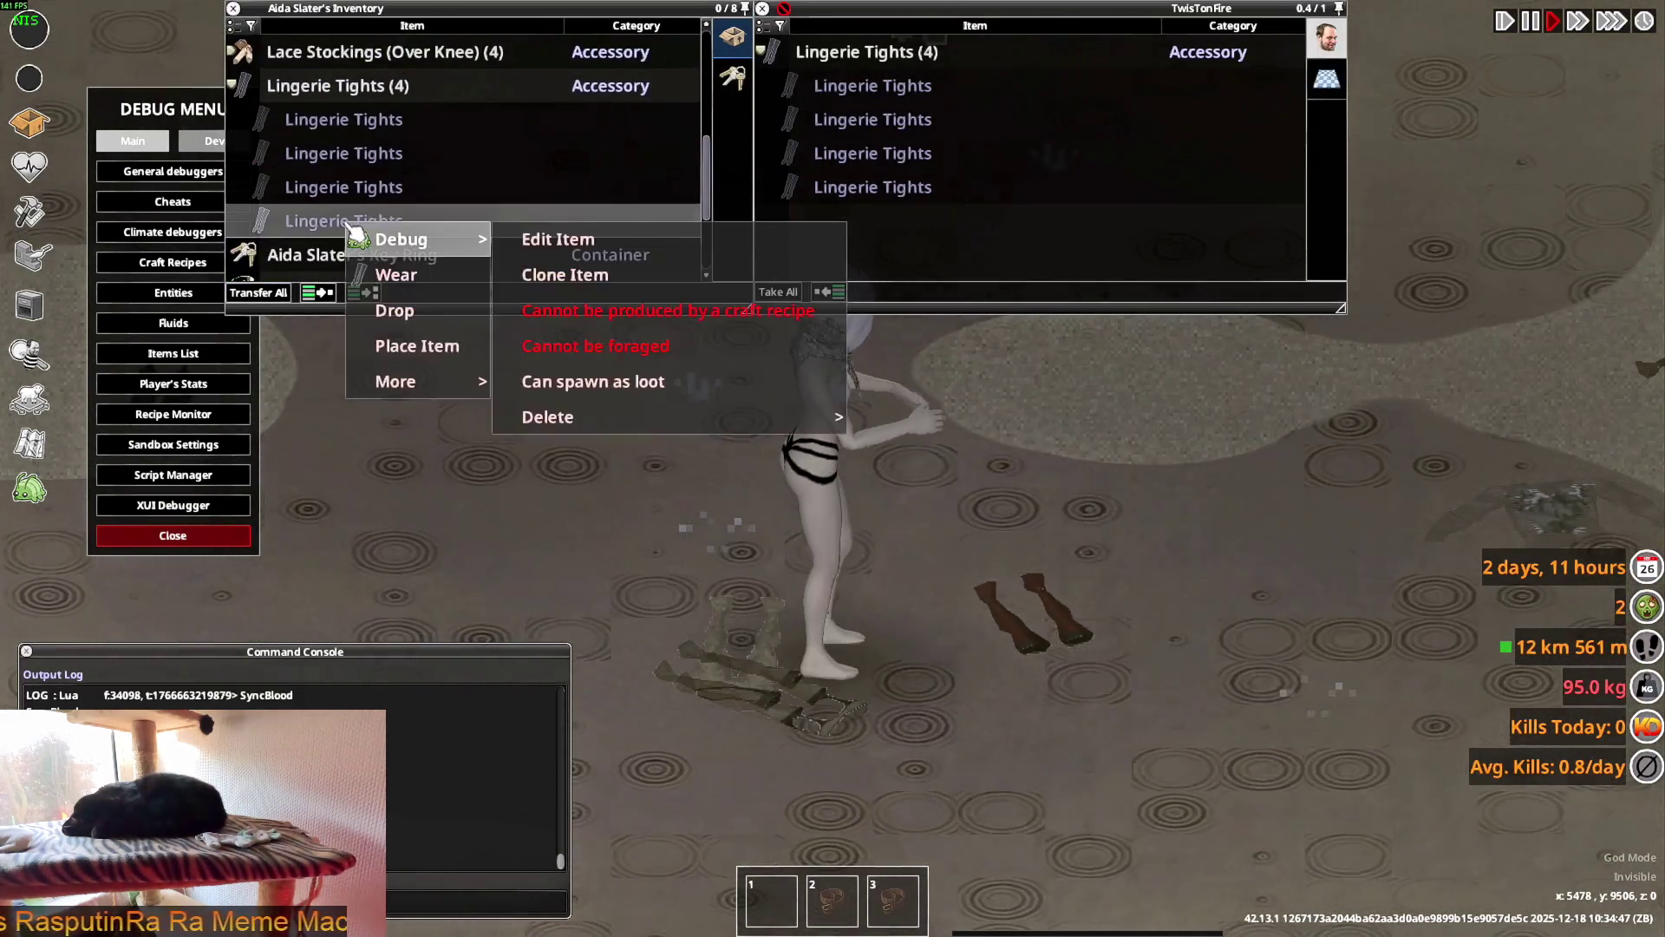
left_click(415, 275)
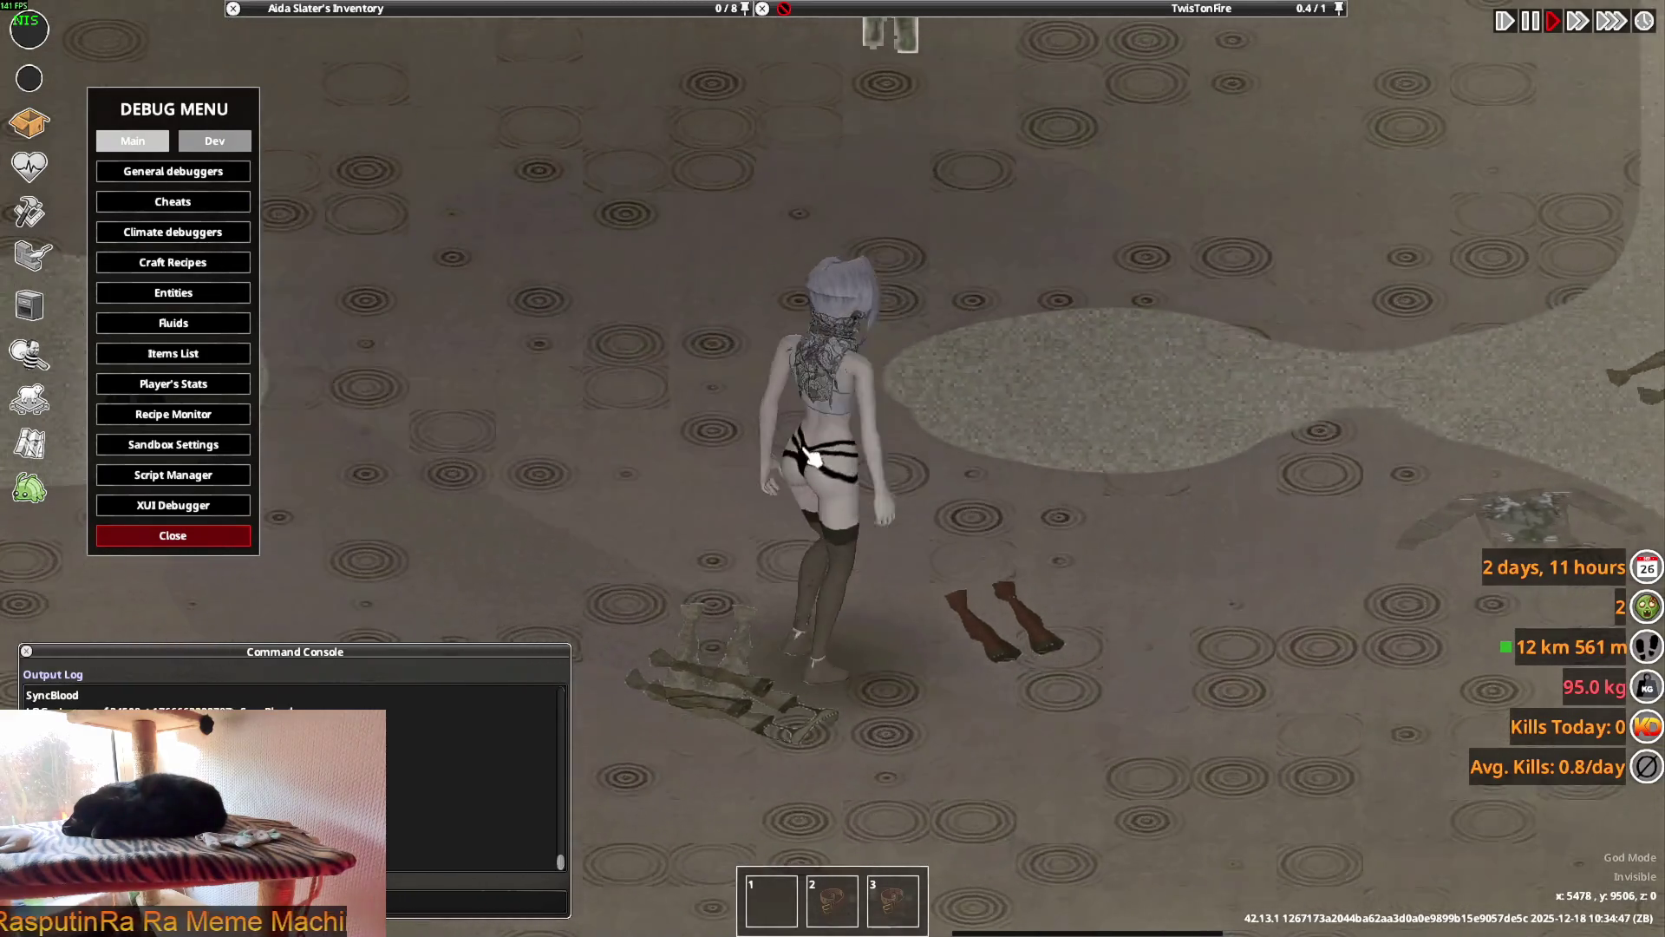
mouse_move(347, 8)
scroll(328, 265, "down", 3)
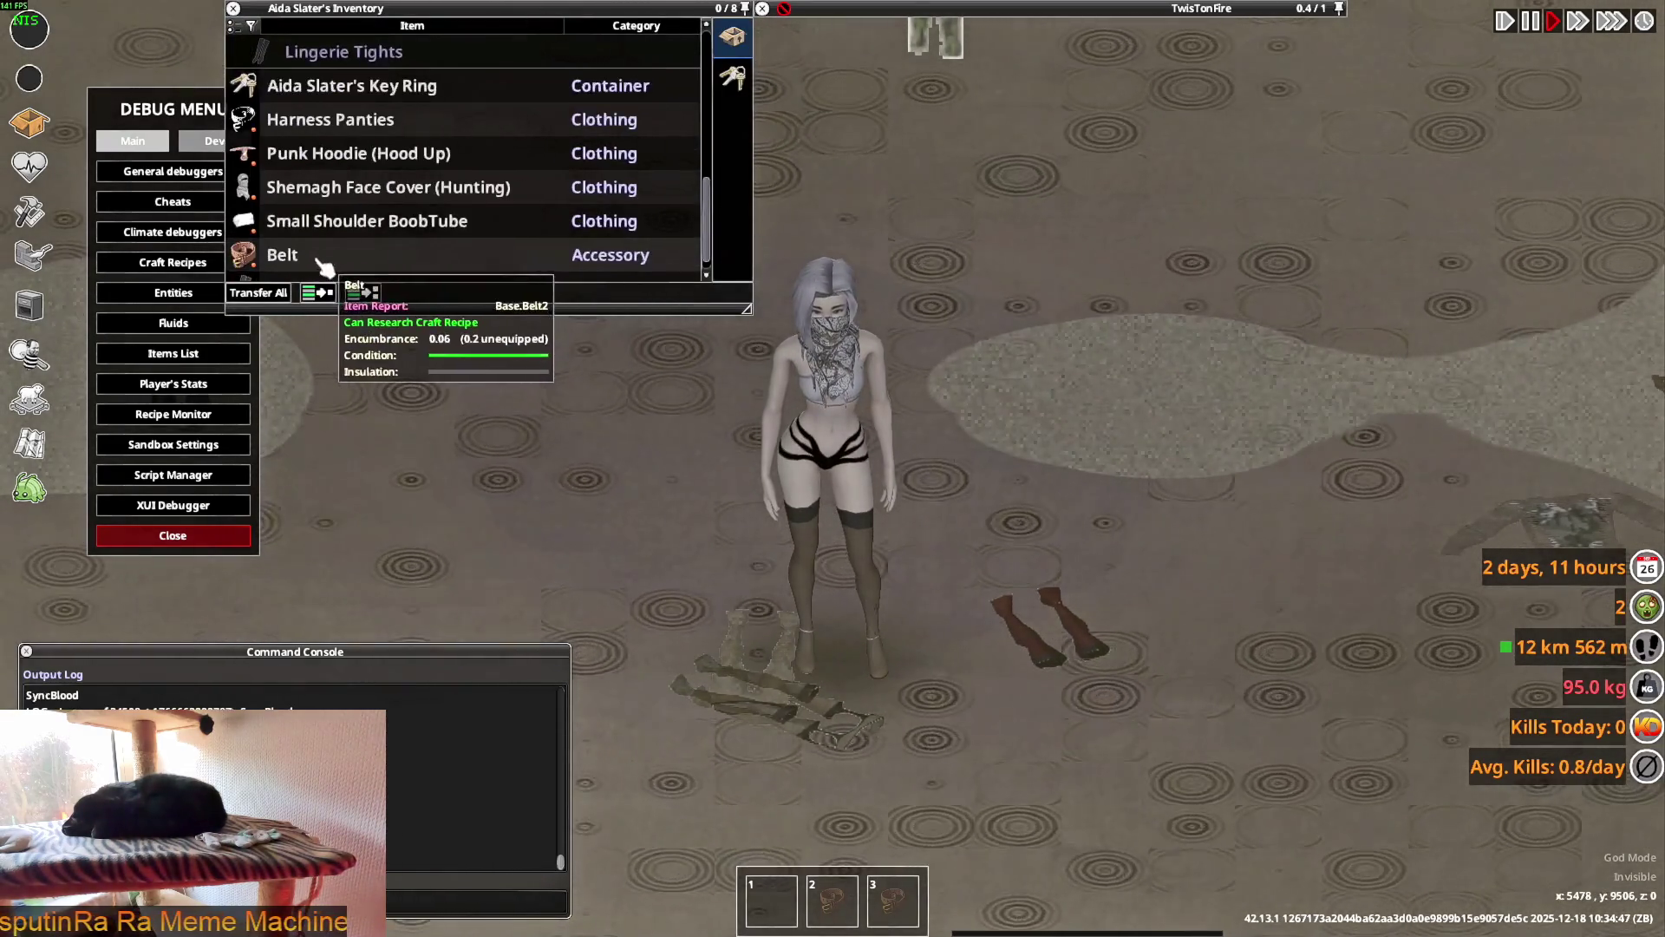
scroll(397, 197, "up", 2)
right_click(330, 154)
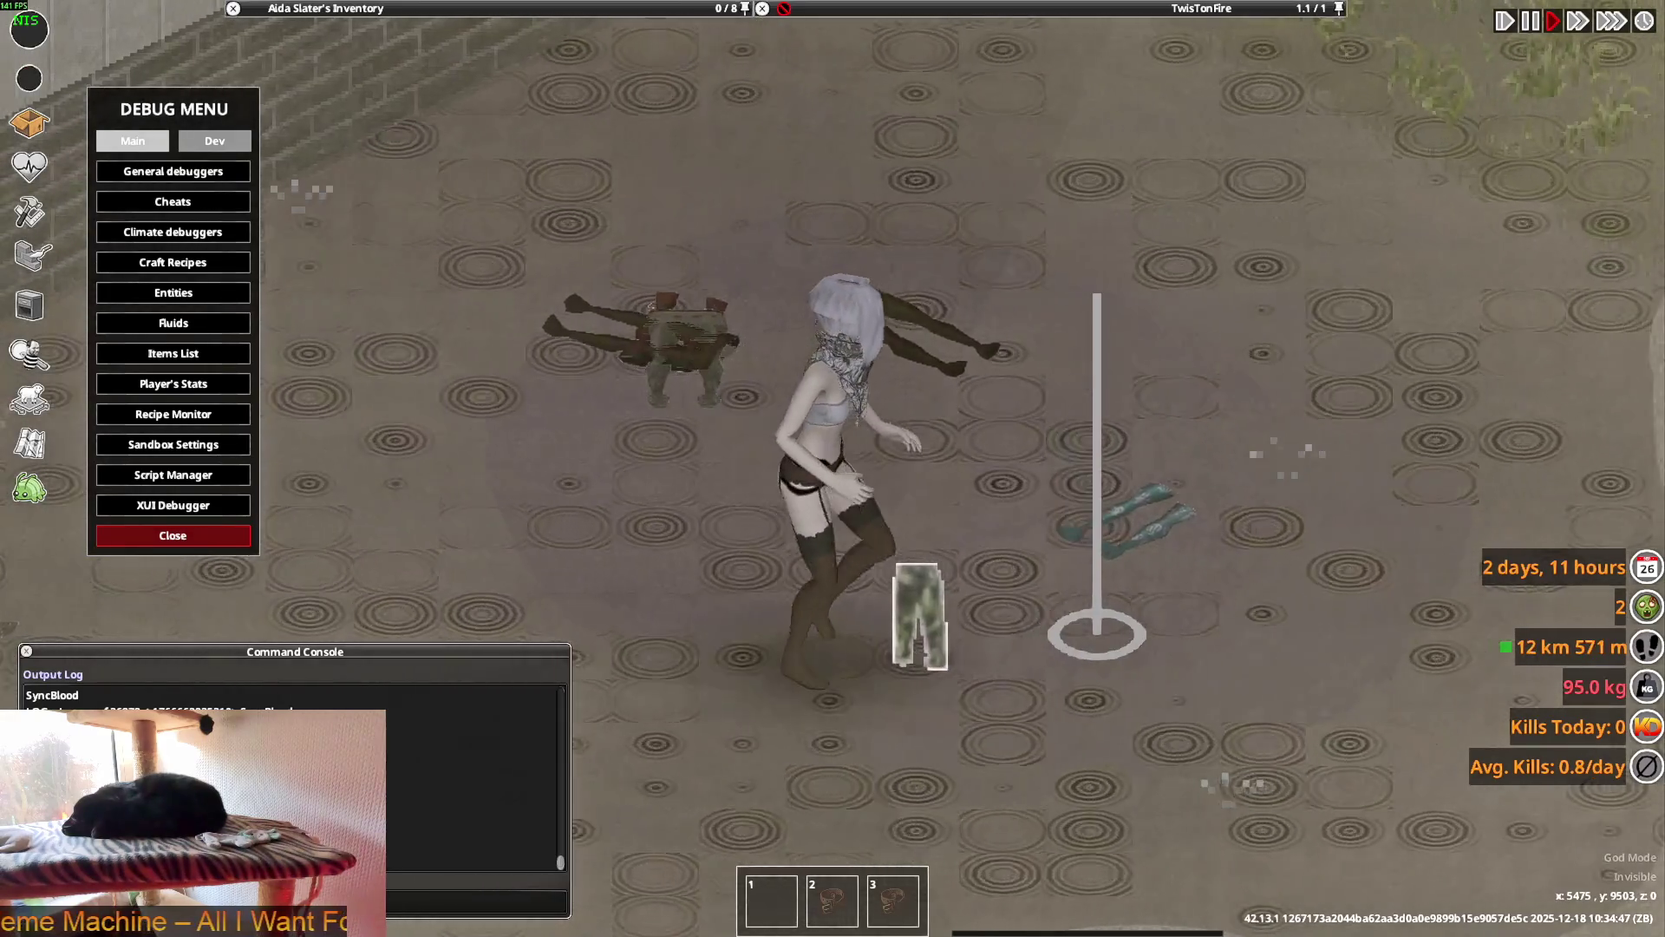
- Walk the character down-left, turn her away and back to inspect the stockings, then go to Blender
key("s+a")
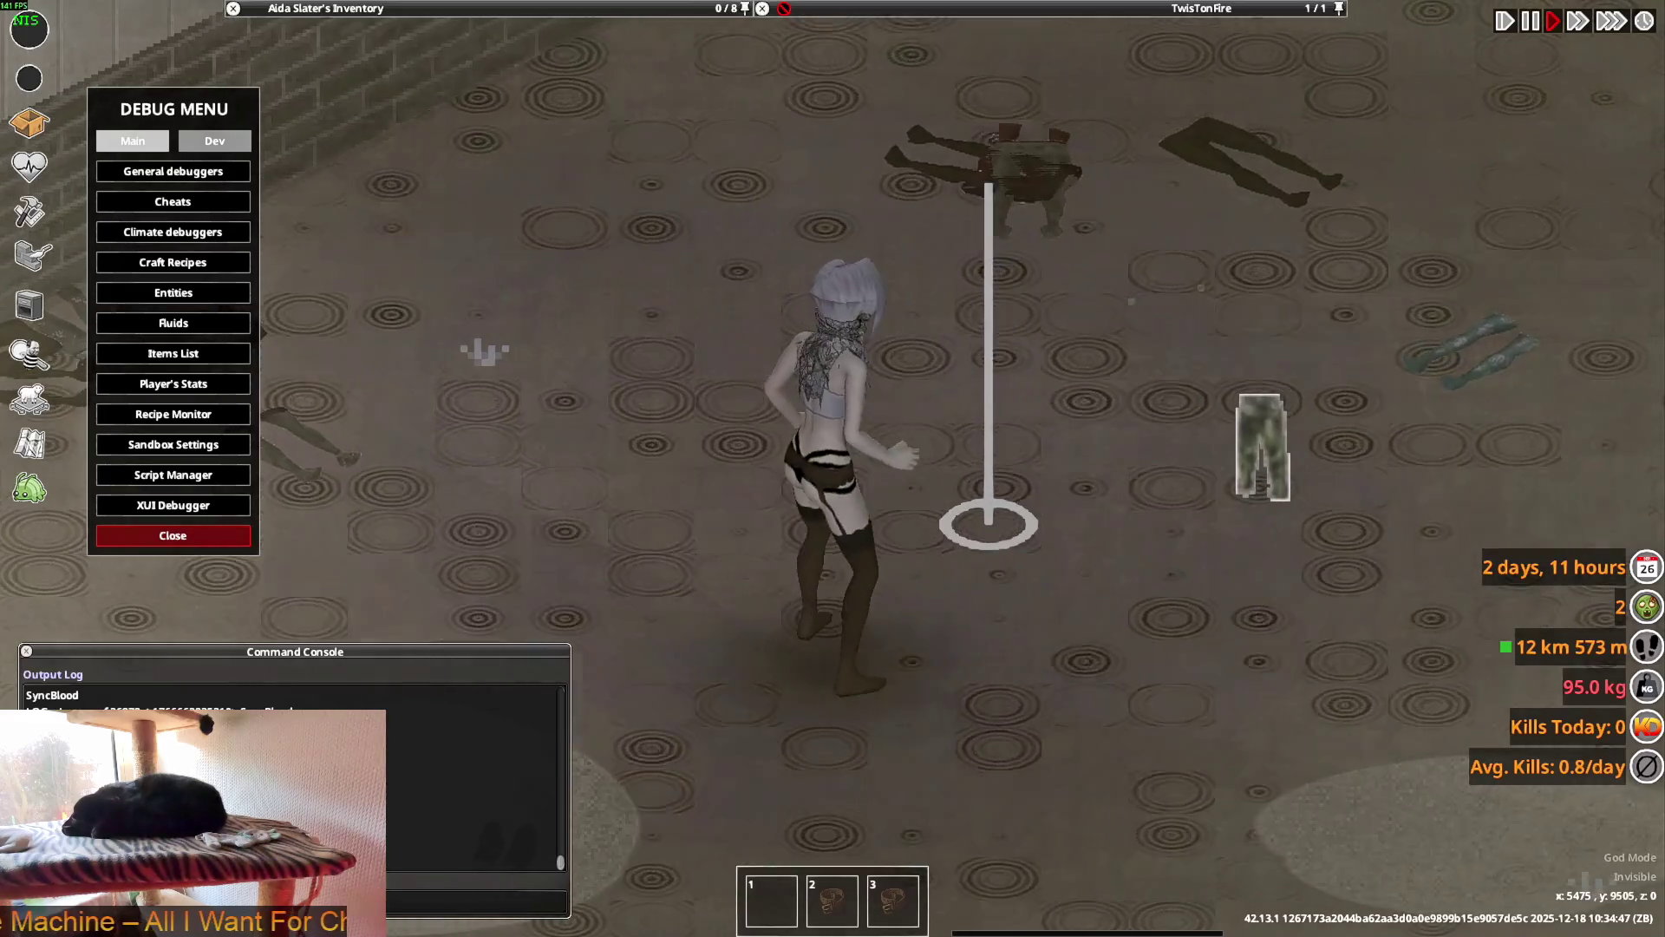
key("w")
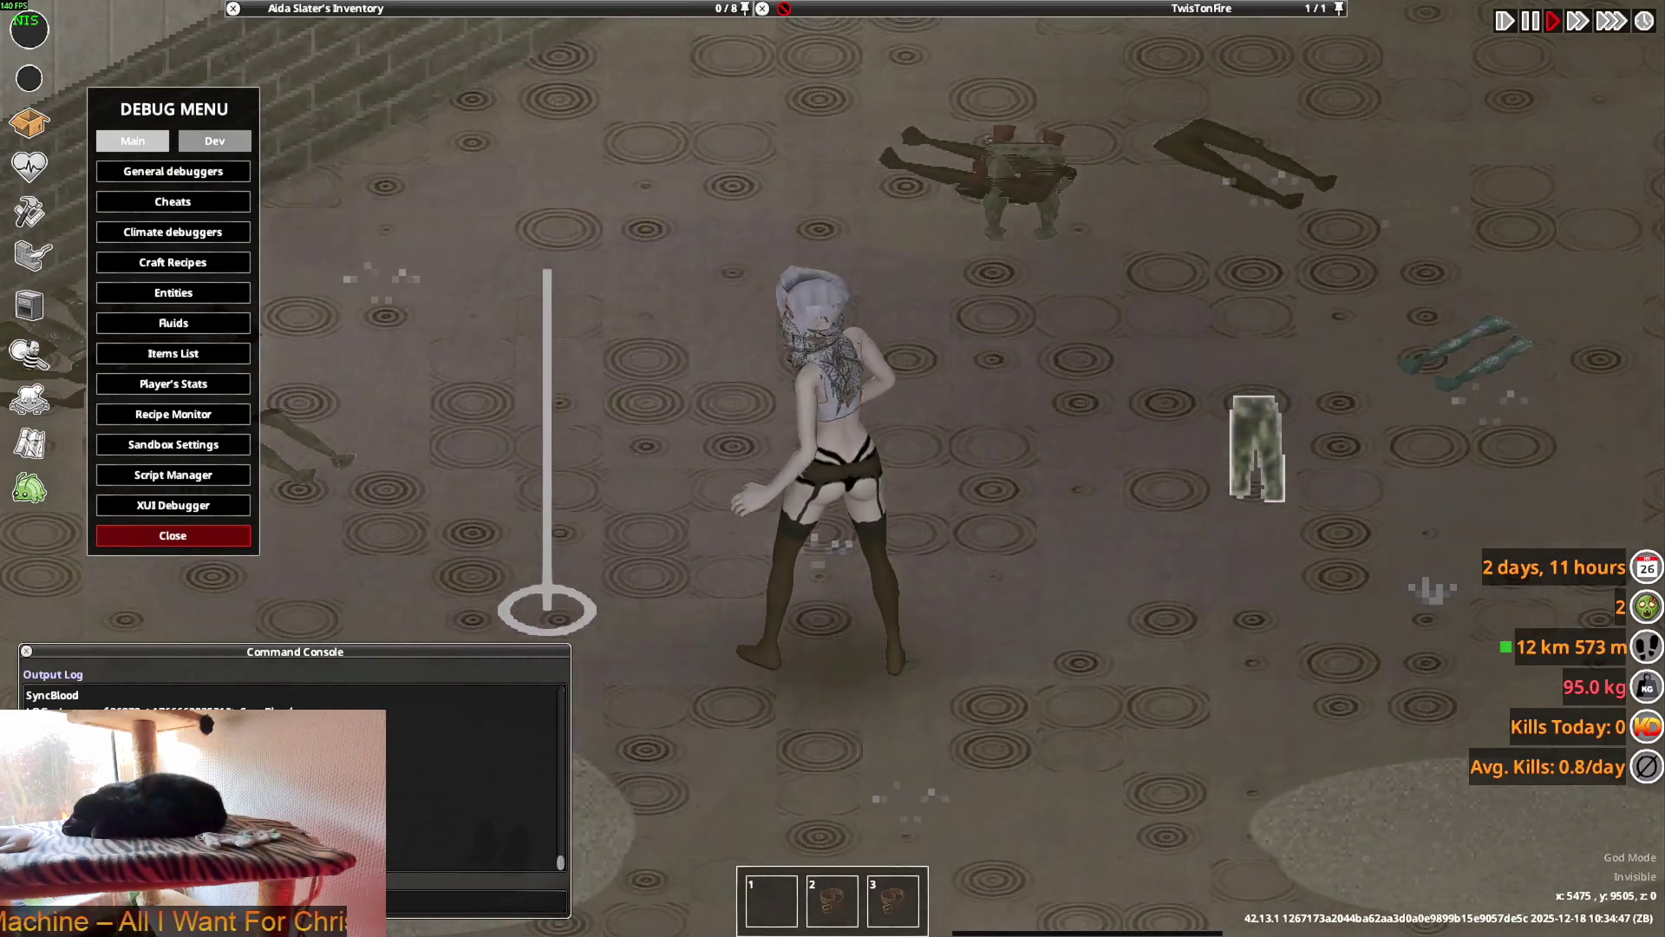
key("s")
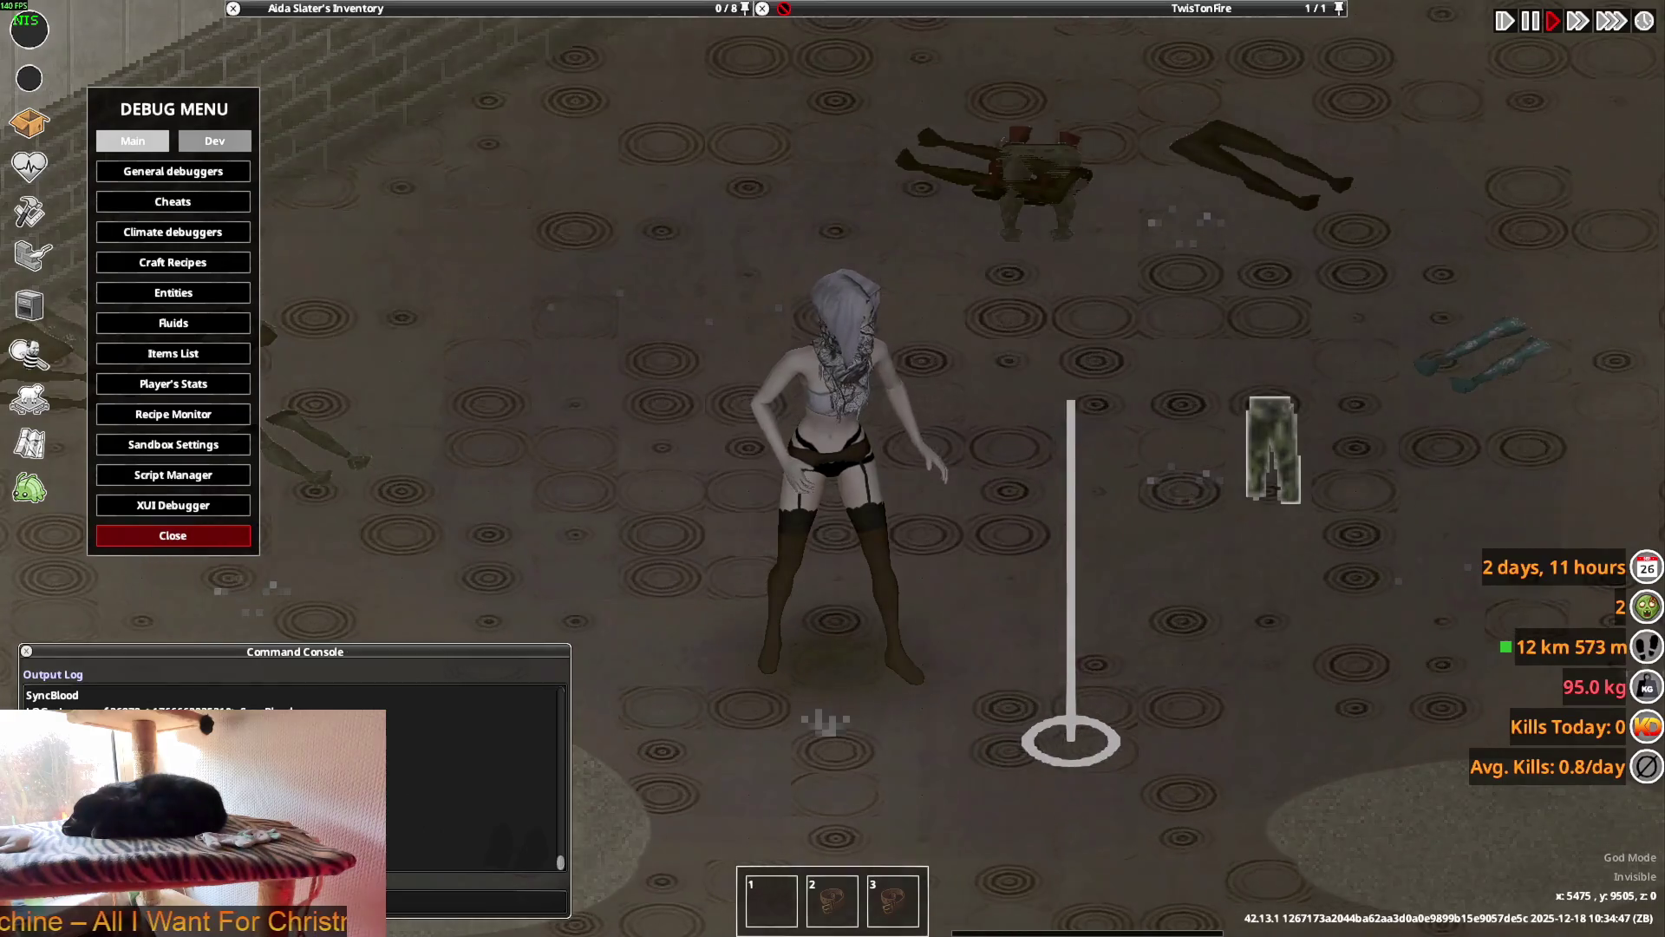
key("alt+Tab")
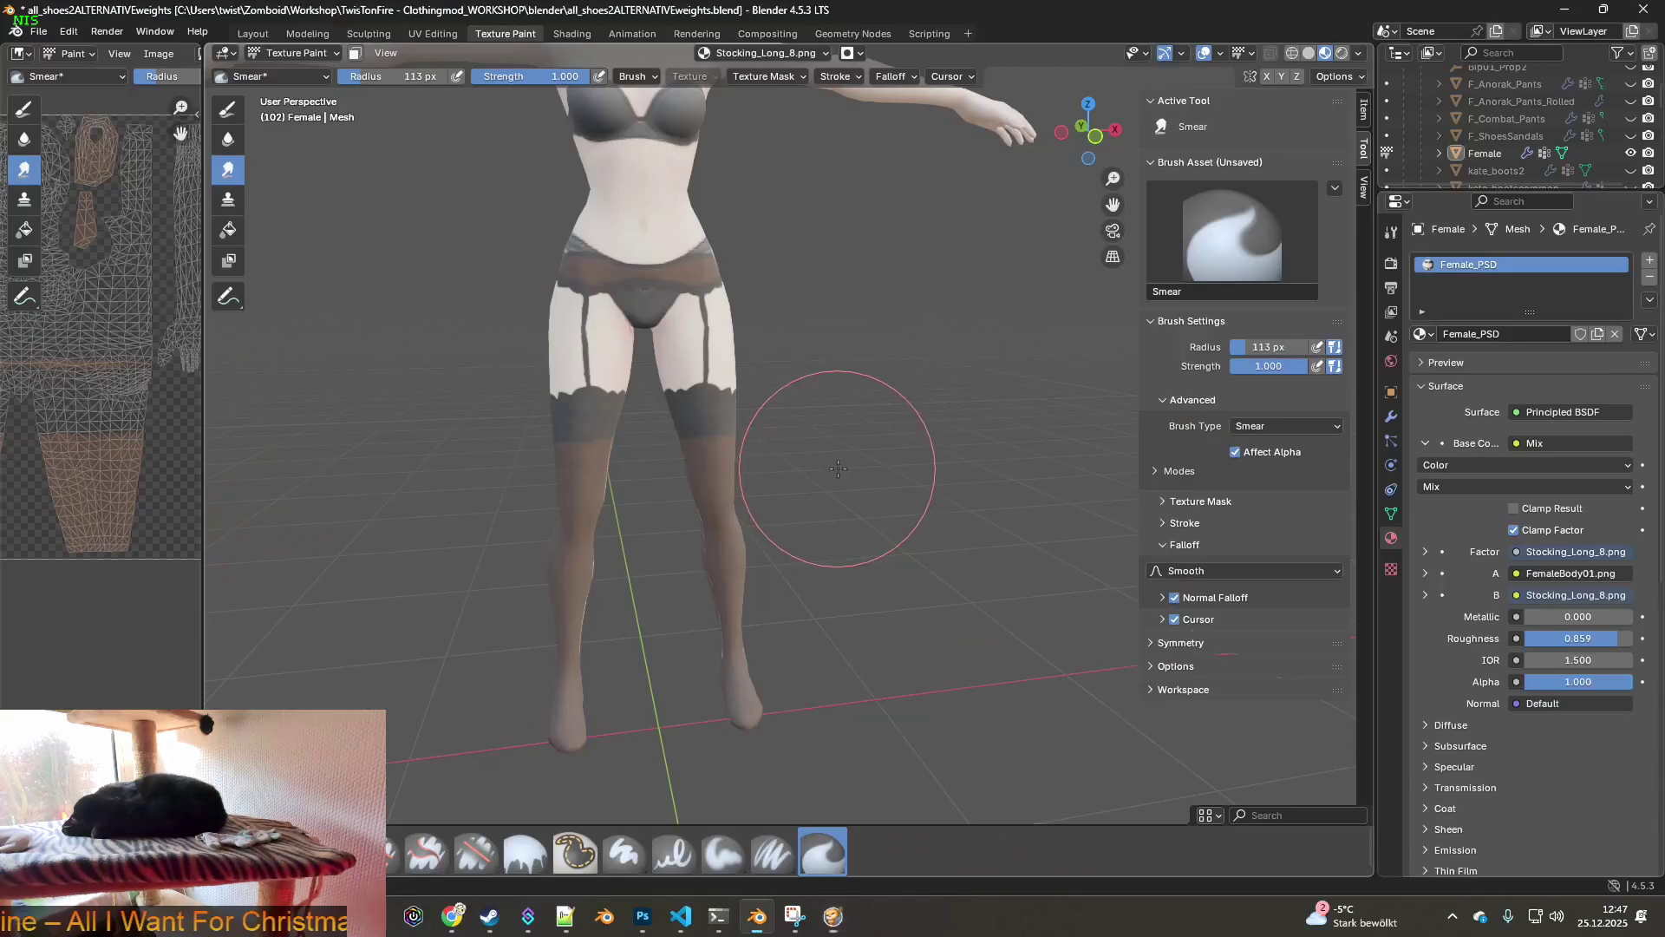
- Back in the unpaused game, aim the character right and back, lower the volume, and walk up-left
key("alt+Tab")
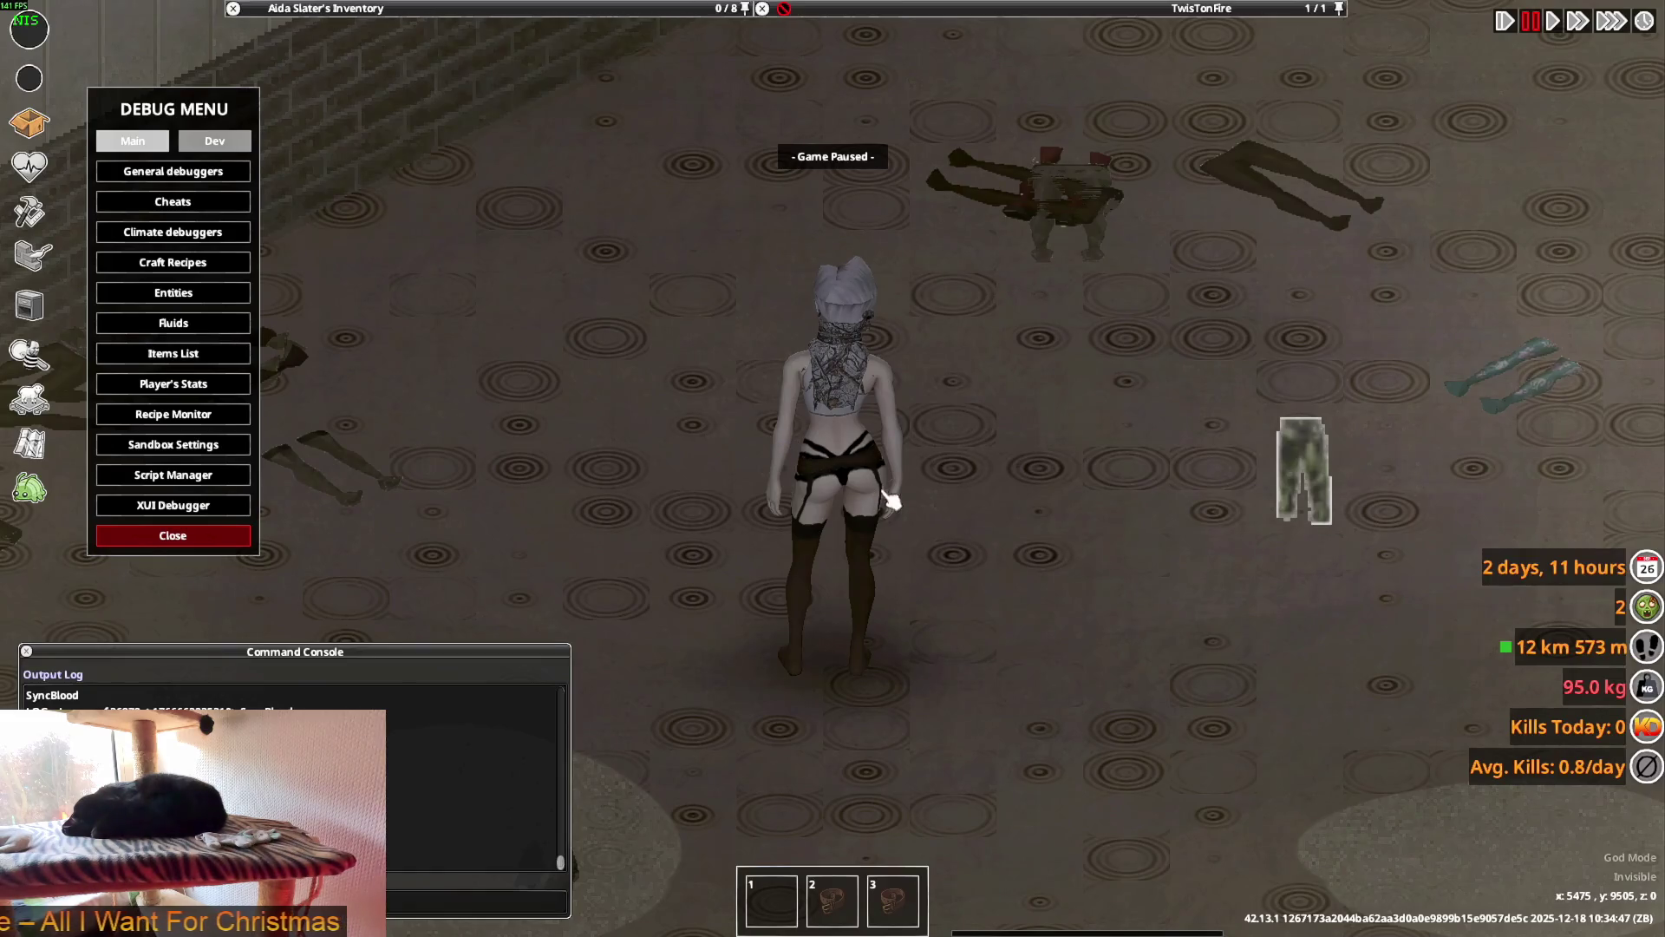
key("space")
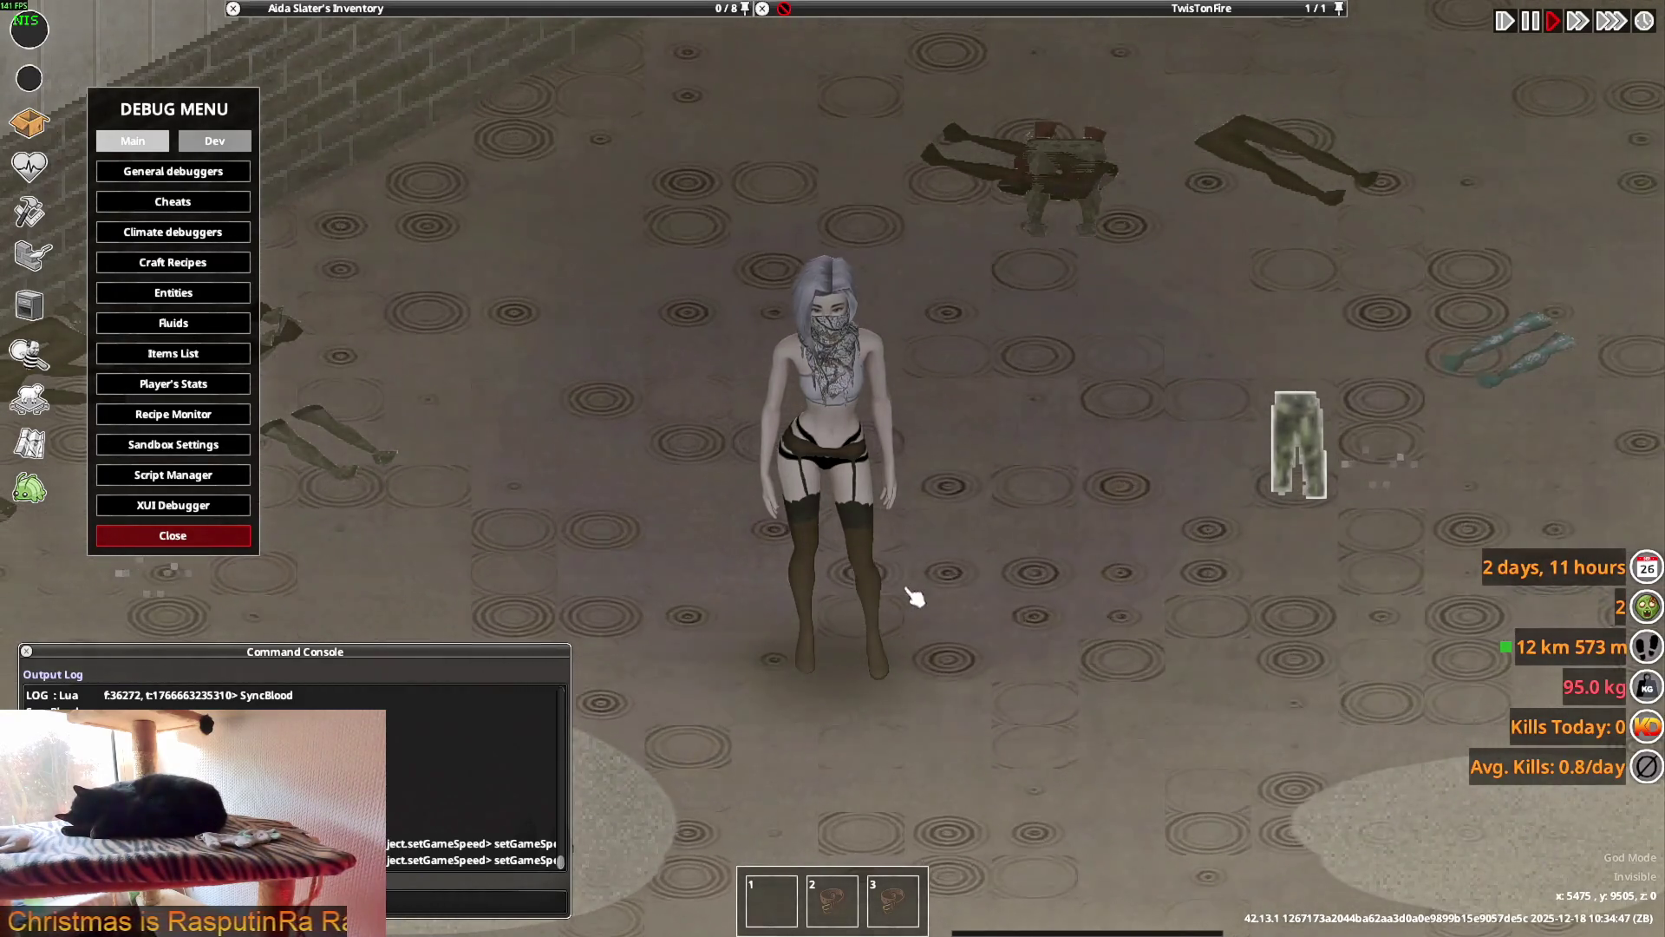
mouse_move(927, 579)
right_mouse_down()
mouse_move(1115, 773)
mouse_move(1139, 727)
right_mouse_up()
mouse_move(1152, 631)
right_mouse_down()
mouse_move(1130, 587)
mouse_move(1070, 558)
mouse_move(755, 512)
mouse_move(703, 527)
mouse_move(710, 695)
mouse_move(903, 699)
mouse_move(985, 743)
right_mouse_up()
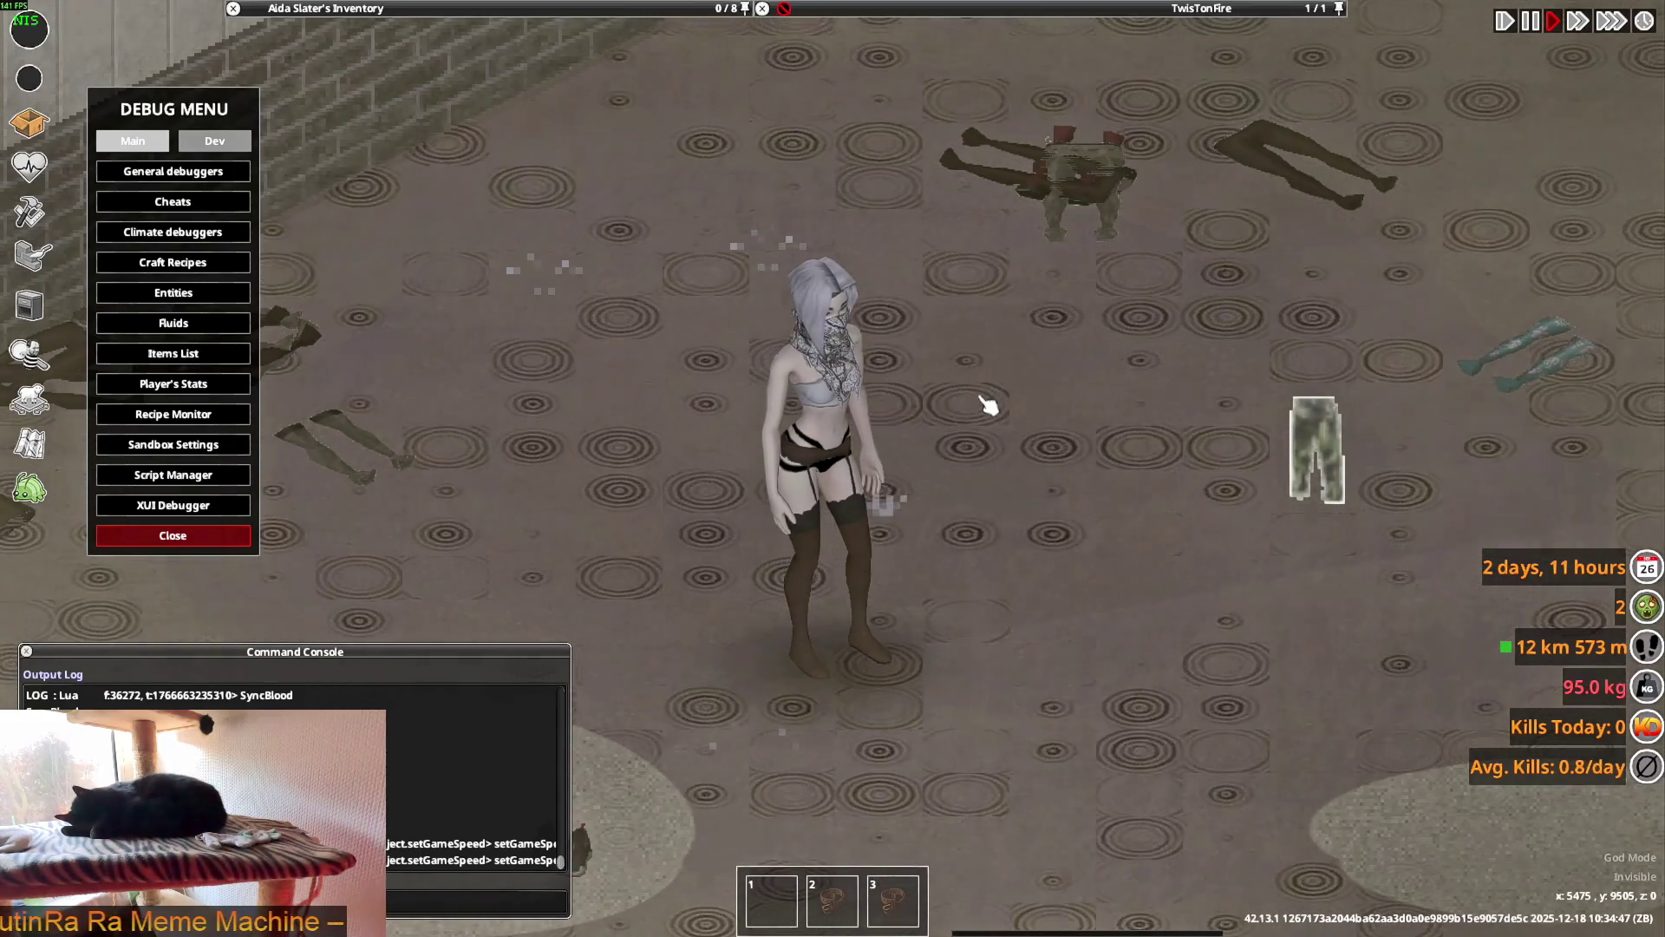
key("XF86AudioLowerVolume")
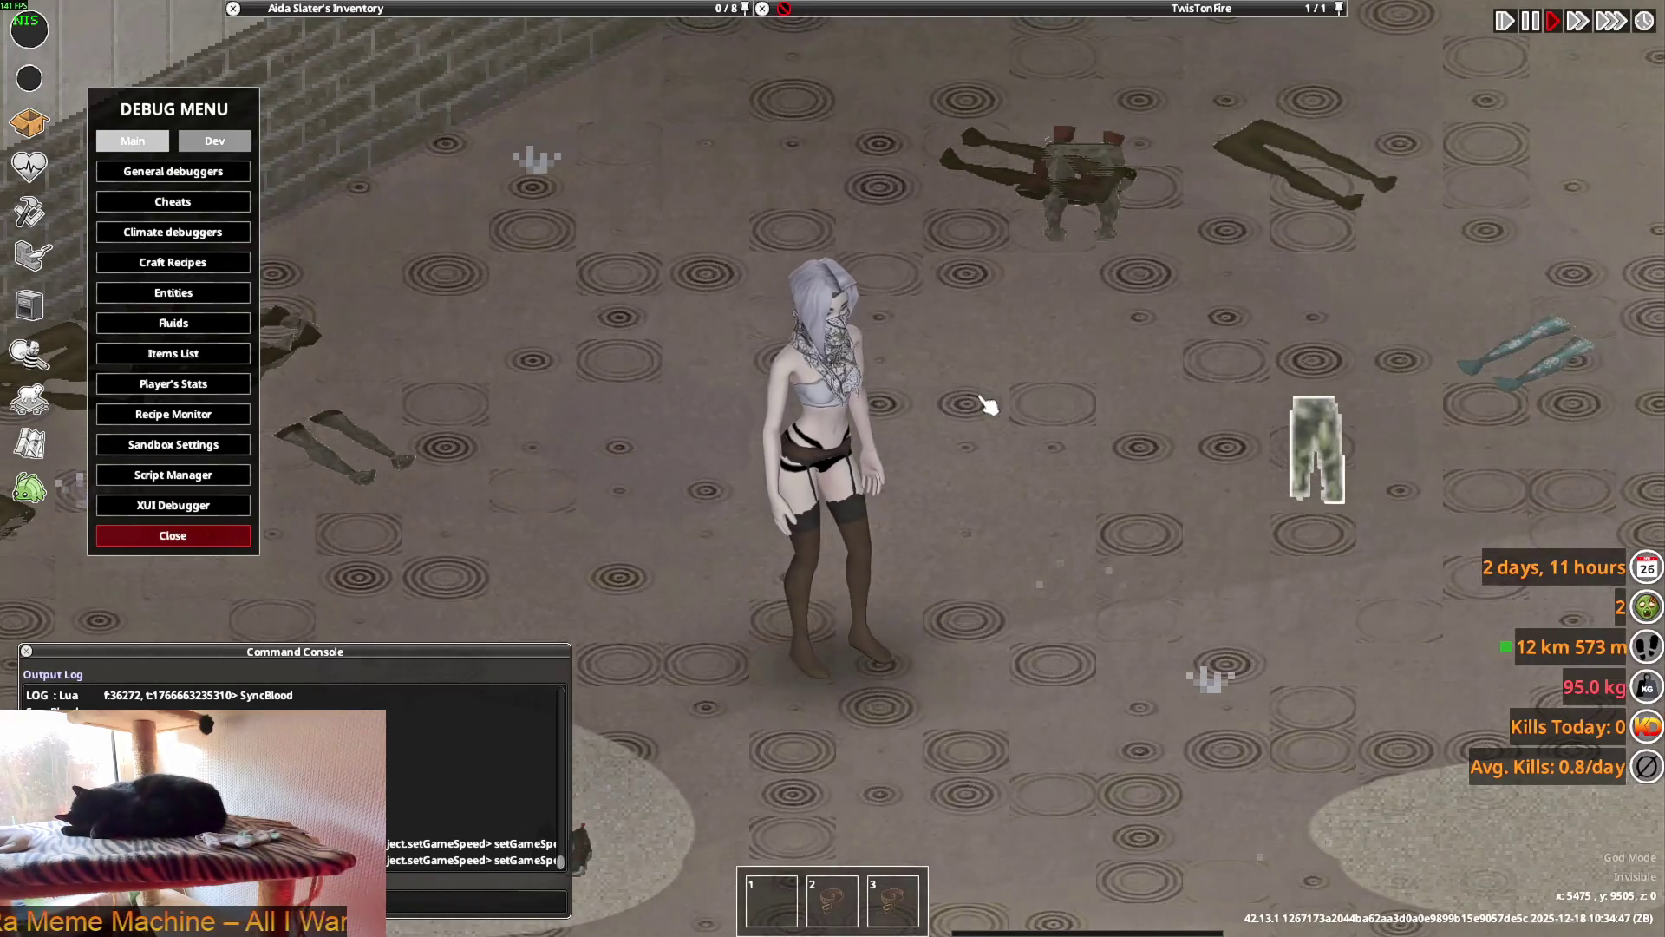
key("w+a")
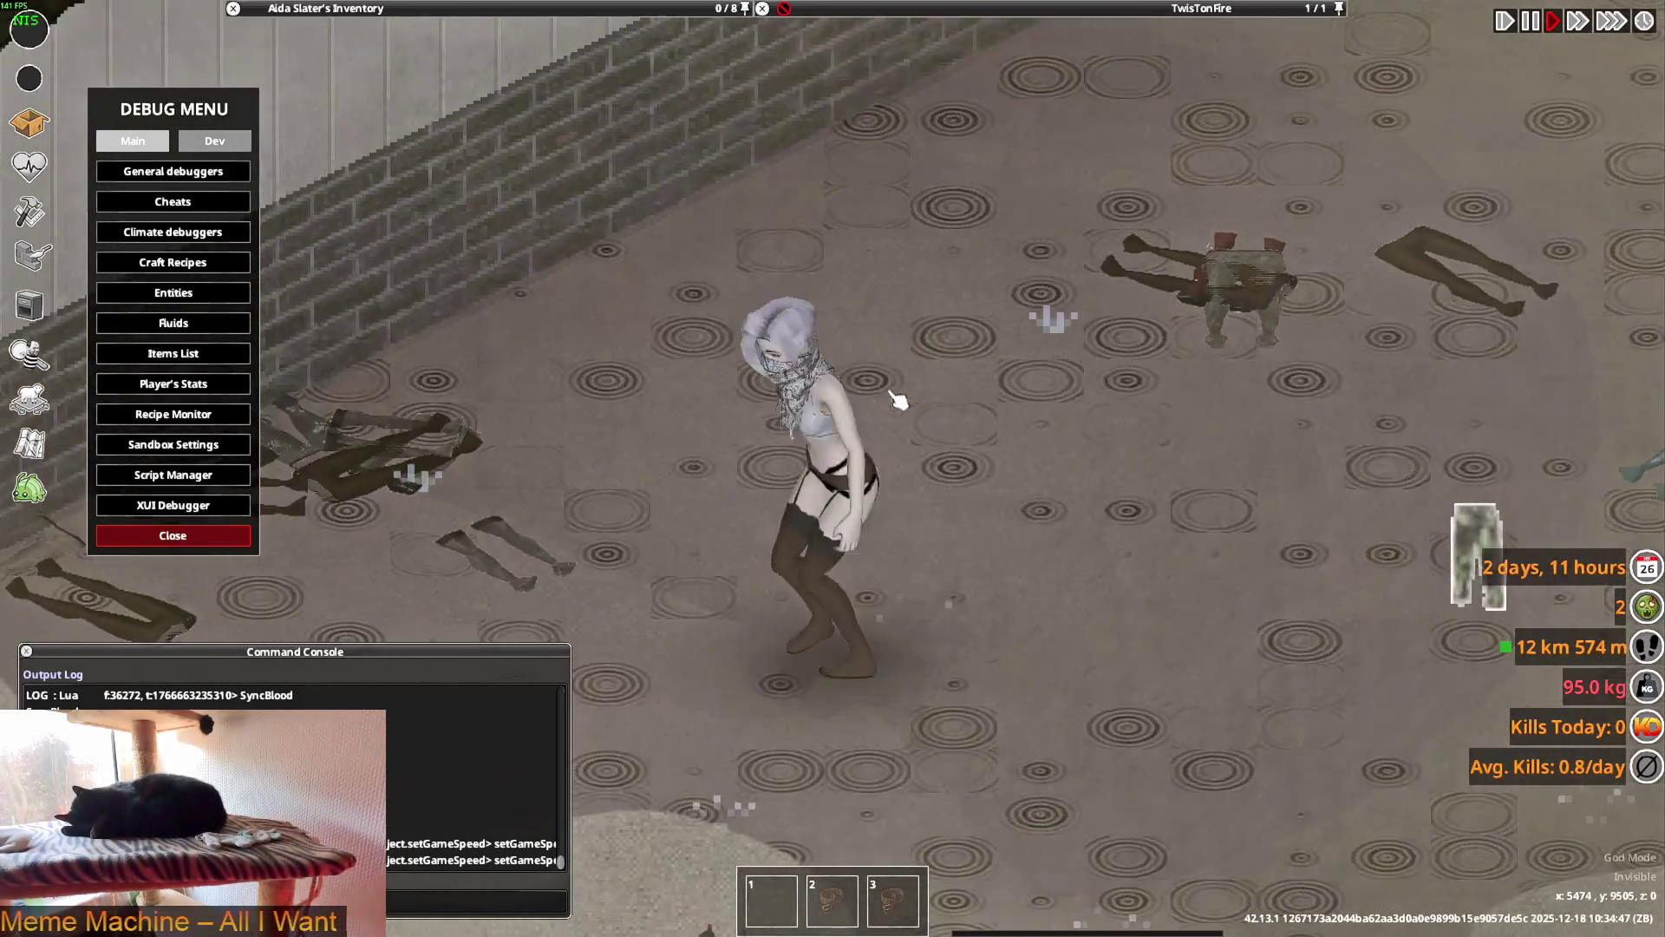
- Zoom in on the character and turn her to inspect the stockings and garters, then switch to Blender
mouse_move(401, 156)
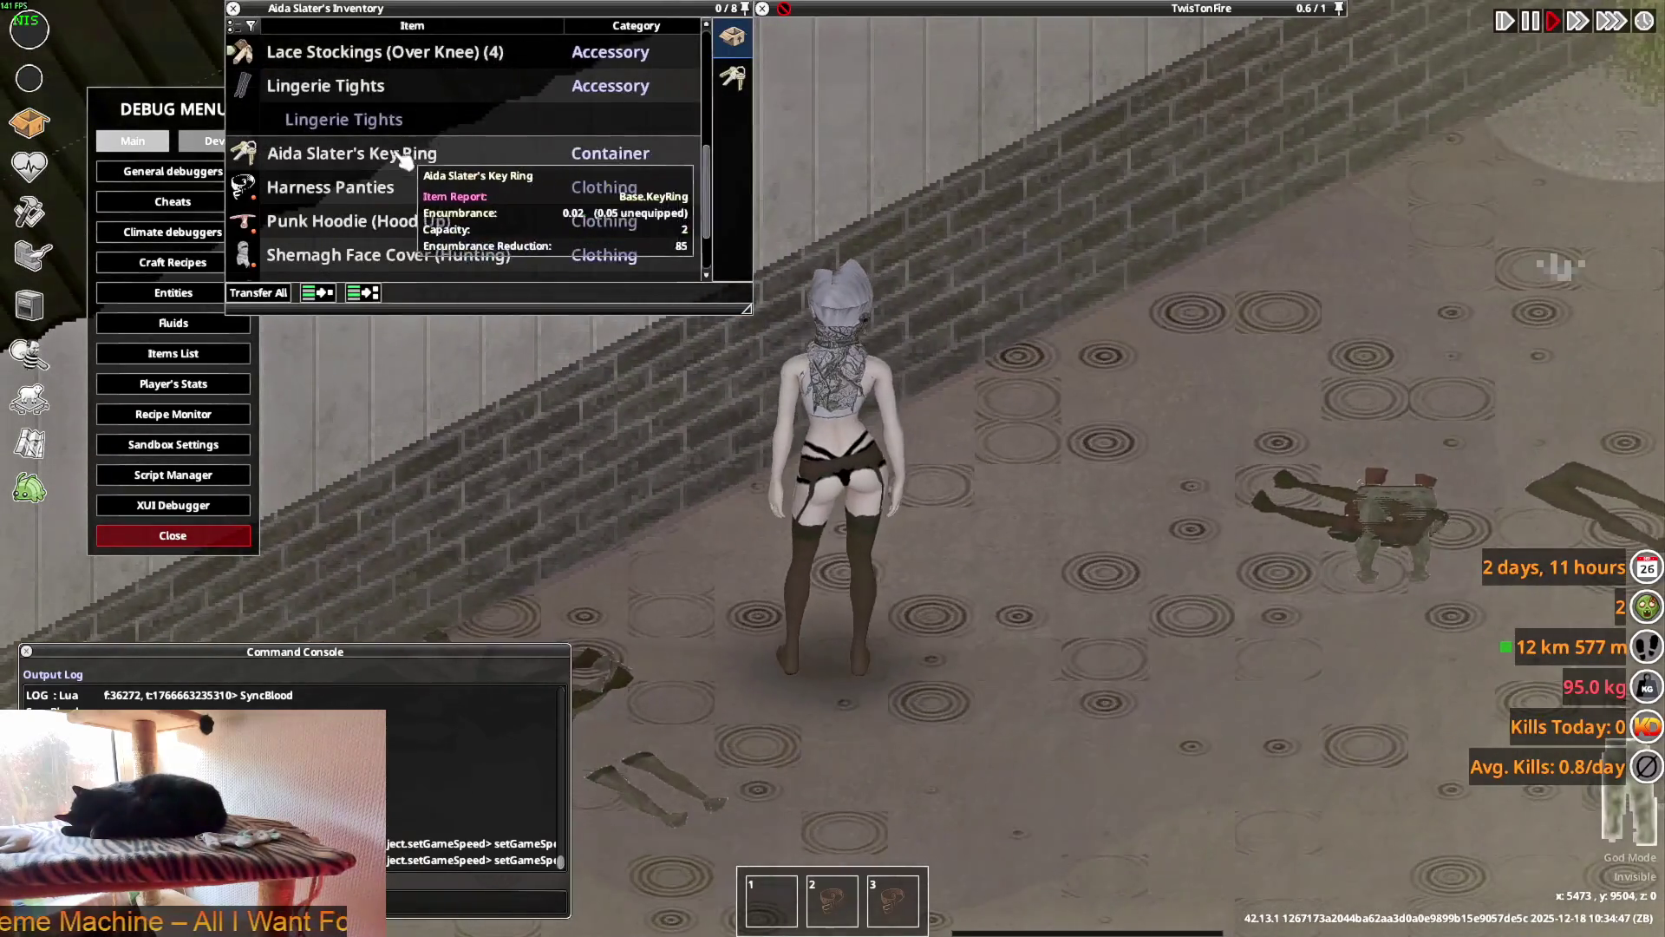
scroll(350, 251, "down", 3)
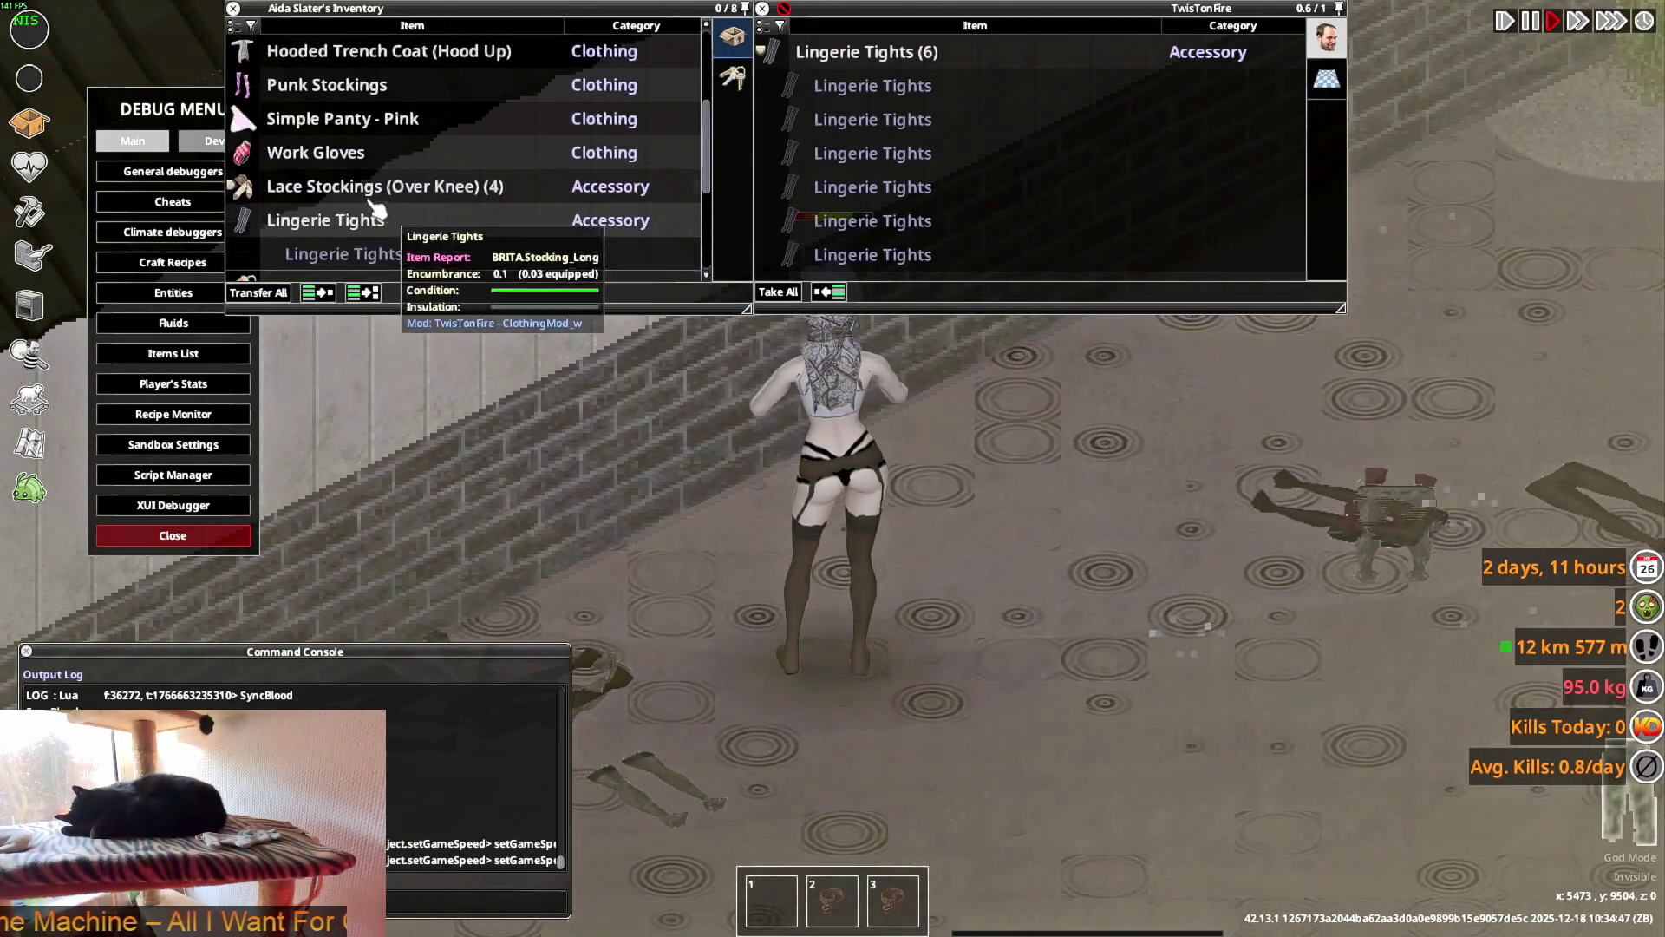
right_click(317, 221)
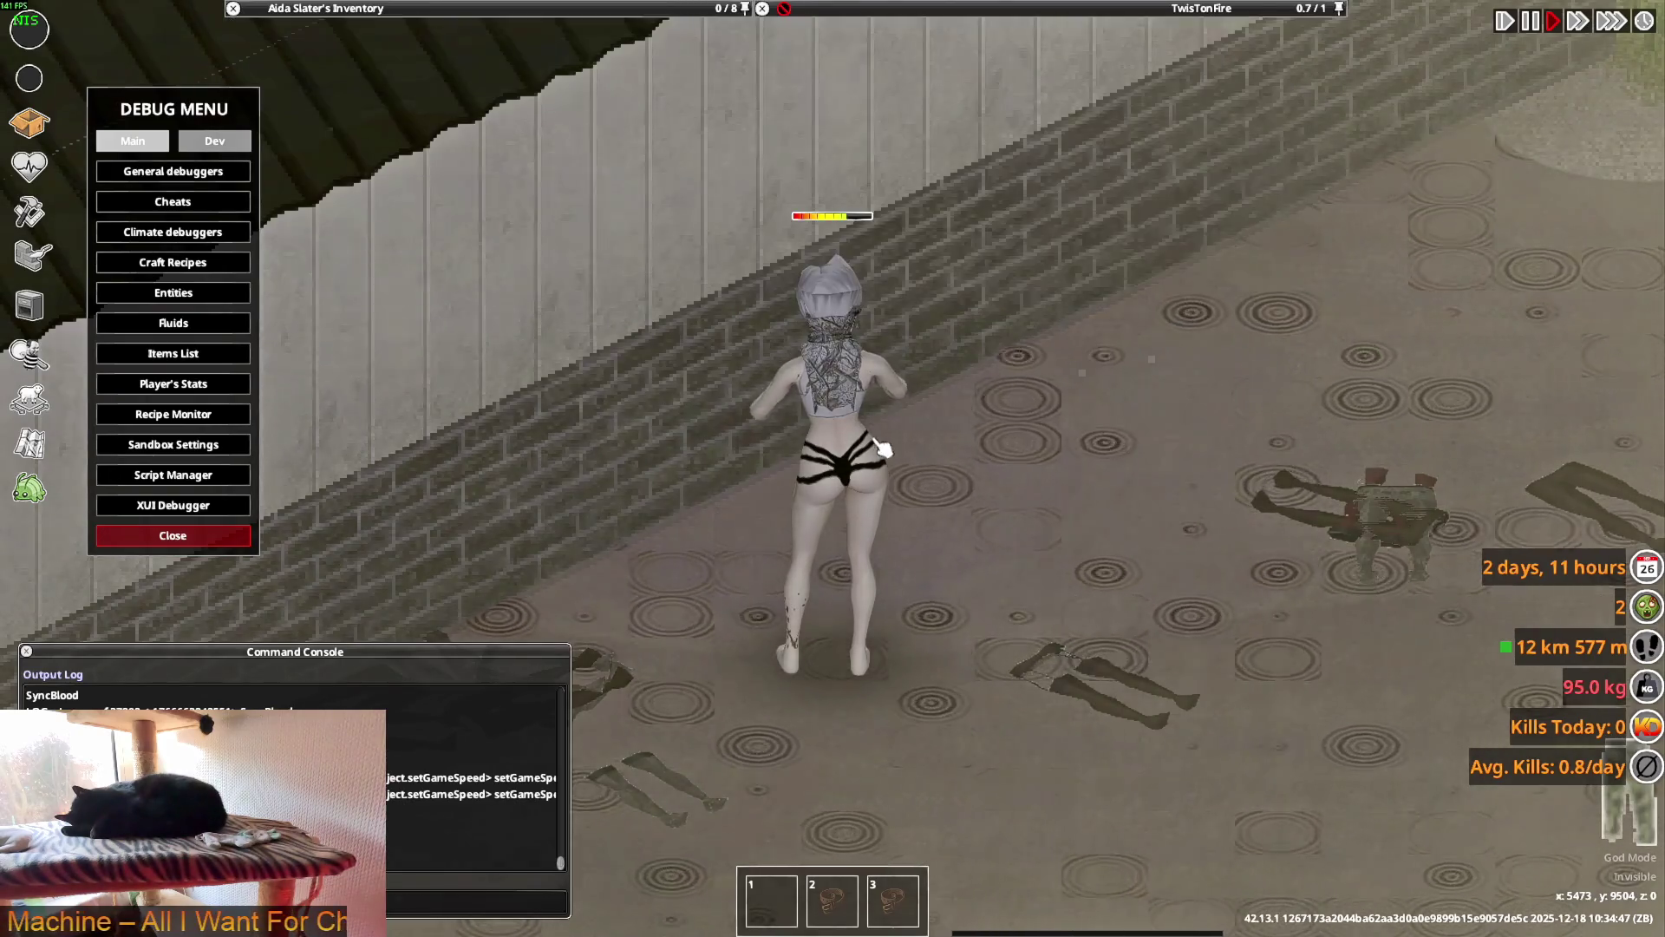
key("s")
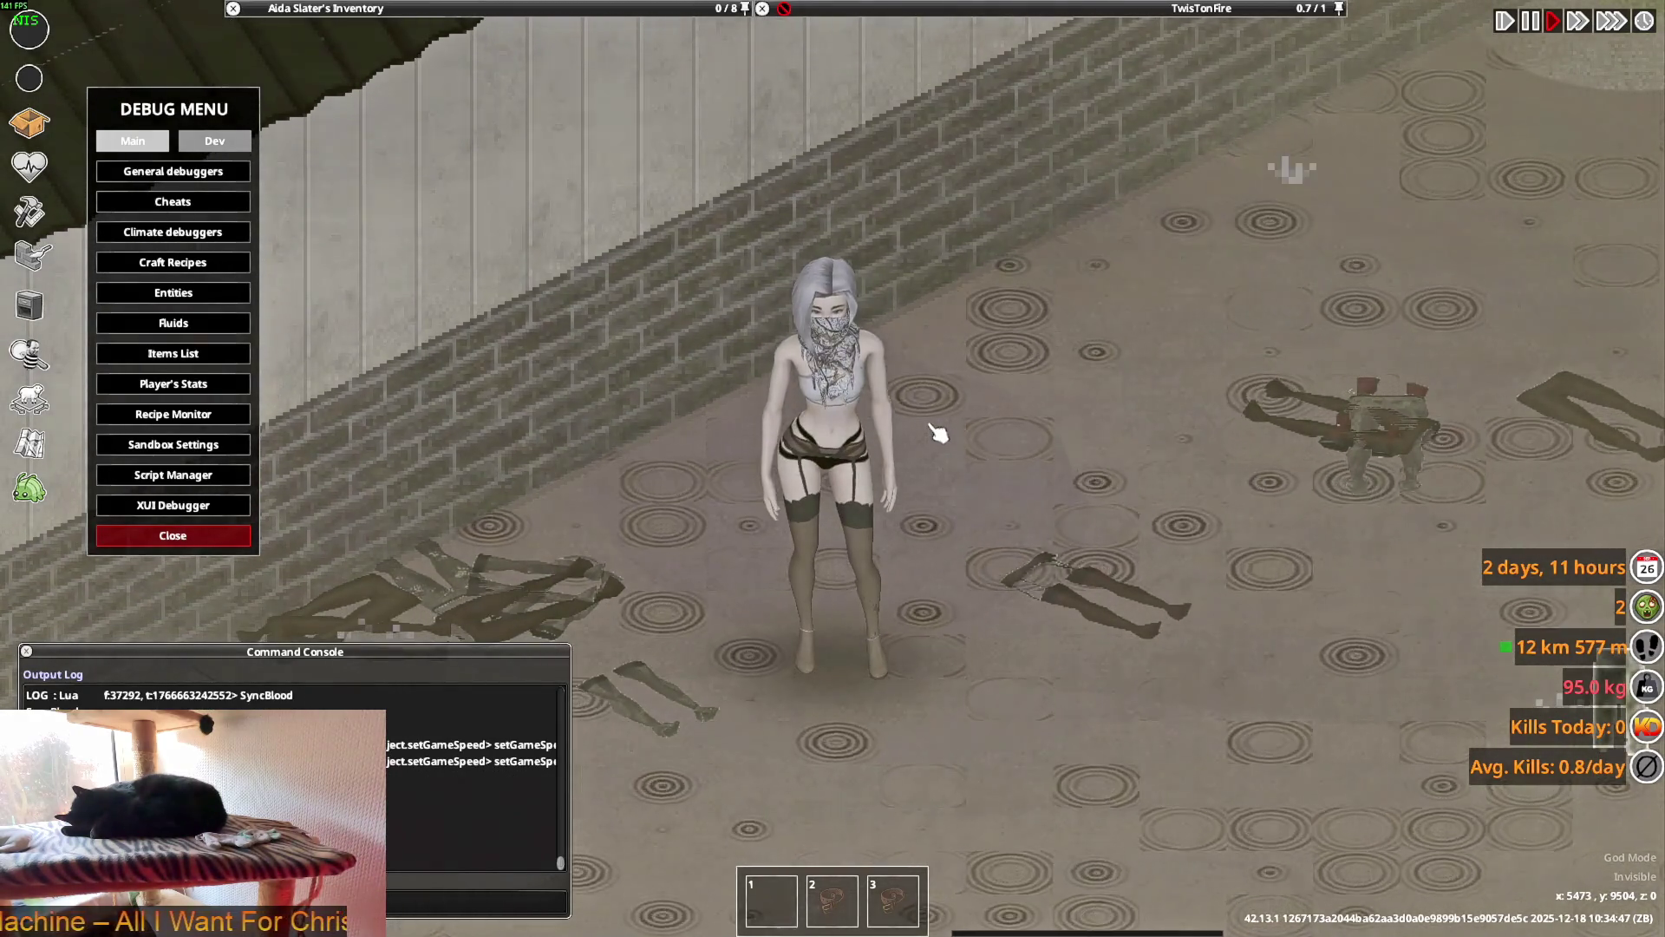
scroll(944, 447, "down", 4)
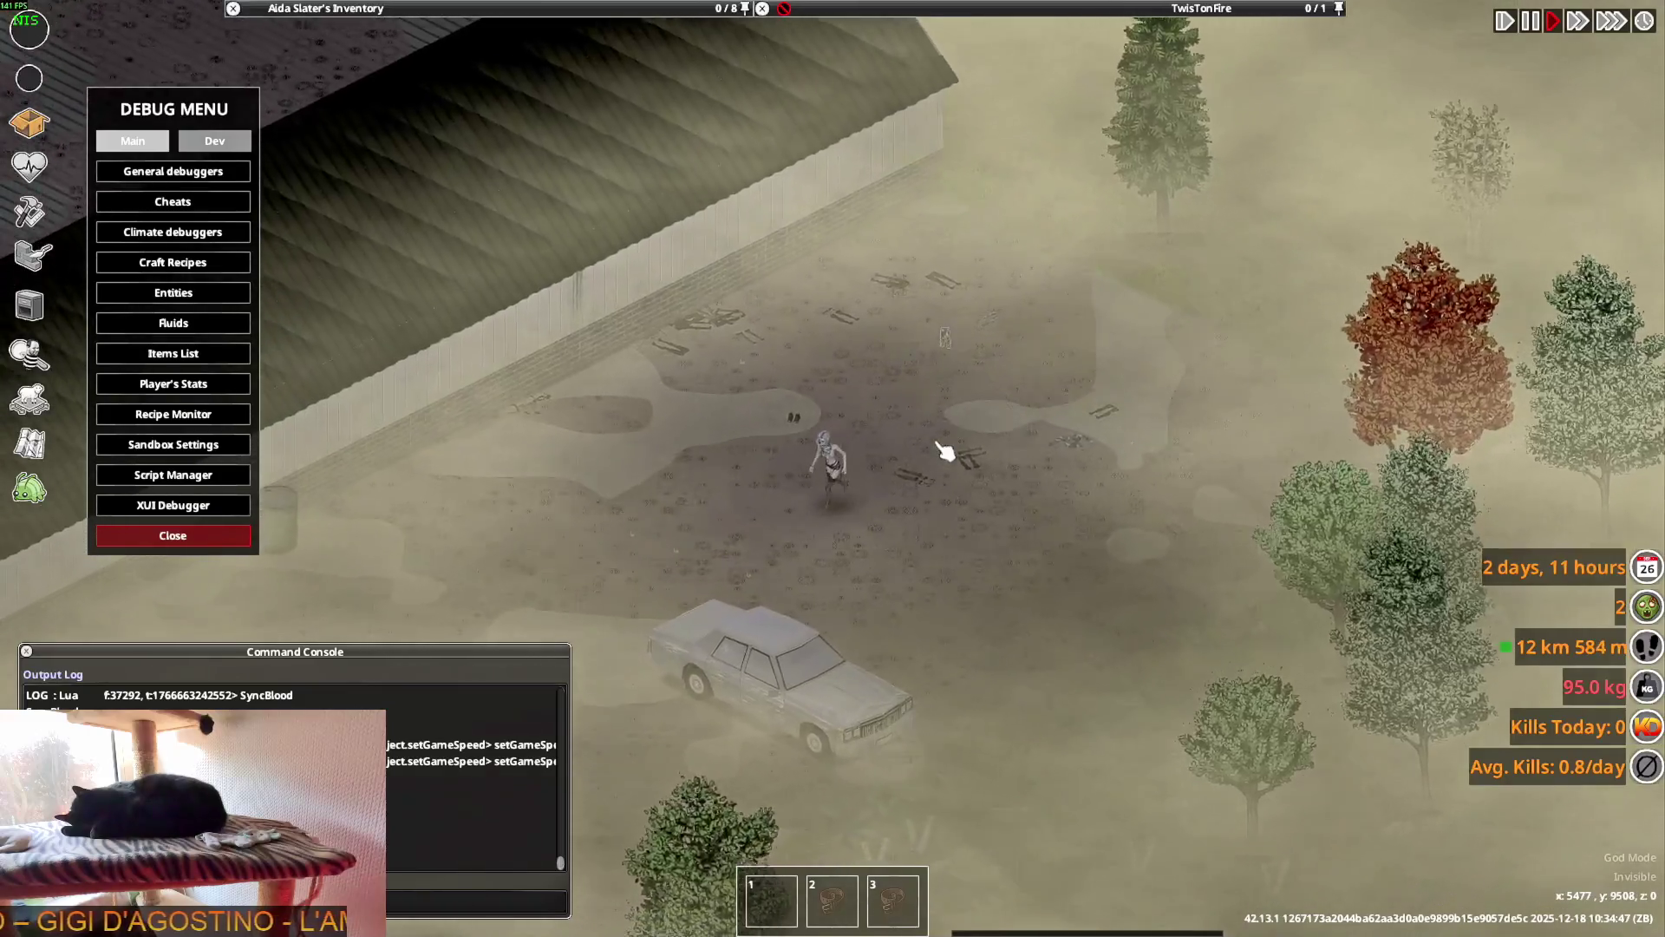
scroll(954, 459, "up", 5)
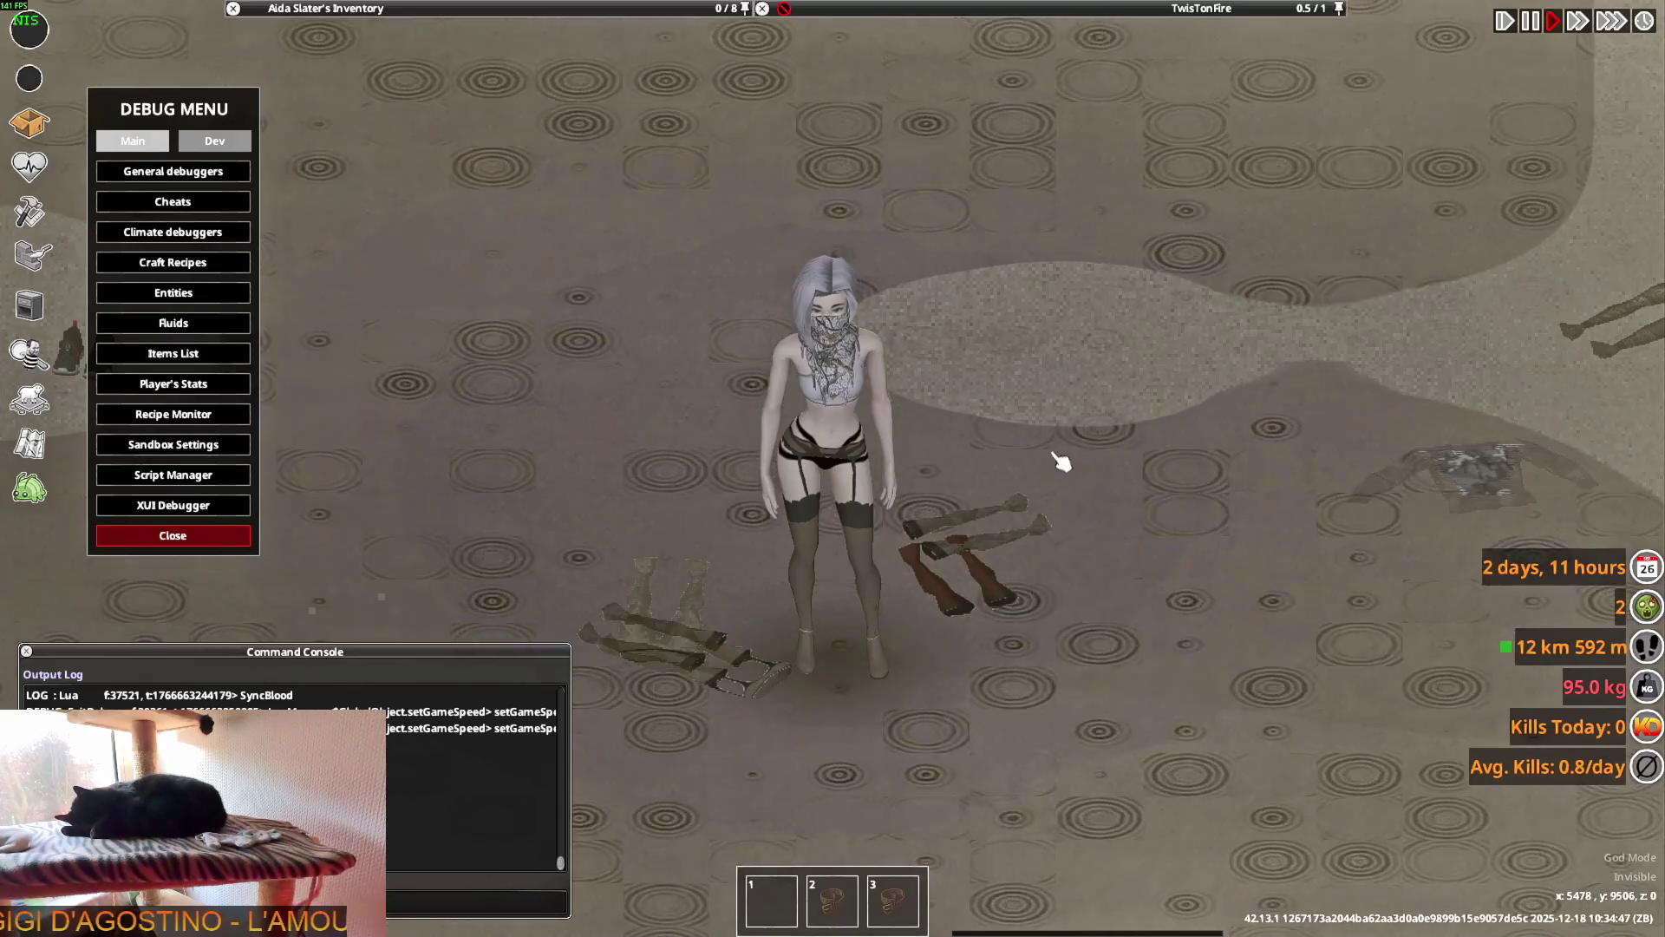
mouse_move(1060, 460)
right_mouse_down()
mouse_move(1049, 446)
mouse_move(1115, 419)
mouse_move(1141, 372)
right_mouse_up()
key("alt+Tab")
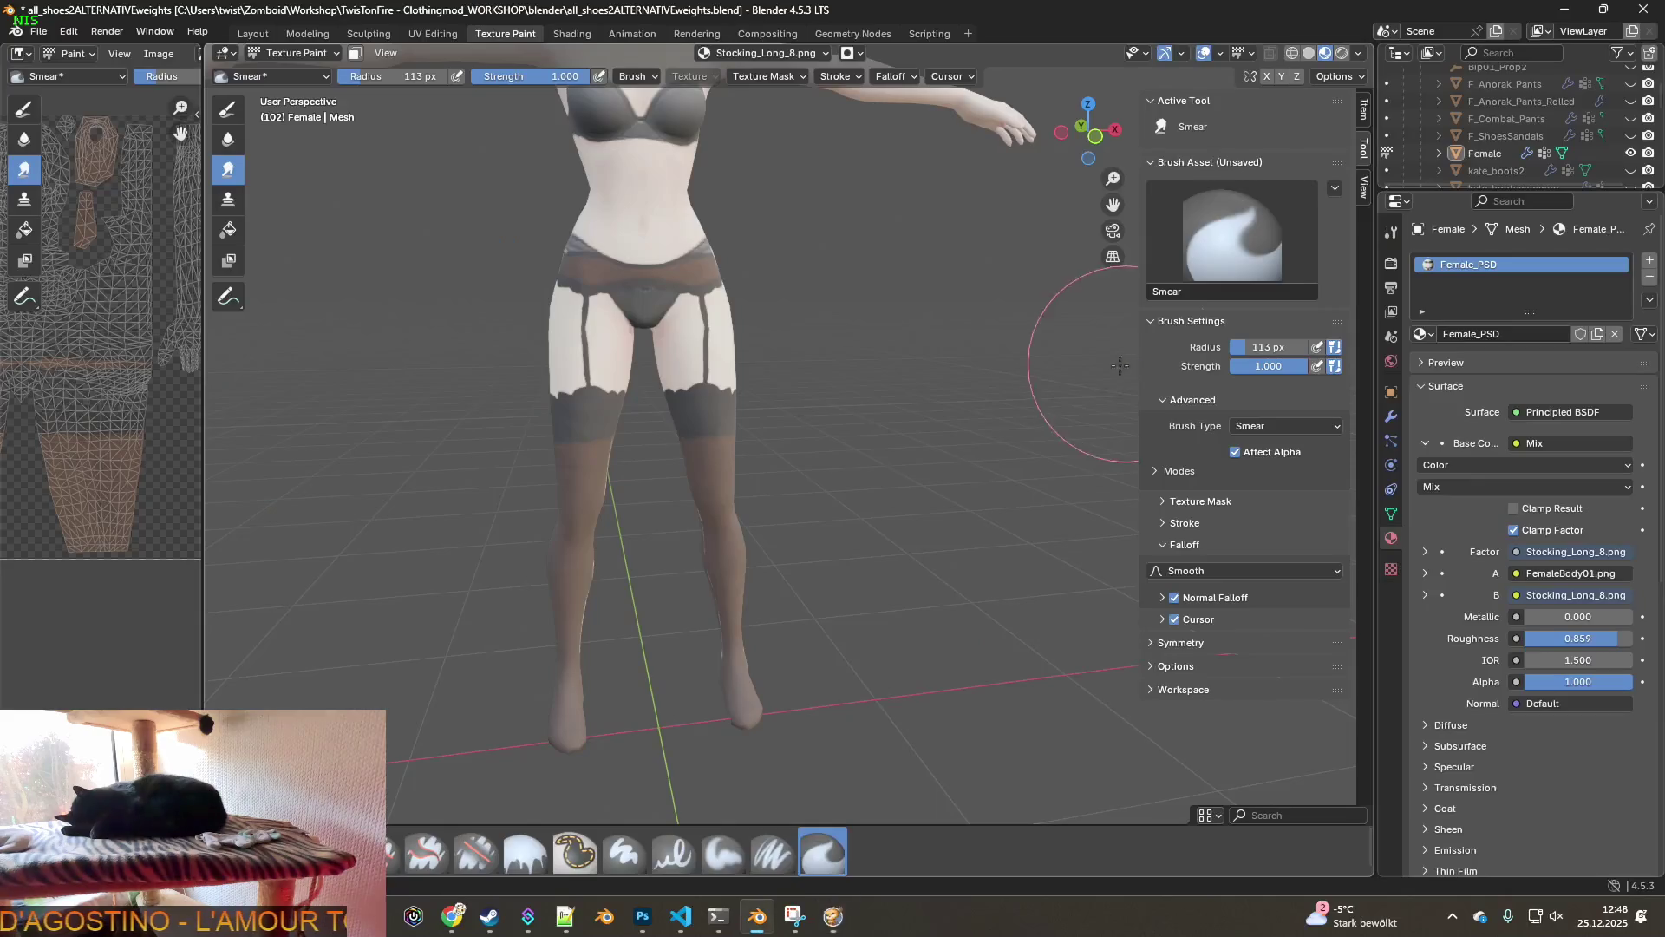
- In the Shading node tree, browse for the stocking image and filter the list to Stocking_Long files
middle_click_drag(951, 400, 780, 330)
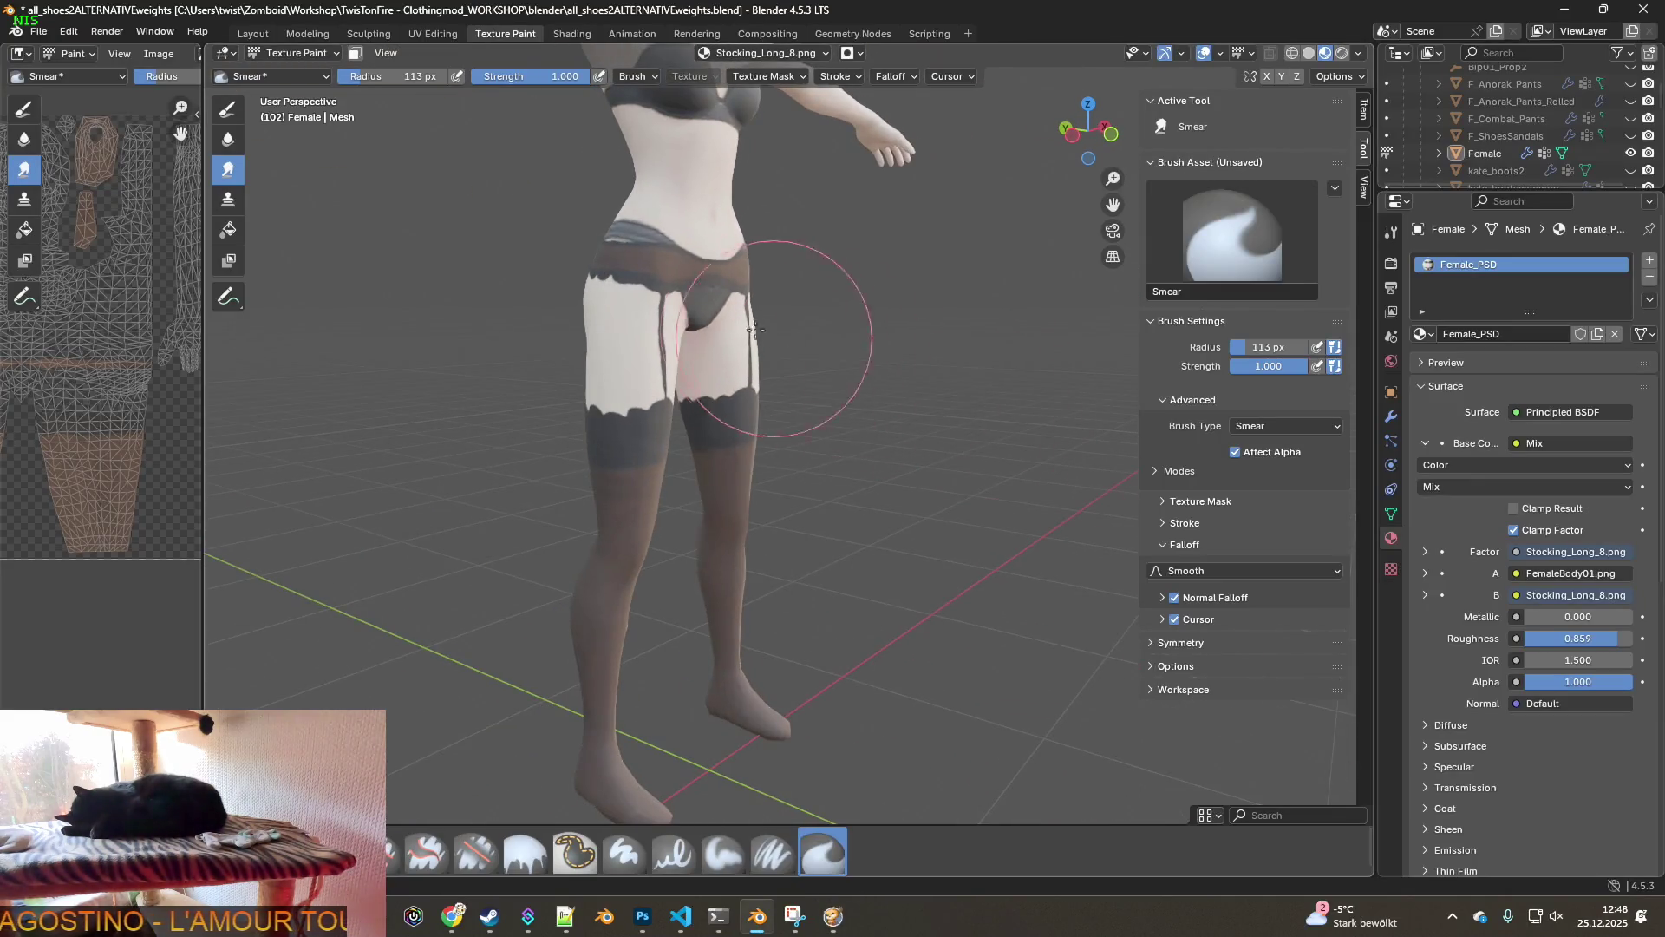
left_click(565, 34)
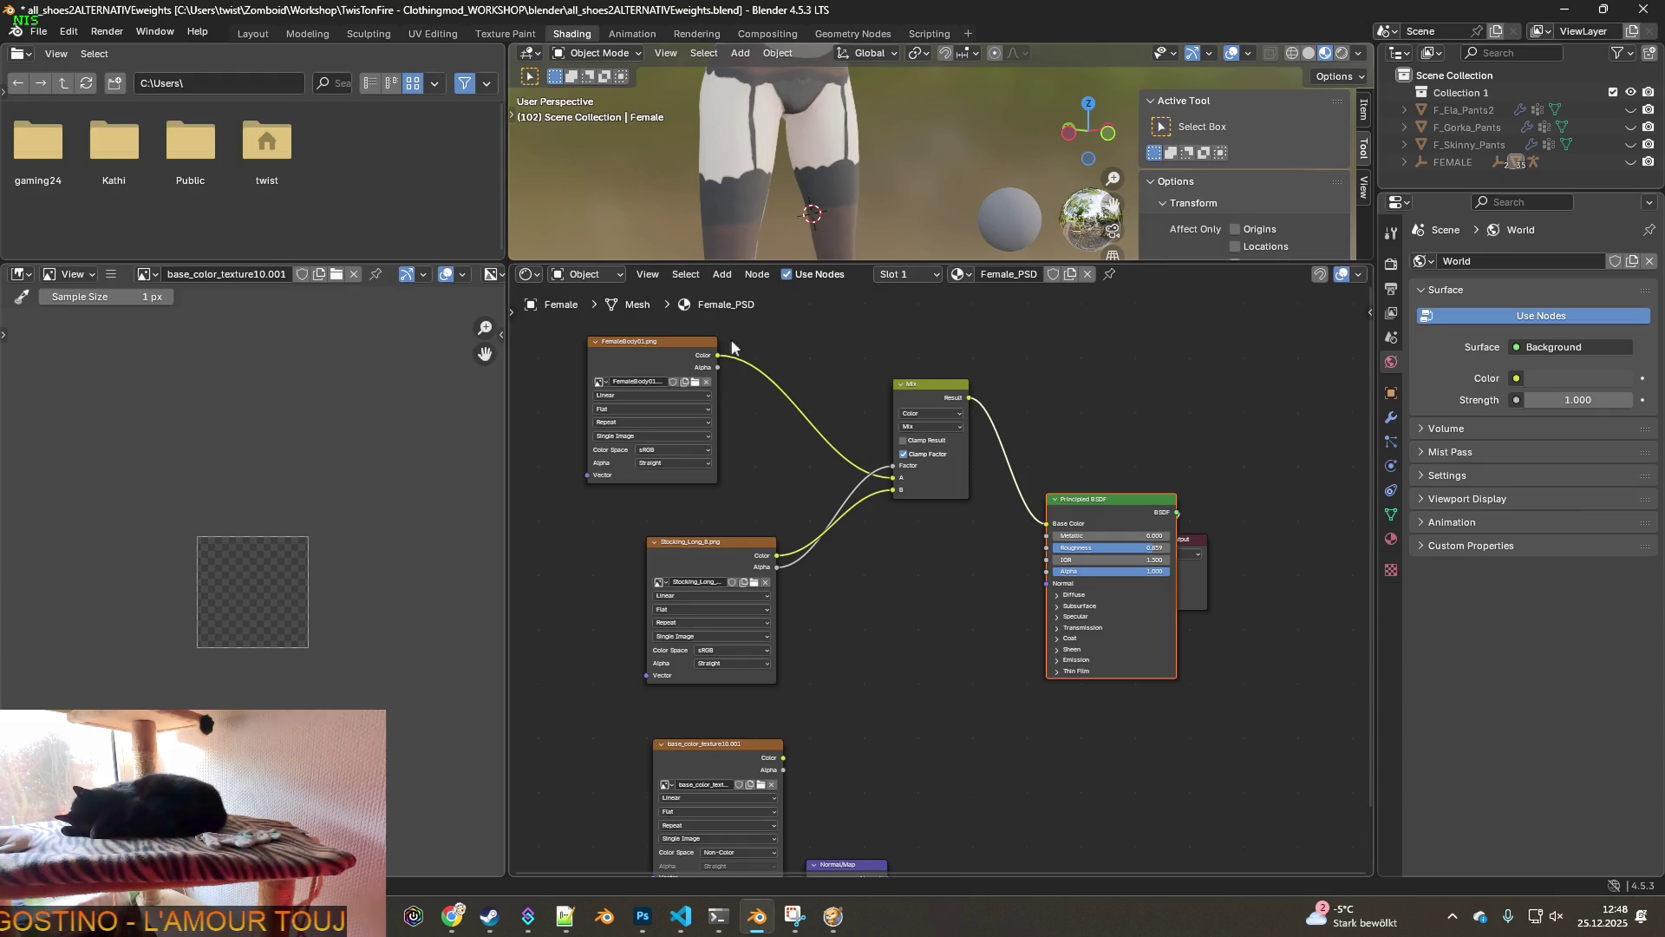
left_click(753, 582)
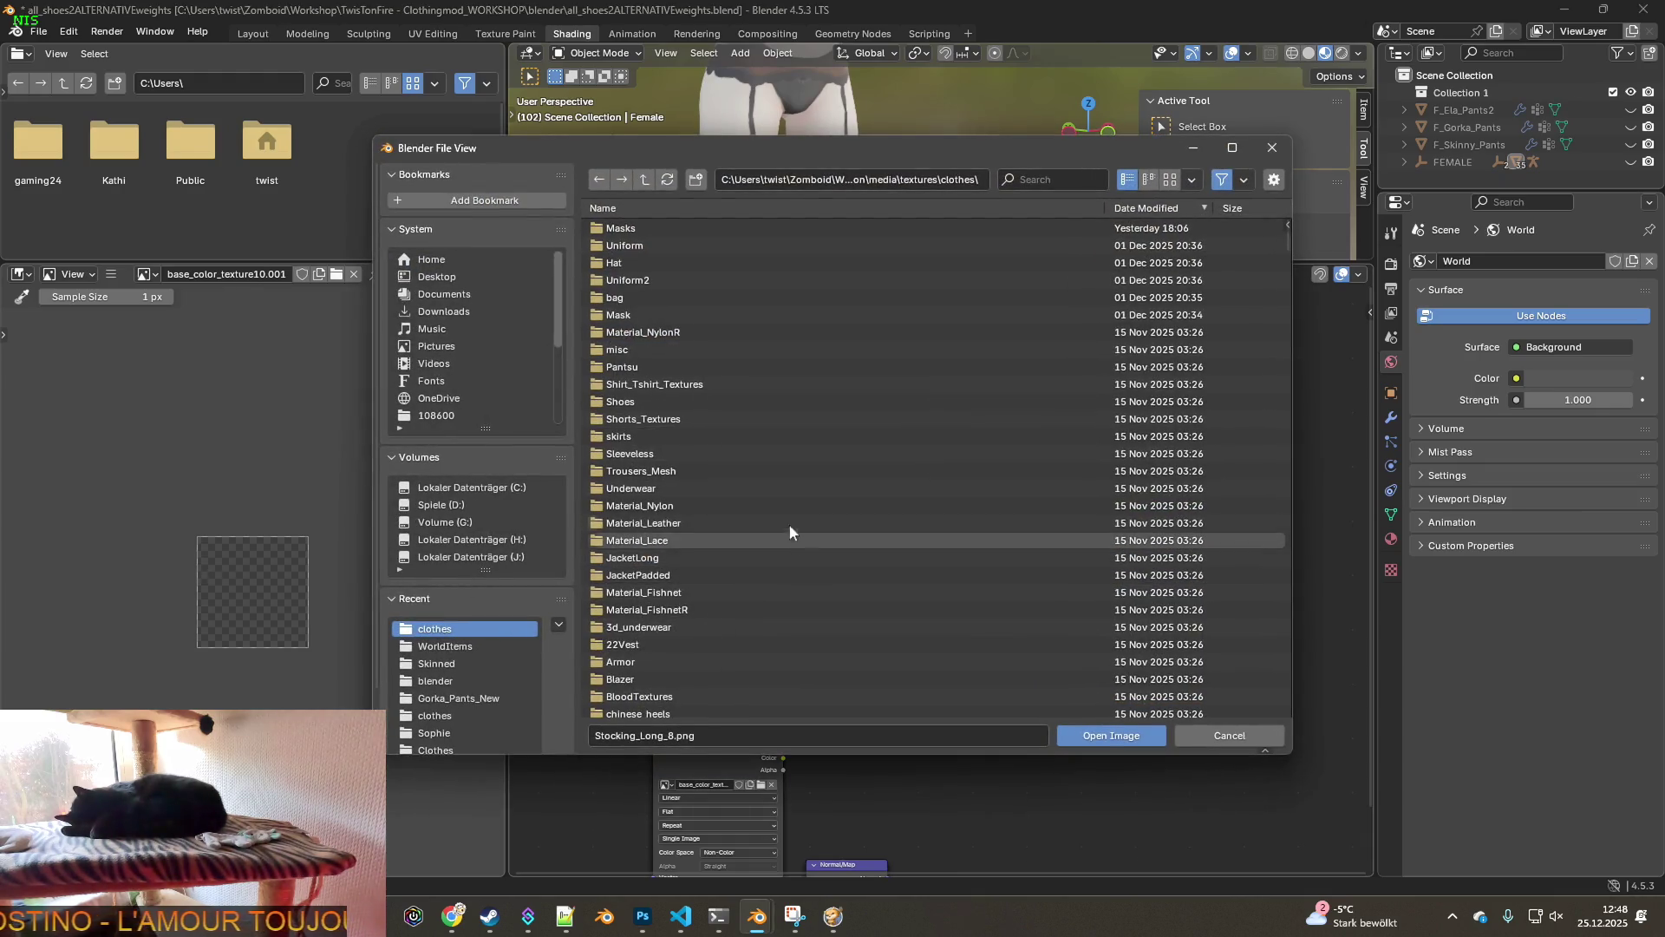
left_click(647, 742)
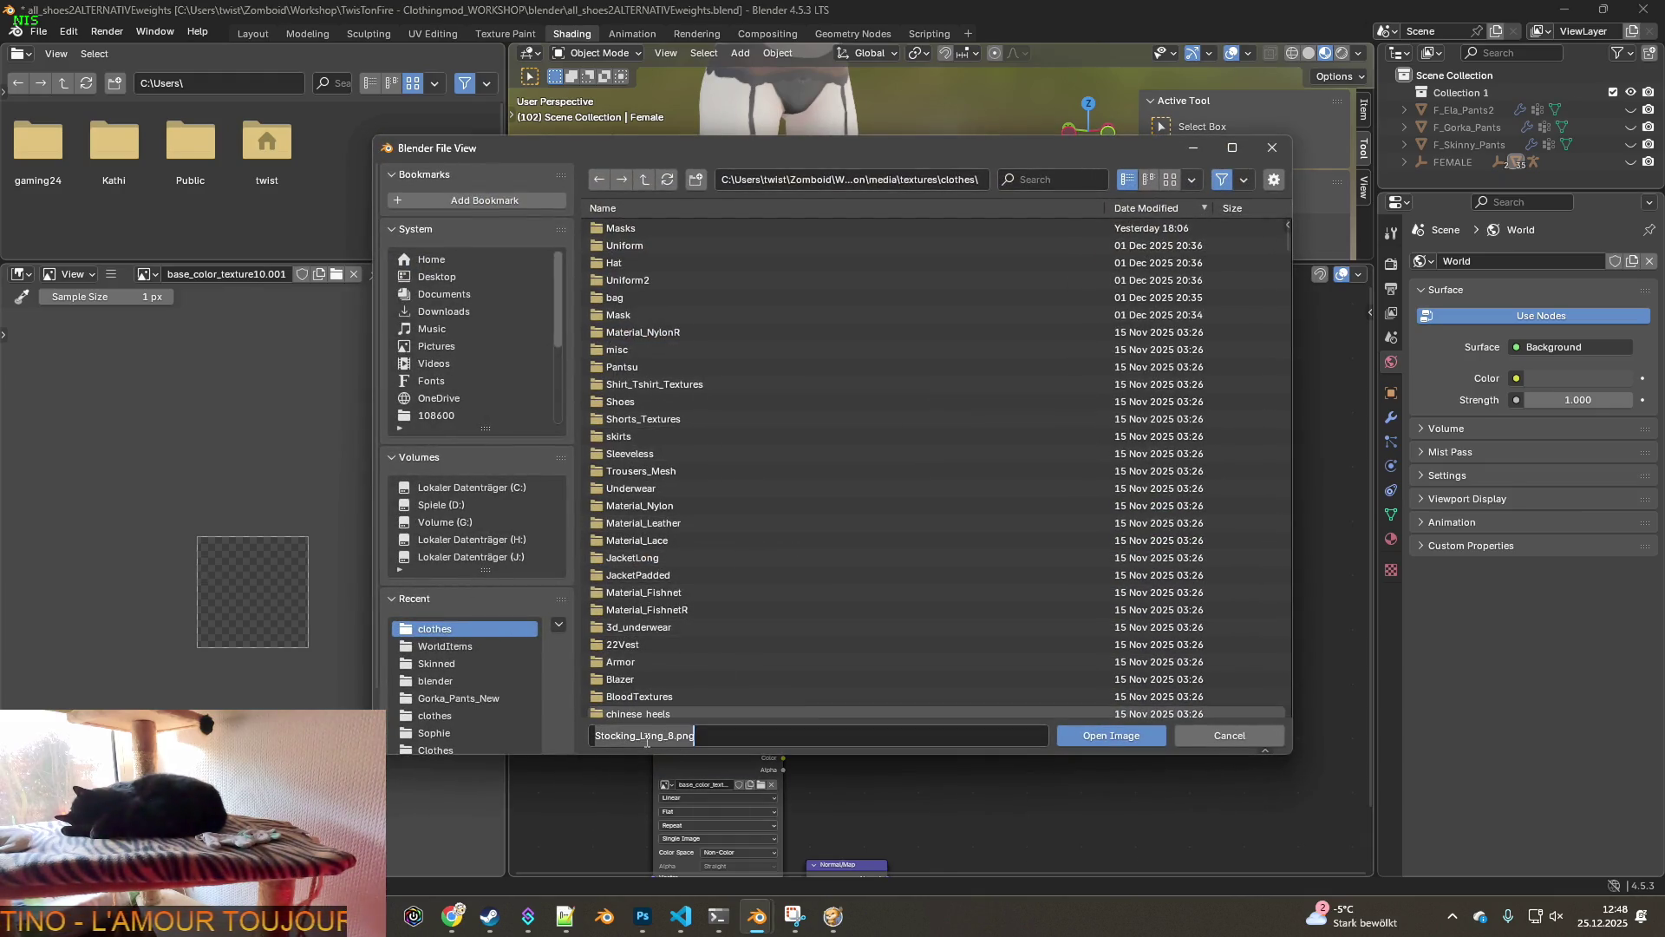
left_click_drag(663, 738, 593, 737)
key("ctrl+c")
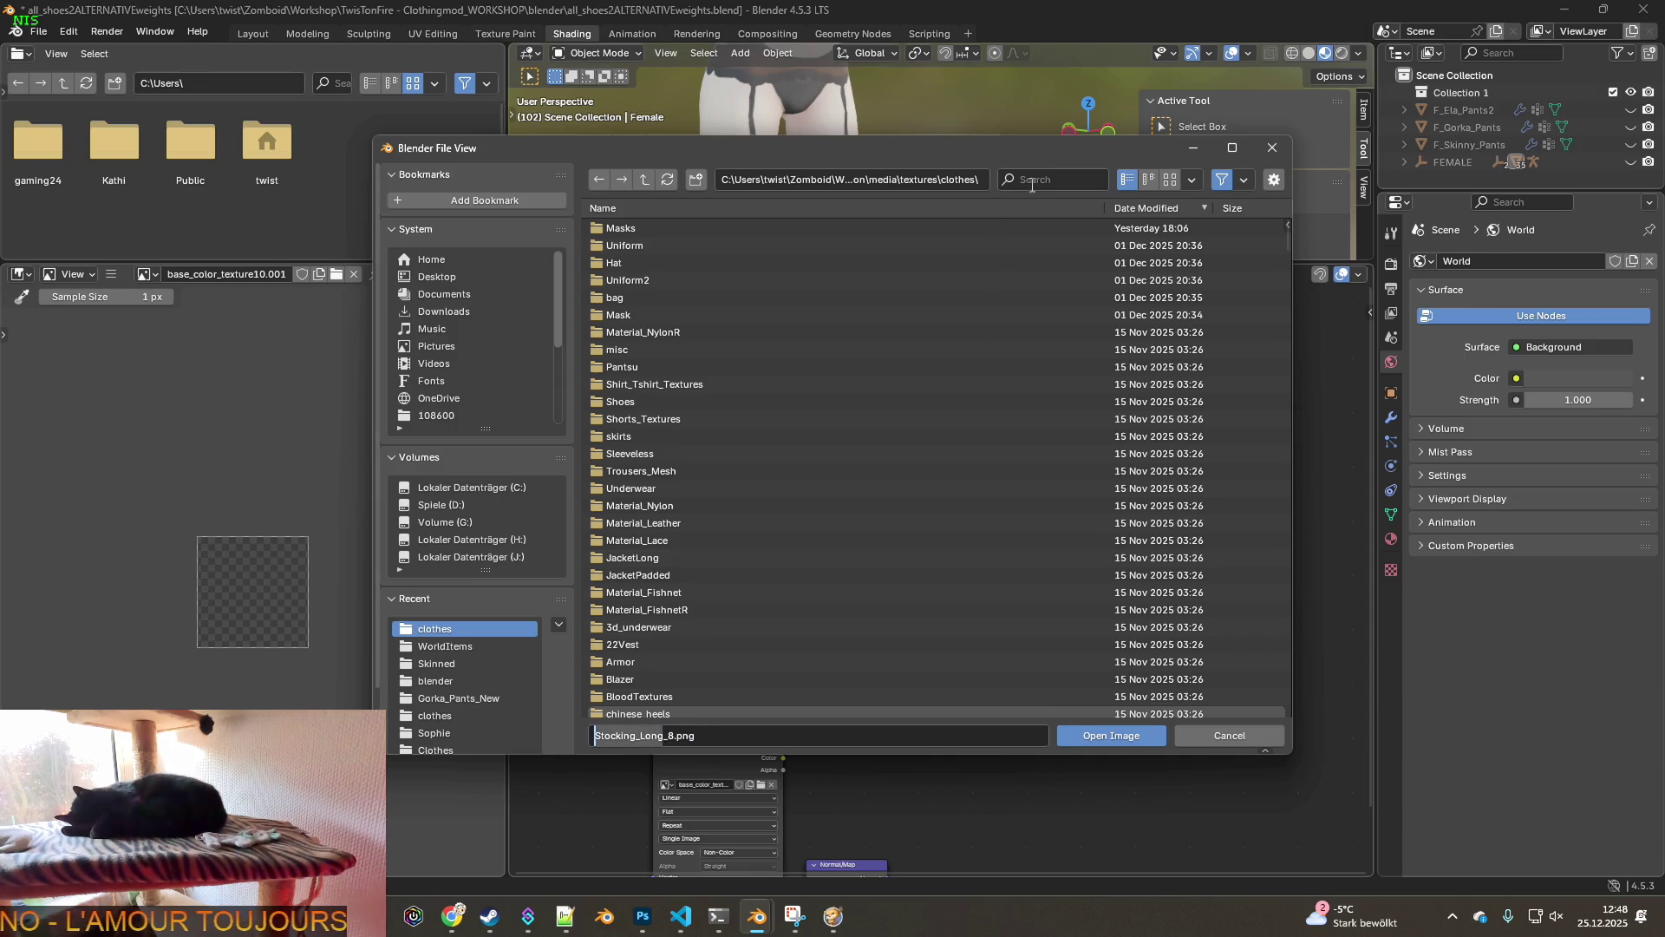
left_click(1031, 182)
key("ctrl+v")
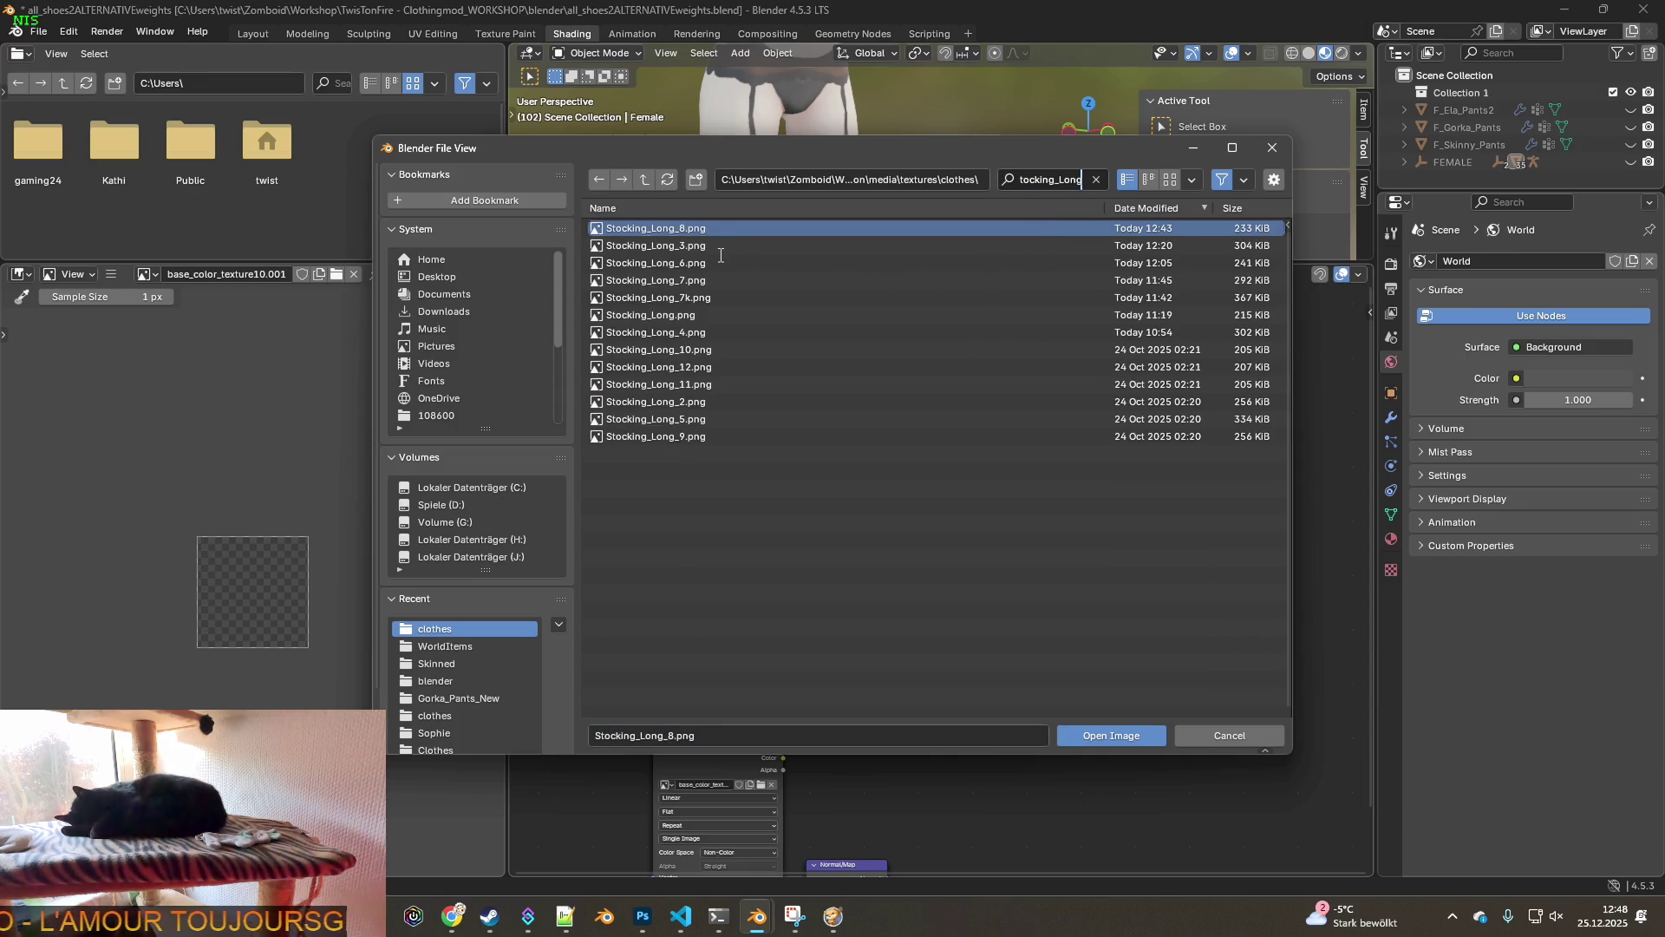
key("Return")
- Preview Stocking_Long_12, 2, 5 and 9, then load Stocking_Long_2.png into the image node
mouse_move(663, 355)
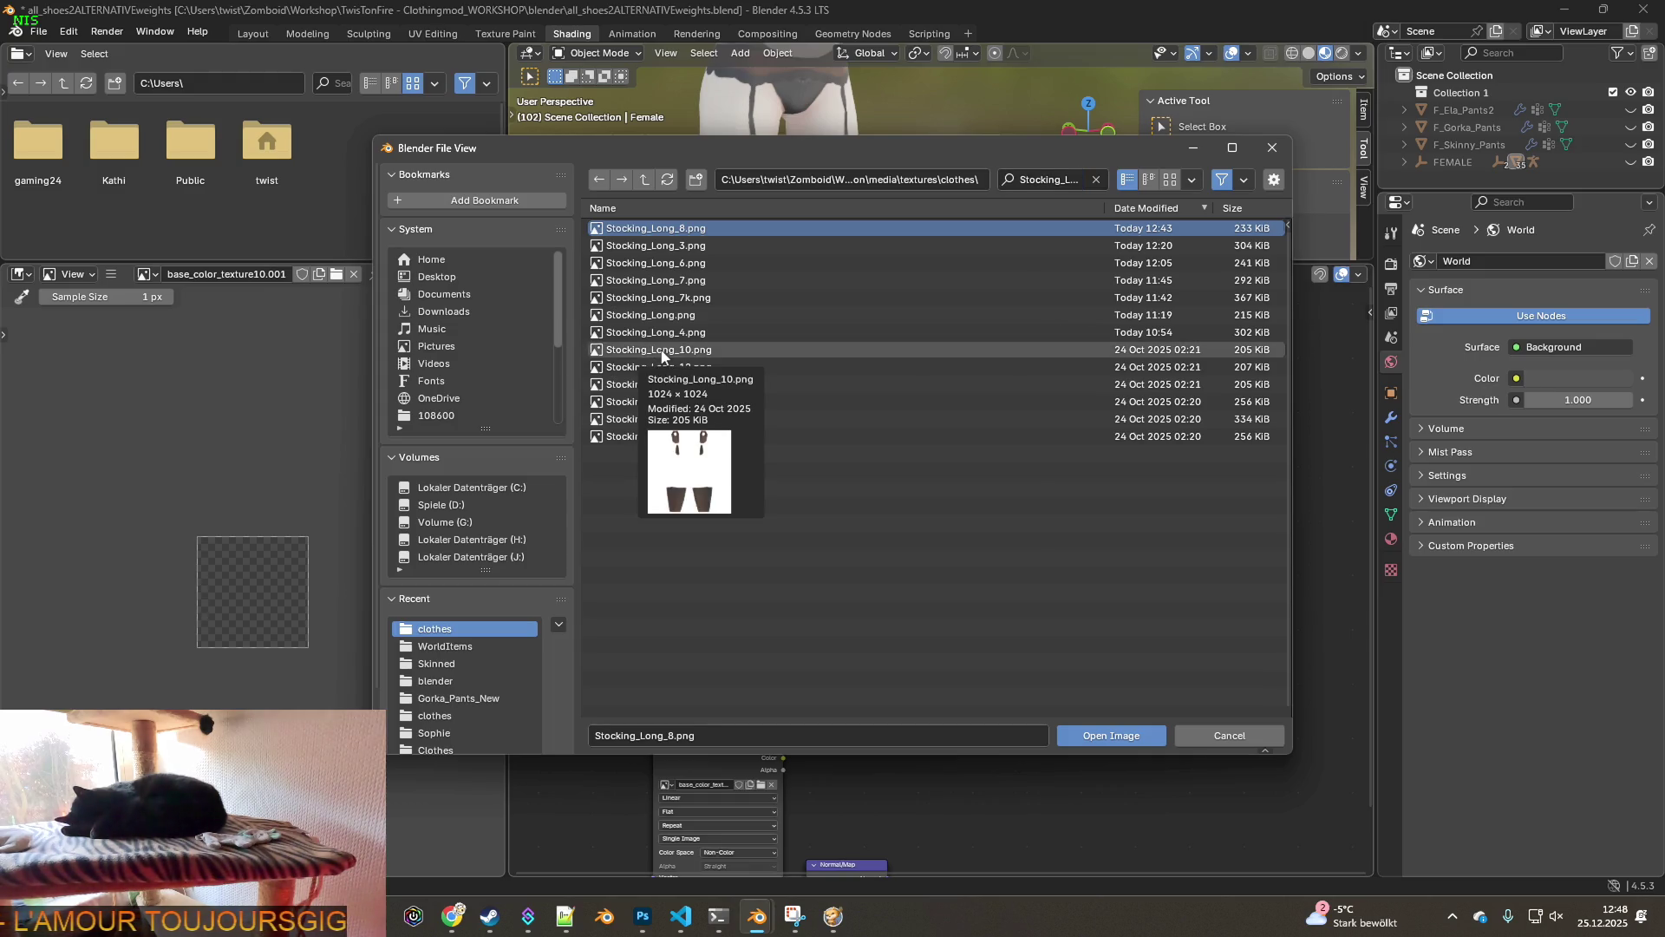
left_click(661, 368)
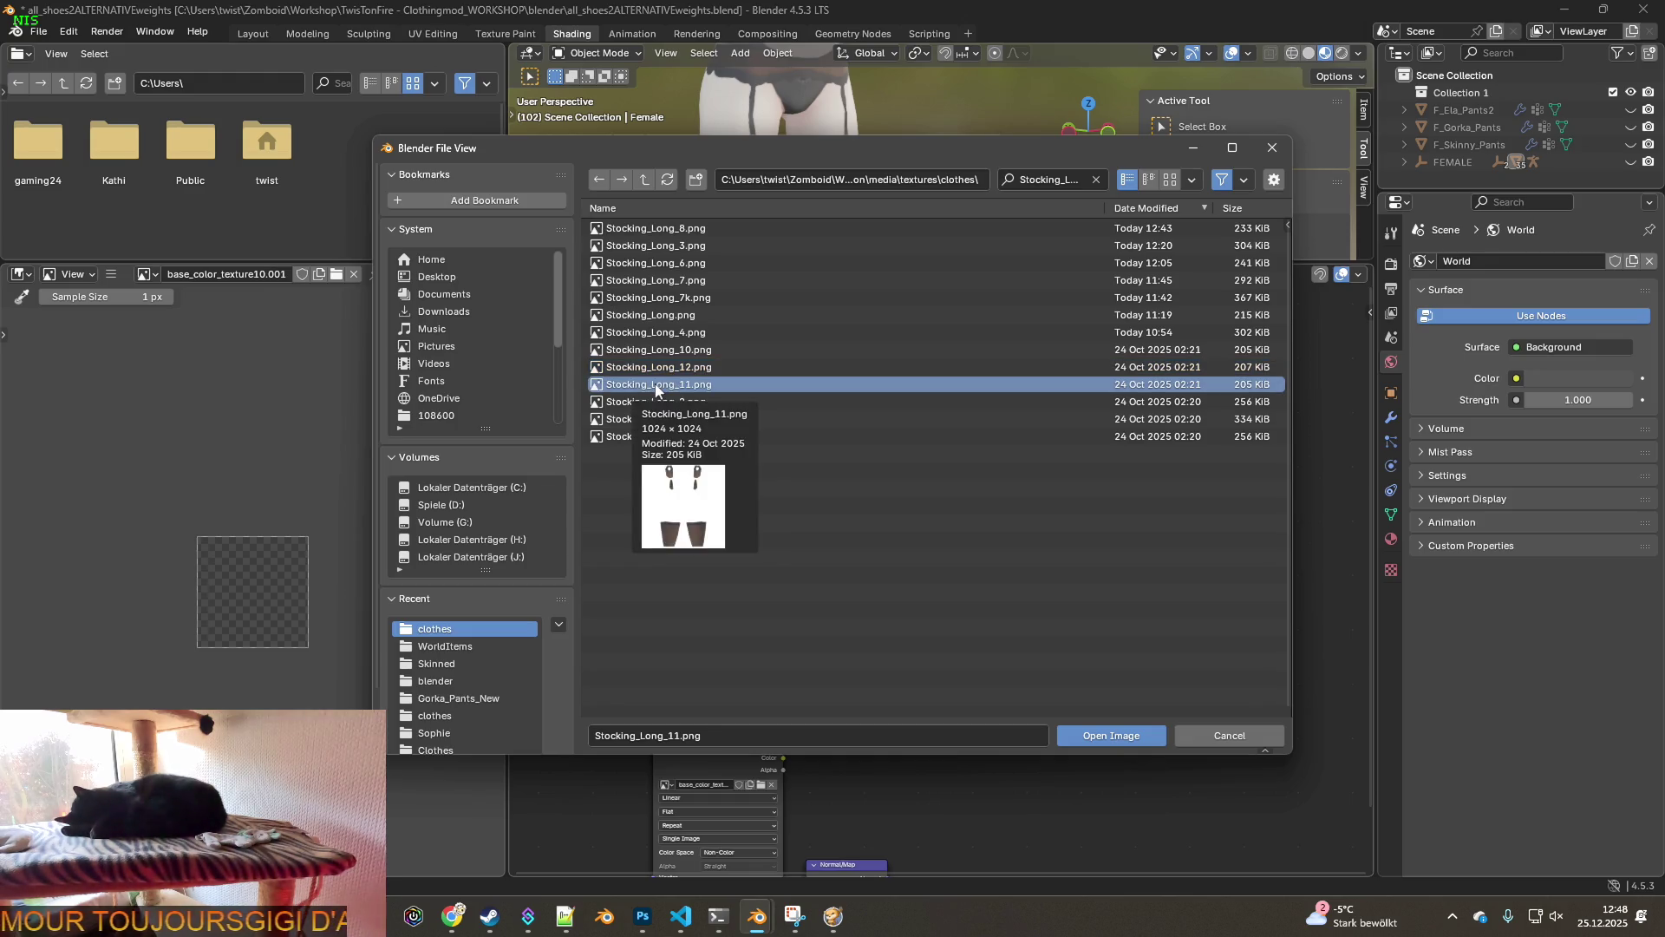
left_click(652, 404)
mouse_move(652, 406)
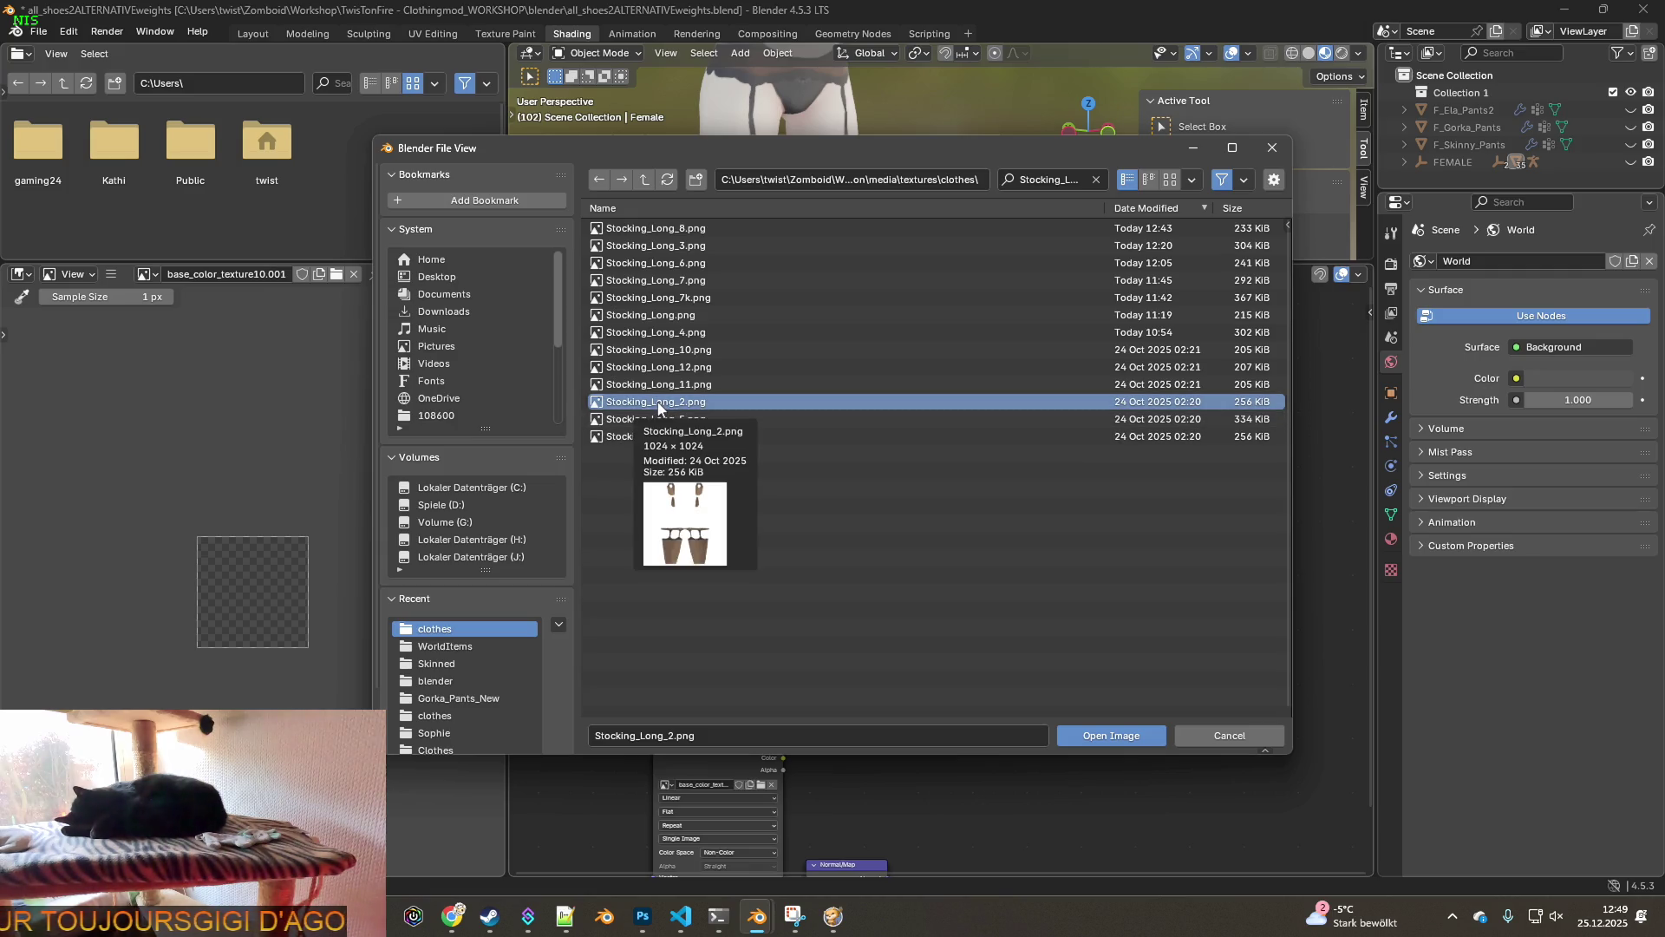
left_click(659, 420)
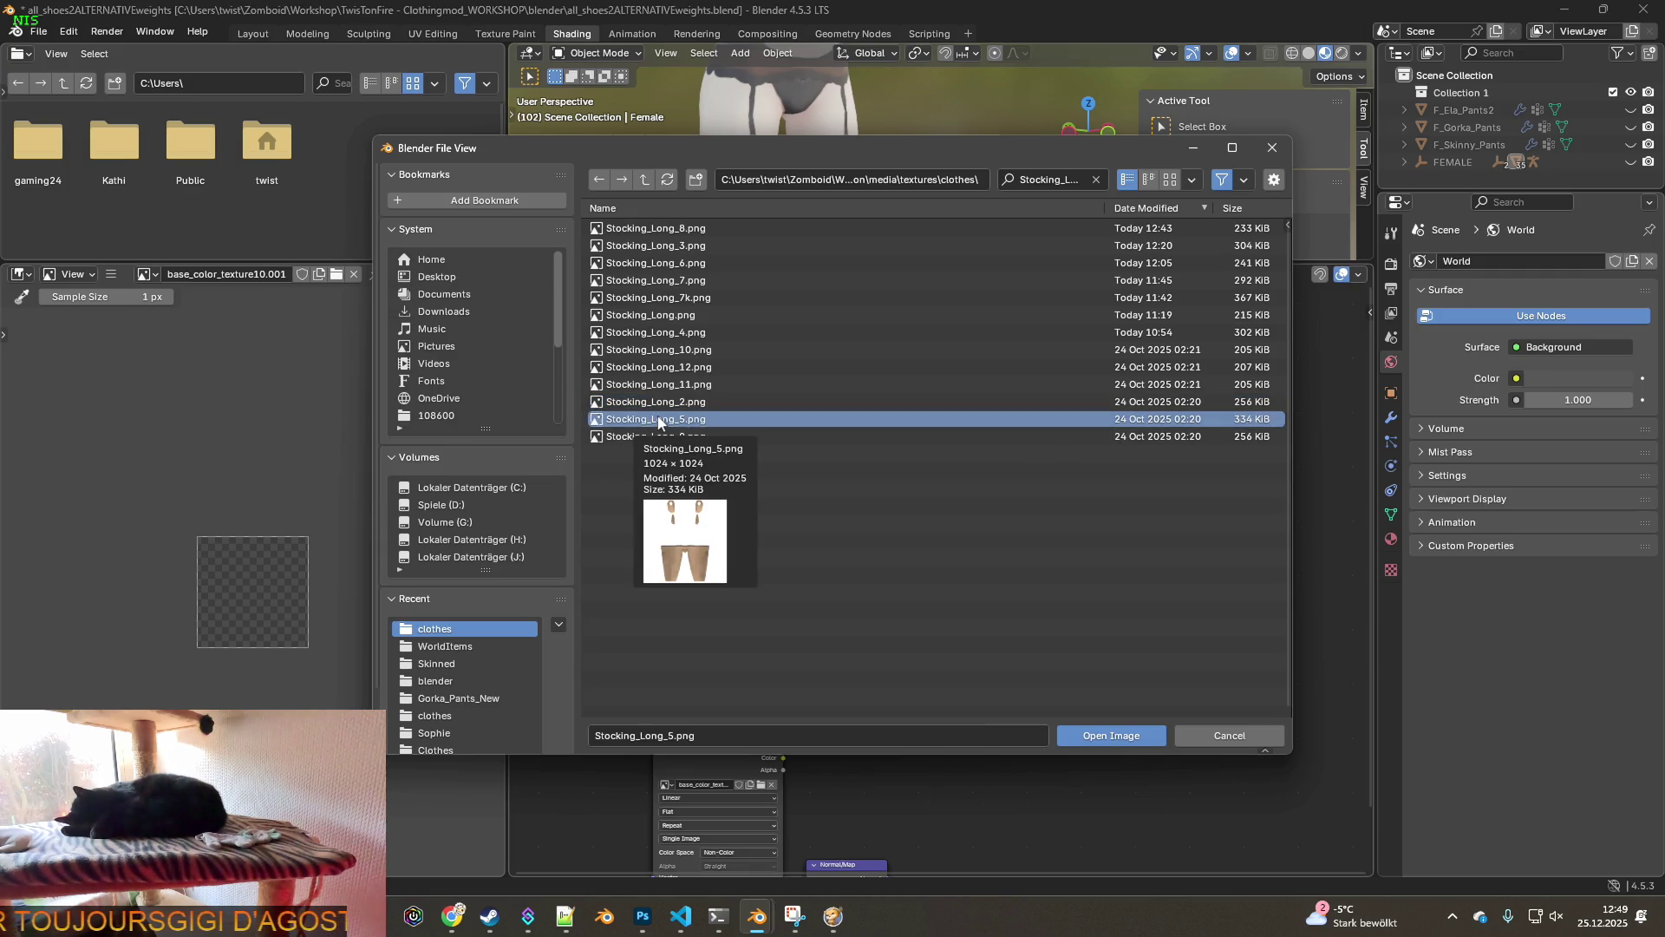
left_click(652, 431)
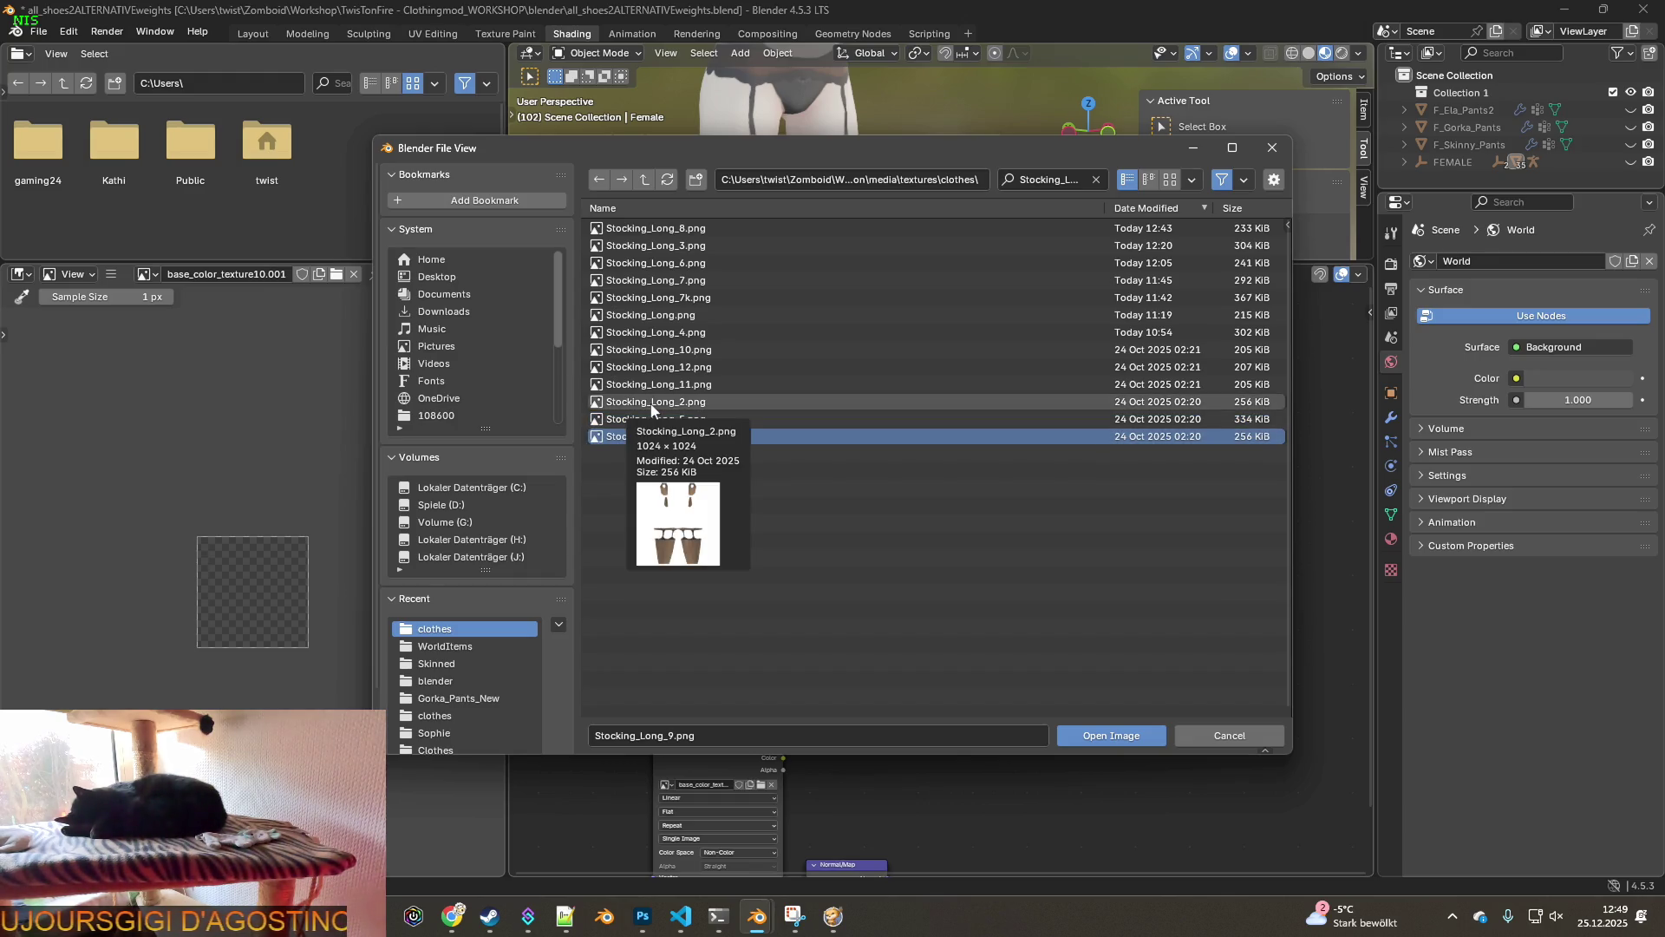
left_click(652, 404)
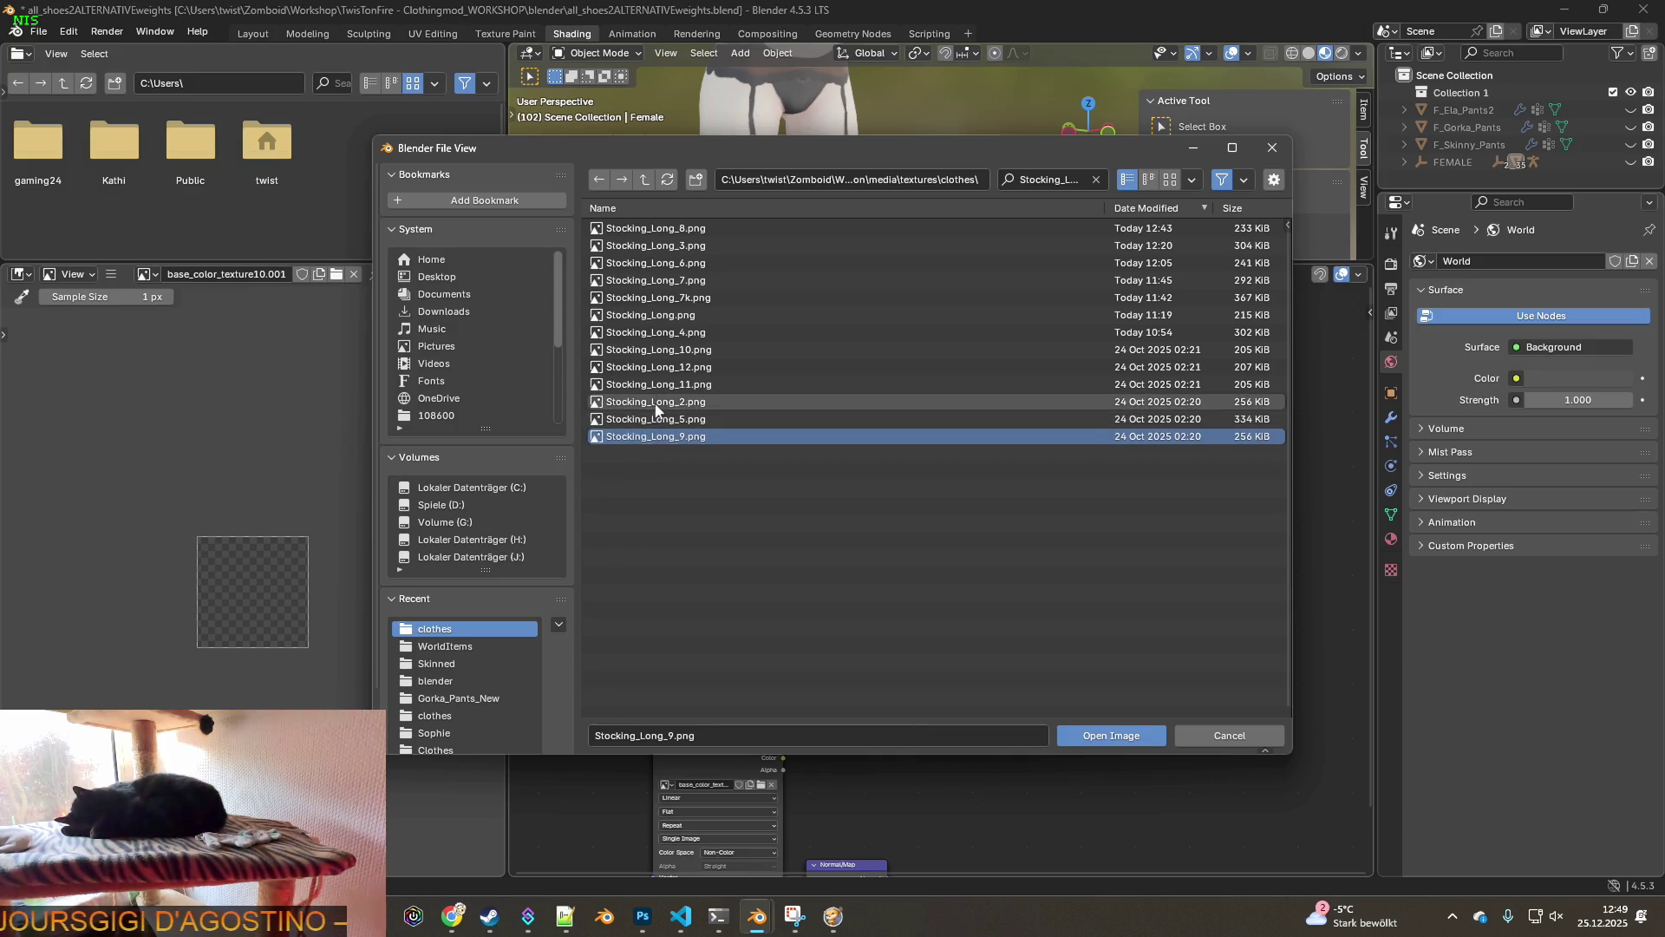
left_click(1128, 738)
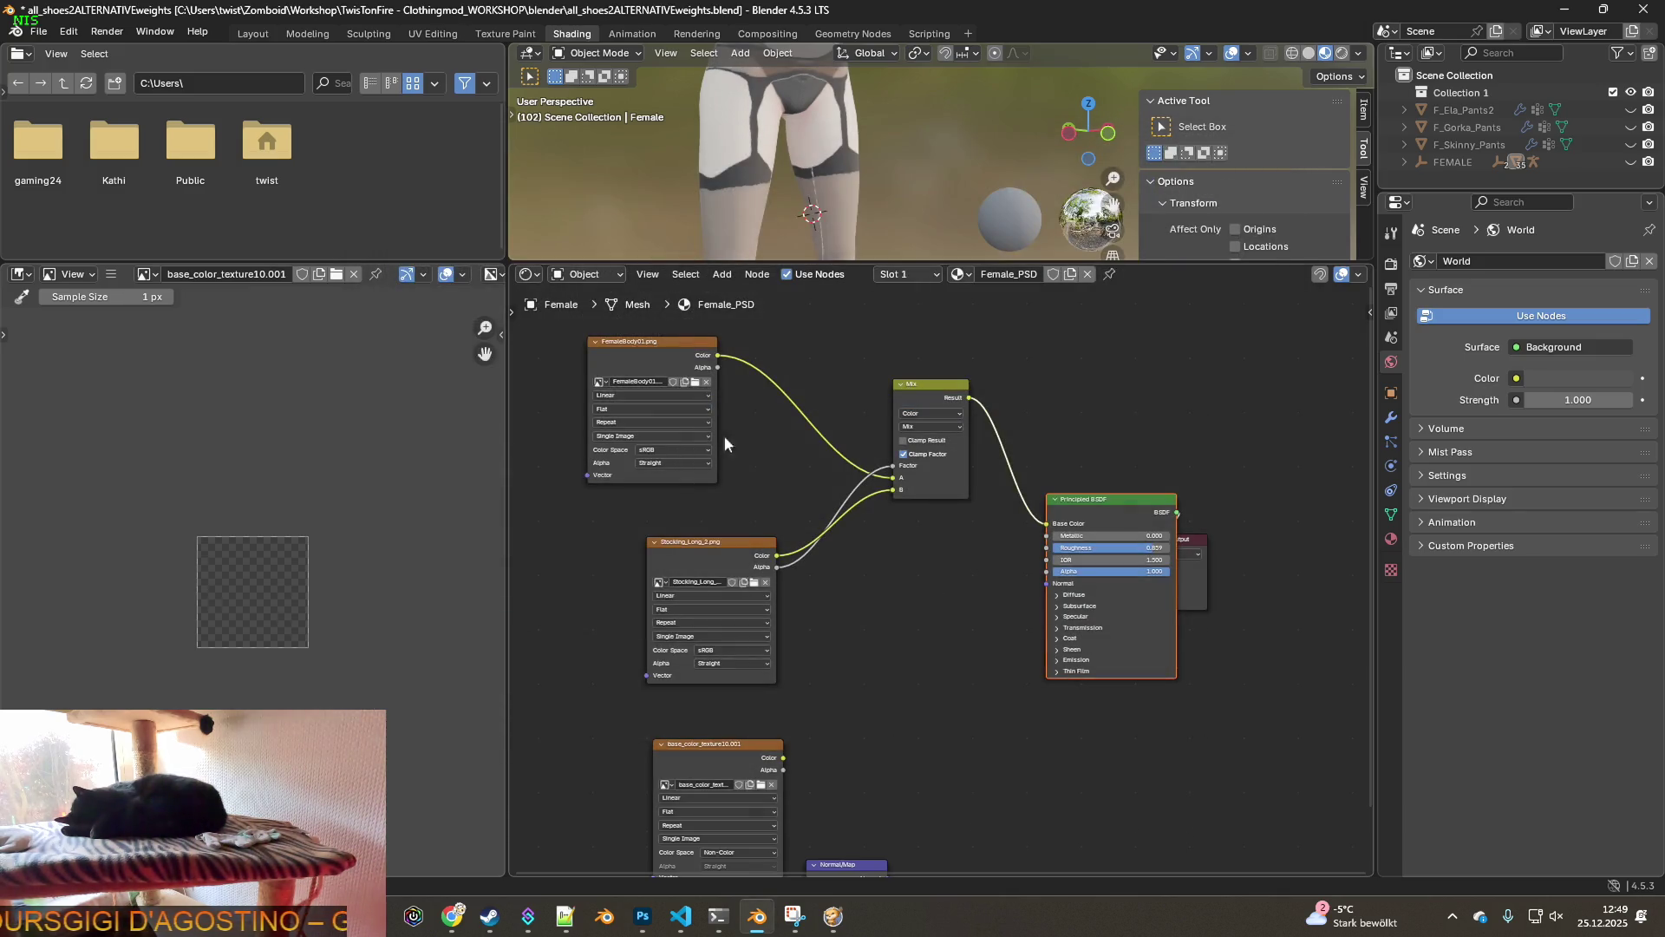
- Return to Texture Paint and zoom in on a front view of both thighs
left_click(479, 36)
scroll(590, 304, "up", 3)
mouse_move(589, 303)
middle_mouse_down()
mouse_move(718, 271)
mouse_move(998, 273)
mouse_move(606, 252)
mouse_move(676, 298)
mouse_move(659, 260)
mouse_move(608, 242)
mouse_move(608, 281)
middle_mouse_up()
scroll(647, 278, "up", 2)
scroll(647, 277, "up", 4)
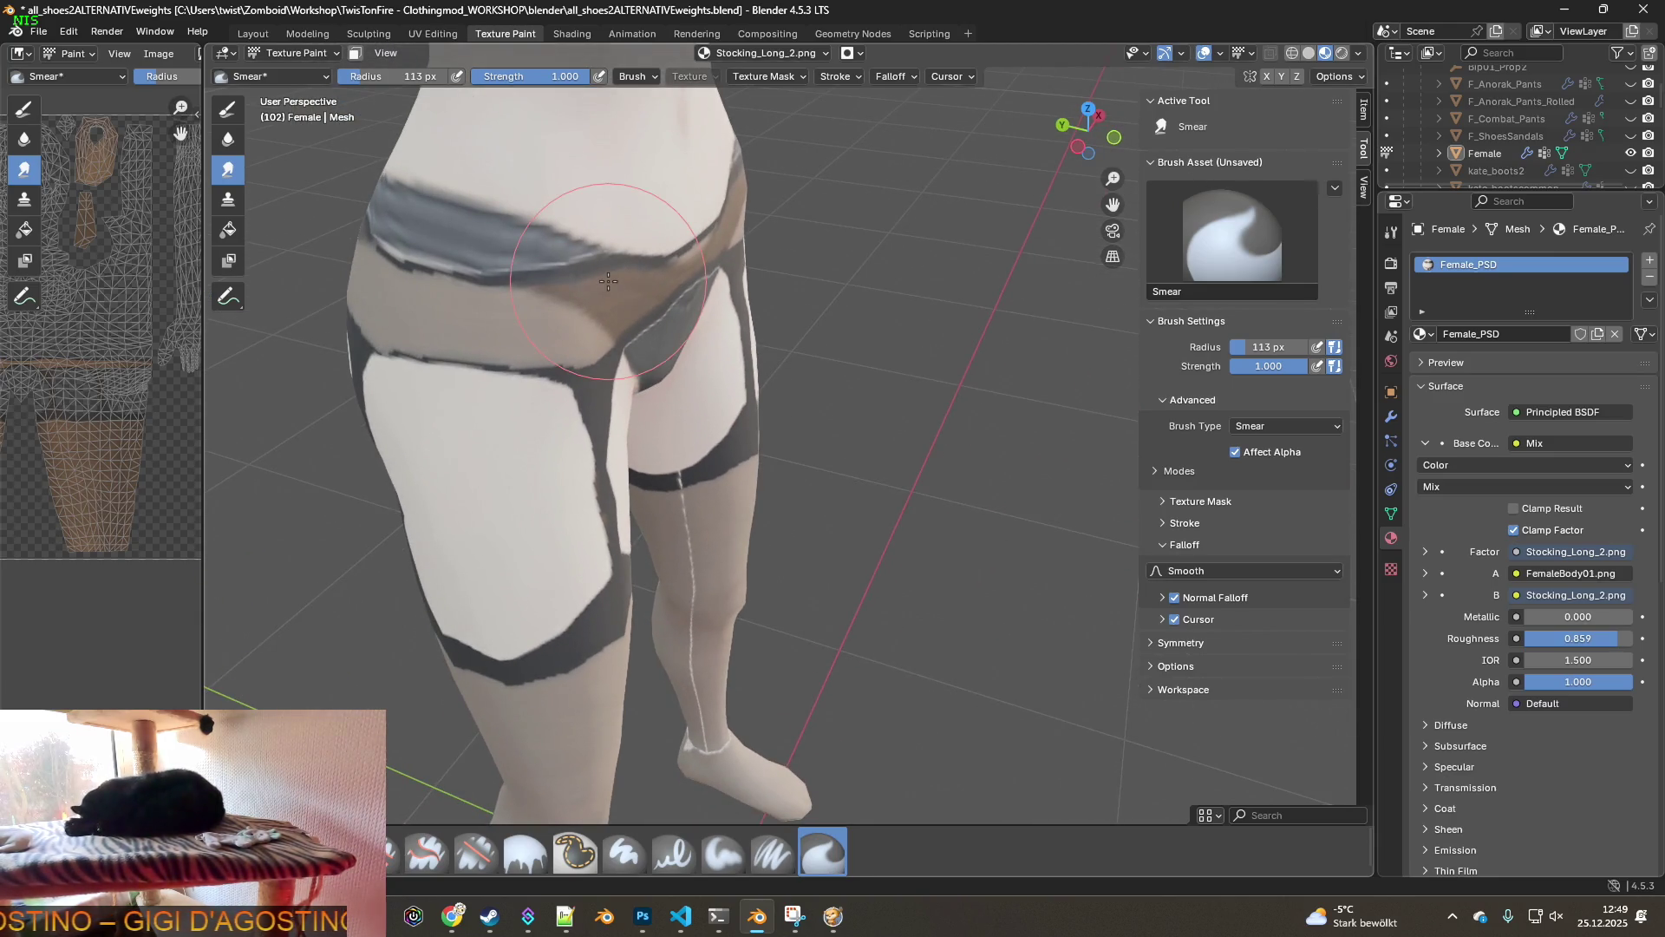
mouse_move(676, 333)
middle_mouse_down()
mouse_move(607, 275)
mouse_move(677, 290)
mouse_move(468, 300)
mouse_move(724, 303)
middle_mouse_up()
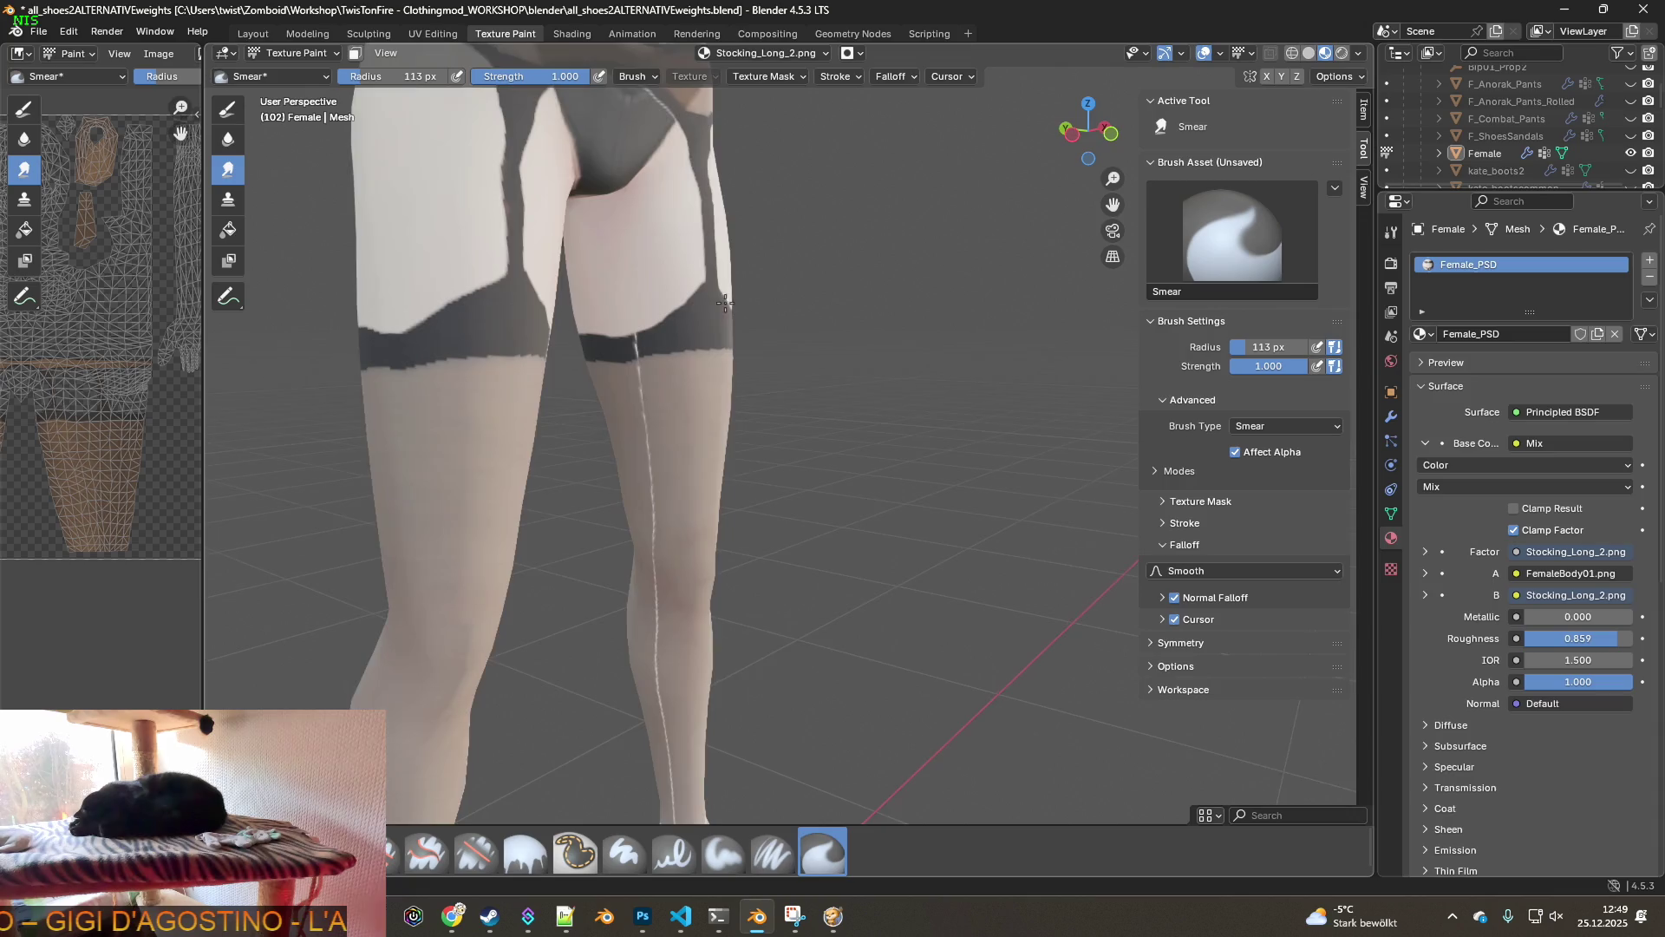
scroll(724, 304, "down", 4)
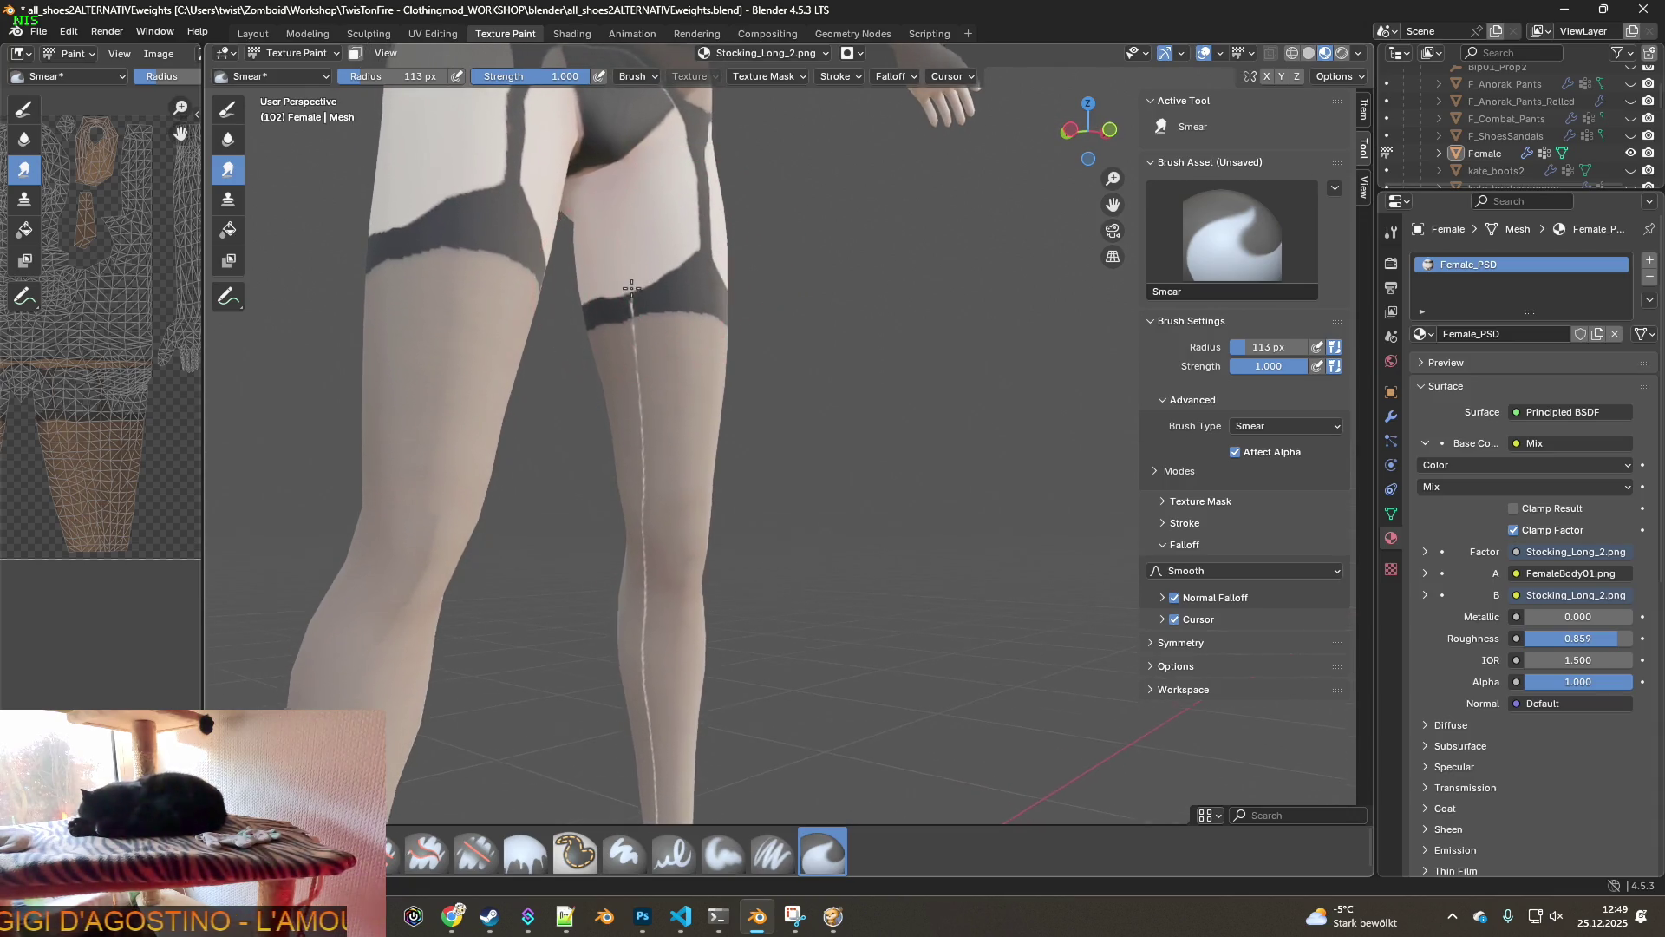
middle_click_drag(705, 278, 639, 326)
scroll(638, 326, "up", 5)
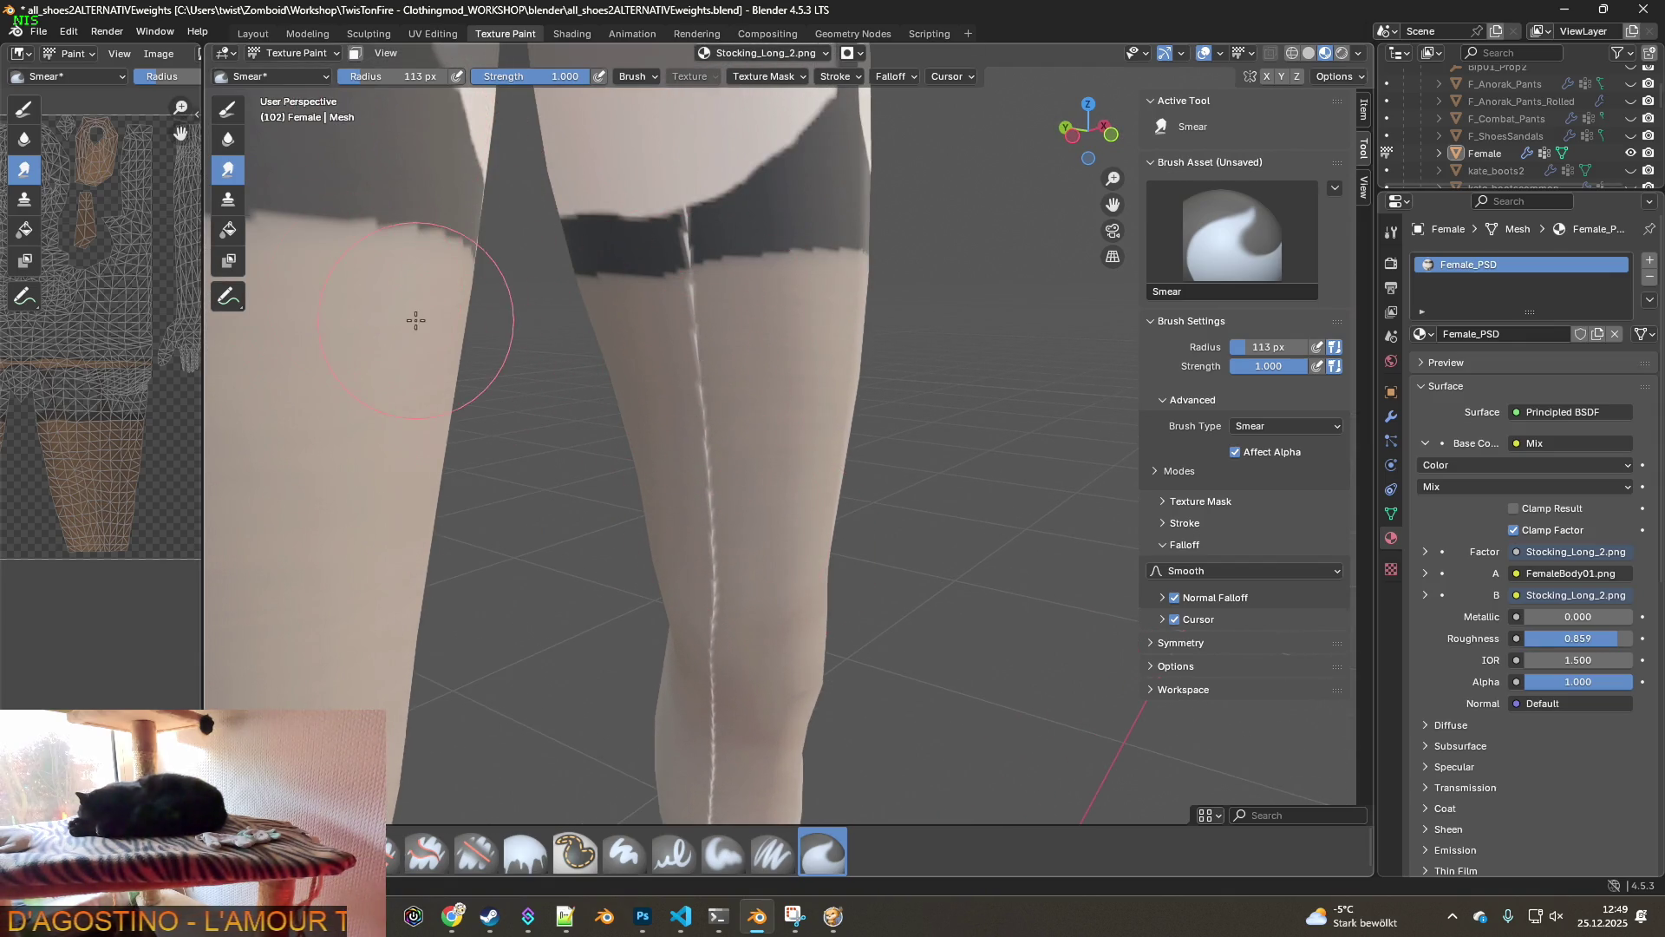
- Shrink the Smear brush to 36 px and smear down the white stocking seam
left_click_drag(378, 82, 345, 82)
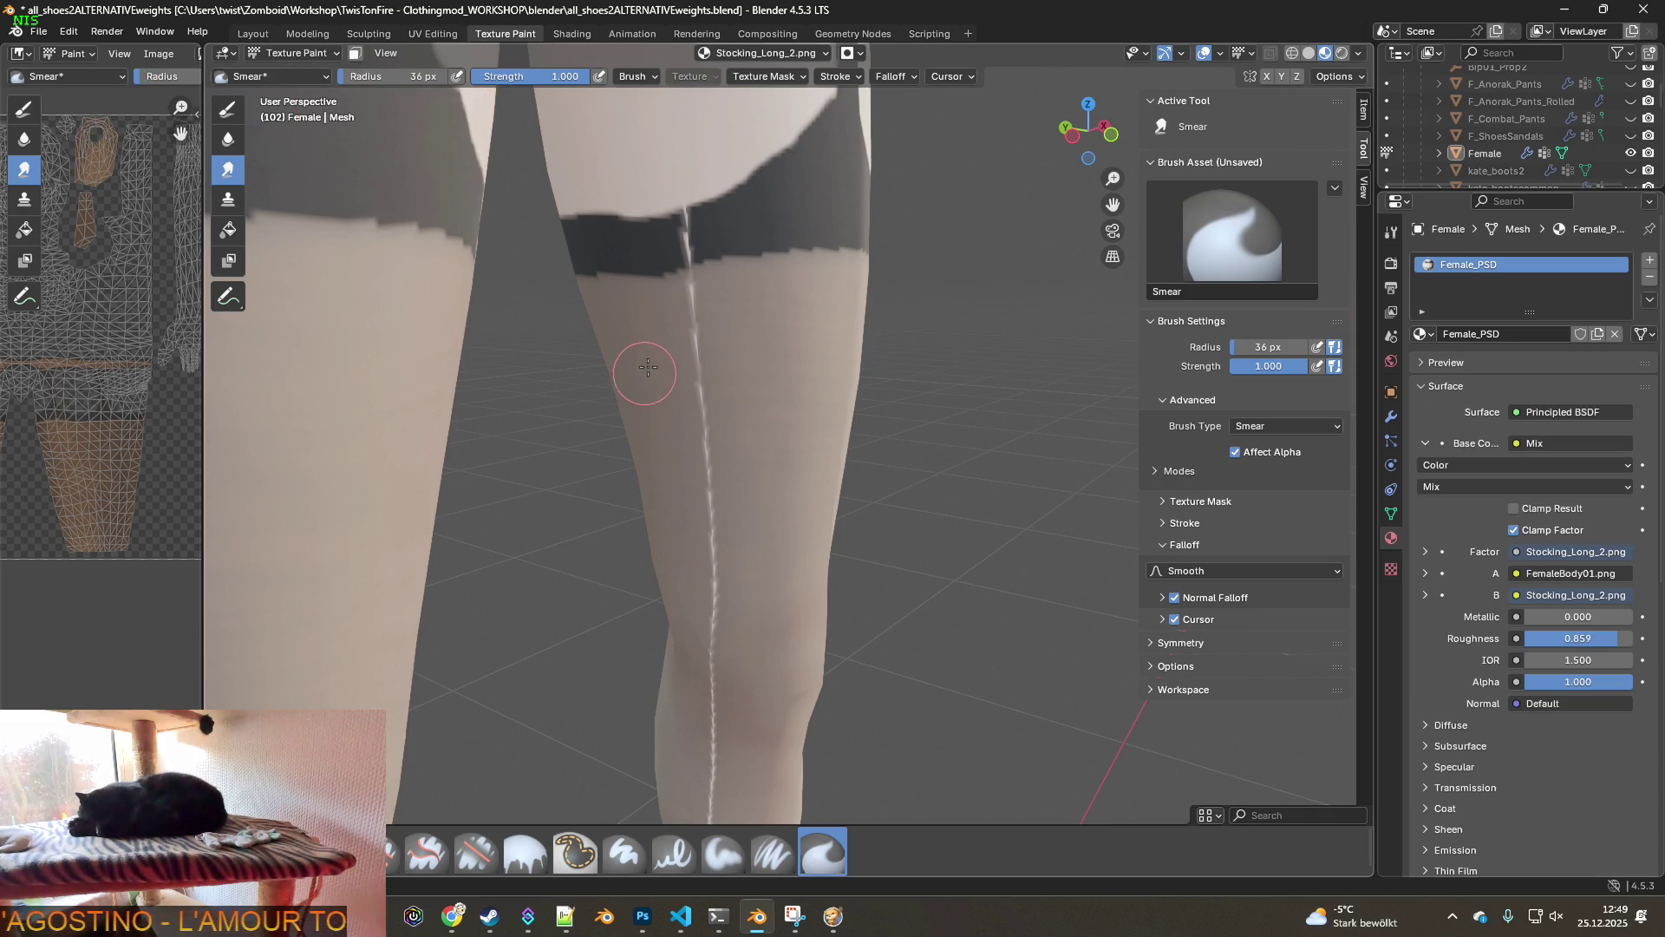
scroll(683, 297, "up", 4)
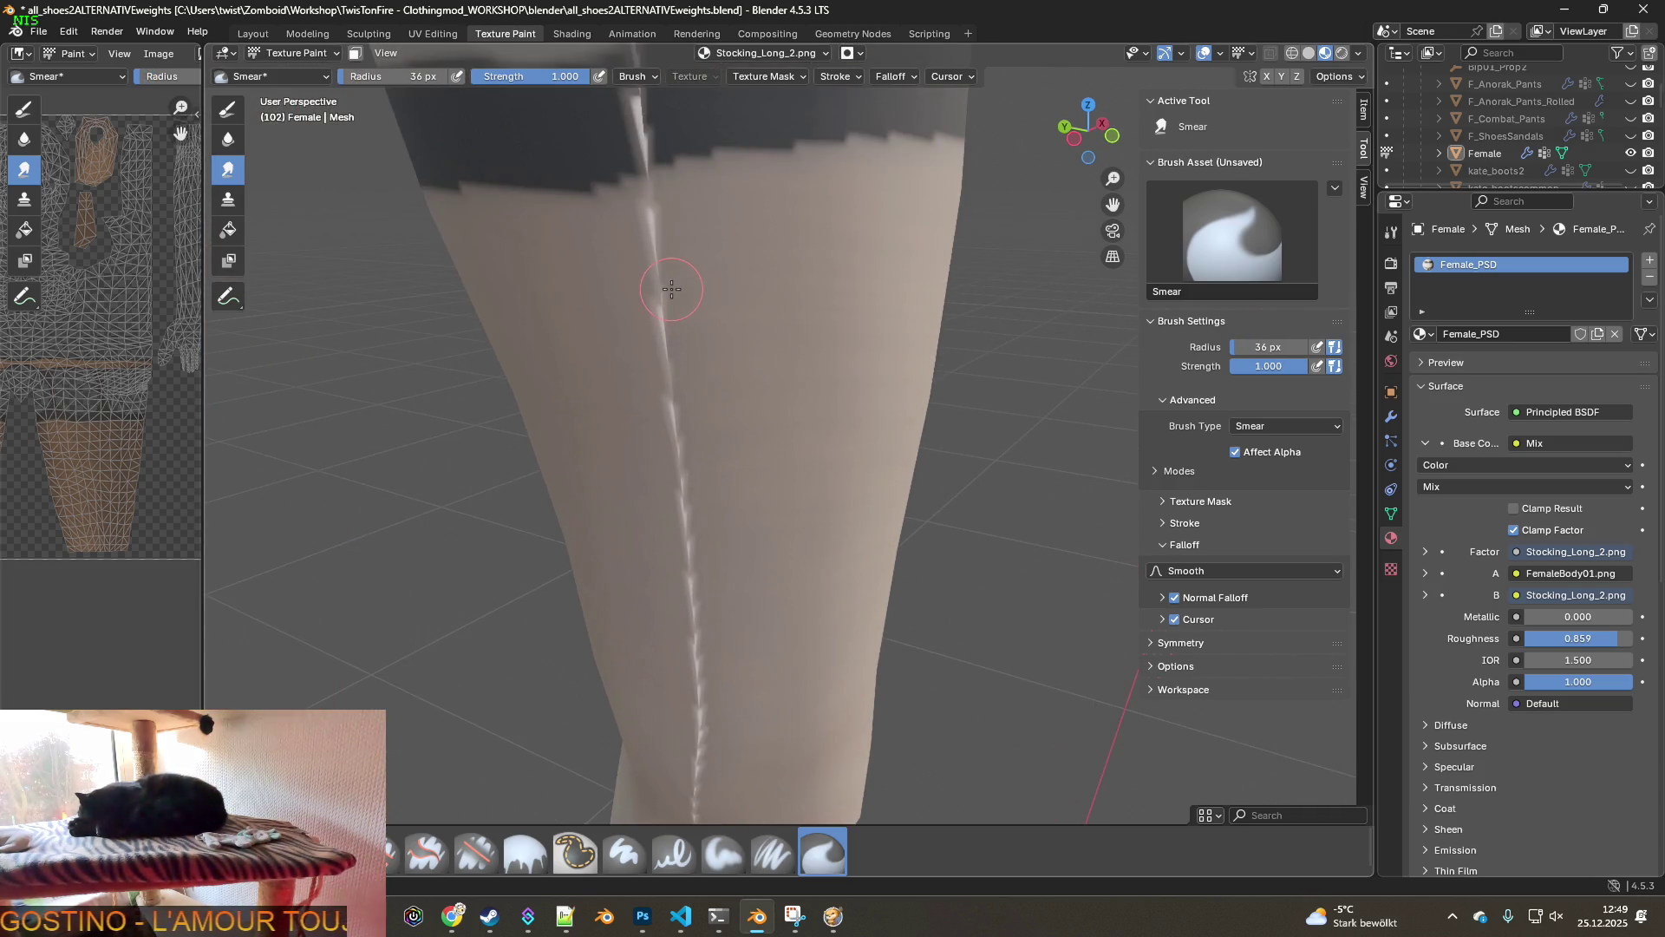
left_click_drag(673, 292, 678, 480)
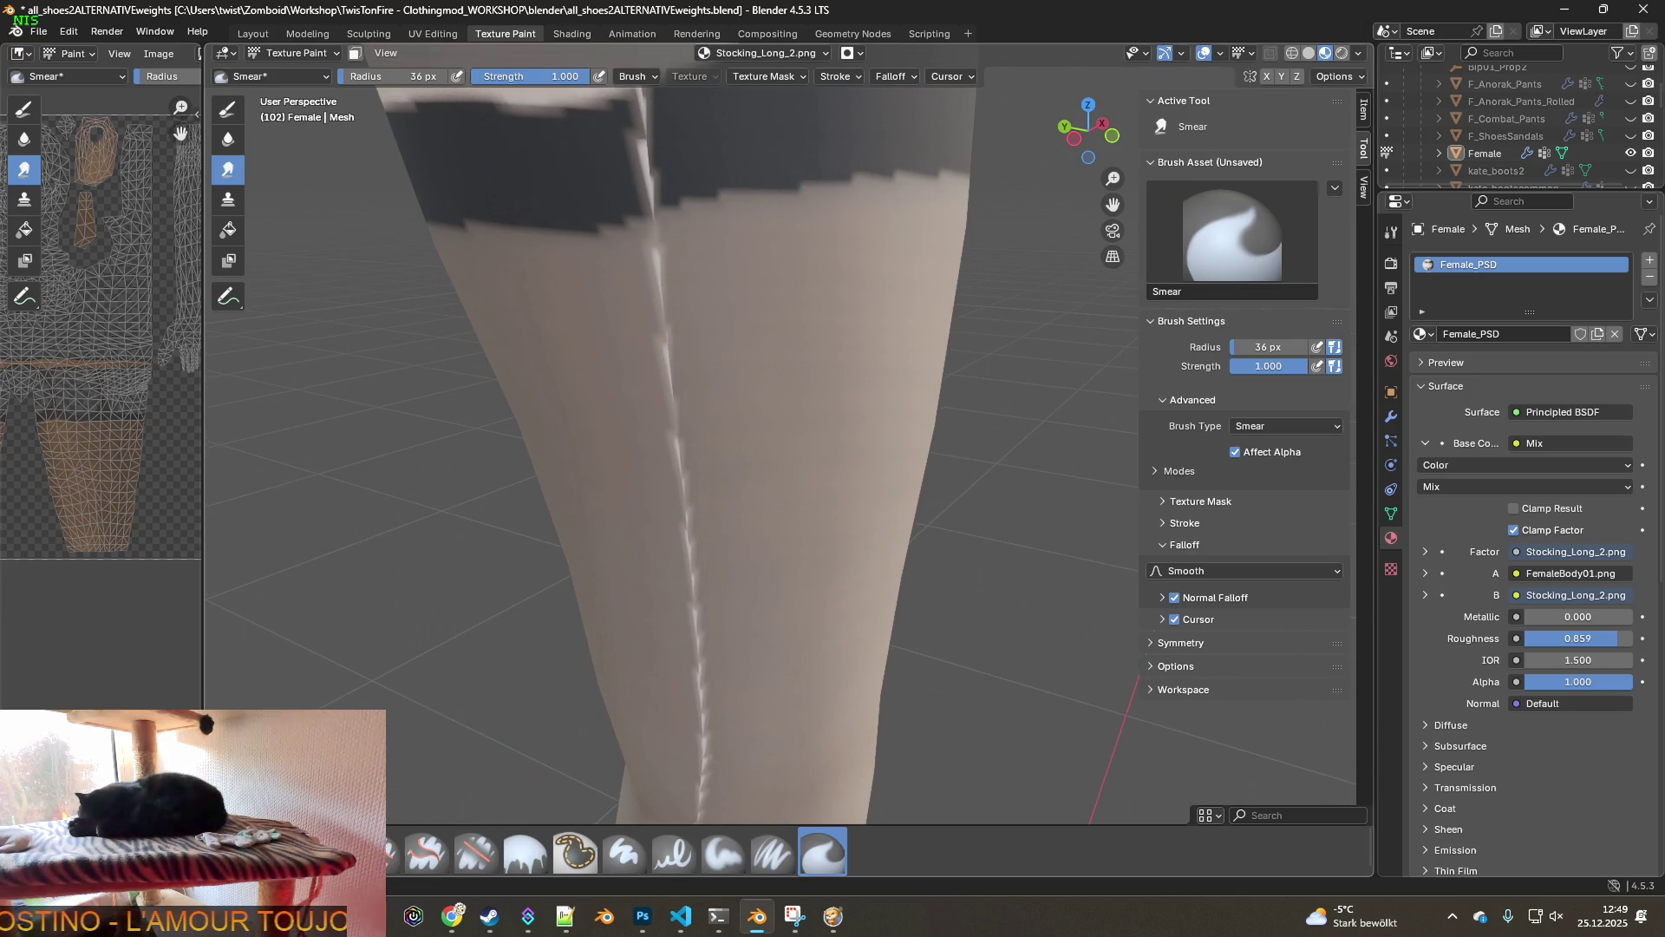
left_click(228, 199)
- Clone dark band colour over the light seam and the light notch in the stocking band
scroll(632, 523, "down", 3)
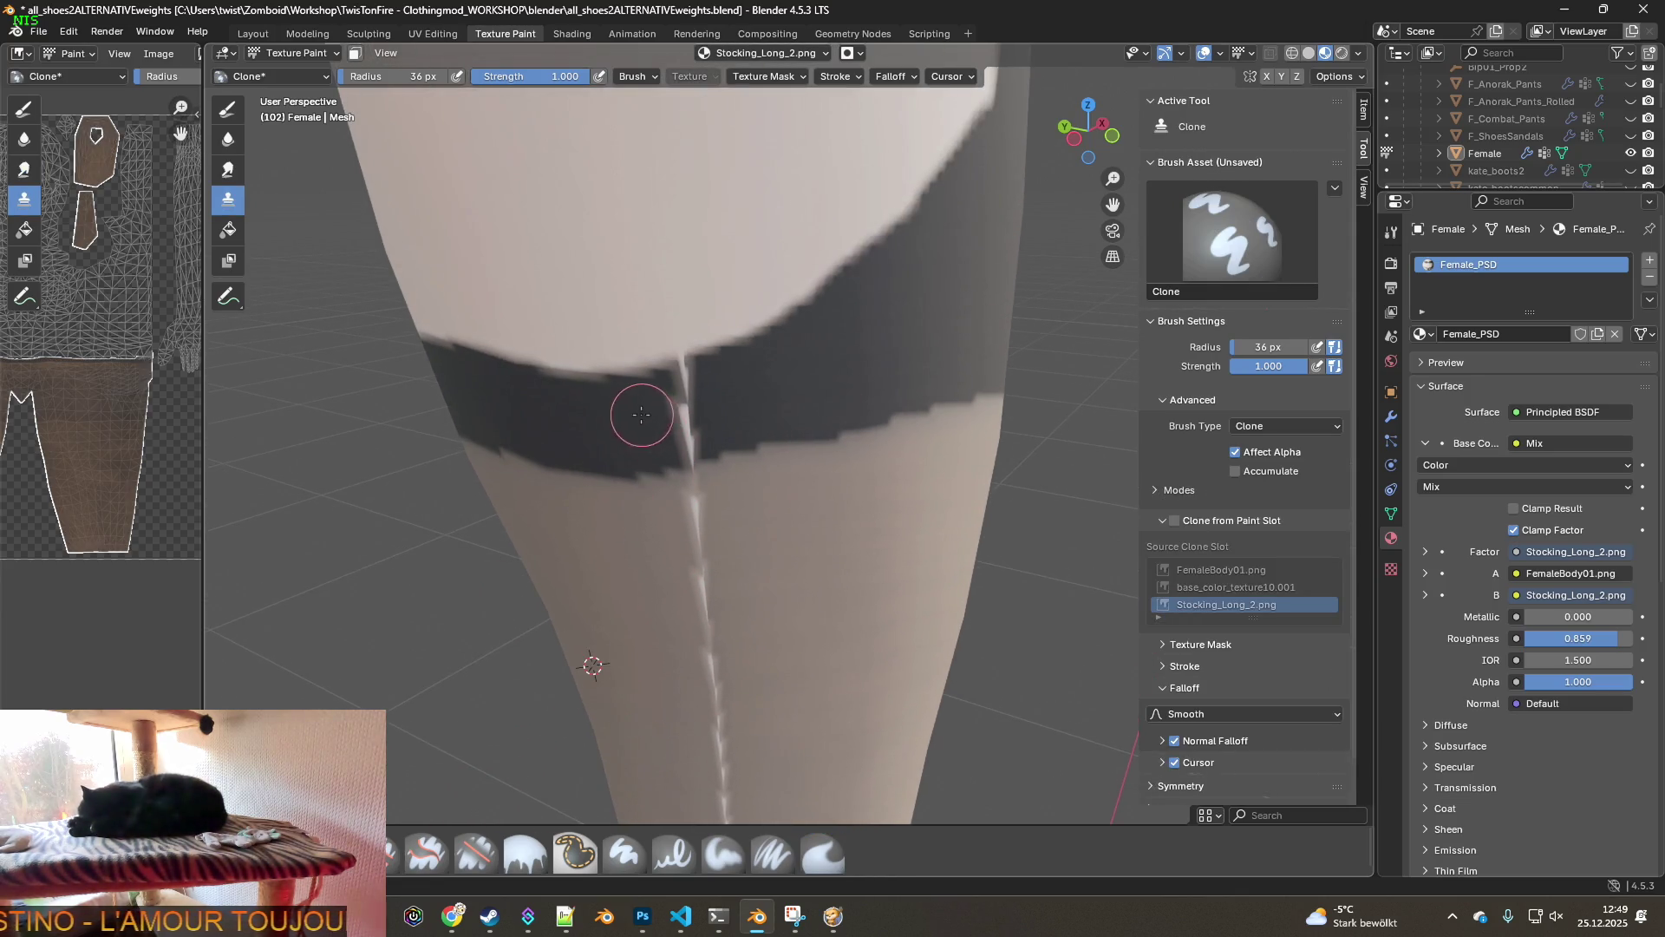
left_click(595, 420, "ctrl")
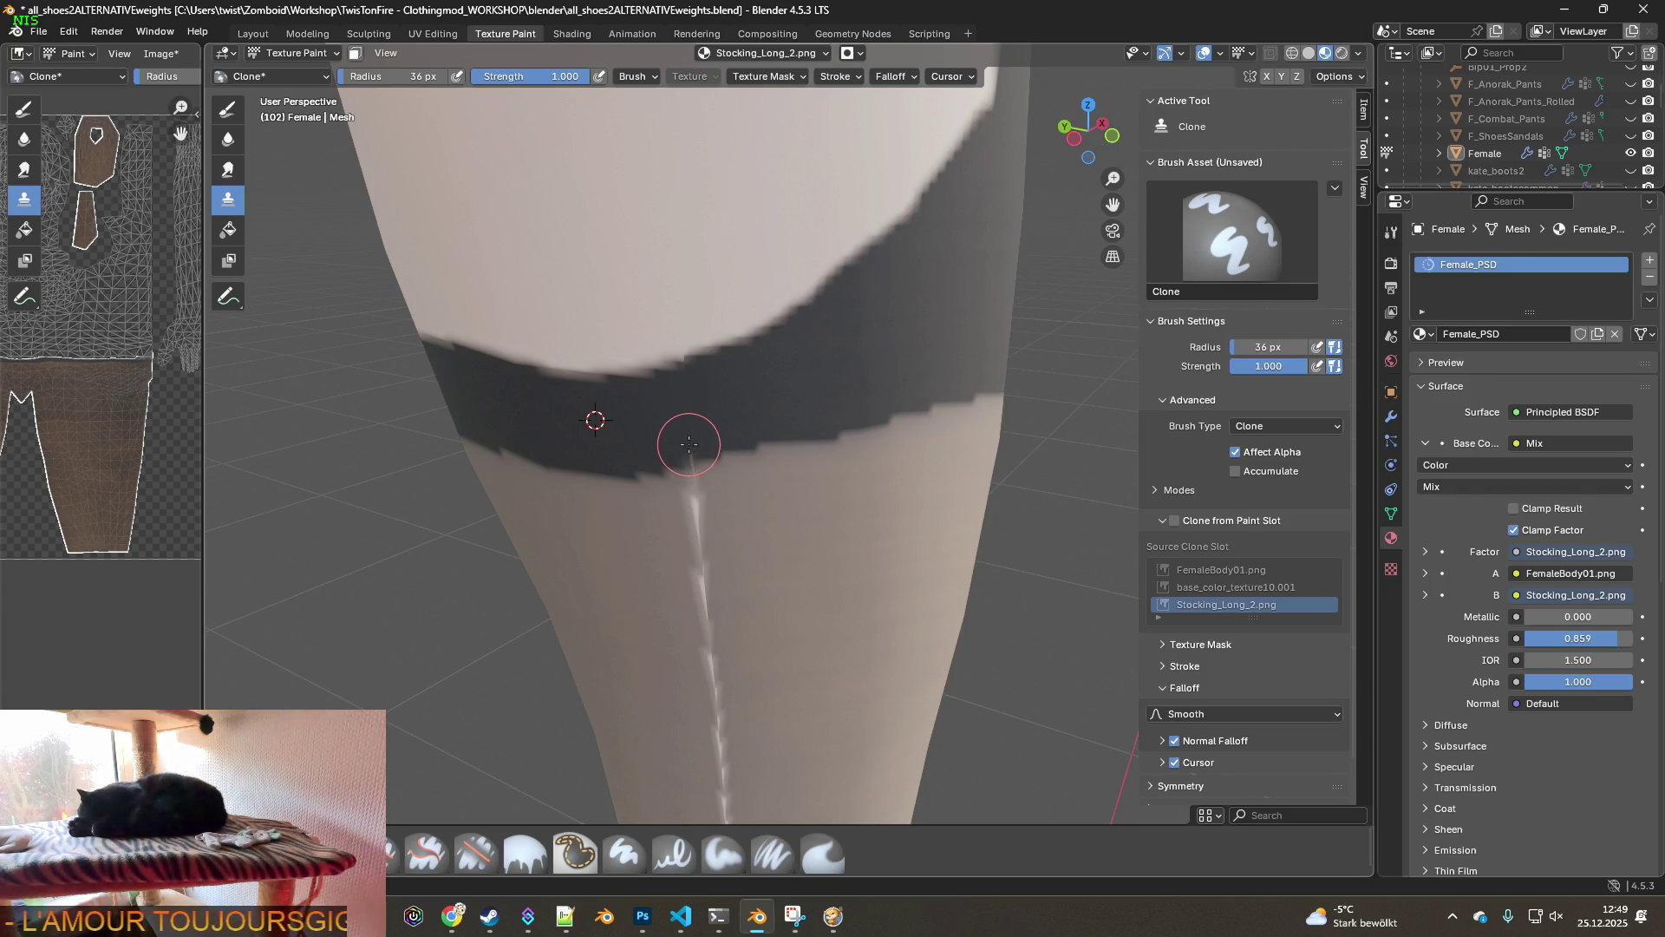
mouse_move(716, 405)
middle_mouse_down()
mouse_move(610, 416)
mouse_move(694, 394)
mouse_move(758, 324)
mouse_move(775, 442)
mouse_move(810, 434)
mouse_move(706, 440)
middle_mouse_up()
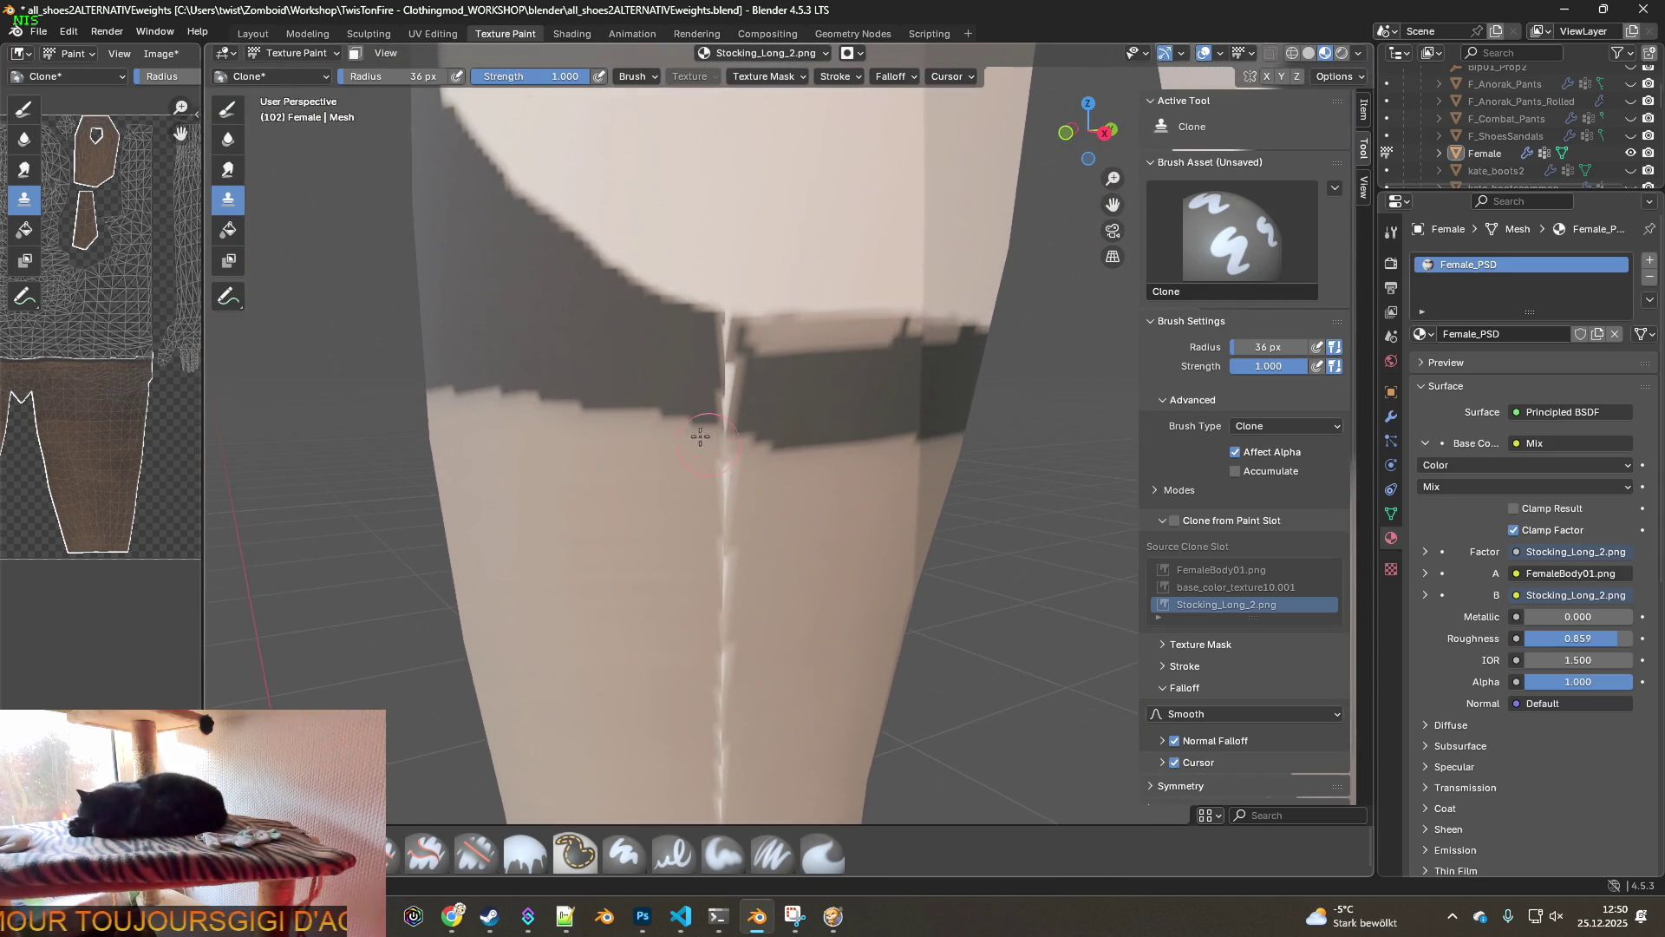
mouse_move(721, 379)
left_mouse_down()
mouse_move(731, 403)
mouse_move(729, 350)
mouse_move(747, 338)
mouse_move(882, 338)
mouse_move(813, 332)
left_mouse_up()
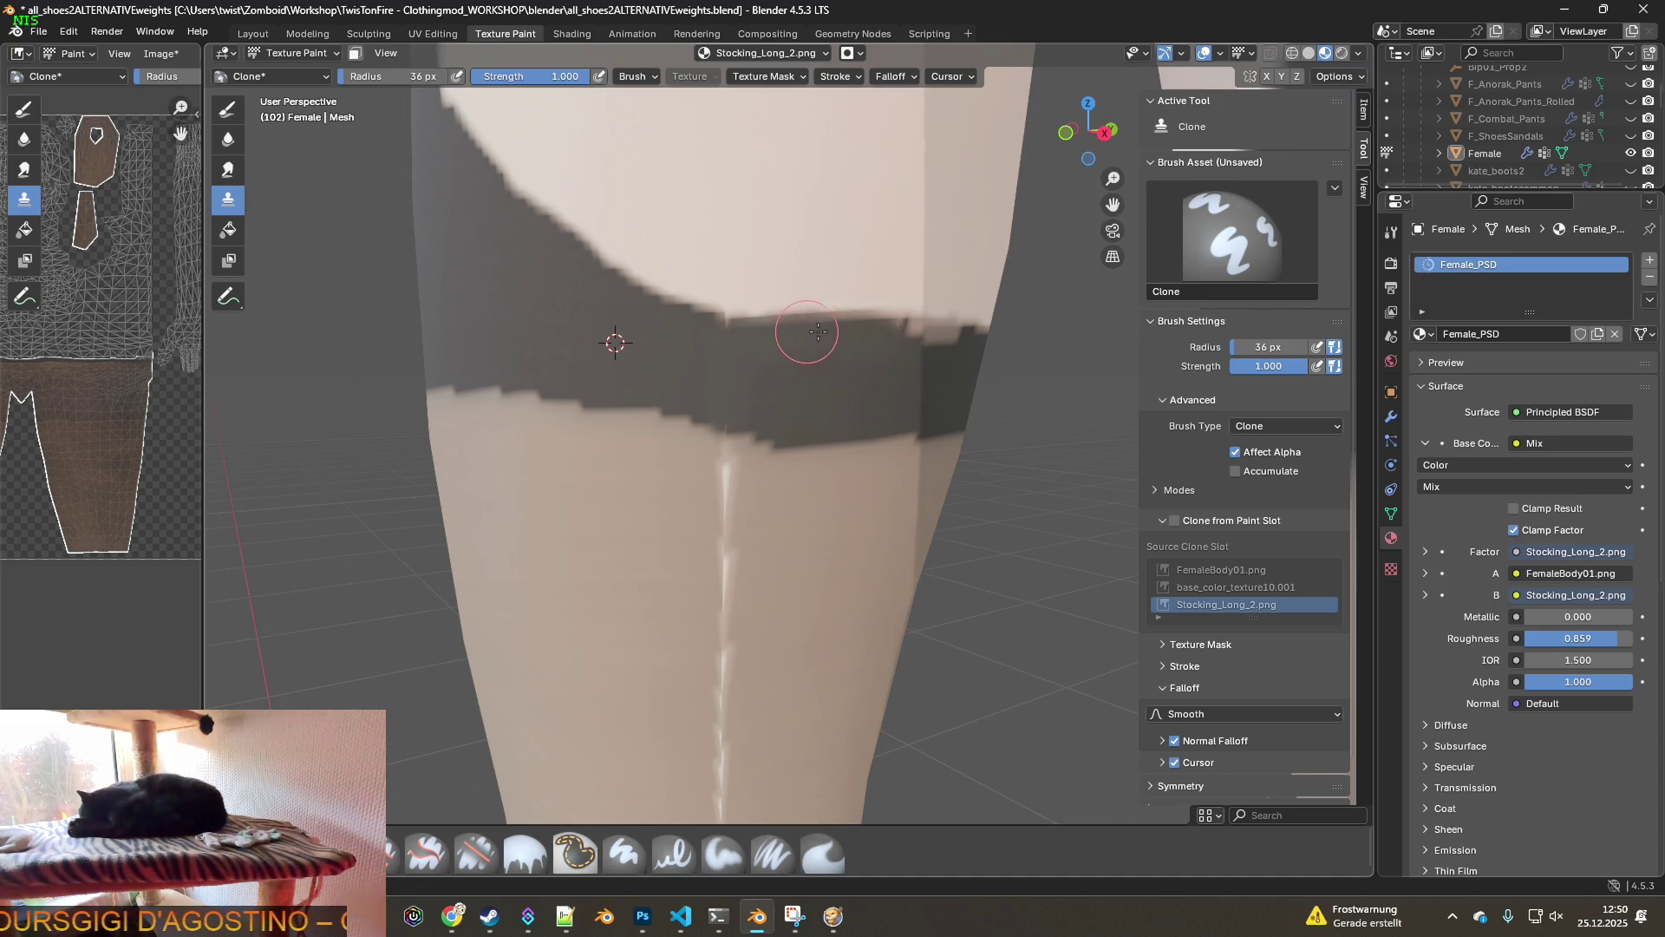
middle_click_drag(907, 373, 672, 368)
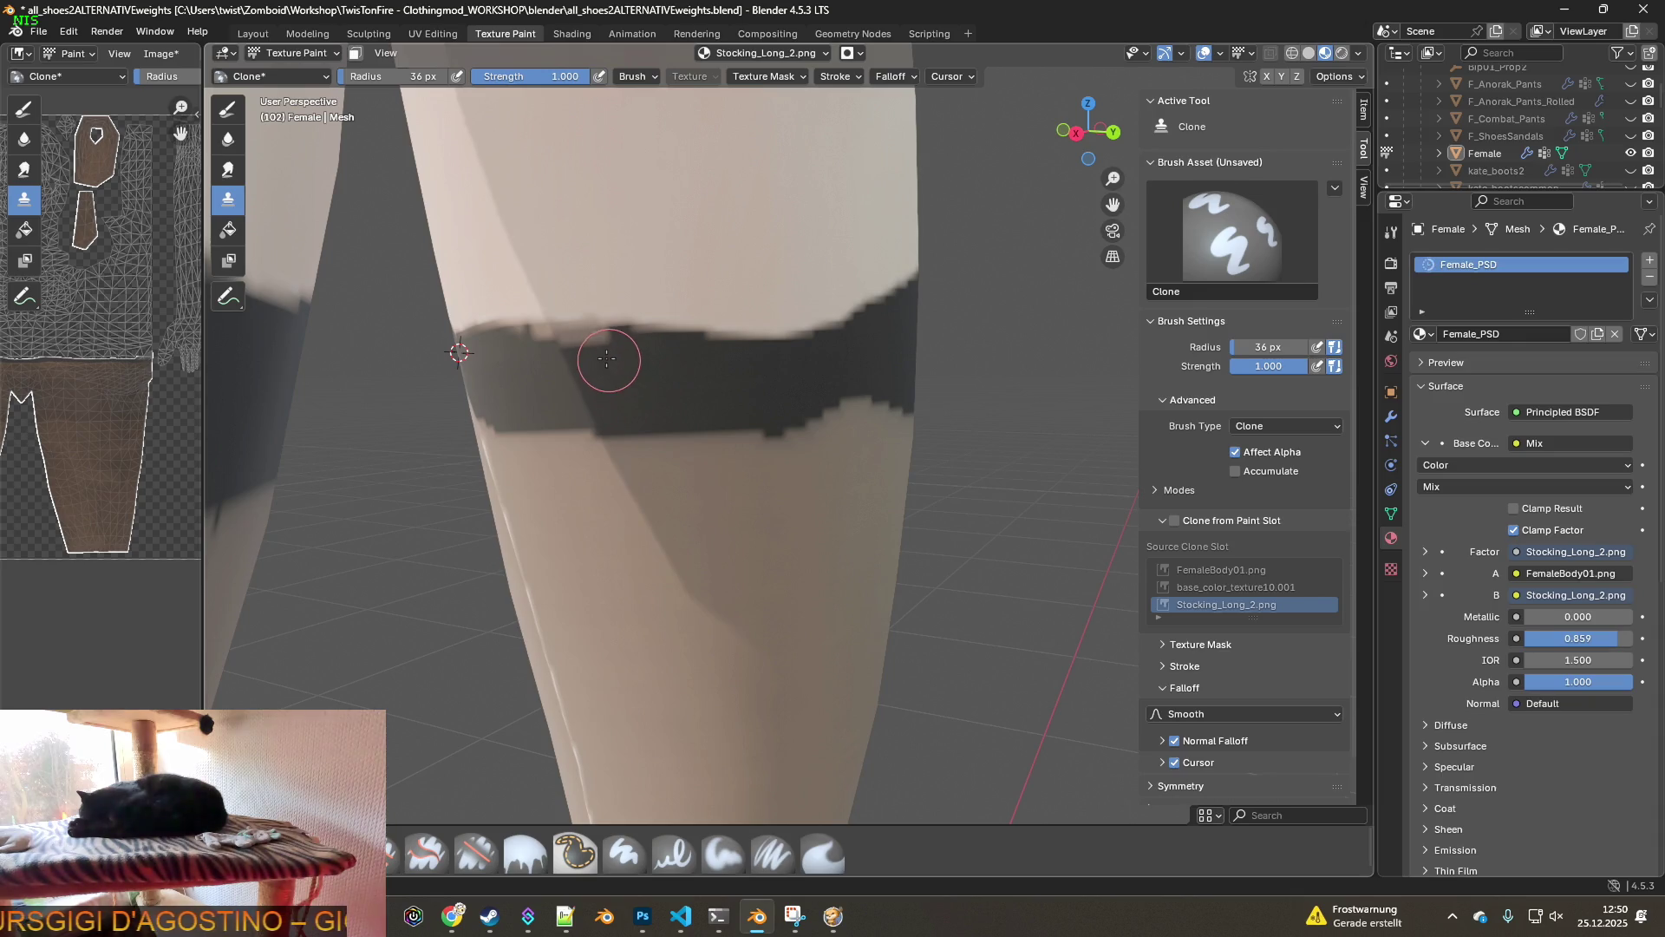
mouse_move(577, 348)
left_mouse_down()
mouse_move(538, 346)
mouse_move(584, 338)
left_mouse_up()
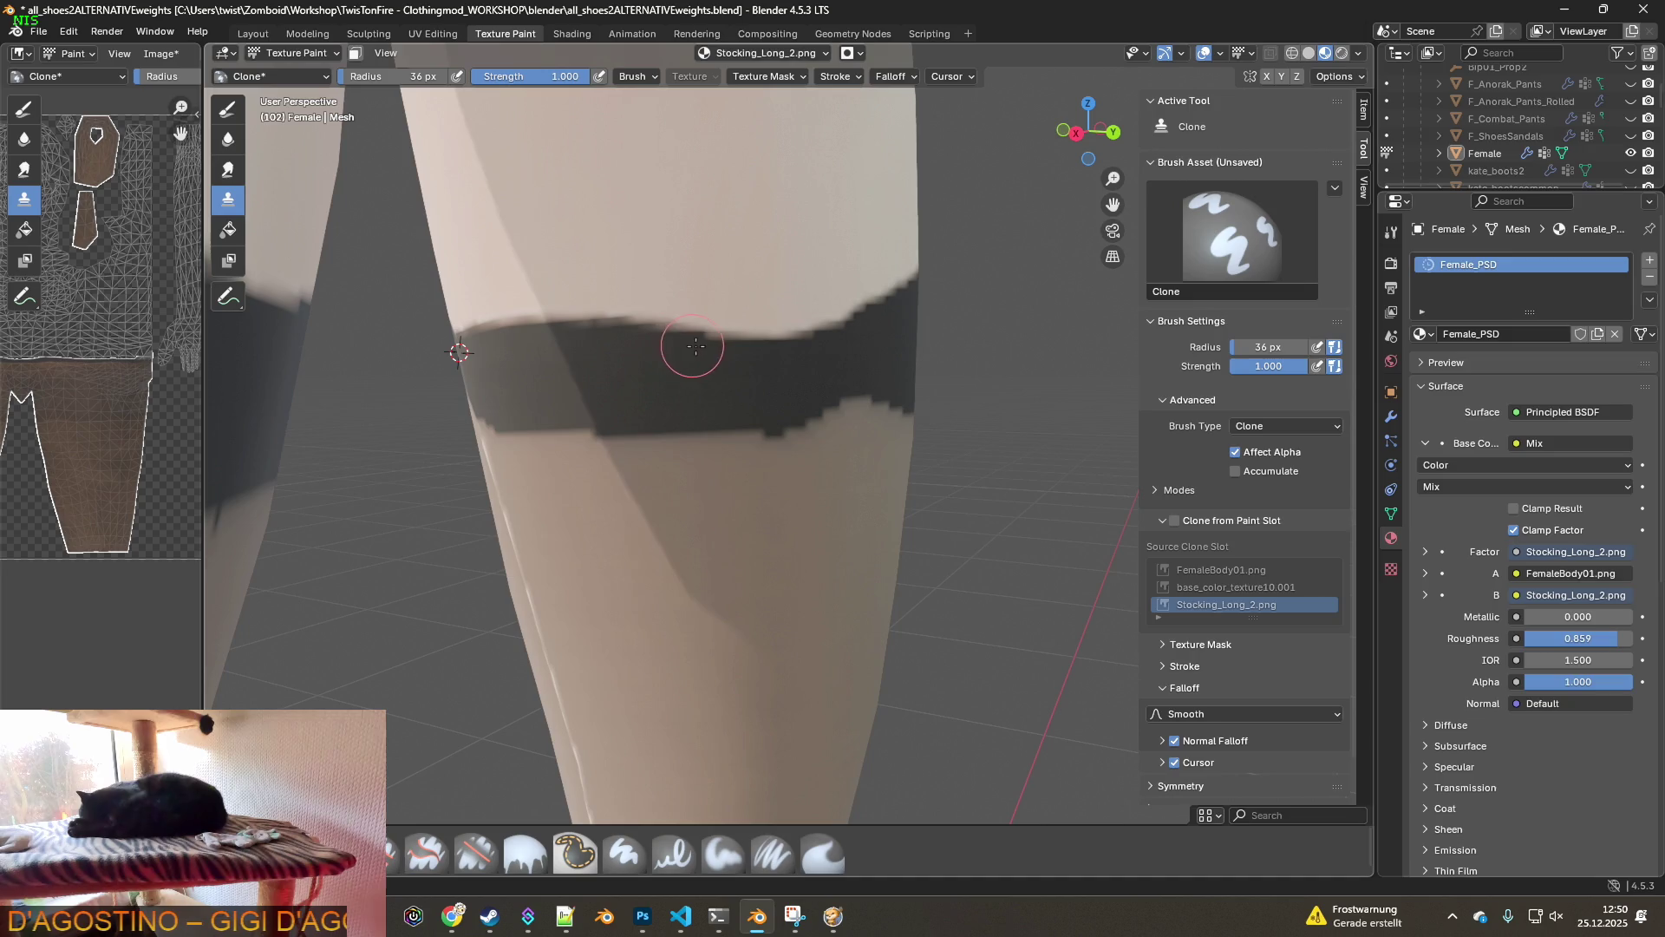
- Set a new clone source at the dark strip's edge and view the hips from the front
mouse_move(719, 347)
middle_mouse_down()
mouse_move(595, 360)
mouse_move(892, 392)
mouse_move(787, 370)
middle_mouse_up()
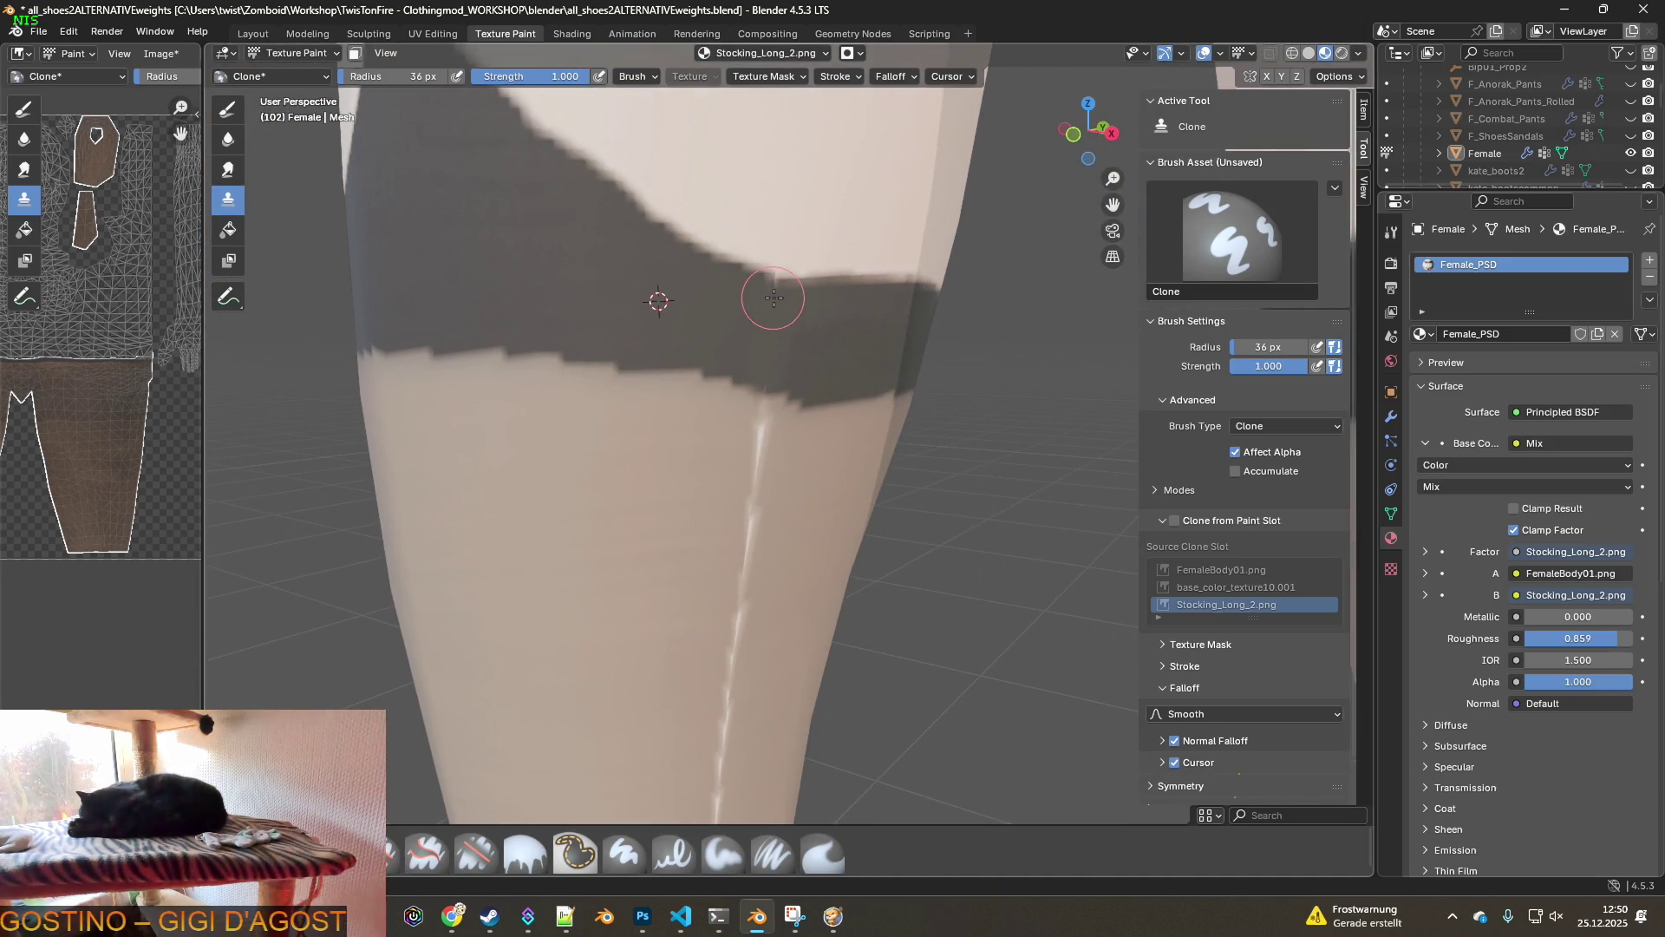
mouse_move(794, 381)
middle_mouse_down()
mouse_move(755, 401)
mouse_move(877, 401)
mouse_move(796, 425)
mouse_move(622, 393)
middle_mouse_up()
scroll(729, 420, "down", 2)
scroll(798, 462, "down", 2)
scroll(623, 392, "up", 2)
left_click(623, 393, "ctrl")
scroll(633, 403, "up", 3)
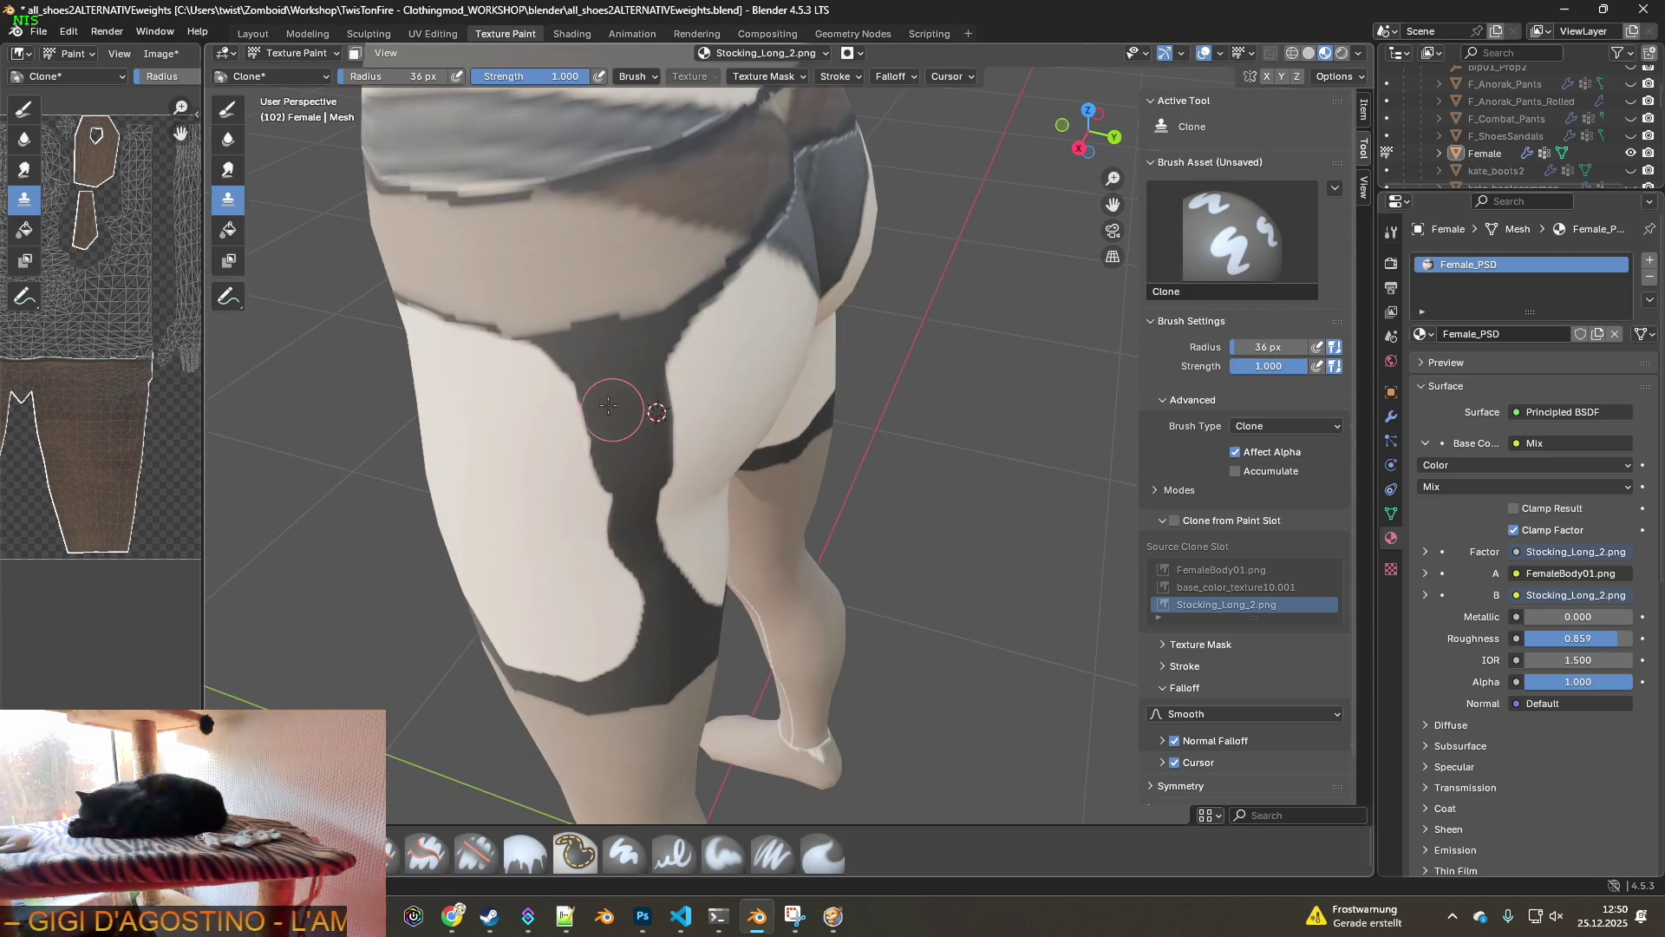
mouse_move(639, 412)
middle_mouse_down()
mouse_move(669, 371)
mouse_move(624, 398)
mouse_move(844, 394)
mouse_move(758, 409)
mouse_move(755, 425)
mouse_move(837, 433)
mouse_move(666, 253)
middle_mouse_up()
scroll(844, 395, "up", 2)
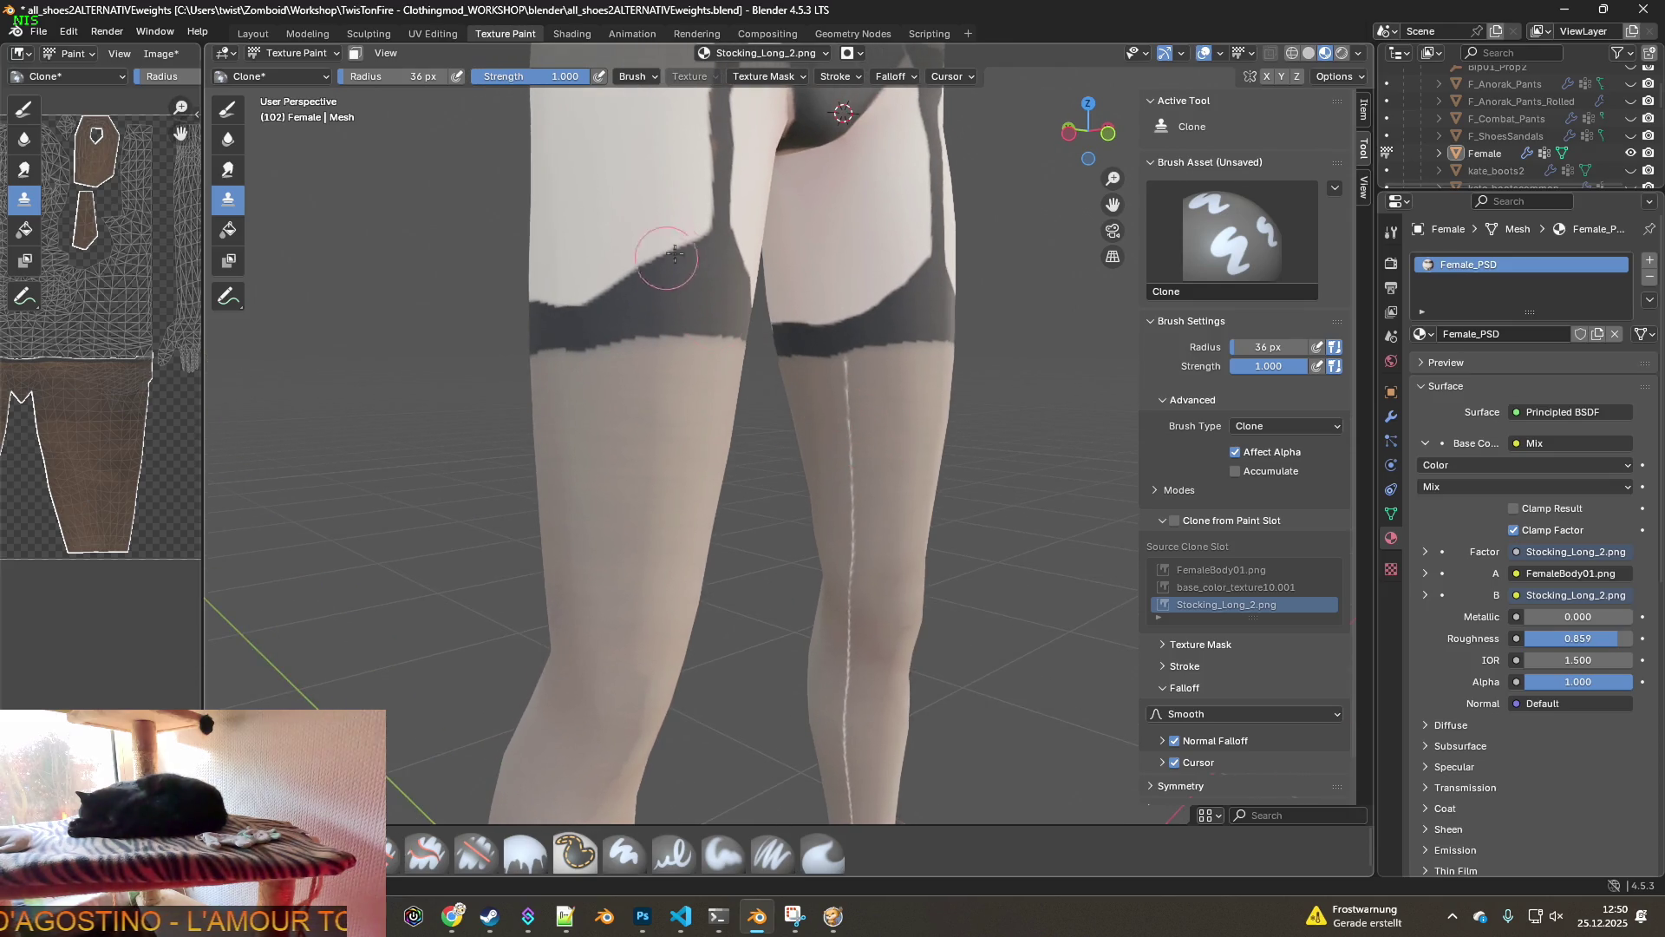
- Switch to the Smear brush and smear the seam's top just below the band
left_click(824, 854)
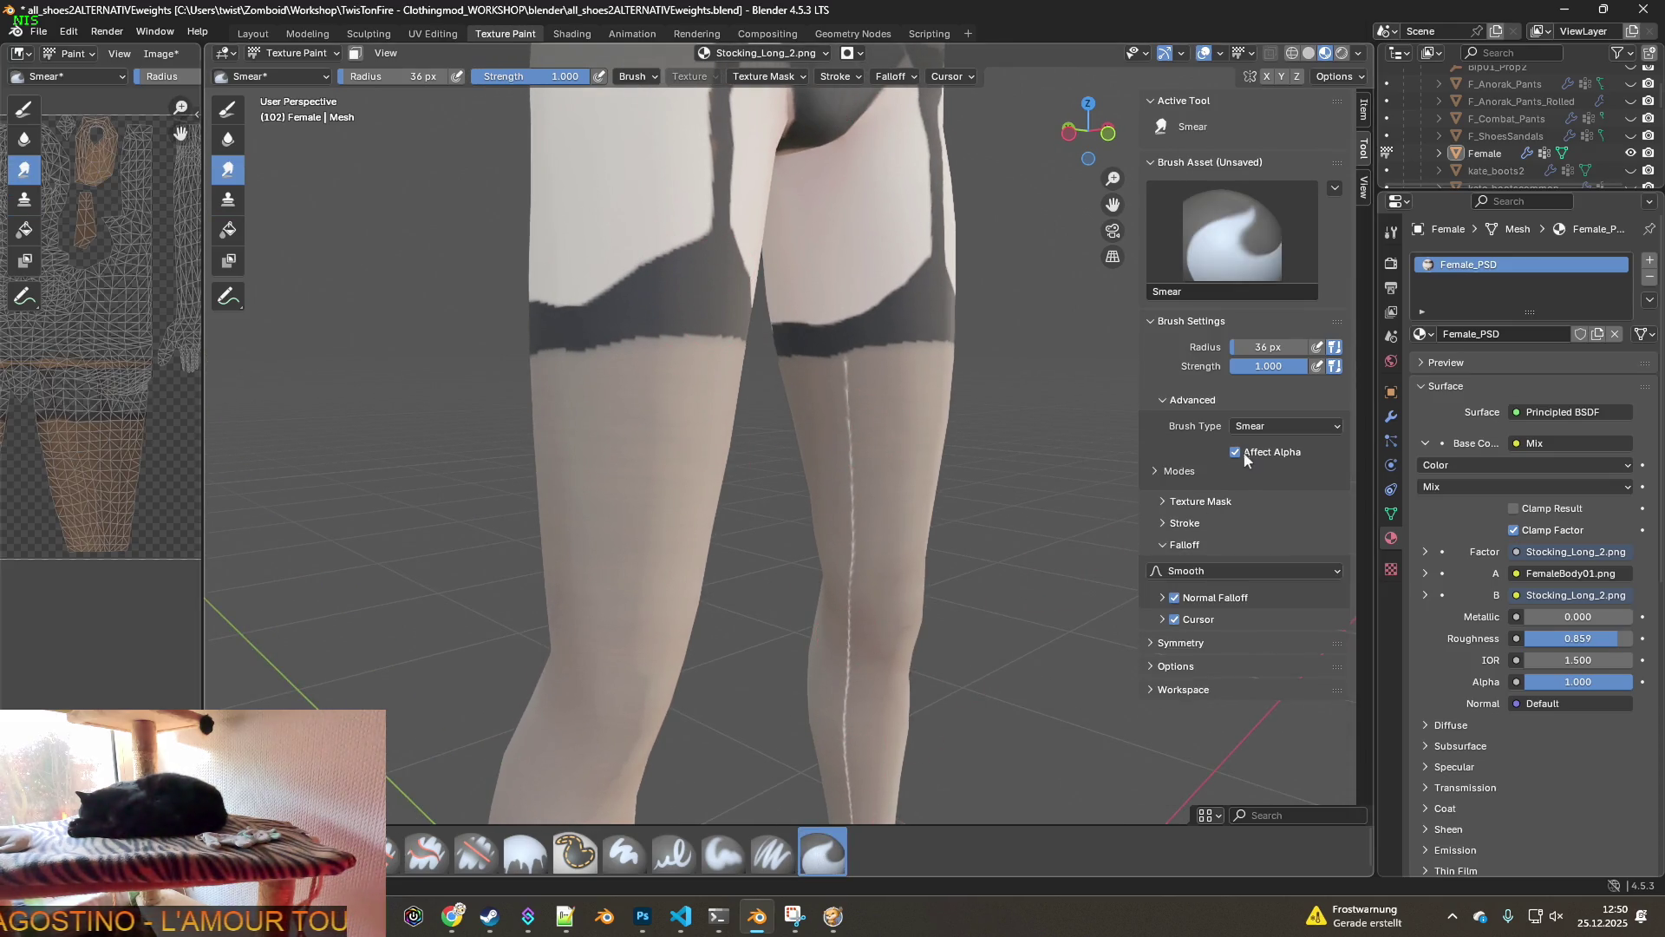
scroll(851, 494, "up", 4)
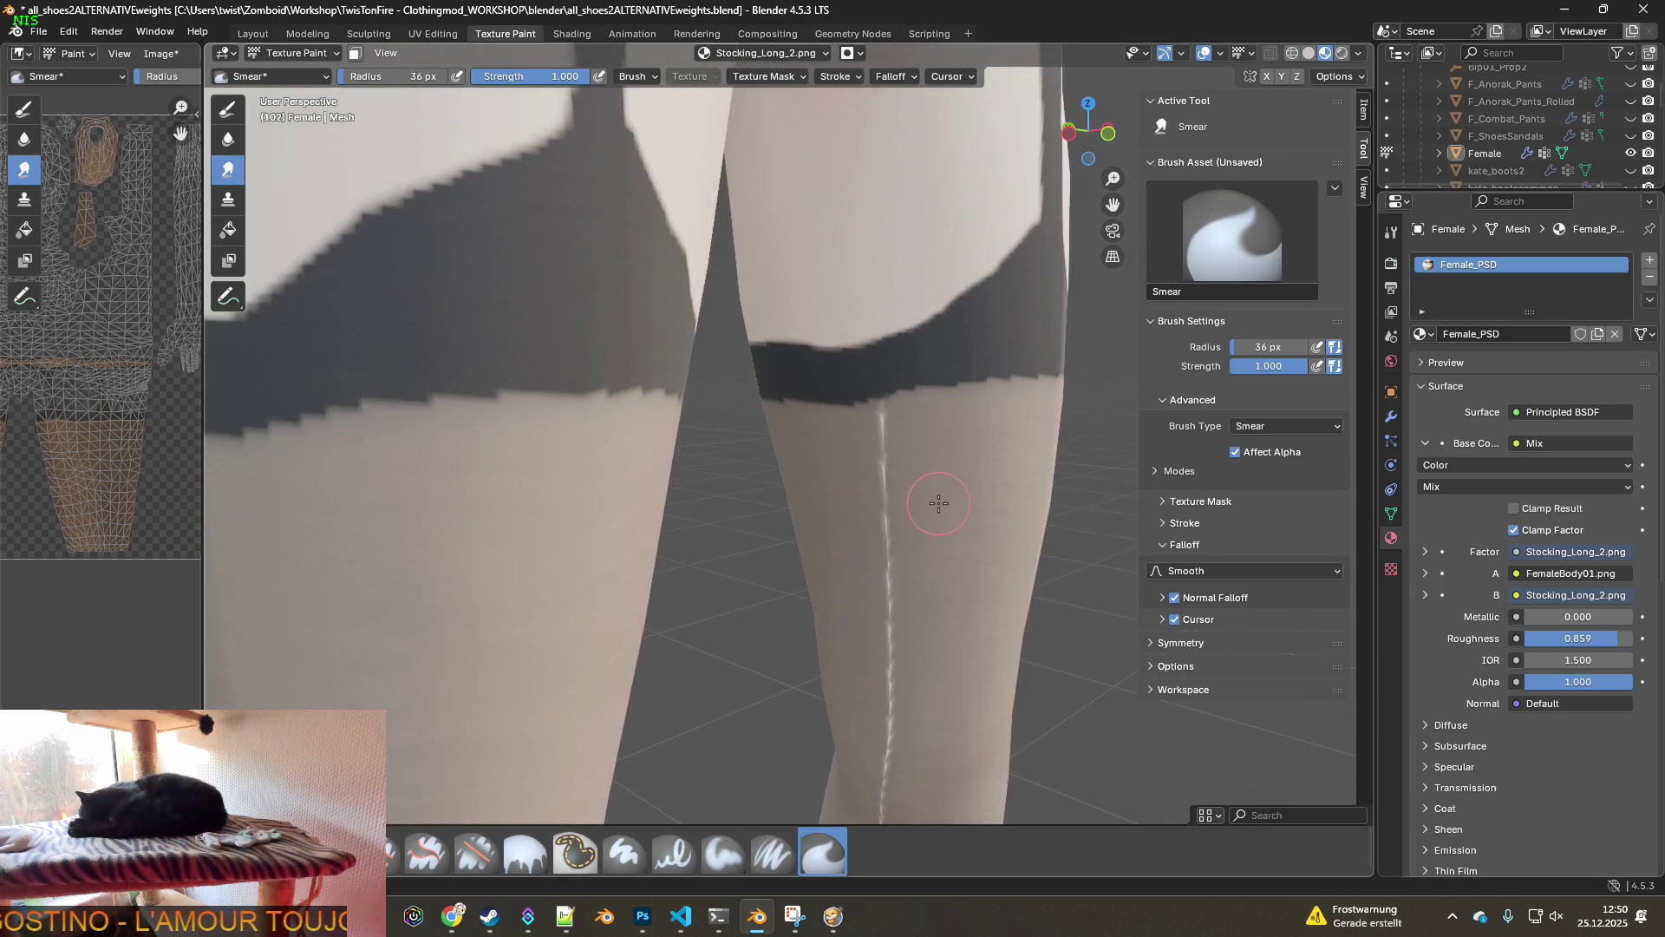
scroll(902, 533, "up", 2)
scroll(880, 558, "up", 2)
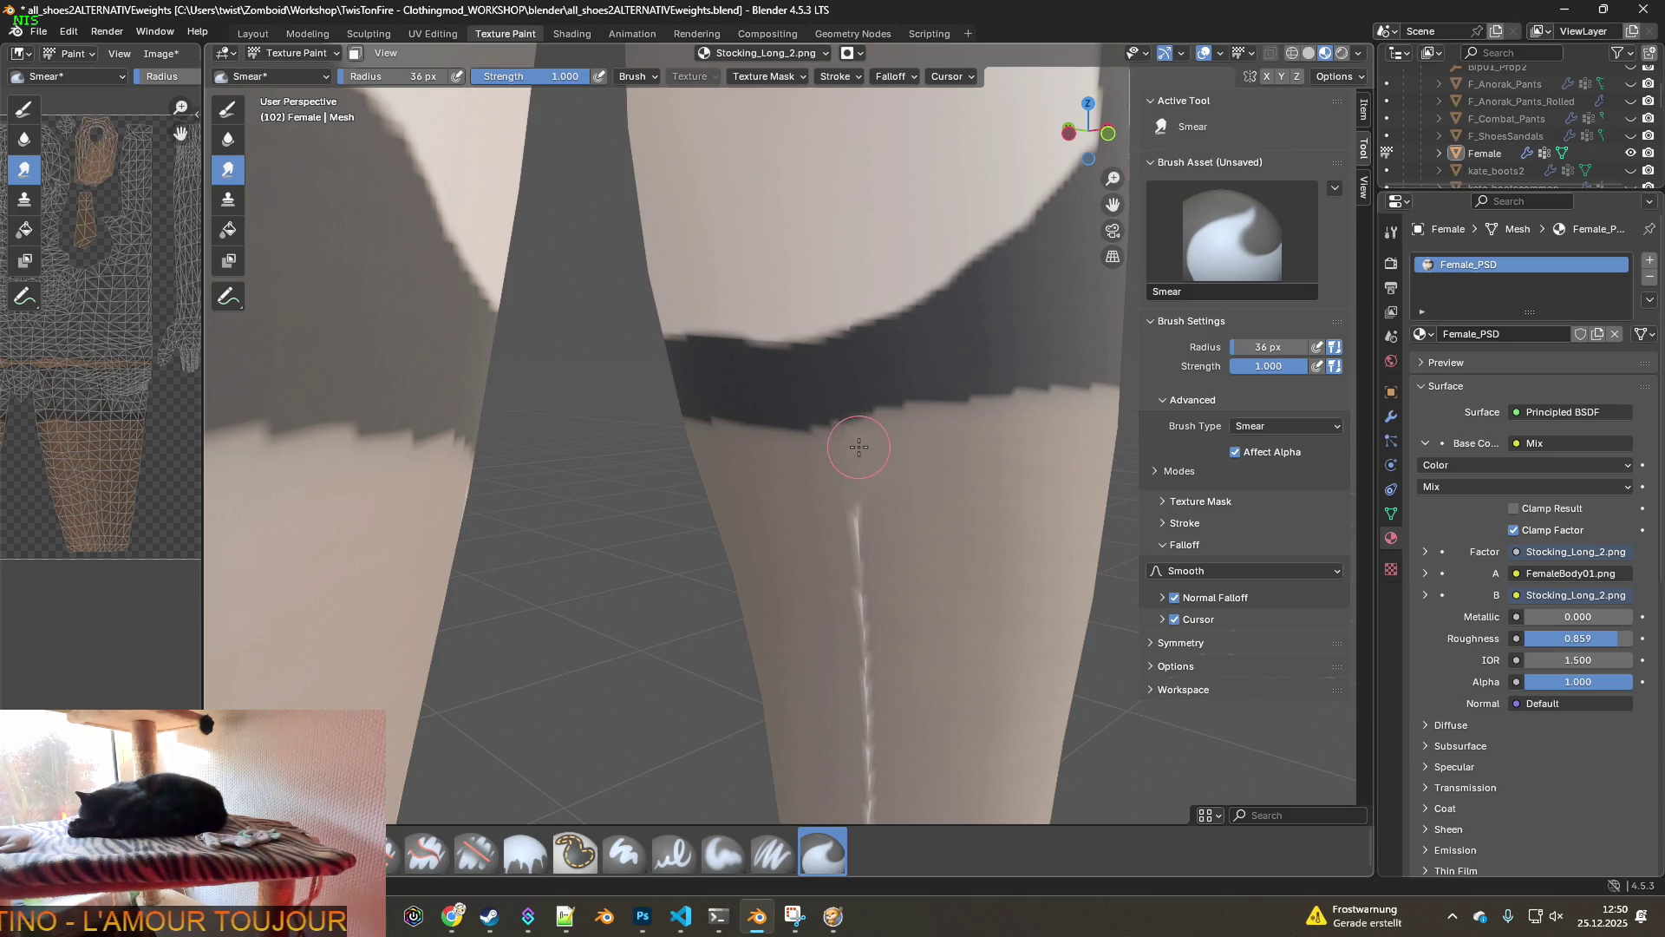
left_click_drag(863, 470, 916, 510)
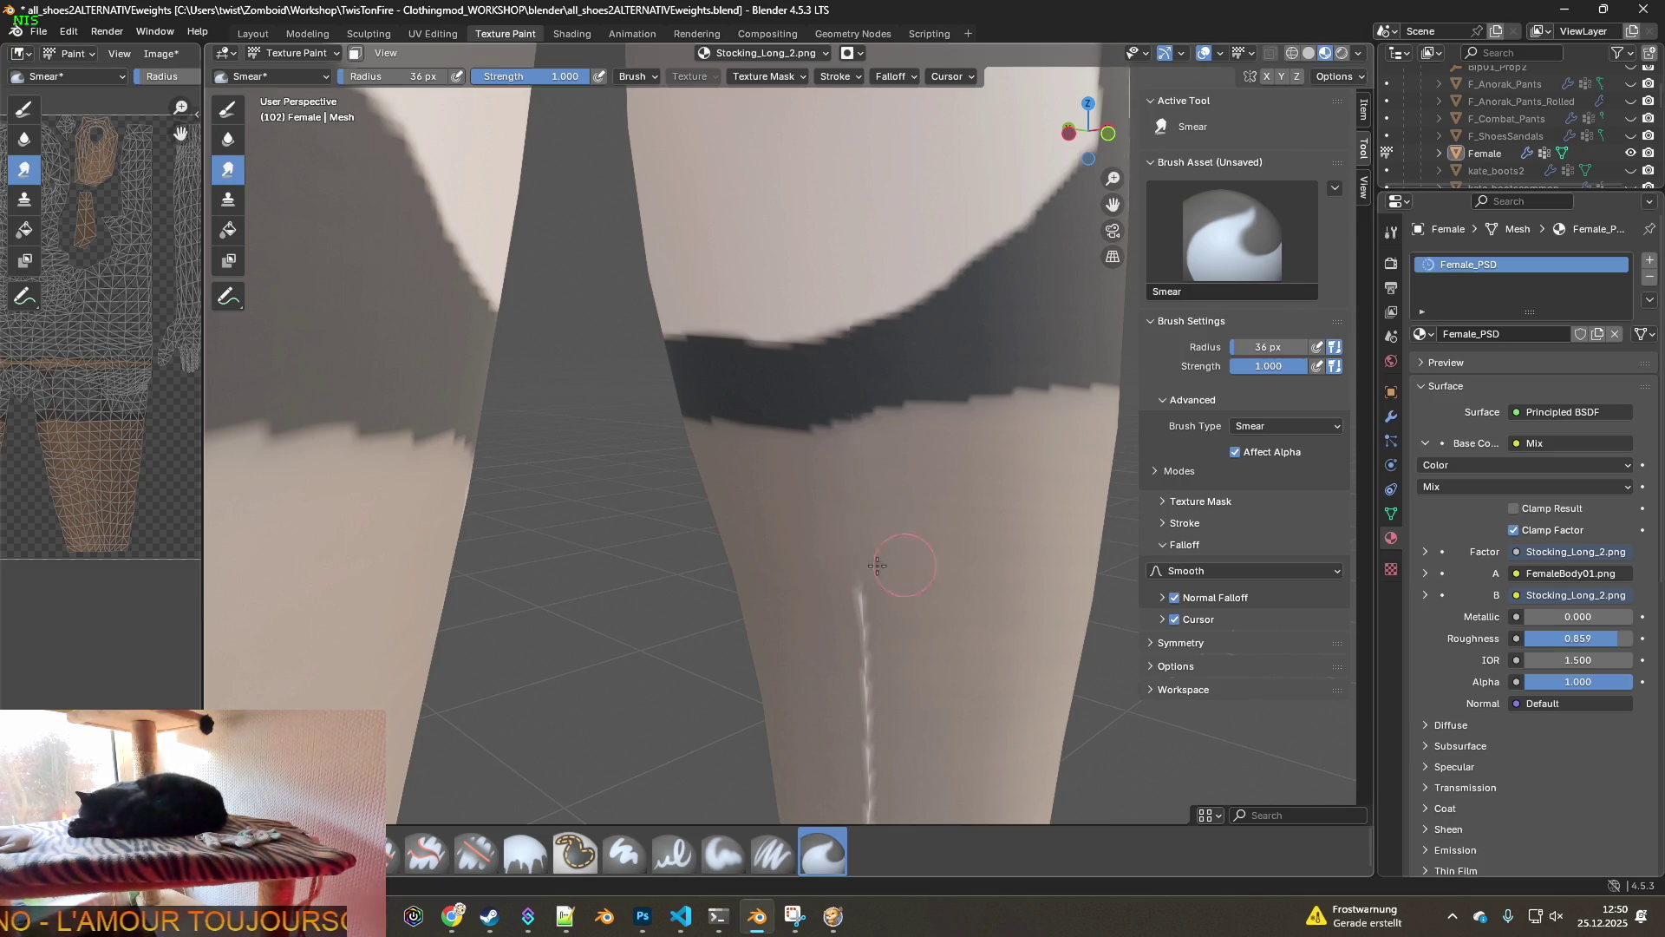
- Enlarge the Smear brush to 94 px and smear the bright seam down the shin to the ankle
mouse_move(862, 669)
middle_mouse_down("shift")
mouse_move(871, 598)
mouse_move(825, 398)
middle_mouse_up("shift")
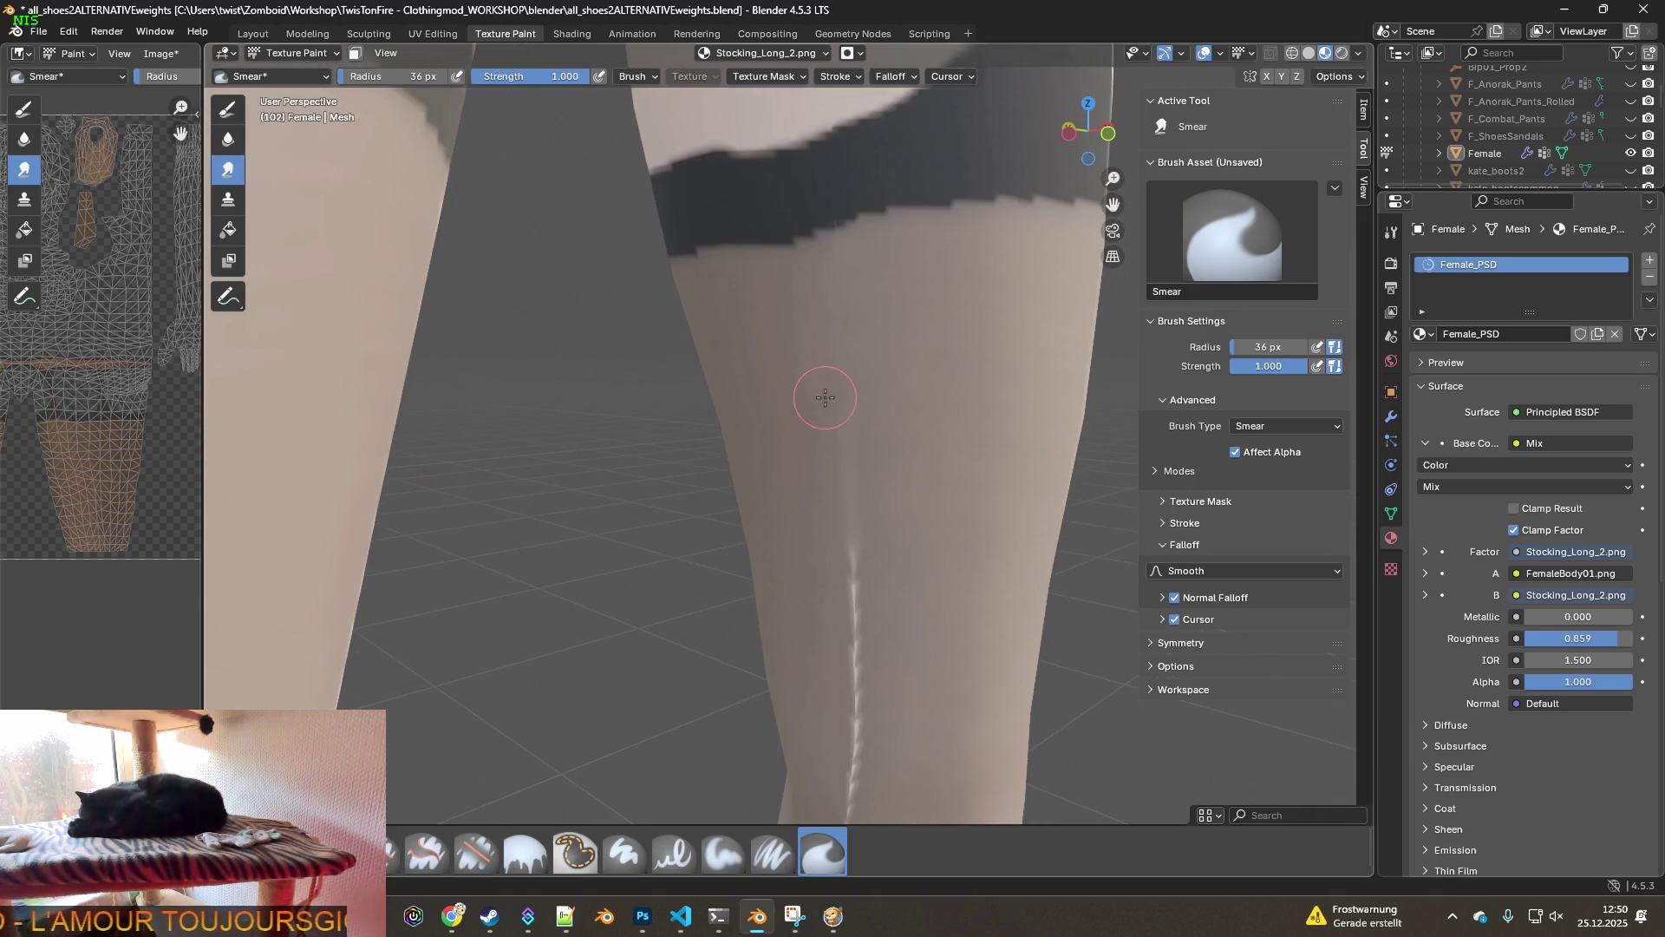
left_click_drag(356, 80, 363, 80)
scroll(837, 448, "down", 1)
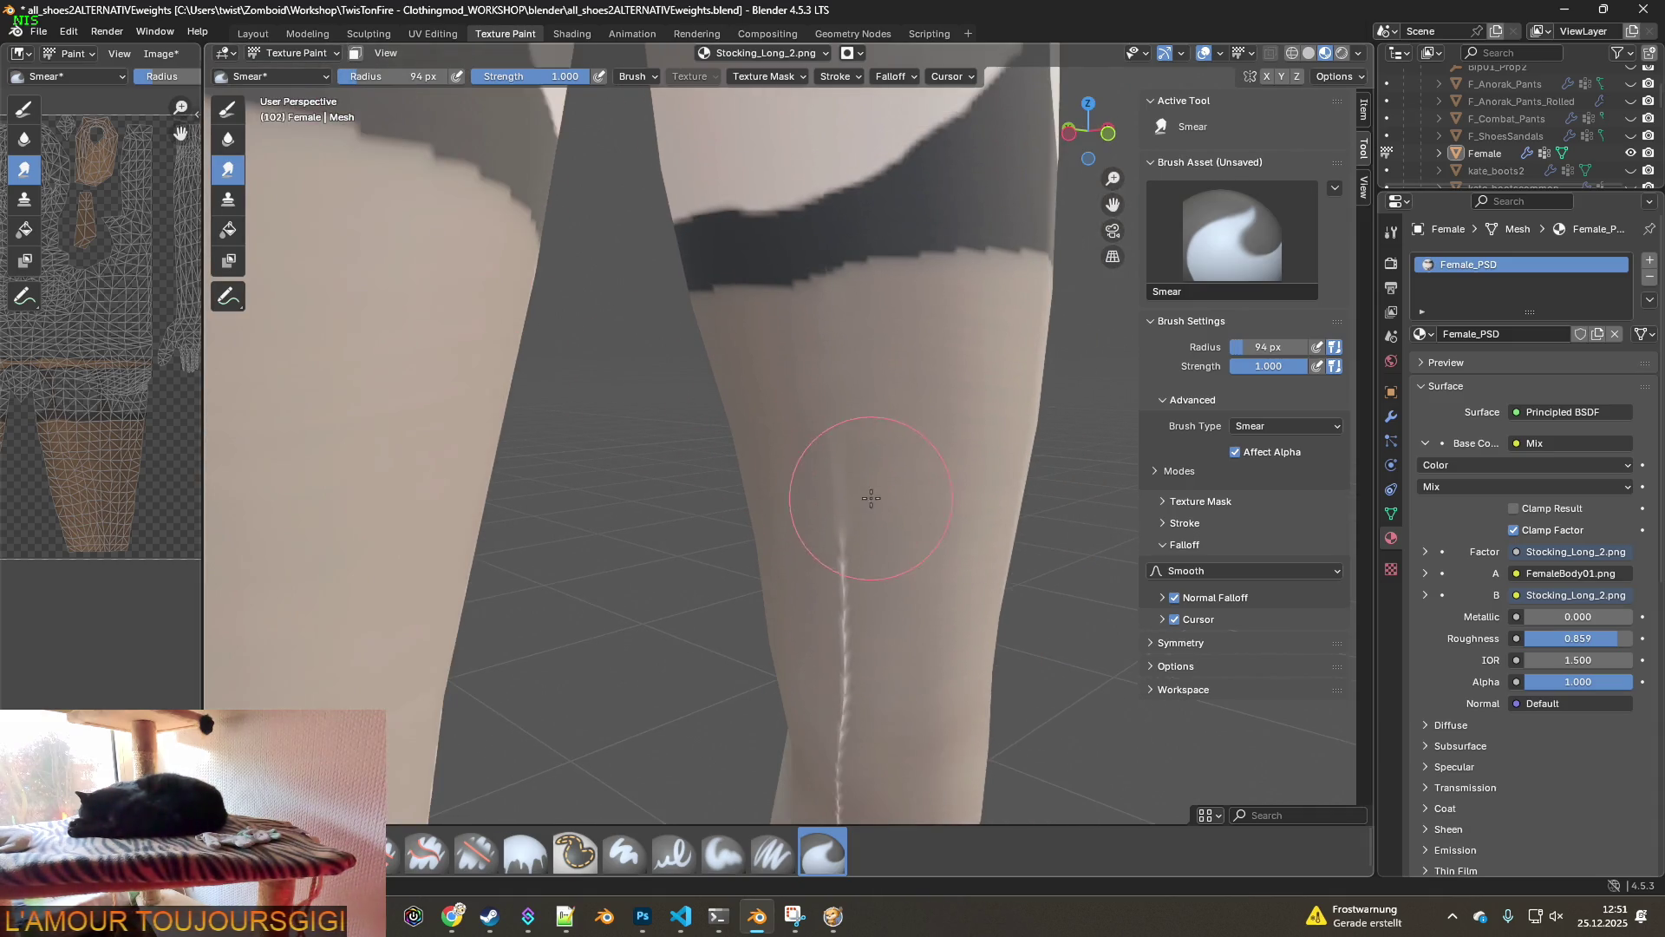
mouse_move(824, 587)
middle_mouse_down()
mouse_move(870, 513)
mouse_move(818, 428)
middle_mouse_up()
left_click_drag(818, 428, 807, 646)
mouse_move(806, 646)
middle_mouse_down()
mouse_move(835, 528)
mouse_move(792, 435)
middle_mouse_up()
mouse_move(791, 434)
left_mouse_down()
mouse_move(762, 538)
mouse_move(791, 668)
left_mouse_up()
mouse_move(791, 668)
middle_mouse_down()
mouse_move(792, 473)
mouse_move(769, 491)
middle_mouse_up()
left_click_drag(769, 491, 780, 729)
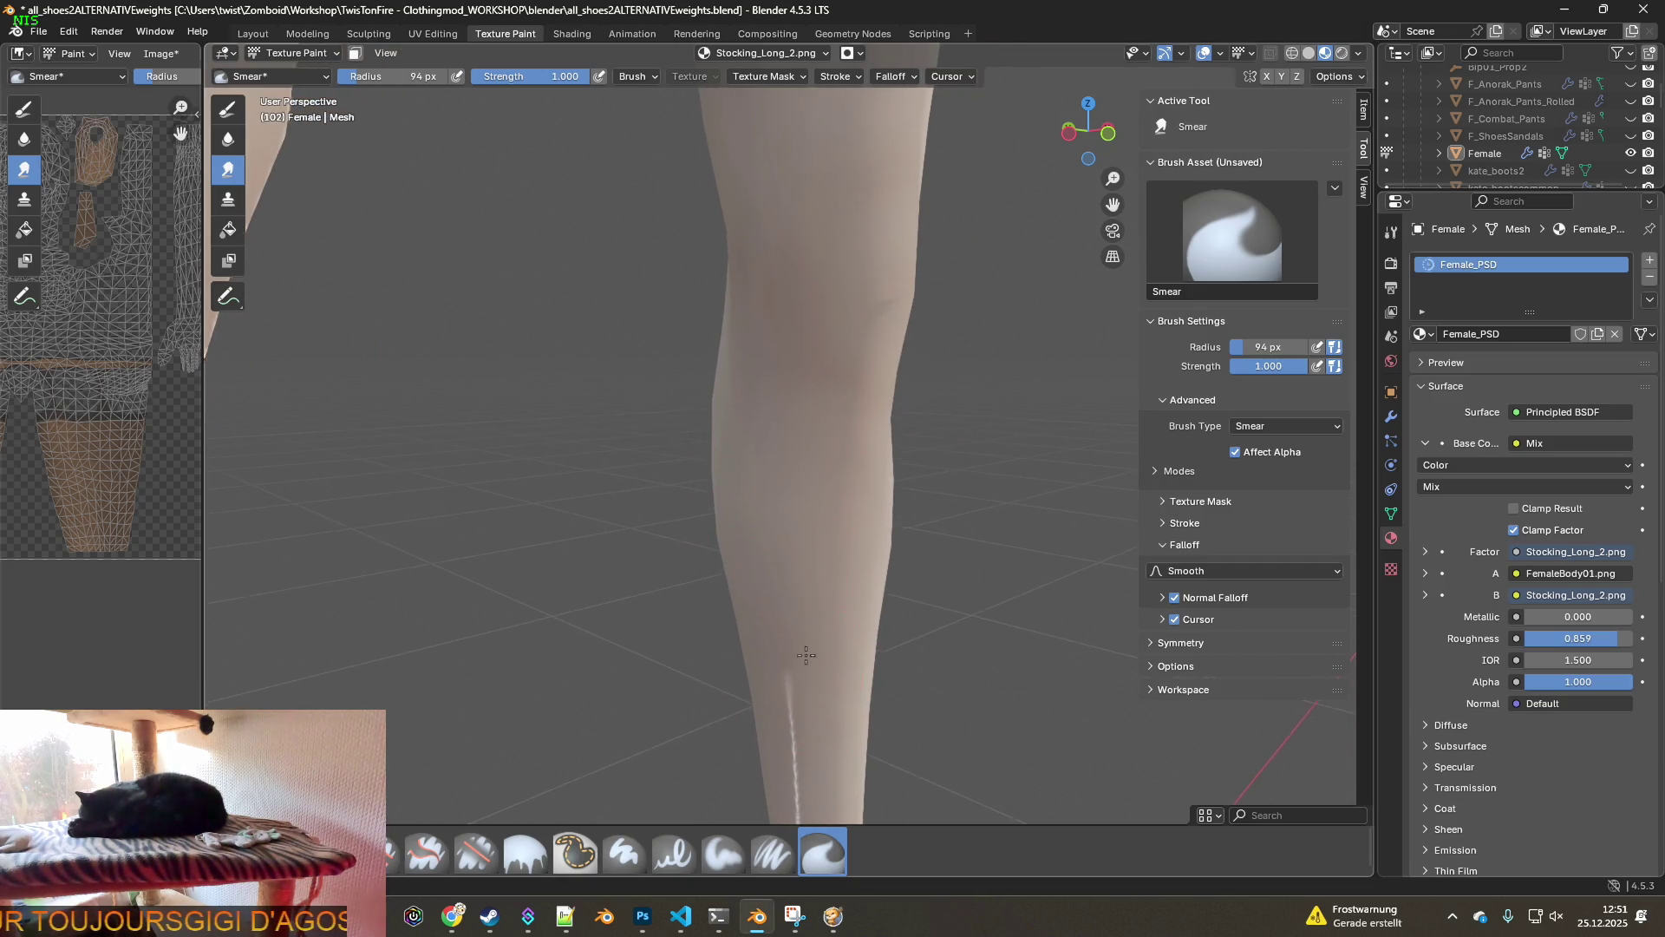
middle_click_drag(781, 729, 753, 457)
left_click_drag(754, 458, 754, 746)
- Zoom out to both legs and reduce the Smear brush radius
mouse_move(768, 557)
middle_mouse_down()
mouse_move(762, 483)
mouse_move(743, 595)
mouse_move(761, 494)
mouse_move(576, 471)
mouse_move(598, 538)
middle_mouse_up()
scroll(613, 483, "up", 4)
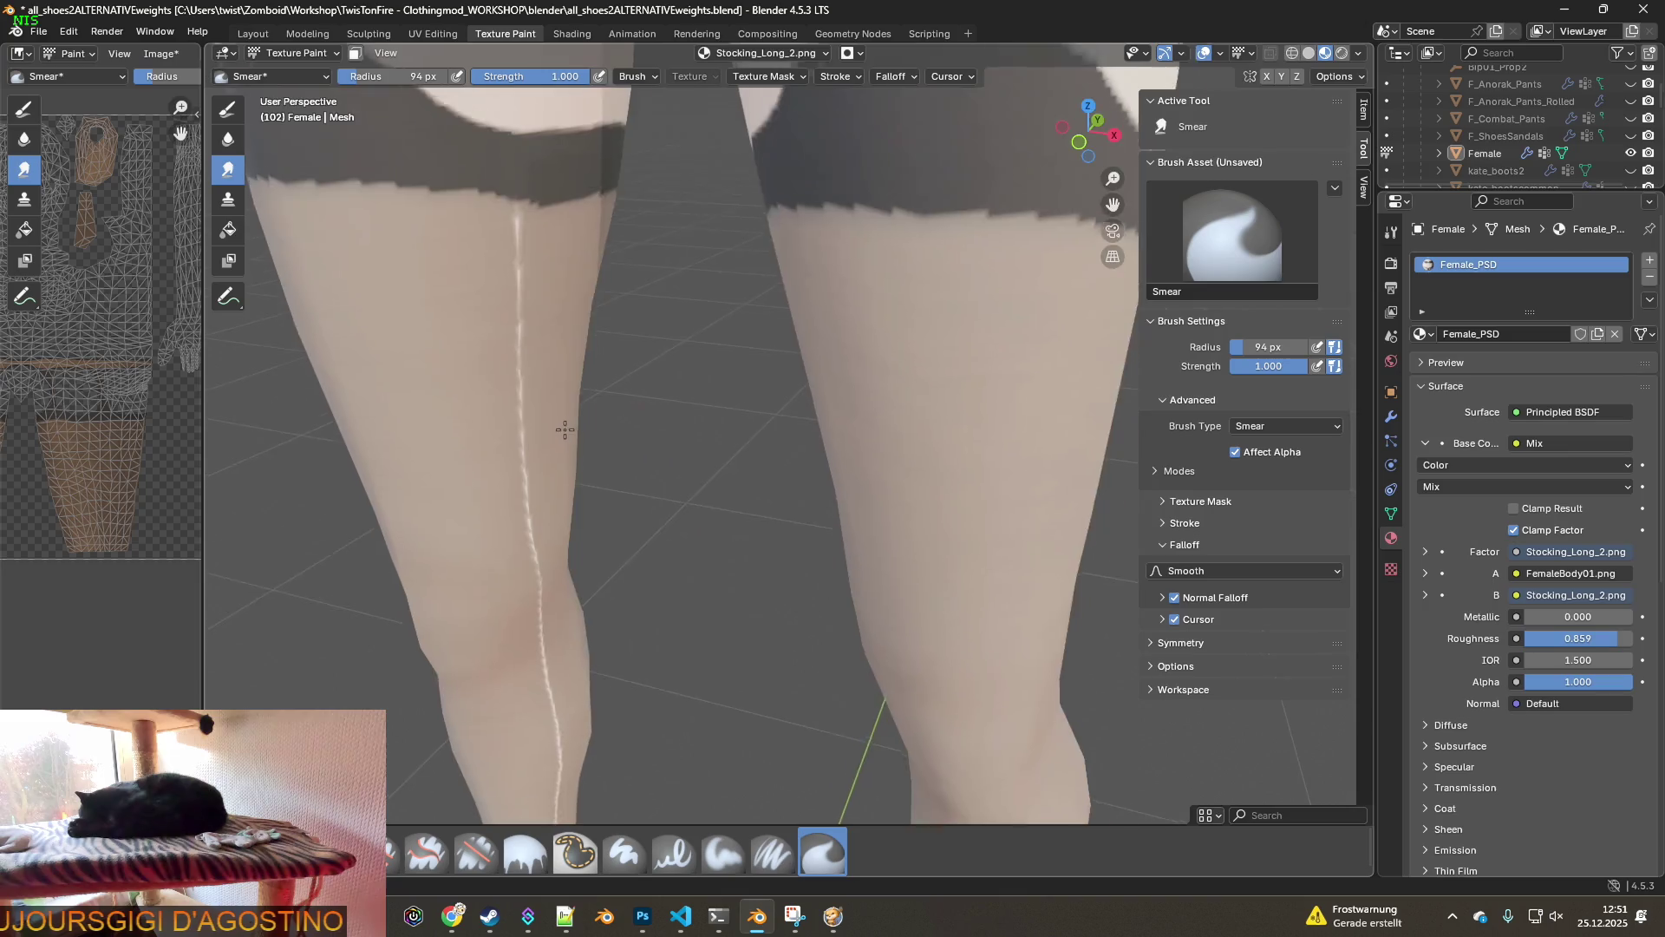
middle_click_drag(490, 376, 494, 373)
key("f")
left_click(471, 375)
scroll(494, 280, "up", 3)
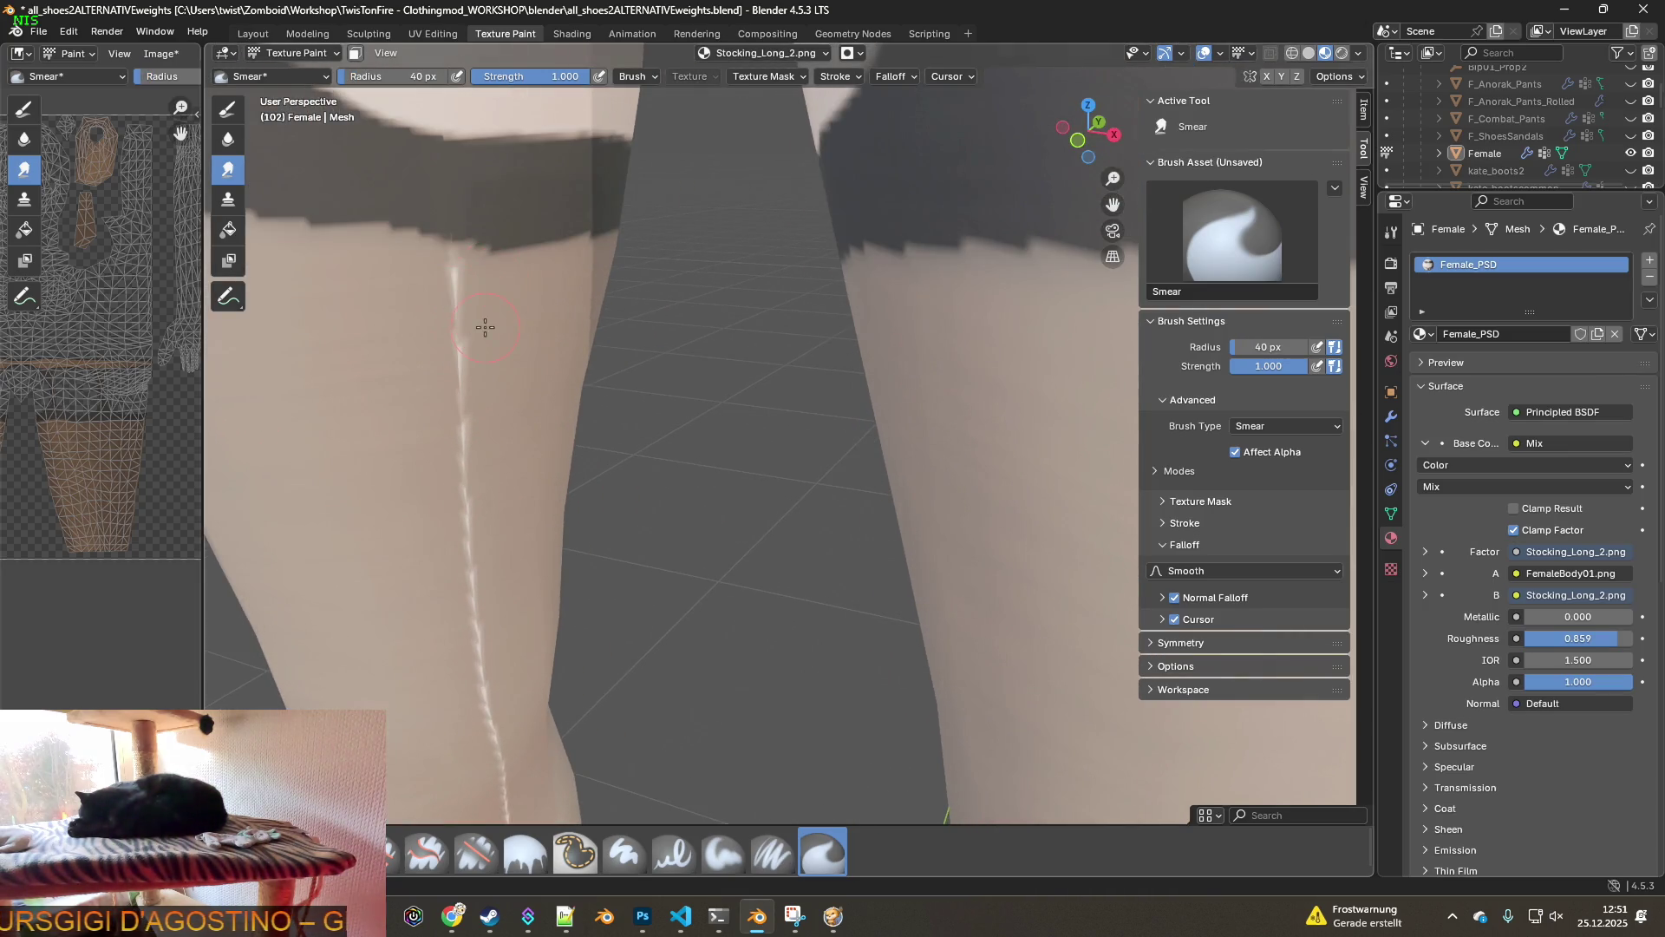
scroll(485, 327, "up", 3)
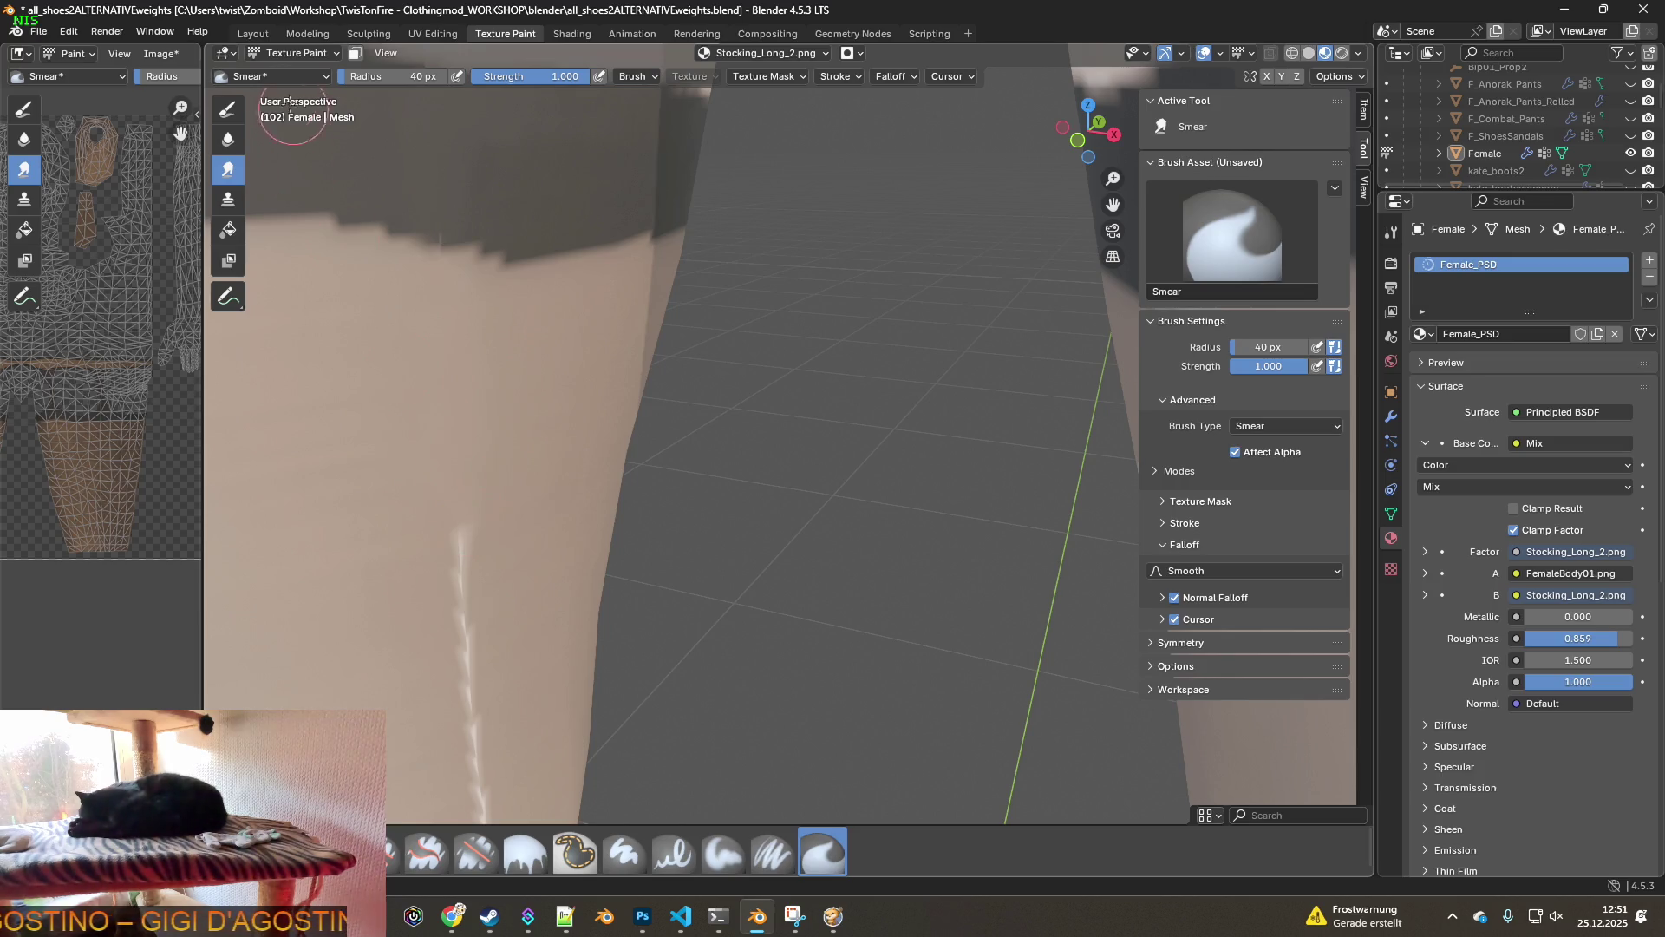
- Smear skin colour over the upper white streak on the other leg
middle_click_drag(436, 316, 468, 459)
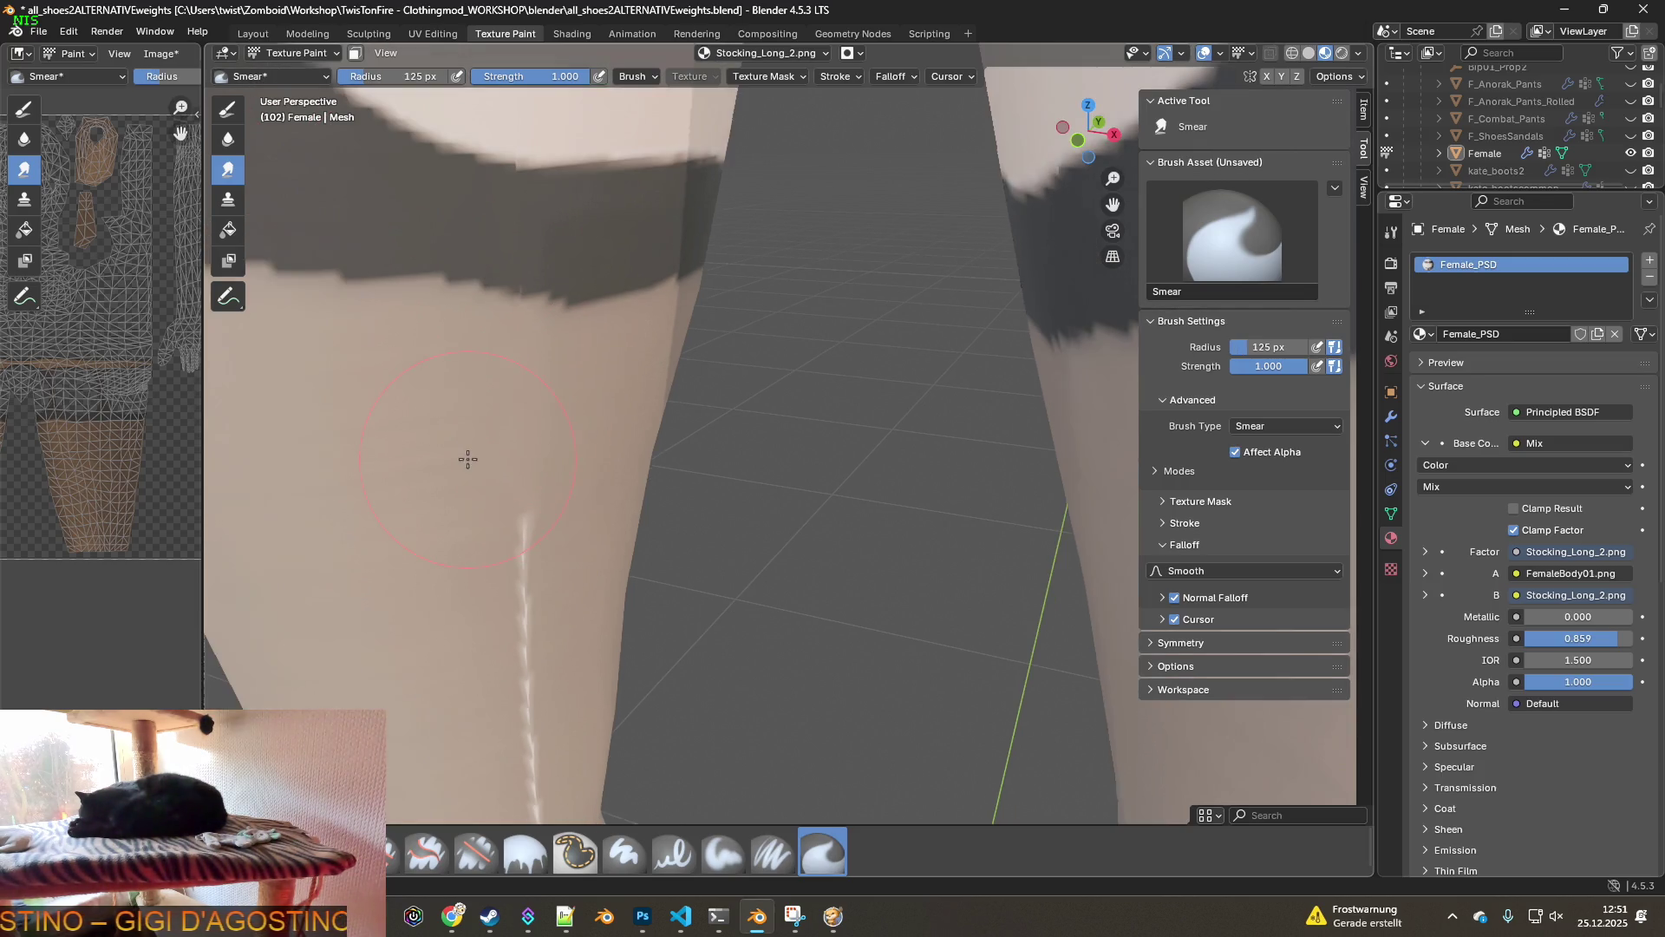
scroll(512, 546, "up", 3)
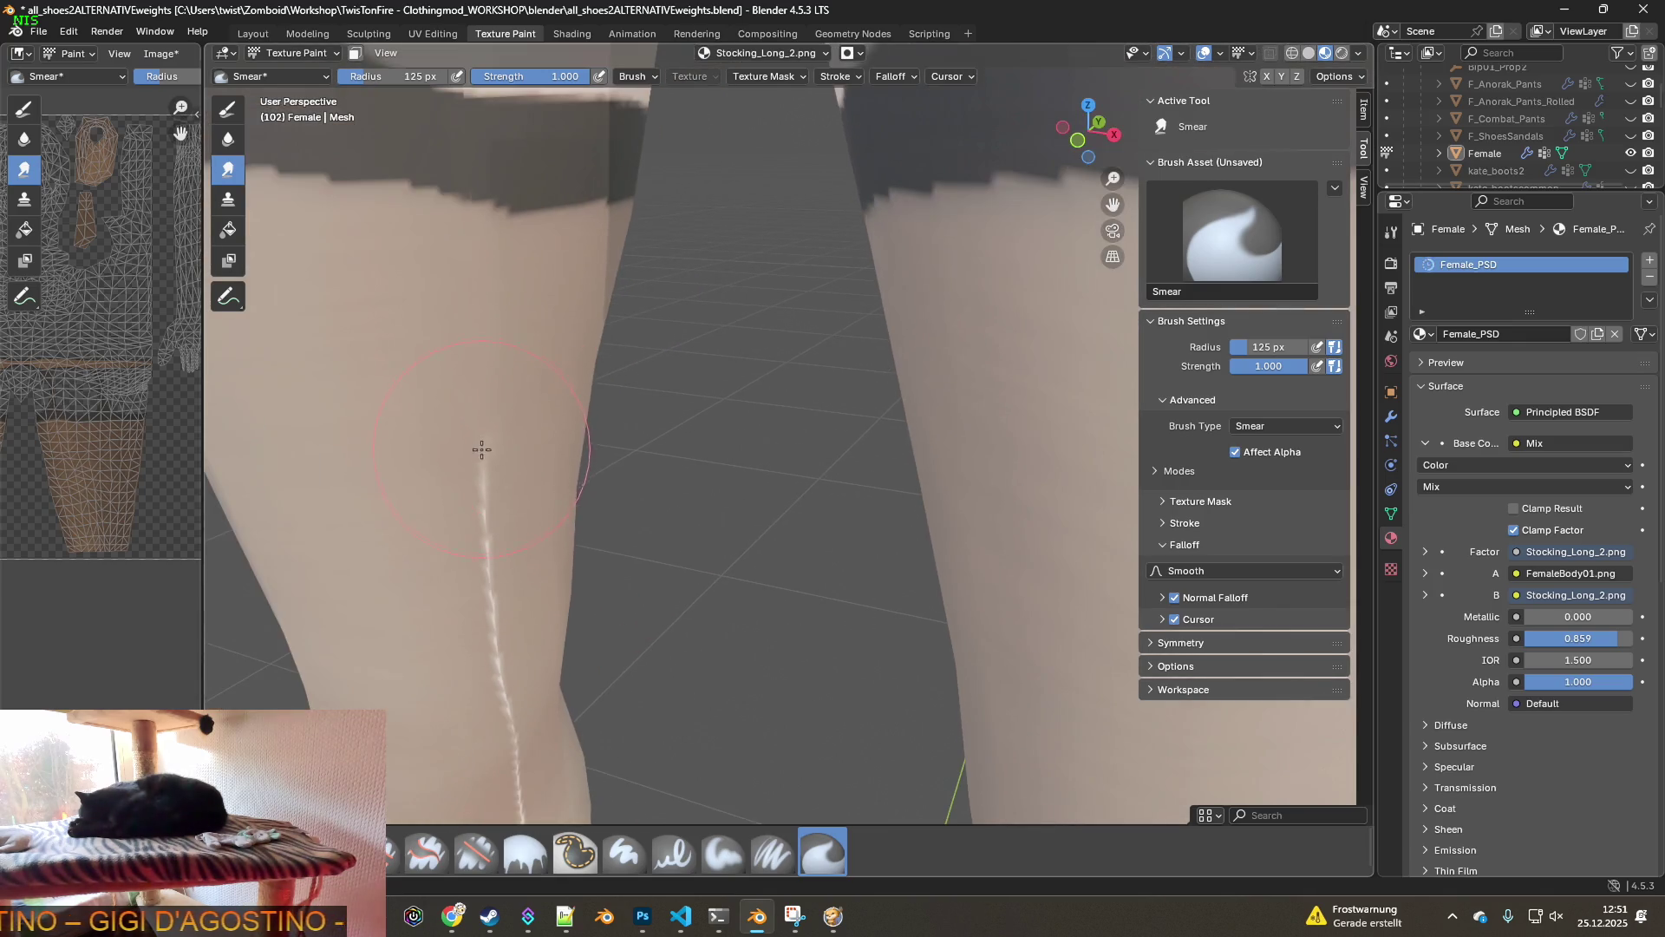
middle_click_drag(510, 525, 488, 390, "shift")
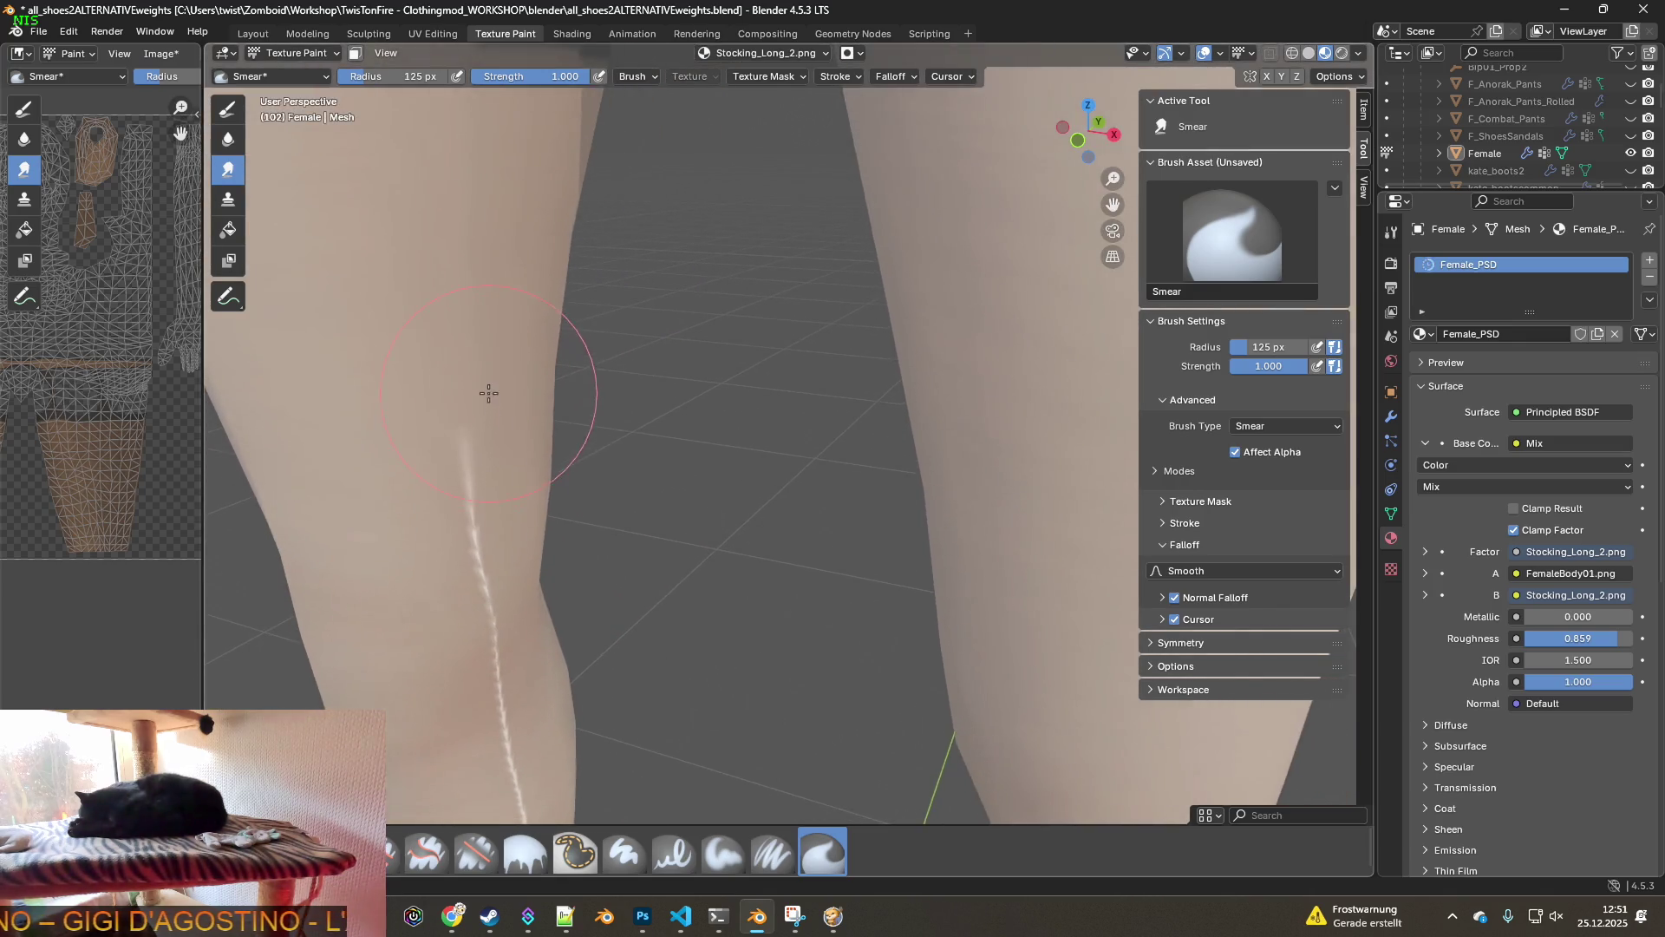
scroll(520, 394, "down", 2)
mouse_move(592, 598)
middle_mouse_down()
mouse_move(557, 539)
mouse_move(586, 509)
middle_mouse_up()
middle_click_drag(663, 559, 613, 305, "shift")
left_click_drag(562, 441, 569, 592)
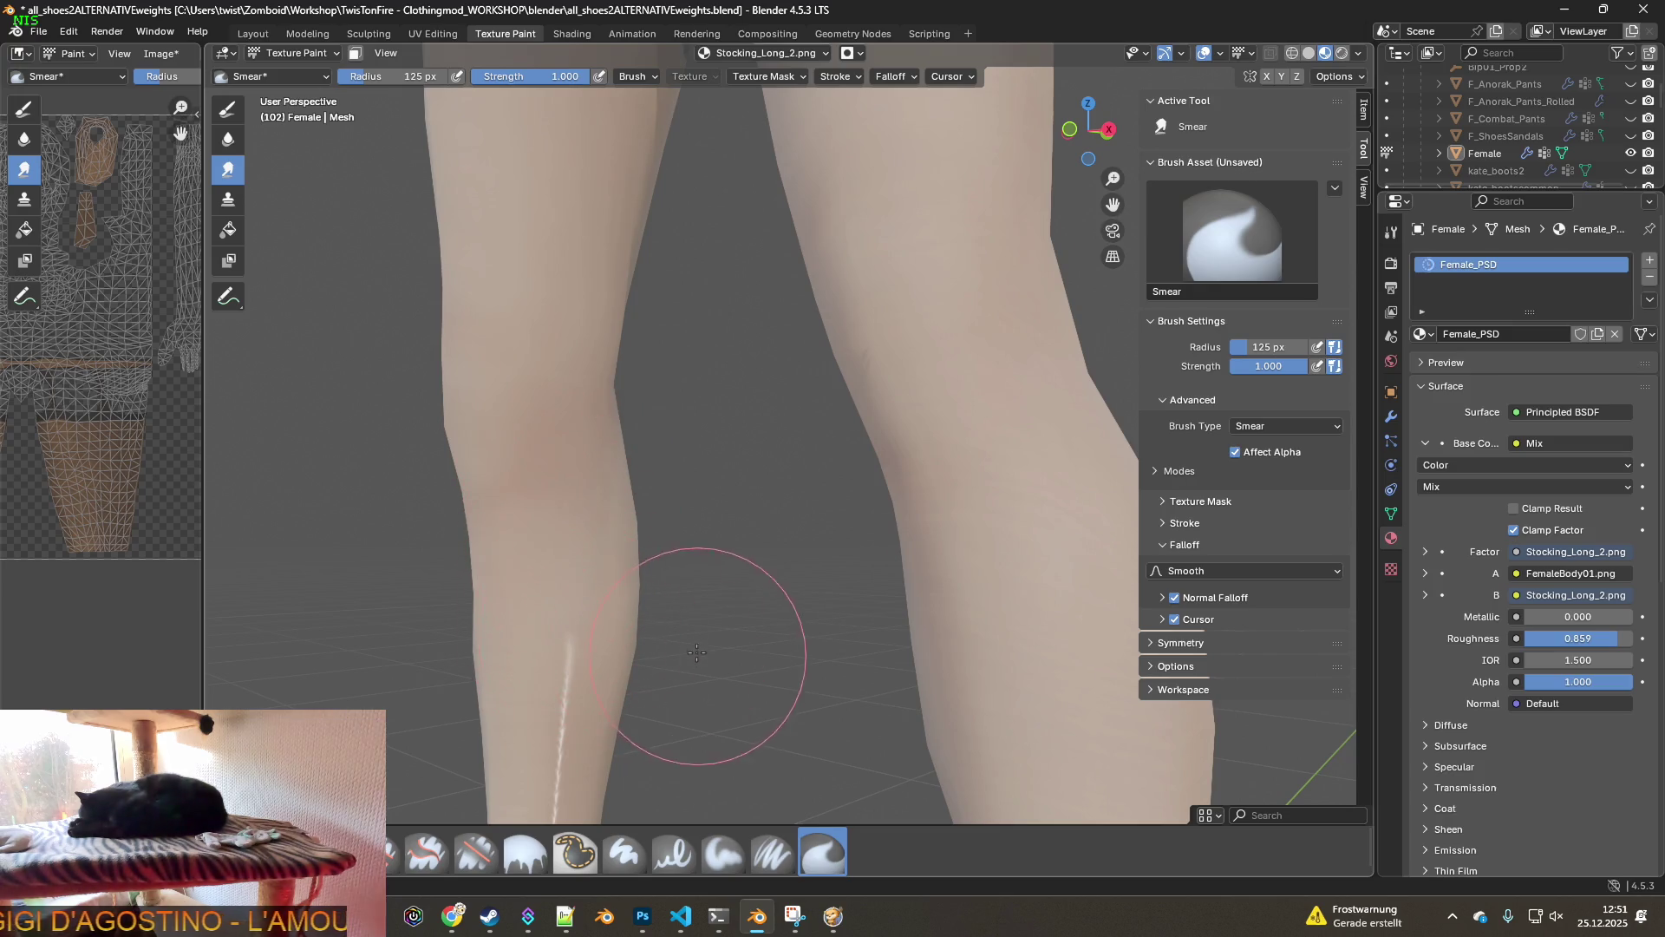
scroll(697, 655, "down", 5)
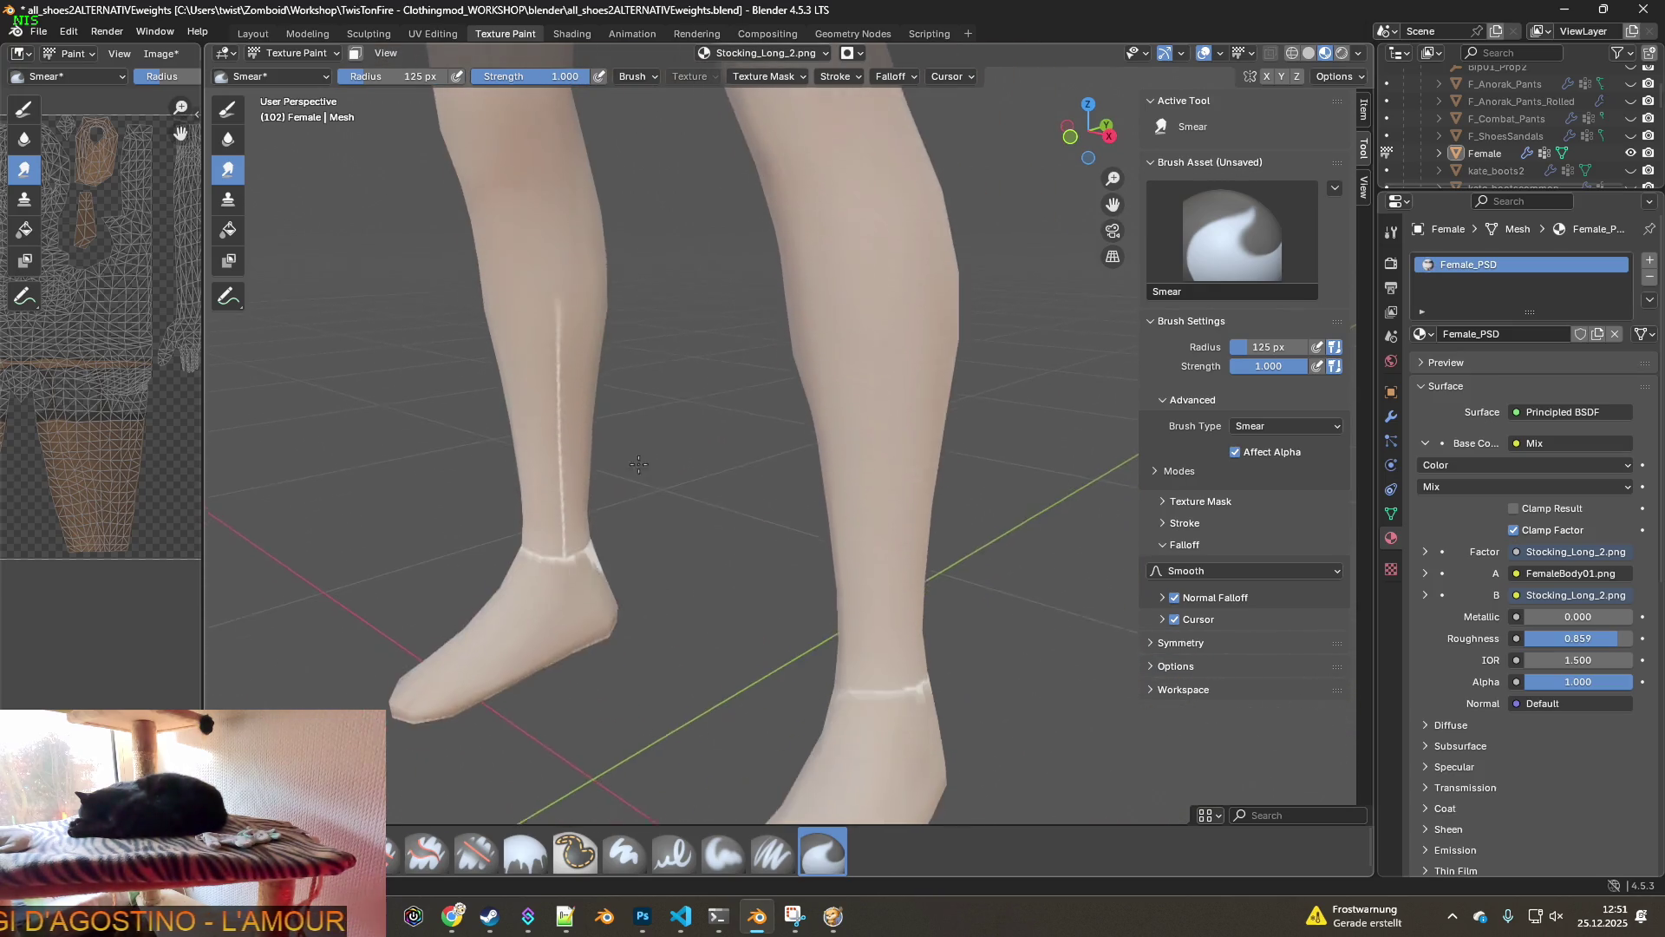
mouse_move(543, 231)
left_mouse_down()
mouse_move(557, 535)
mouse_move(642, 582)
left_mouse_up()
mouse_move(503, 542)
middle_mouse_down()
mouse_move(592, 487)
mouse_move(587, 502)
mouse_move(746, 481)
middle_mouse_up()
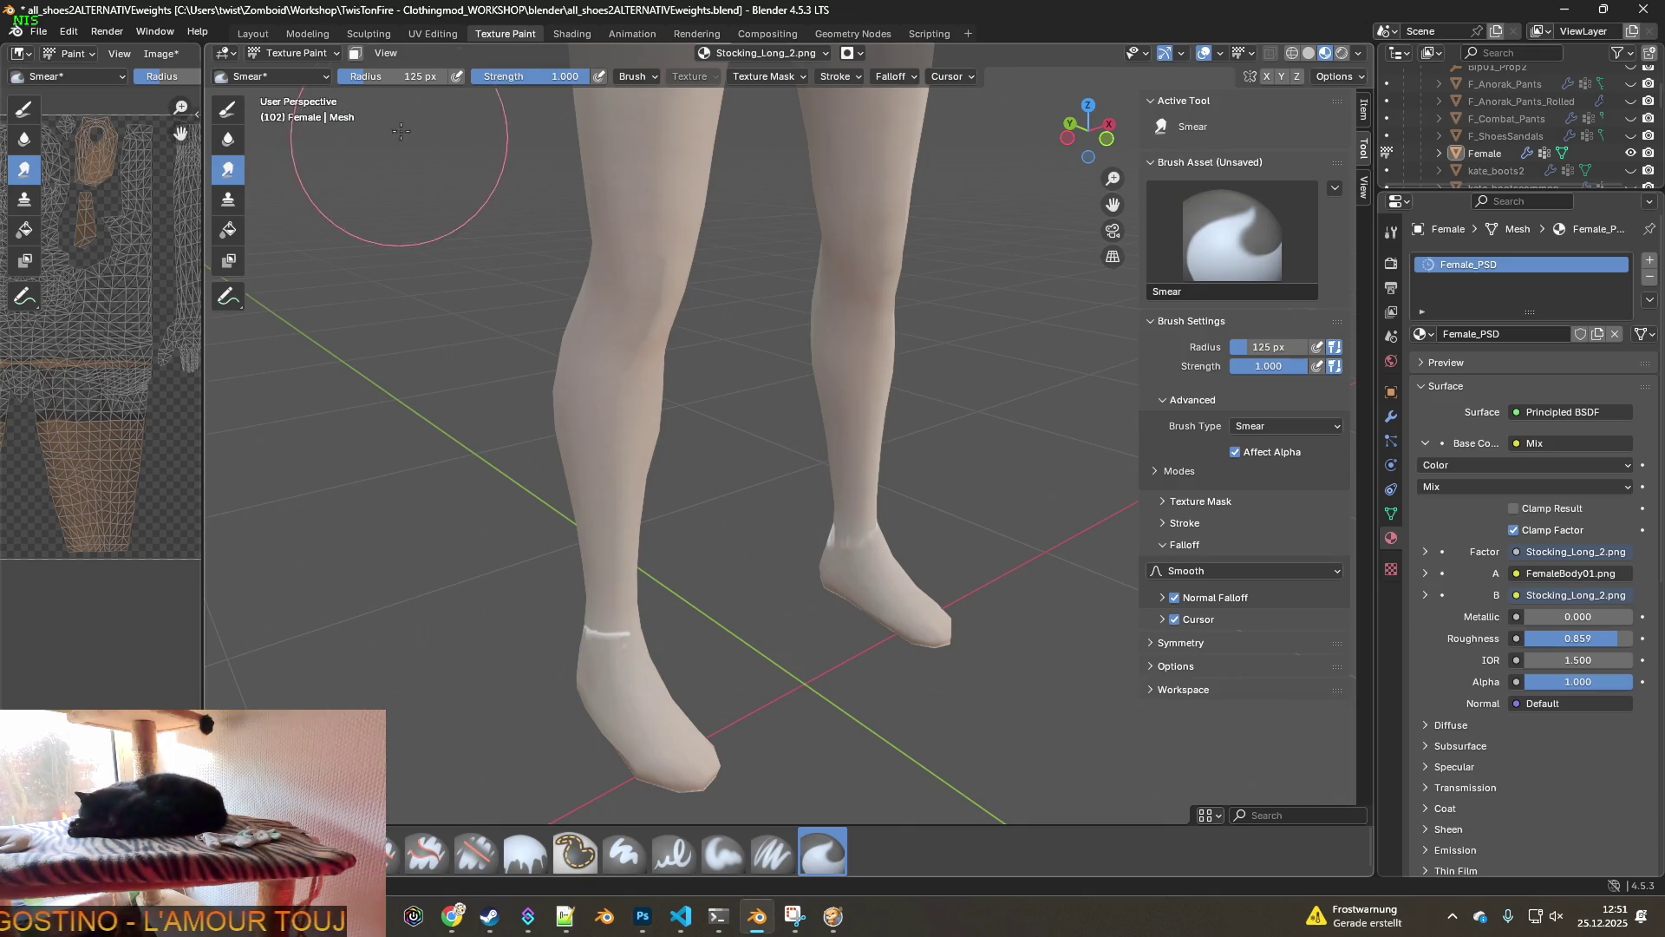
mouse_move(595, 606)
left_mouse_down()
mouse_move(669, 725)
mouse_move(589, 659)
mouse_move(565, 736)
mouse_move(539, 614)
mouse_move(629, 480)
mouse_move(806, 602)
mouse_move(754, 607)
mouse_move(855, 595)
mouse_move(839, 567)
left_mouse_up()
middle_click_drag(902, 607, 845, 542)
middle_click_drag(848, 613, 706, 706)
middle_click_drag(712, 451, 725, 520)
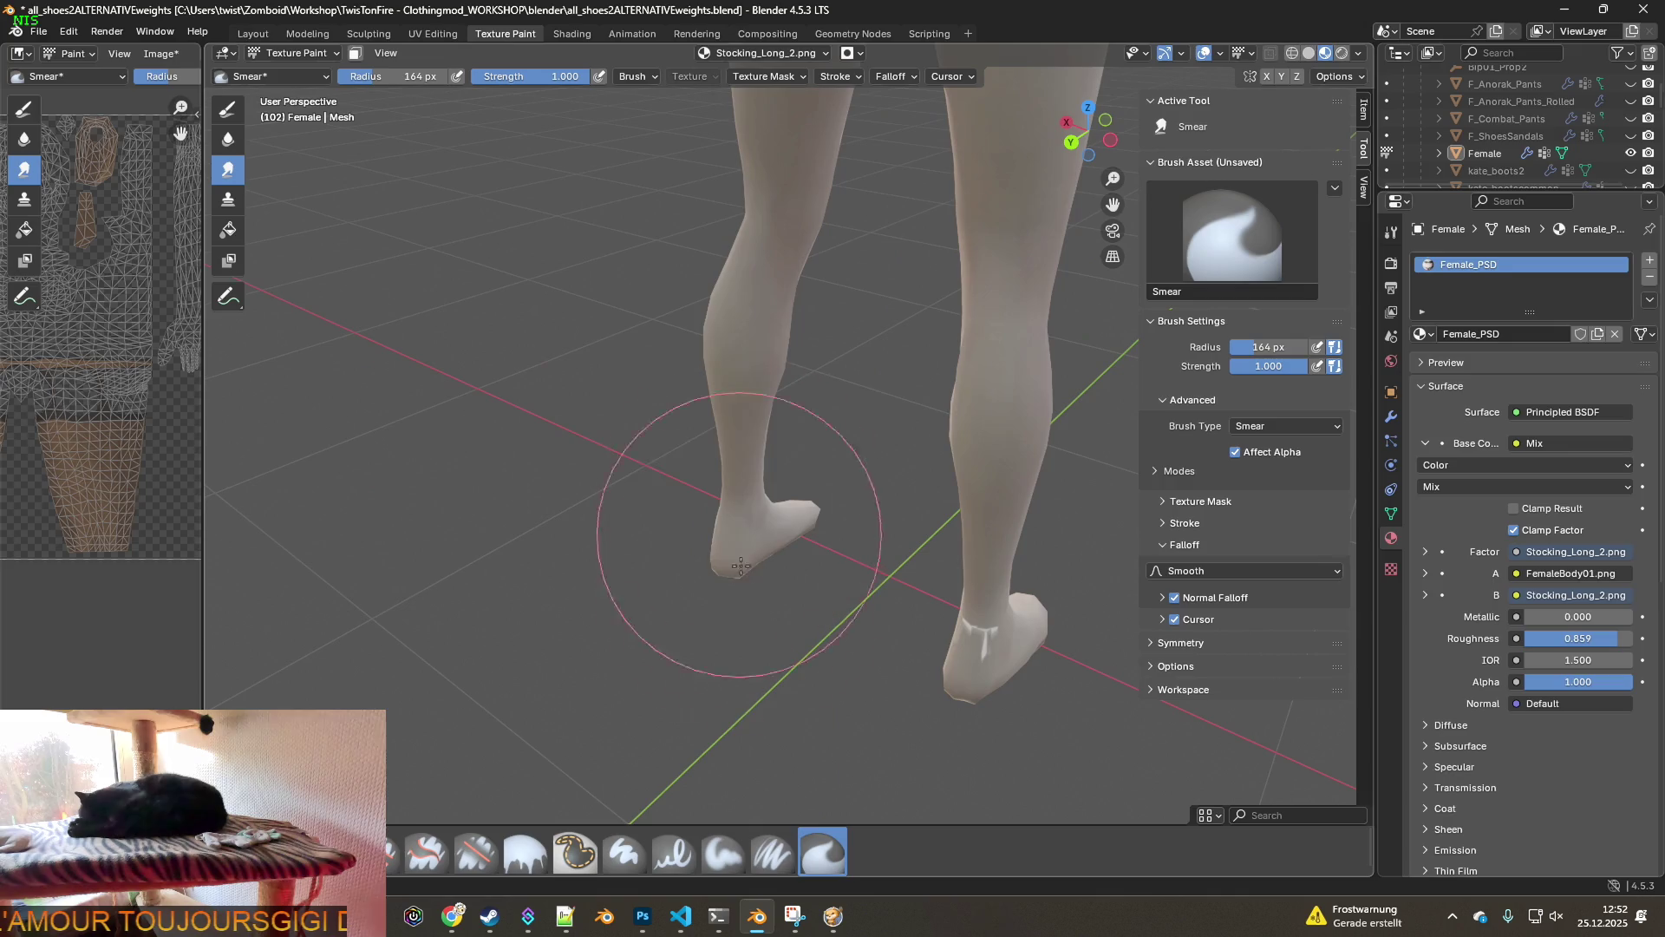
middle_click_drag(966, 632, 862, 491)
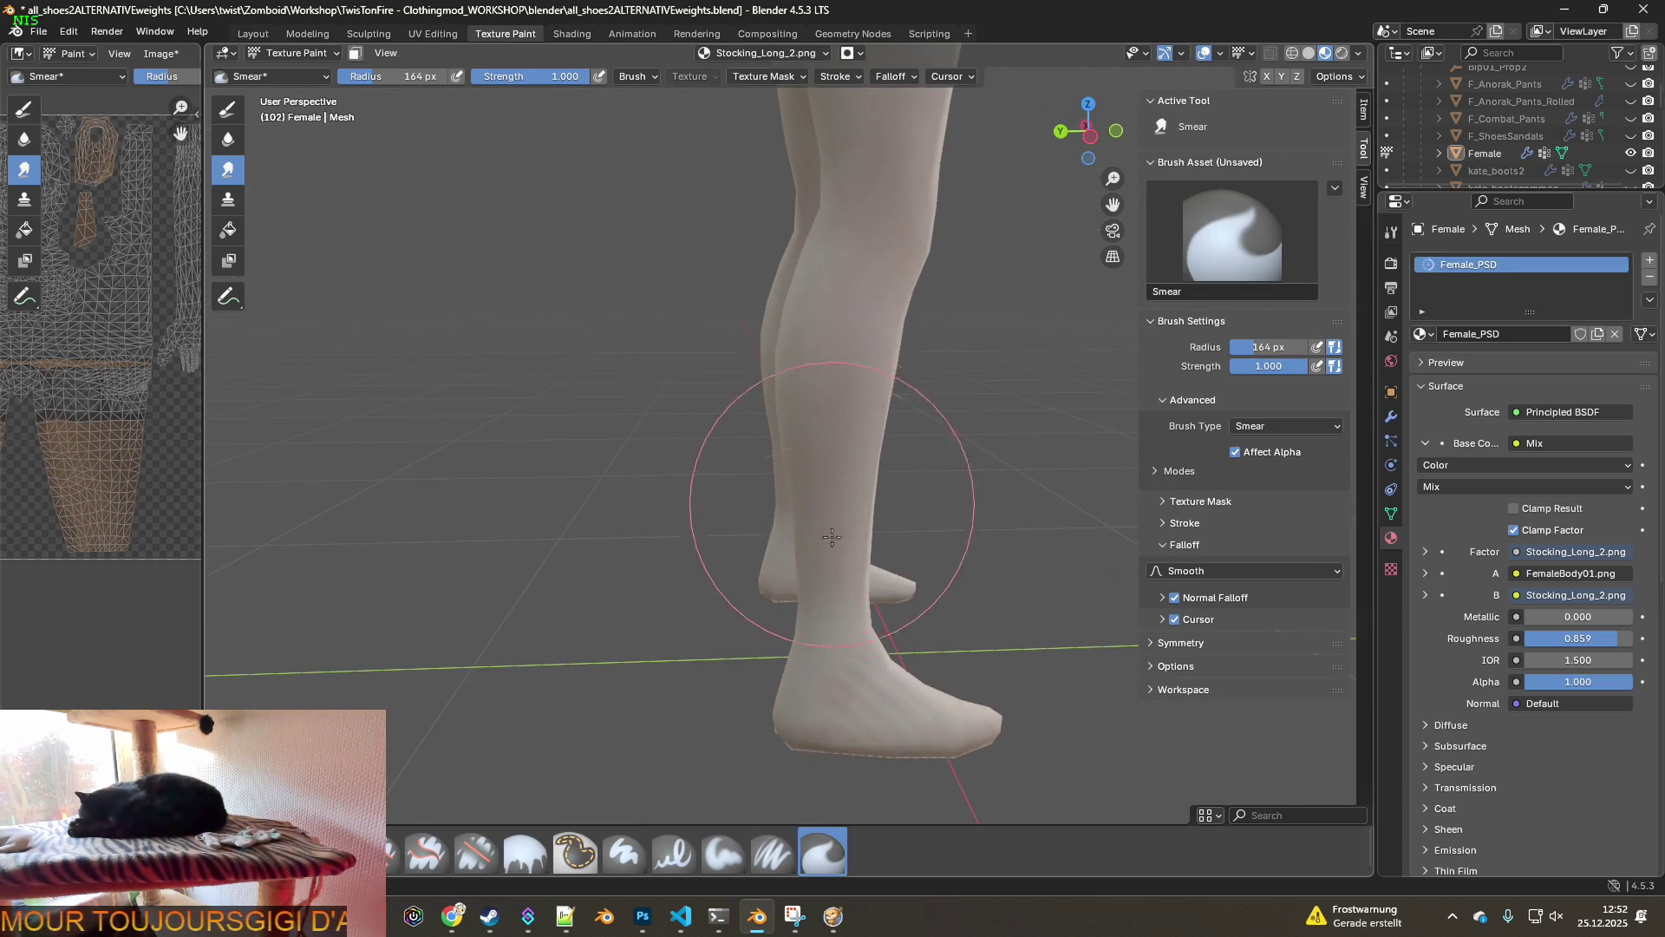
mouse_move(780, 688)
middle_mouse_down()
mouse_move(757, 625)
mouse_move(563, 555)
middle_mouse_up()
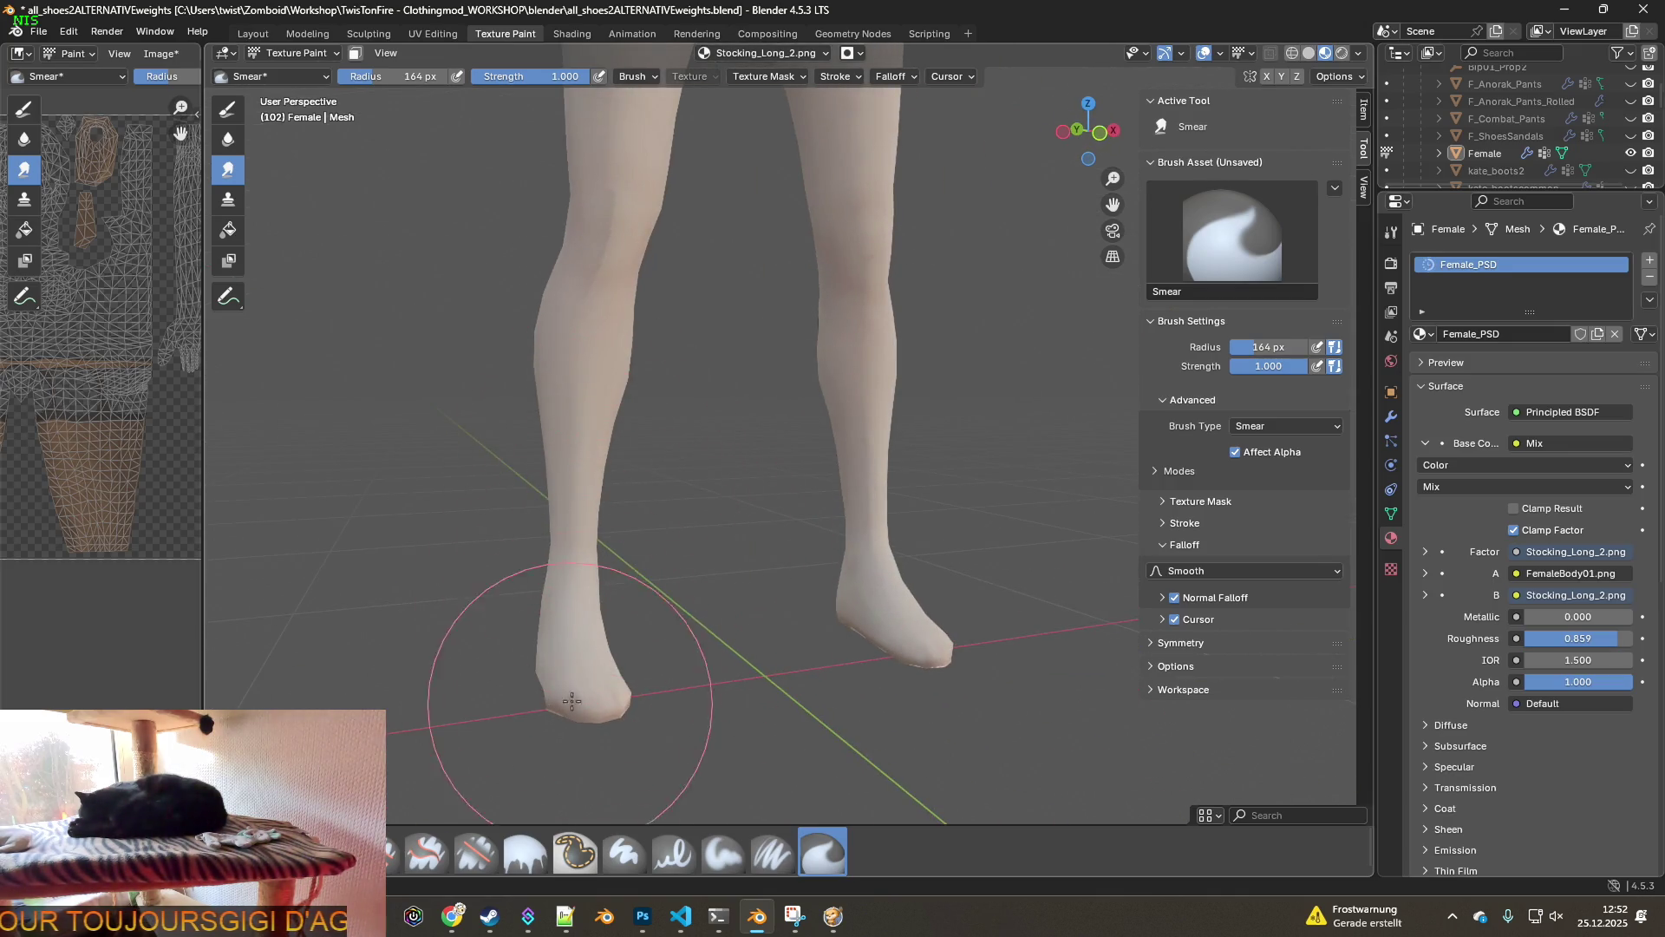
middle_click_drag(882, 651, 760, 599)
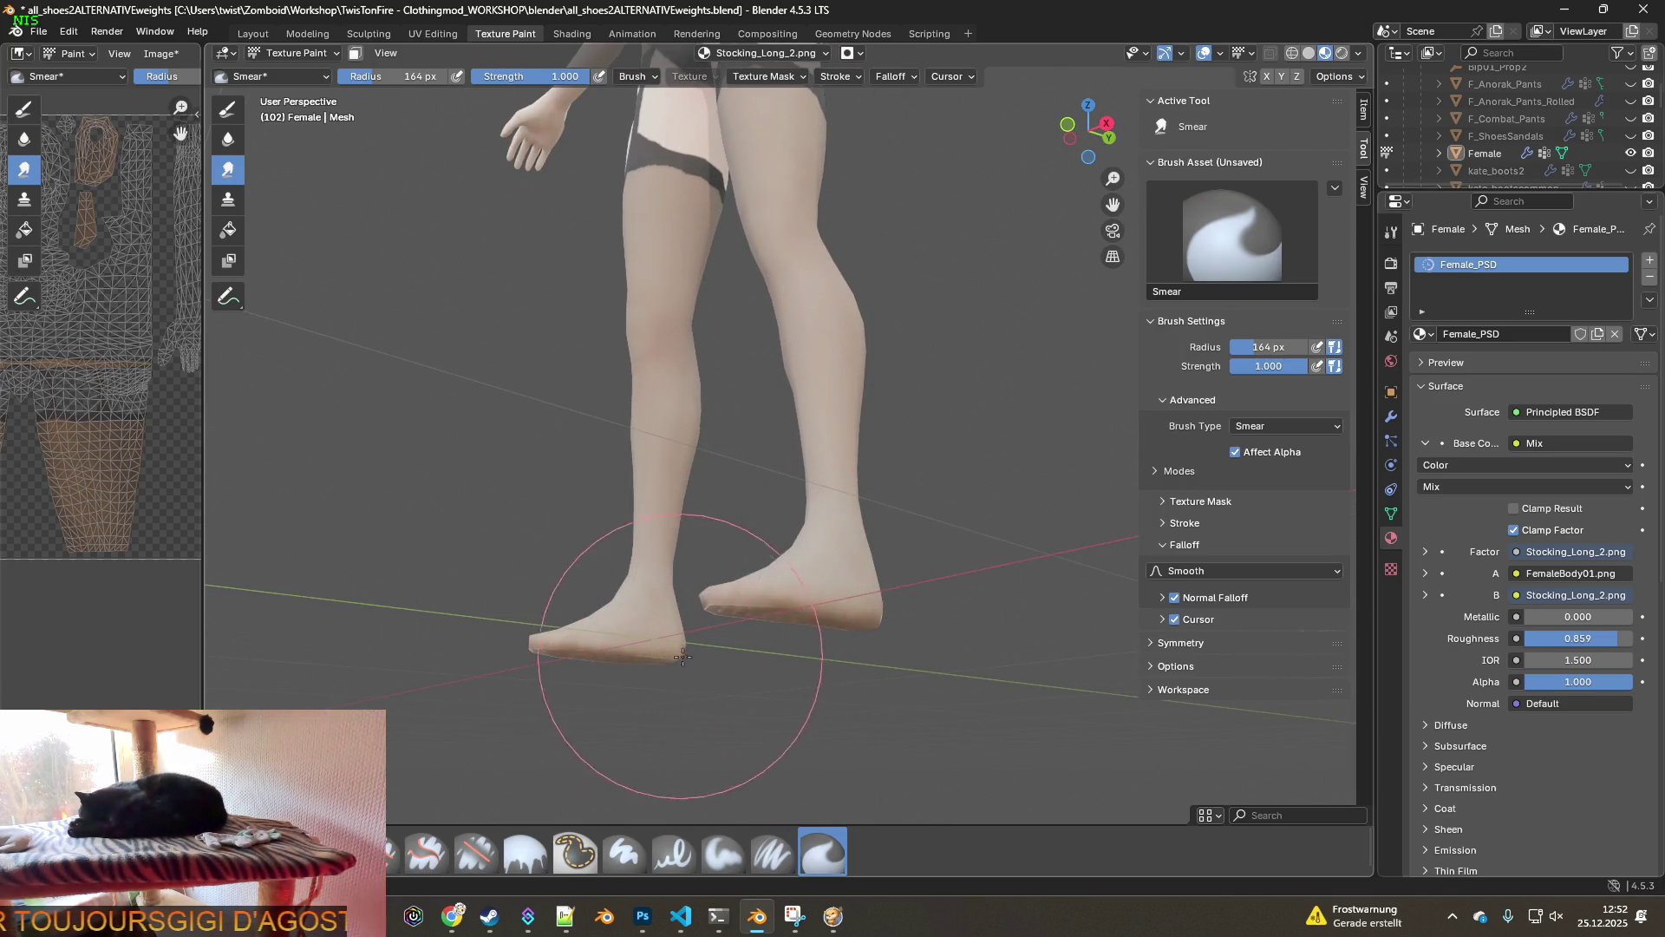
middle_click_drag(688, 706, 788, 655)
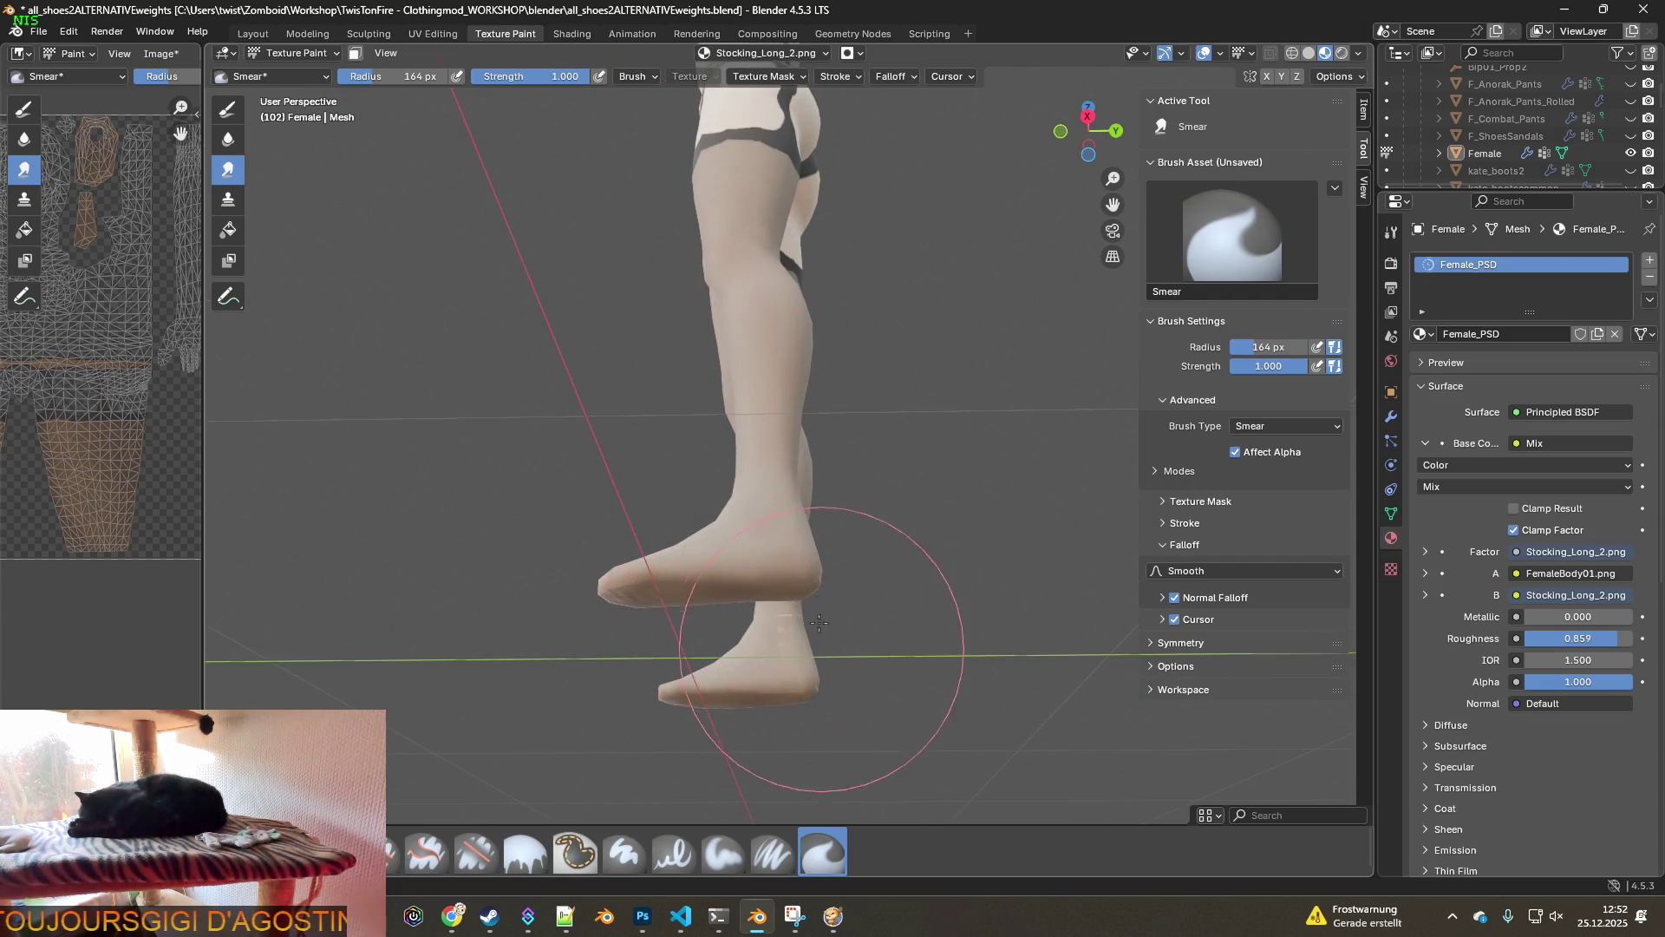
middle_click_drag(805, 588, 875, 604)
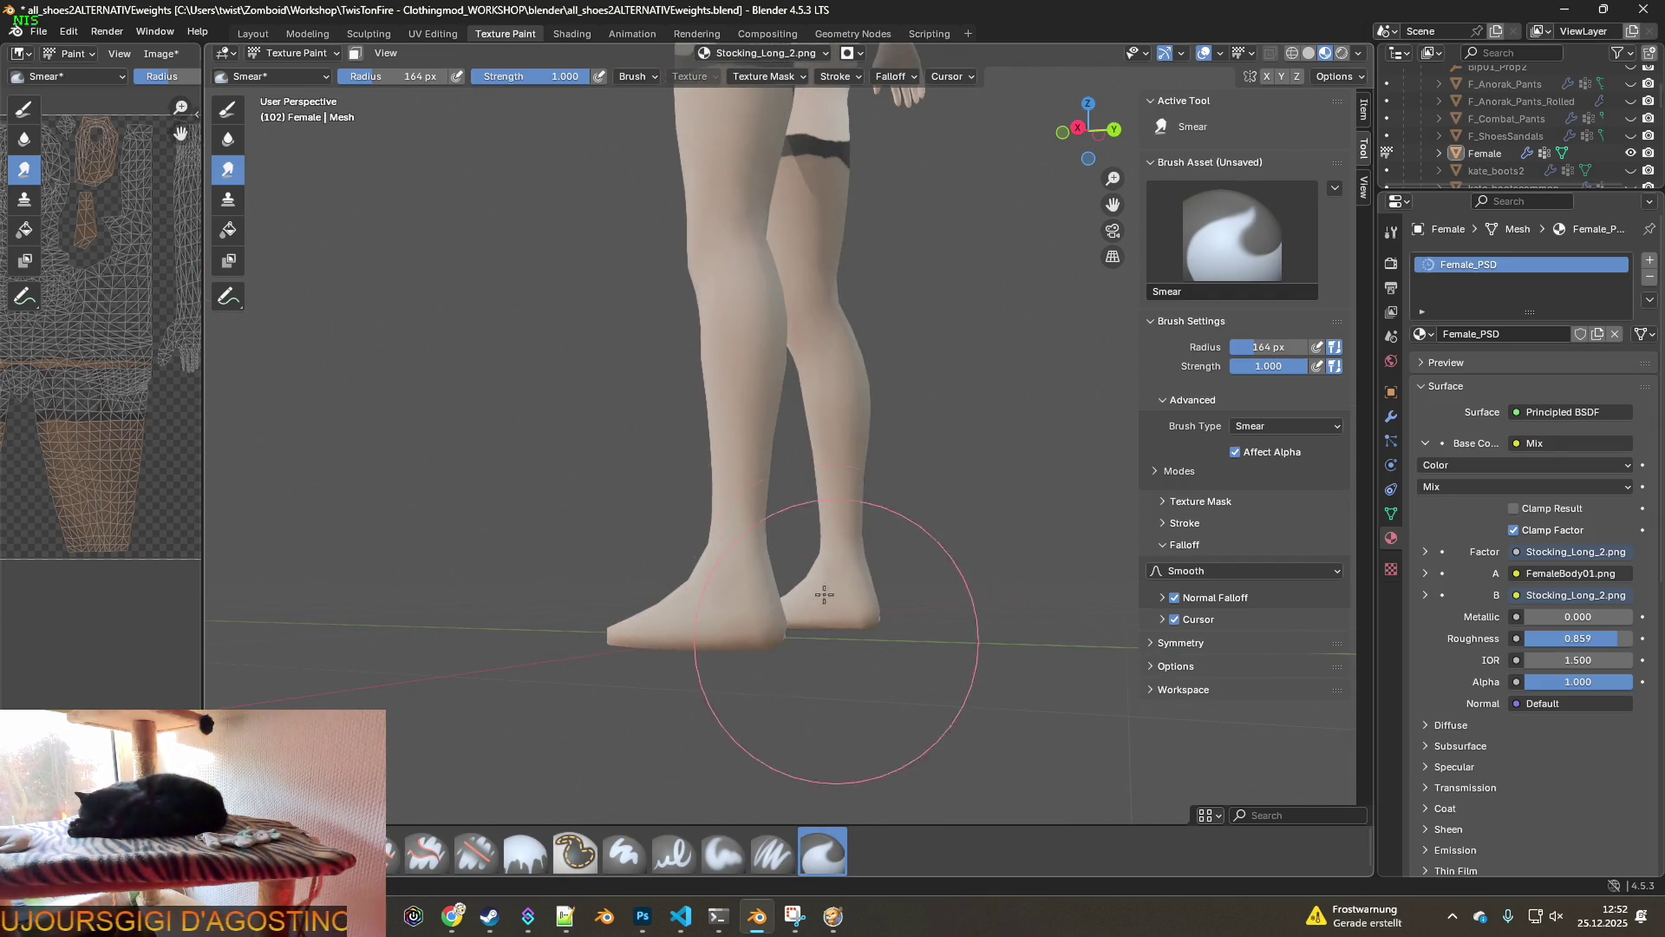
middle_click_drag(767, 642, 732, 595)
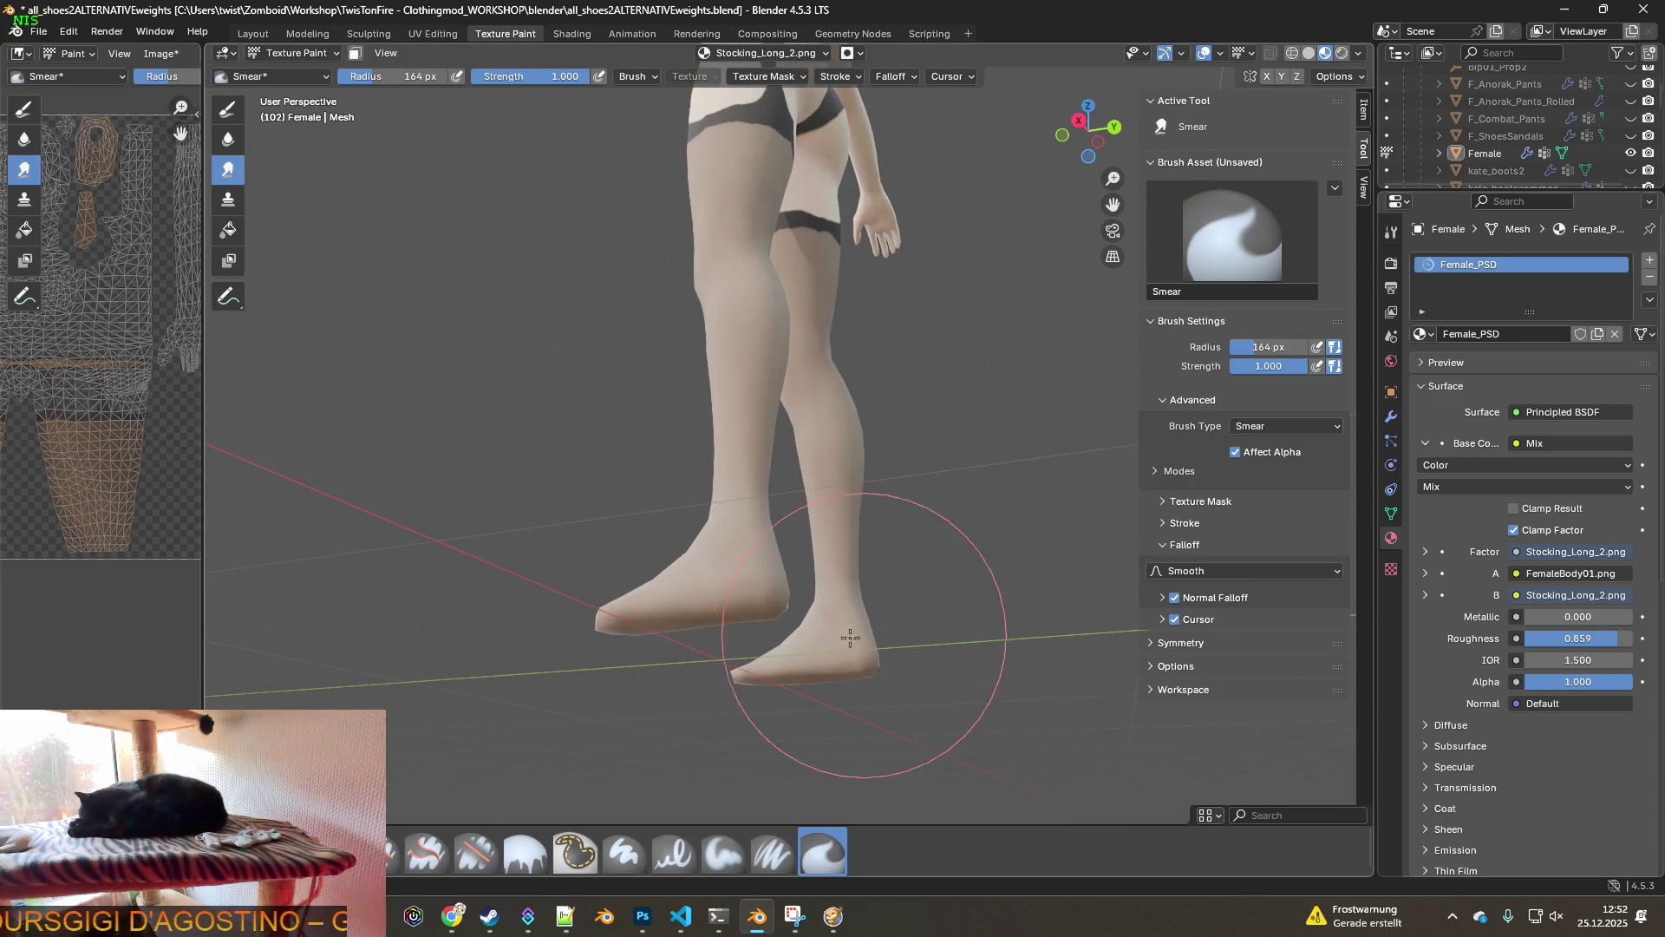
mouse_move(748, 673)
middle_mouse_down()
mouse_move(746, 636)
mouse_move(780, 639)
middle_mouse_up()
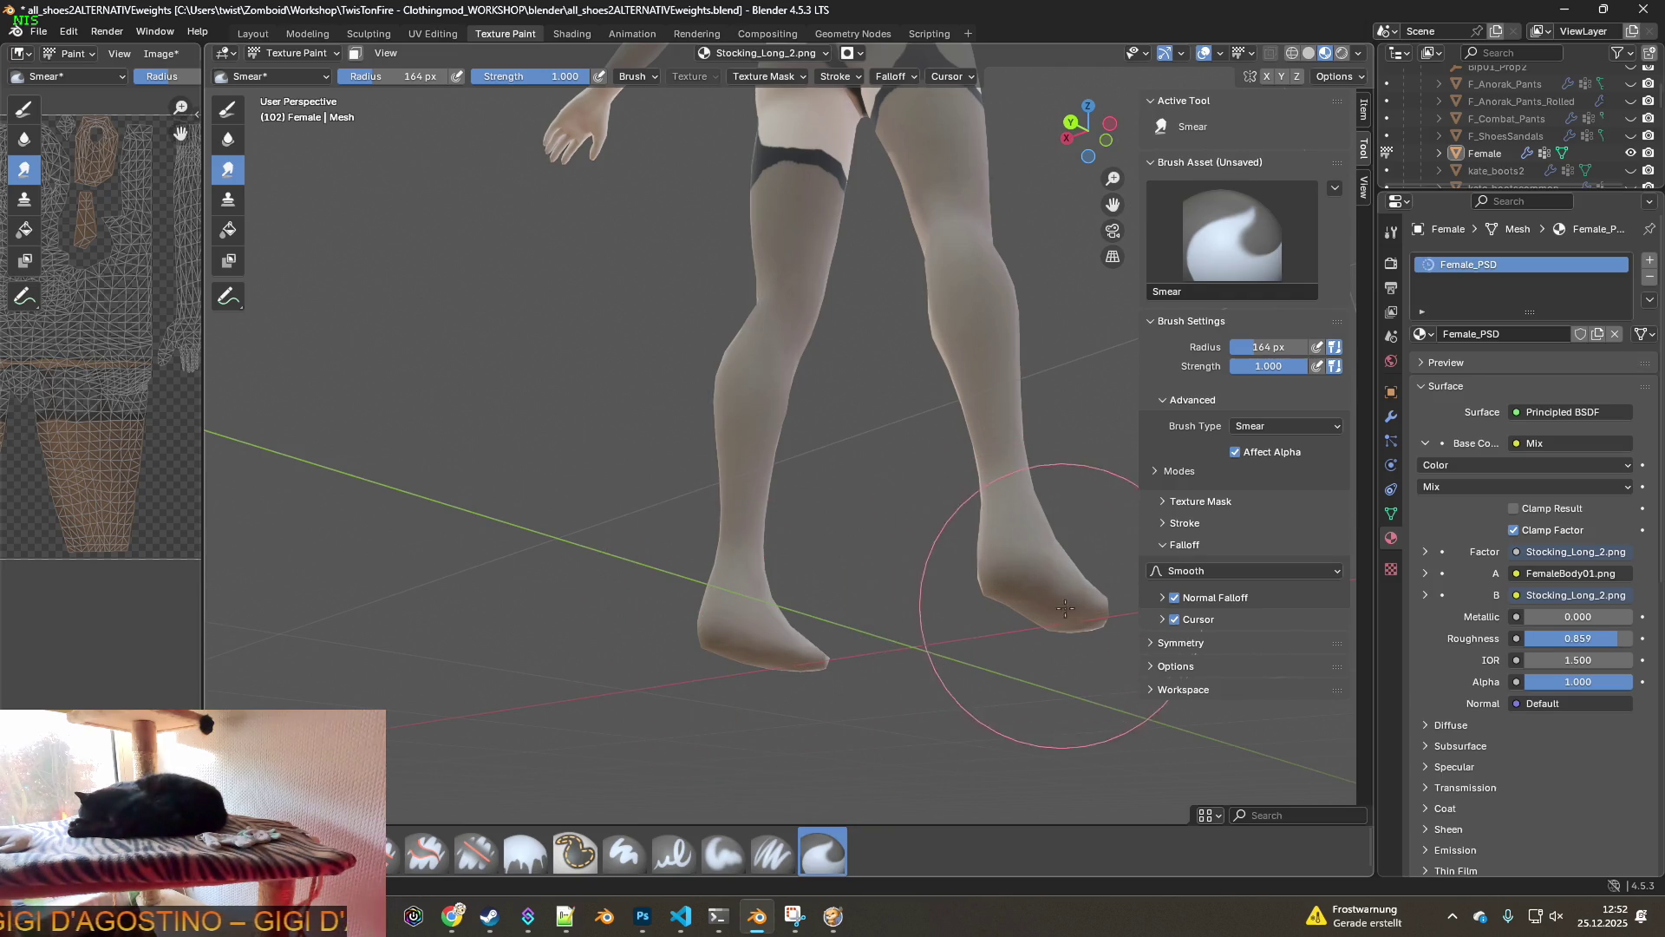
middle_click_drag(789, 744, 763, 639)
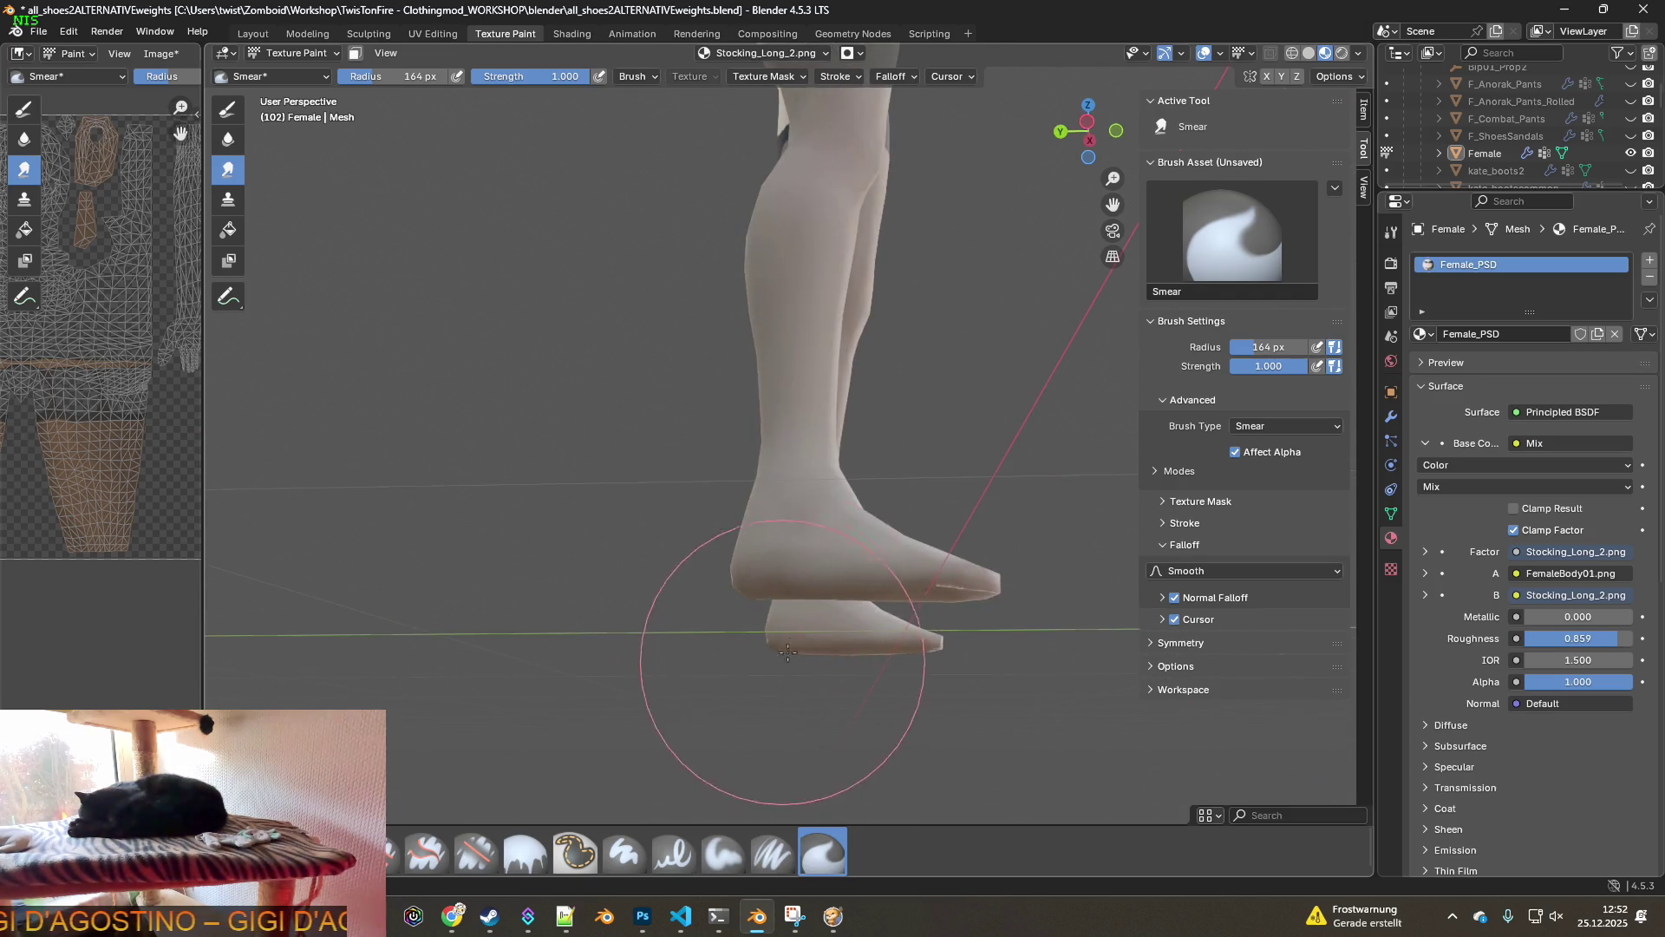
mouse_move(977, 580)
middle_mouse_down()
mouse_move(476, 650)
mouse_move(538, 607)
mouse_move(507, 591)
middle_mouse_up()
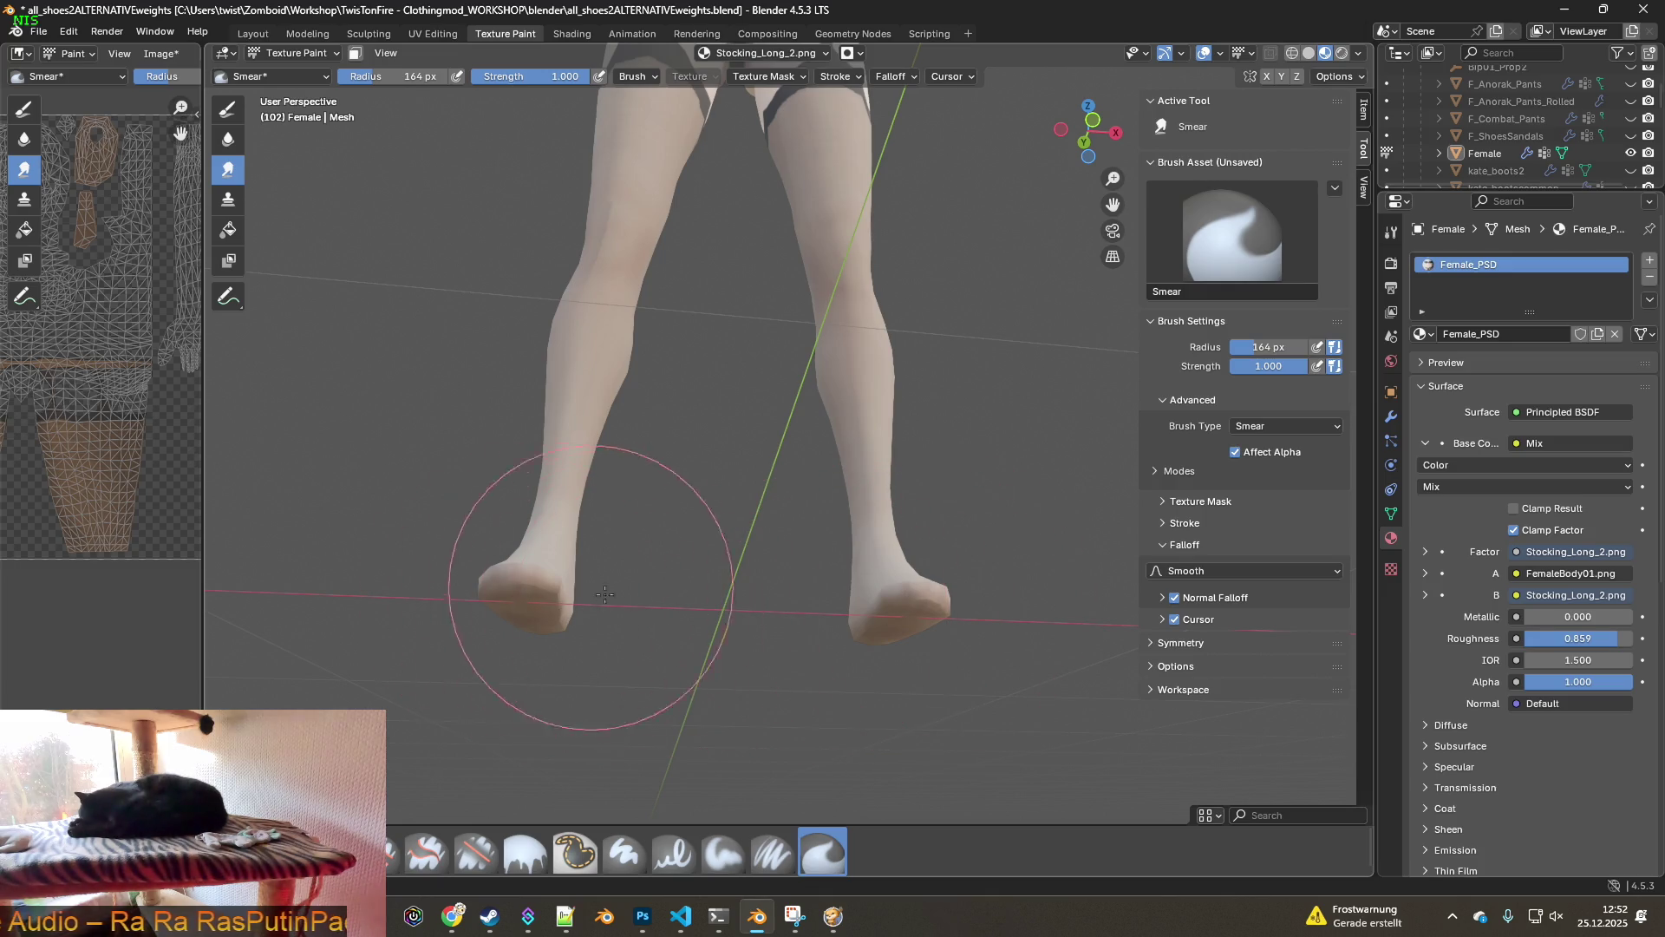
mouse_move(504, 561)
middle_mouse_down()
mouse_move(651, 558)
mouse_move(652, 537)
mouse_move(613, 557)
middle_mouse_up()
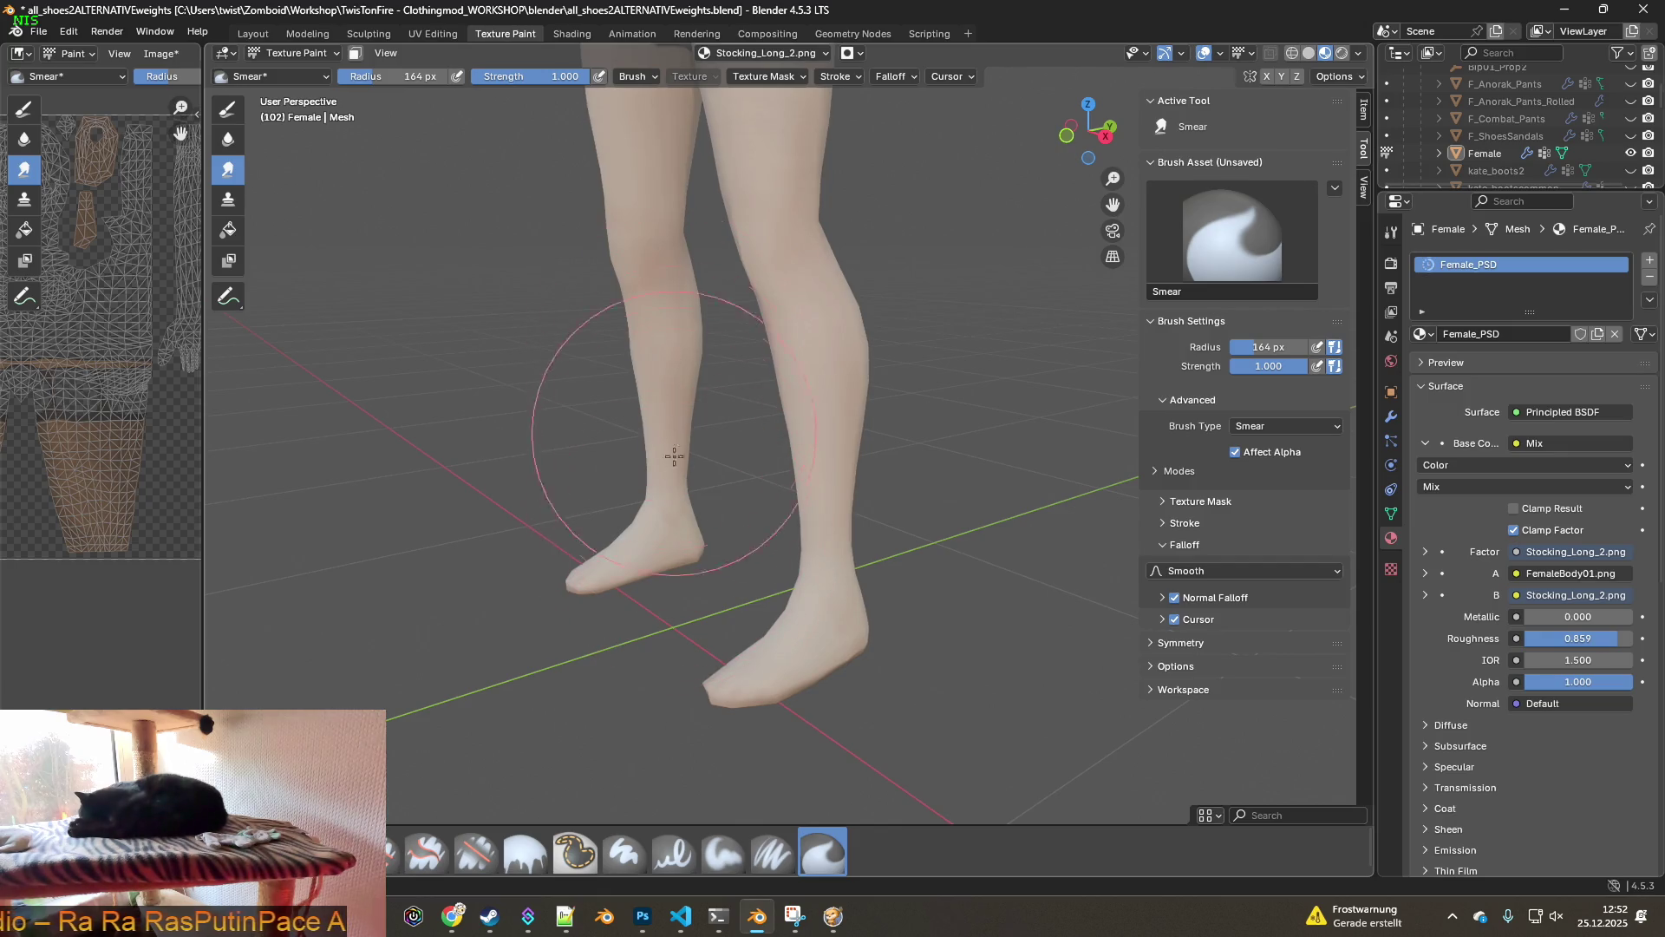
middle_click_drag(721, 422, 614, 428)
middle_click_drag(754, 401, 900, 606)
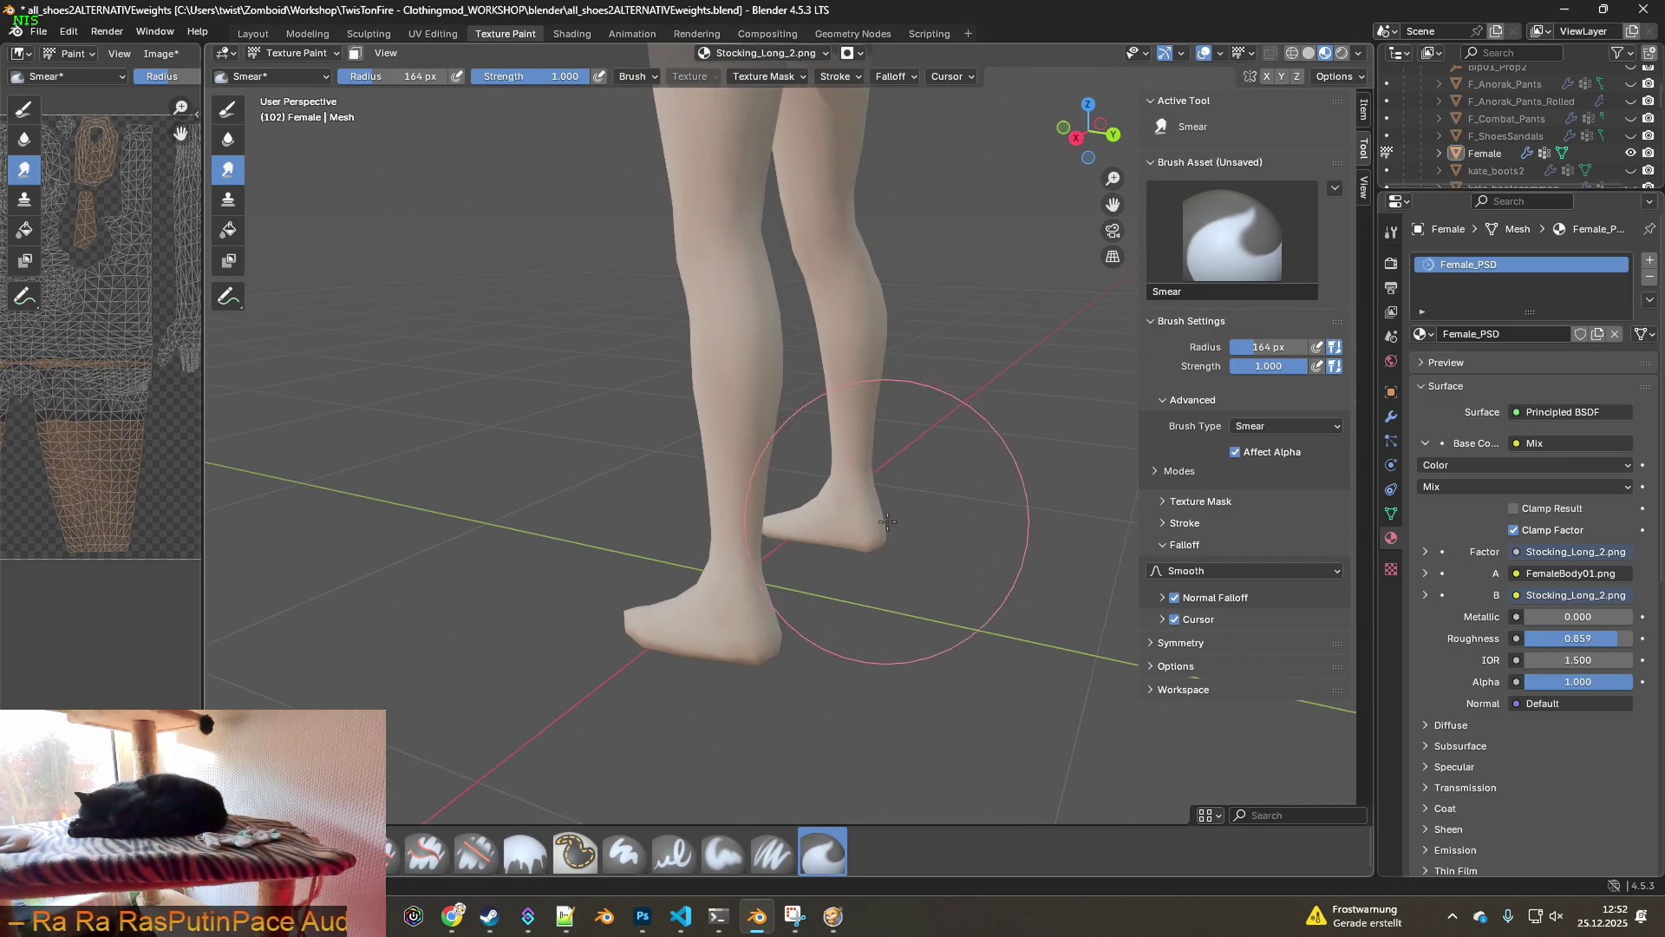
middle_click_drag(857, 413, 668, 563, "shift")
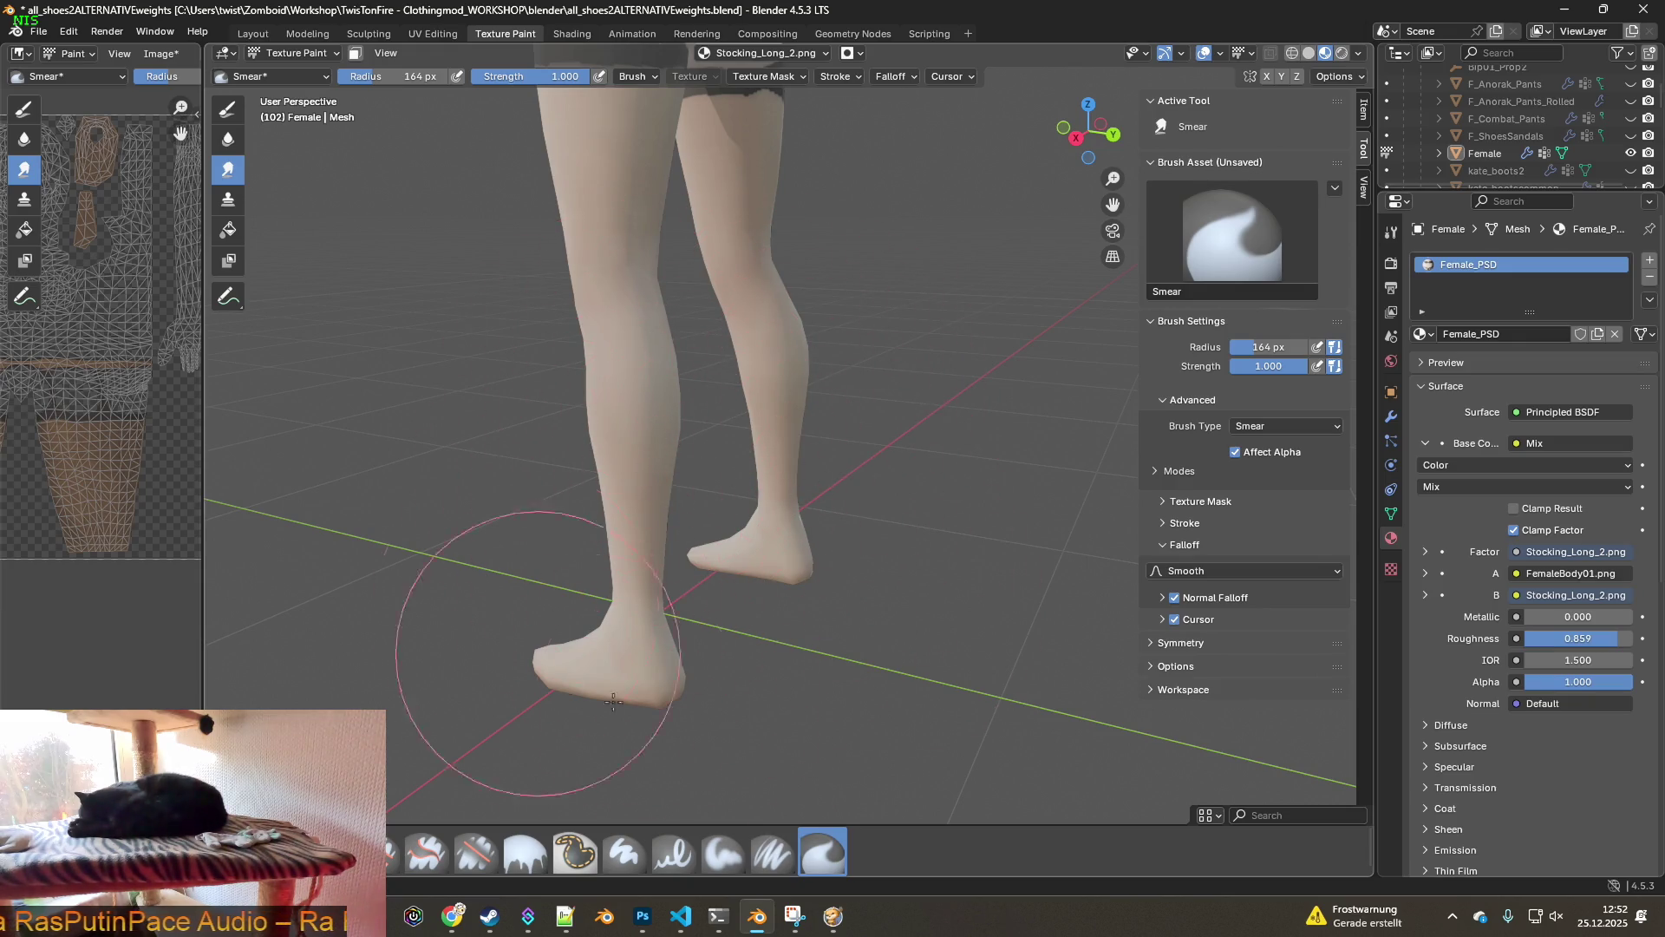
middle_click_drag(586, 615, 951, 543)
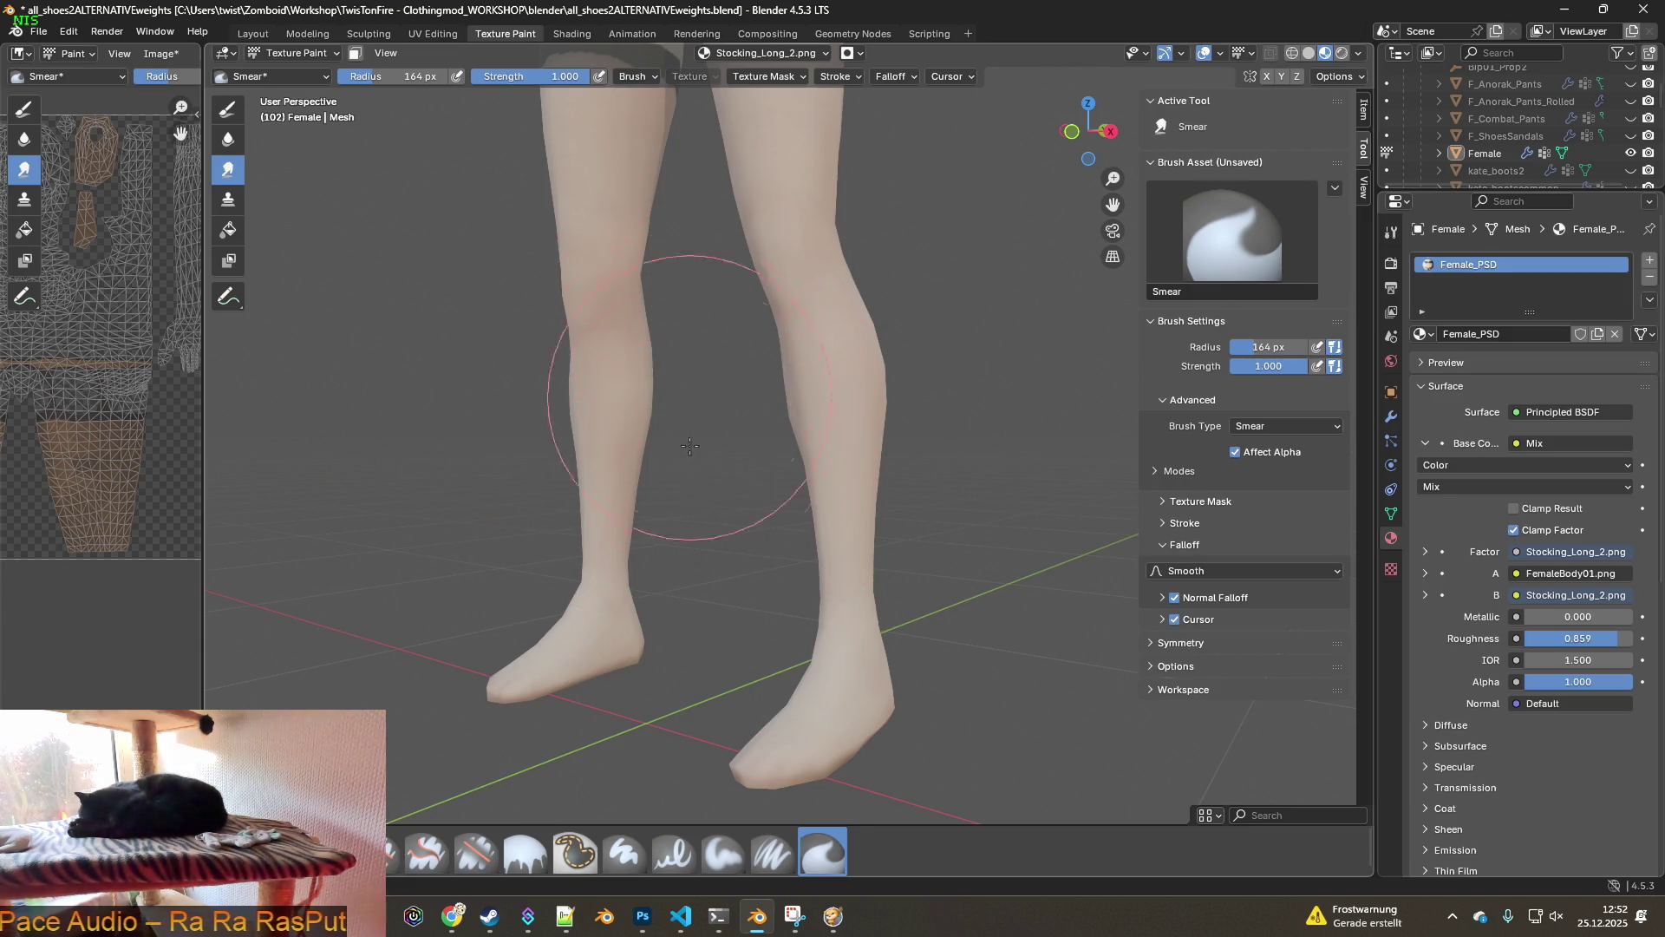
mouse_move(595, 476)
middle_mouse_down()
mouse_move(903, 446)
mouse_move(948, 457)
middle_mouse_up()
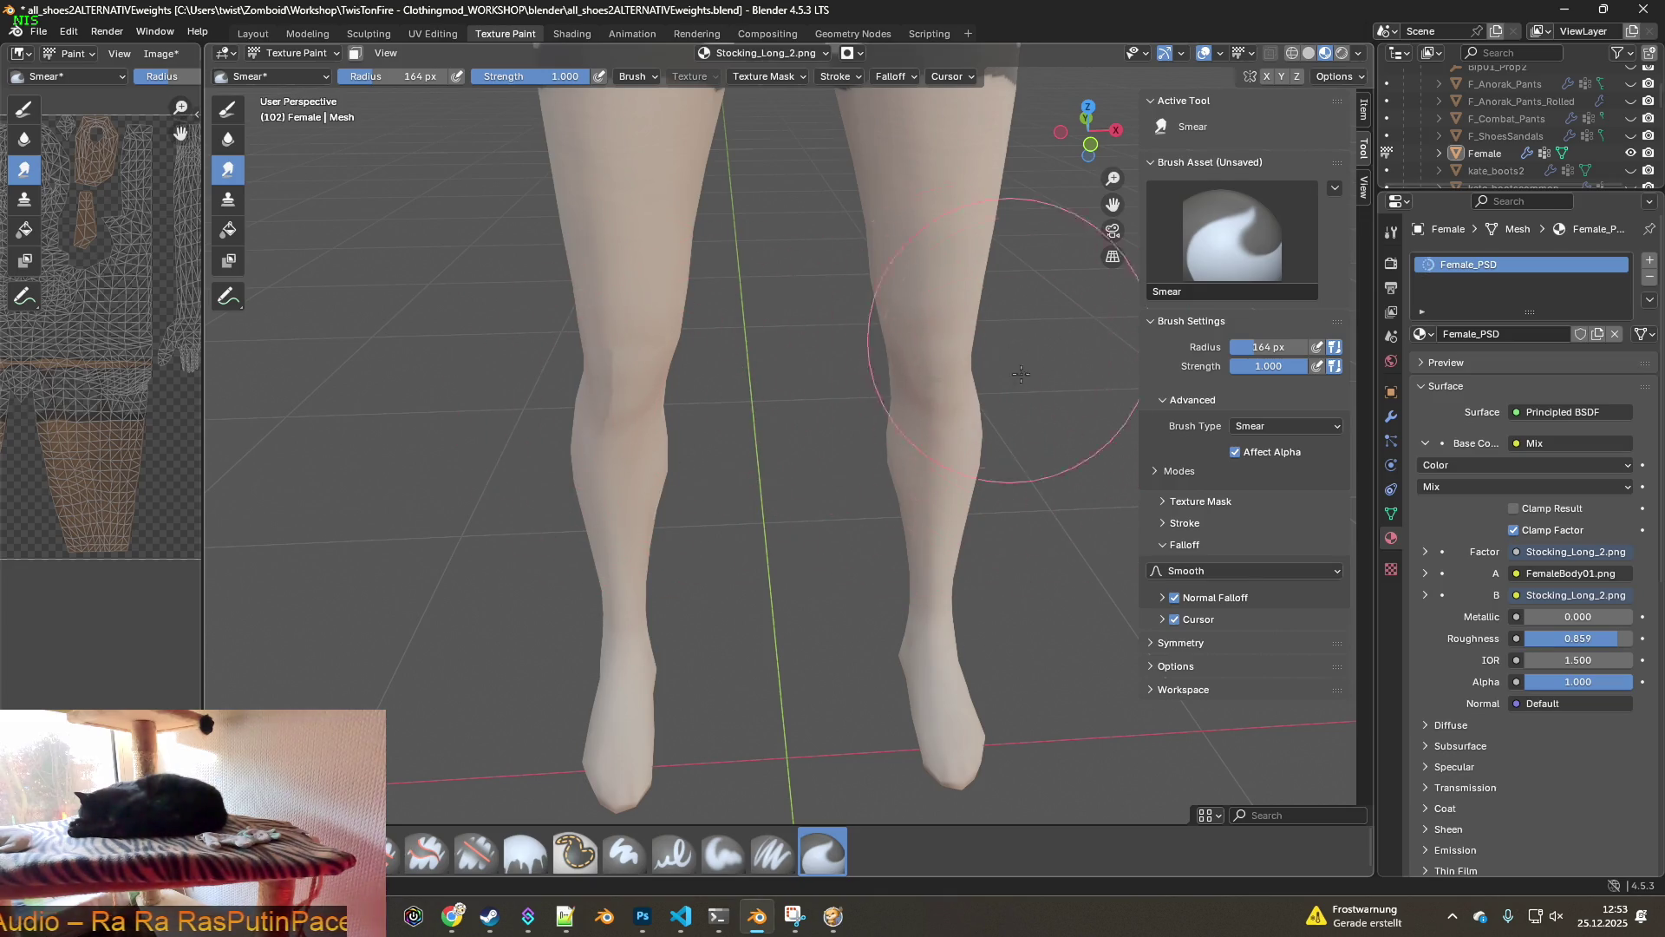
middle_click_drag(833, 376, 747, 428)
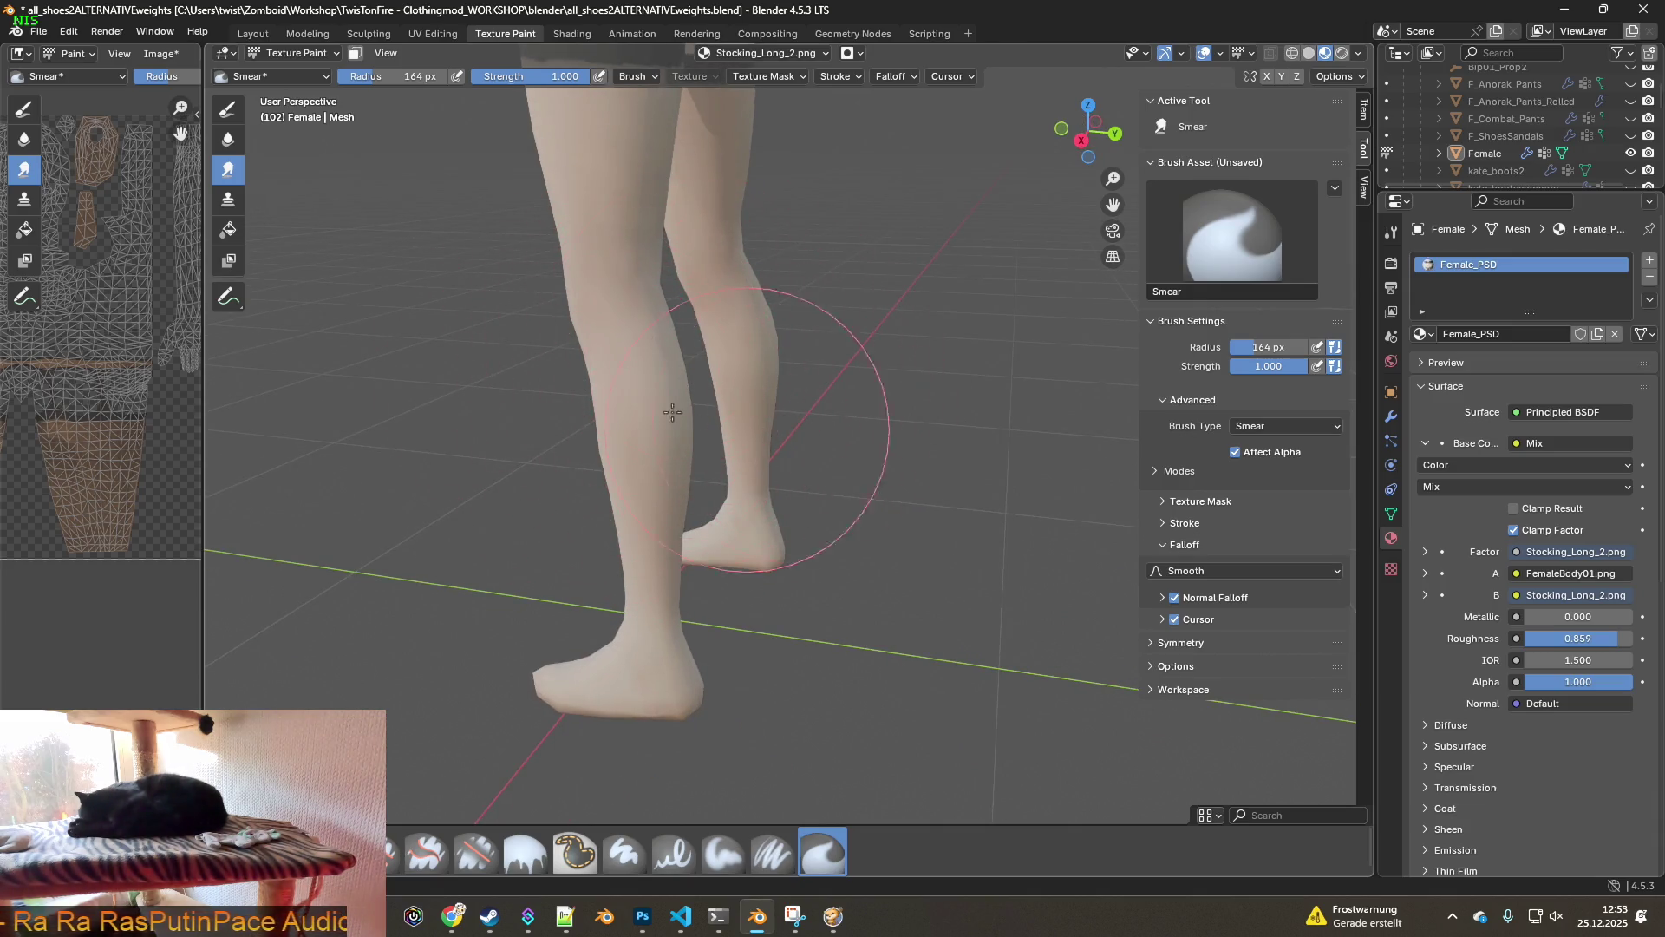
mouse_move(732, 331)
middle_mouse_down()
mouse_move(685, 321)
mouse_move(633, 416)
mouse_move(620, 525)
middle_mouse_up()
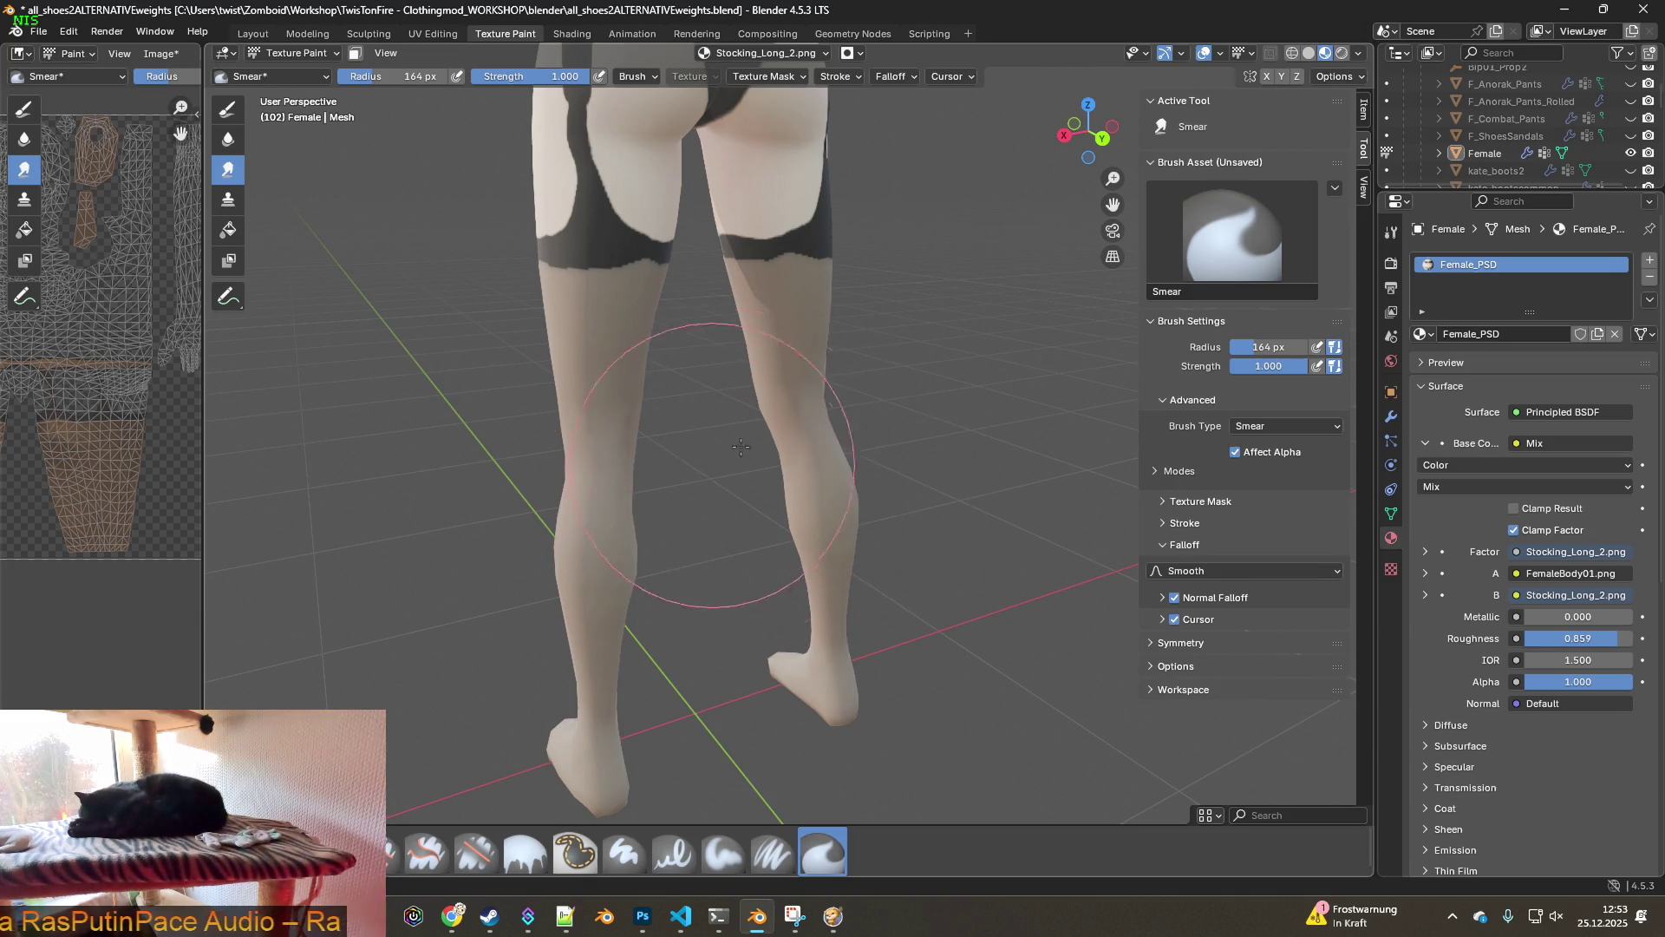
middle_click_drag(730, 515, 719, 472)
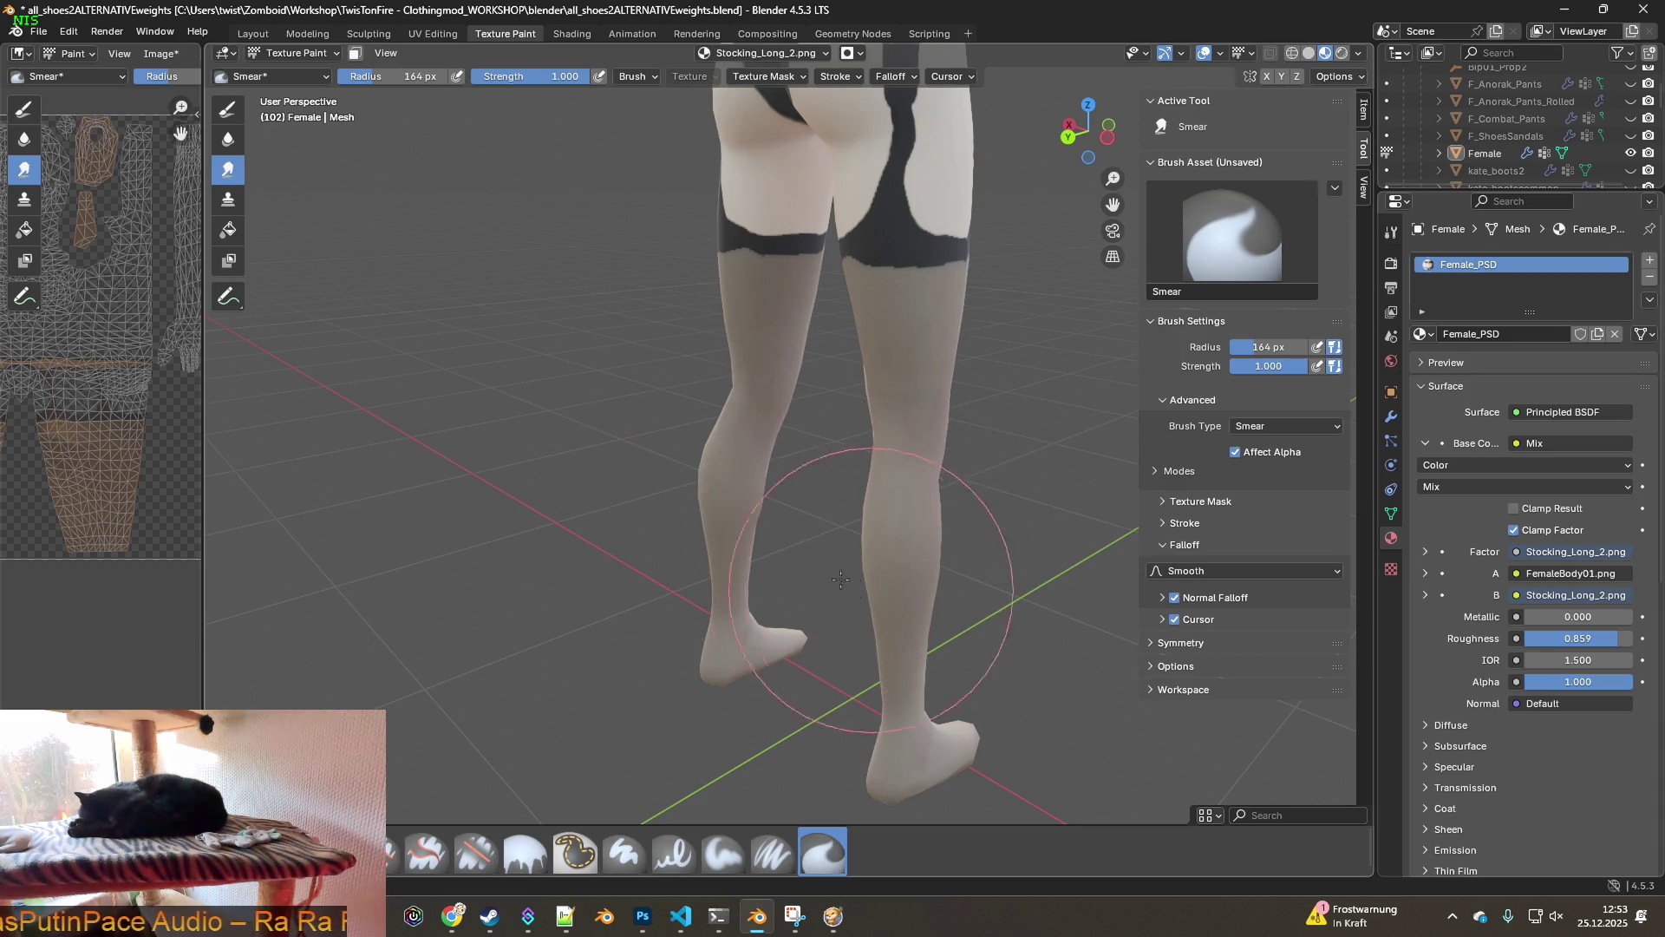
middle_click_drag(893, 512, 891, 520)
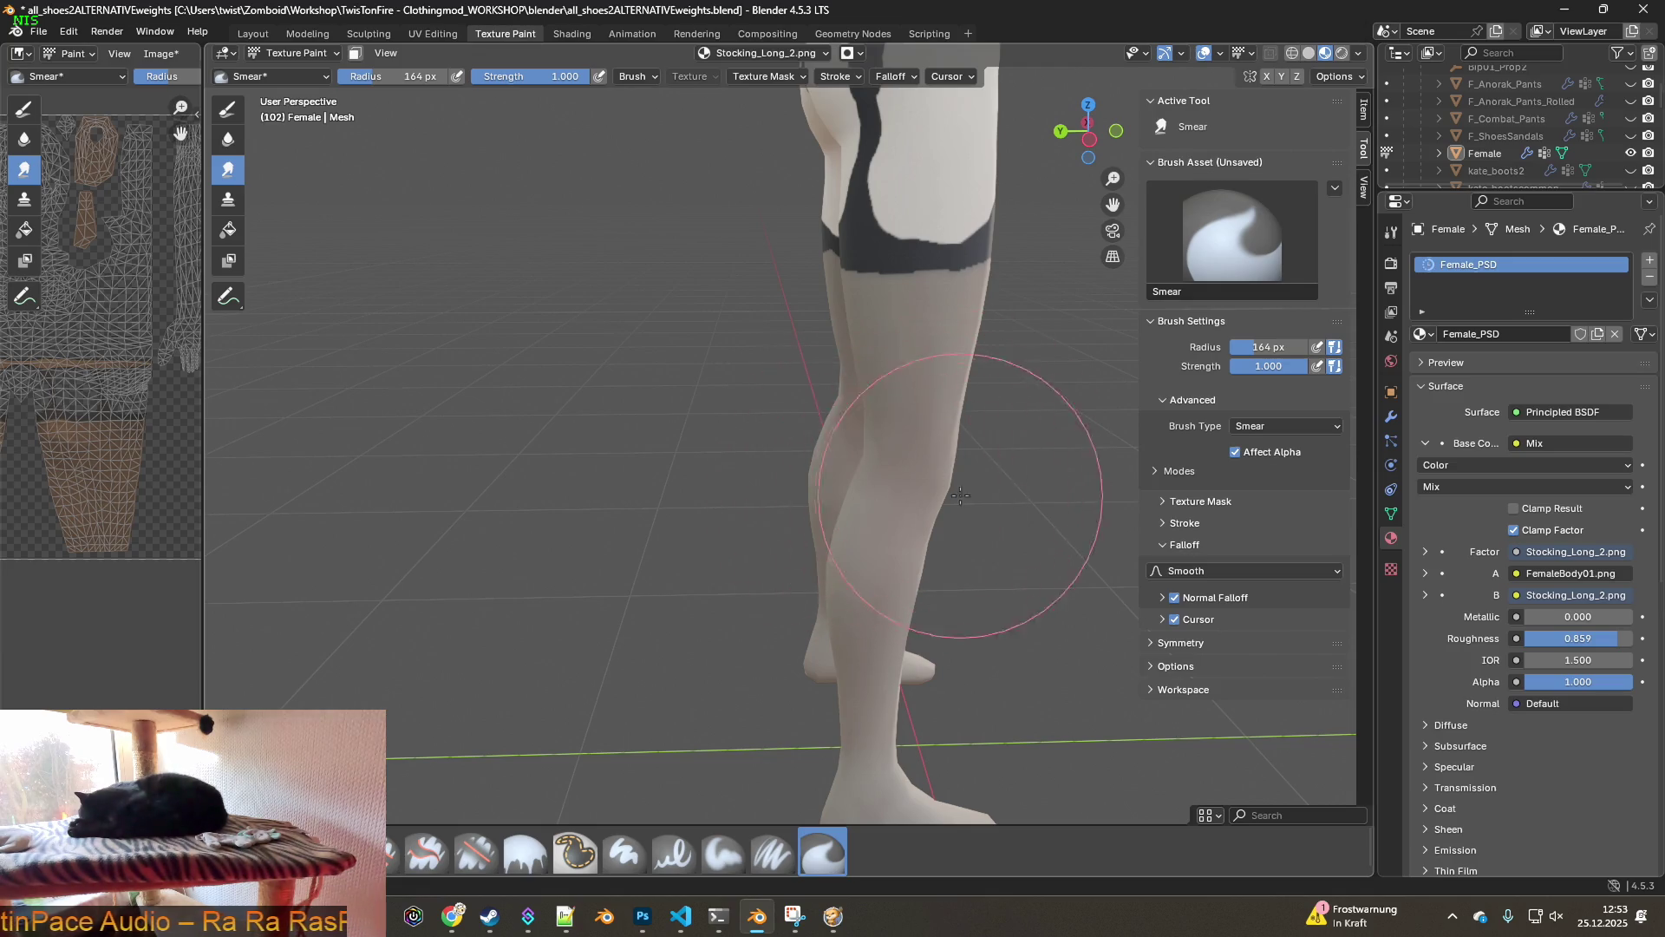
middle_click_drag(960, 495, 796, 538)
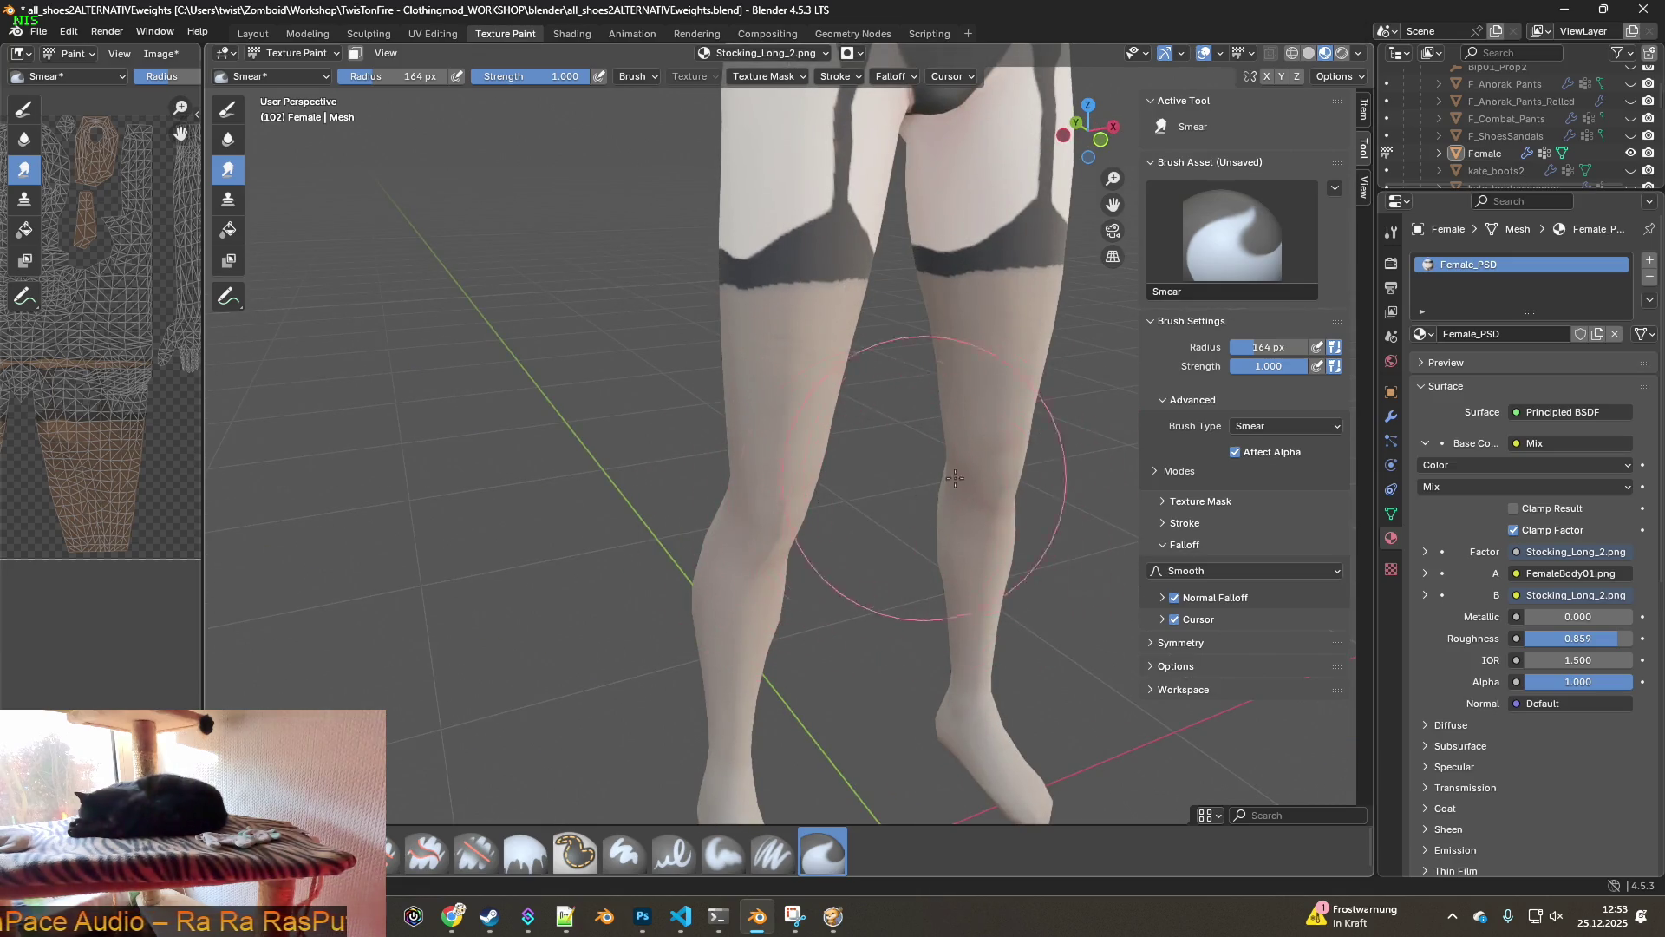
middle_click_drag(968, 504, 696, 468)
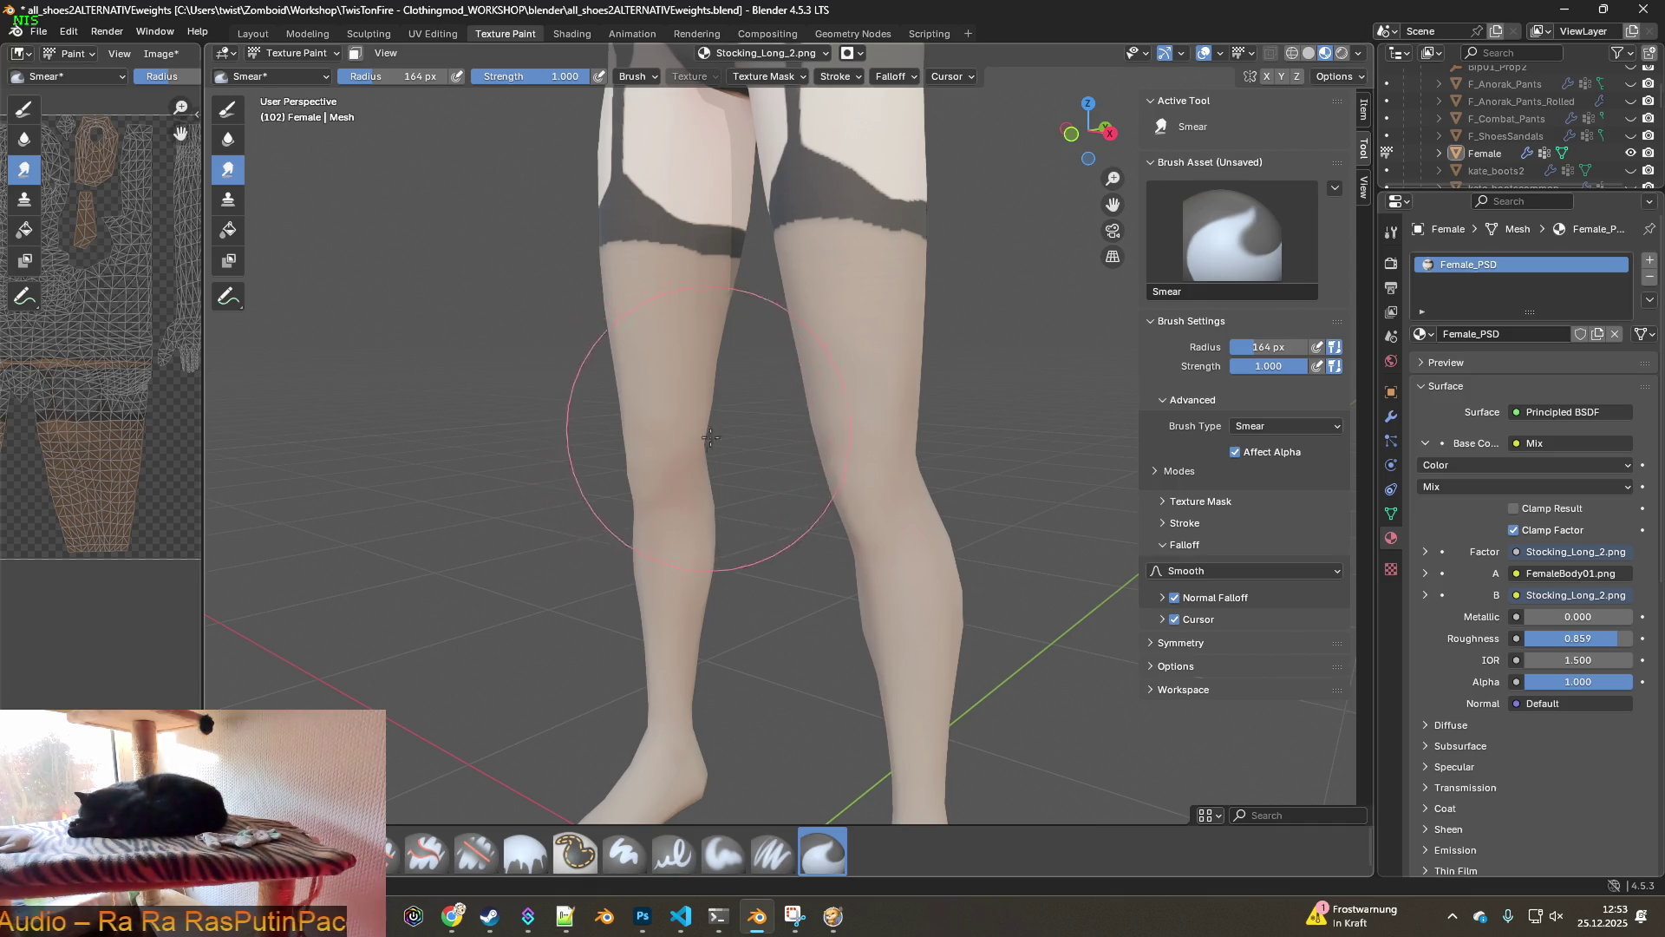
mouse_move(672, 425)
middle_mouse_down()
mouse_move(918, 518)
mouse_move(817, 520)
mouse_move(730, 350)
mouse_move(738, 416)
mouse_move(721, 342)
mouse_move(749, 338)
mouse_move(688, 327)
middle_mouse_up()
- Smear the dark stocking band edge between the legs and re-darken its lightened spot
scroll(741, 427, "up", 6)
scroll(663, 304, "up", 3)
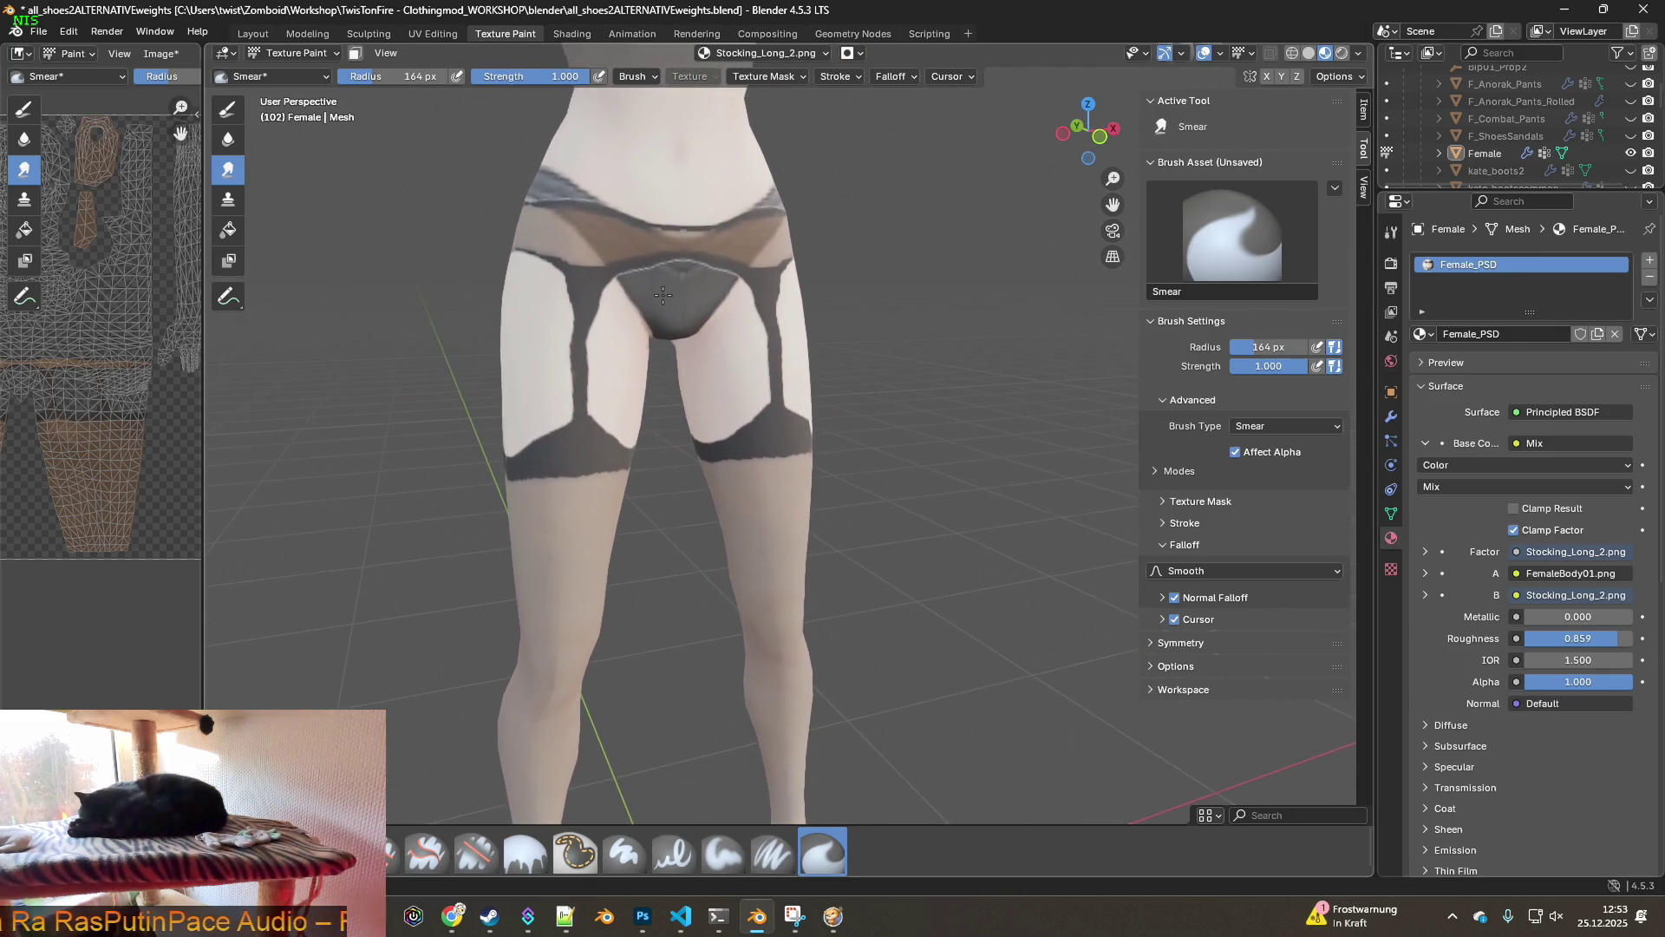
mouse_move(625, 347)
middle_mouse_down()
mouse_move(699, 316)
mouse_move(725, 327)
middle_mouse_up()
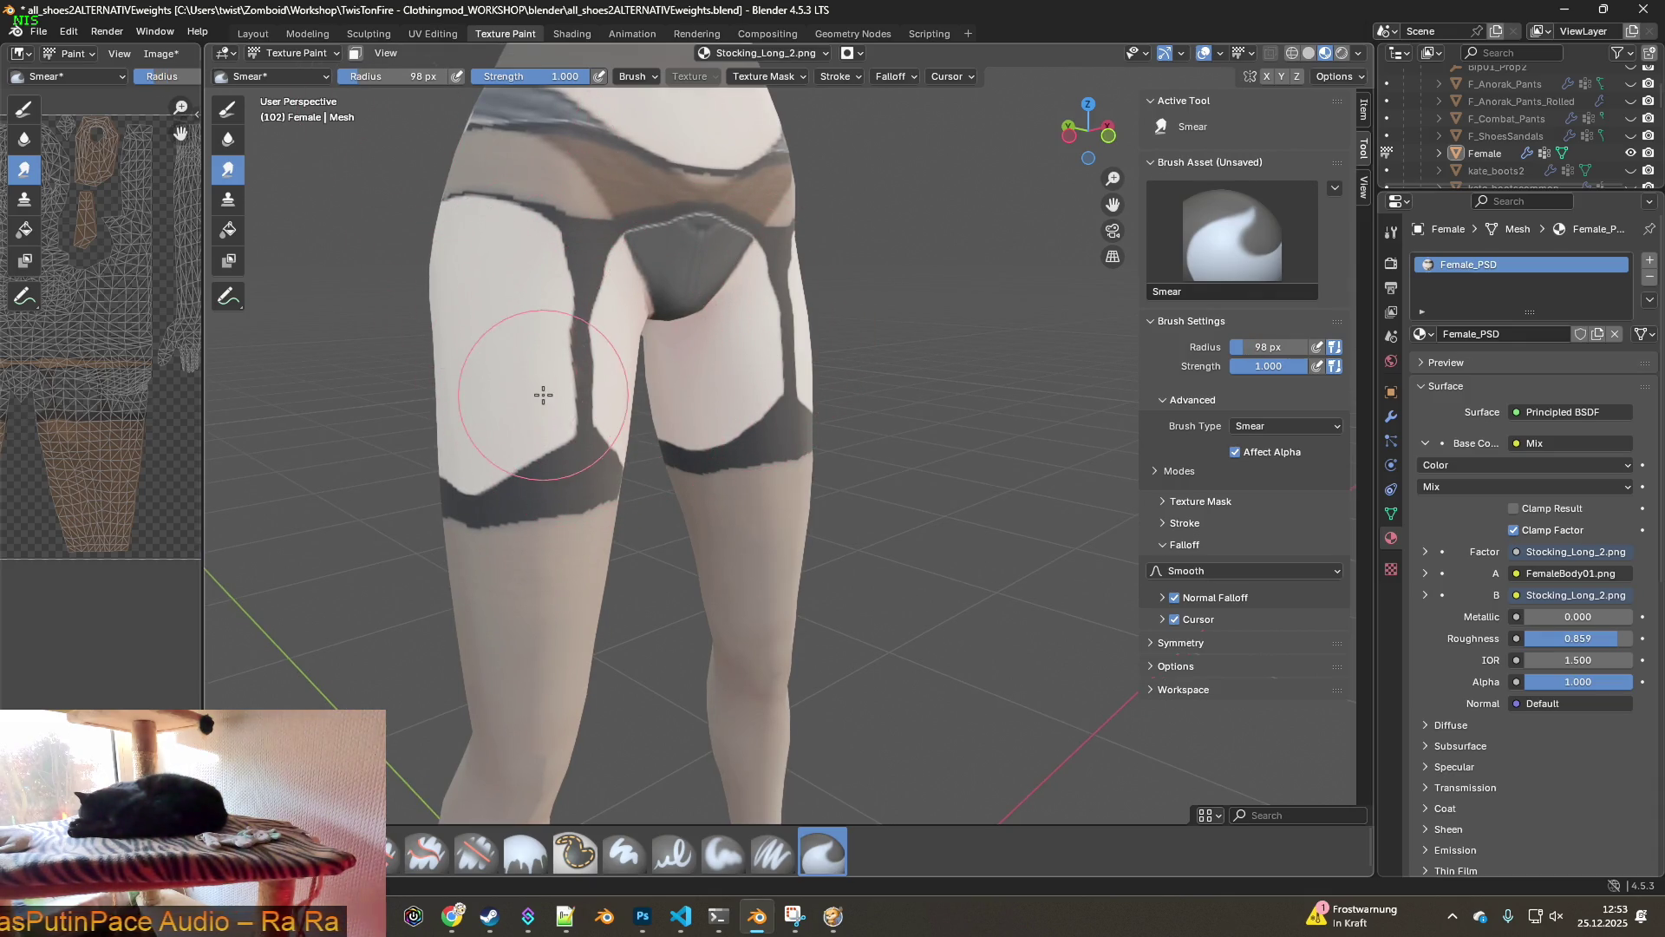
scroll(438, 353, "up", 3)
mouse_move(438, 353)
middle_mouse_down()
mouse_move(562, 398)
mouse_move(478, 389)
middle_mouse_up()
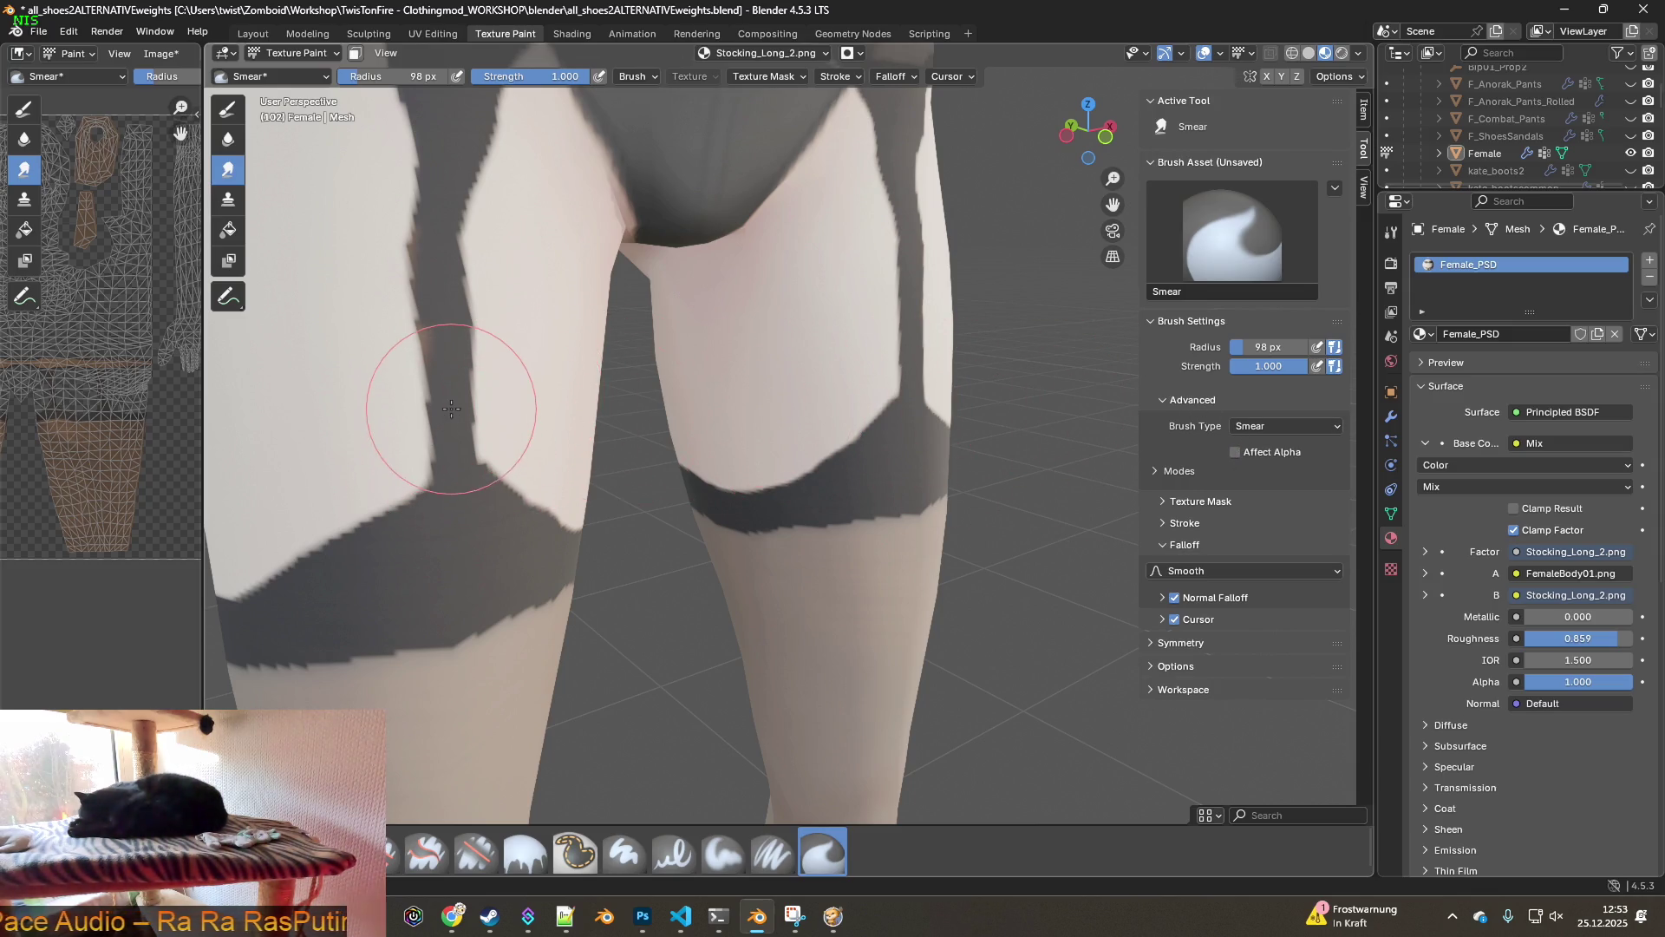
left_click_drag(451, 408, 382, 348)
mouse_move(447, 462)
left_mouse_down()
mouse_move(426, 438)
mouse_move(468, 300)
left_mouse_up()
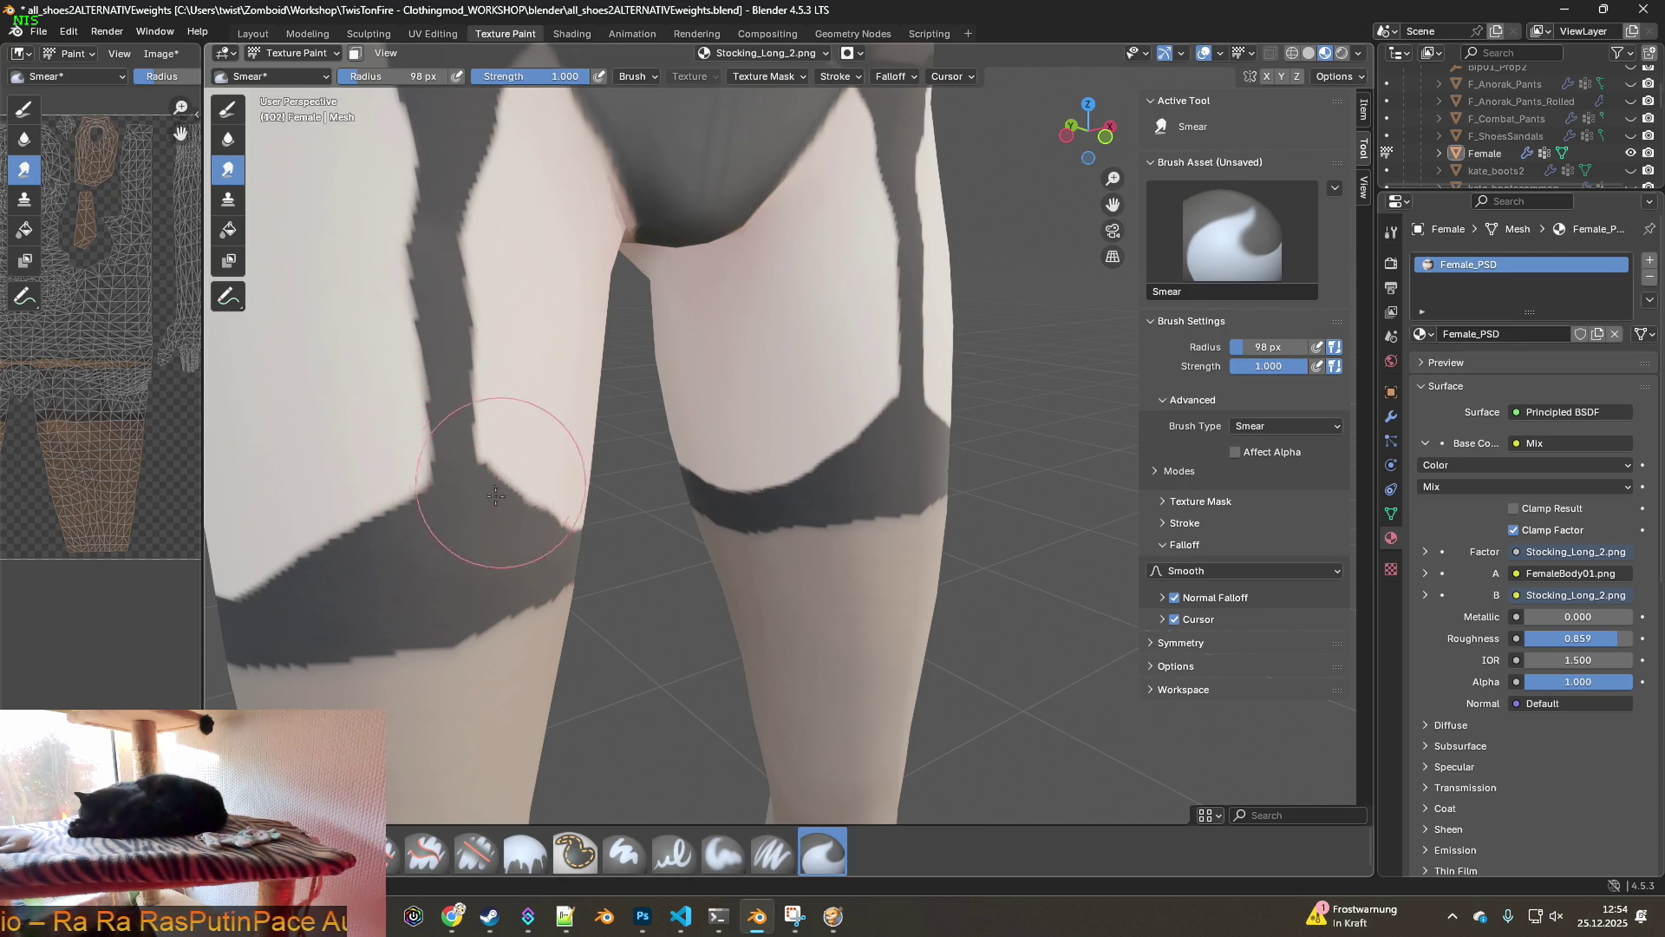
- Smear the right leg's garter strap into a cleaner shape
middle_click_drag(479, 404, 793, 401)
mouse_move(794, 401)
left_mouse_down()
mouse_move(833, 398)
mouse_move(845, 426)
mouse_move(872, 429)
mouse_move(848, 446)
mouse_move(865, 372)
mouse_move(823, 372)
mouse_move(841, 270)
left_mouse_up()
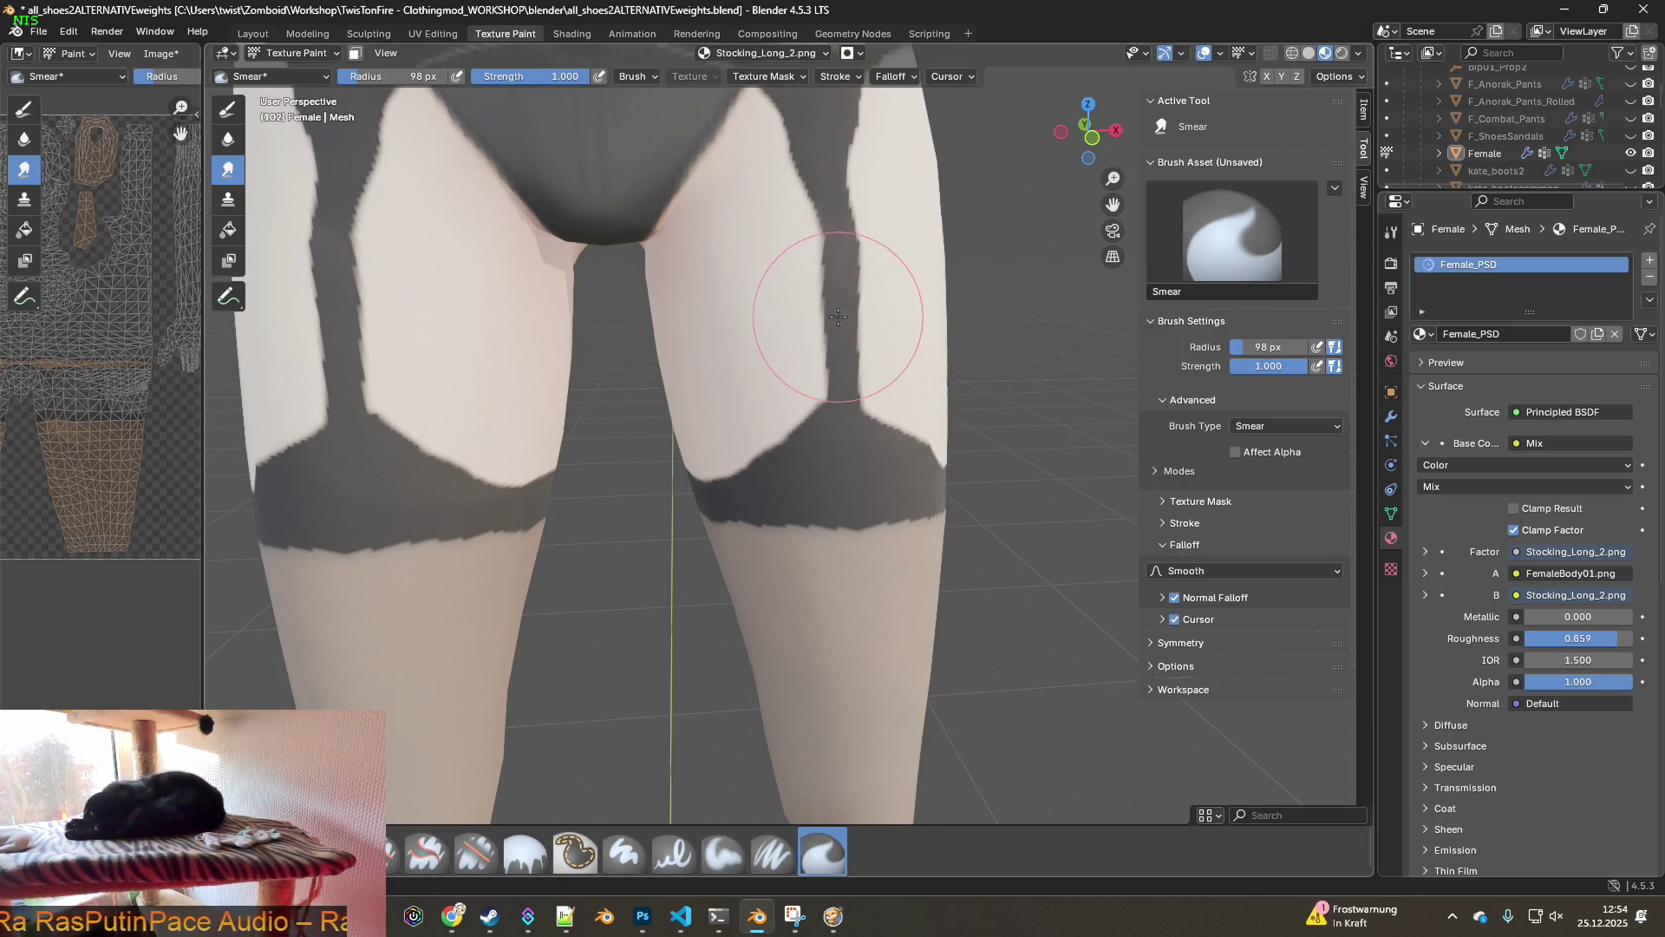
mouse_move(817, 360)
middle_mouse_down()
mouse_move(779, 414)
mouse_move(888, 409)
mouse_move(699, 434)
middle_mouse_up()
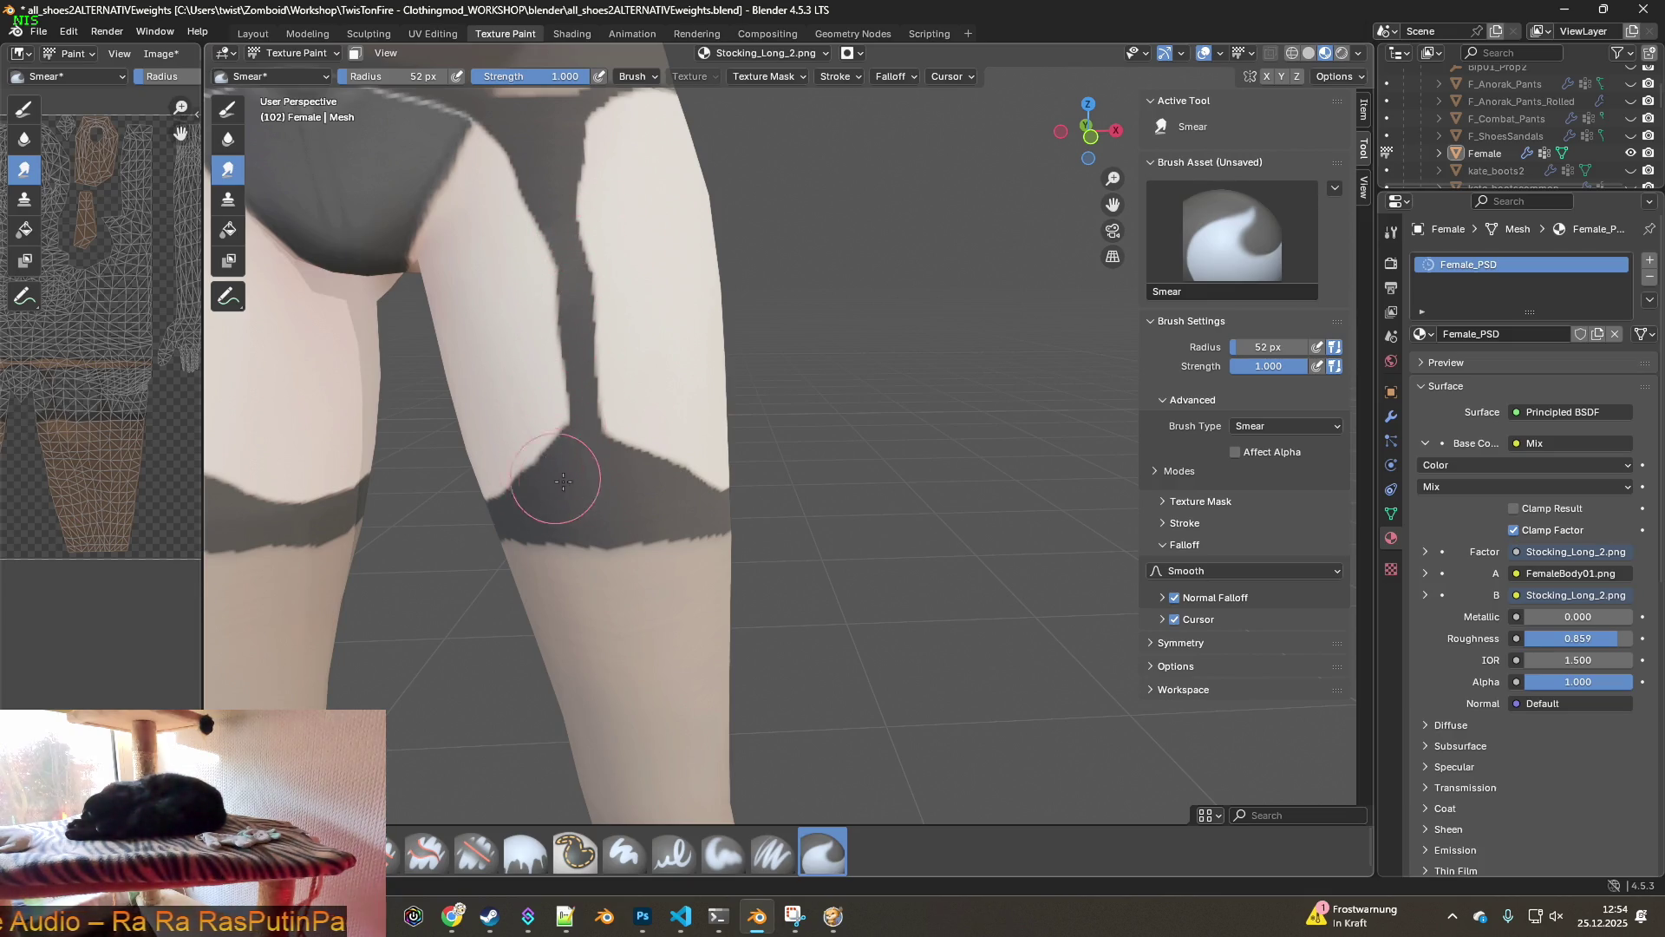
mouse_move(514, 435)
middle_mouse_down()
mouse_move(471, 492)
mouse_move(461, 432)
middle_mouse_up()
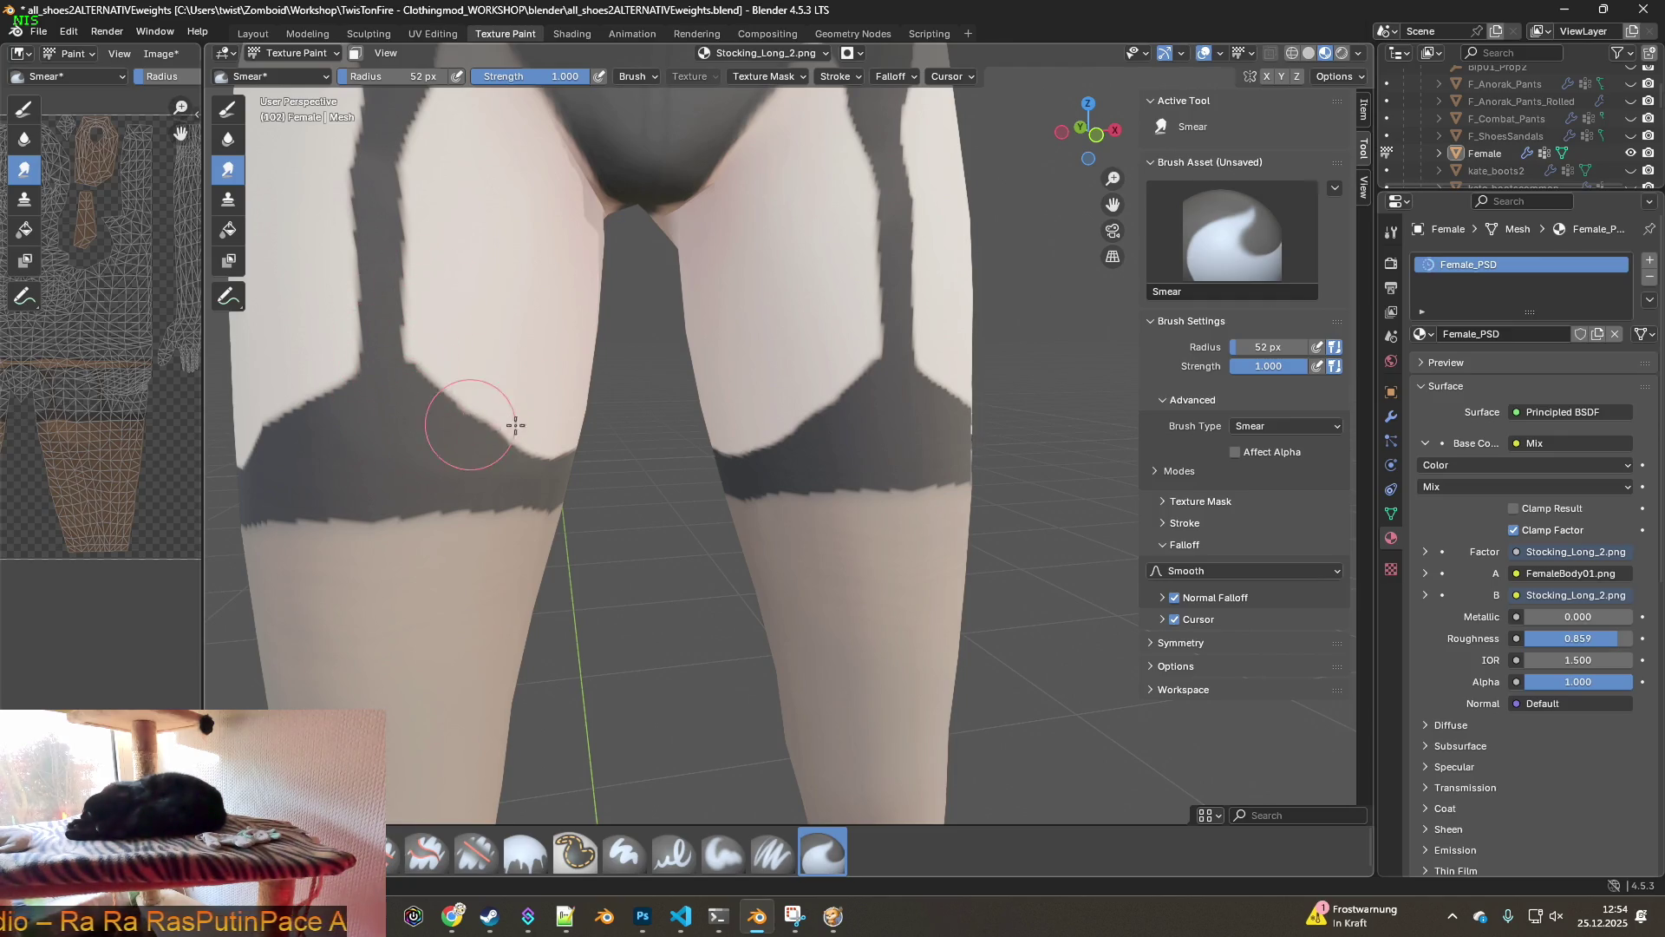
middle_click_drag(435, 415, 590, 442, "shift")
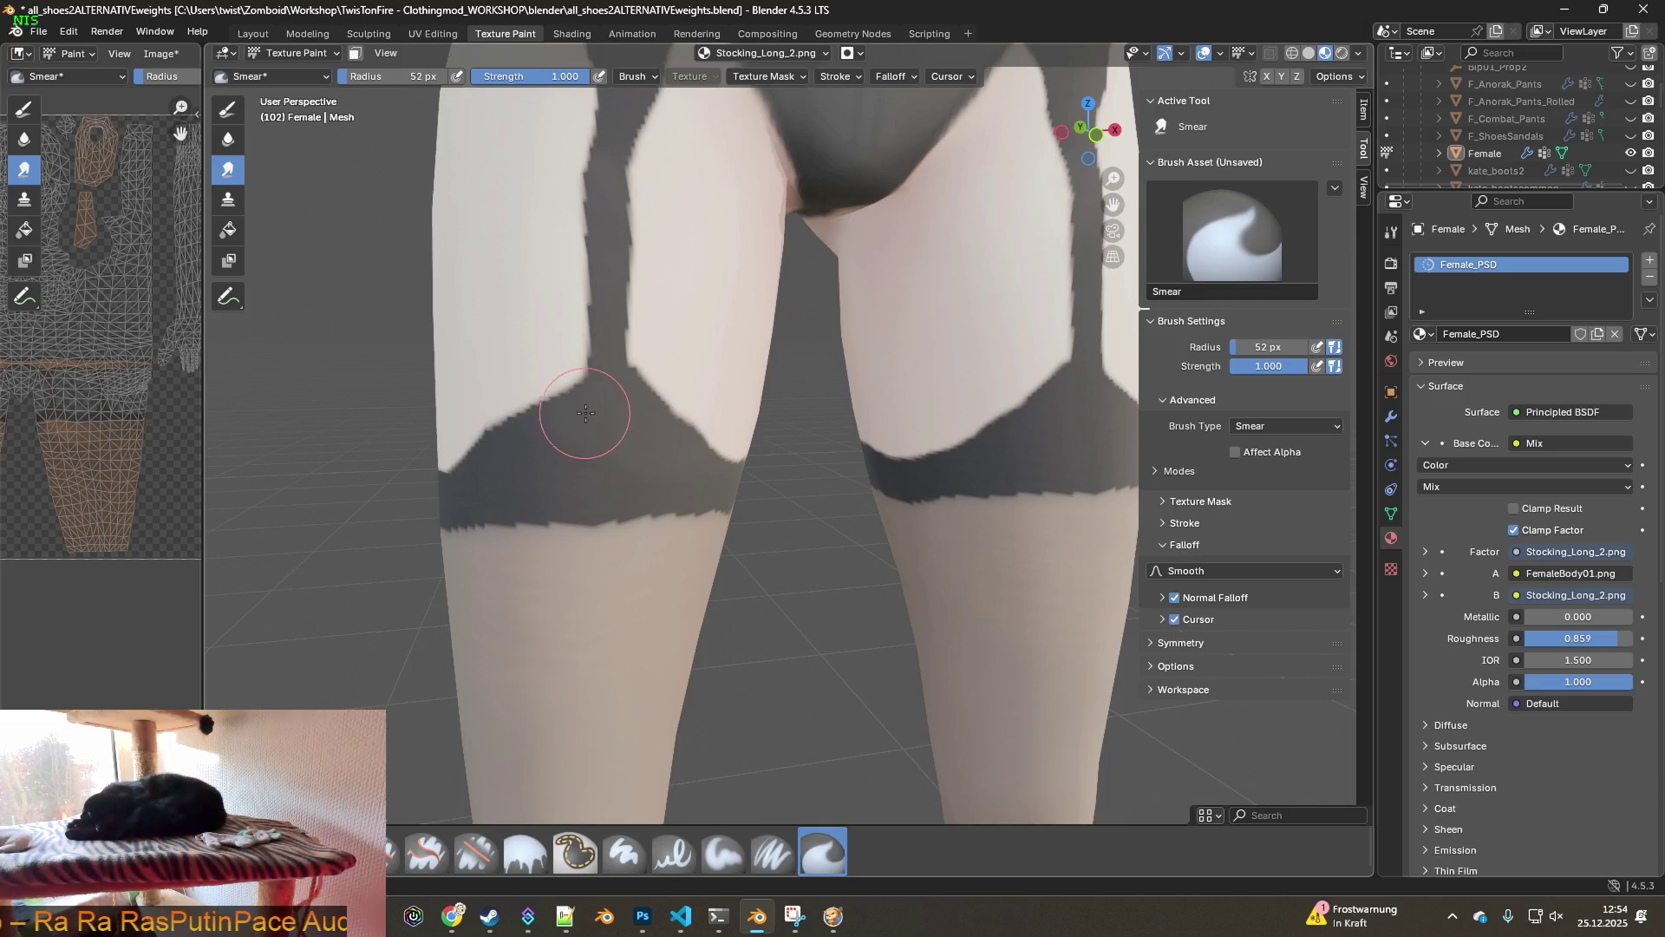
middle_click_drag(494, 423, 815, 469)
mouse_move(907, 415)
middle_mouse_down()
mouse_move(926, 431)
mouse_move(832, 420)
mouse_move(882, 402)
middle_mouse_up()
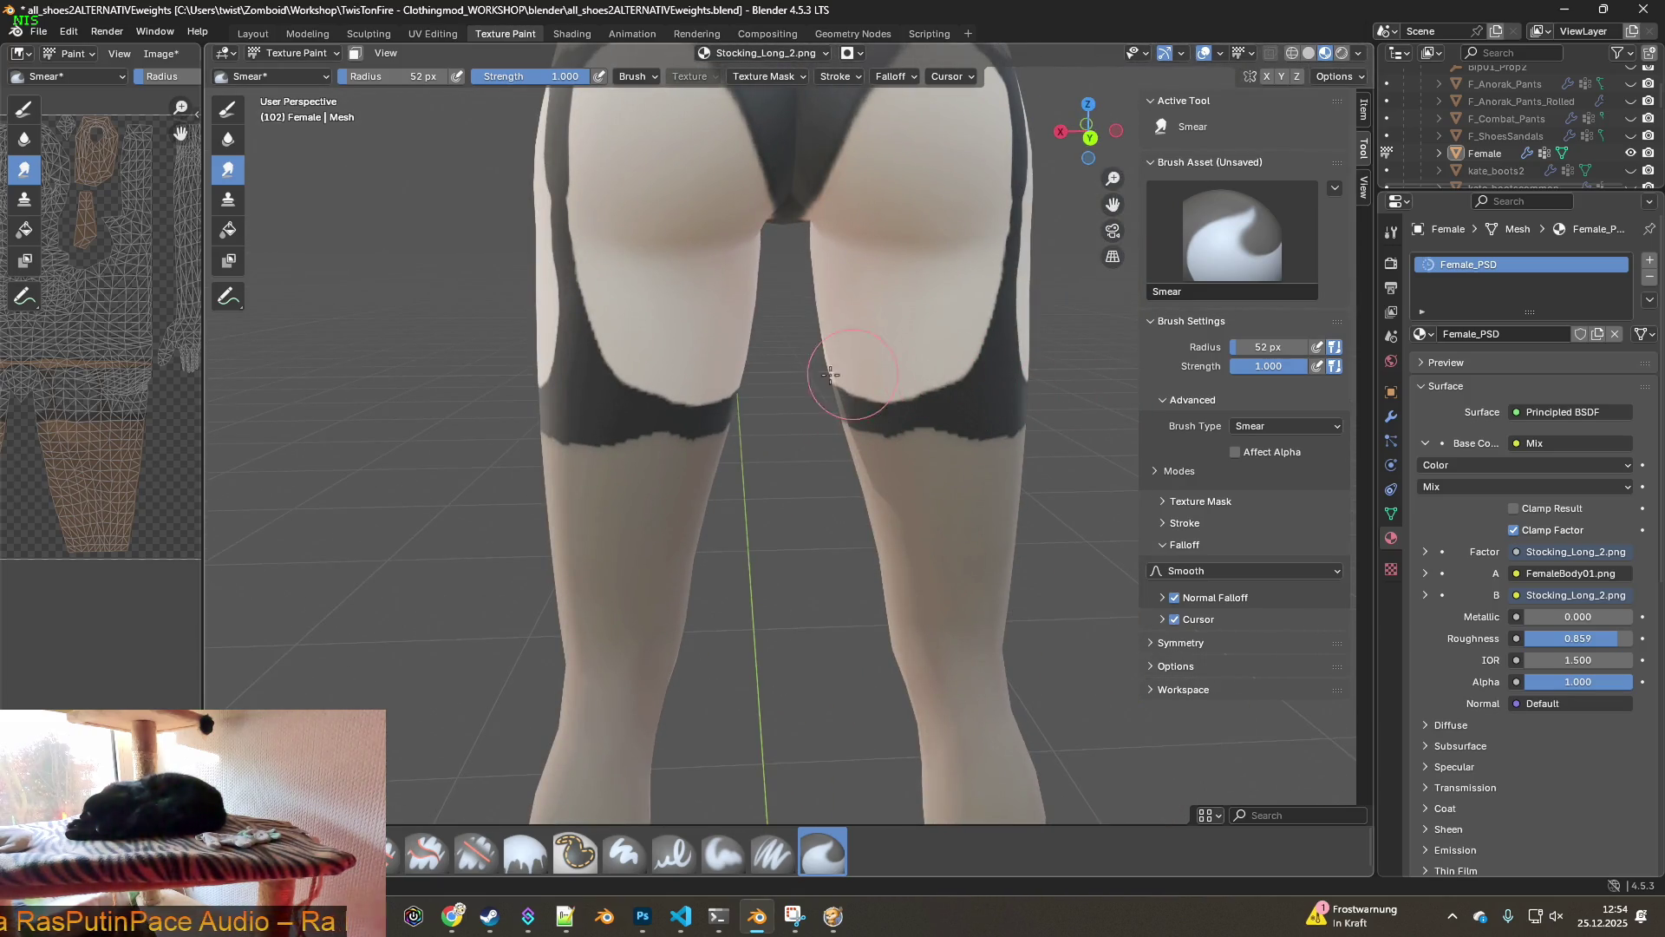
- Smooth the left thigh's stocking band and dark strap, smearing it downward from the hip
left_click_drag(787, 488, 763, 434)
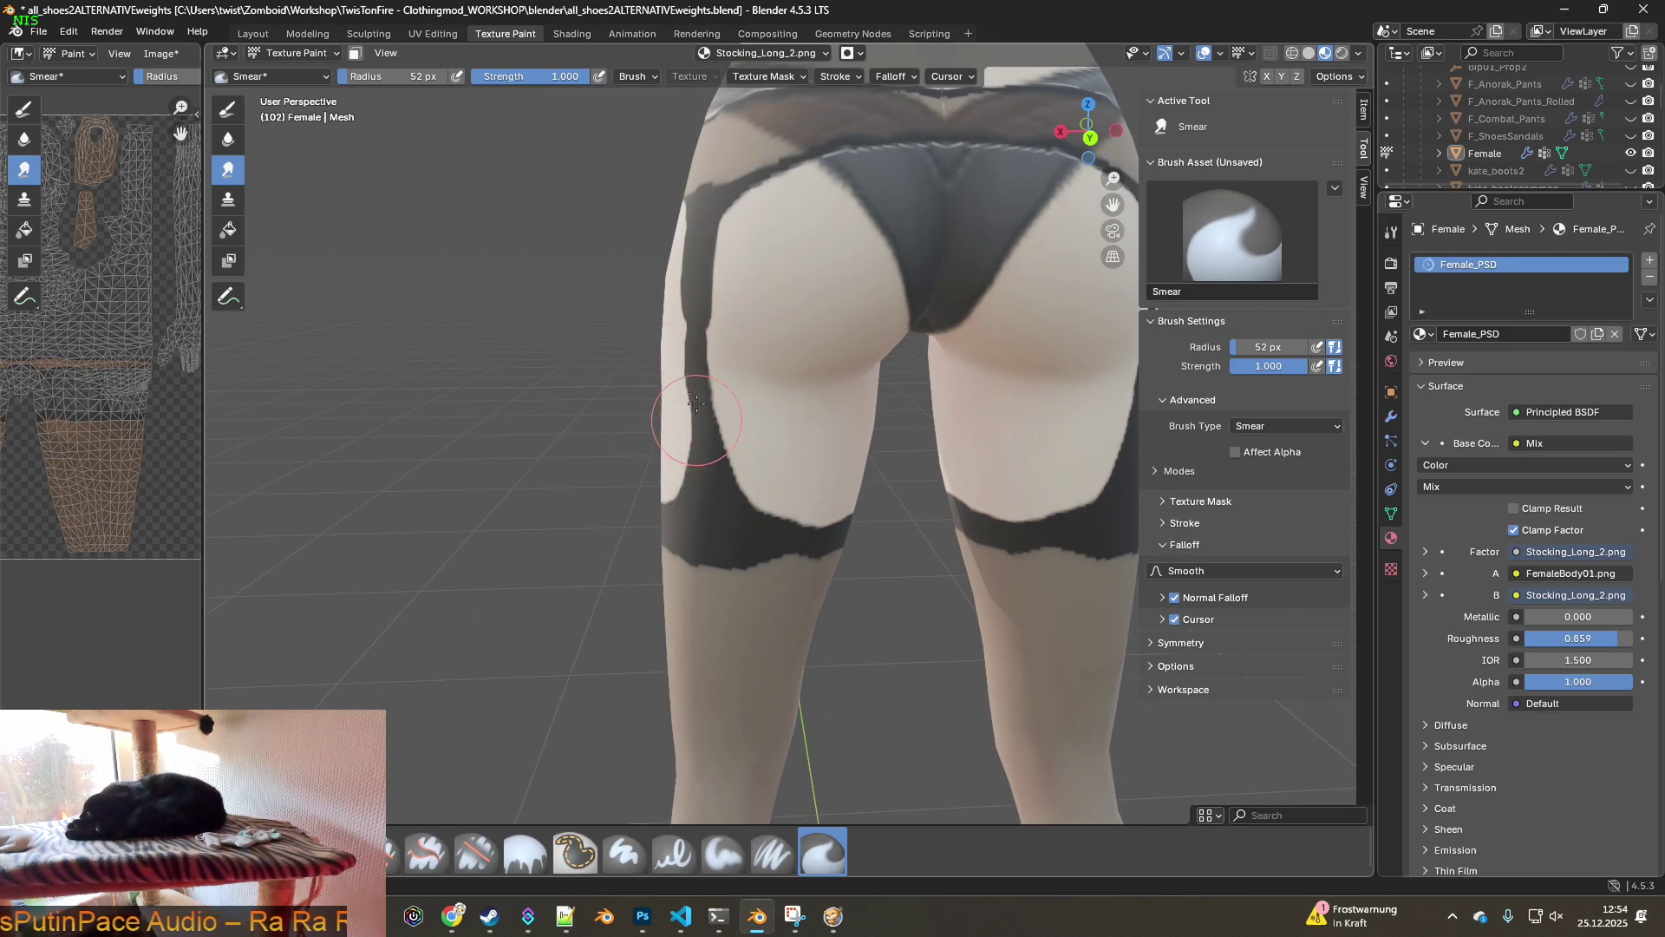
left_click_drag(698, 302, 681, 340)
mouse_move(692, 338)
middle_mouse_down()
mouse_move(755, 401)
mouse_move(669, 420)
middle_mouse_up()
mouse_move(695, 371)
left_mouse_down()
mouse_move(712, 390)
mouse_move(680, 353)
mouse_move(668, 408)
mouse_move(688, 335)
mouse_move(708, 476)
mouse_move(677, 433)
mouse_move(685, 481)
left_mouse_up()
mouse_move(685, 482)
middle_mouse_down()
mouse_move(784, 471)
mouse_move(739, 520)
middle_mouse_up()
left_click_drag(740, 521, 712, 579)
- From a front view, smear the thigh strap edge clean near the crotch
middle_click_drag(712, 580, 743, 595)
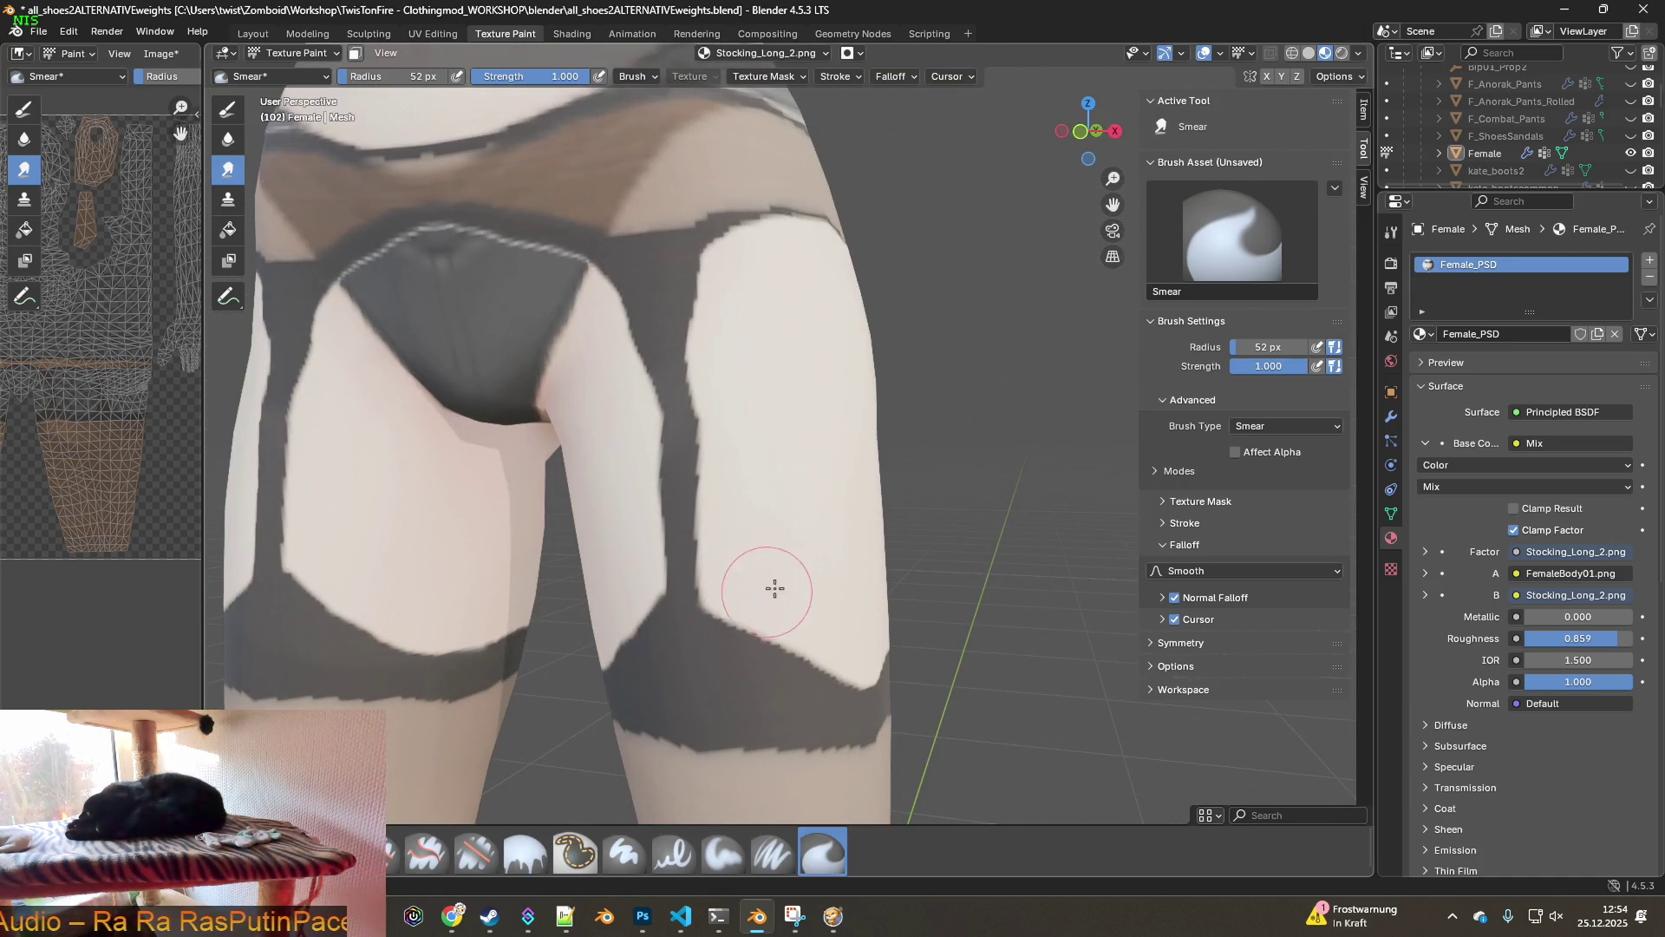
left_click_drag(683, 600, 706, 464)
mouse_move(706, 465)
middle_mouse_down()
mouse_move(739, 439)
mouse_move(739, 539)
middle_mouse_up()
left_click_drag(739, 538, 746, 609)
middle_click_drag(746, 609, 840, 569)
mouse_move(777, 476)
middle_mouse_down()
mouse_move(655, 449)
mouse_move(599, 416)
mouse_move(557, 439)
middle_mouse_up()
scroll(356, 76, "down", 4, "ctrl")
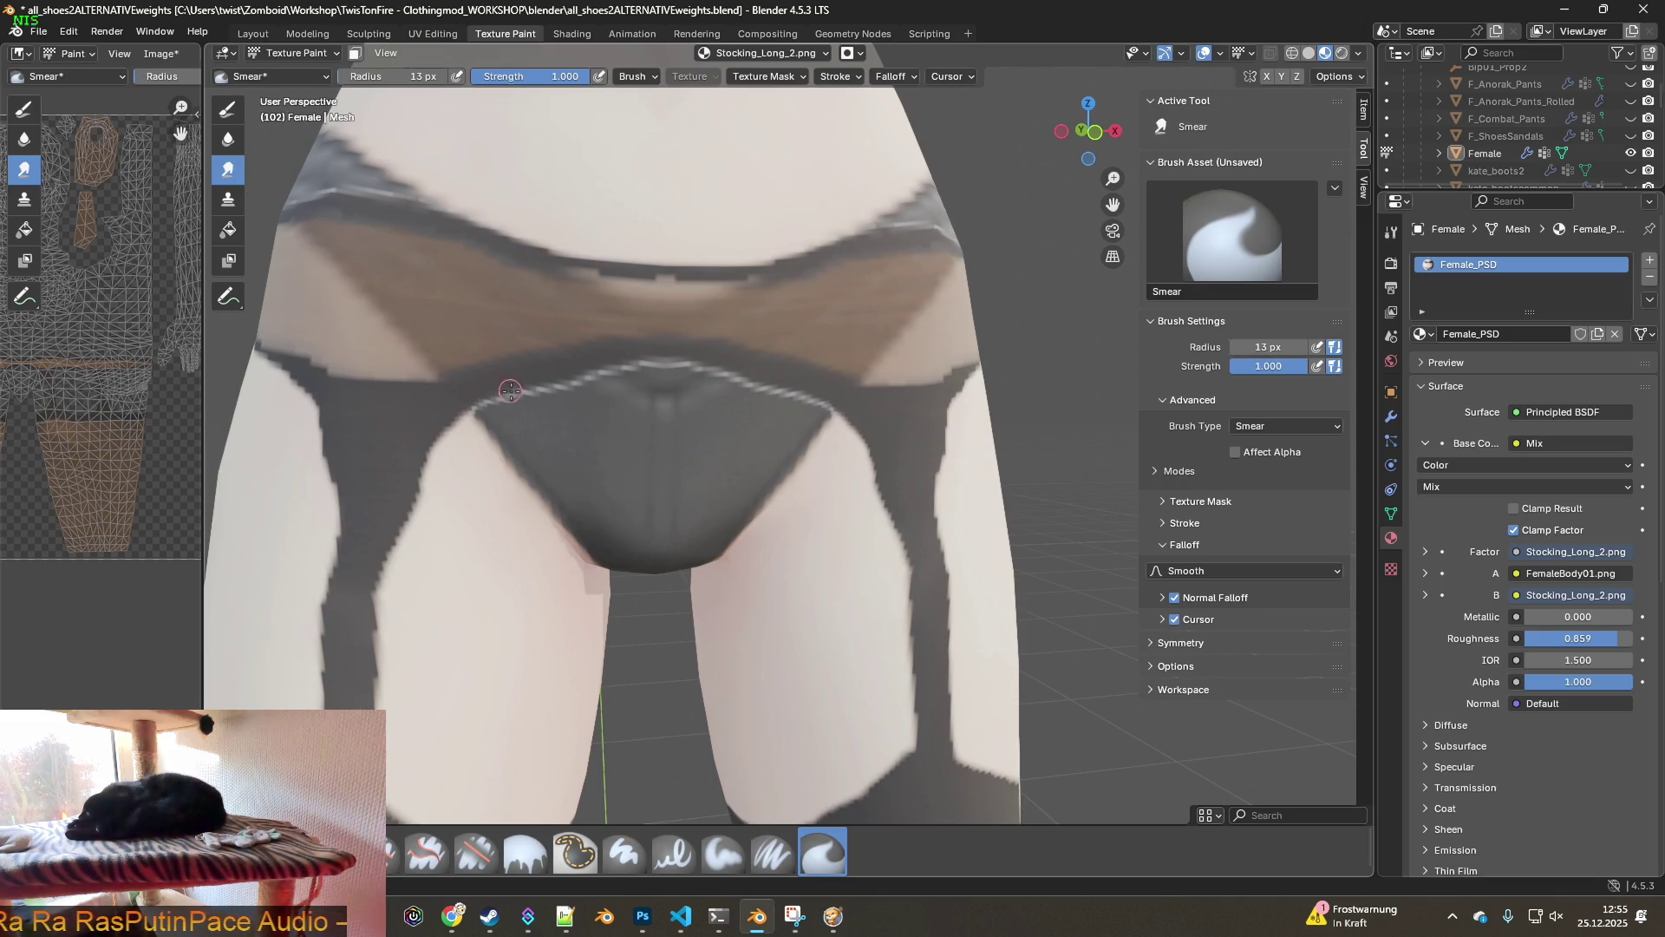
scroll(514, 400, "up", 2)
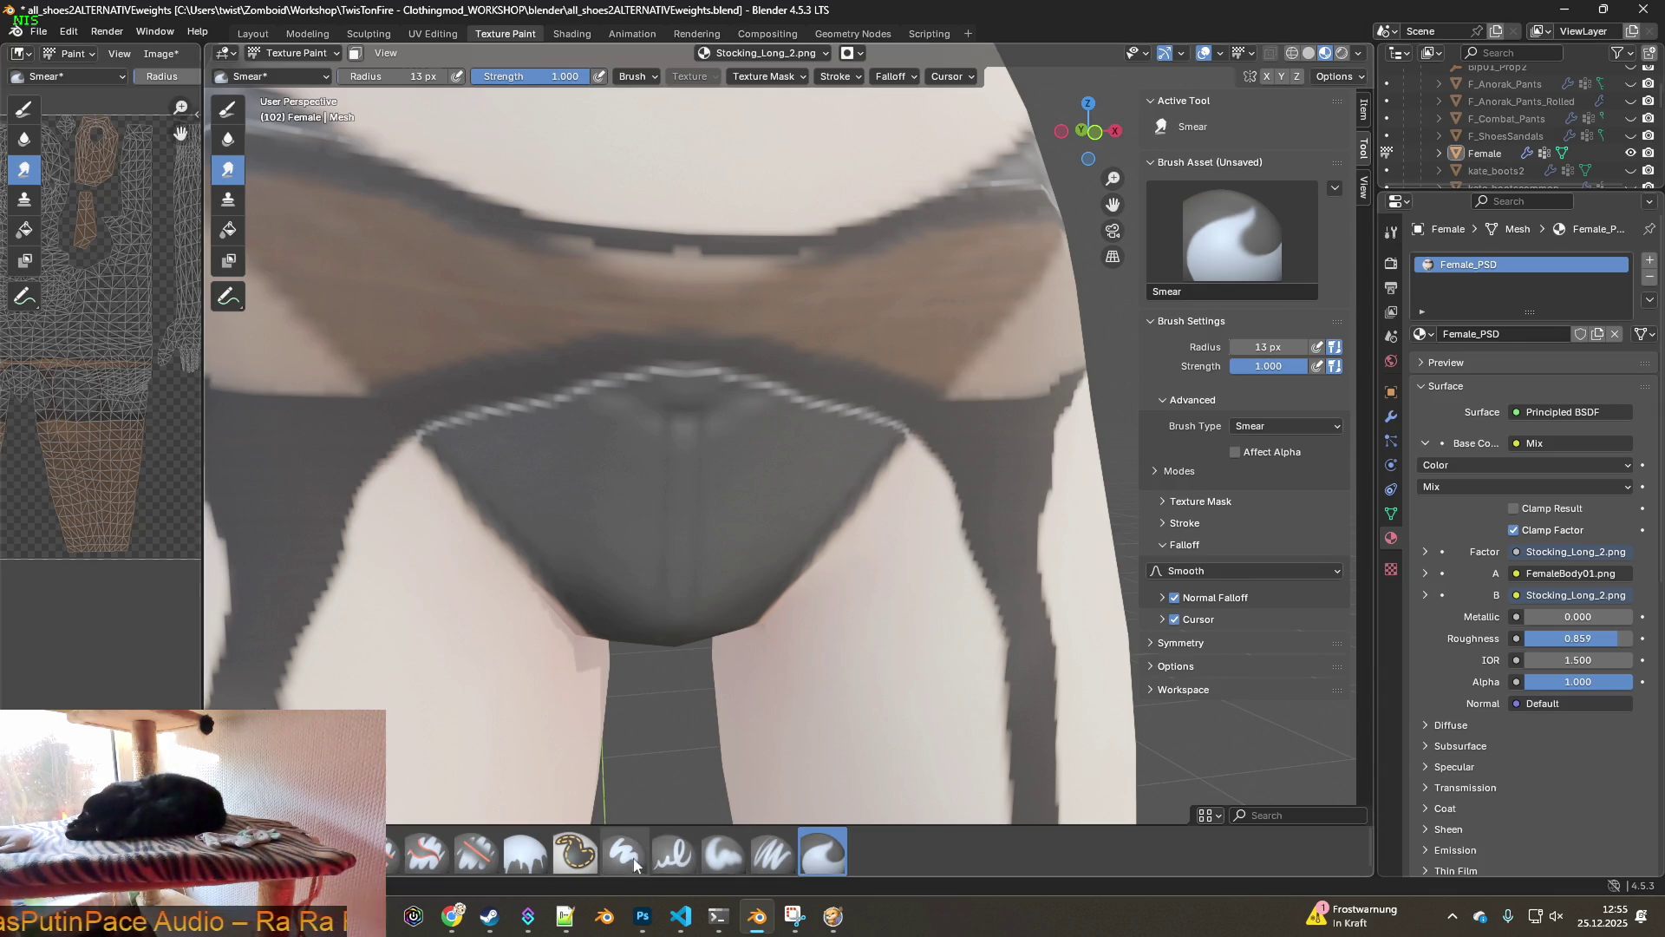
- With a soft paint brush and sampled dark colour, paint over the white dashed waistband edge
left_click(763, 859)
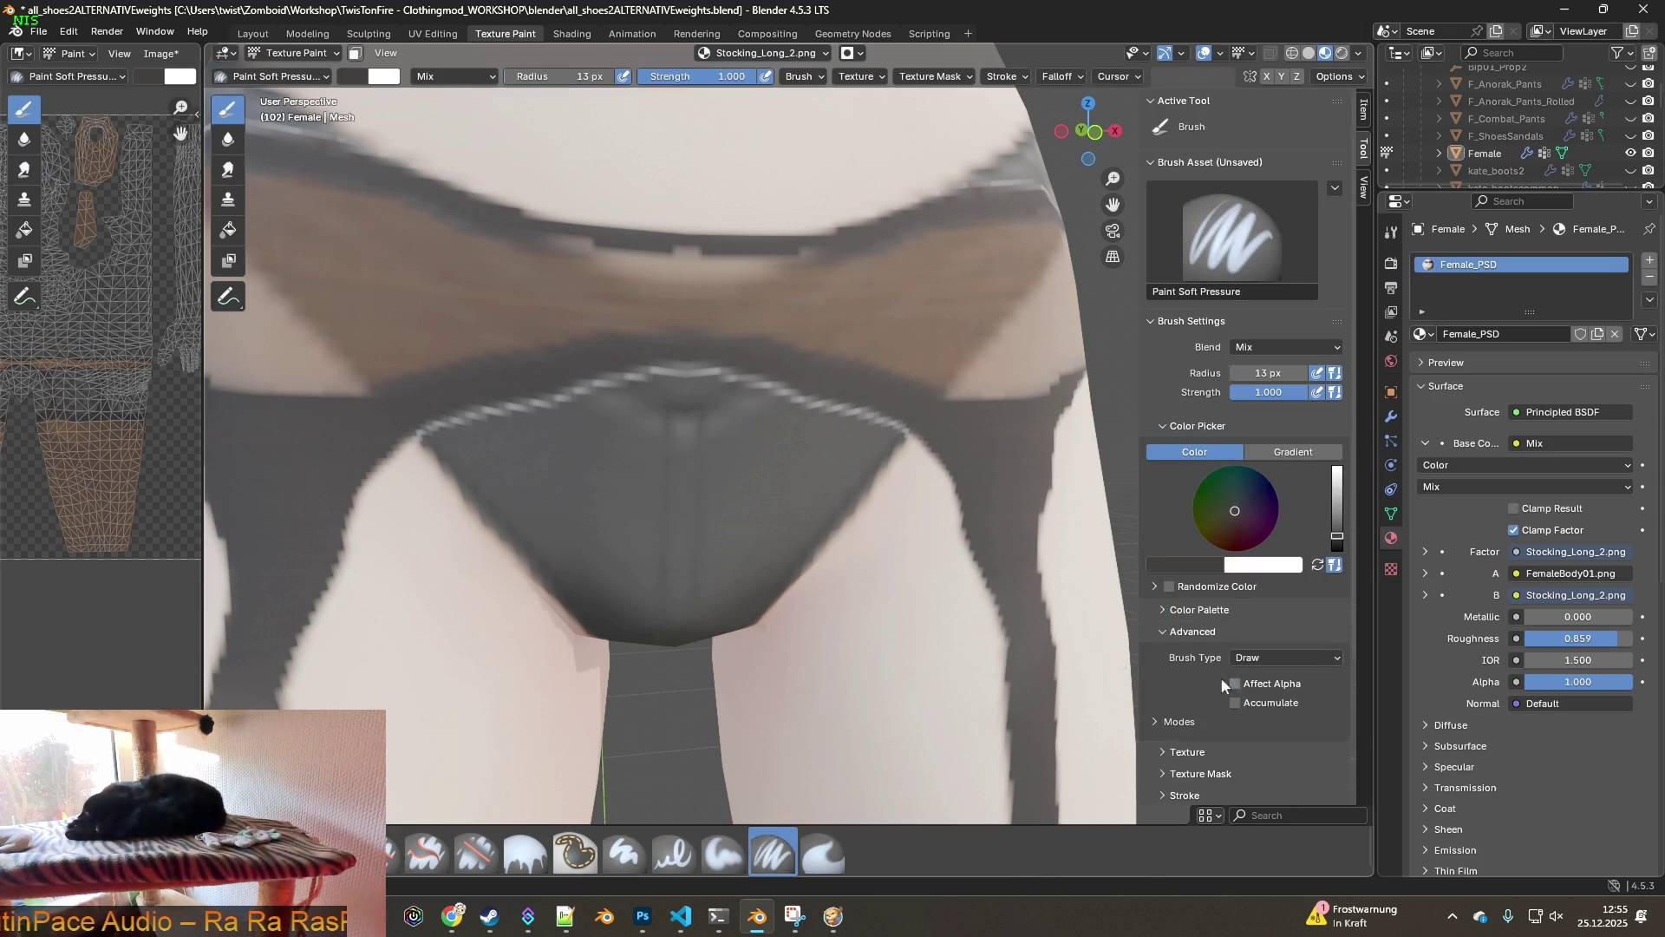
key("s")
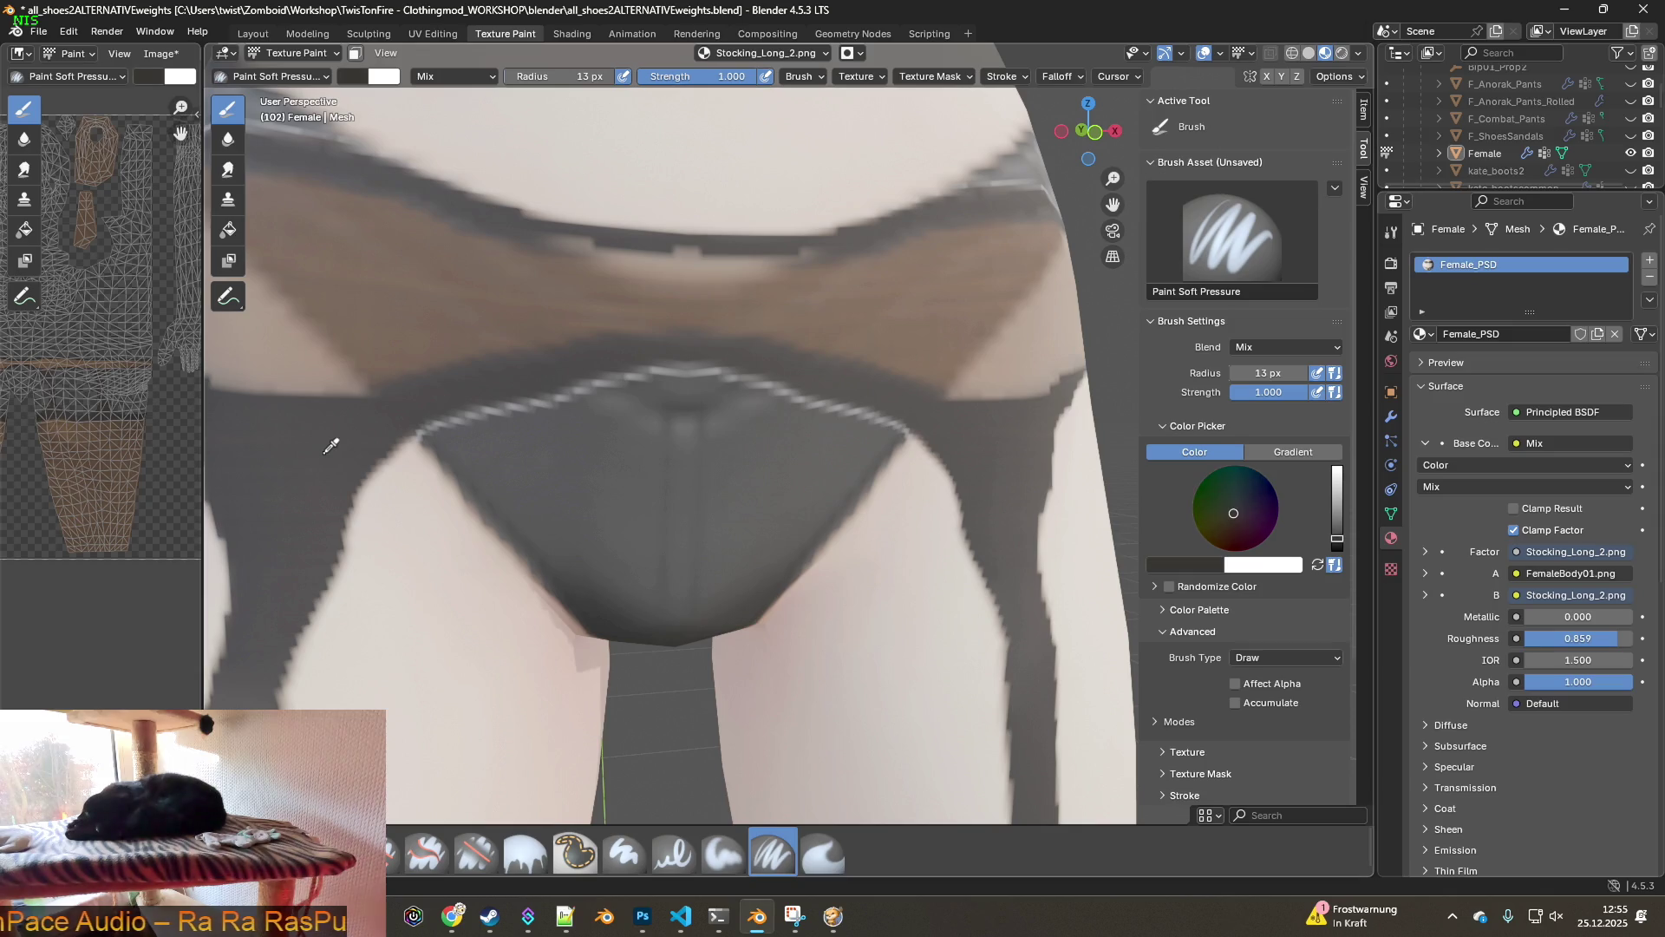
mouse_move(387, 426)
left_mouse_down()
mouse_move(637, 375)
mouse_move(755, 382)
mouse_move(903, 426)
left_mouse_up()
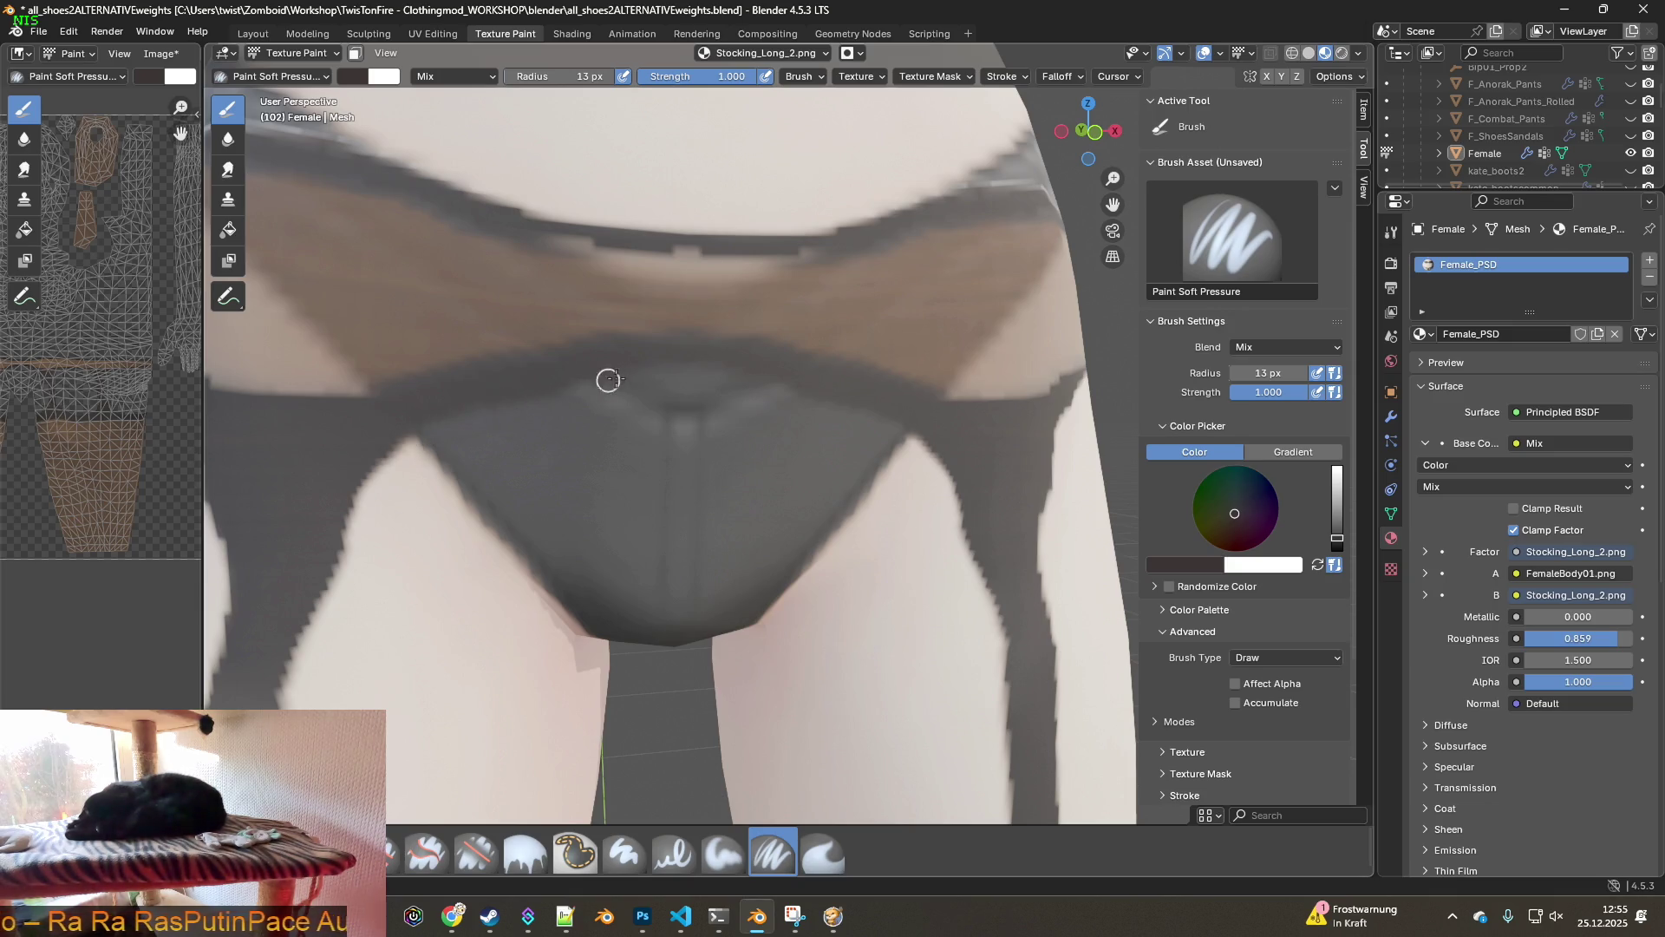
mouse_move(955, 465)
middle_mouse_down()
mouse_move(564, 503)
mouse_move(773, 427)
mouse_move(633, 524)
middle_mouse_up()
scroll(633, 524, "up", 5)
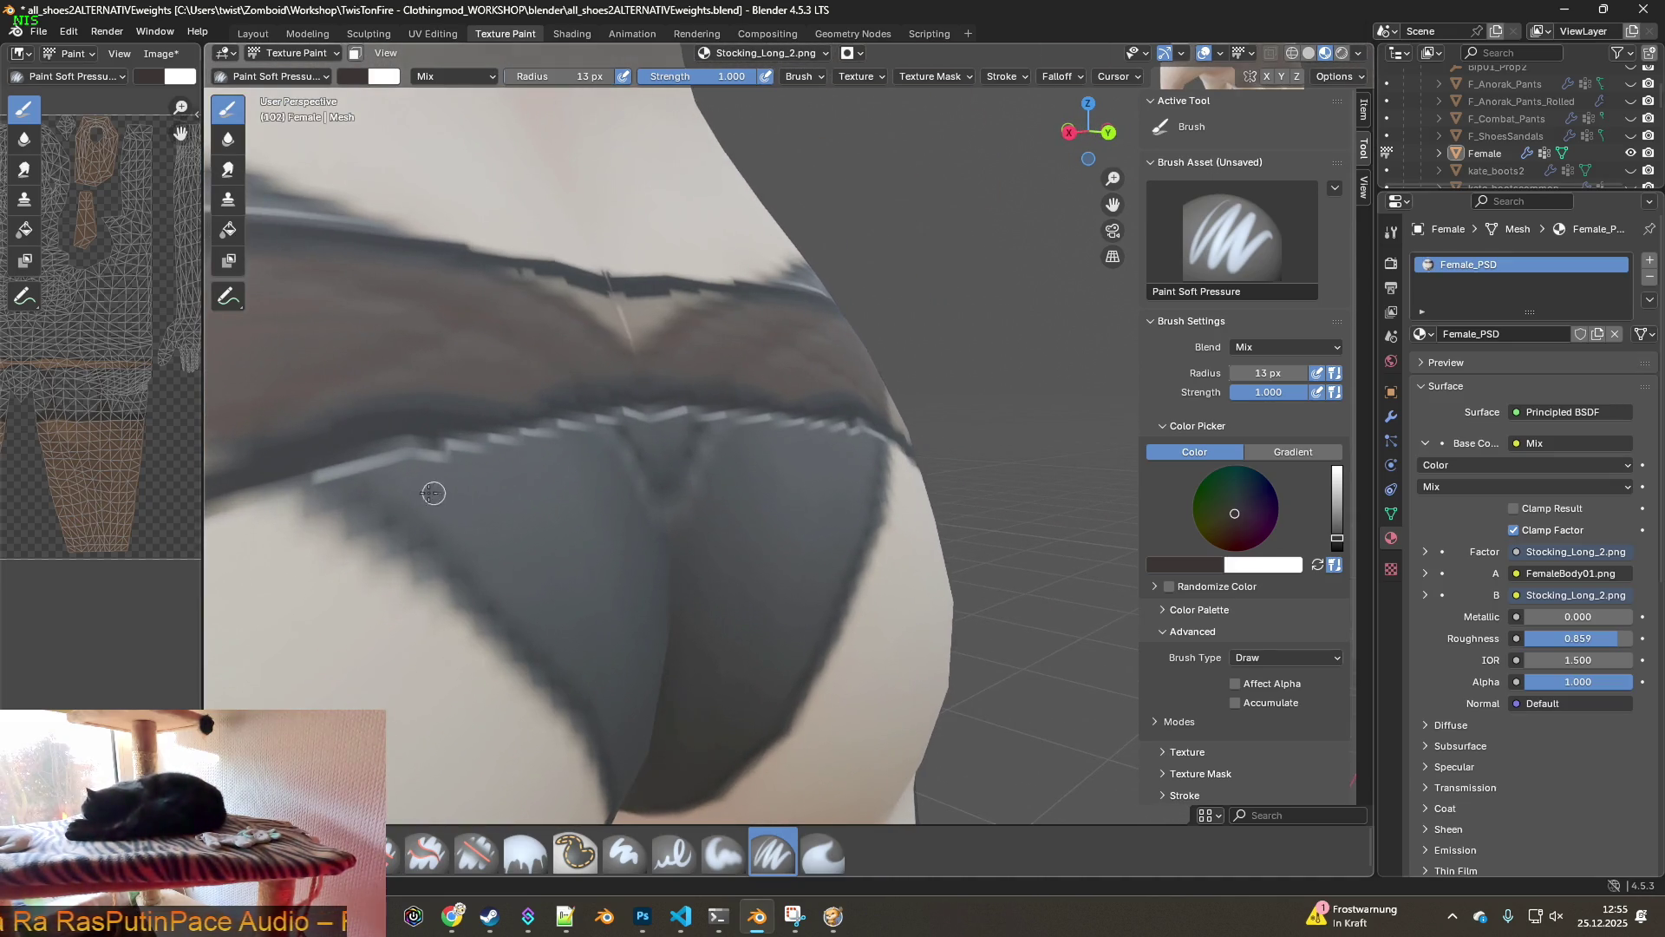
middle_click_drag(435, 493, 529, 483)
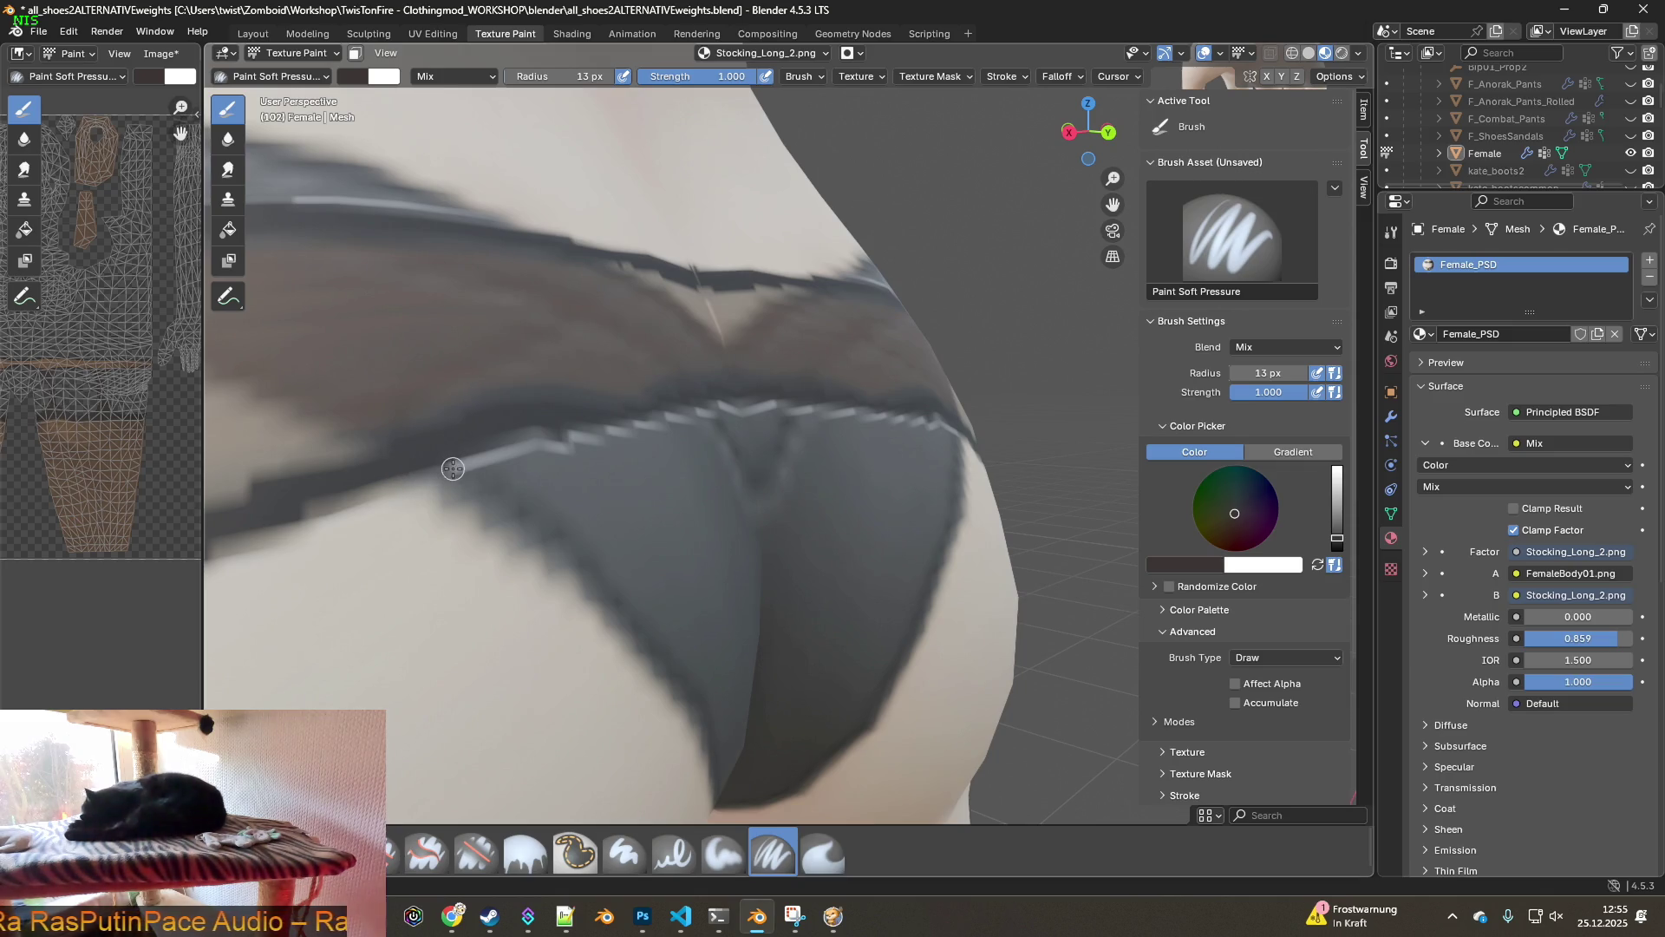
mouse_move(551, 440)
left_mouse_down()
mouse_move(755, 416)
mouse_move(832, 419)
mouse_move(877, 451)
left_mouse_up()
middle_click_drag(877, 450, 657, 489, "shift")
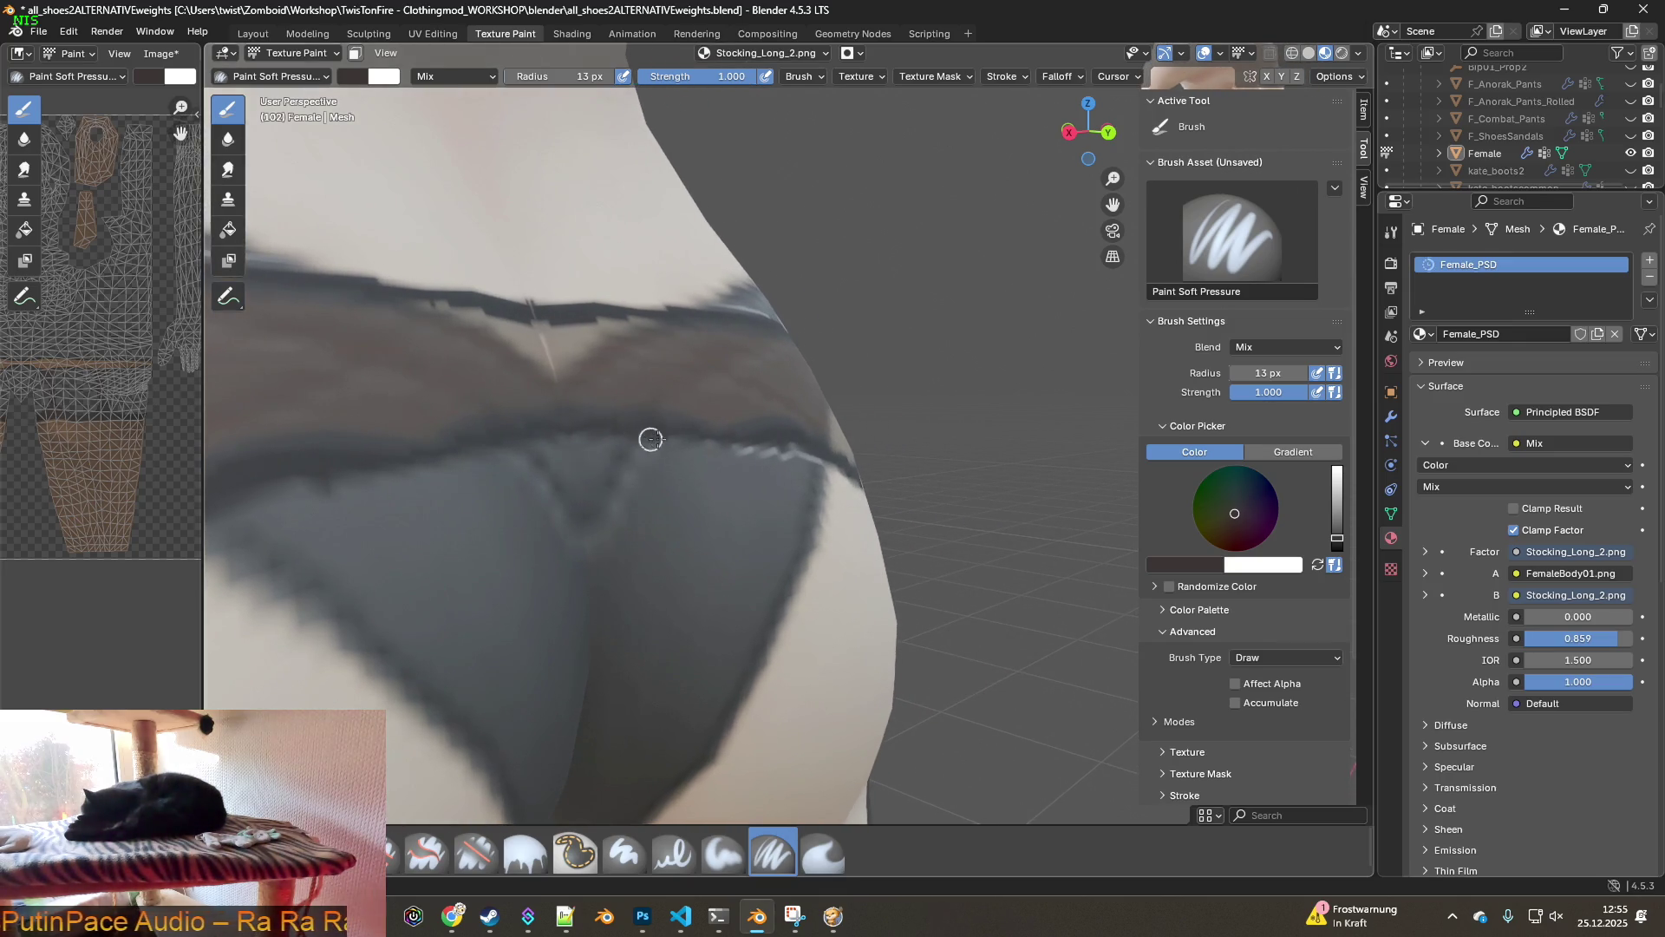
left_click_drag(718, 441, 859, 486)
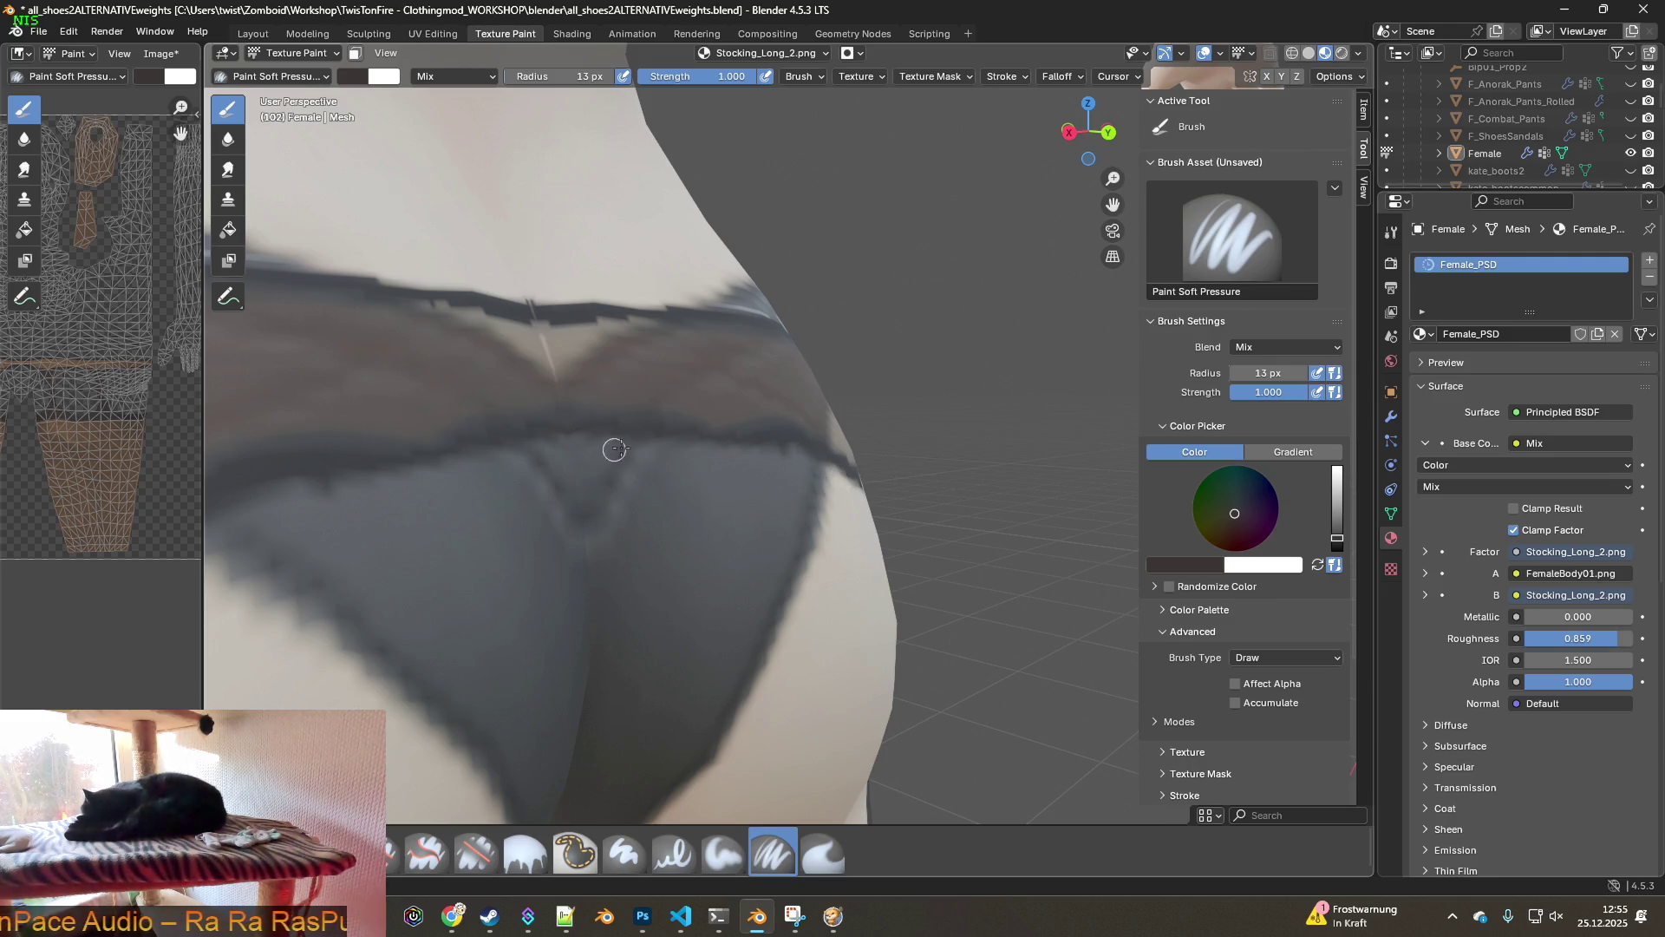
- Orbit around the hips and paint a dark stroke along the side waistband edge
mouse_move(796, 497)
middle_mouse_down()
mouse_move(706, 448)
mouse_move(679, 546)
middle_mouse_up()
mouse_move(935, 580)
middle_mouse_down()
mouse_move(928, 559)
mouse_move(907, 573)
mouse_move(706, 474)
middle_mouse_up()
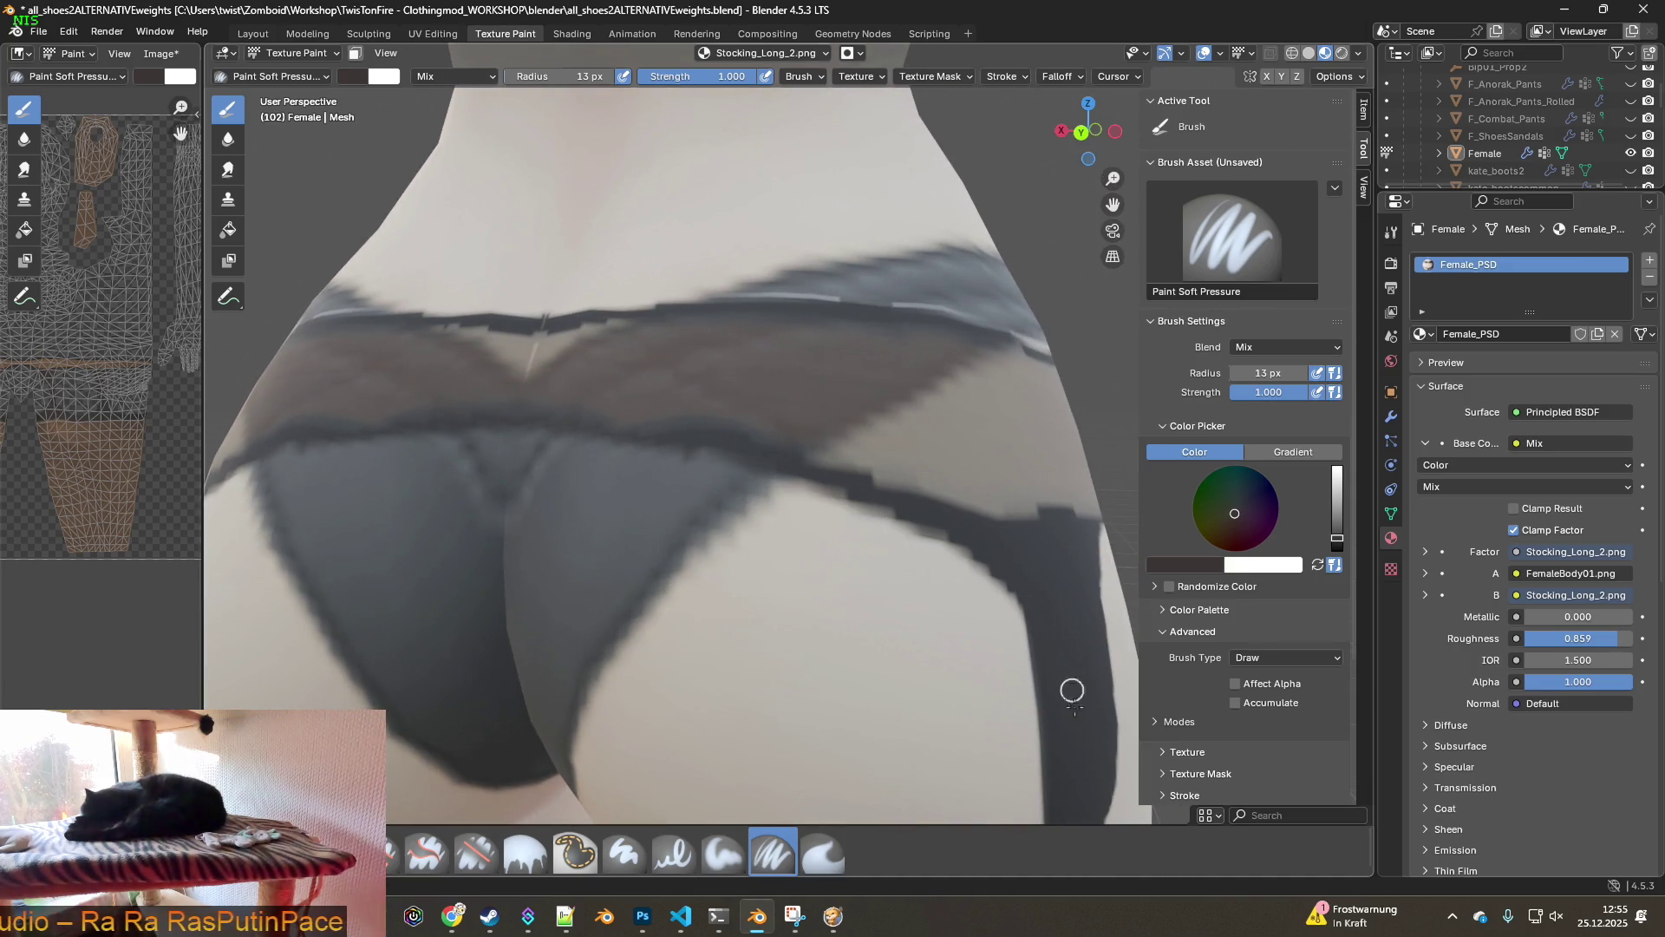
mouse_move(1049, 669)
middle_mouse_down()
mouse_move(929, 661)
mouse_move(985, 639)
mouse_move(655, 453)
mouse_move(486, 498)
mouse_move(462, 539)
middle_mouse_up()
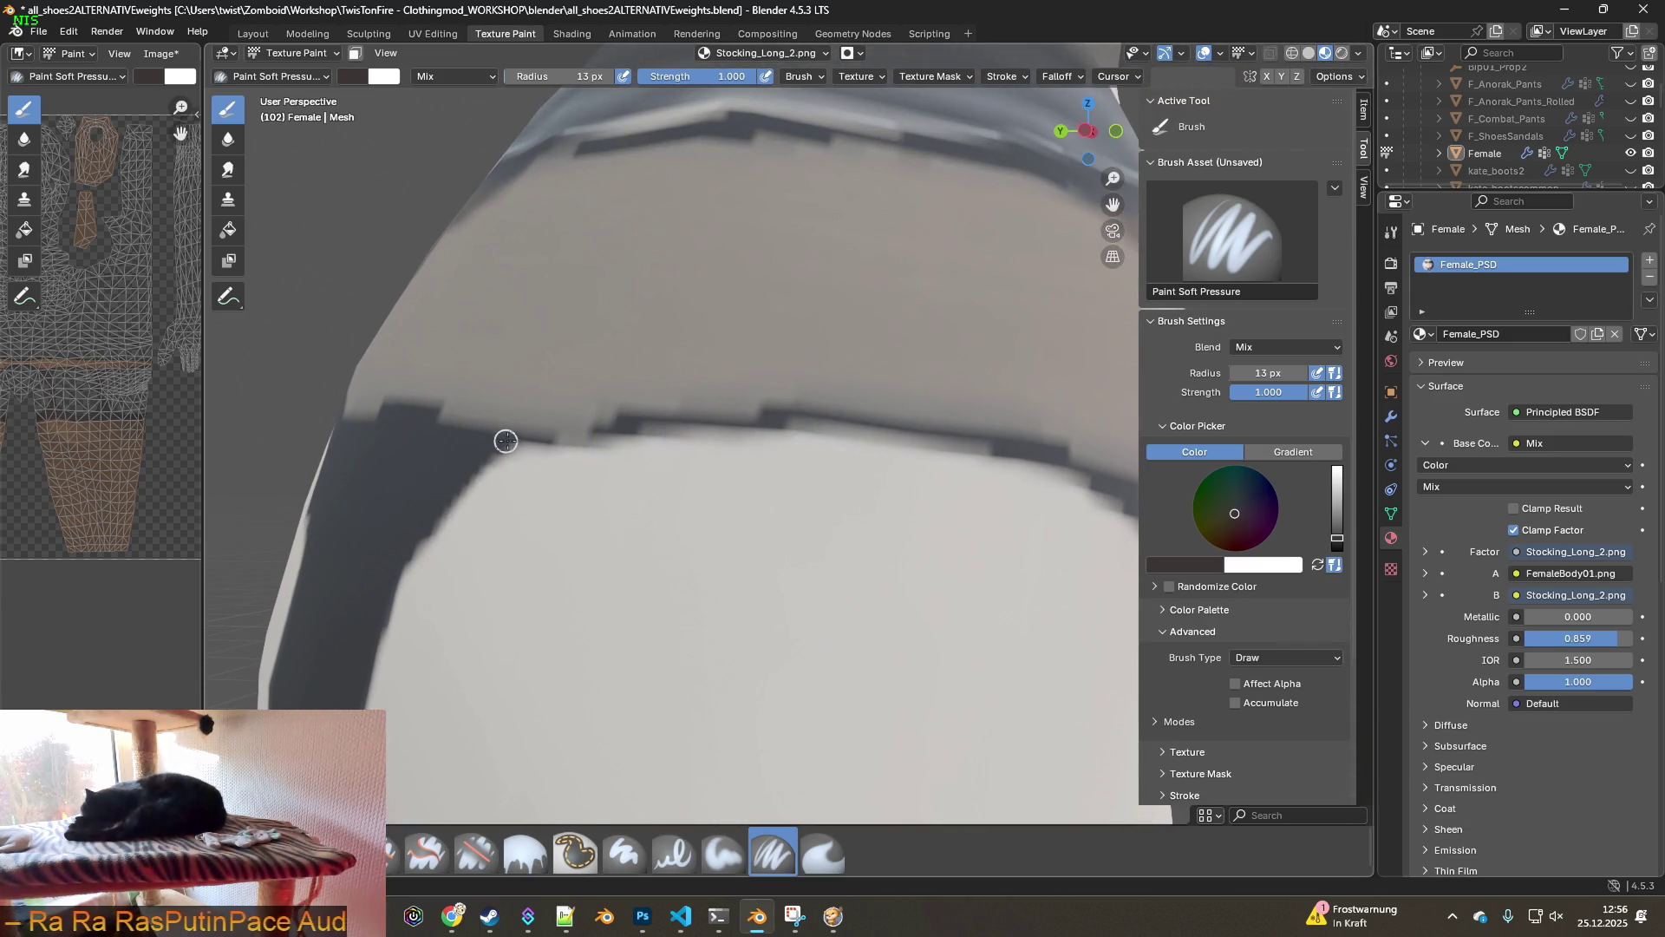
middle_click_drag(665, 450, 667, 455)
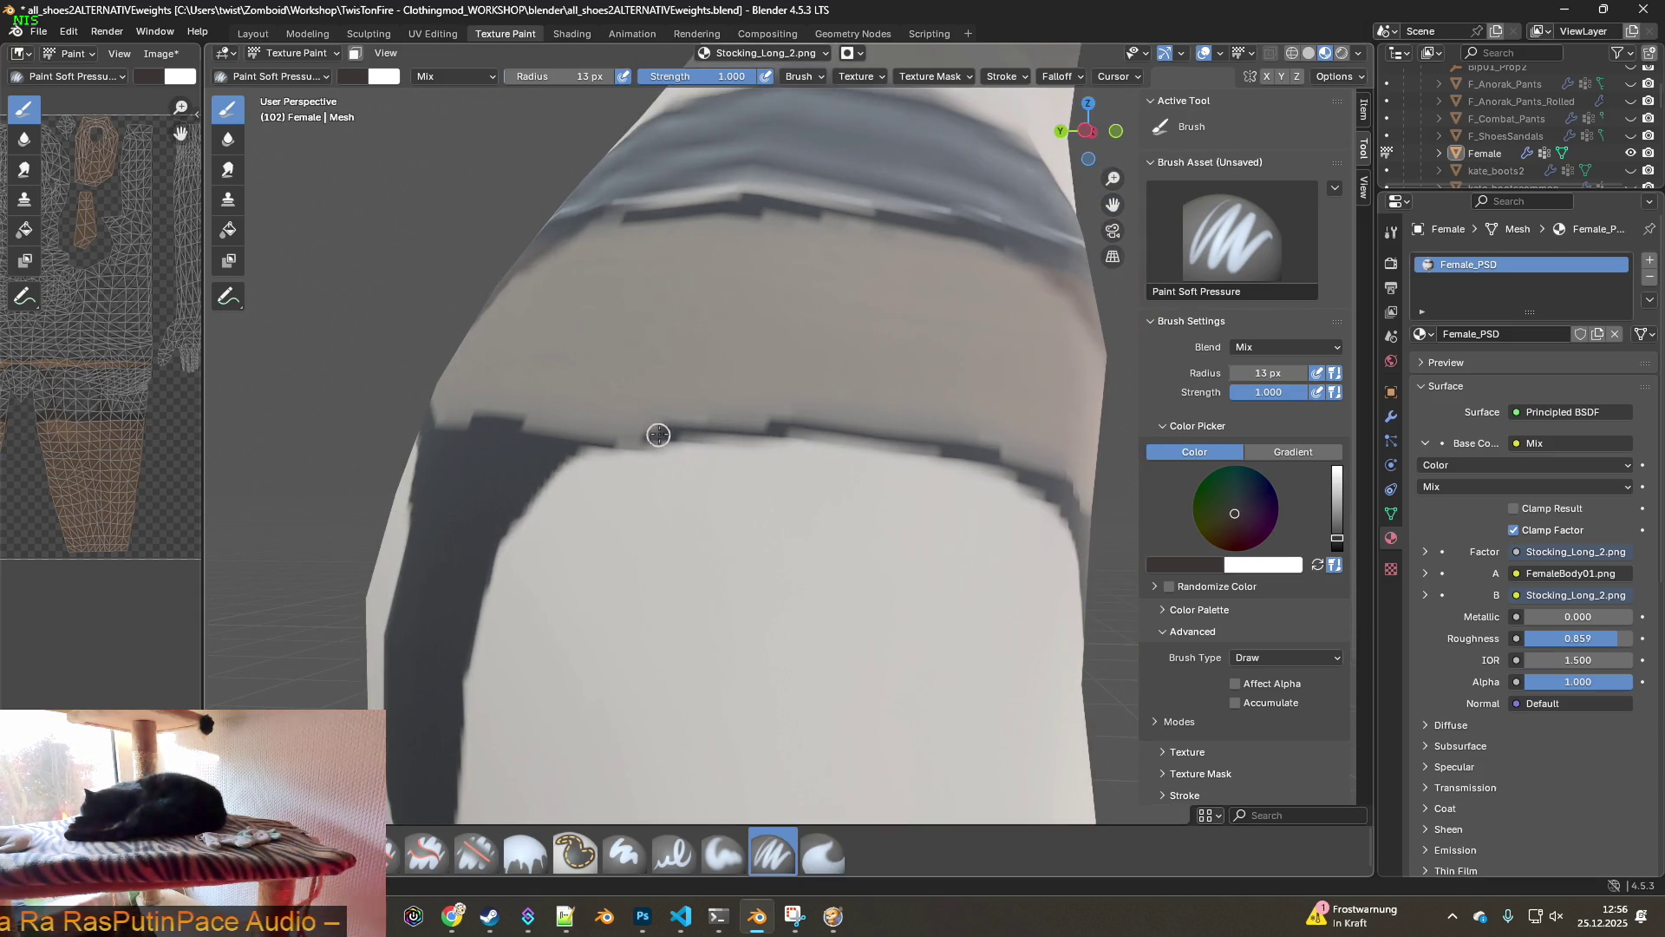
mouse_move(607, 426)
middle_mouse_down()
mouse_move(832, 494)
mouse_move(738, 513)
mouse_move(802, 501)
mouse_move(635, 447)
mouse_move(825, 439)
middle_mouse_up()
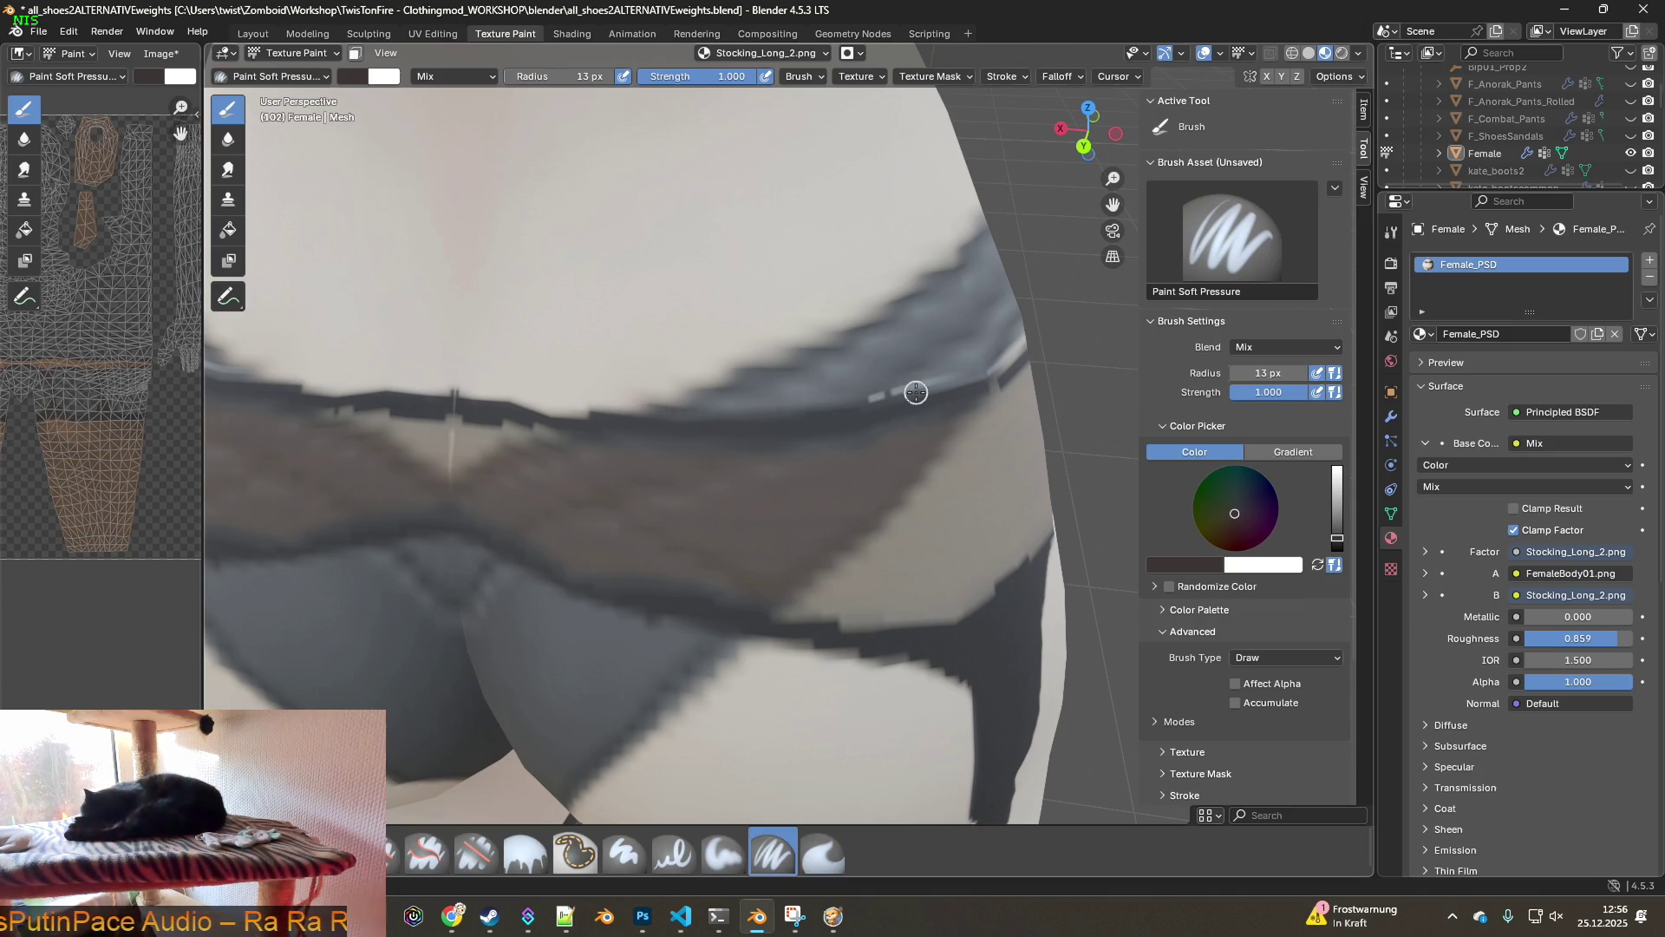
mouse_move(954, 375)
middle_mouse_down()
mouse_move(811, 411)
mouse_move(743, 452)
middle_mouse_up()
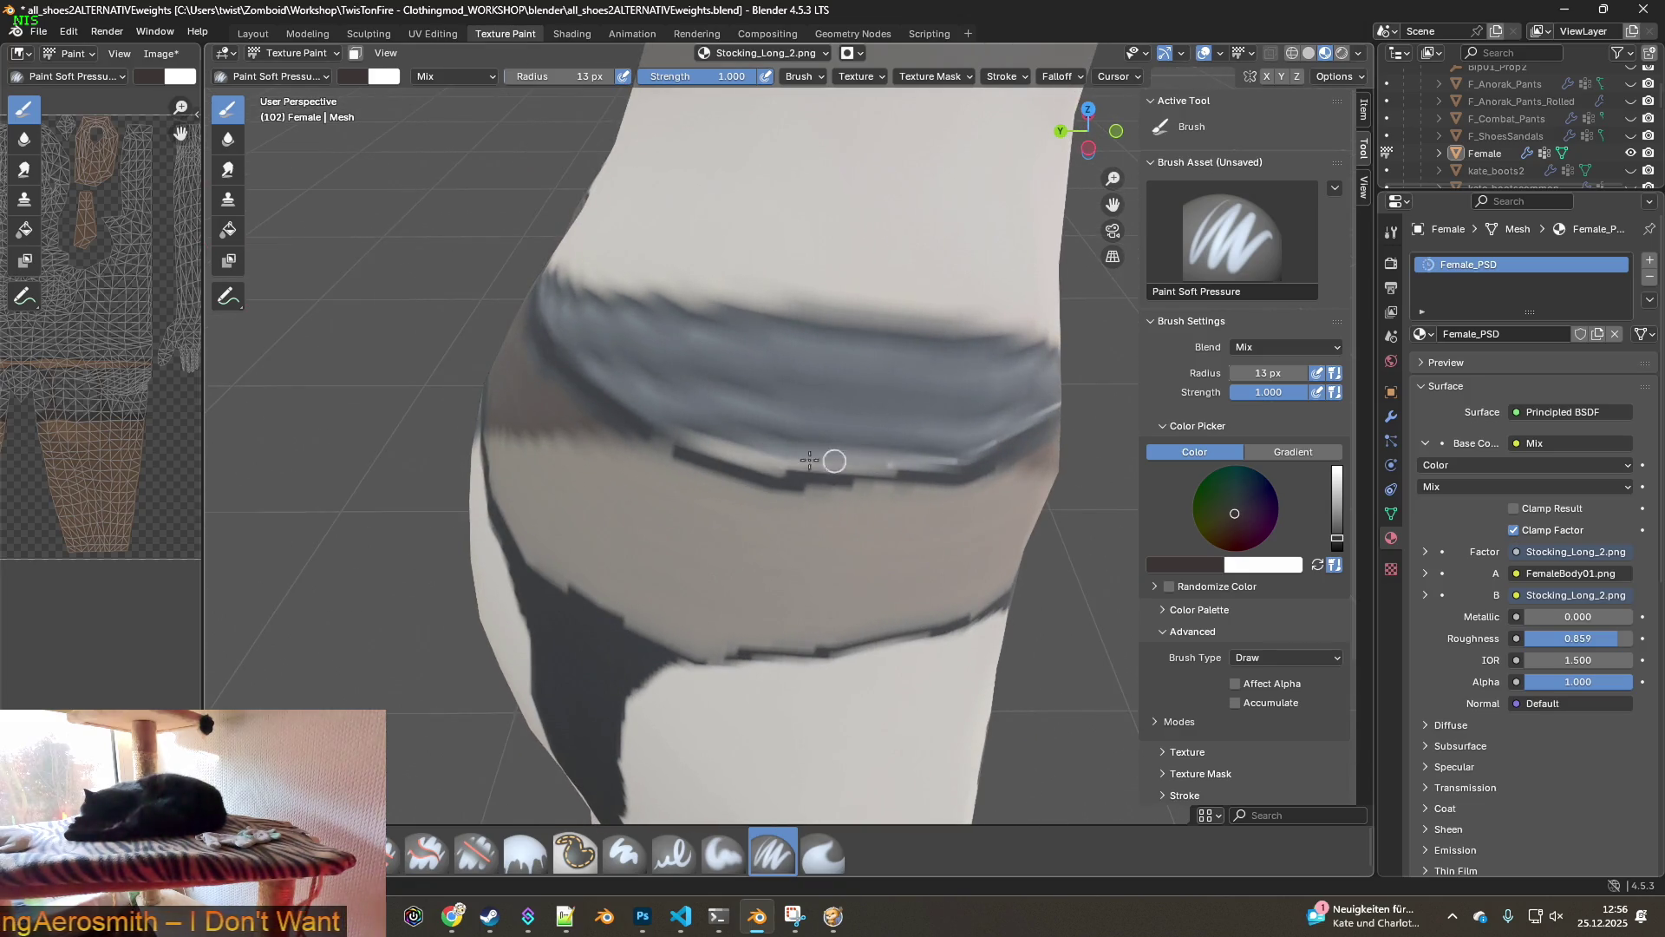
mouse_move(959, 472)
middle_mouse_down("shift")
mouse_move(806, 459)
mouse_move(737, 431)
middle_mouse_up("shift")
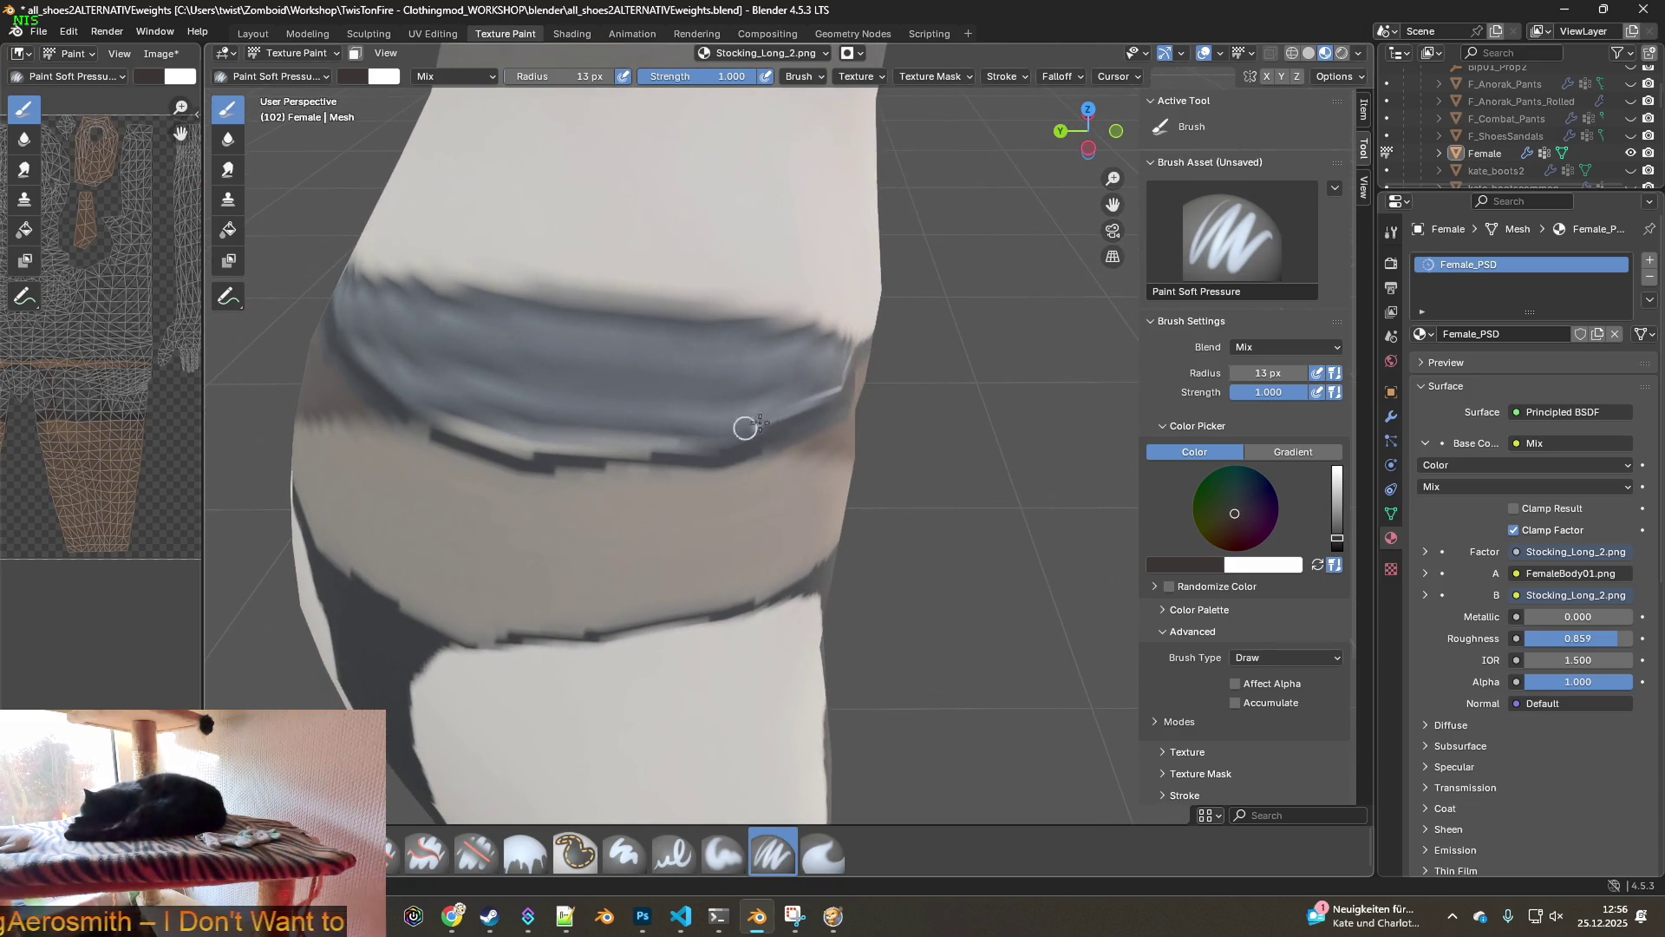
middle_click_drag(831, 406, 691, 408)
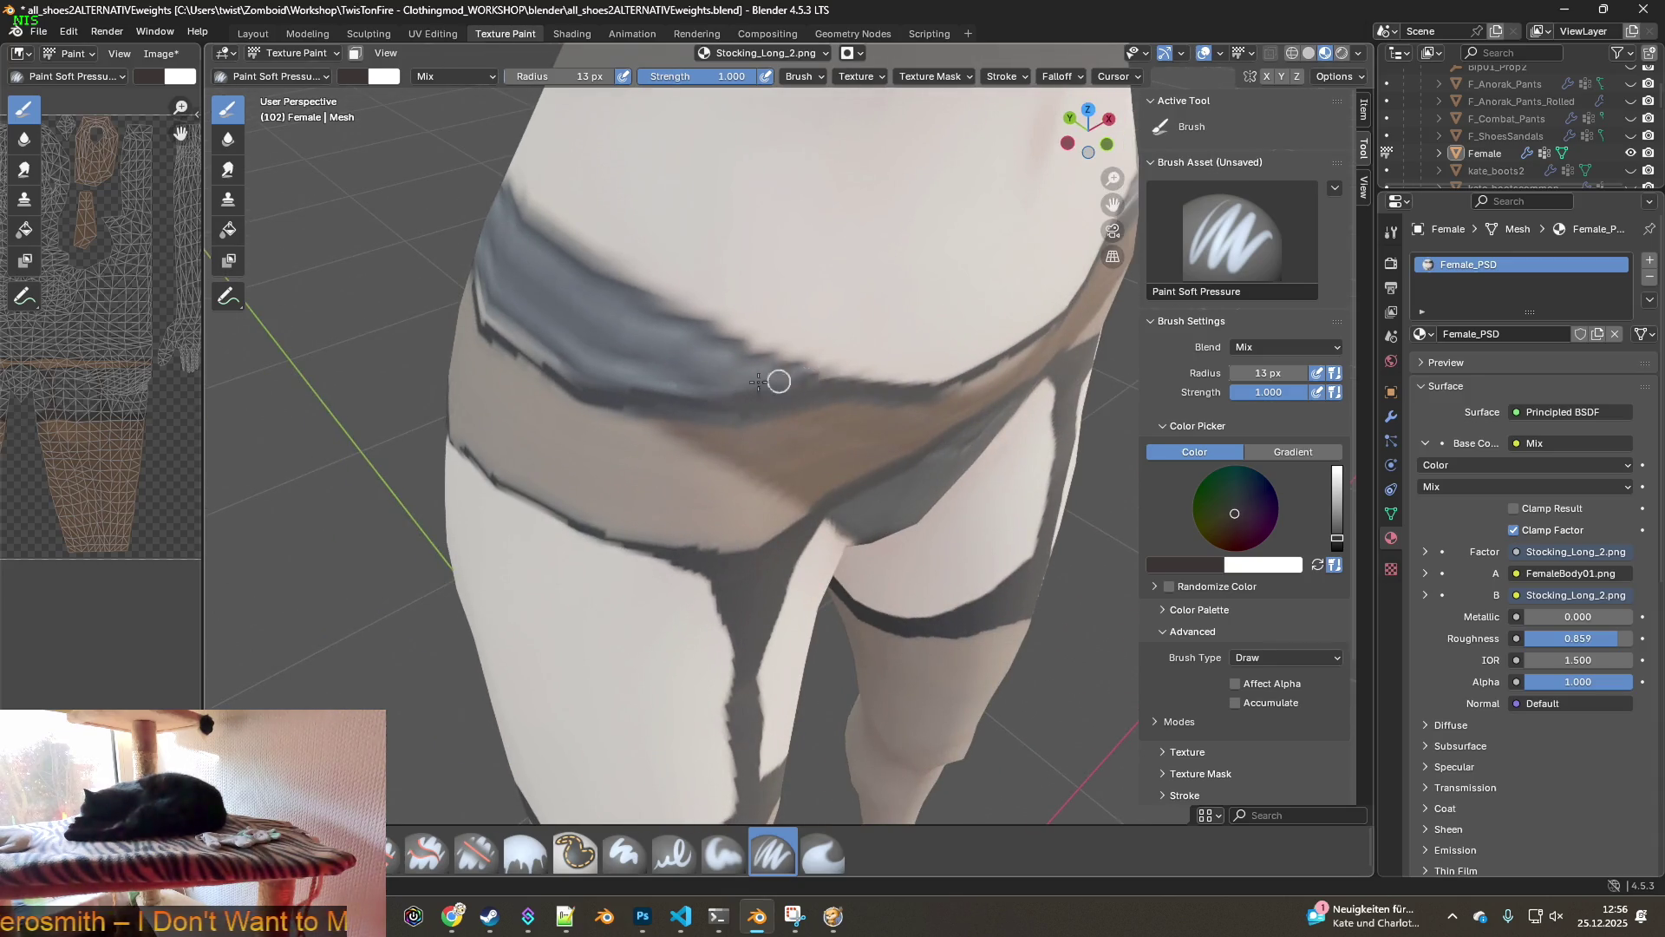
mouse_move(792, 375)
middle_mouse_down()
mouse_move(795, 398)
mouse_move(902, 348)
mouse_move(466, 338)
middle_mouse_up()
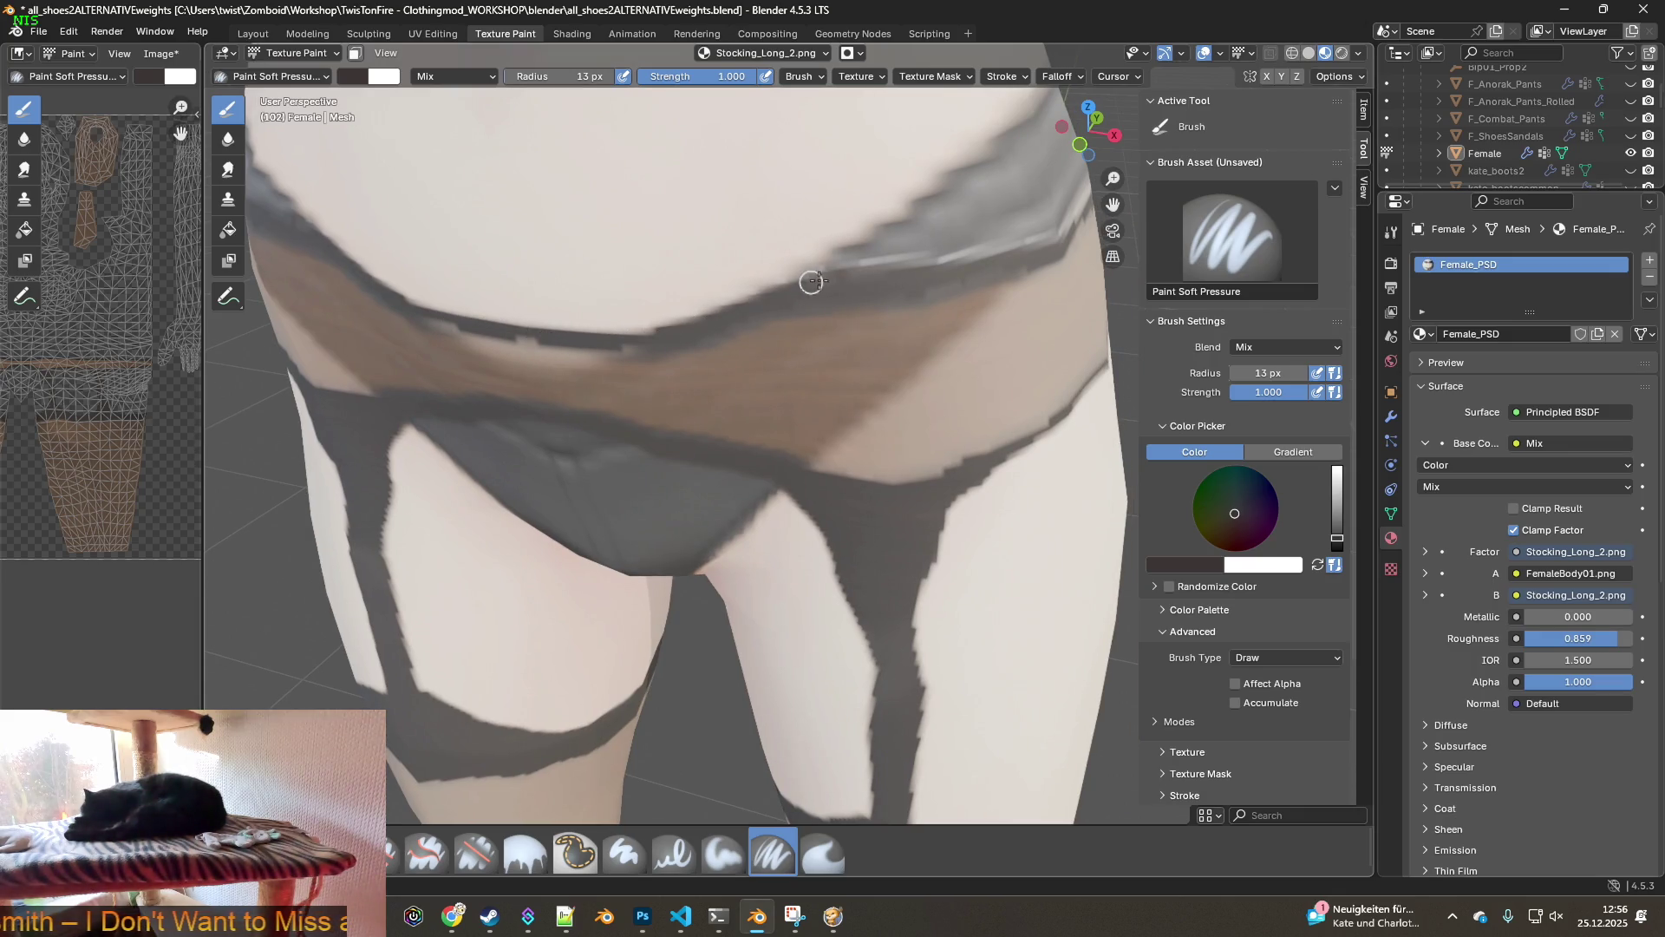
middle_click_drag(950, 261, 653, 301)
left_click_drag(653, 301, 806, 266)
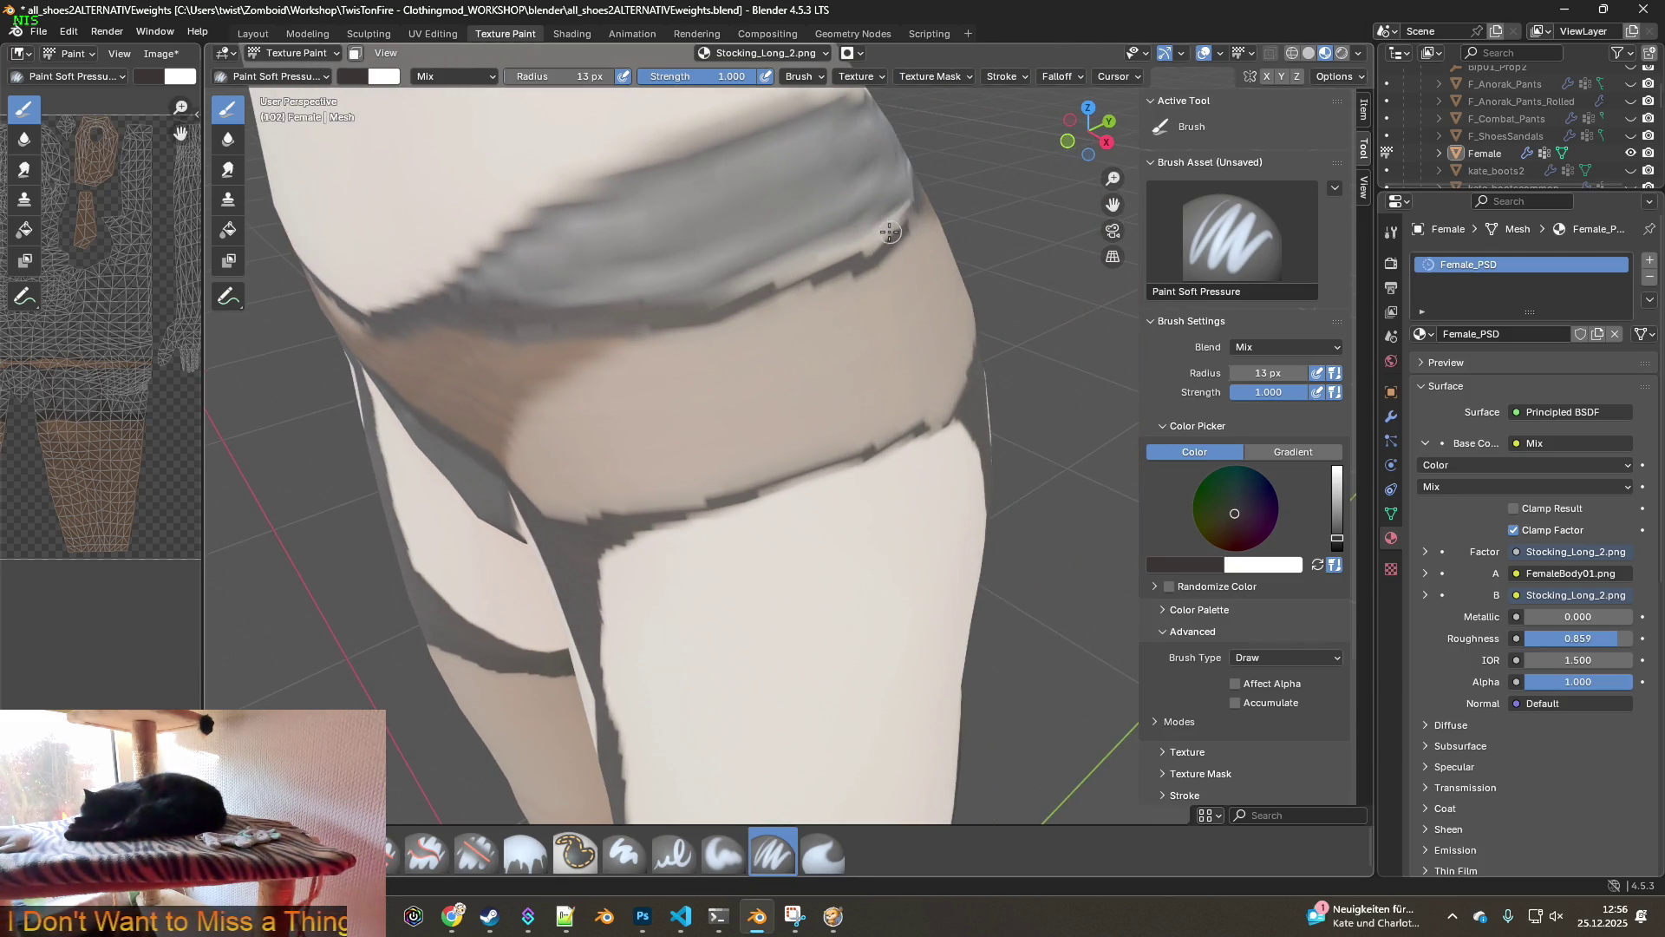
- Reframe the view so the waistband runs across the centre of the viewport
middle_click_drag(891, 232, 820, 271)
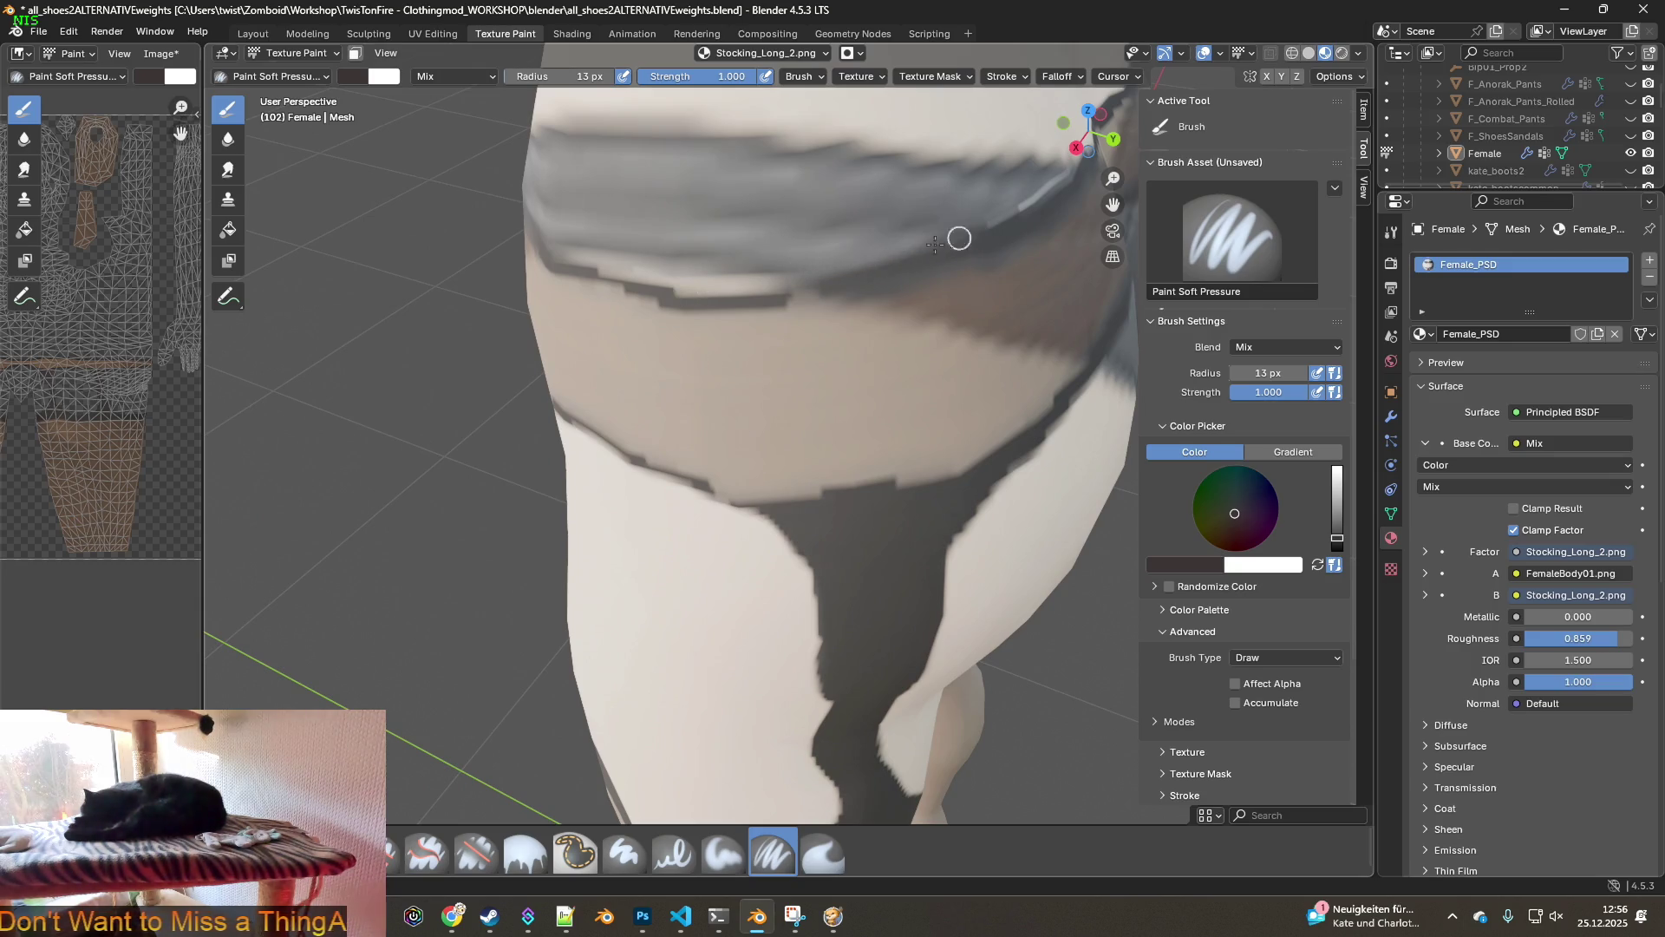
middle_click_drag(803, 276, 854, 299)
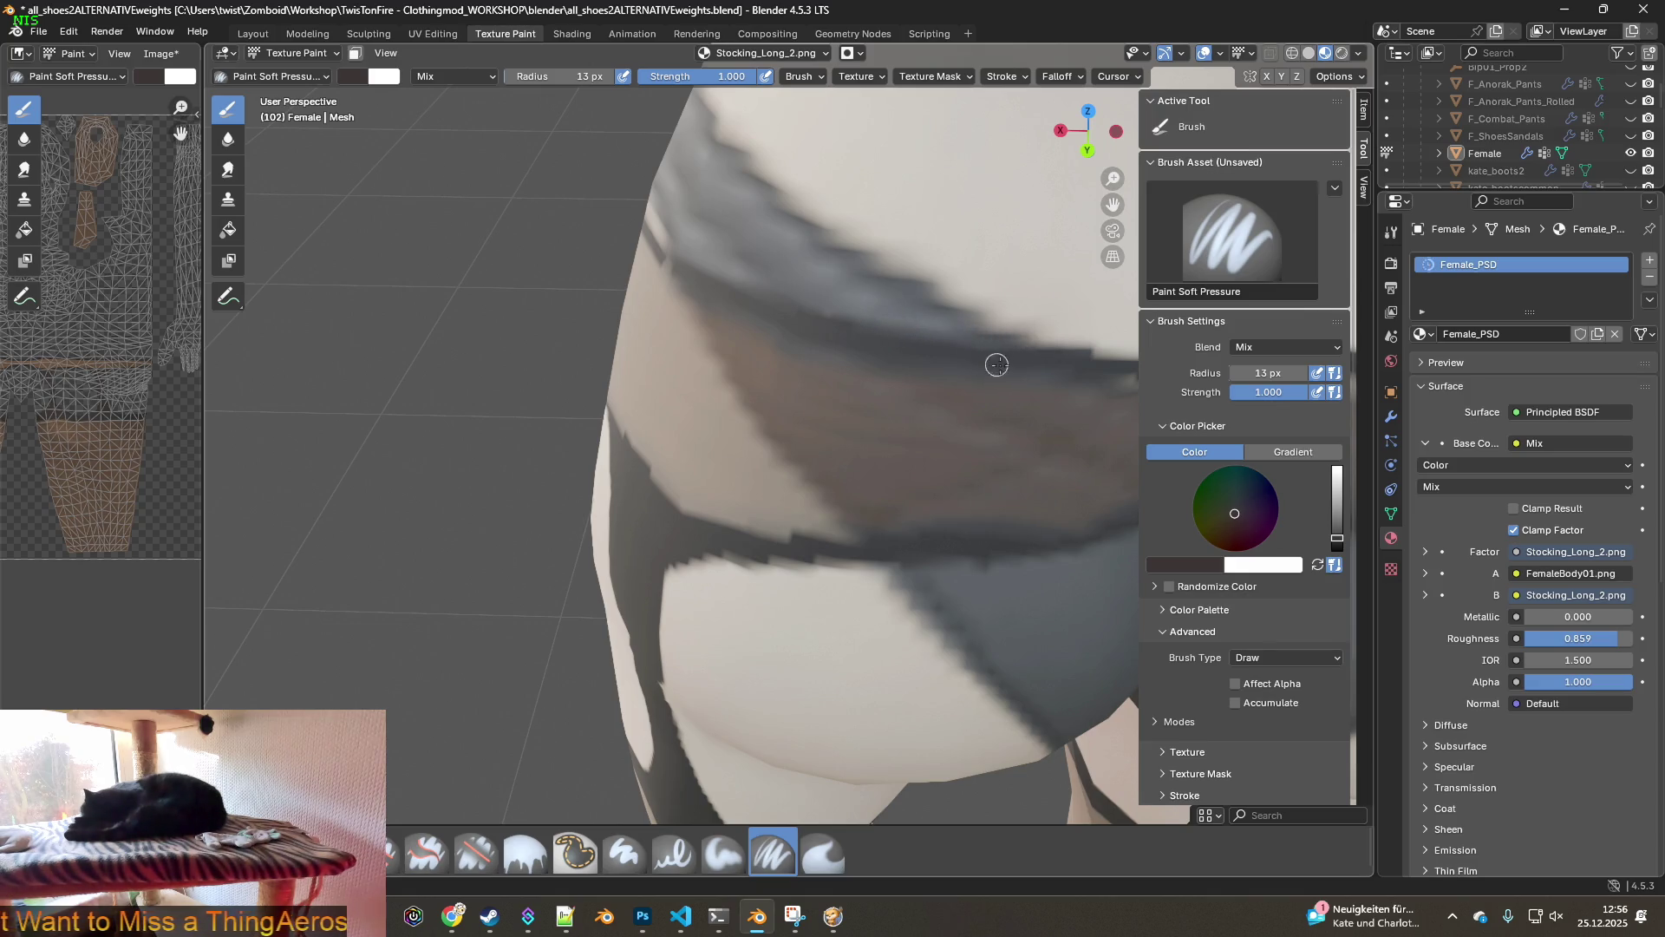
middle_click_drag(992, 360, 751, 324, "shift")
scroll(929, 370, "down", 1)
scroll(925, 373, "up", 1)
middle_click_drag(924, 373, 834, 365, "shift")
scroll(834, 365, "up", 2)
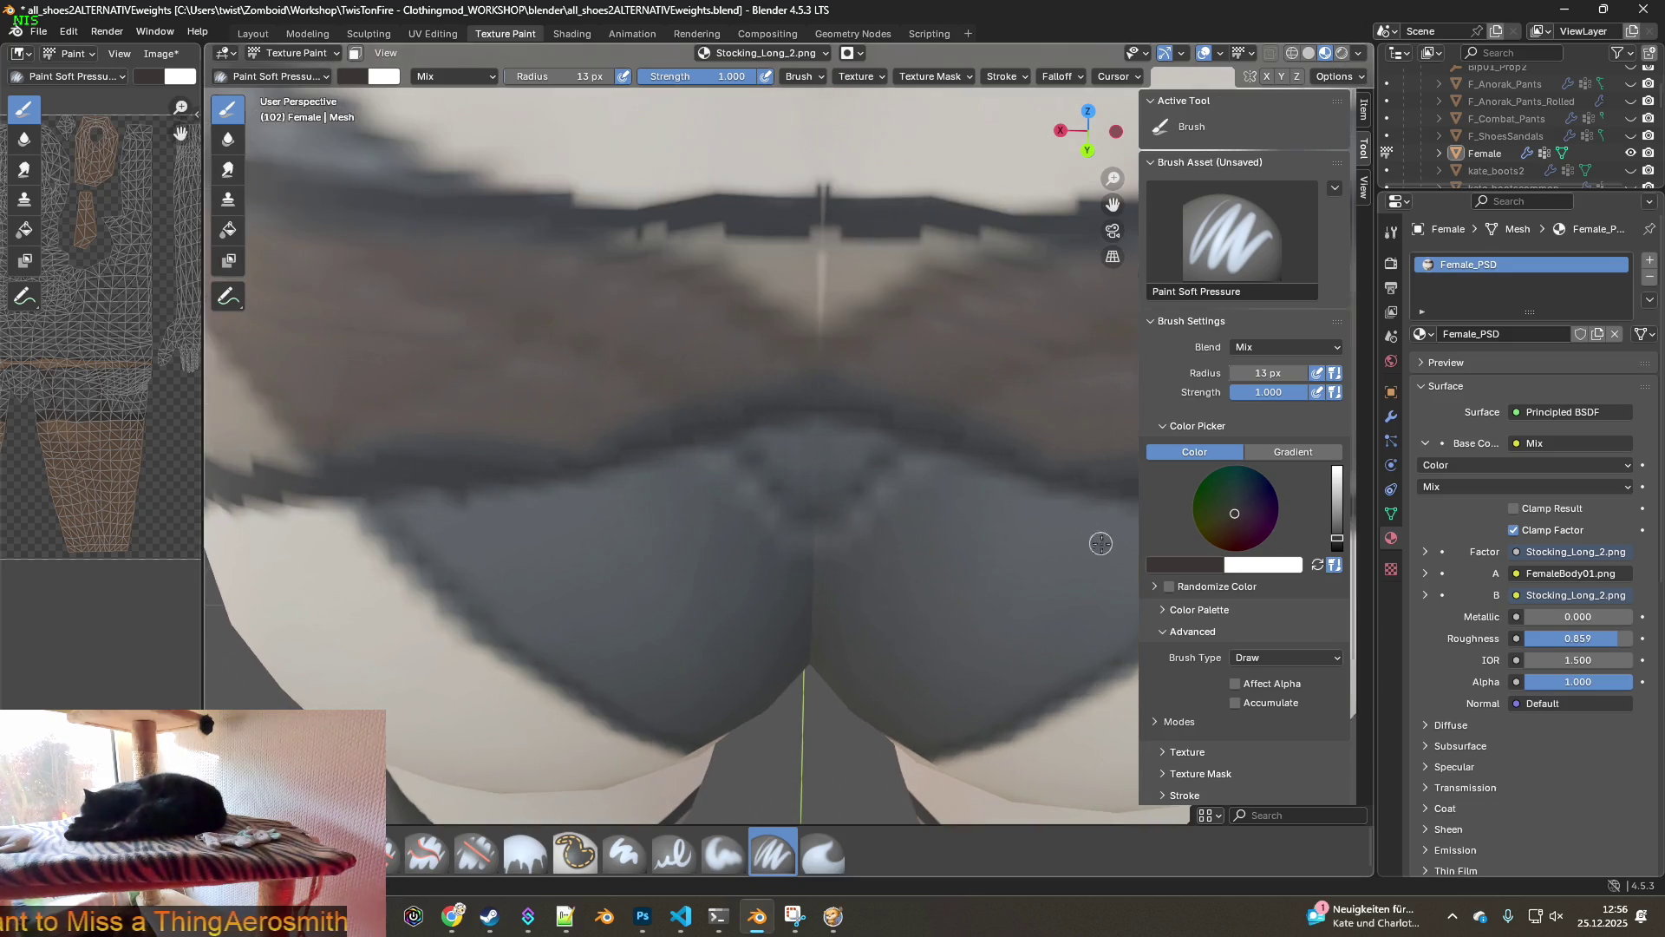
left_click(823, 852)
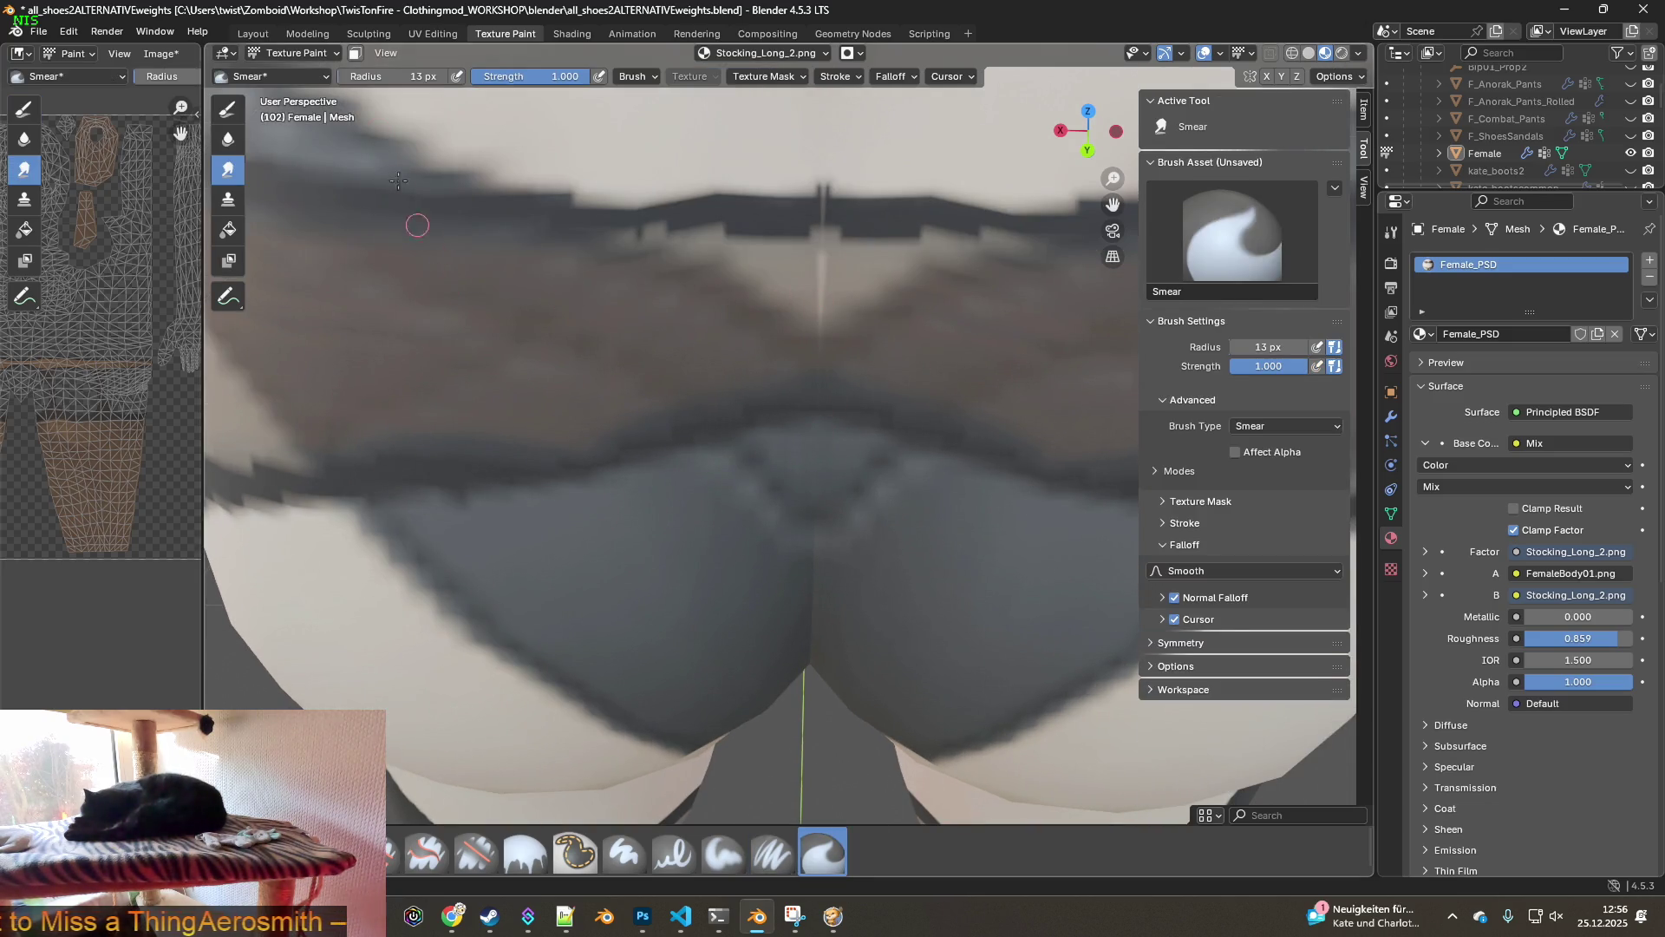
- Enlarge the Smear brush radius to 21 px and orbit to side and rear views of the hips
left_click_drag(391, 77, 408, 76)
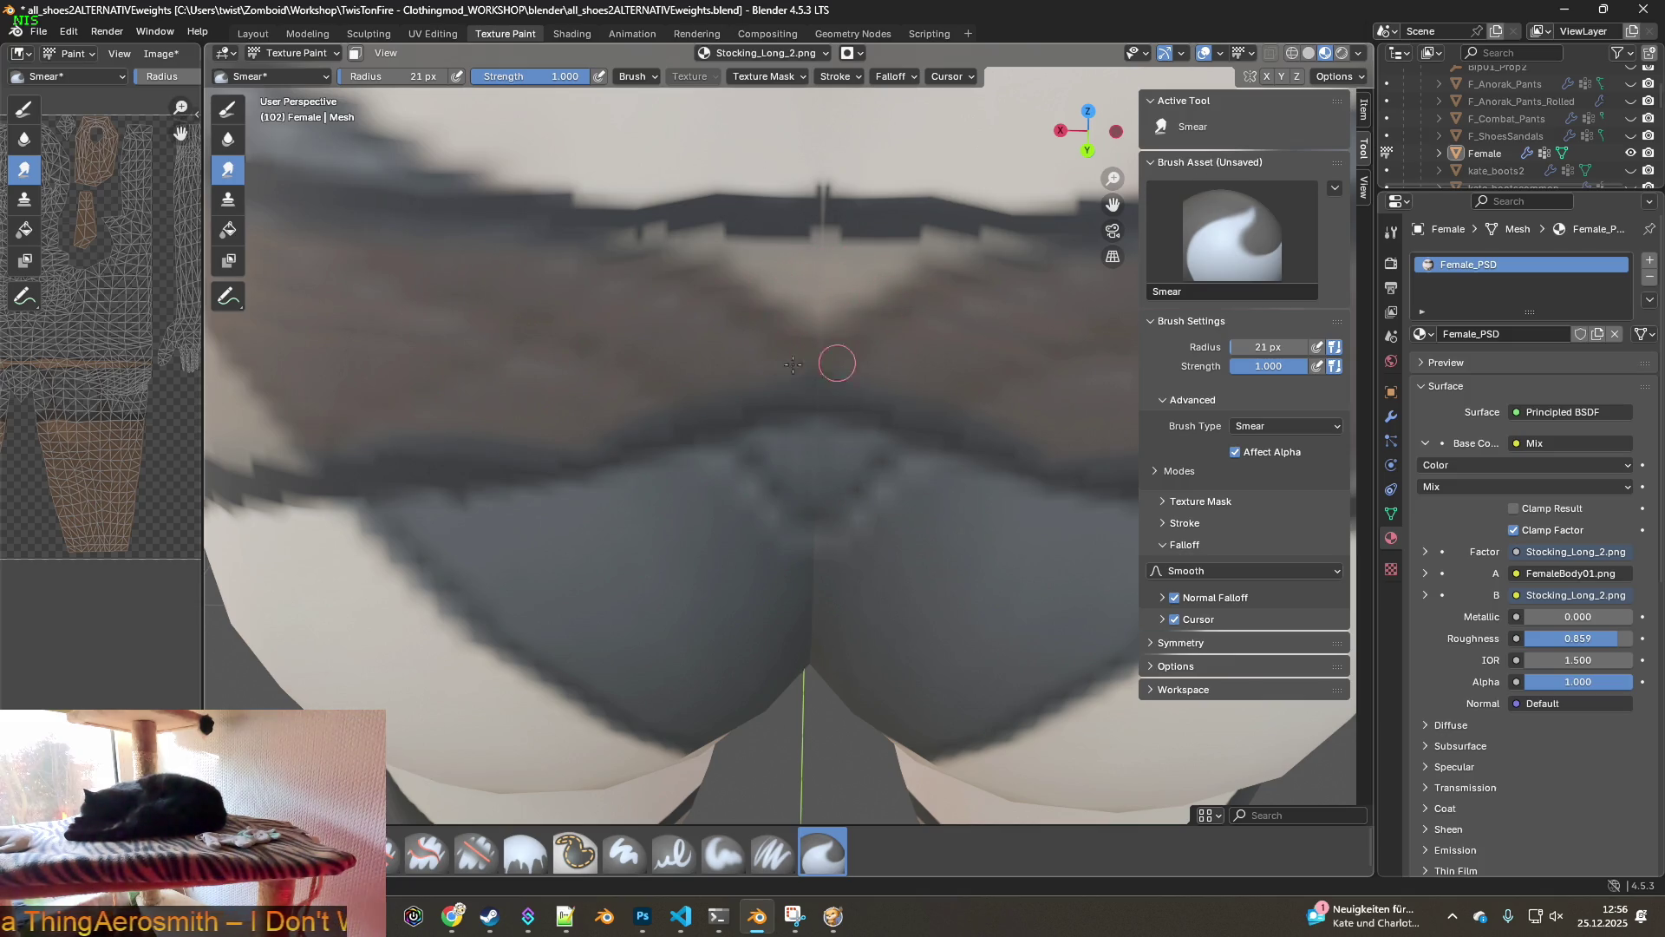
scroll(748, 279, "down", 5)
mouse_move(855, 334)
middle_mouse_down()
mouse_move(687, 305)
mouse_move(837, 320)
mouse_move(688, 286)
mouse_move(570, 286)
middle_mouse_up()
mouse_move(793, 319)
middle_mouse_down()
mouse_move(639, 330)
mouse_move(762, 338)
mouse_move(609, 346)
middle_mouse_up()
scroll(609, 346, "down", 5)
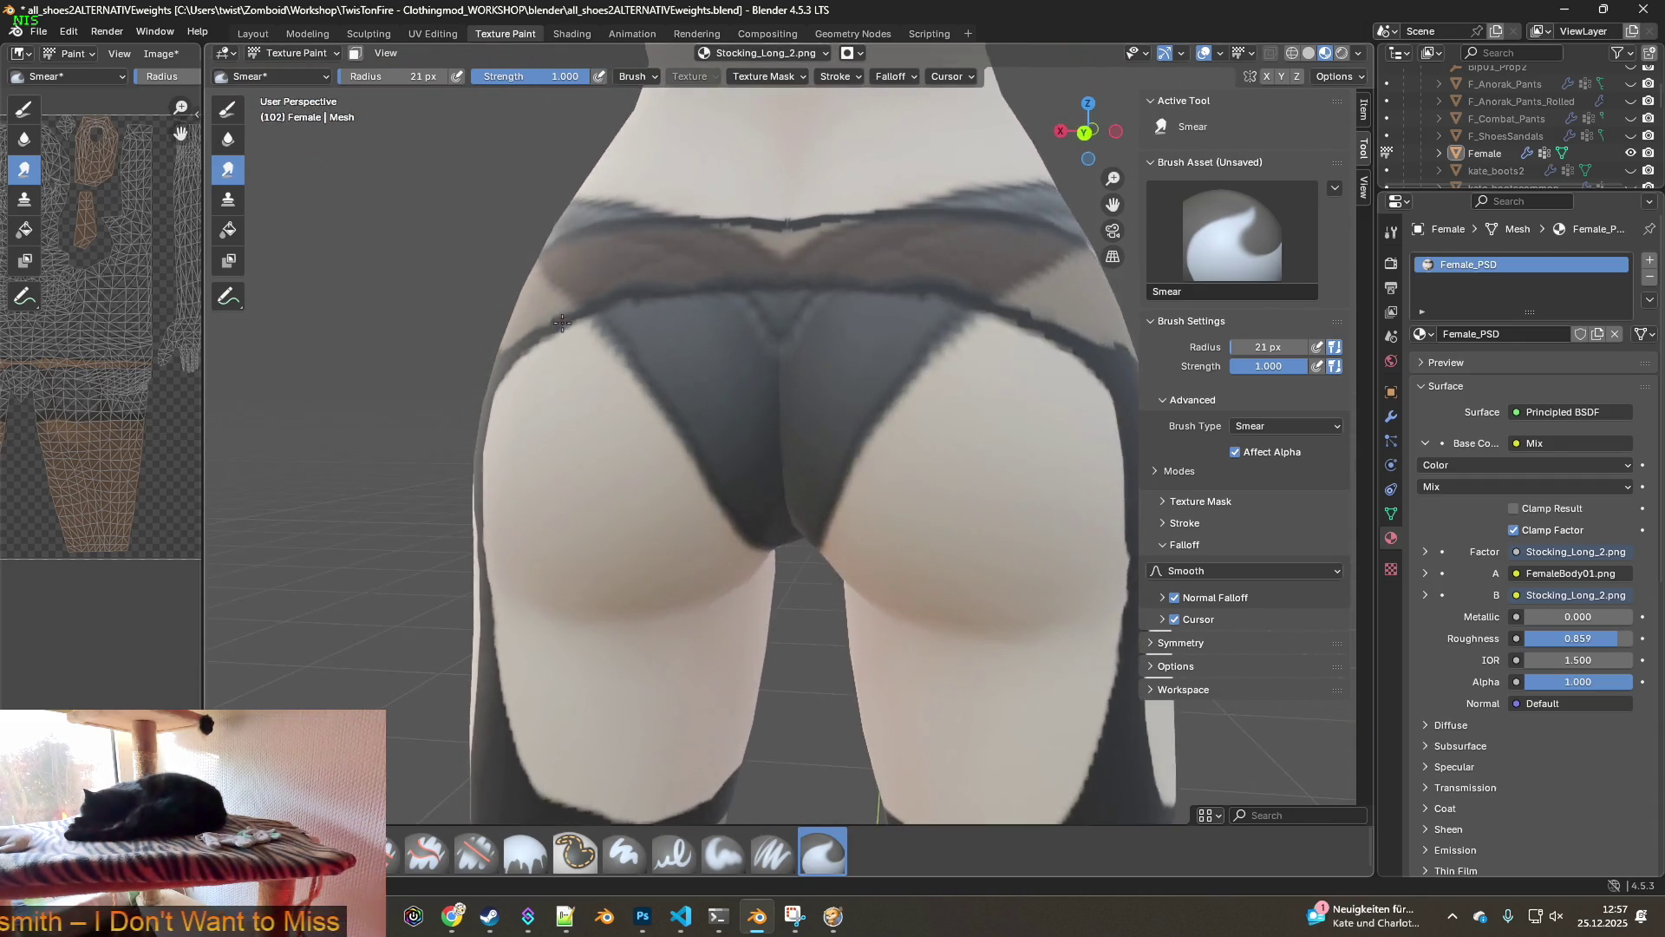
mouse_move(793, 442)
middle_mouse_down()
mouse_move(889, 412)
mouse_move(832, 398)
mouse_move(614, 447)
mouse_move(877, 454)
middle_mouse_up()
- Close in on the rear waistband and switch back to the Paint Soft brush
scroll(797, 429, "up", 4)
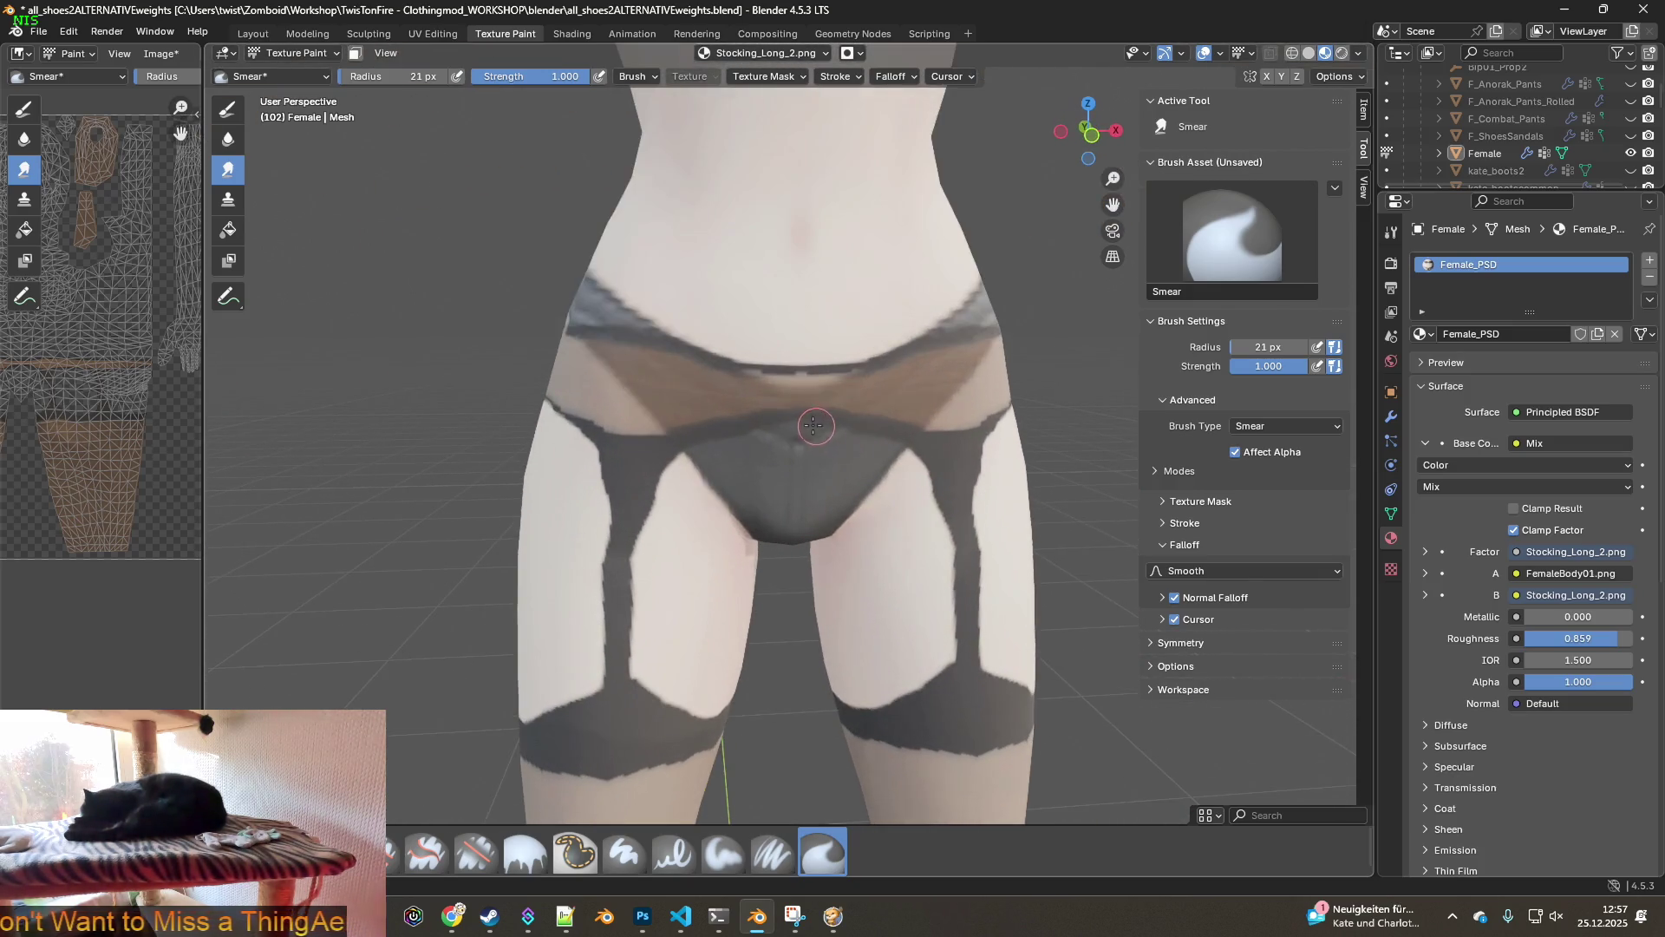
mouse_move(850, 364)
middle_mouse_down()
mouse_move(575, 389)
mouse_move(681, 370)
middle_mouse_up()
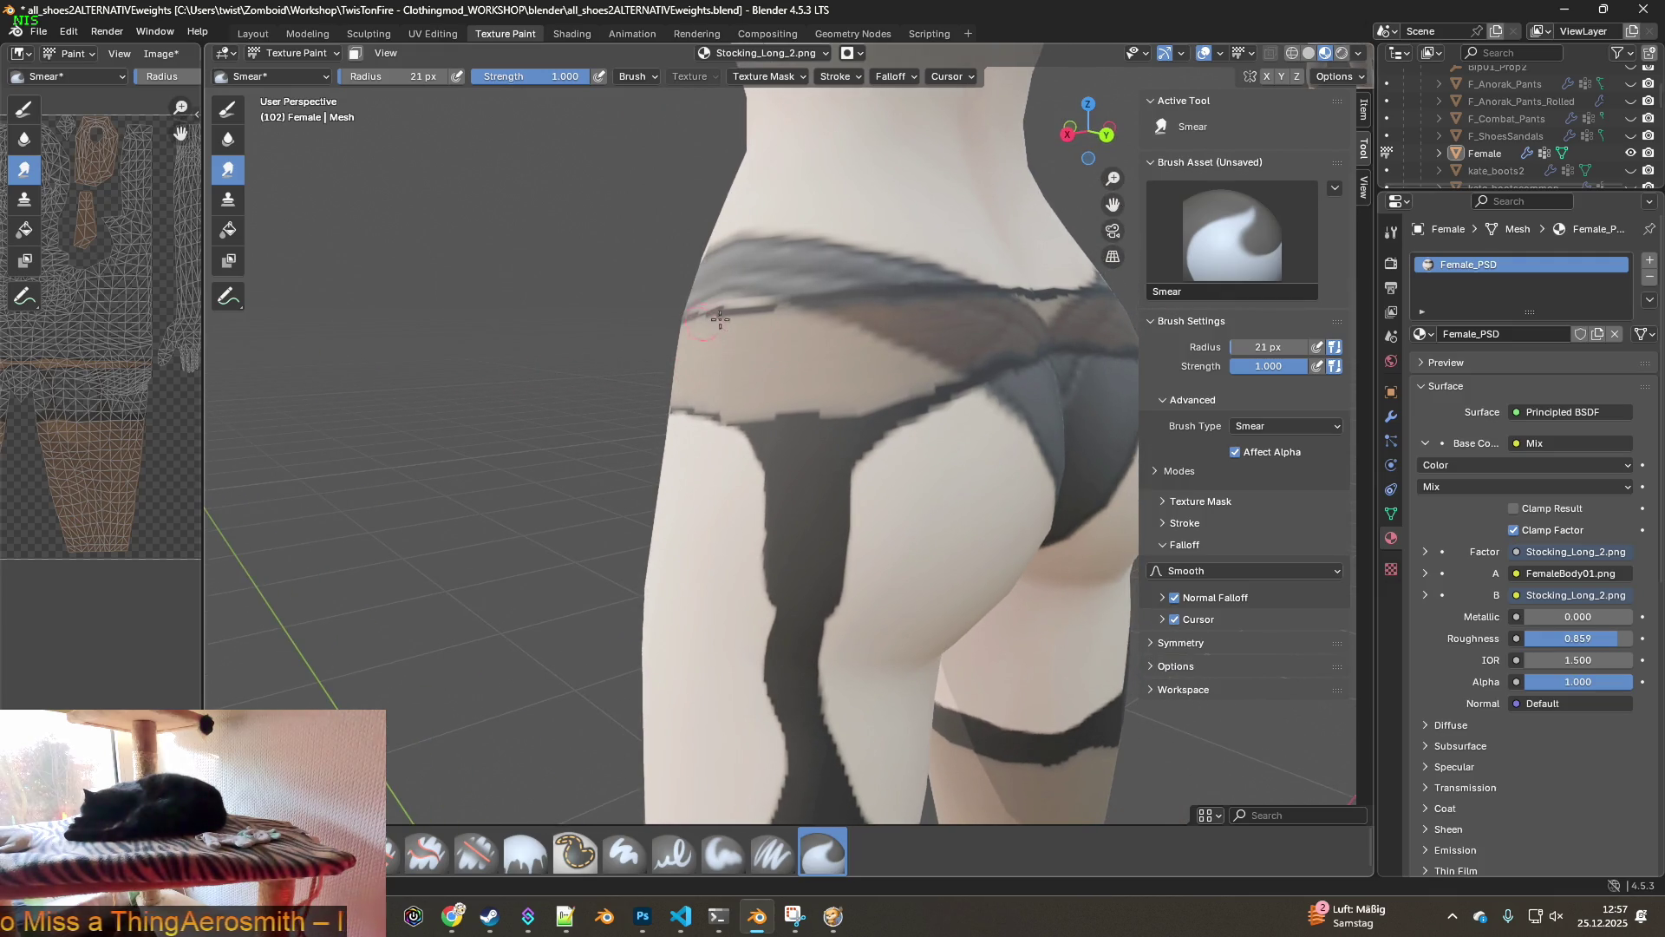
middle_click_drag(751, 320, 652, 324)
mouse_move(916, 409)
middle_mouse_down()
mouse_move(746, 394)
mouse_move(724, 434)
middle_mouse_up()
scroll(716, 397, "up", 6)
scroll(760, 392, "up", 3)
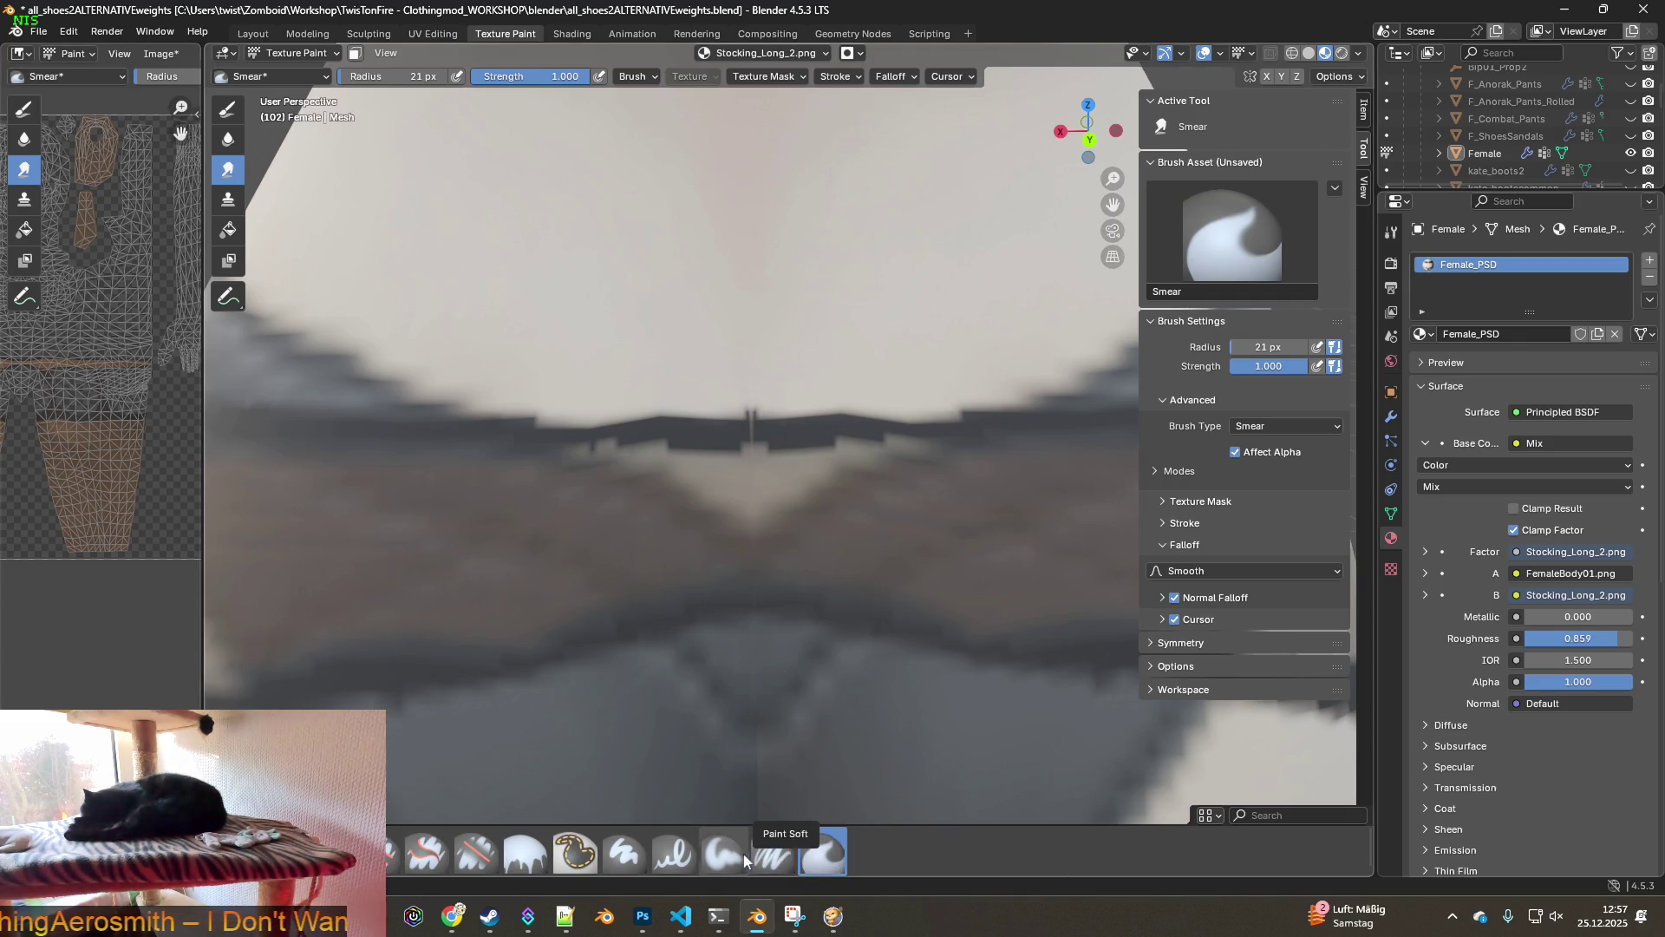
left_click(720, 855)
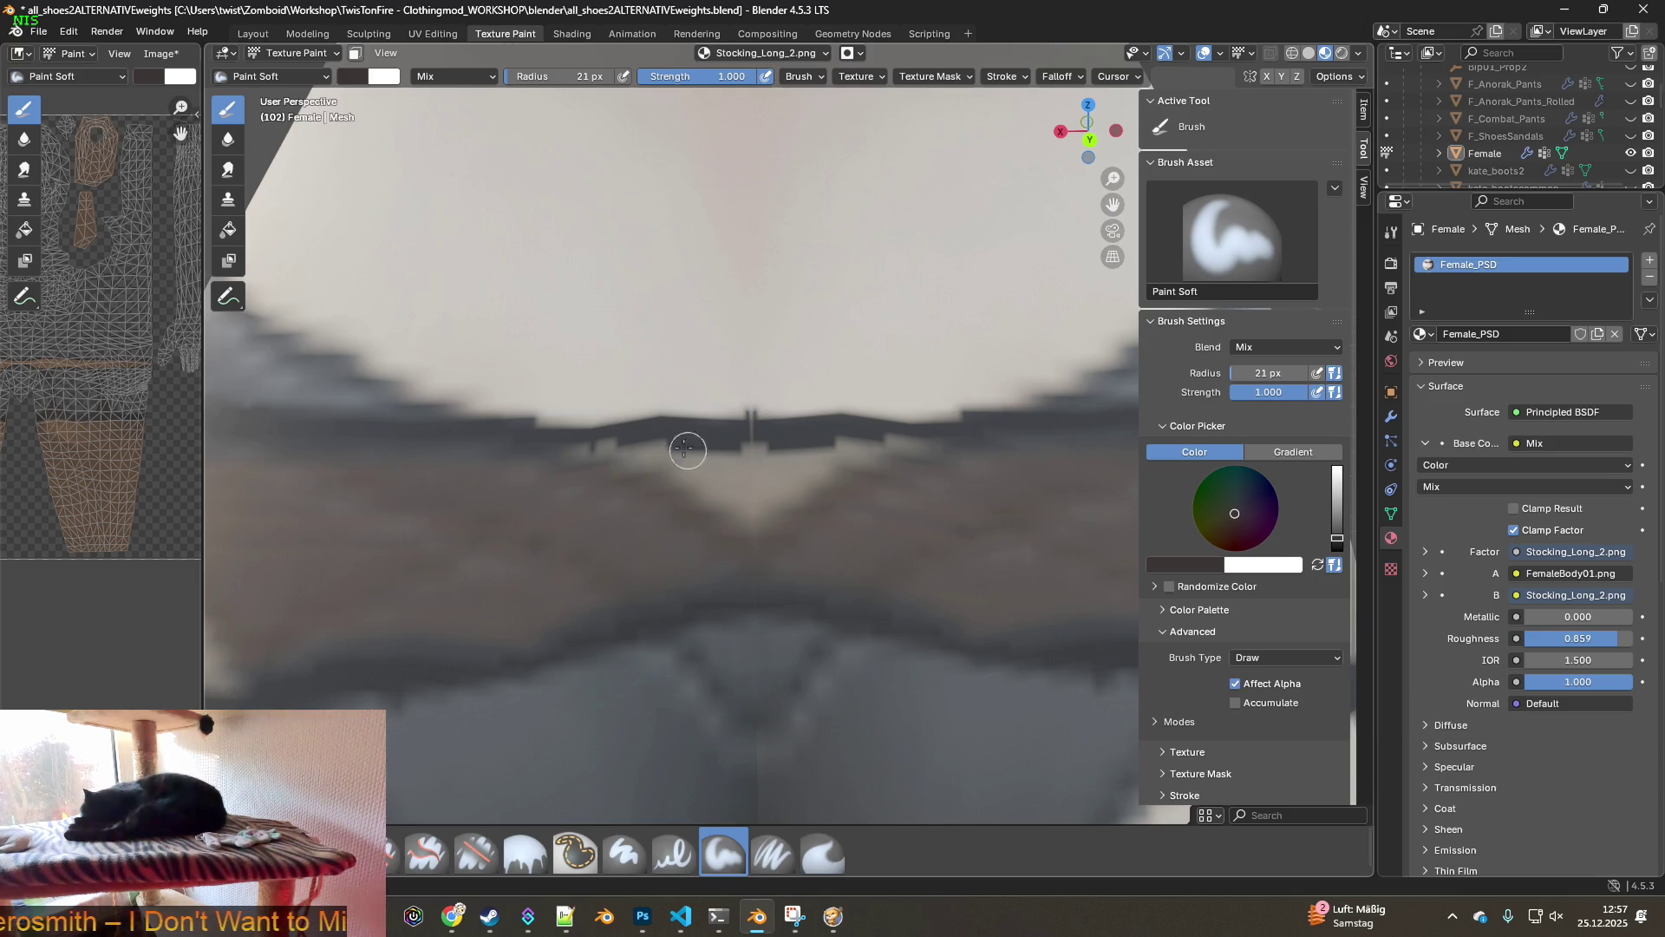
- Shrink the Paint Soft brush radius to 9 px and turn the body toward the front
scroll(649, 434, "down", 5)
middle_click_drag(649, 435, 744, 442)
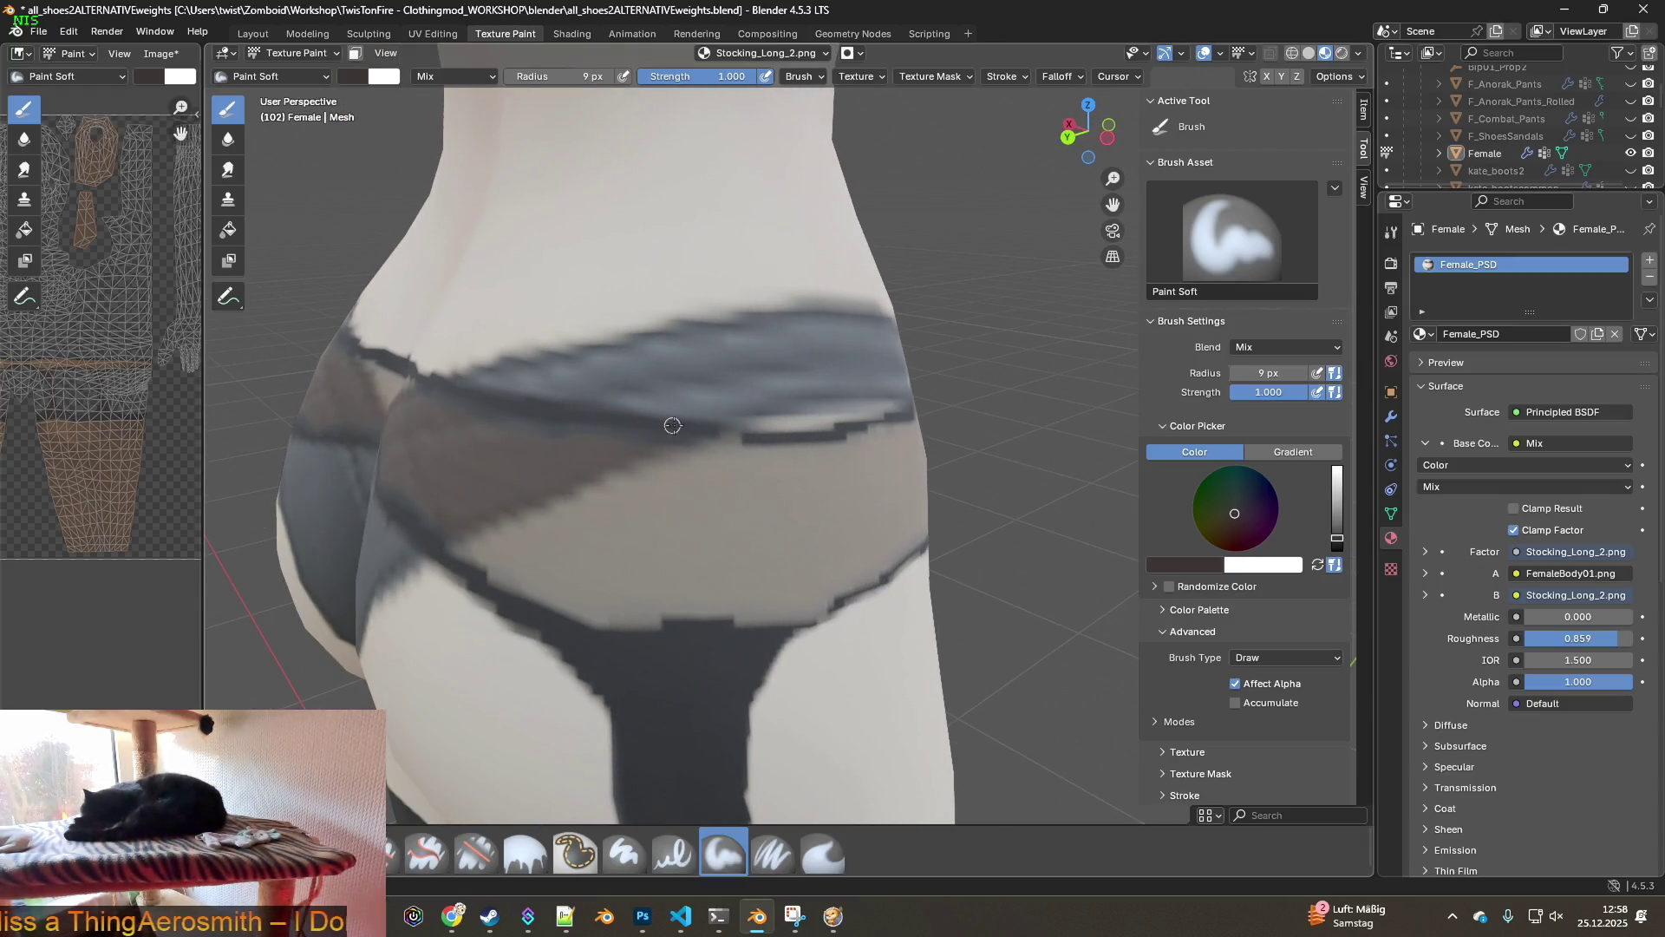
middle_click_drag(751, 436, 615, 419)
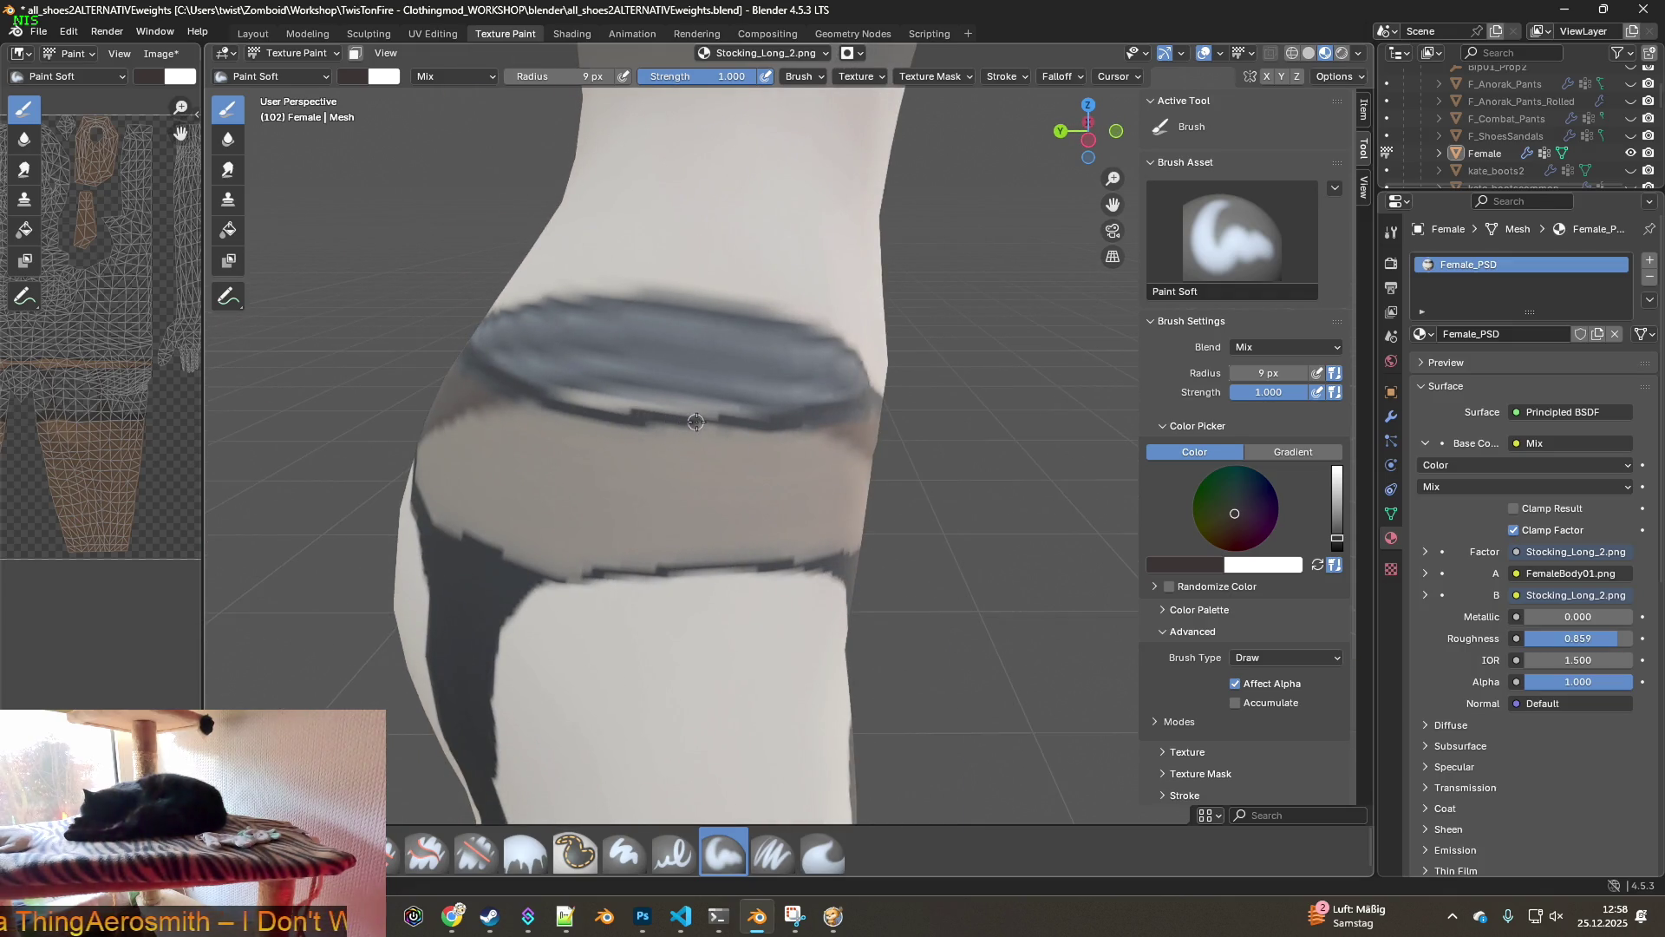
middle_click_drag(760, 425, 665, 414)
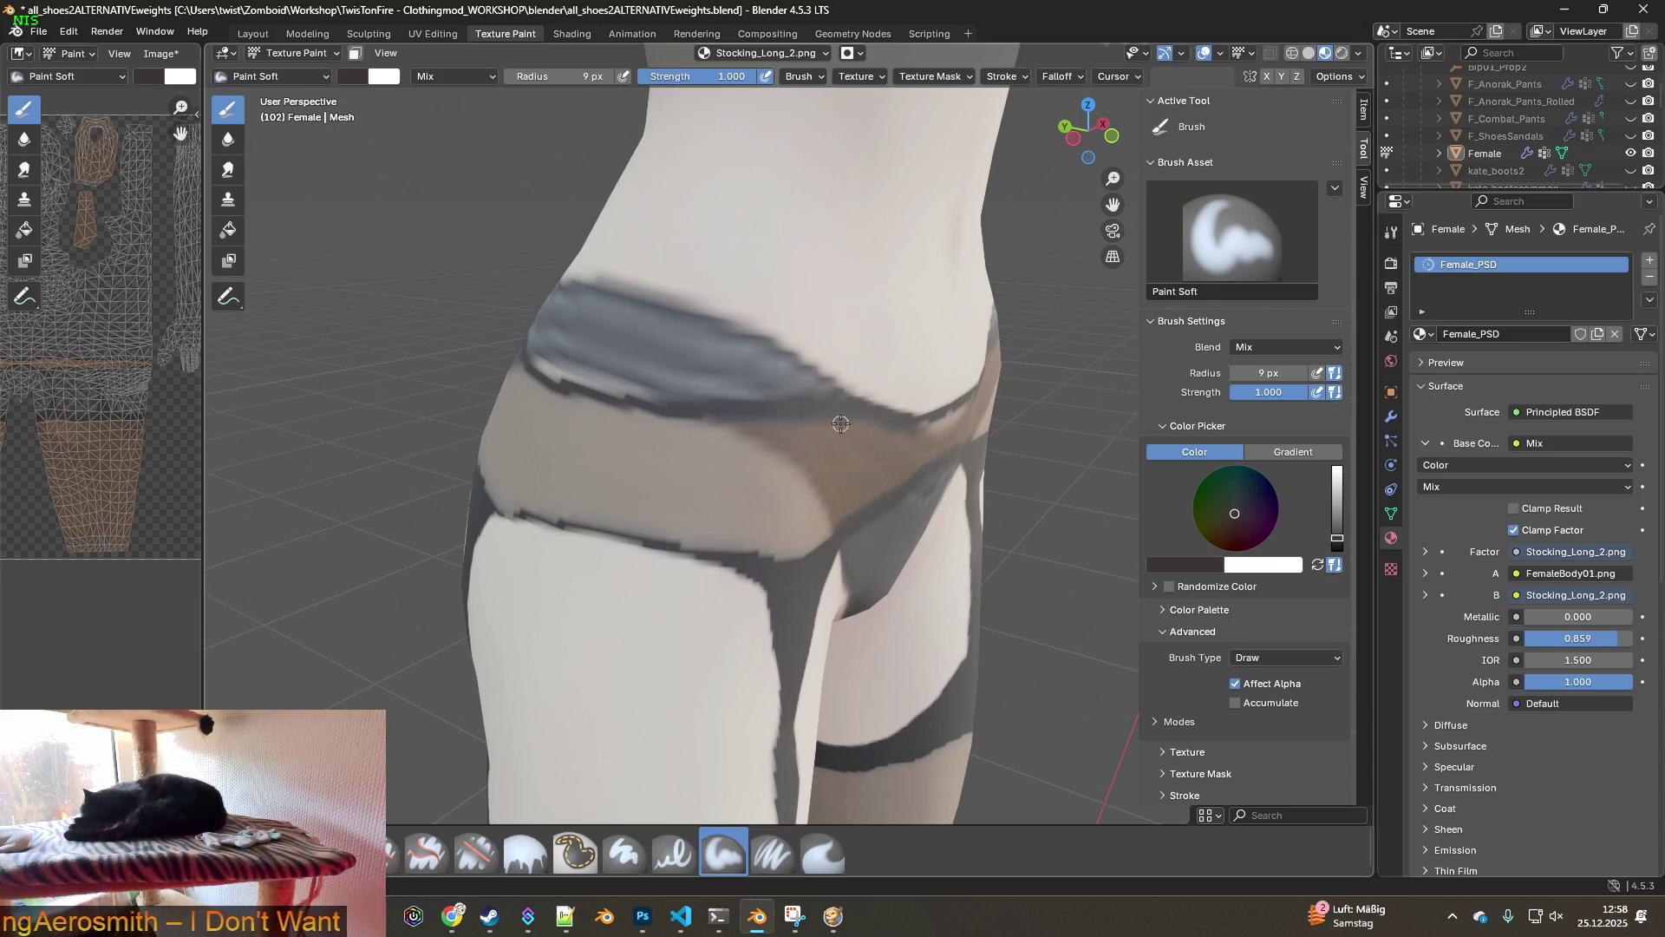
middle_click_drag(841, 423, 715, 411)
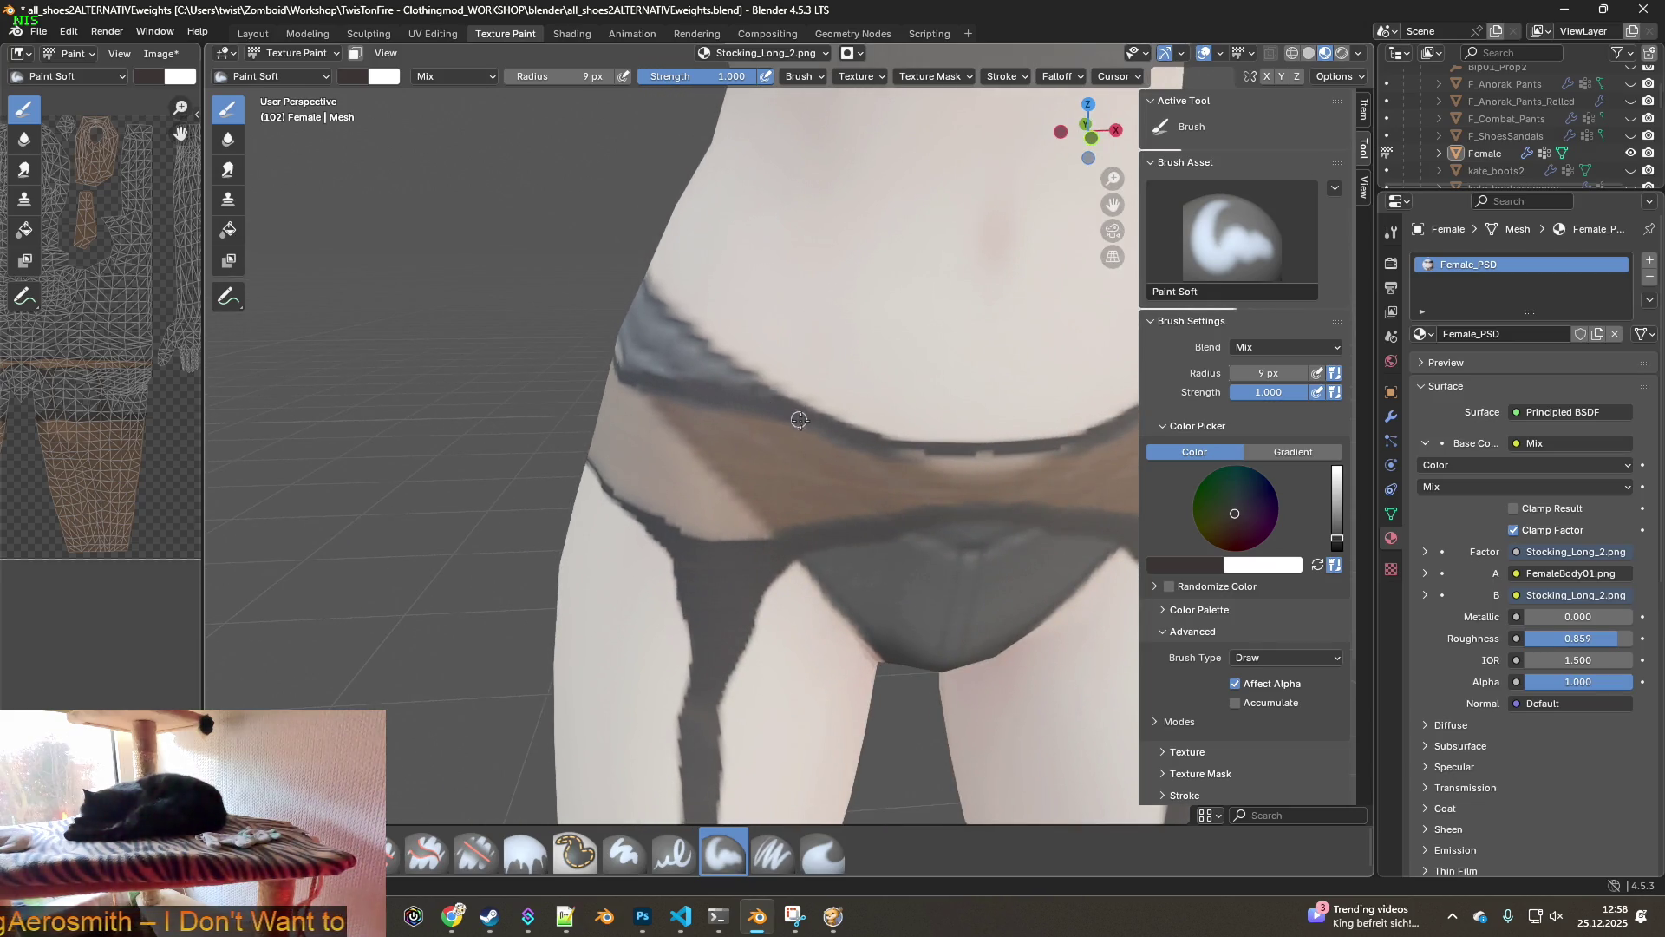
middle_click_drag(860, 443, 838, 429)
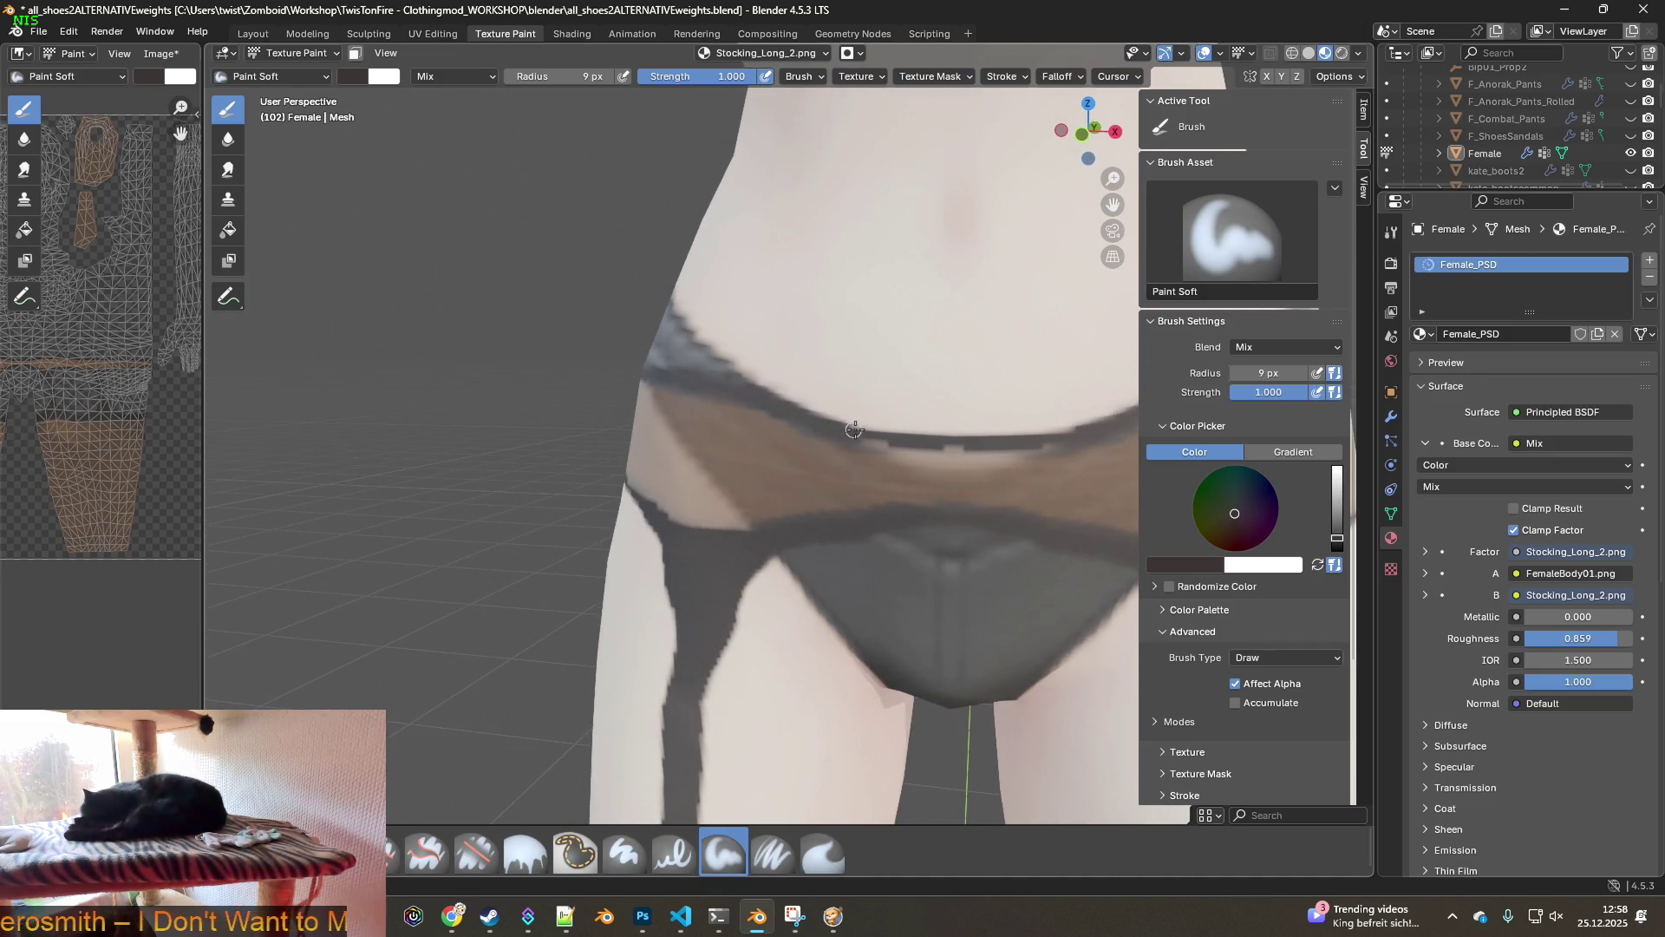
- Orbit and zoom around the hip band to frame the waistband and stocking band edges
scroll(881, 442, "up", 4)
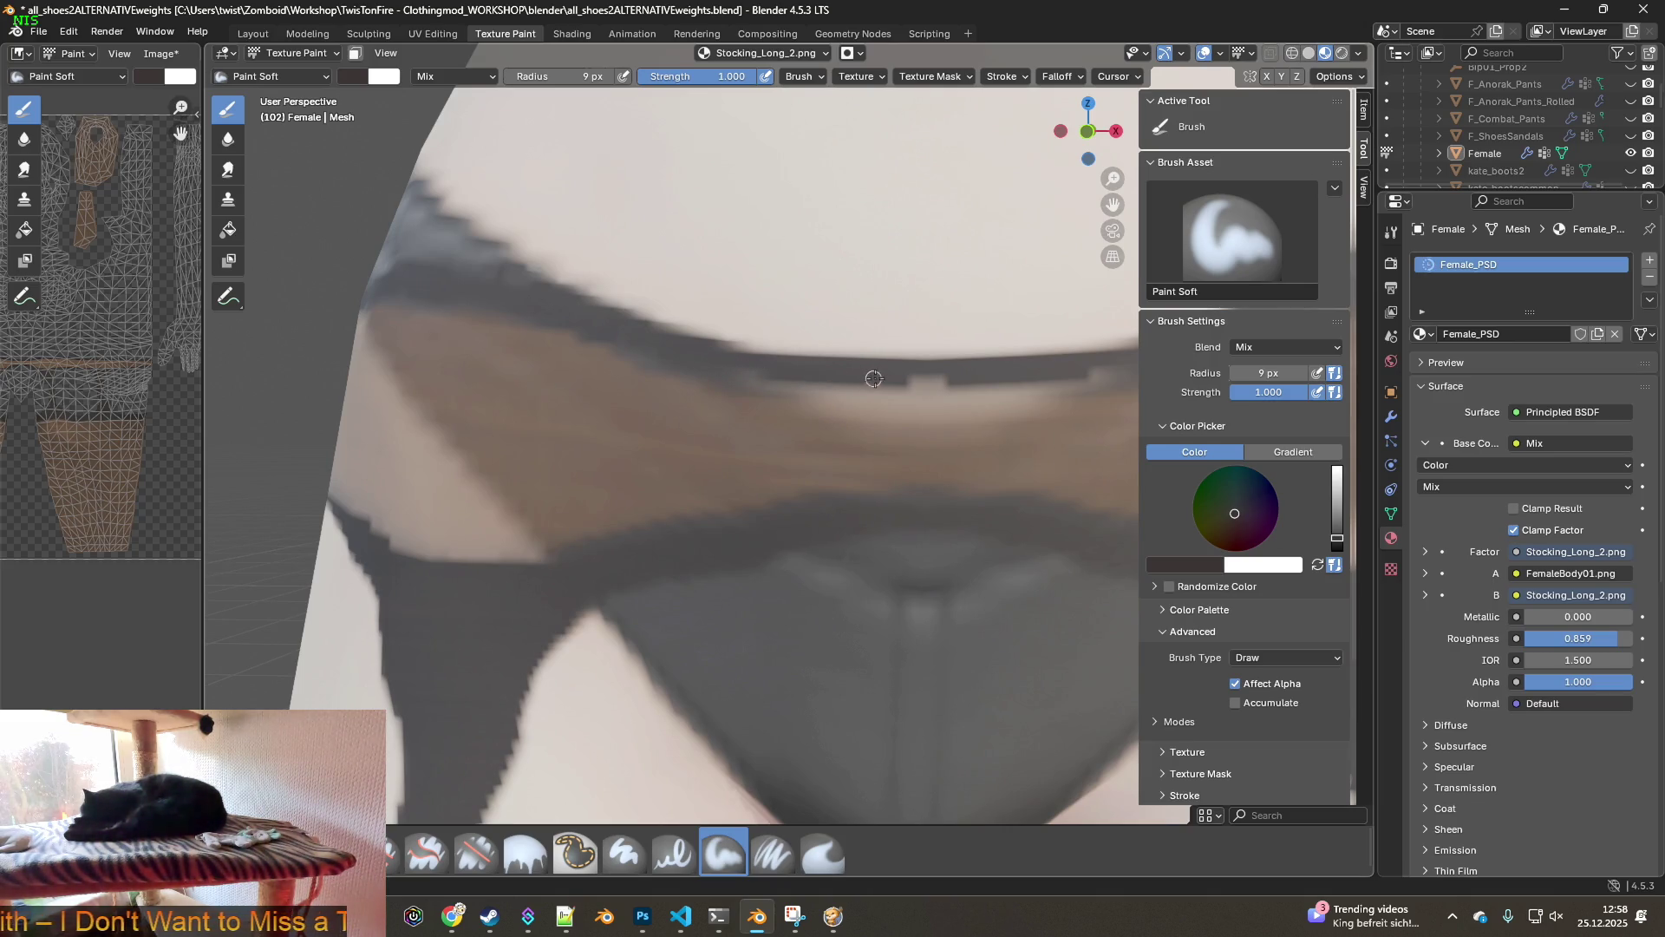
middle_click_drag(999, 391, 556, 404)
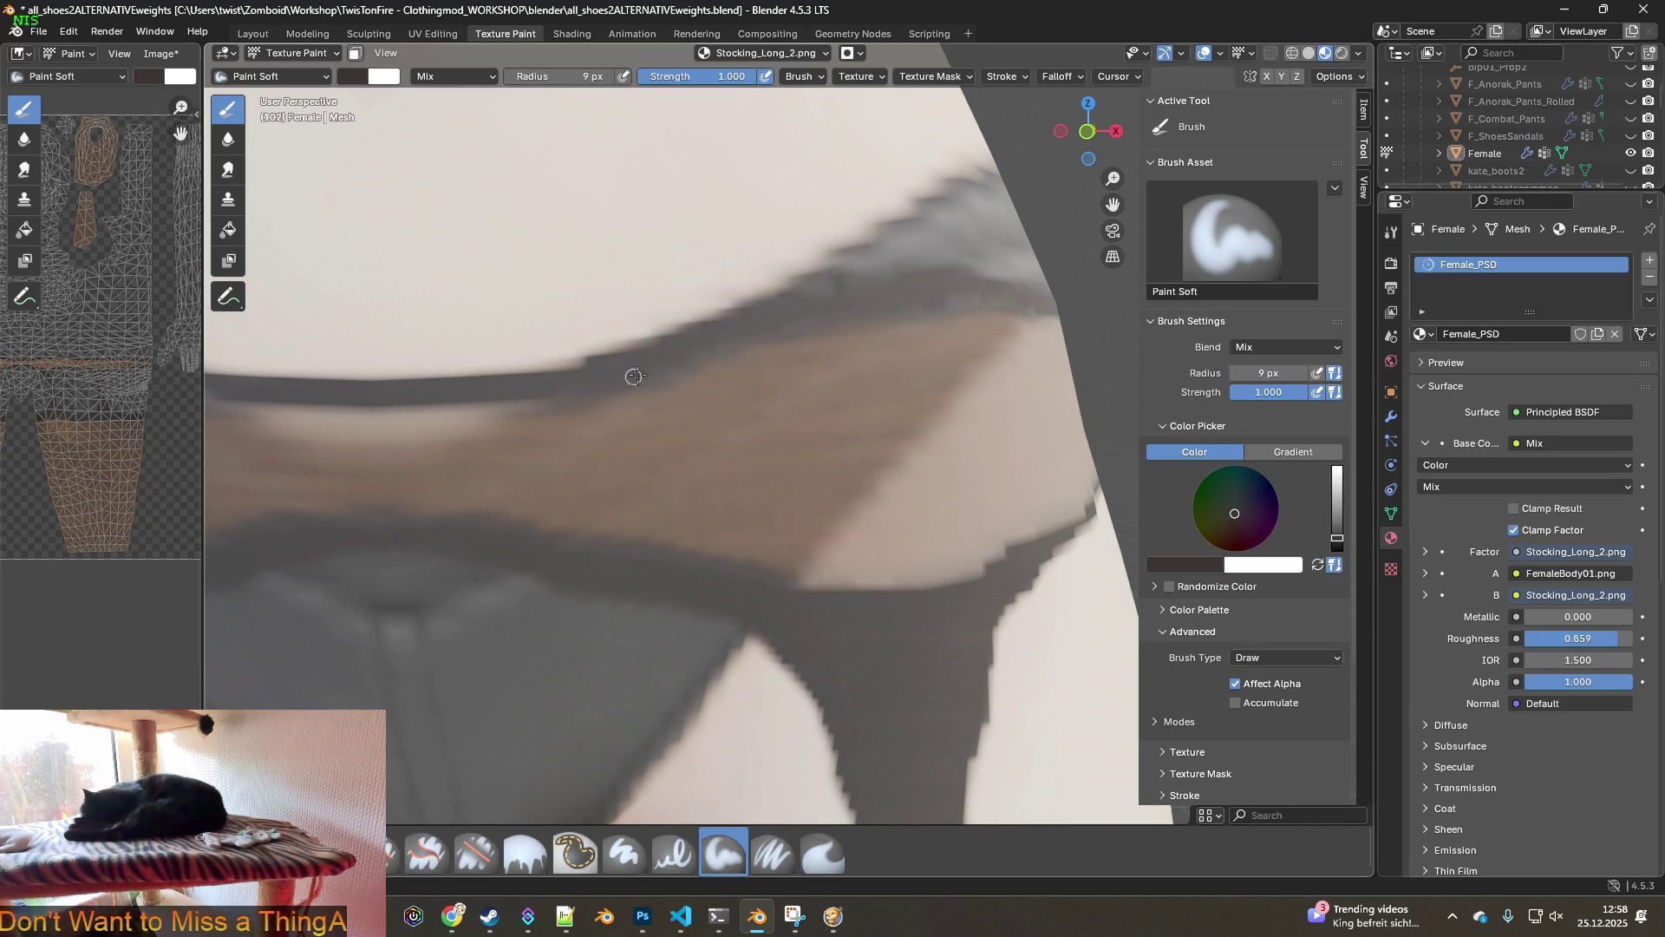
scroll(739, 350, "down", 5)
mouse_move(744, 408)
middle_mouse_down()
mouse_move(836, 443)
mouse_move(755, 446)
mouse_move(925, 452)
mouse_move(900, 442)
mouse_move(946, 390)
middle_mouse_up()
scroll(925, 453, "up", 5)
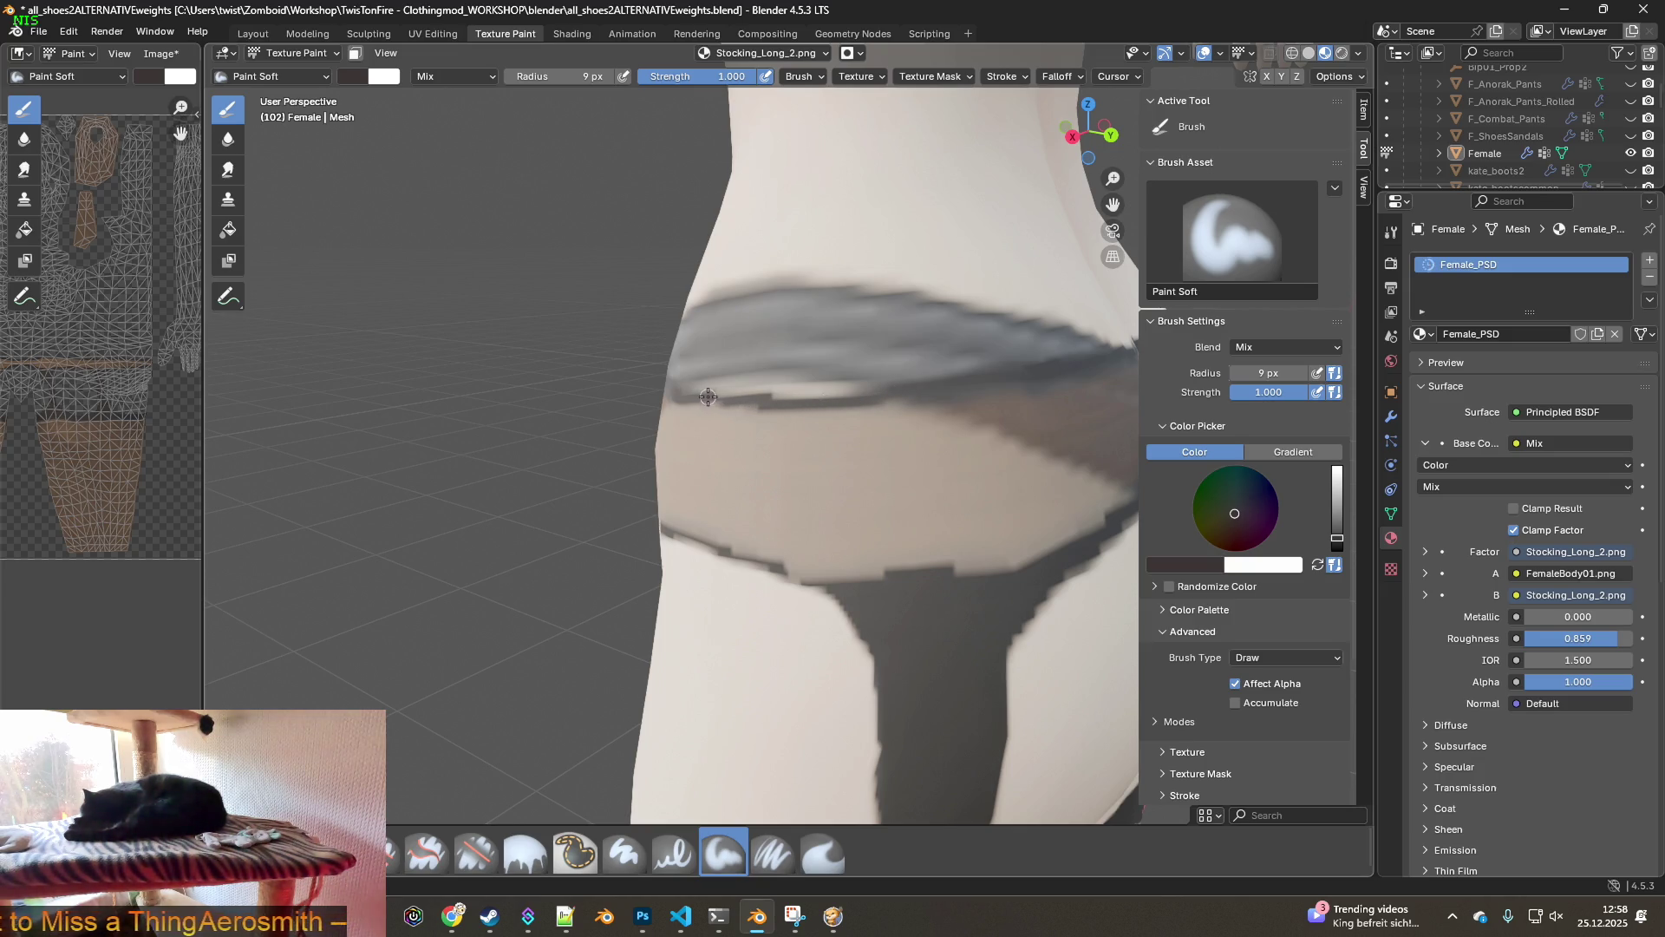
middle_click_drag(703, 399, 938, 407)
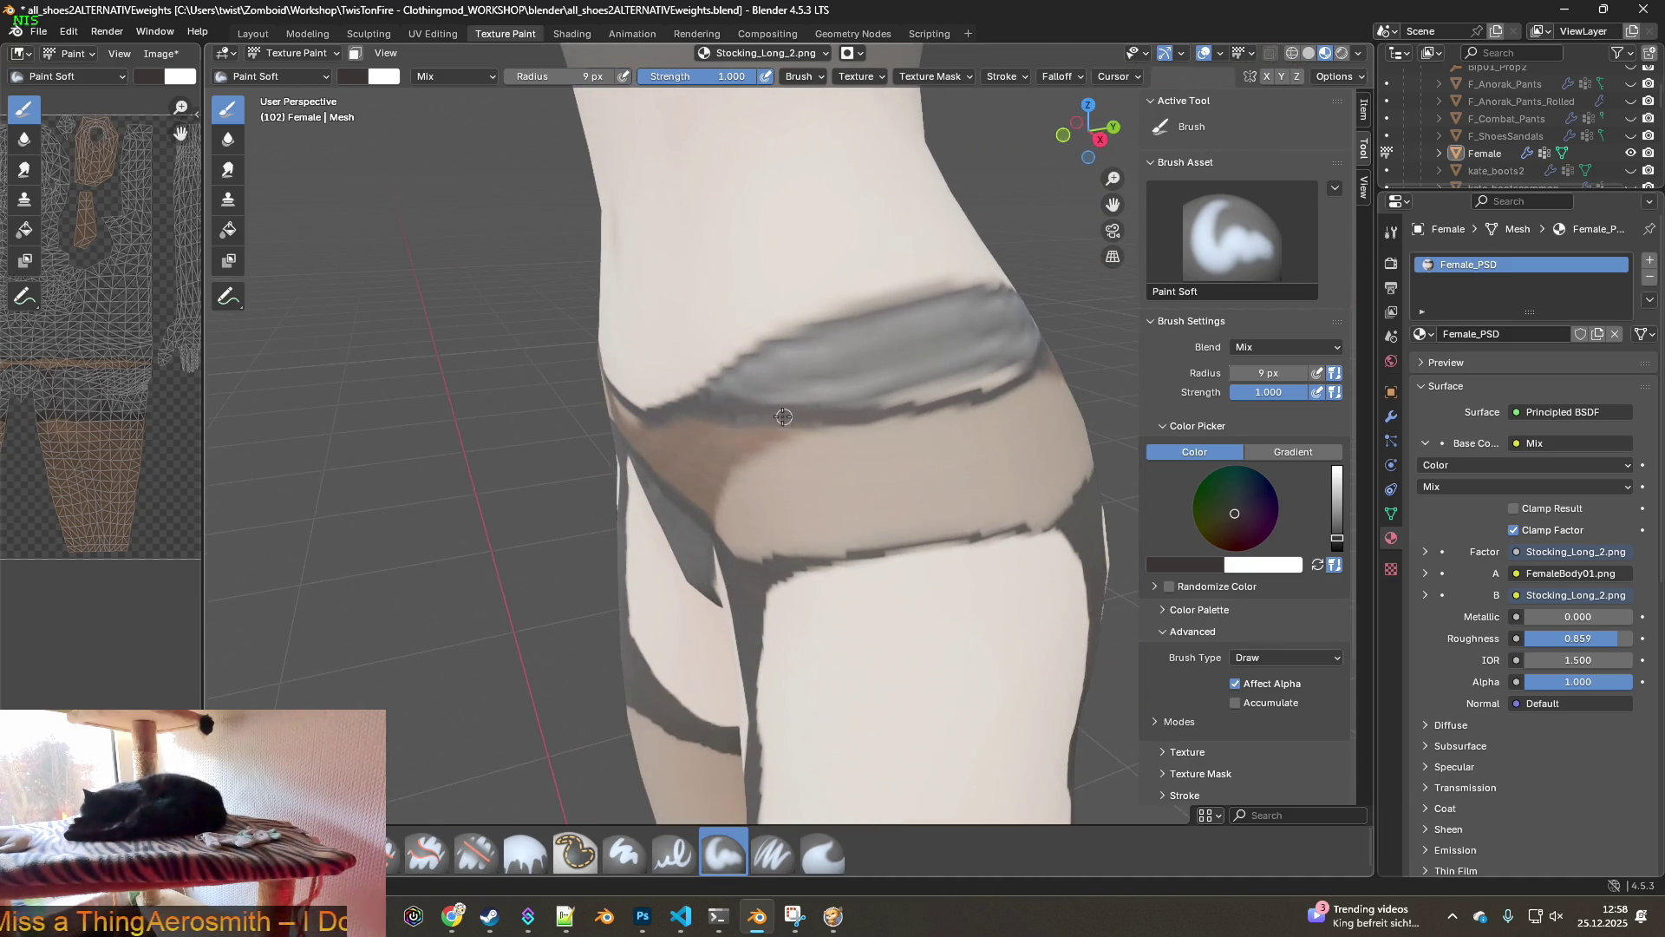
scroll(682, 407, "down", 5)
mouse_move(682, 408)
middle_mouse_down()
mouse_move(822, 436)
mouse_move(647, 458)
mouse_move(889, 437)
mouse_move(769, 353)
mouse_move(702, 386)
mouse_move(650, 420)
mouse_move(797, 454)
mouse_move(737, 523)
middle_mouse_up()
scroll(822, 436, "down", 3)
scroll(858, 494, "up", 10)
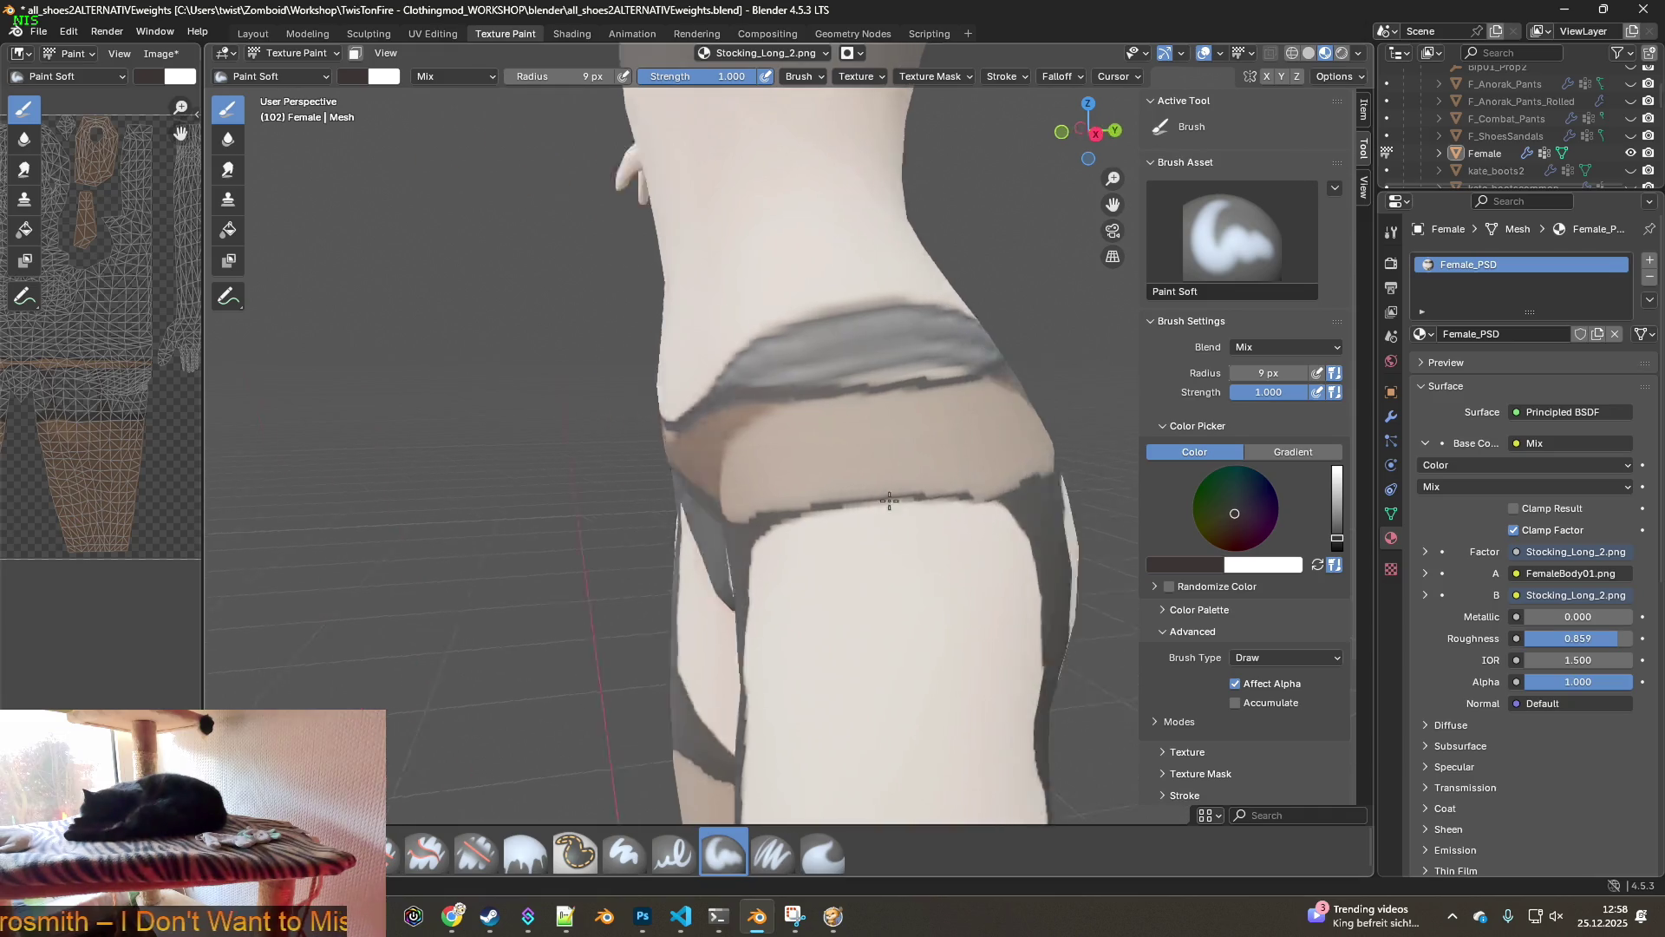
middle_click_drag(1014, 542, 924, 494, "shift")
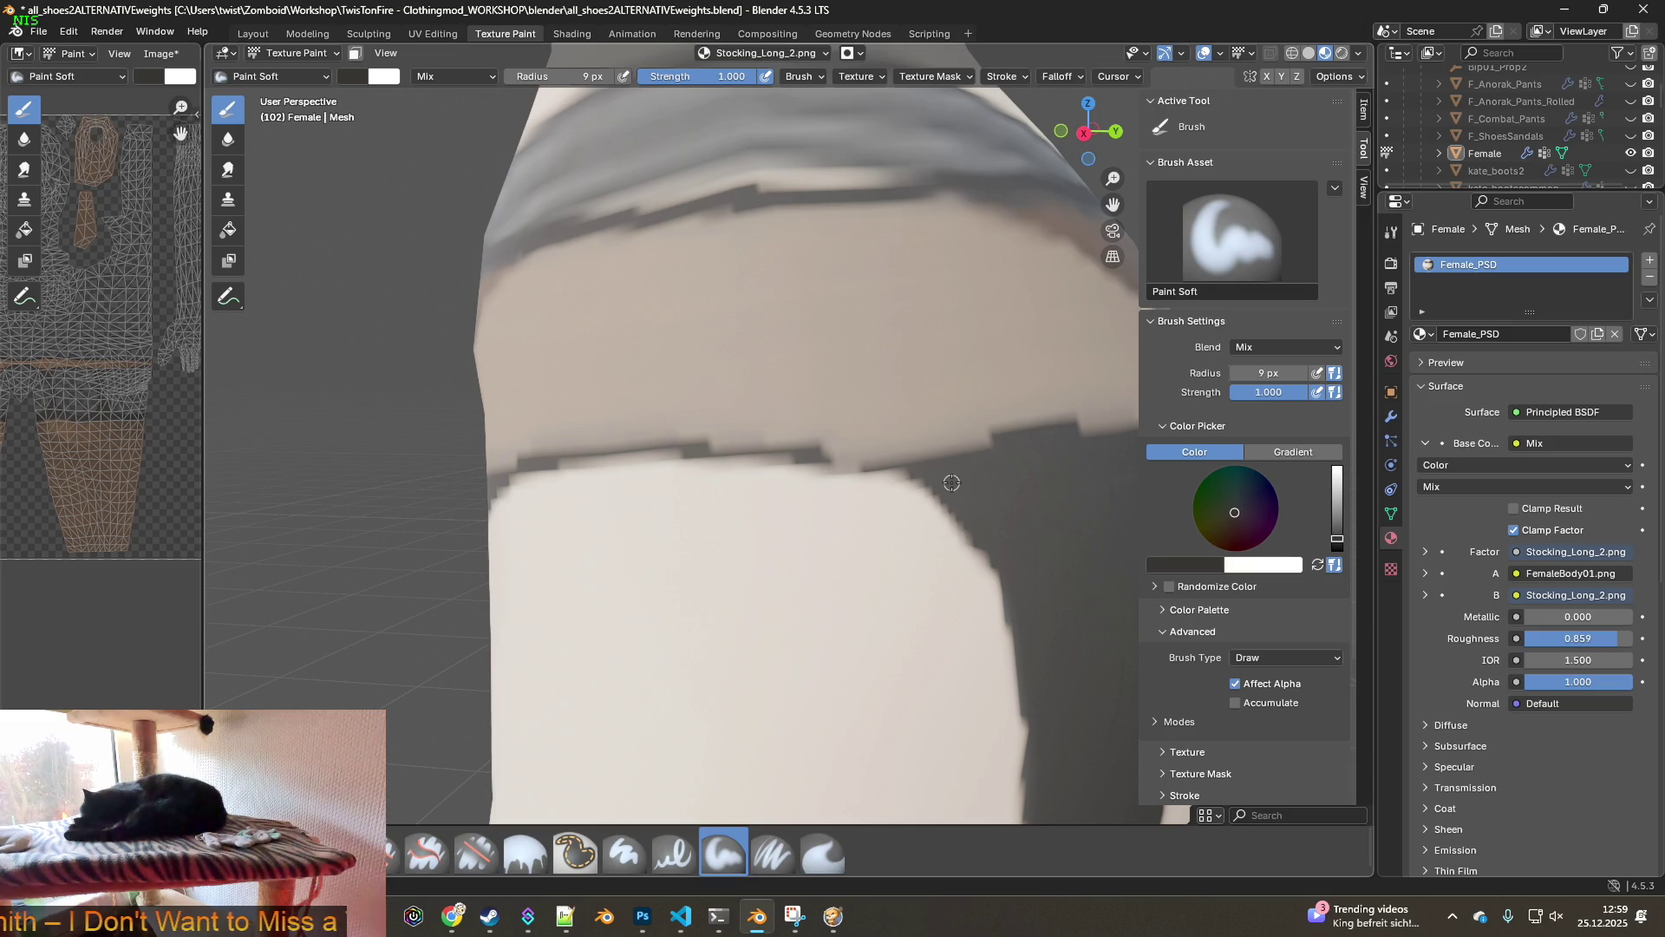
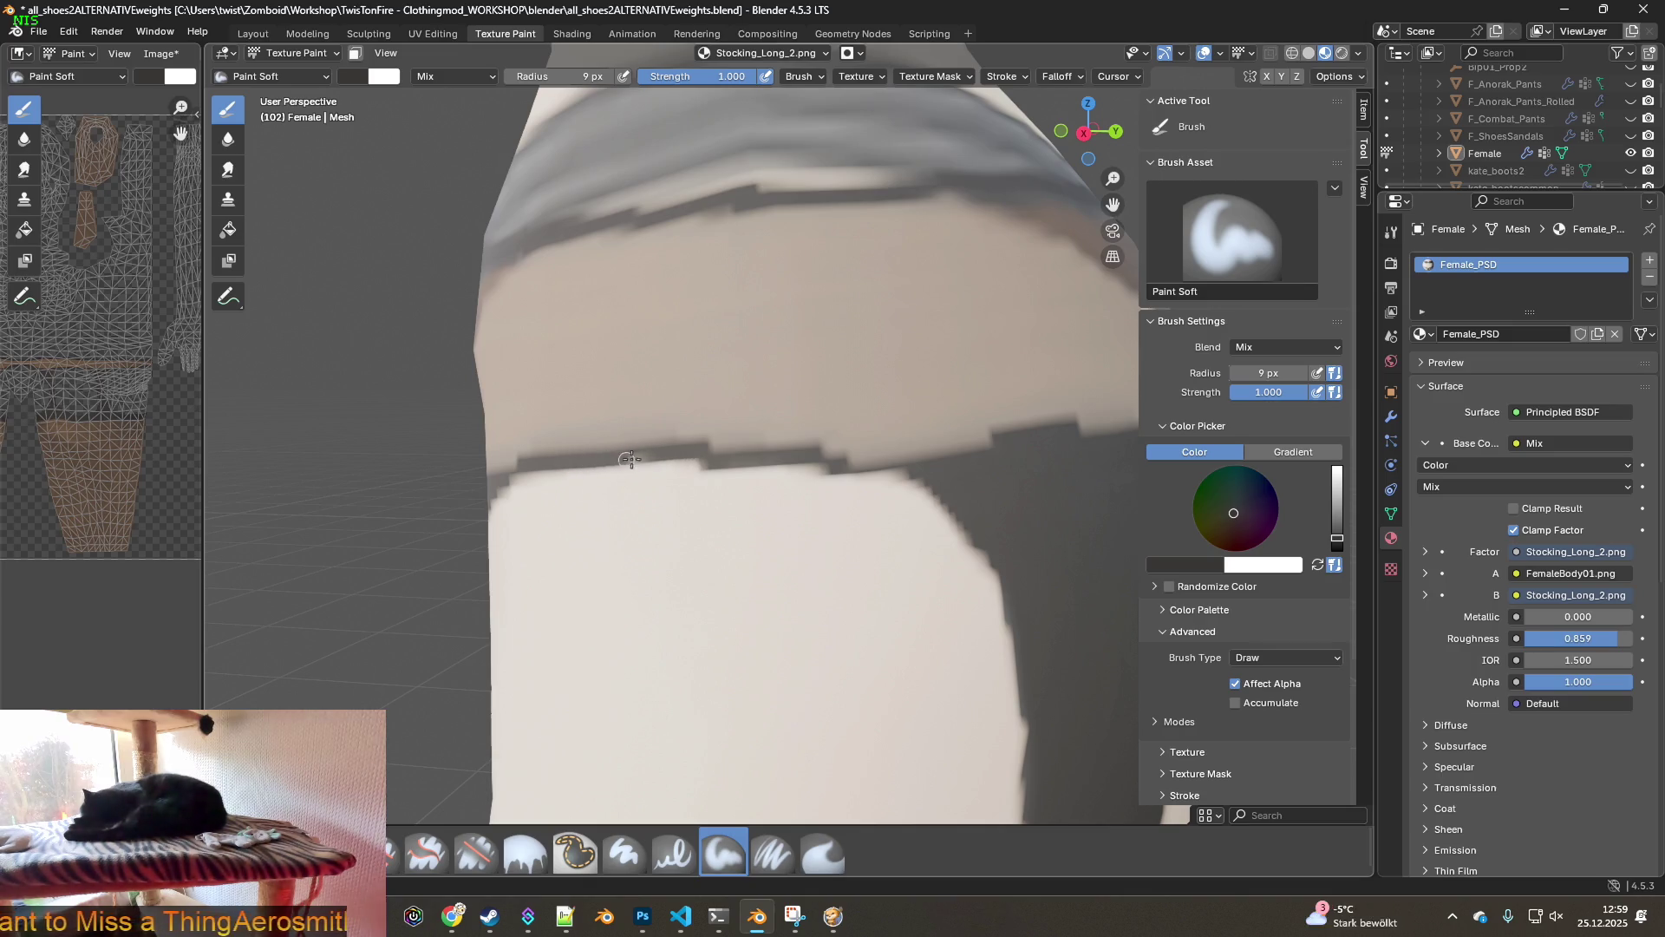
- Paint dark Soft-brush strokes along the top edge of the stocking band on the thigh
middle_click_drag(685, 451, 889, 457)
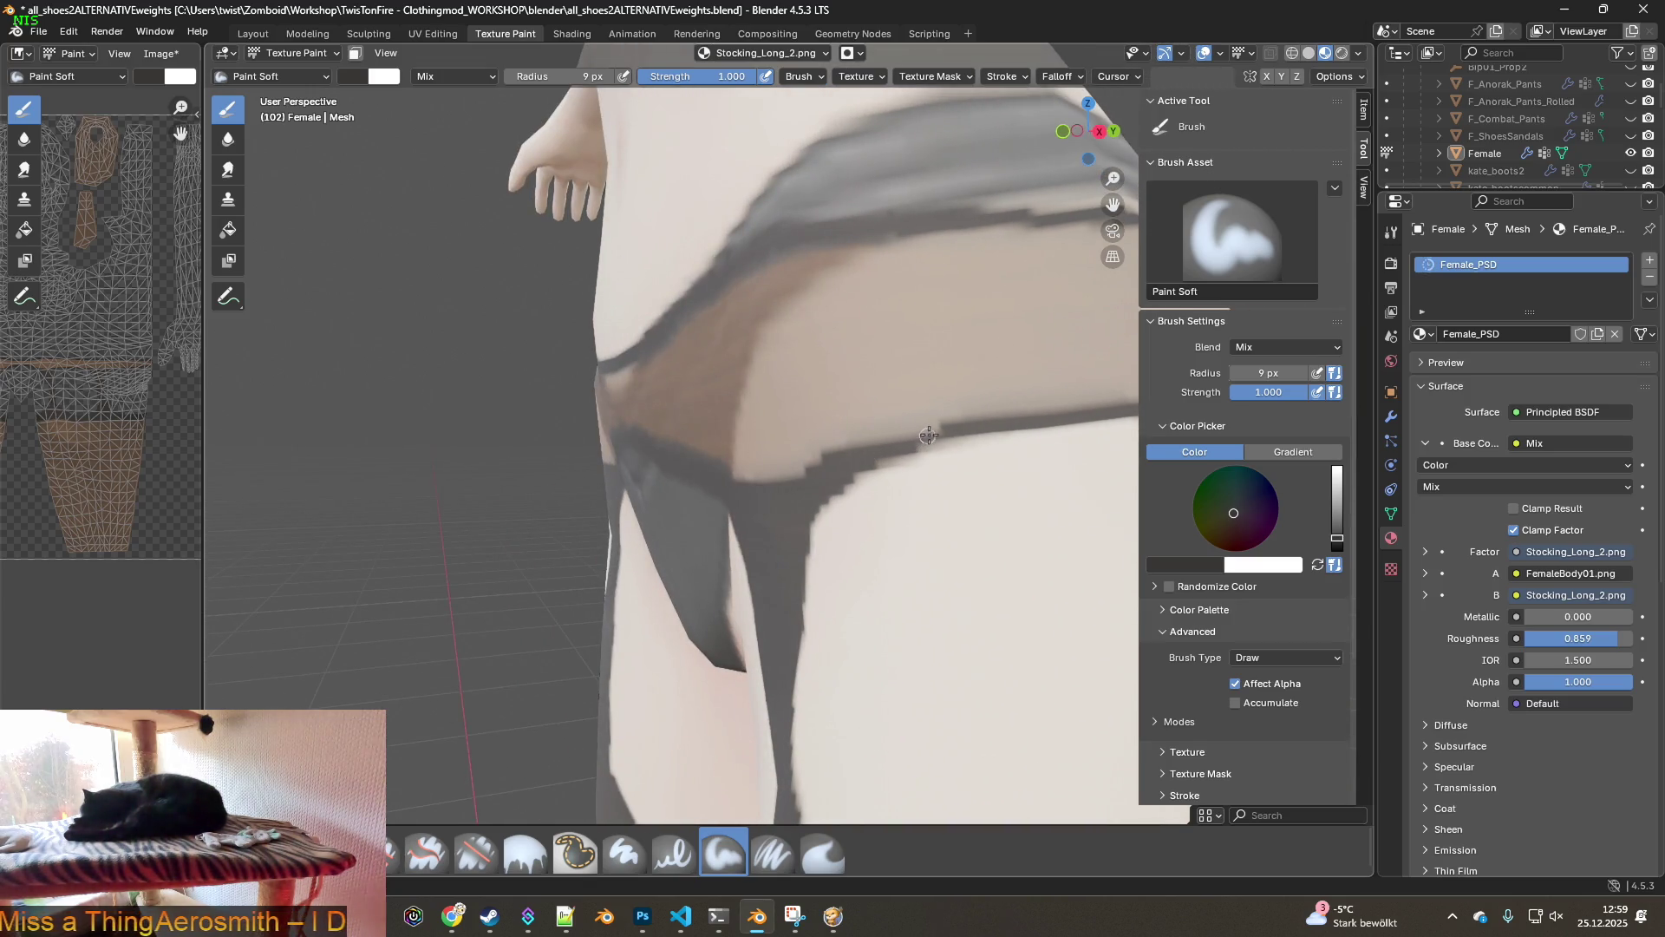
mouse_move(920, 436)
middle_mouse_down()
mouse_move(762, 473)
mouse_move(427, 454)
middle_mouse_up()
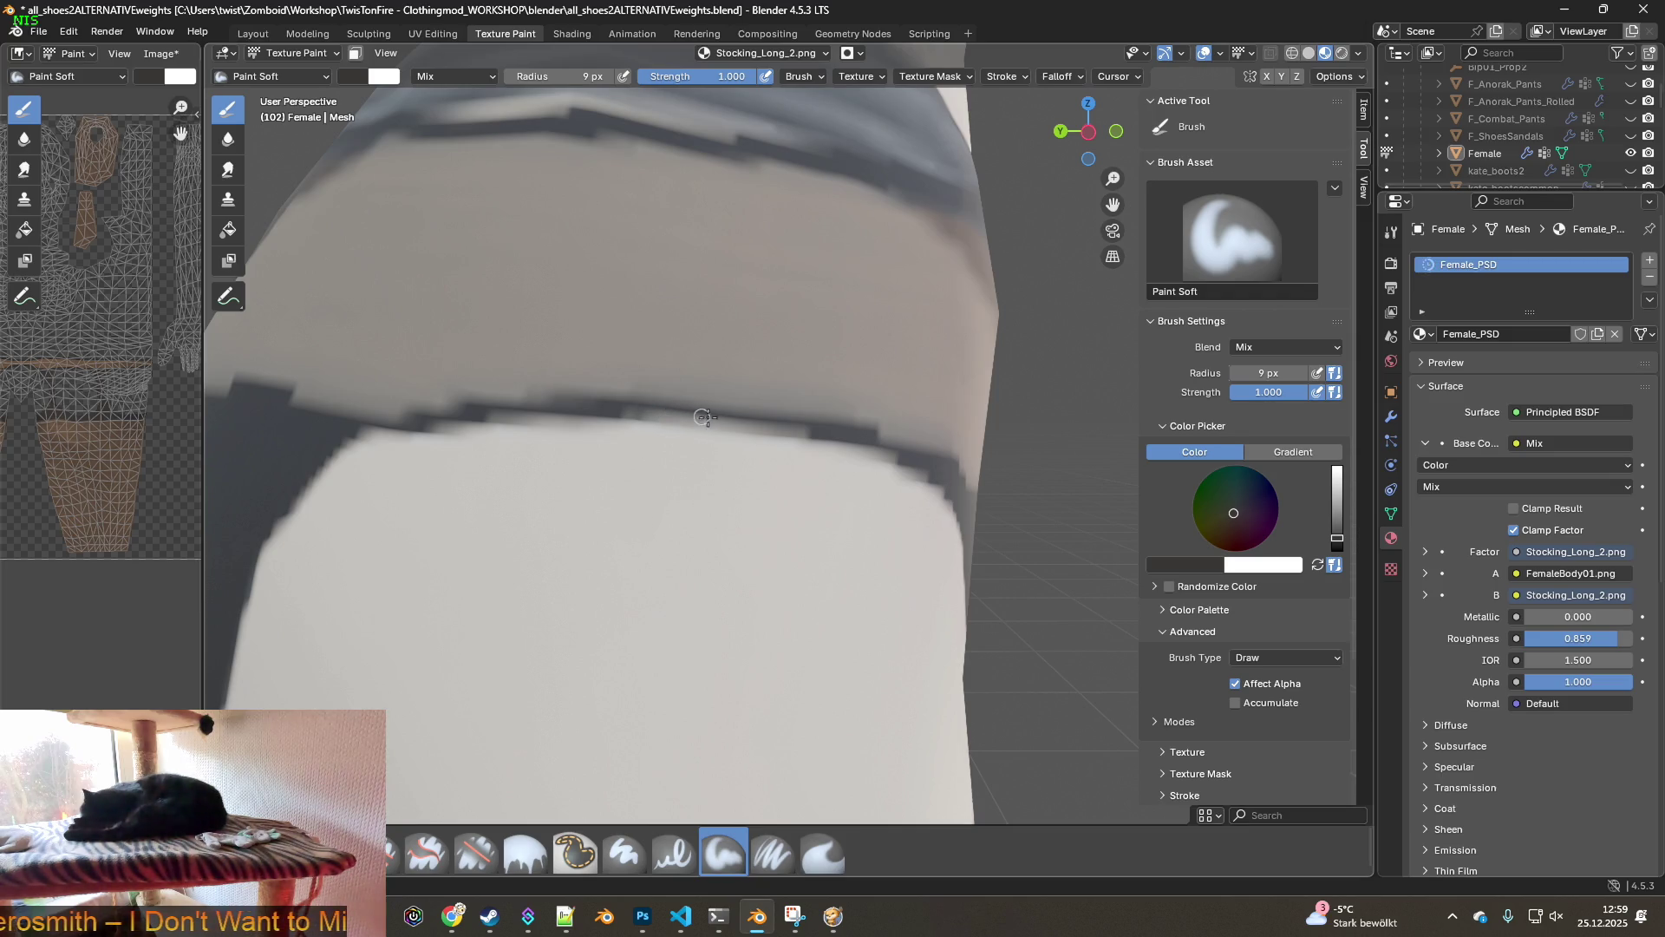
middle_click_drag(754, 429, 567, 429)
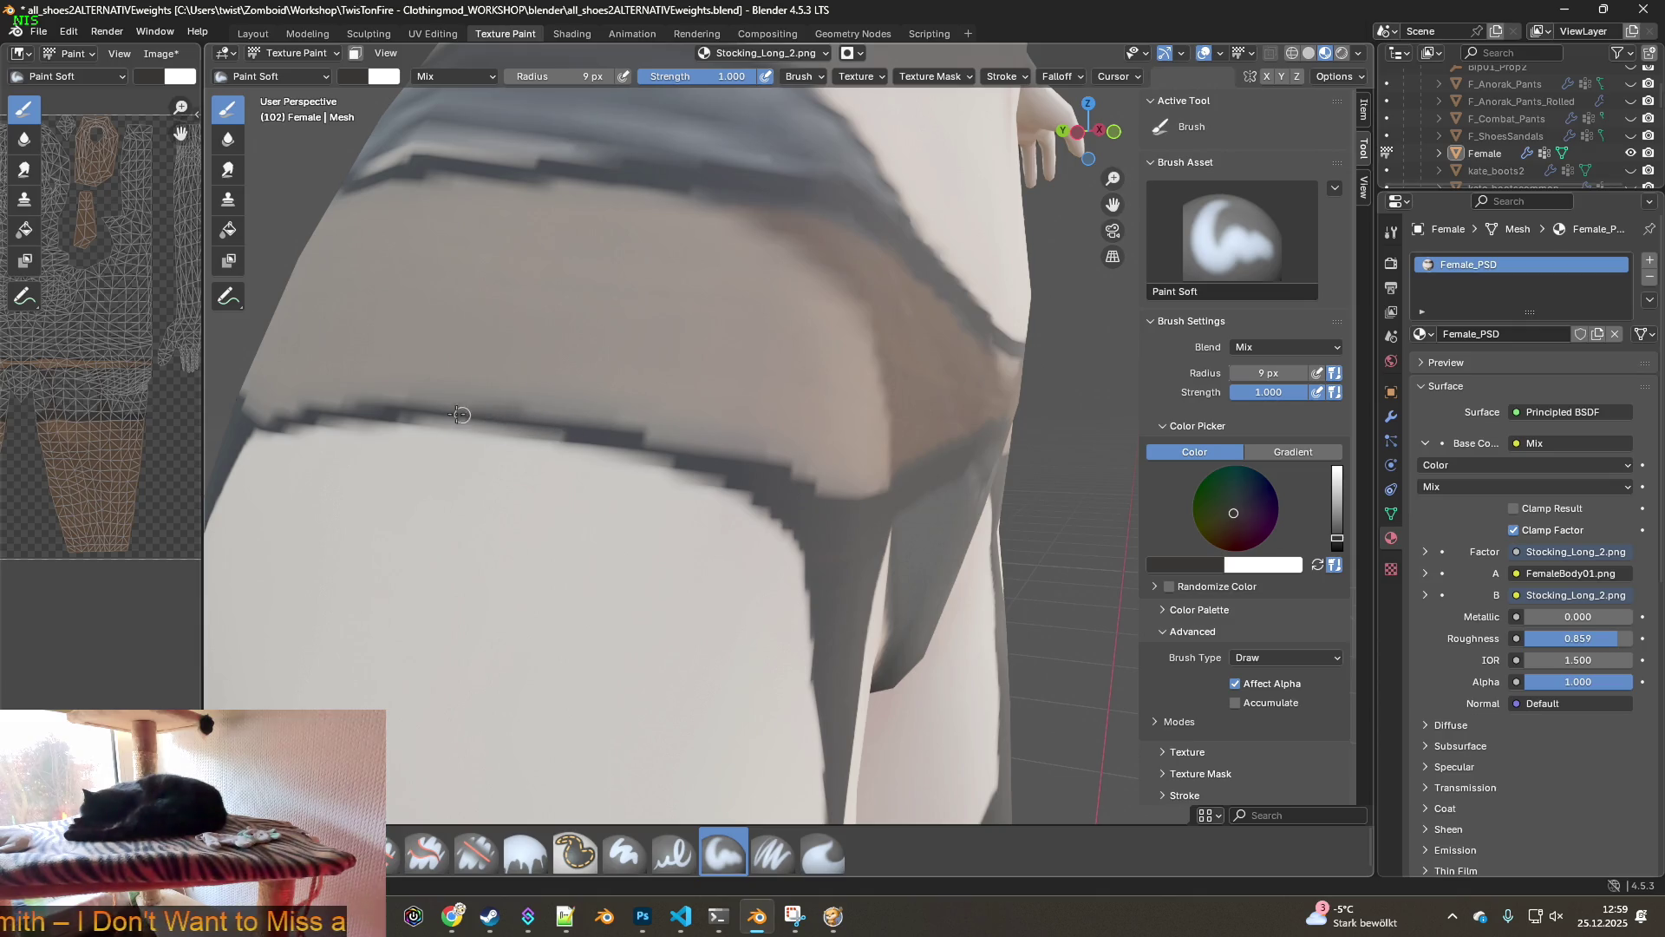
mouse_move(563, 432)
middle_mouse_down()
mouse_move(921, 476)
mouse_move(607, 465)
middle_mouse_up()
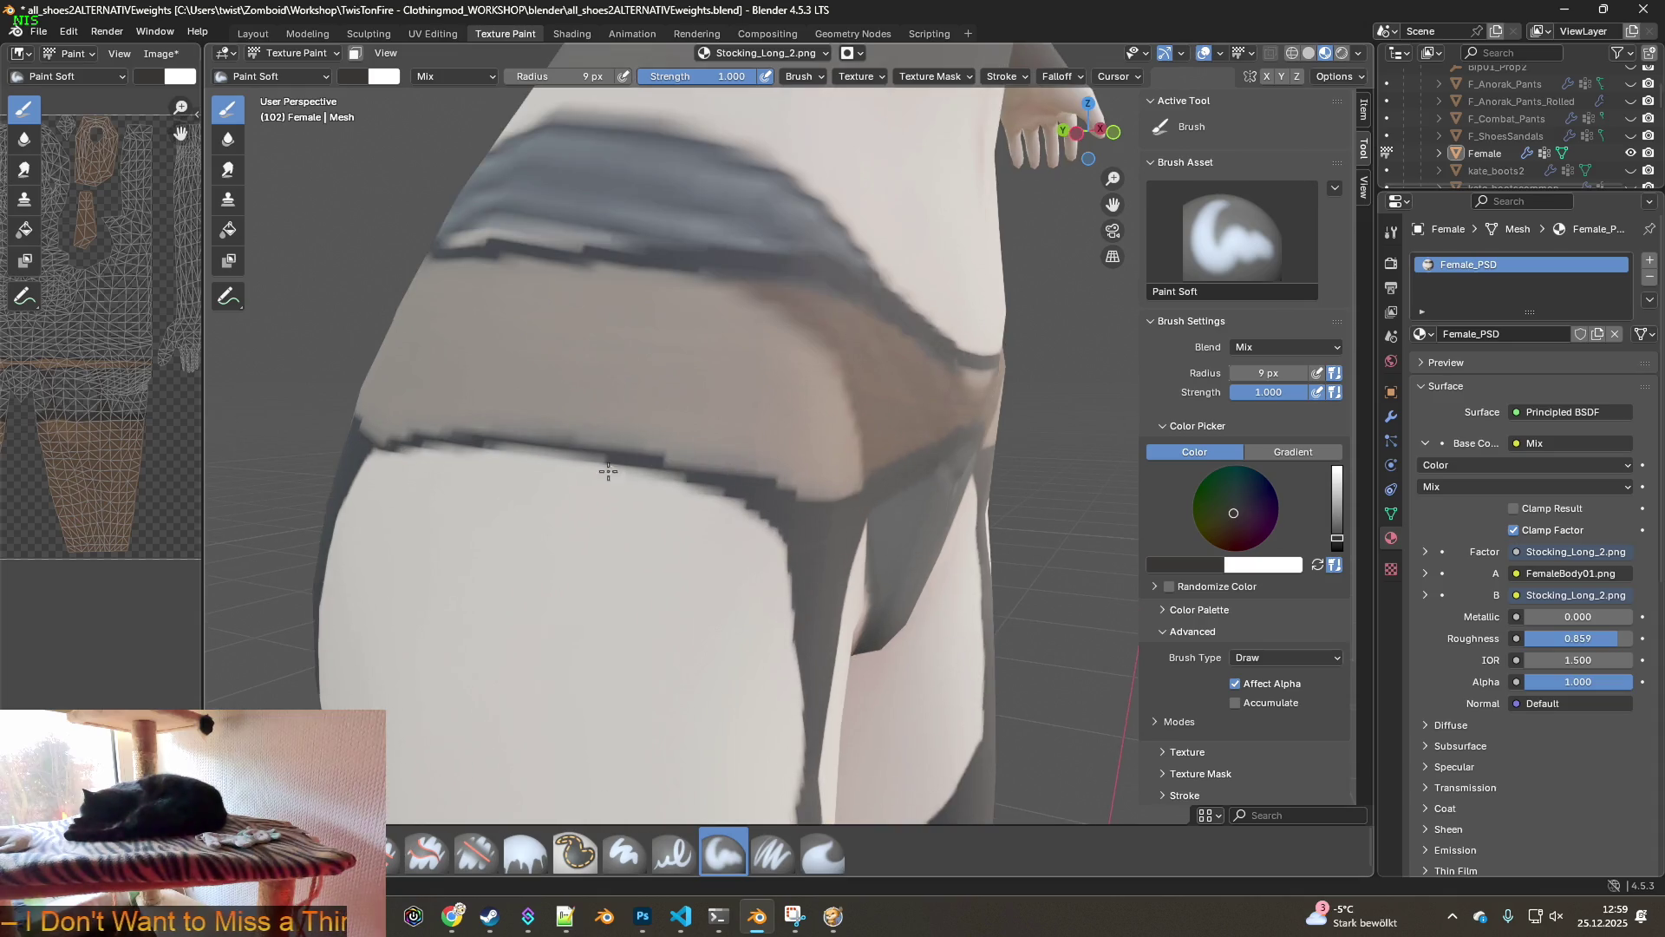
scroll(667, 465, "up", 5)
left_click_drag(728, 436, 494, 411)
left_click_drag(649, 426, 494, 411)
left_click_drag(732, 431, 542, 414)
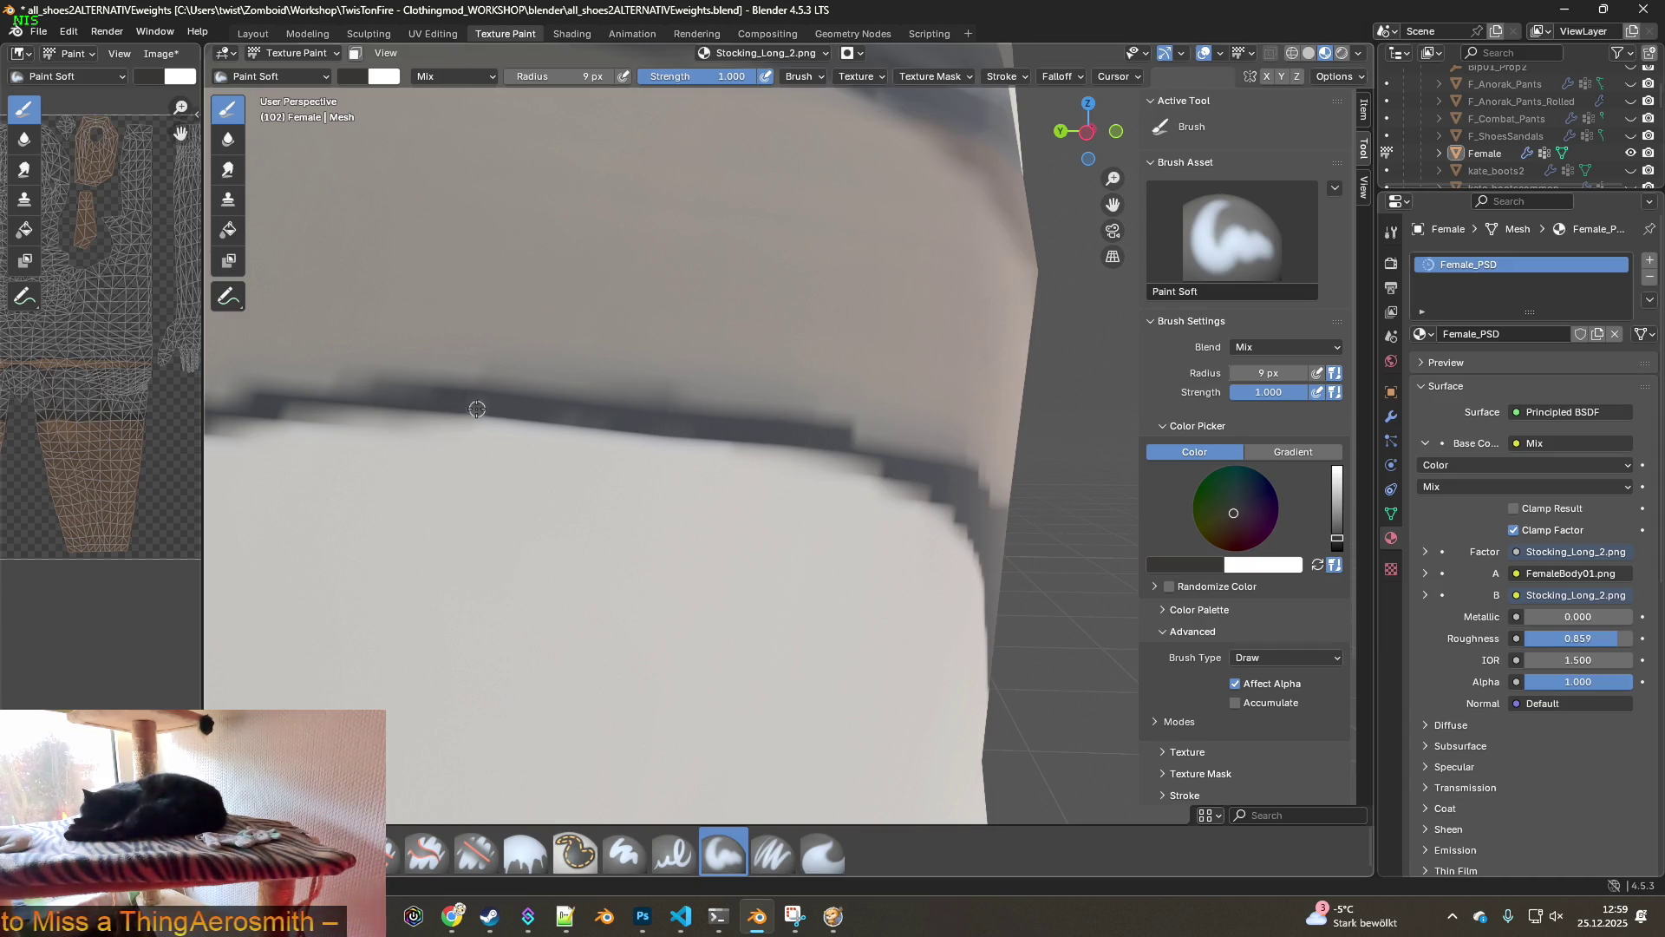
- Darken the remaining stretch of the band edge, then zoom out to the whole torso
scroll(656, 423, "down", 5)
mouse_move(656, 423)
middle_mouse_down()
mouse_move(555, 463)
mouse_move(695, 464)
mouse_move(492, 448)
middle_mouse_up()
scroll(607, 455, "up", 8)
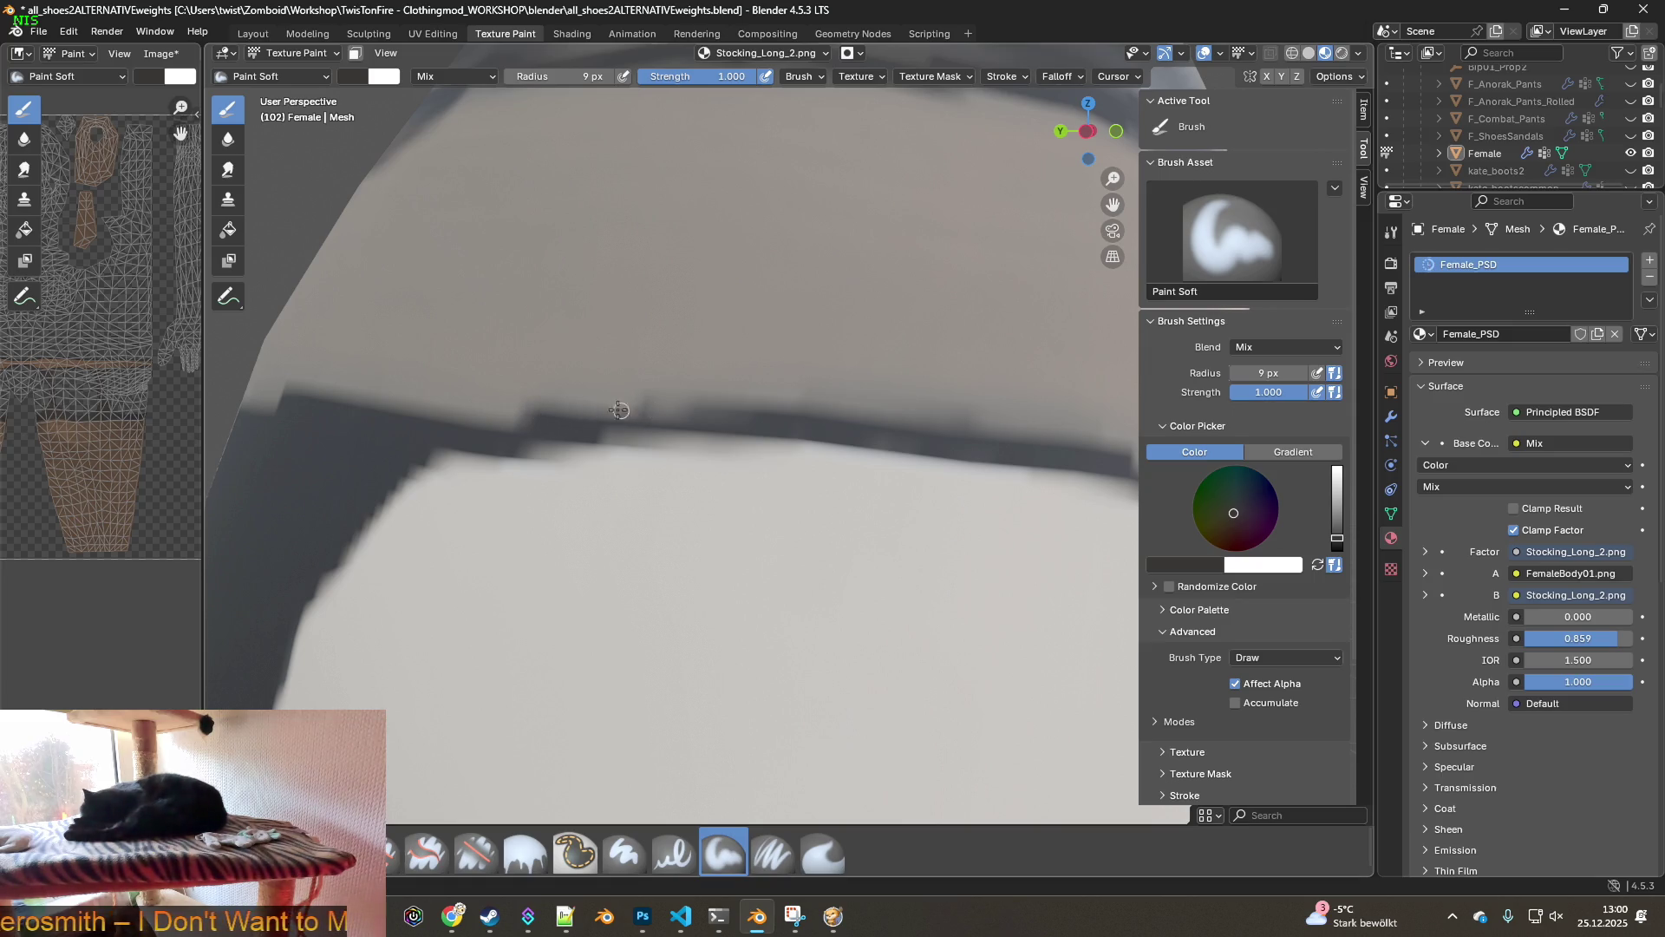
left_click_drag(628, 411, 685, 413)
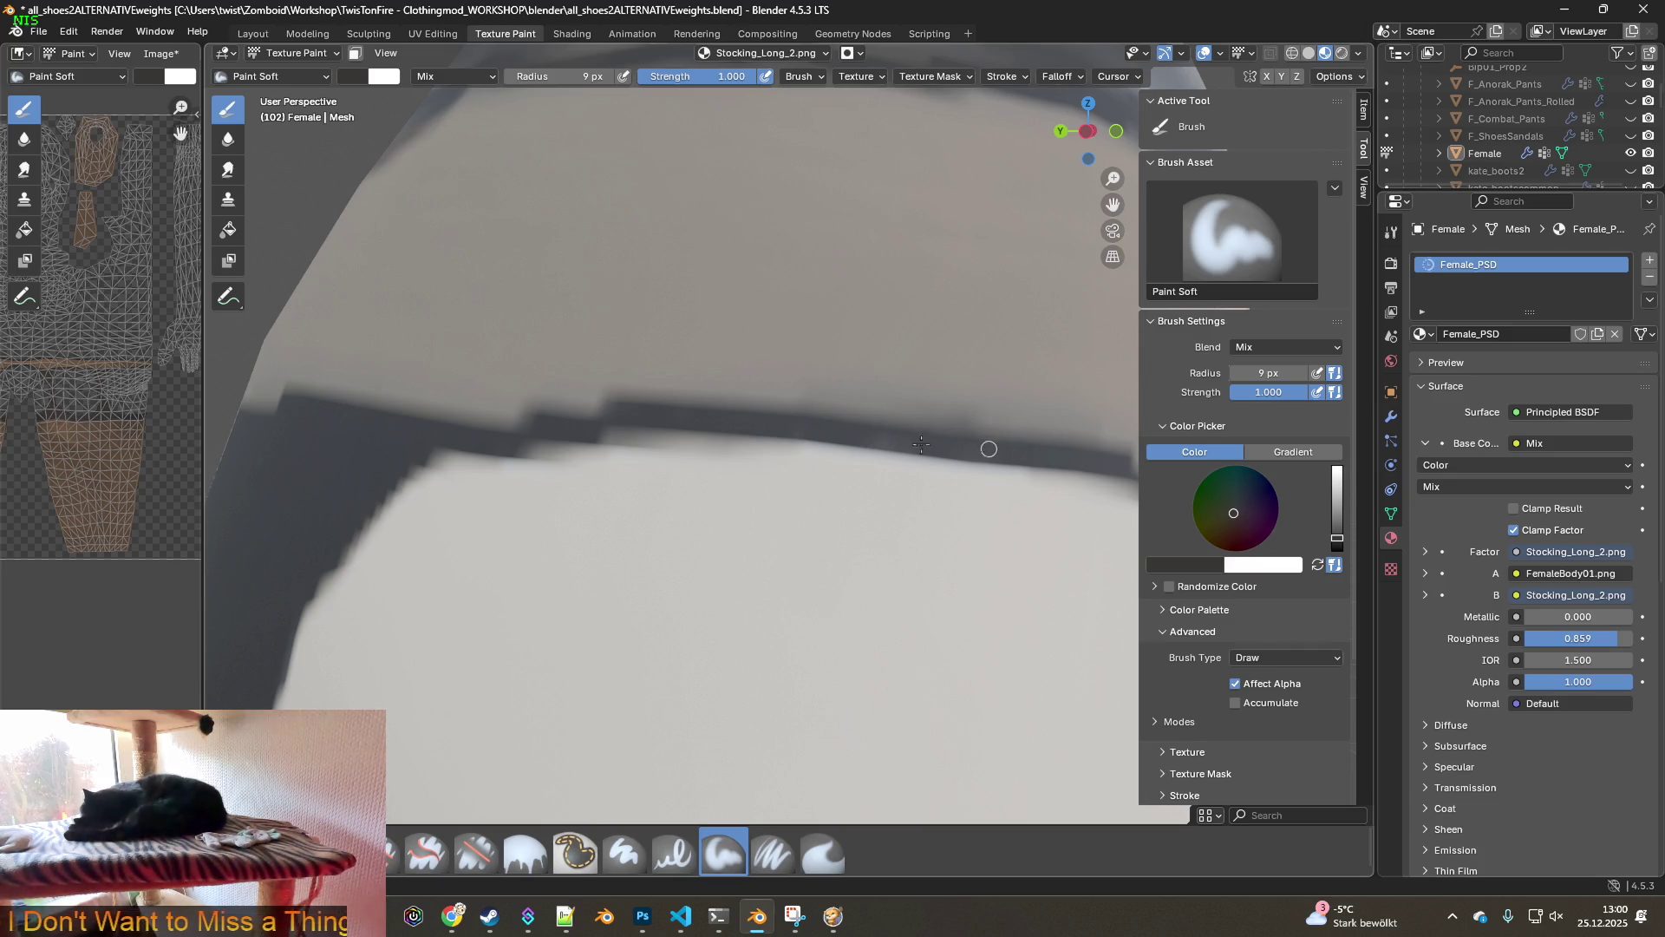
mouse_move(815, 425)
middle_mouse_down()
mouse_move(910, 457)
mouse_move(776, 471)
mouse_move(841, 468)
middle_mouse_up()
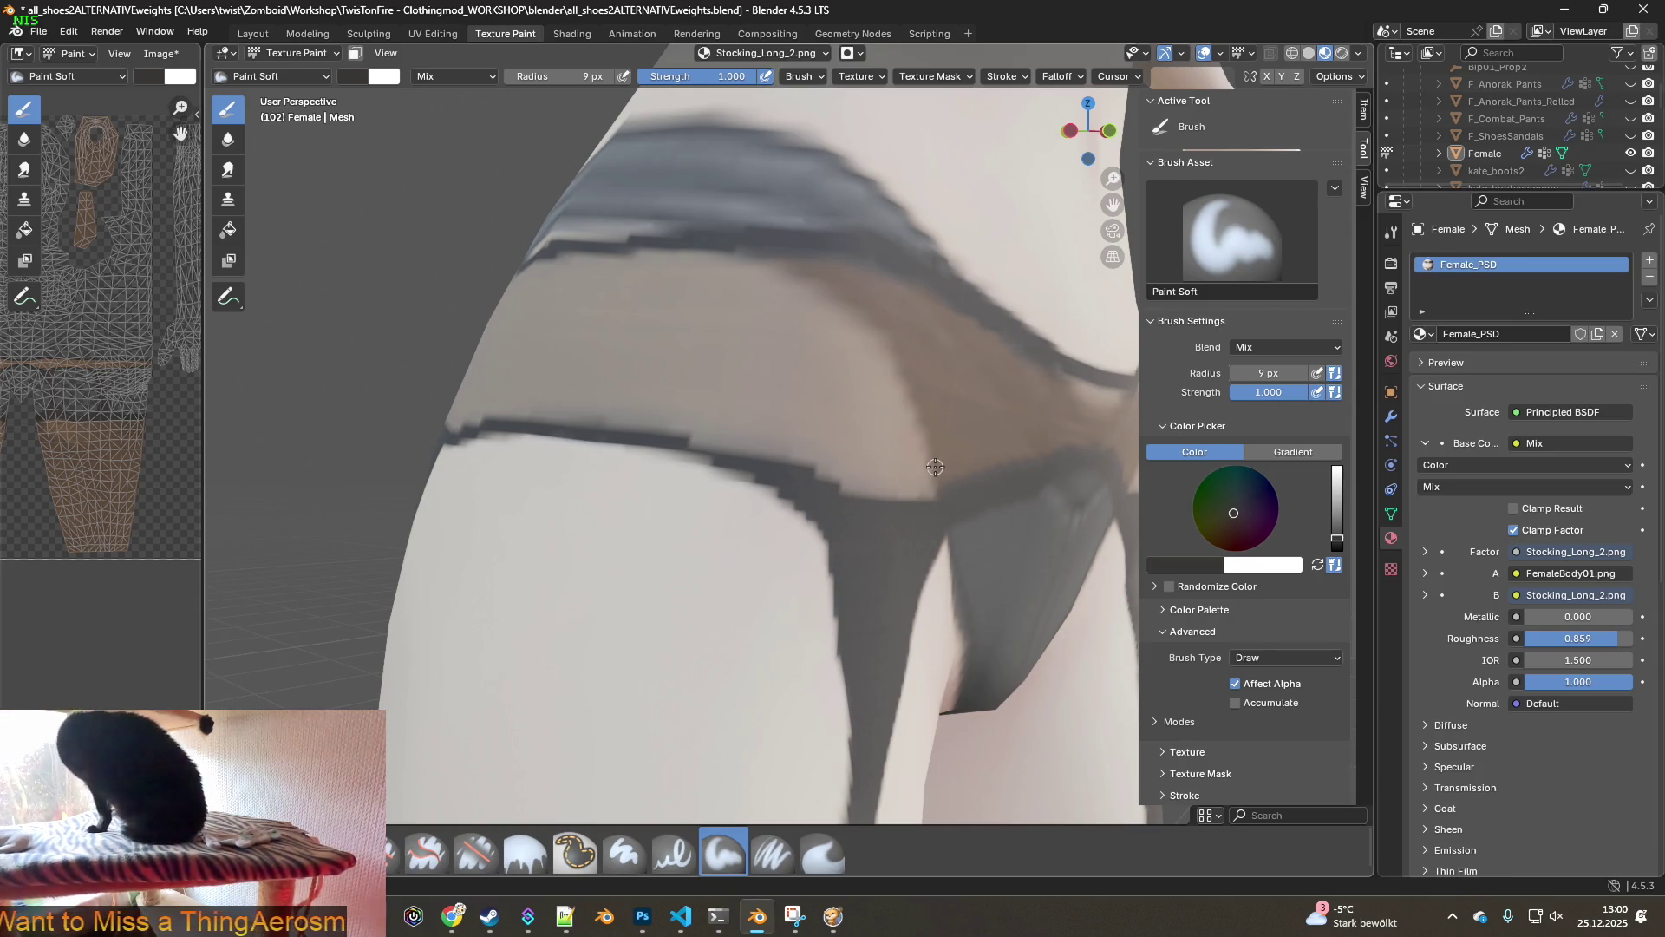
scroll(935, 467, "down", 5)
mouse_move(935, 466)
middle_mouse_down()
mouse_move(814, 461)
mouse_move(938, 460)
mouse_move(854, 495)
middle_mouse_up()
scroll(938, 459, "down", 2)
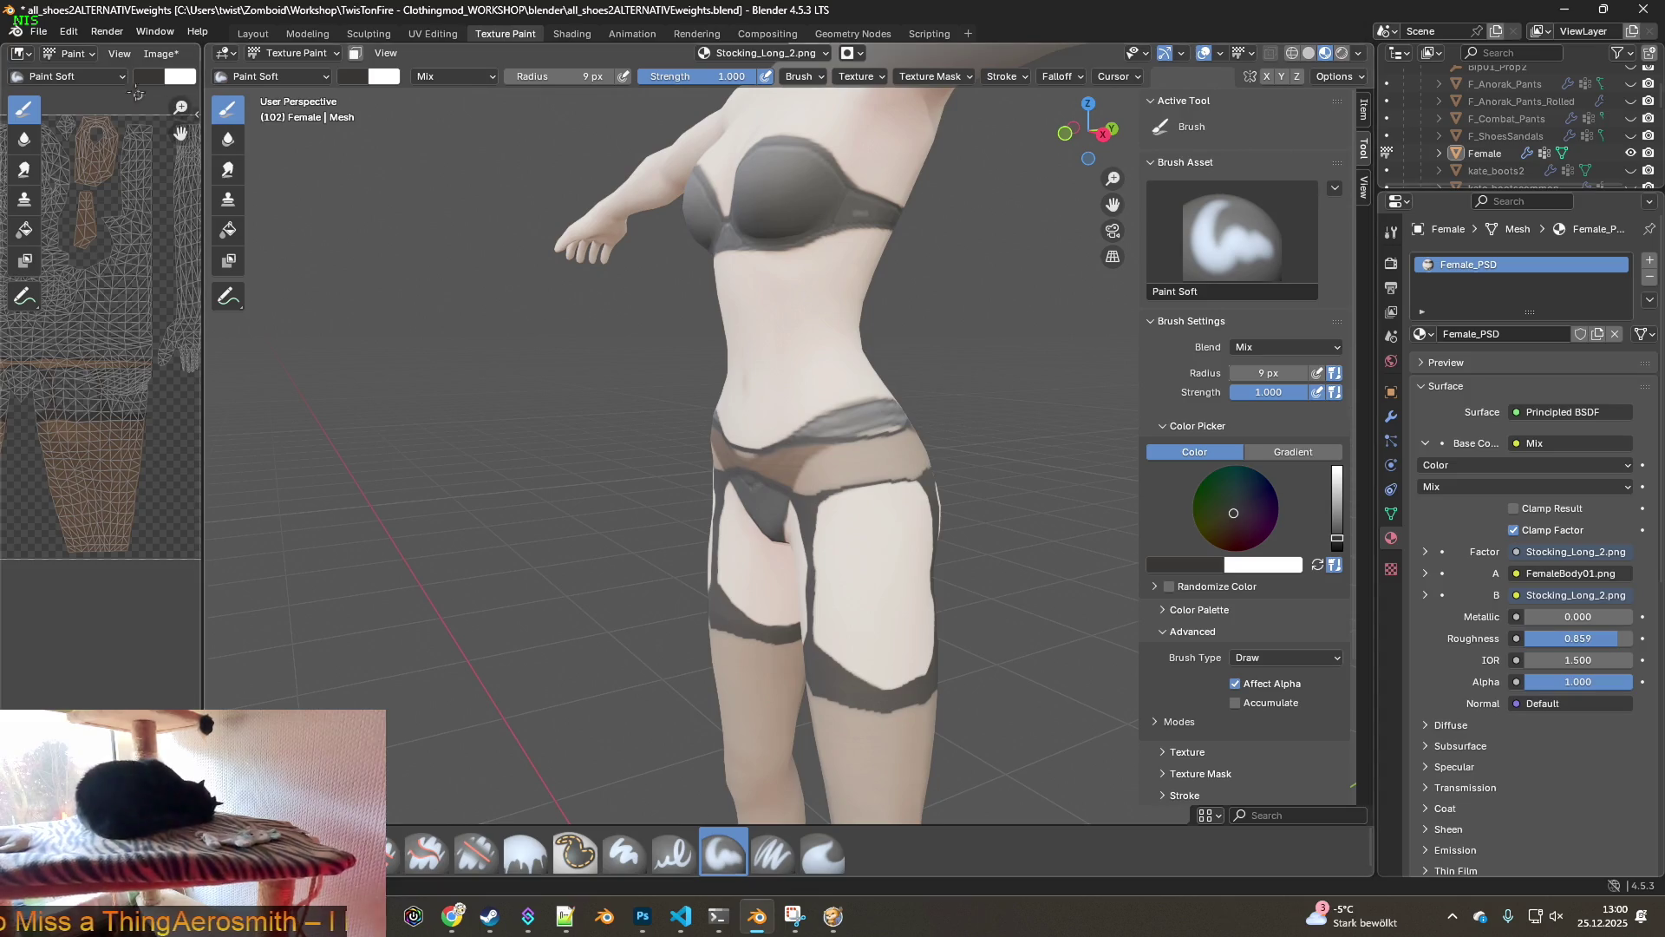
- Save the painted Stocking_Long_2.png with Image > Save and switch to Project Zomboid
left_click(153, 53)
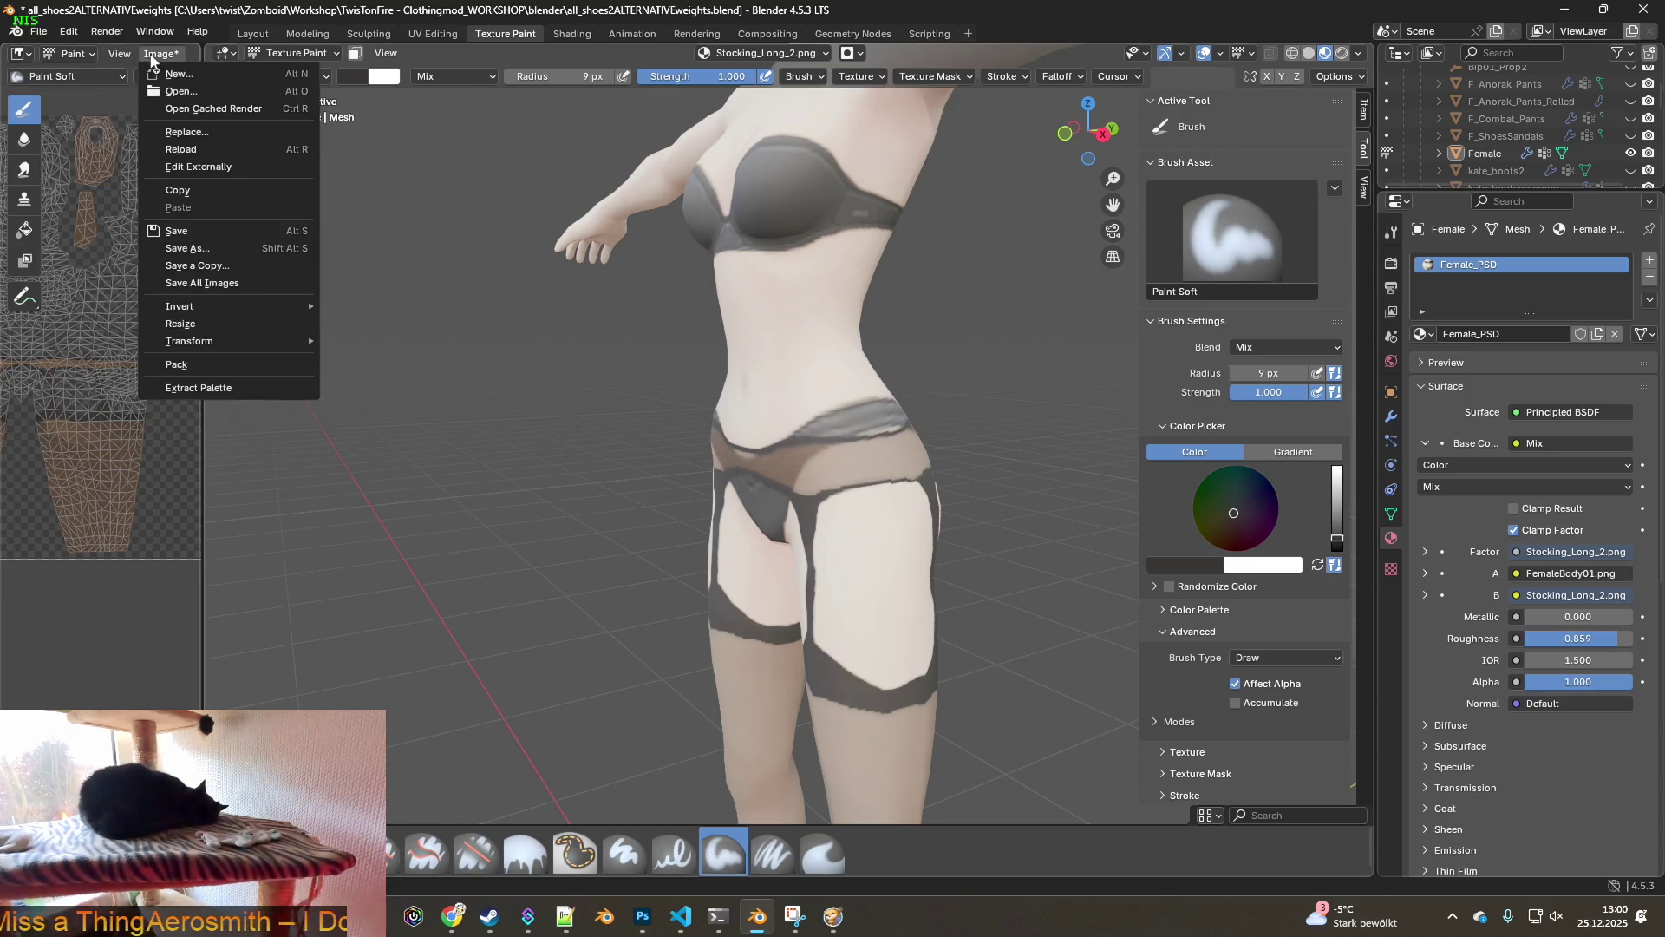
left_click(185, 232)
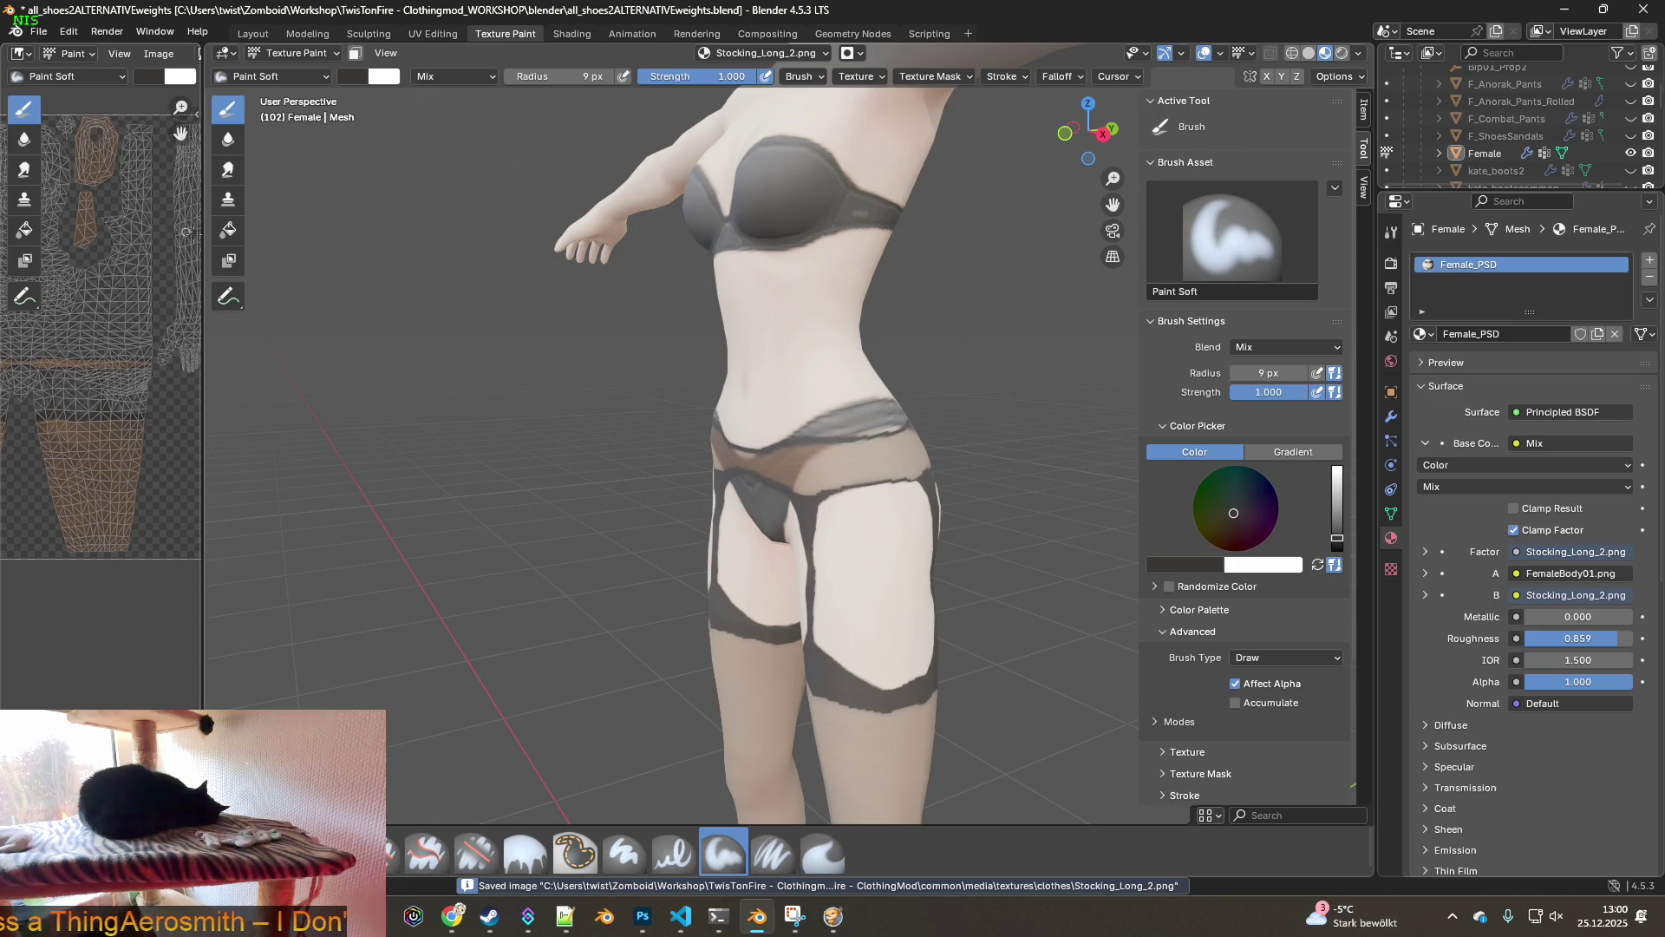
mouse_move(607, 381)
middle_mouse_down()
mouse_move(904, 388)
mouse_move(737, 379)
mouse_move(888, 375)
mouse_move(893, 401)
mouse_move(919, 397)
mouse_move(833, 395)
mouse_move(865, 399)
middle_mouse_up()
scroll(885, 401, "down", 4)
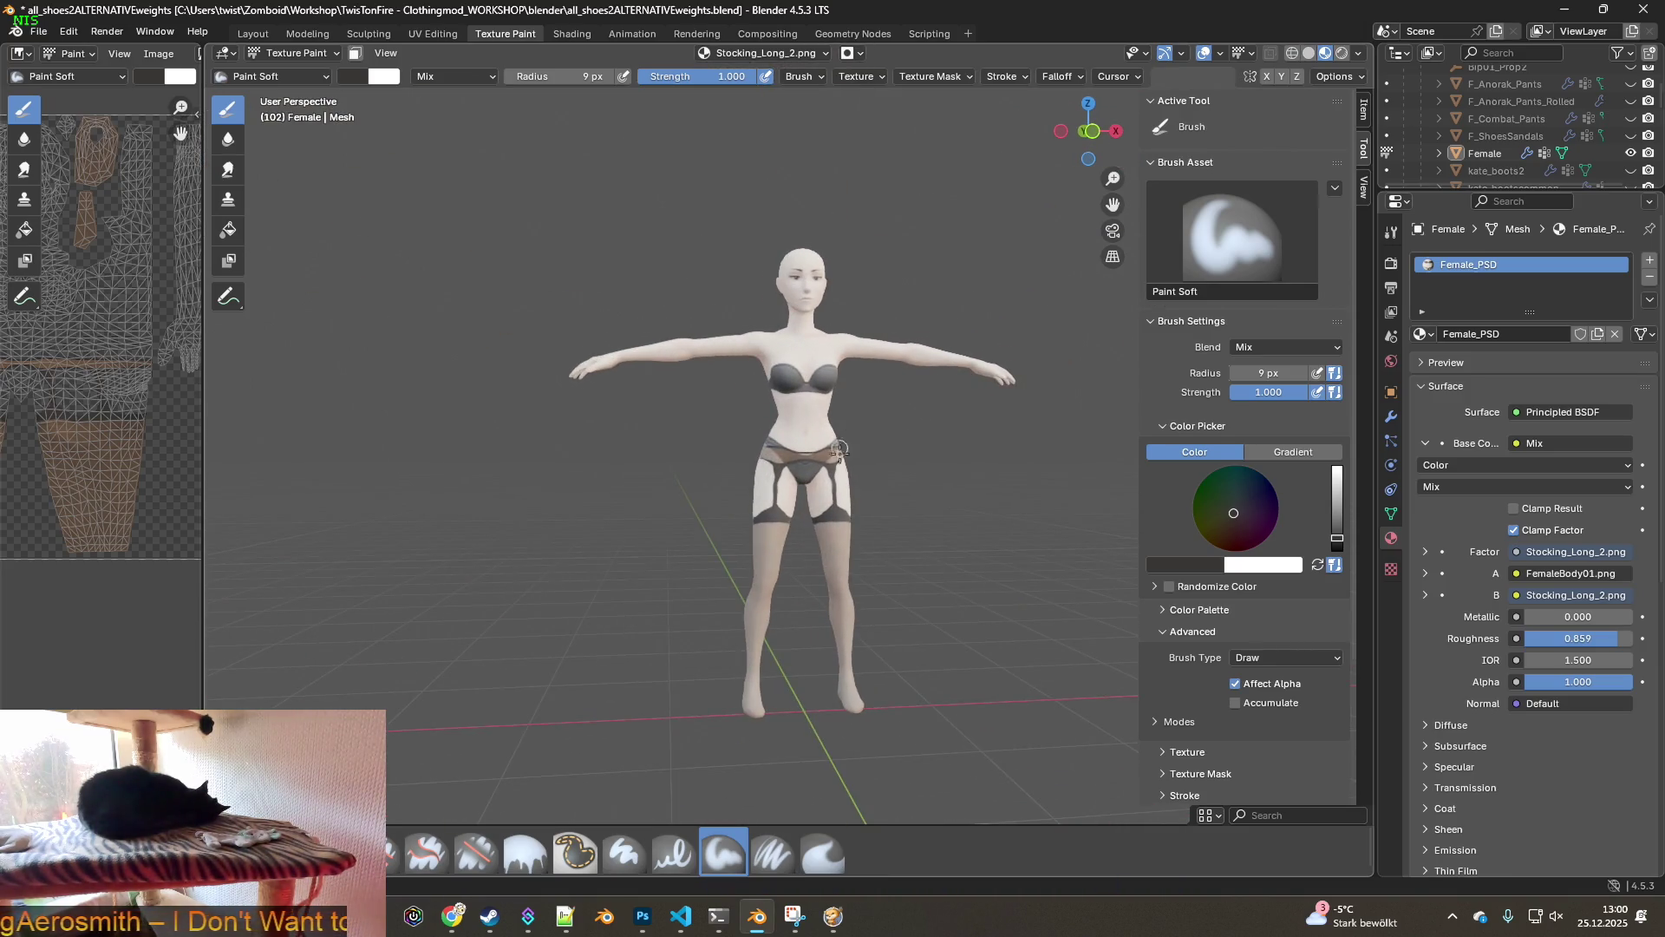
key("alt+Tab")
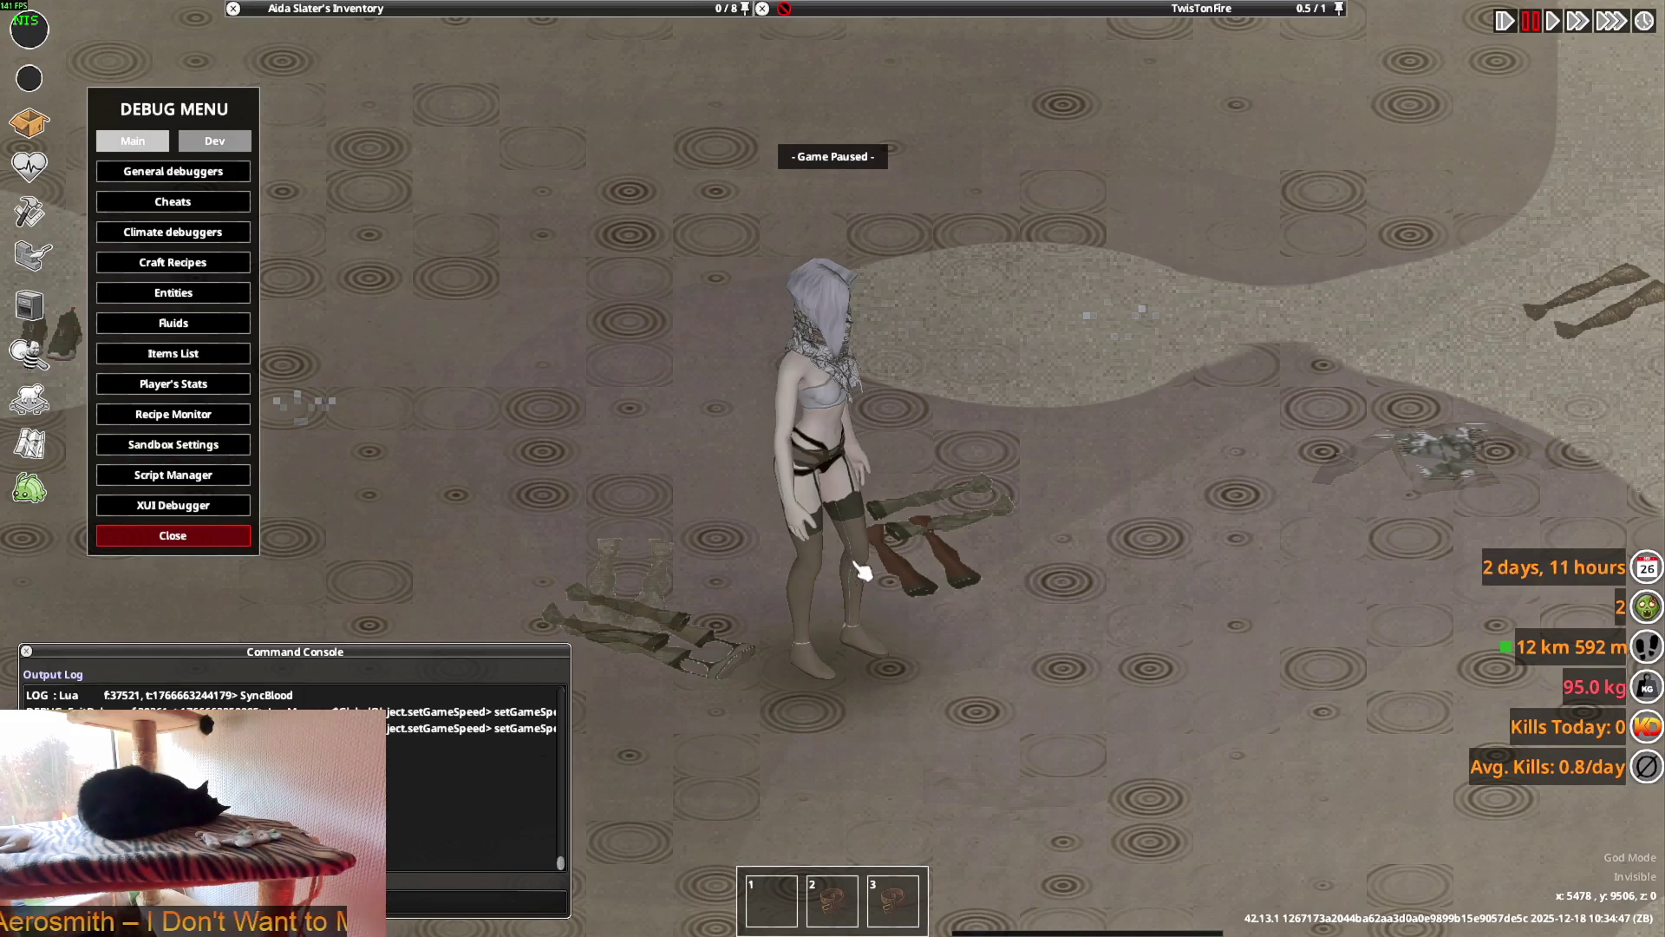
- Walk the character to check the stockings, quit to desktop, and bring Steam forward
key("s+d")
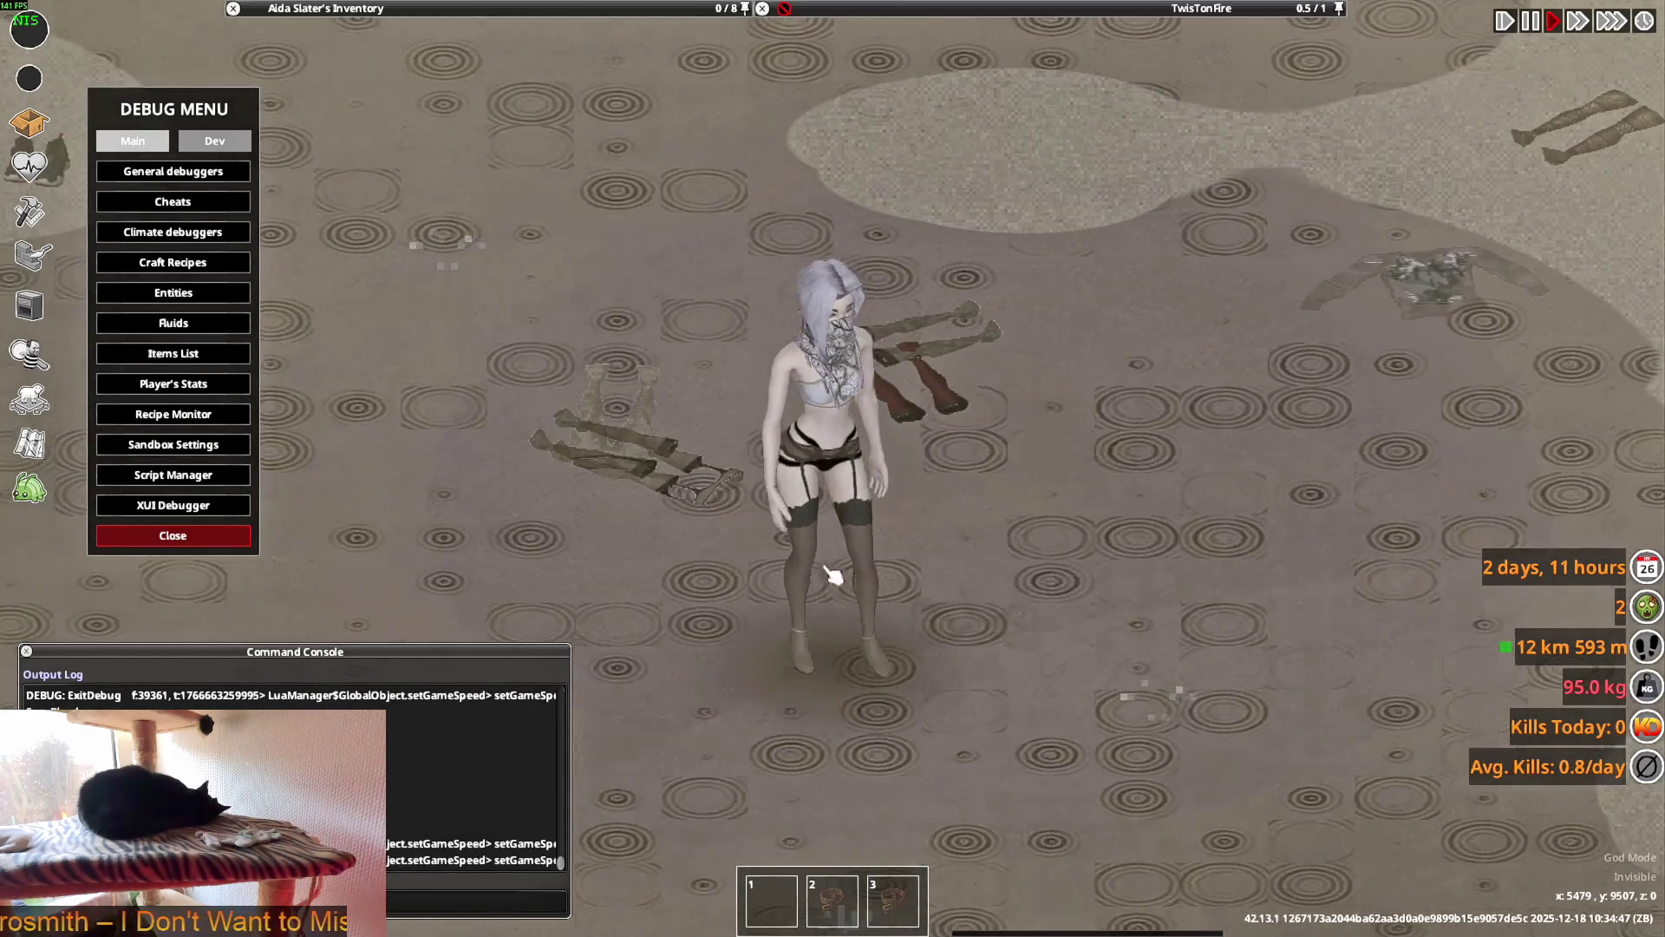
key("d")
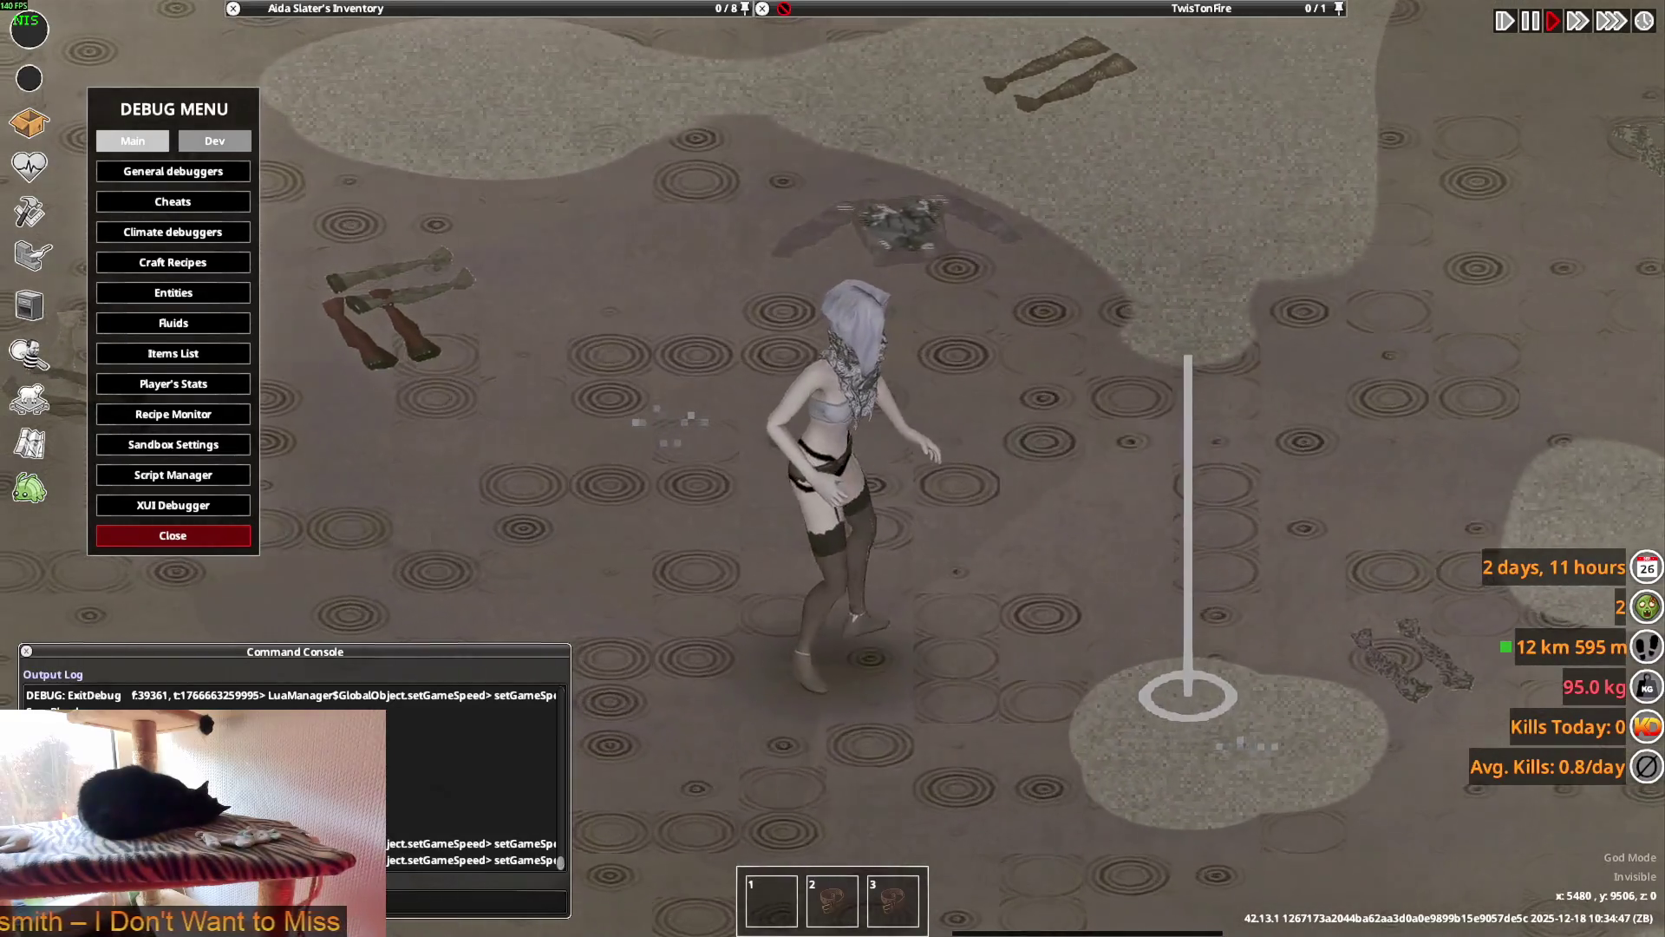
key("Escape")
left_click(320, 673)
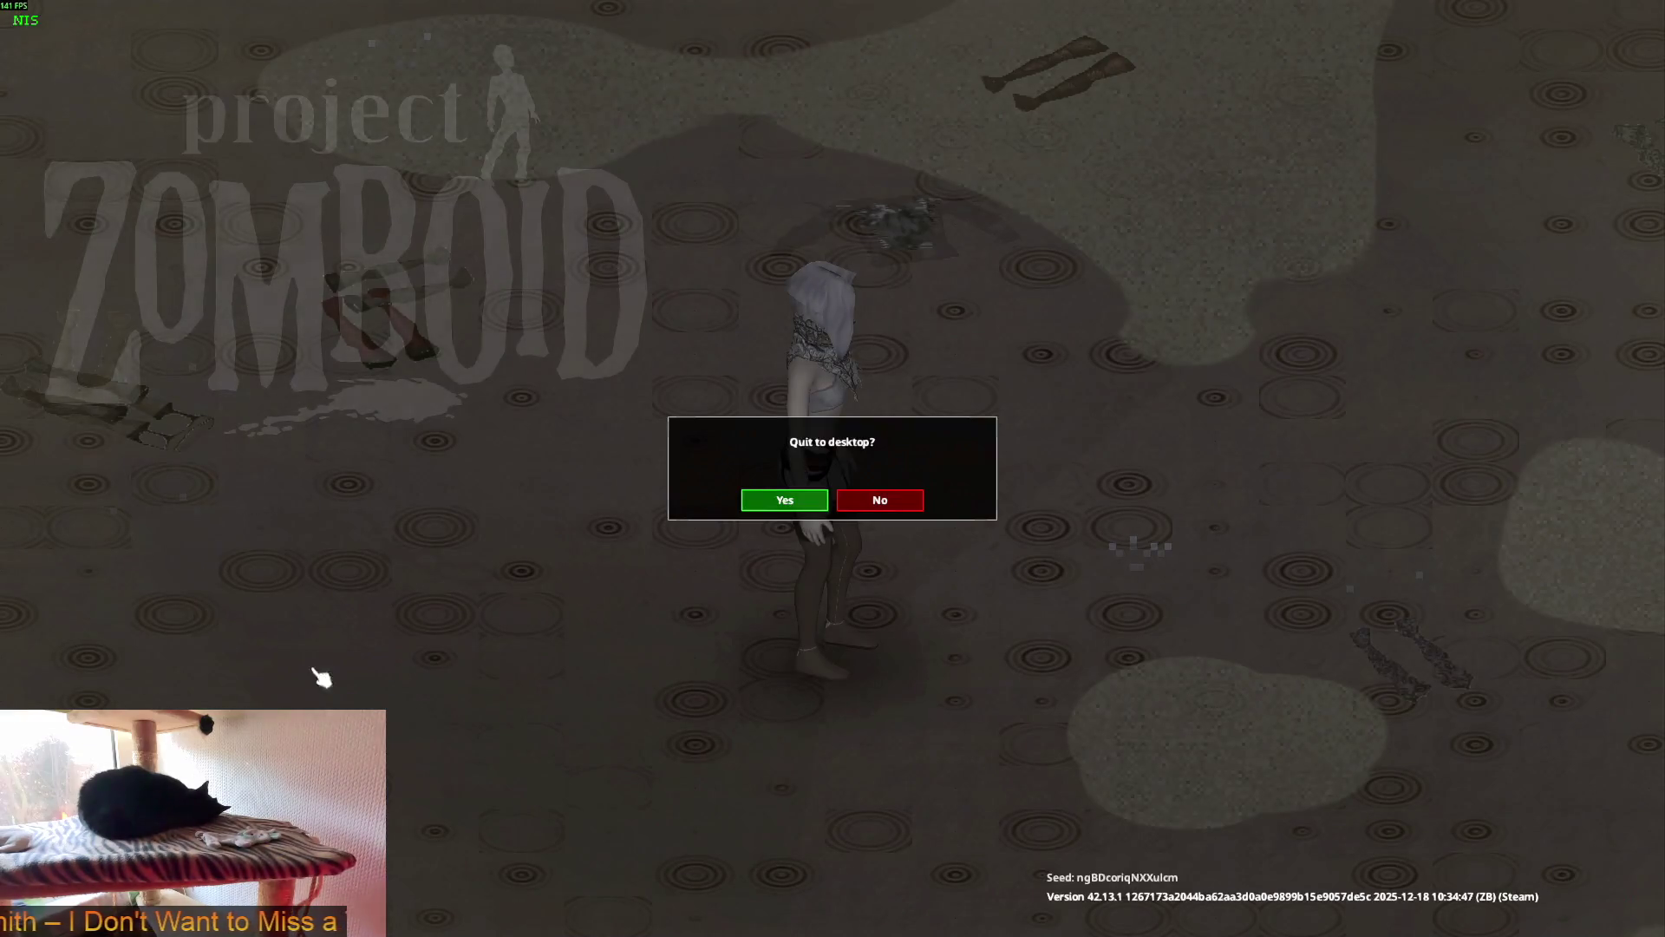
left_click(798, 514)
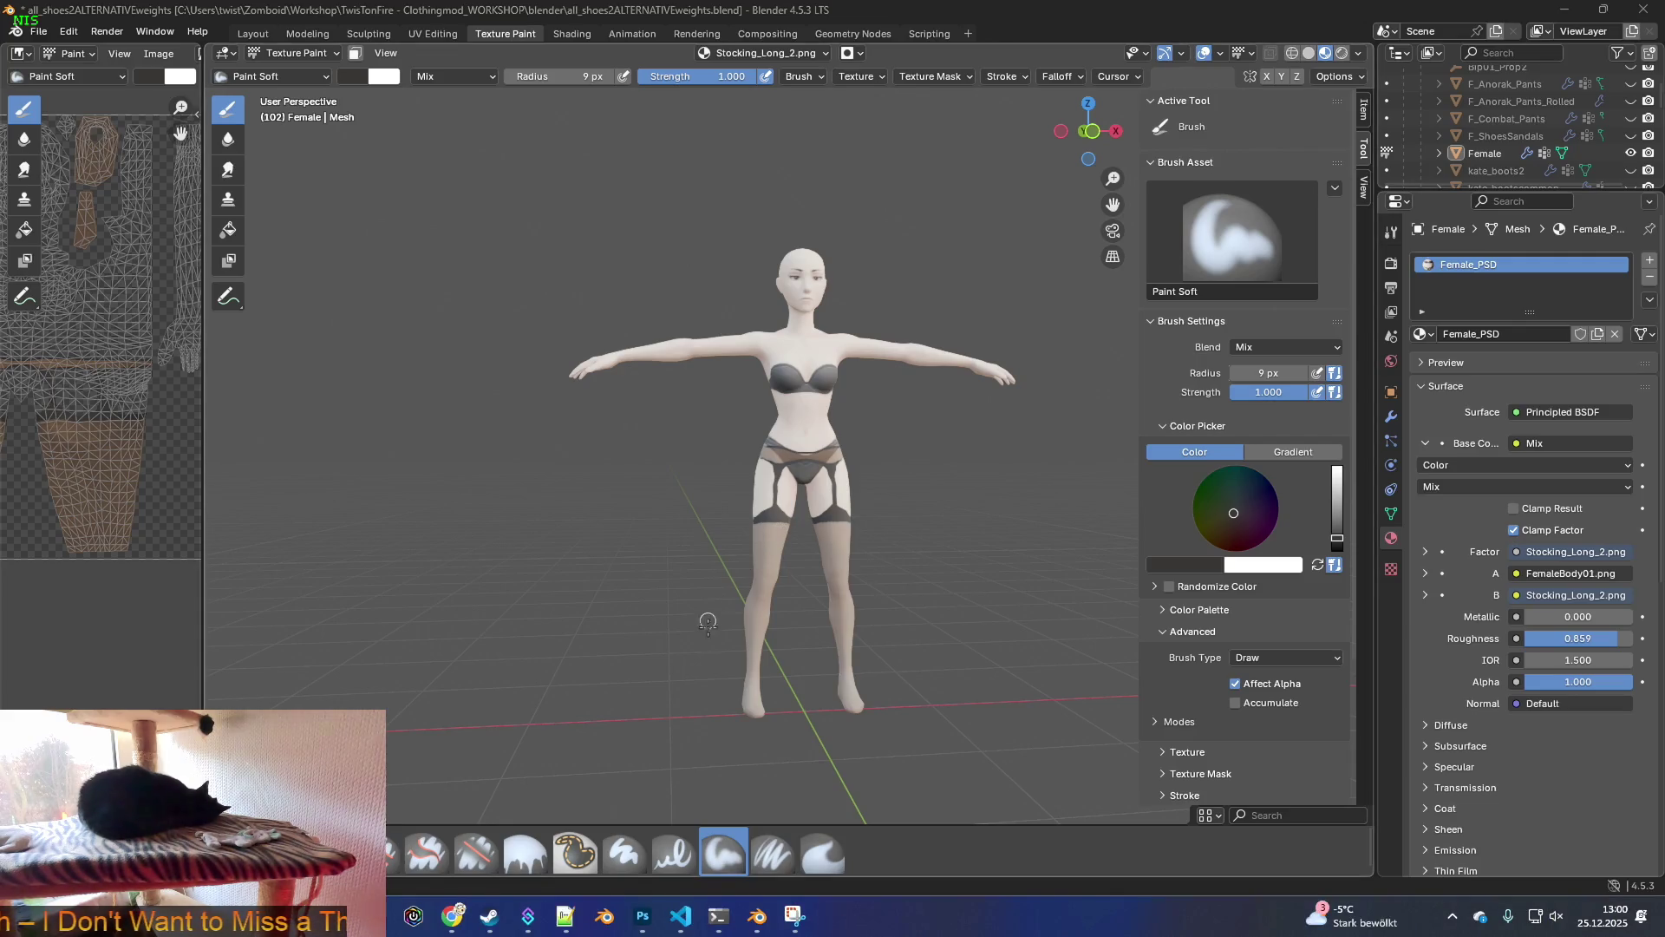
left_click(489, 916)
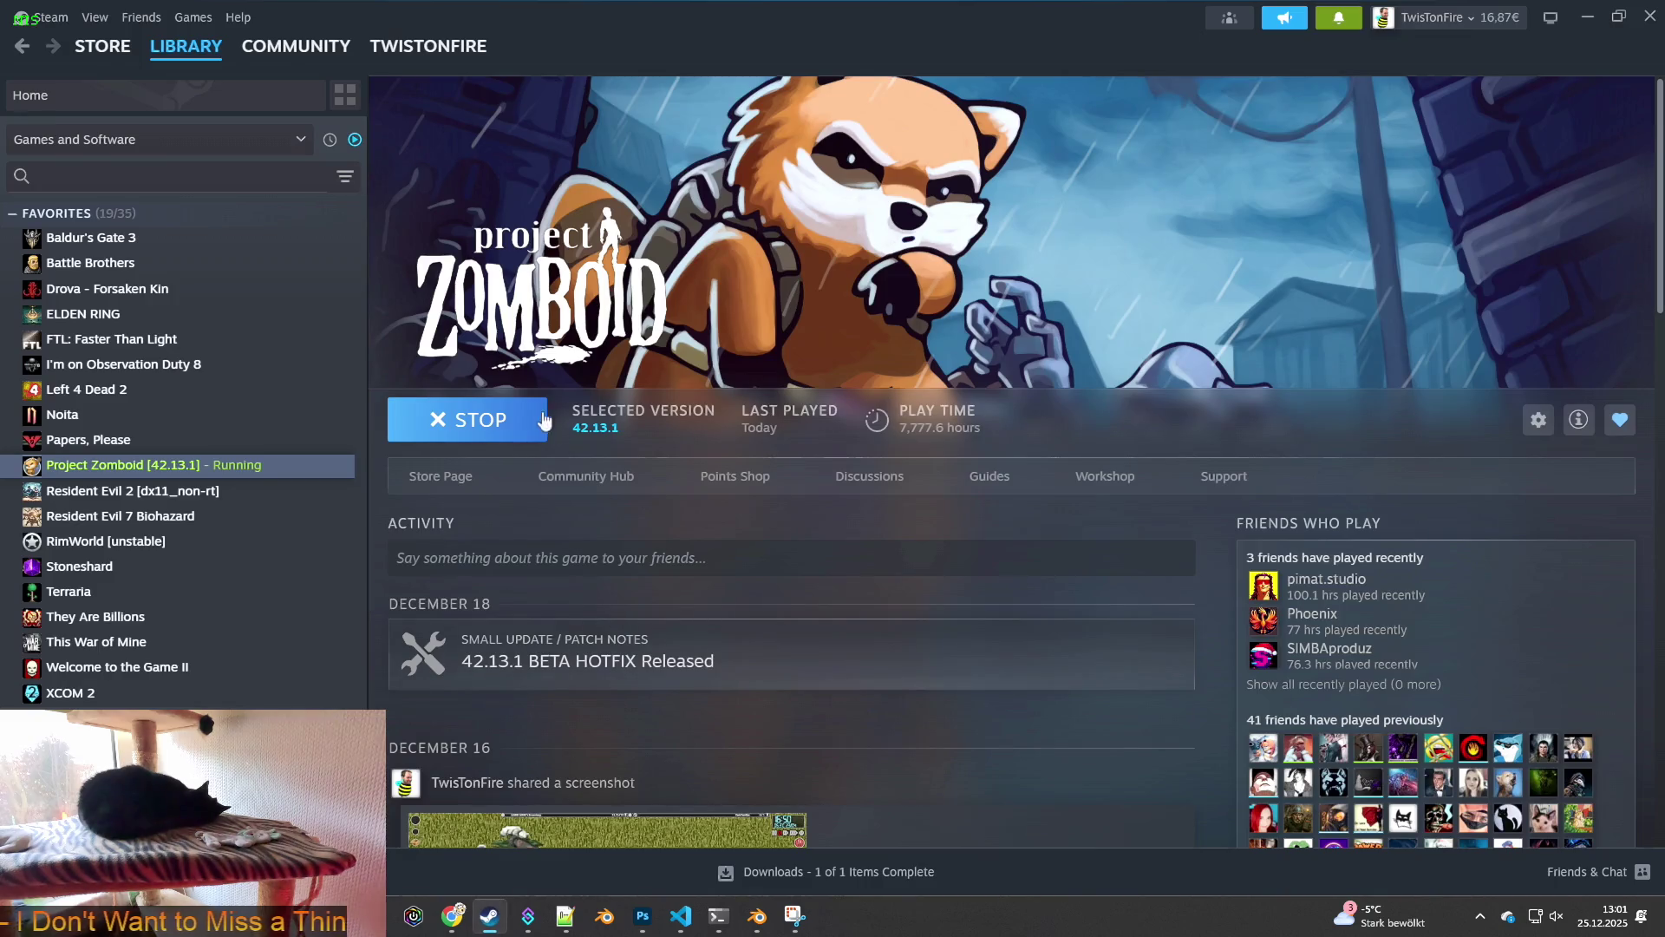
- Open the commented Workshop item from the notifications and scroll through its latest comments
left_click(1338, 17)
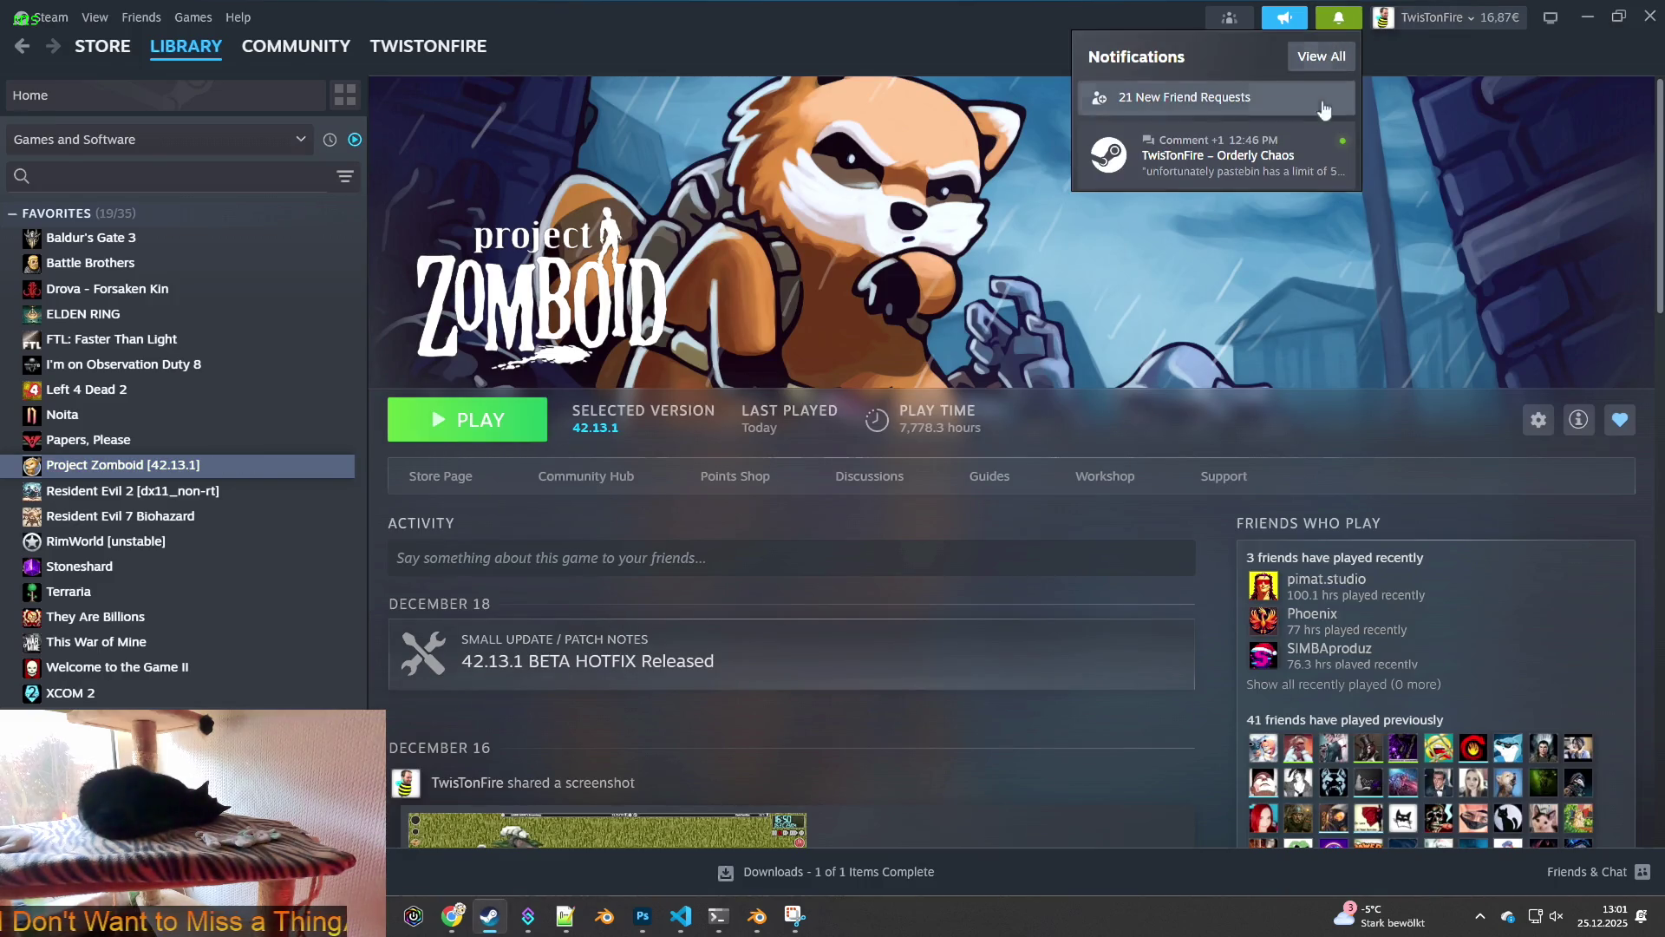
left_click(1222, 163)
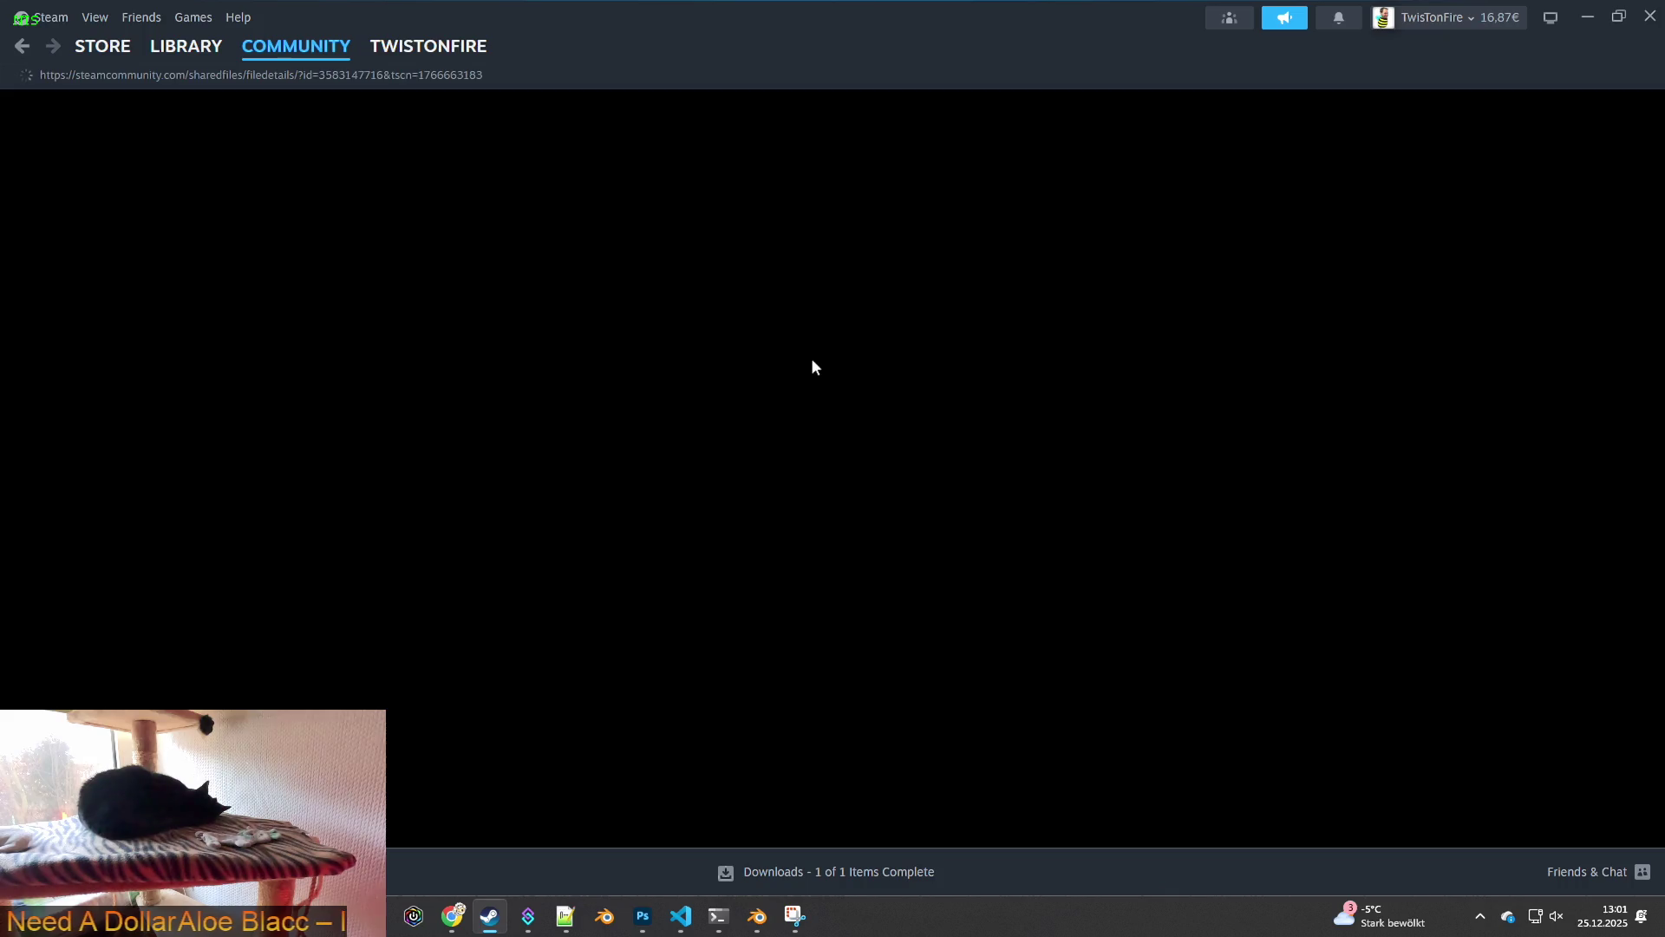
scroll(779, 380, "down", 20)
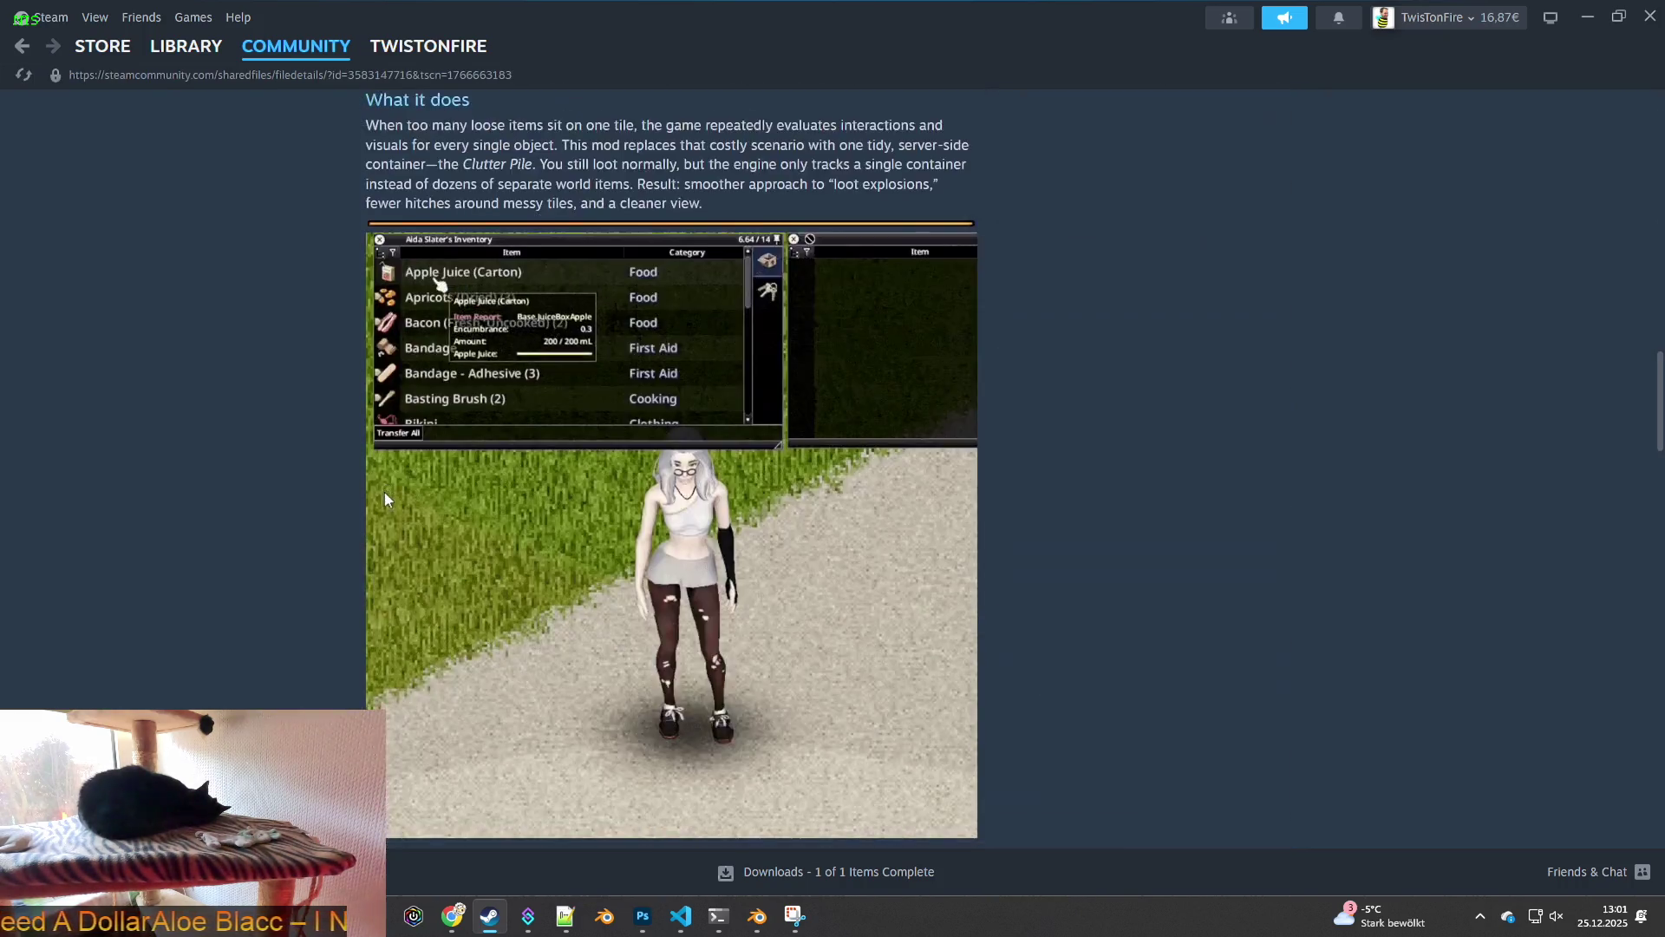
scroll(430, 492, "down", 7)
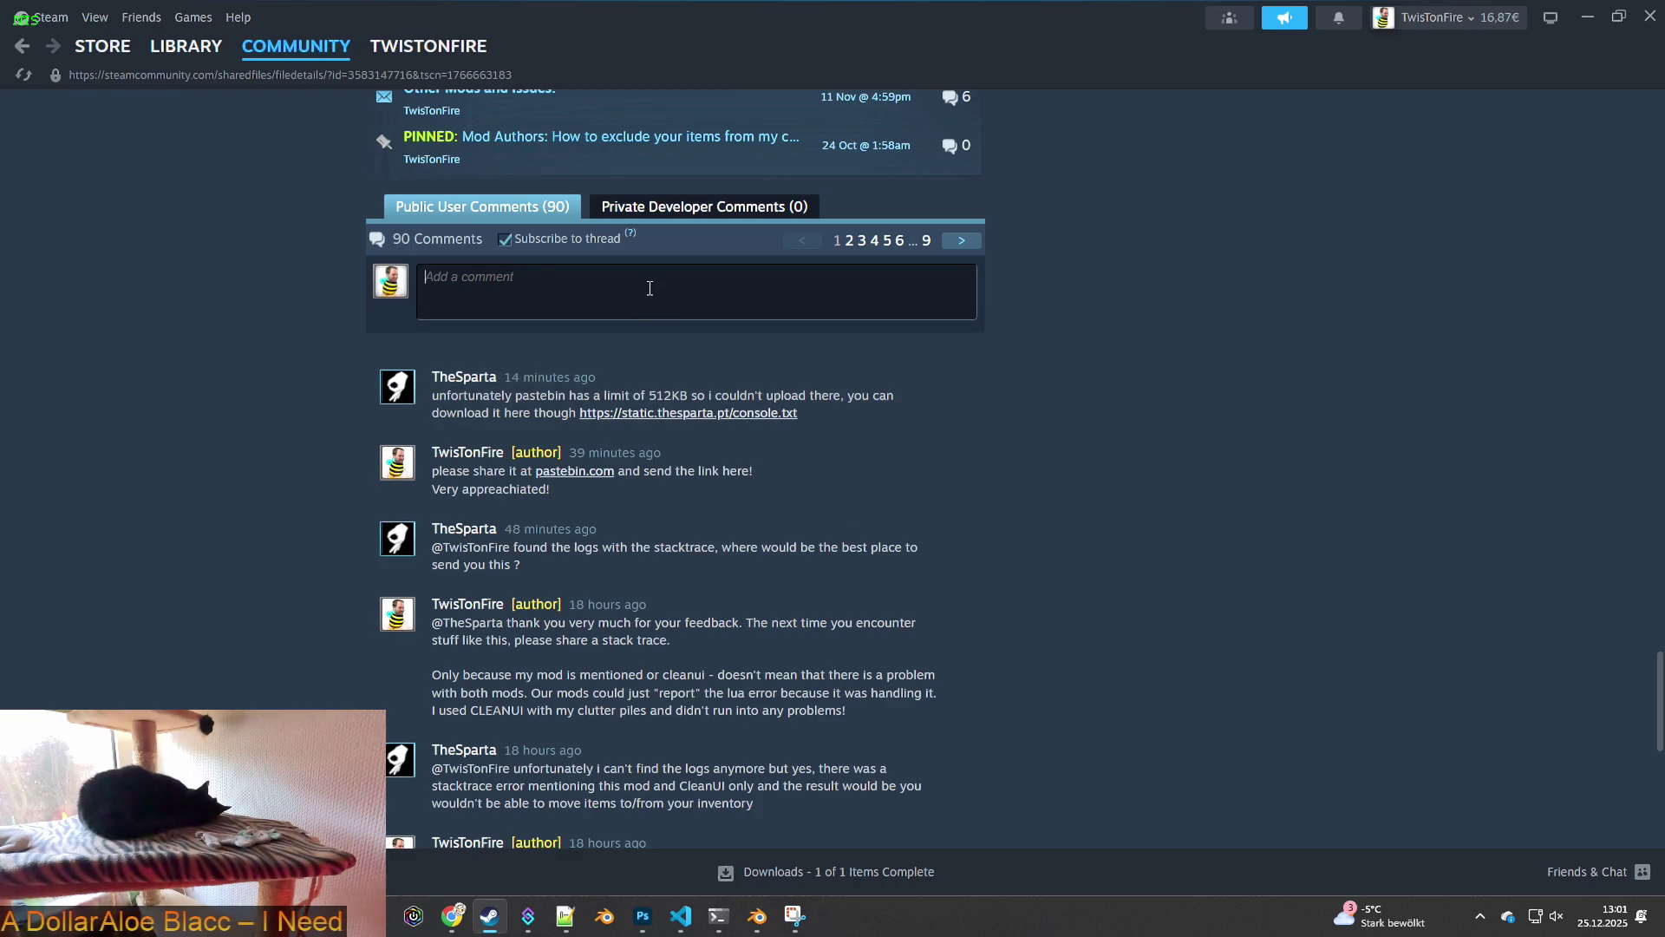
type("i")
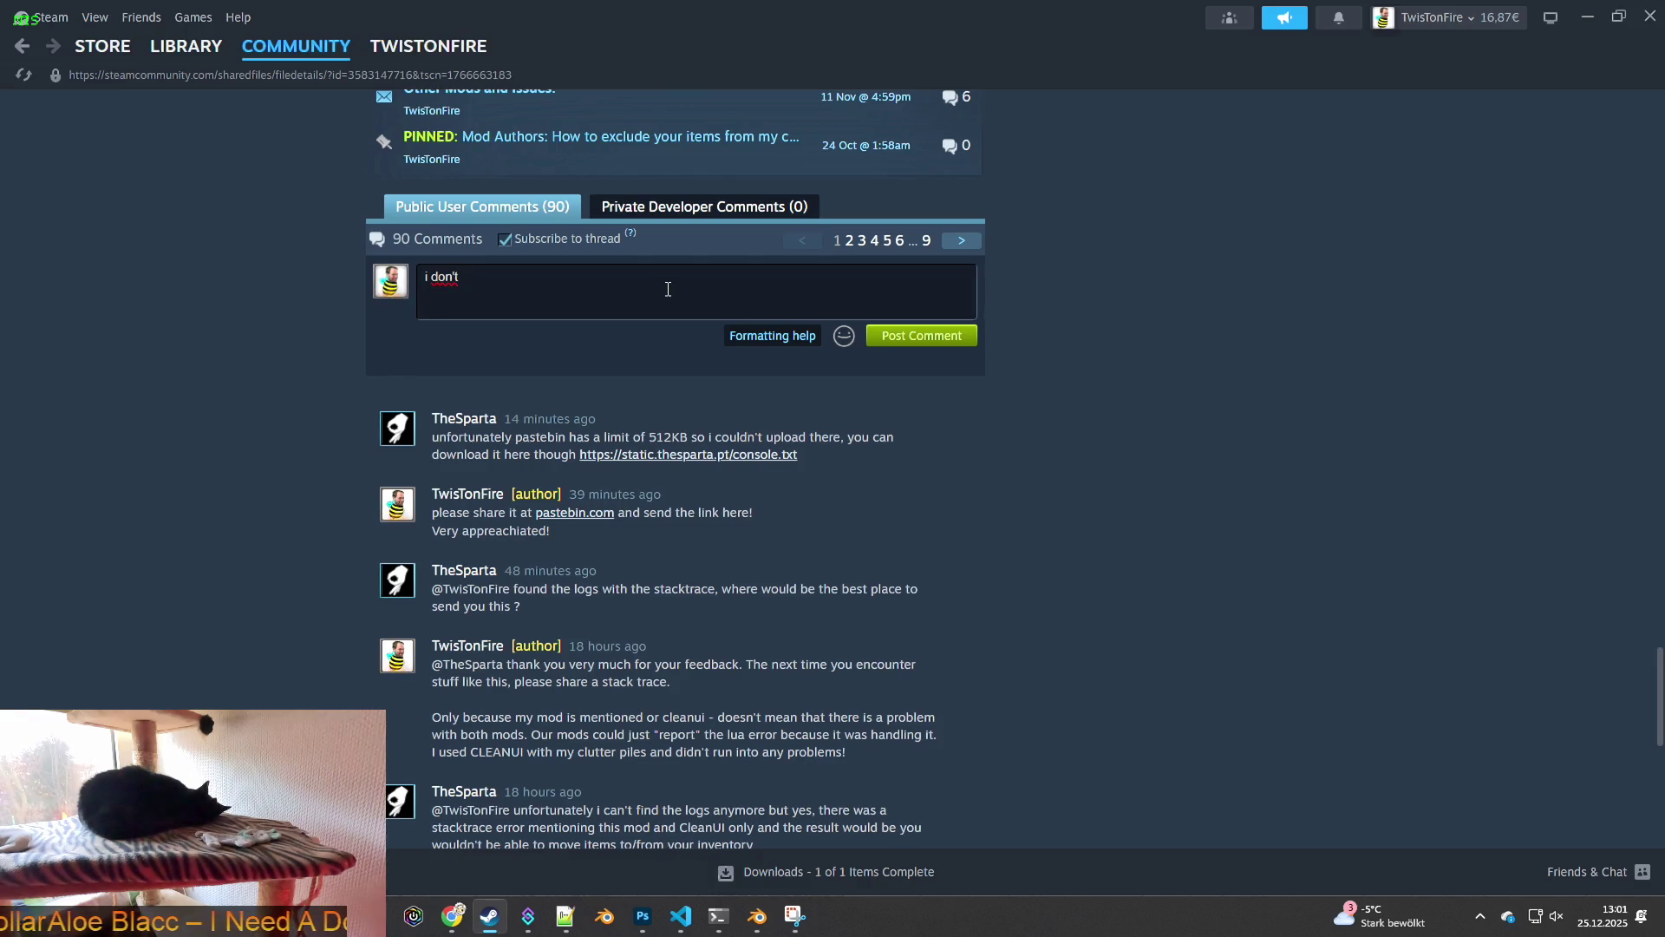
key("BackSpace")
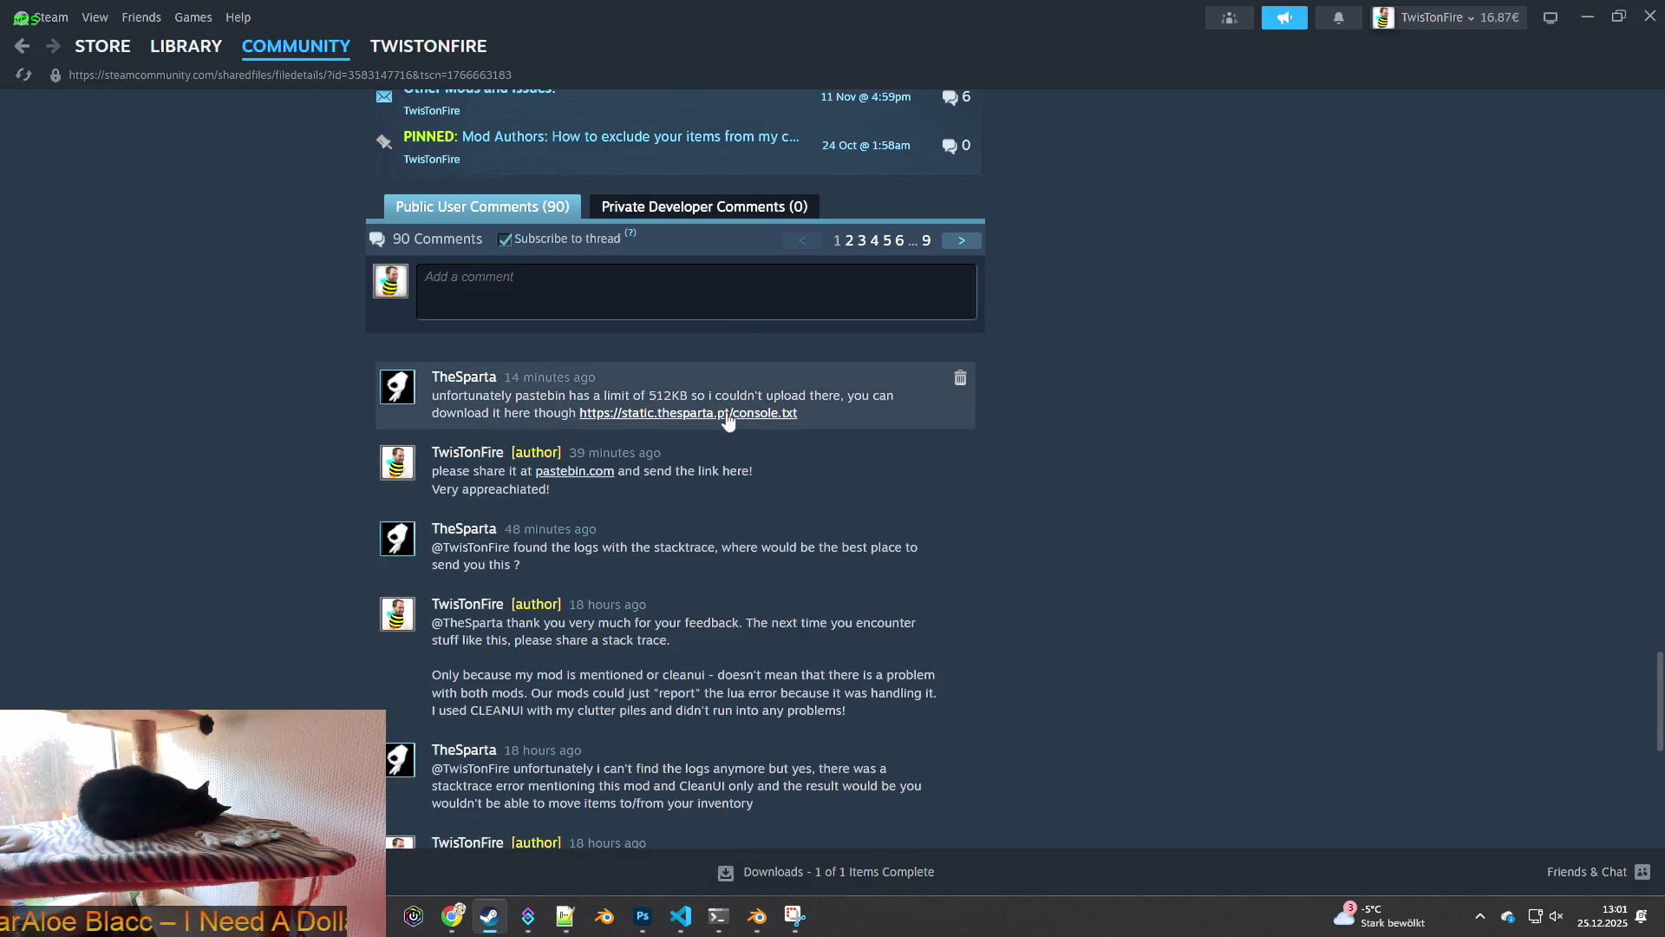
- Orbit the Blender model round to a front view, then return to Steam
key("alt+Tab")
mouse_move(826, 451)
middle_mouse_down()
mouse_move(657, 436)
mouse_move(602, 449)
middle_mouse_up()
middle_click_drag(710, 464, 855, 491)
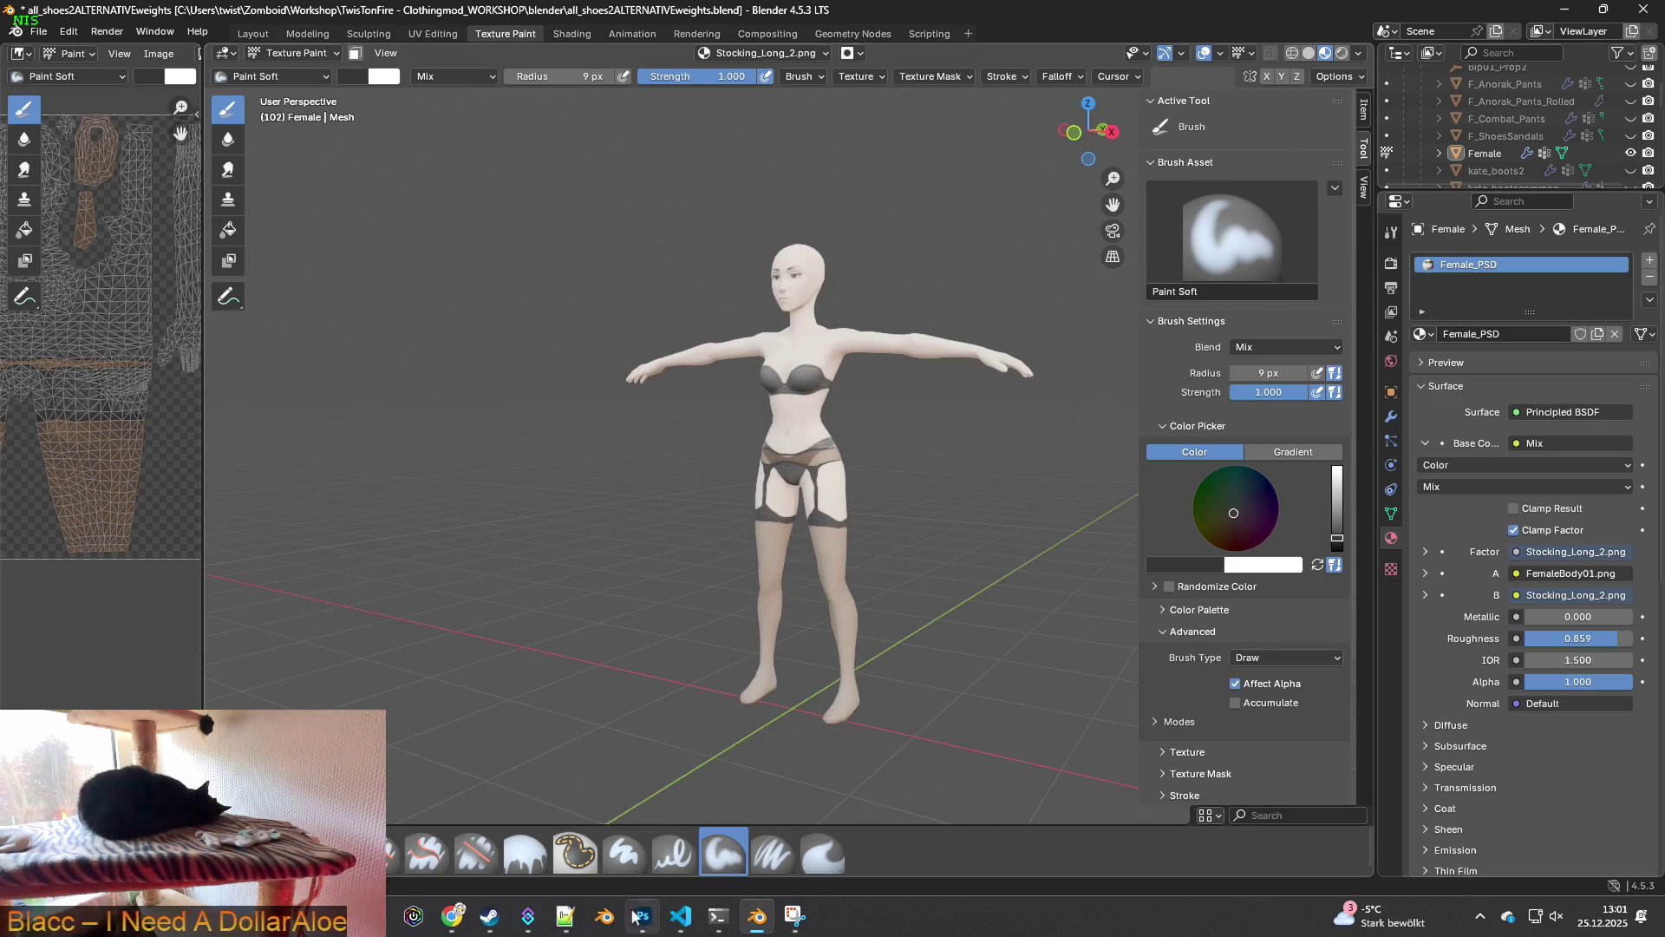
left_click(490, 916)
- Press PLAY on Project Zomboid in the Steam Library and confirm the launch option
left_click(182, 47)
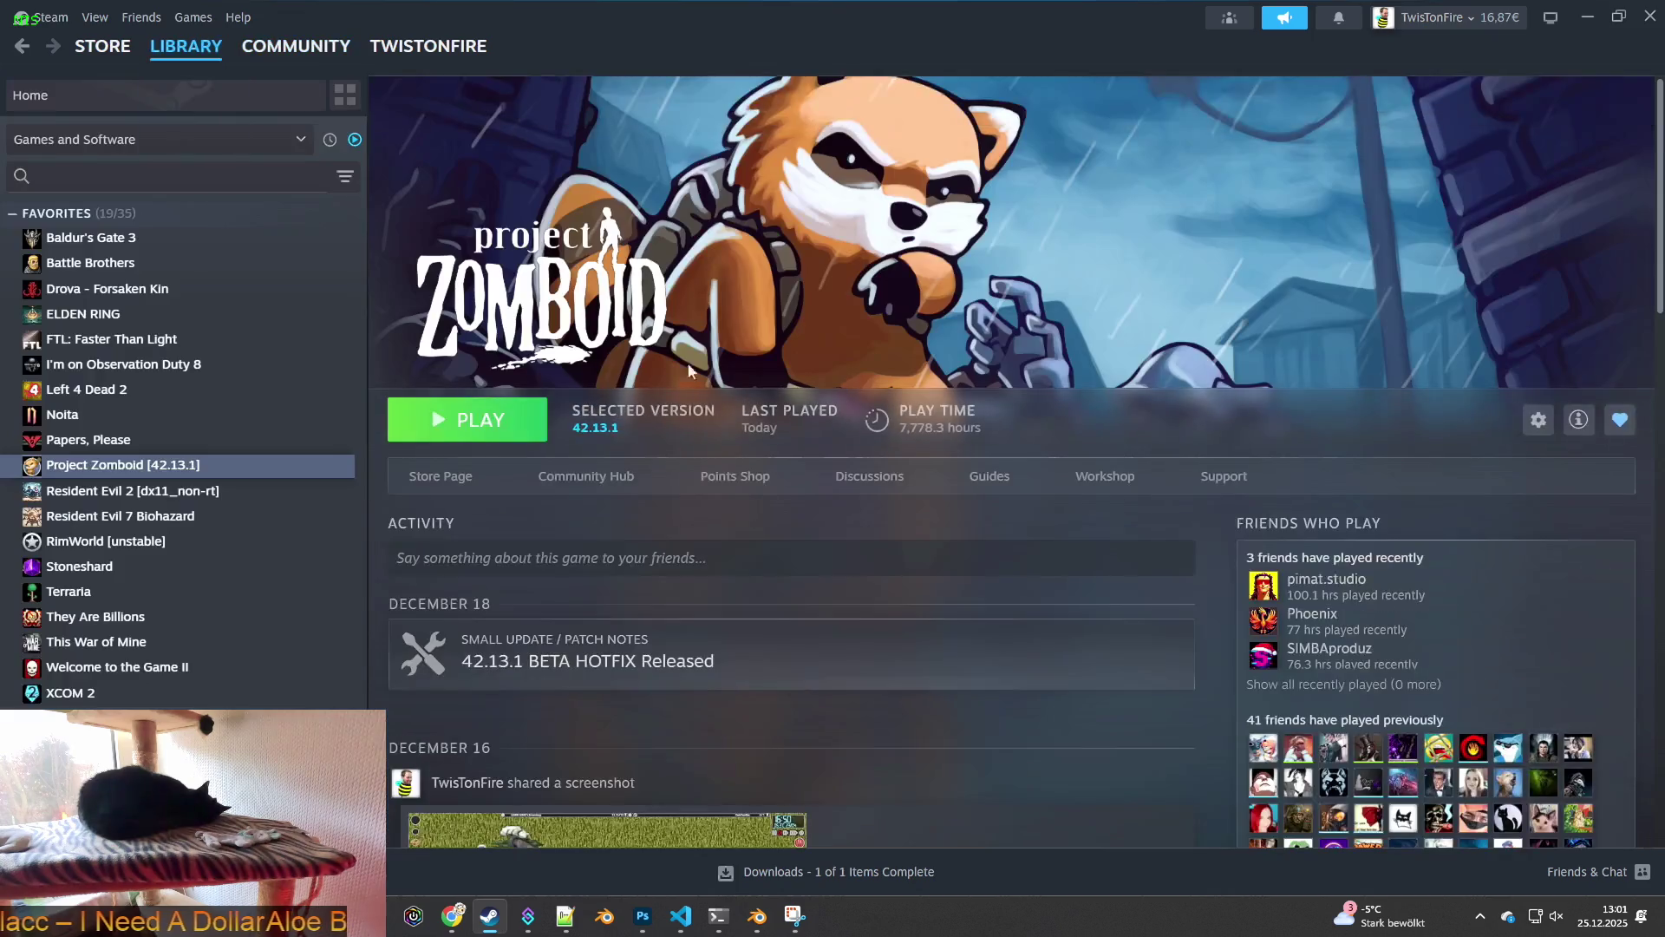
left_click(460, 420)
left_click(841, 623)
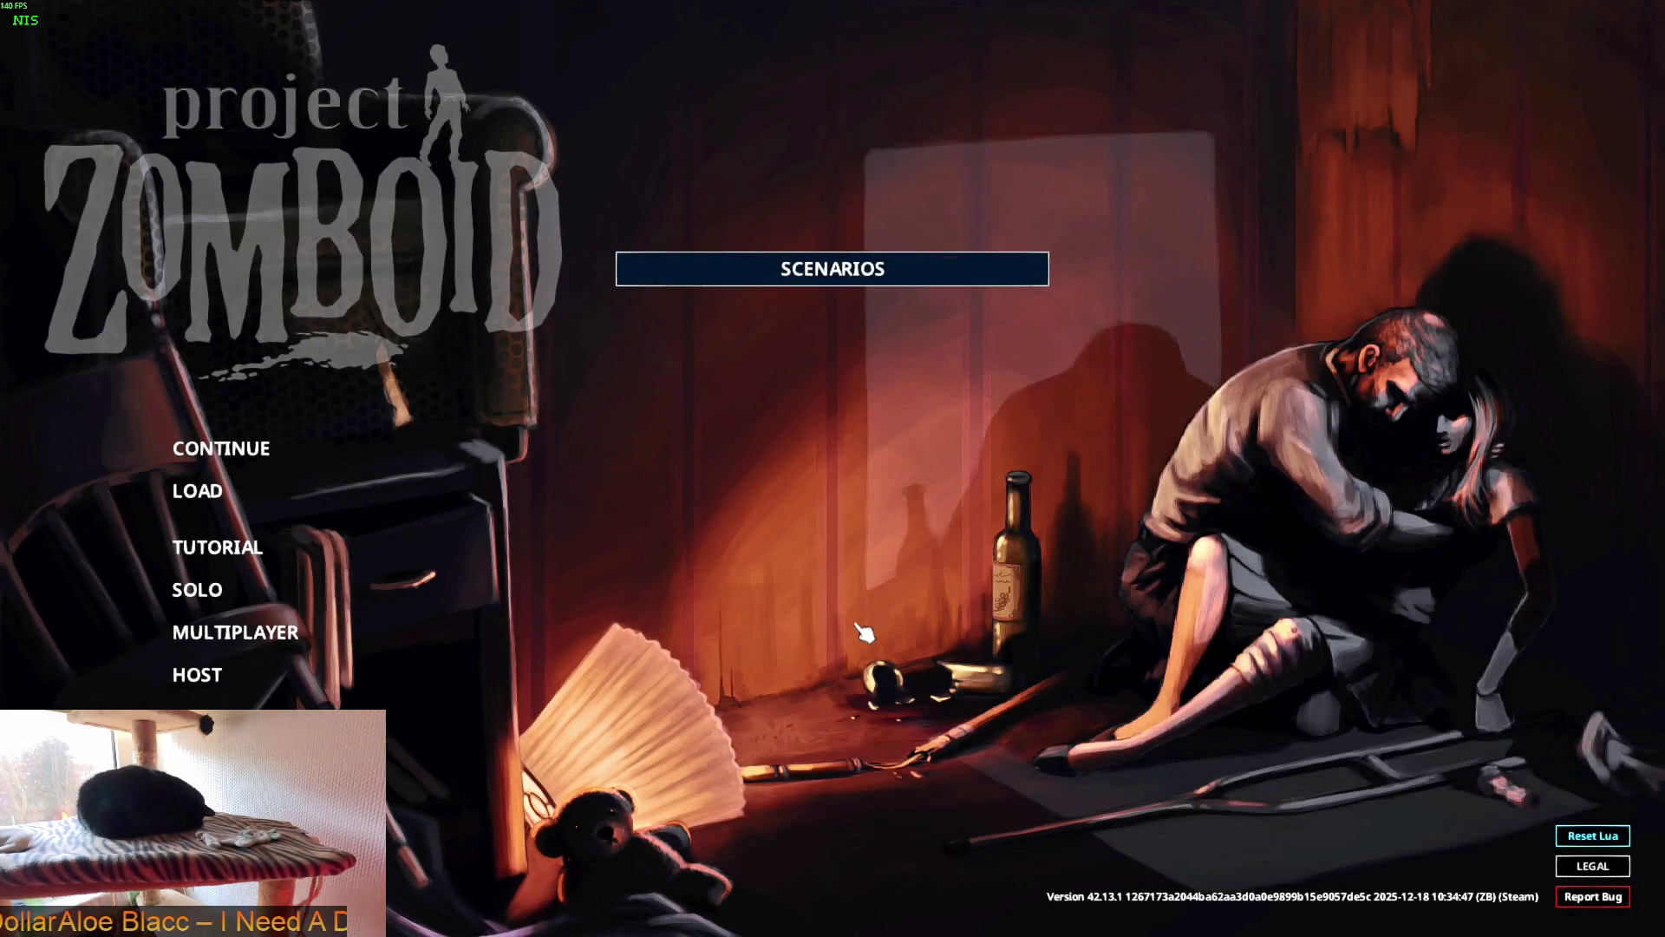
- Continue the saved game, enter the world, and zoom in on the character
left_click(355, 459)
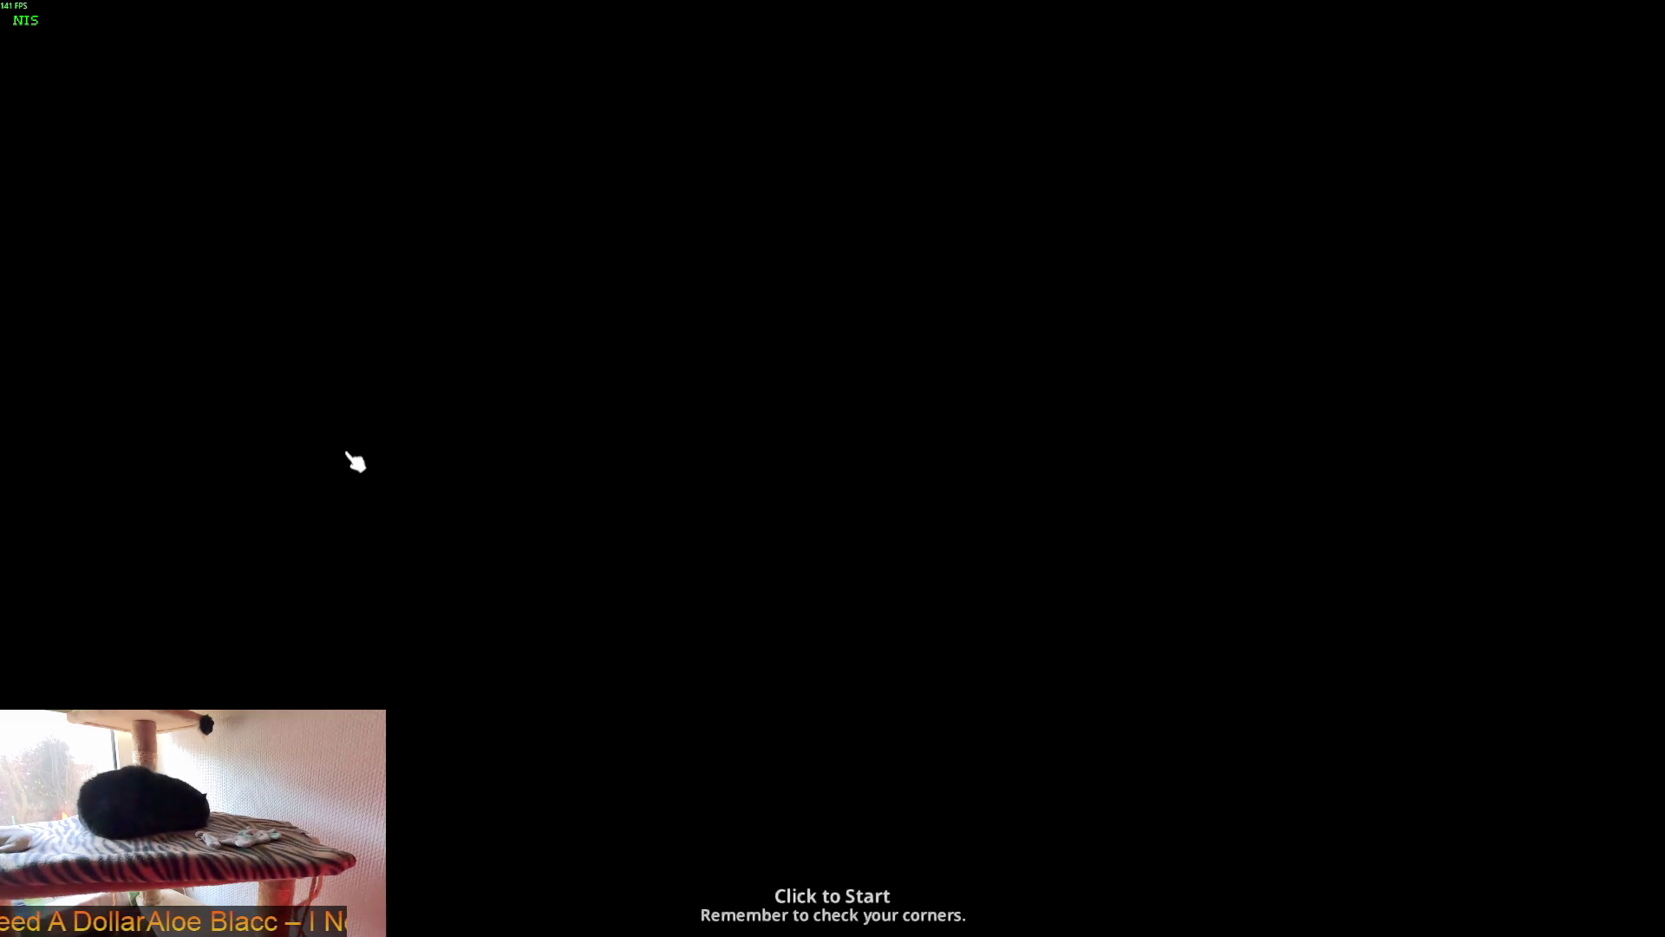
left_click(348, 453)
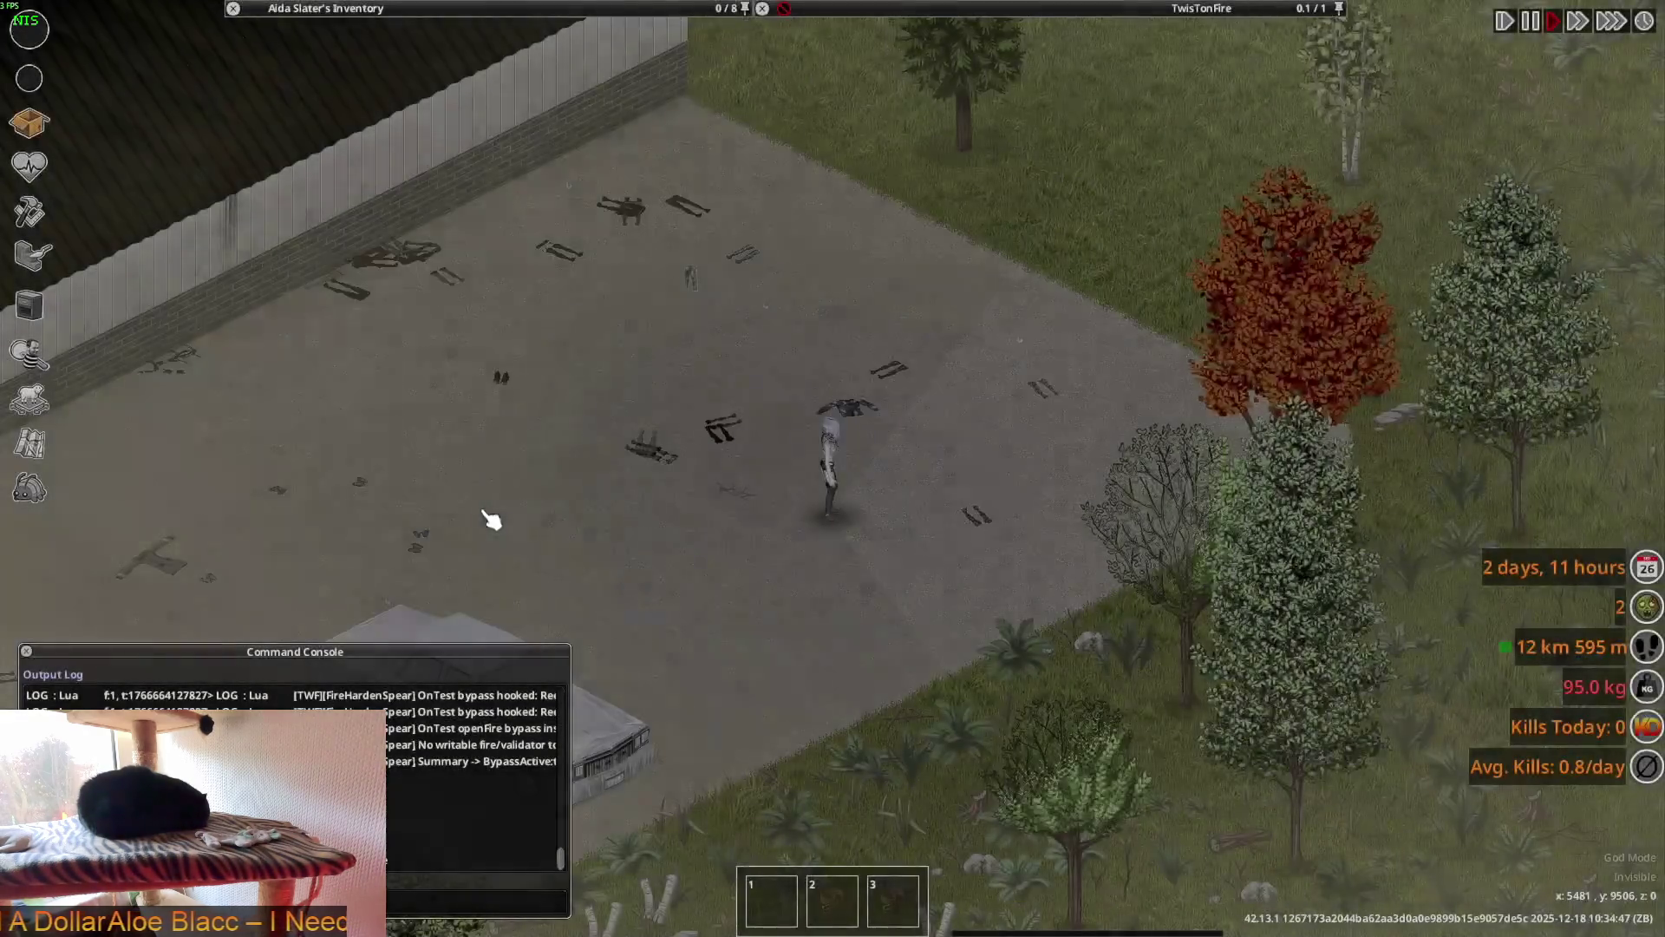
scroll(487, 520, "up", 4)
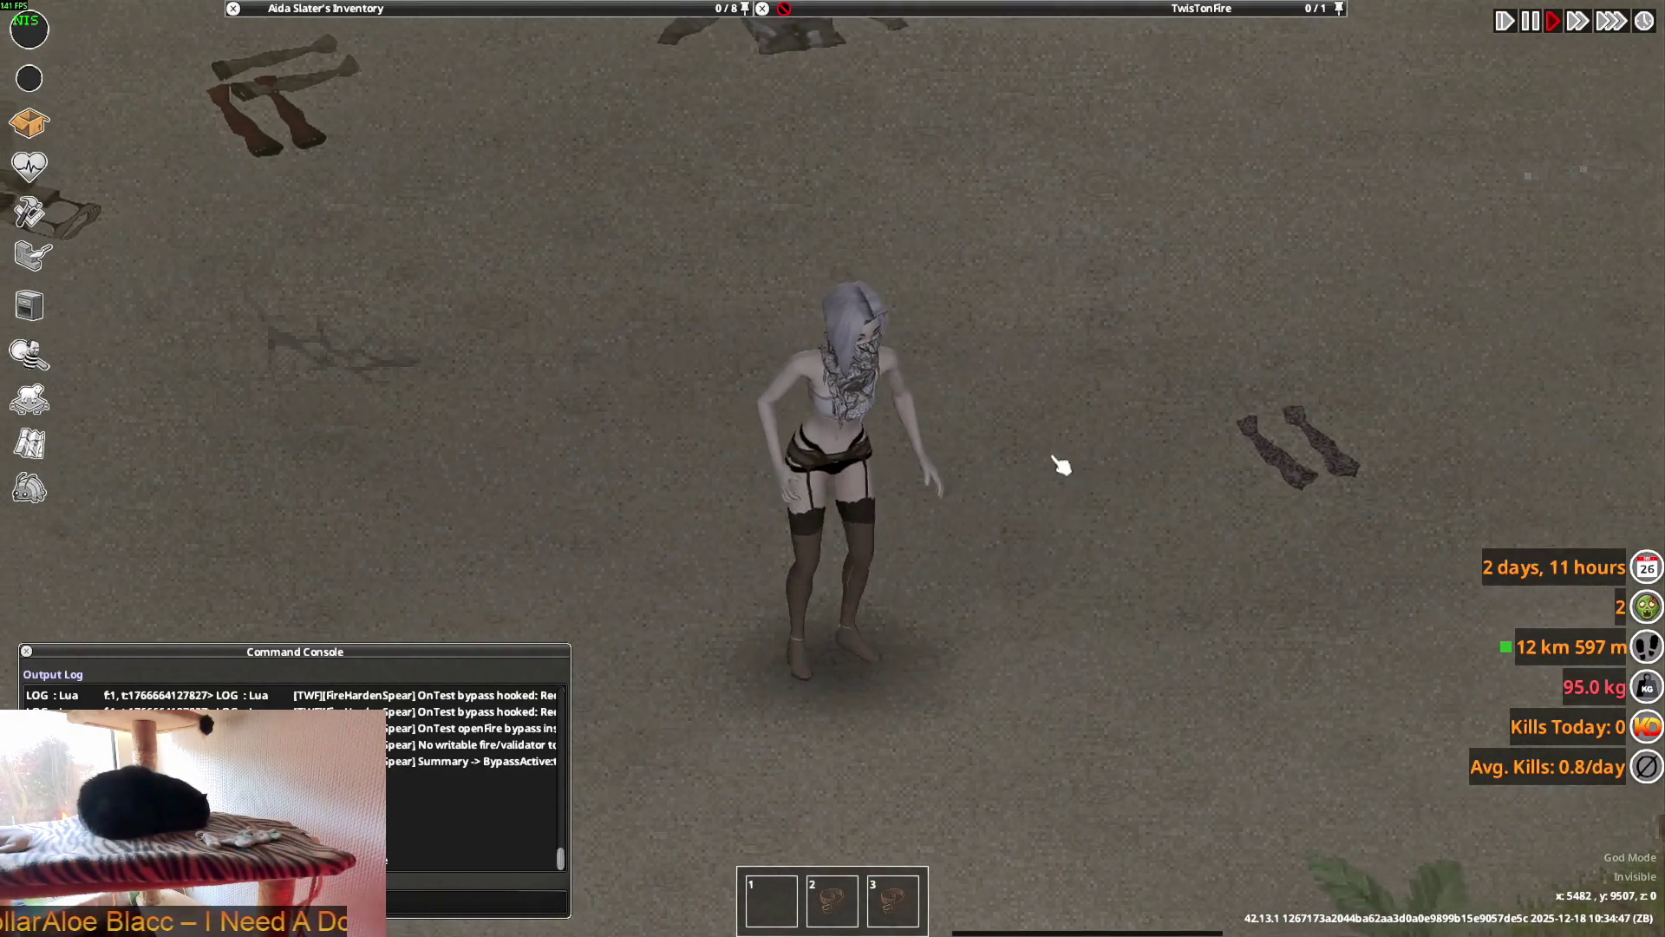
- Glance at the model in Blender, then unpause the game and move the character
key("alt+Tab")
key("alt+Tab")
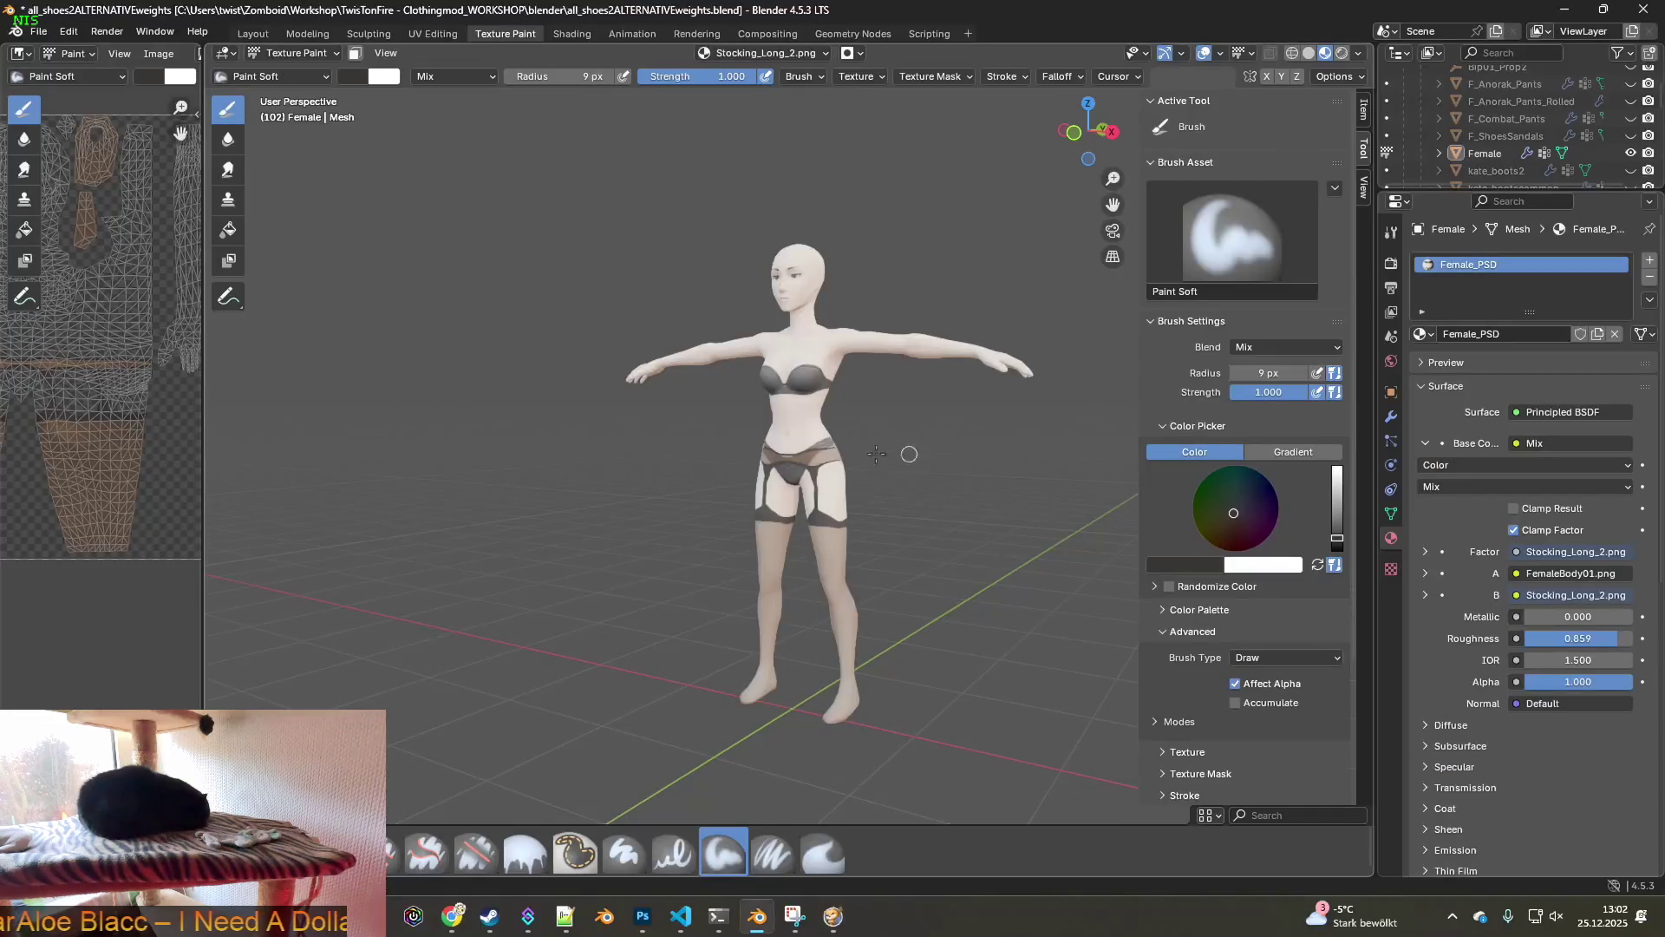
middle_click_drag(757, 442, 885, 445)
key("alt+Tab")
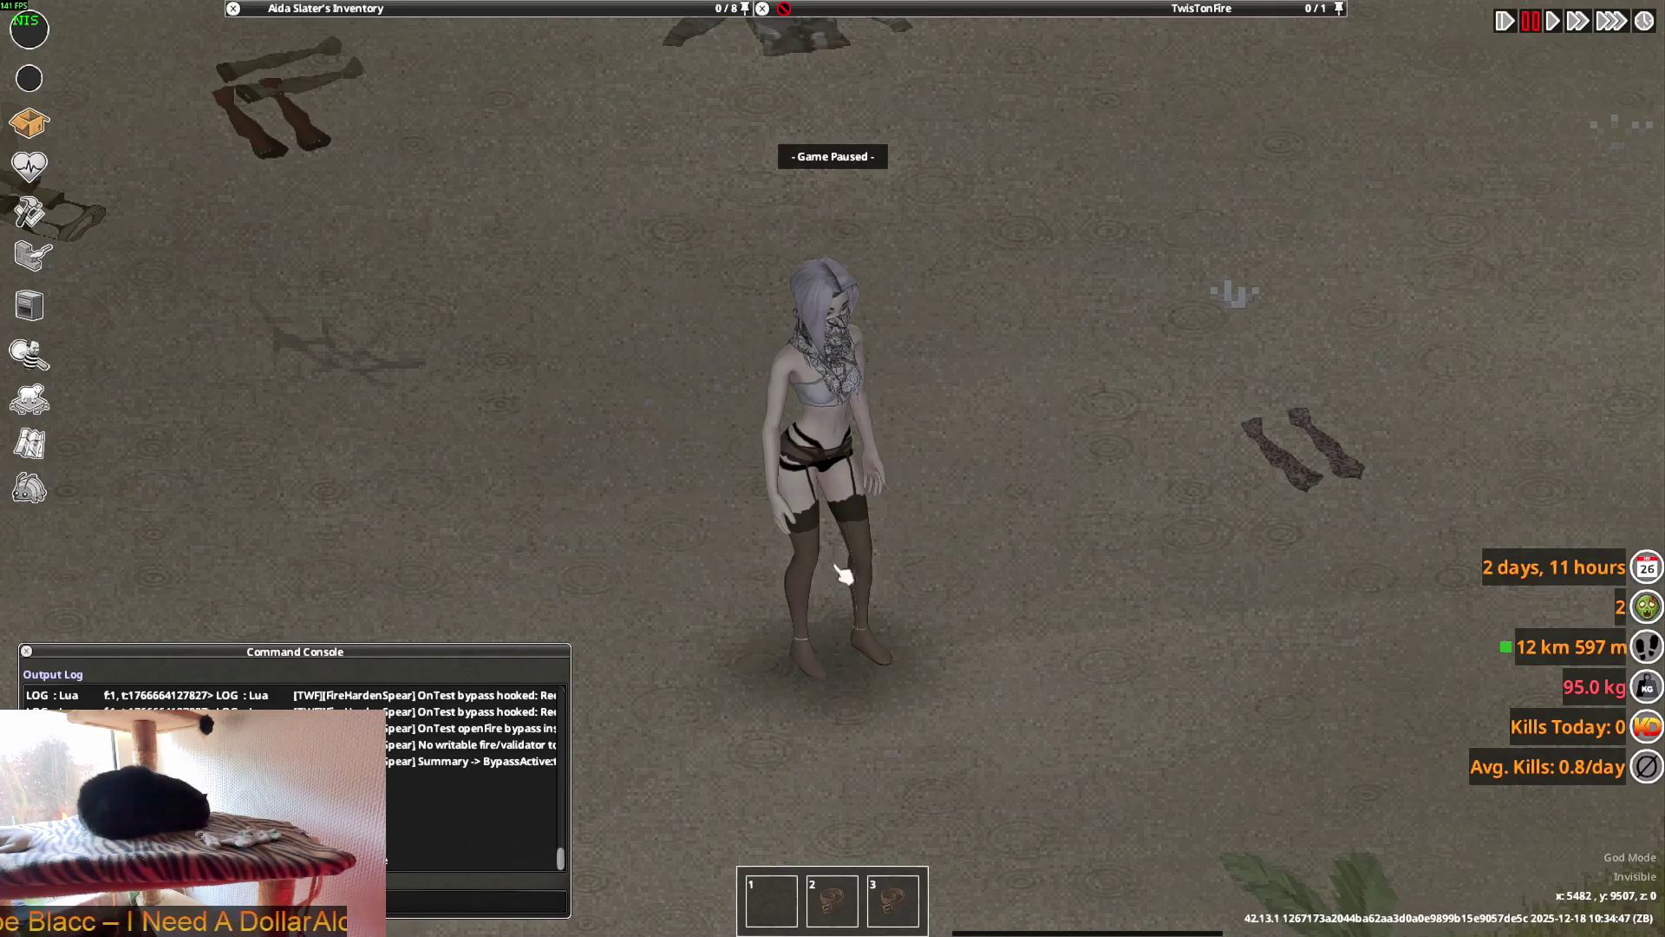
key("space")
key("w")
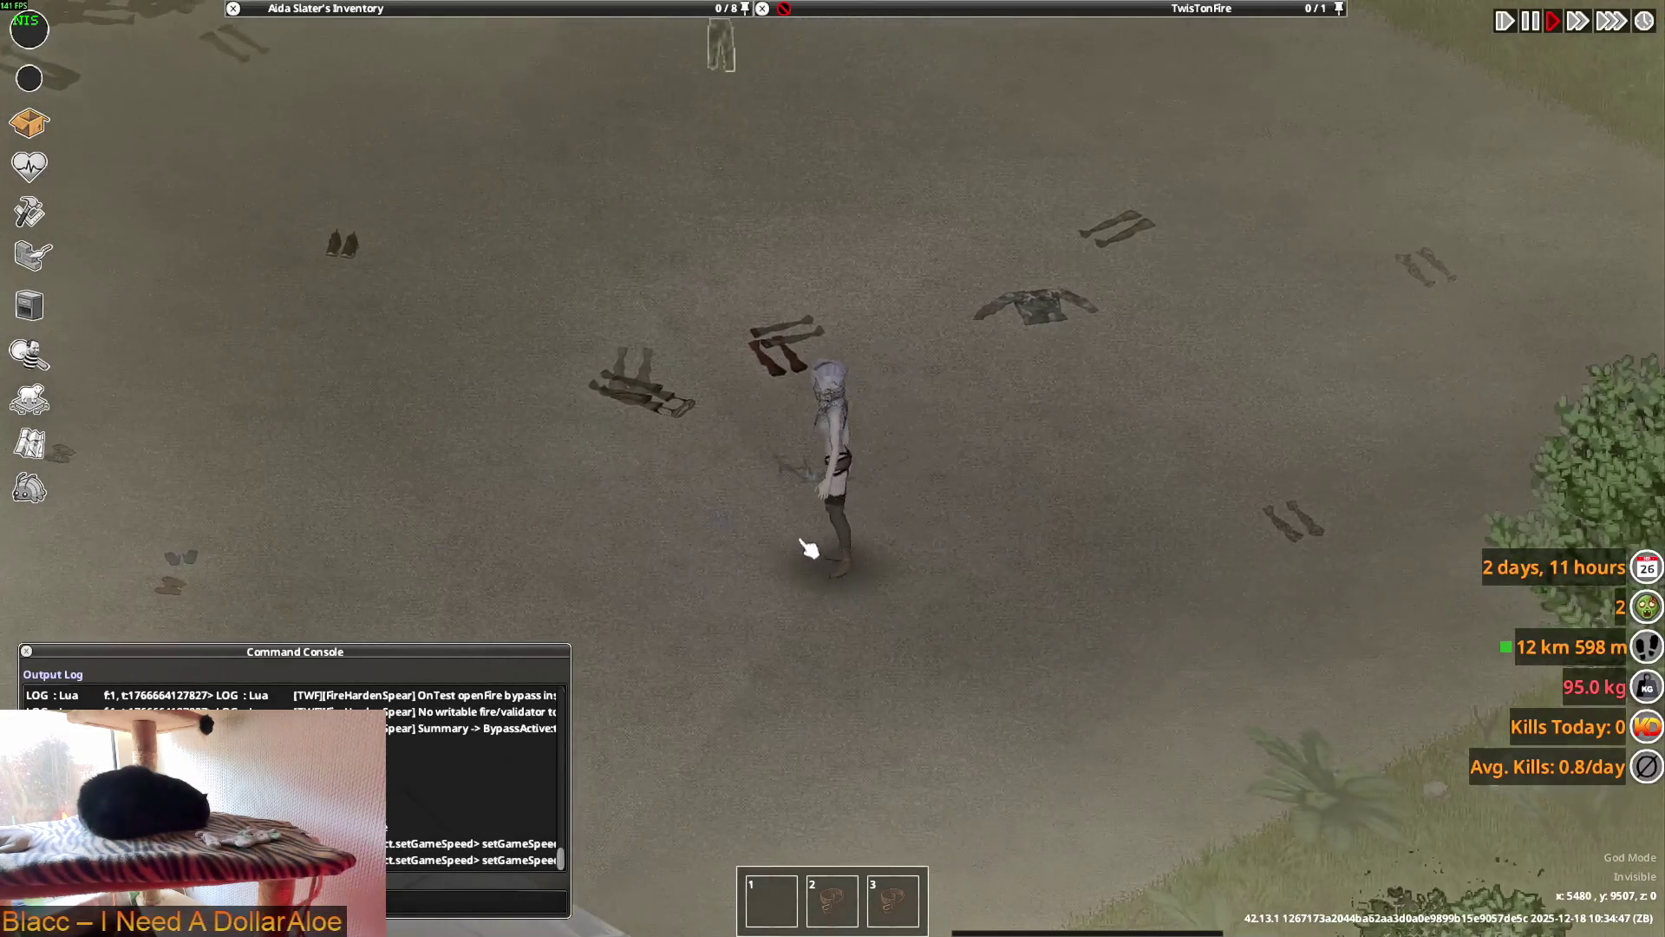
- Expand the floor Lingerie Tights stack and remove one pair with Debug > Delete
scroll(858, 543, "up", 2)
mouse_move(1041, 9)
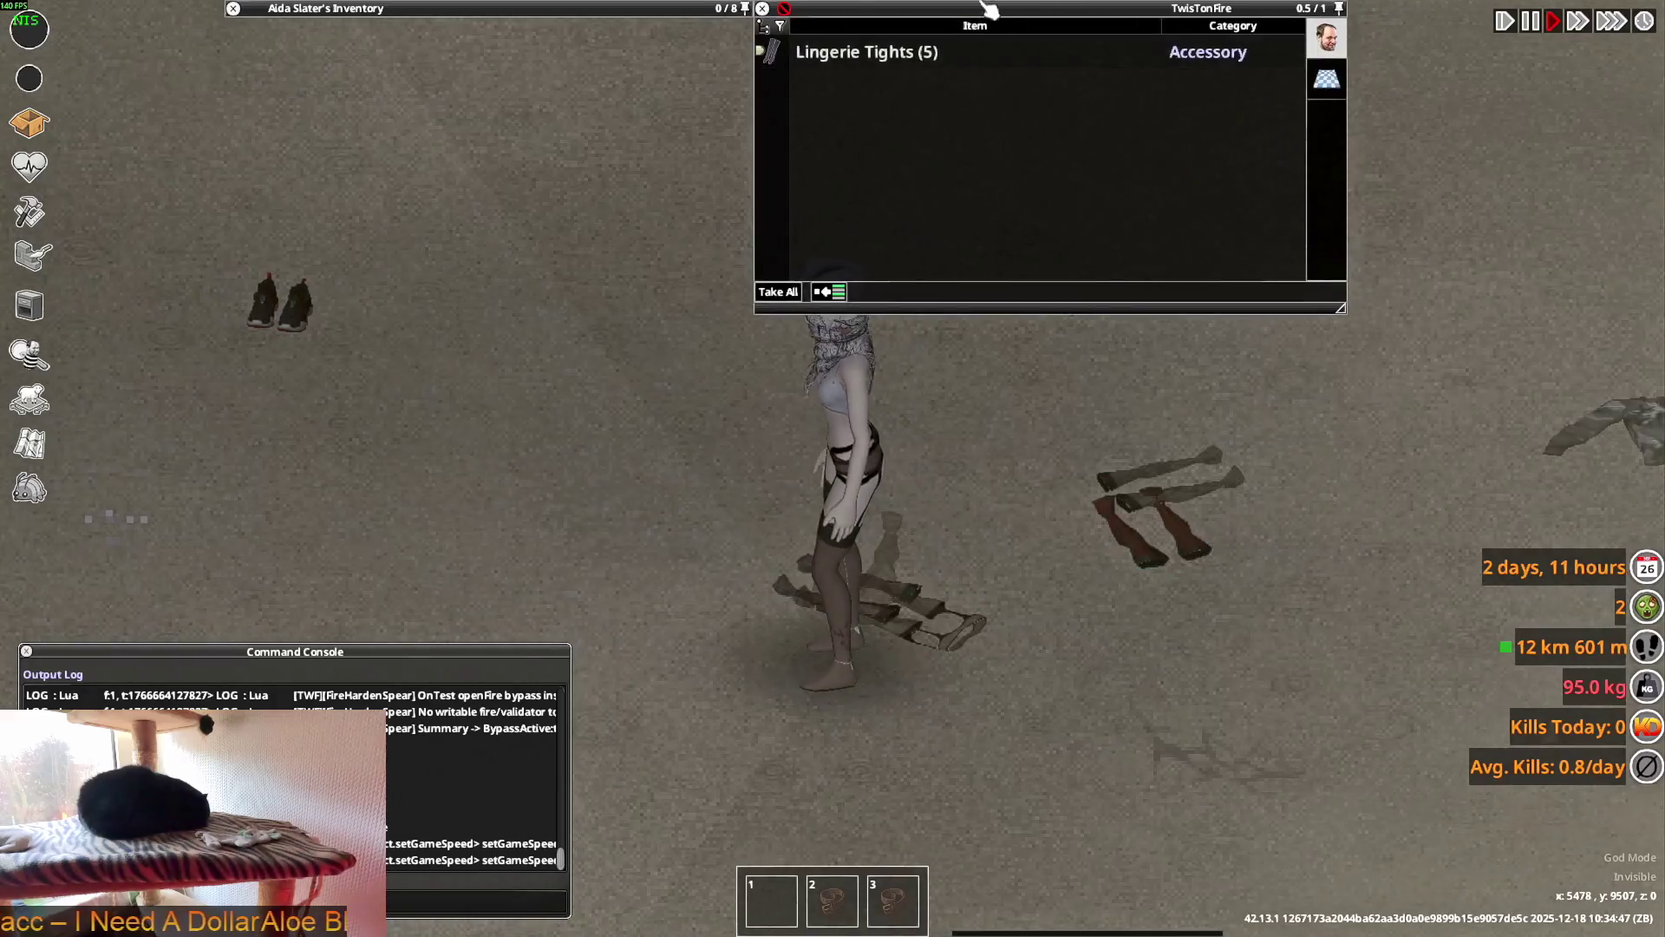
left_click(767, 52)
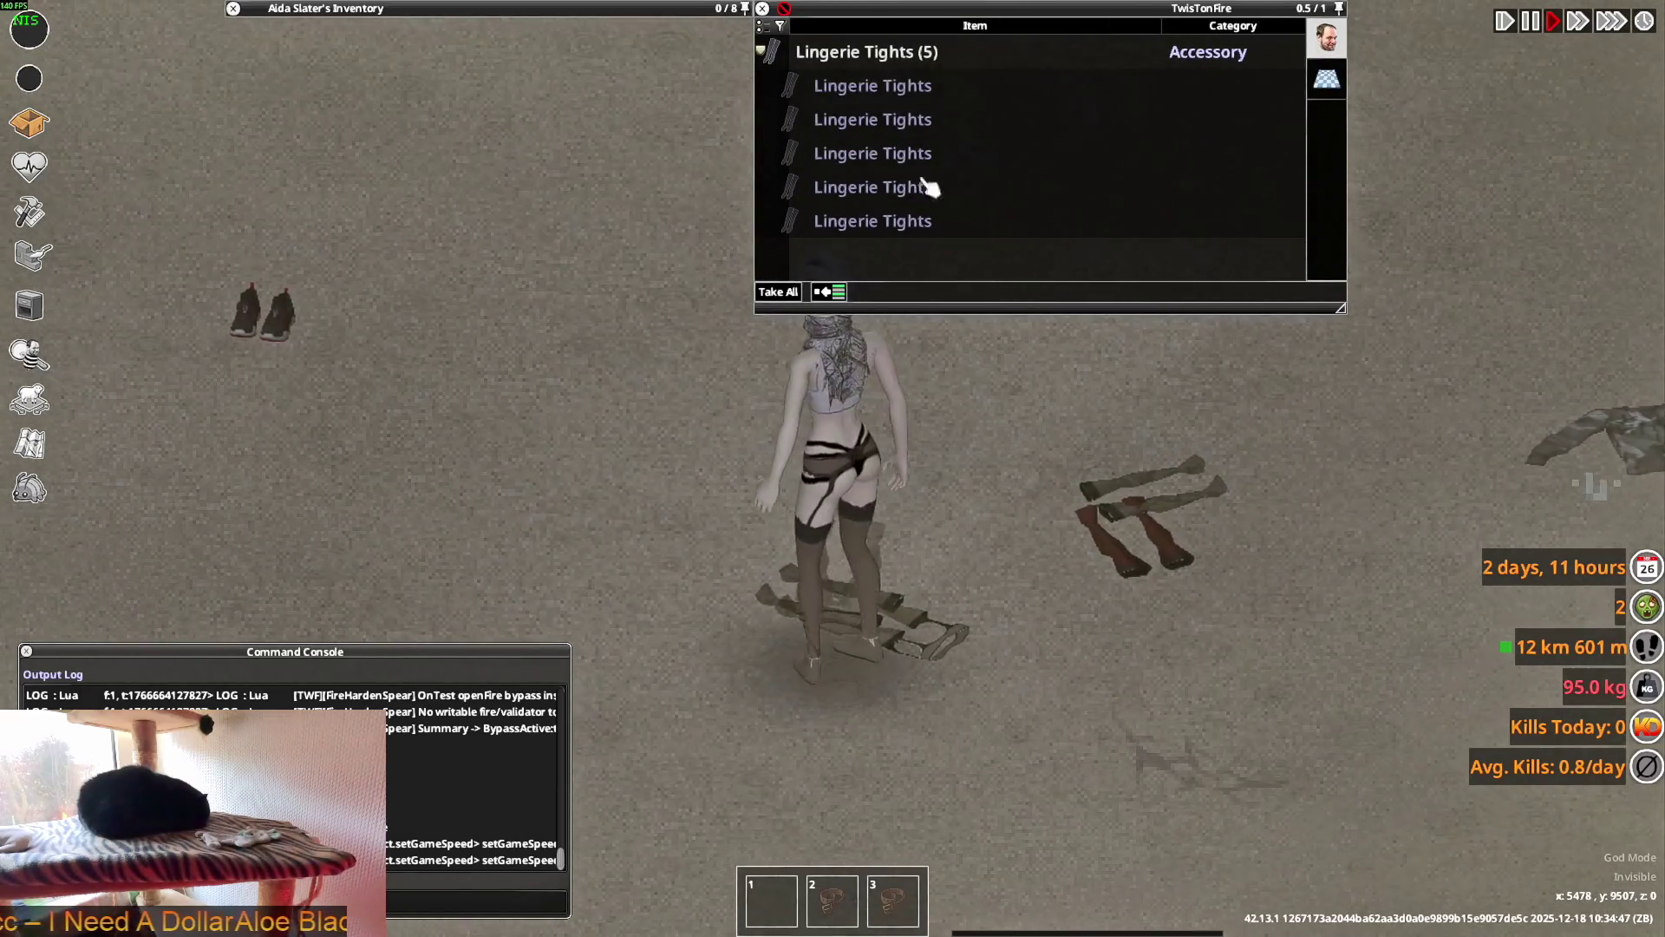
right_click(908, 94)
mouse_move(947, 104)
left_click(1131, 280)
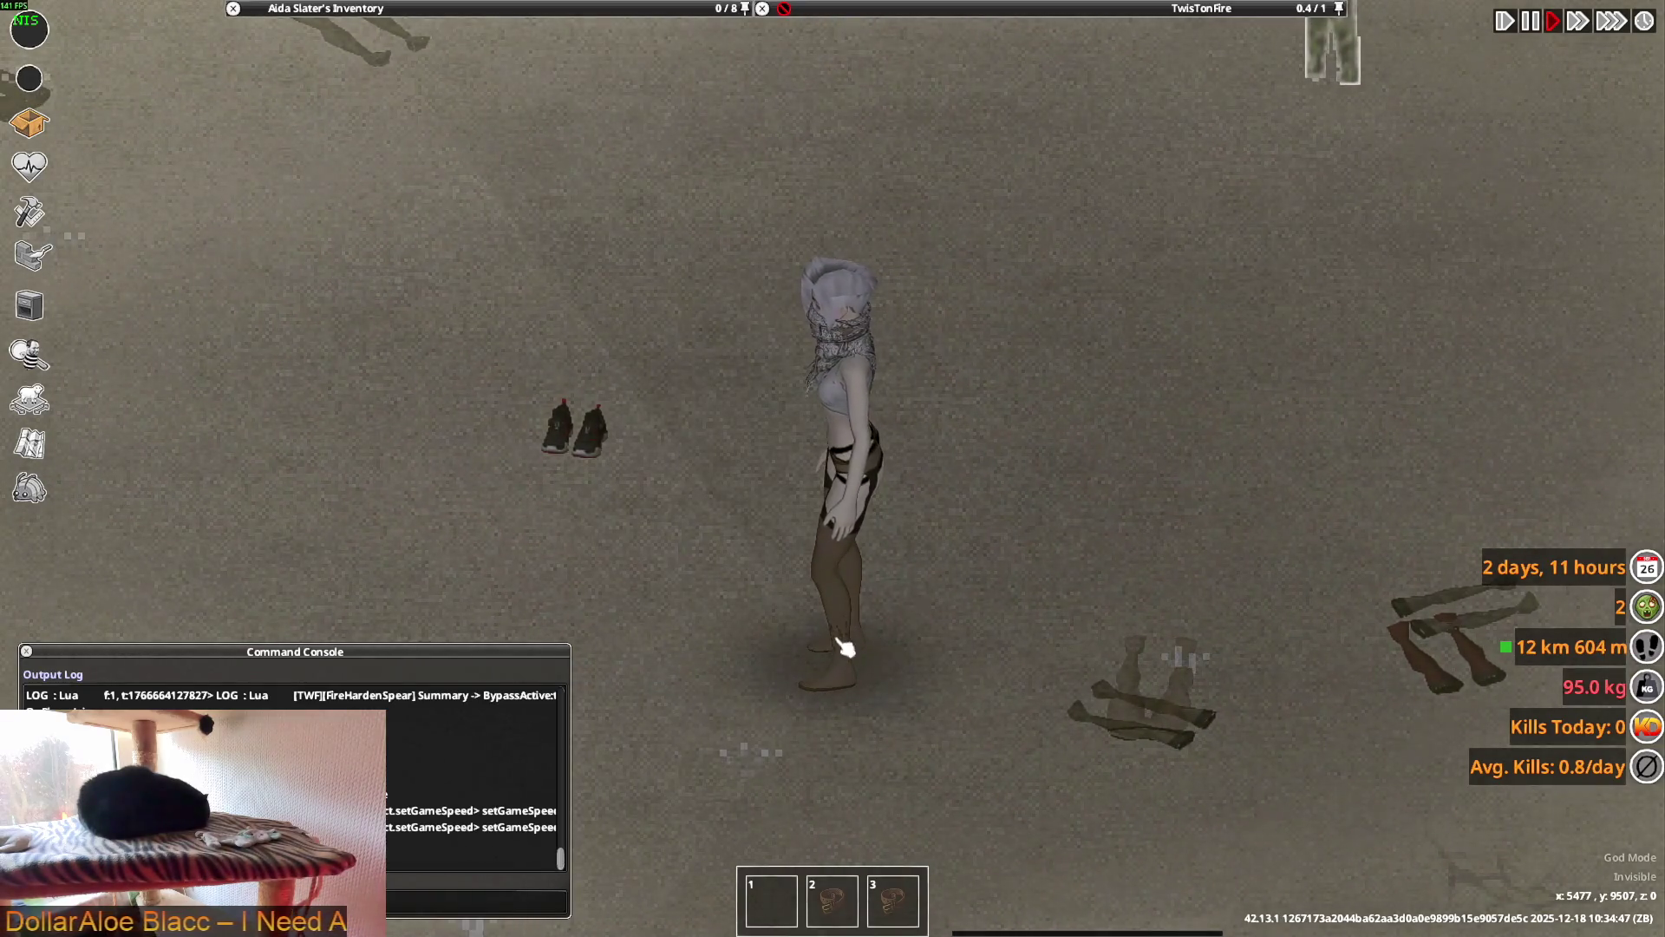
- Bring up the ground tile's action menu a few times to check the floor items
scroll(846, 646, "down", 5)
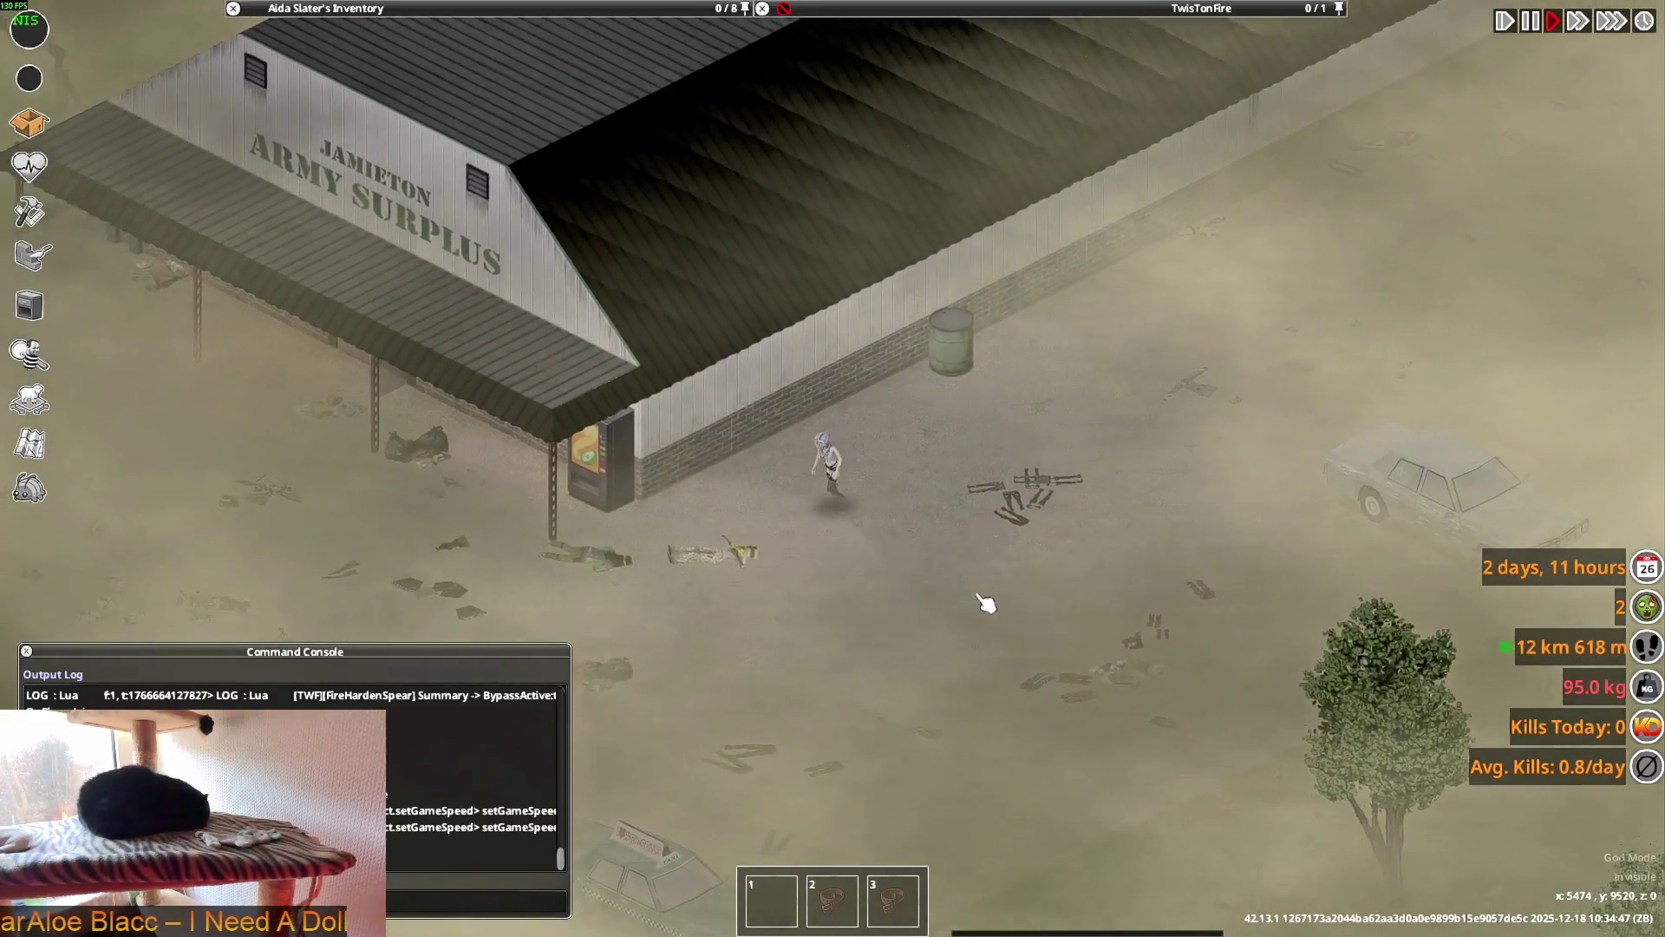
right_click(906, 537)
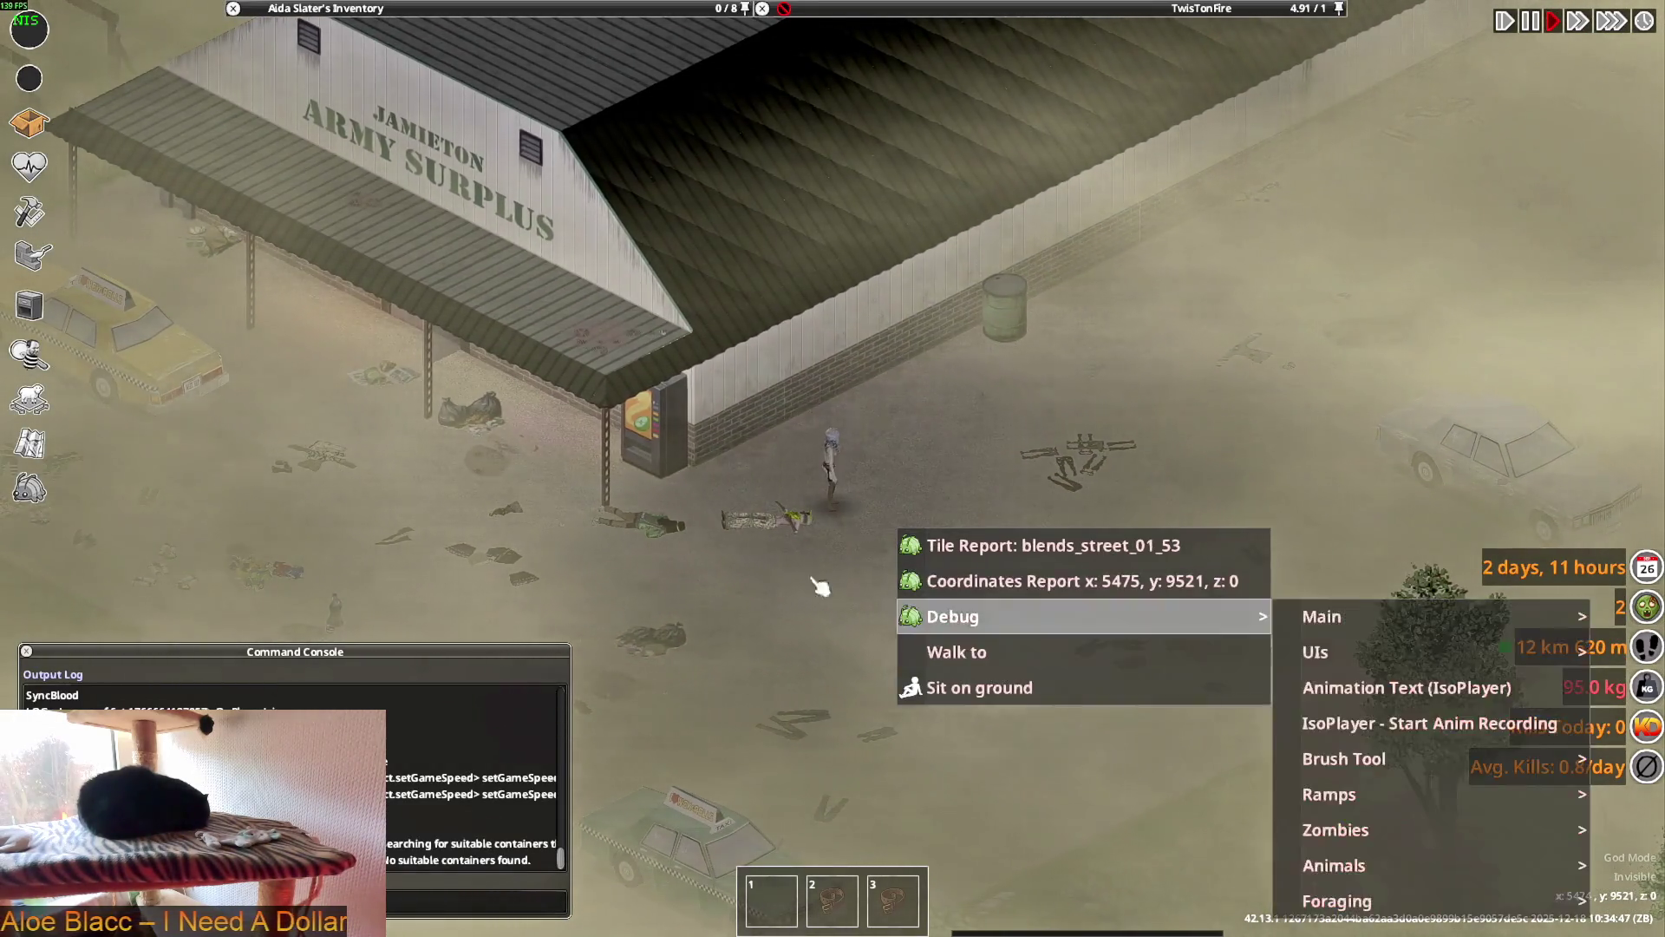
left_click(748, 572)
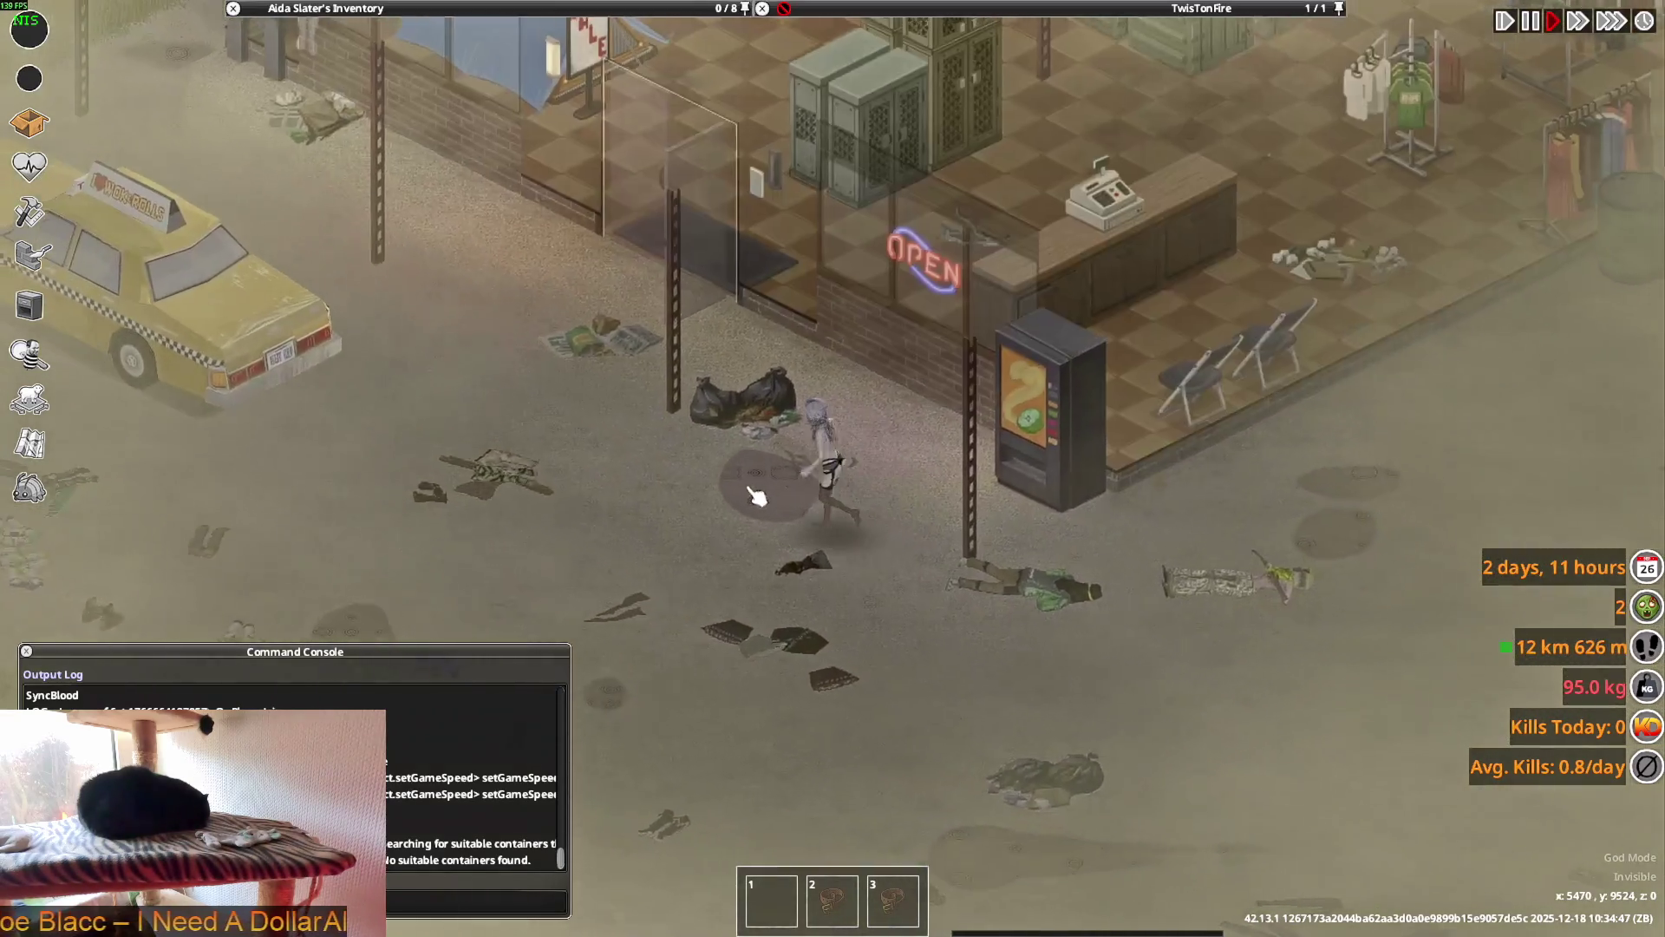
right_click(771, 495)
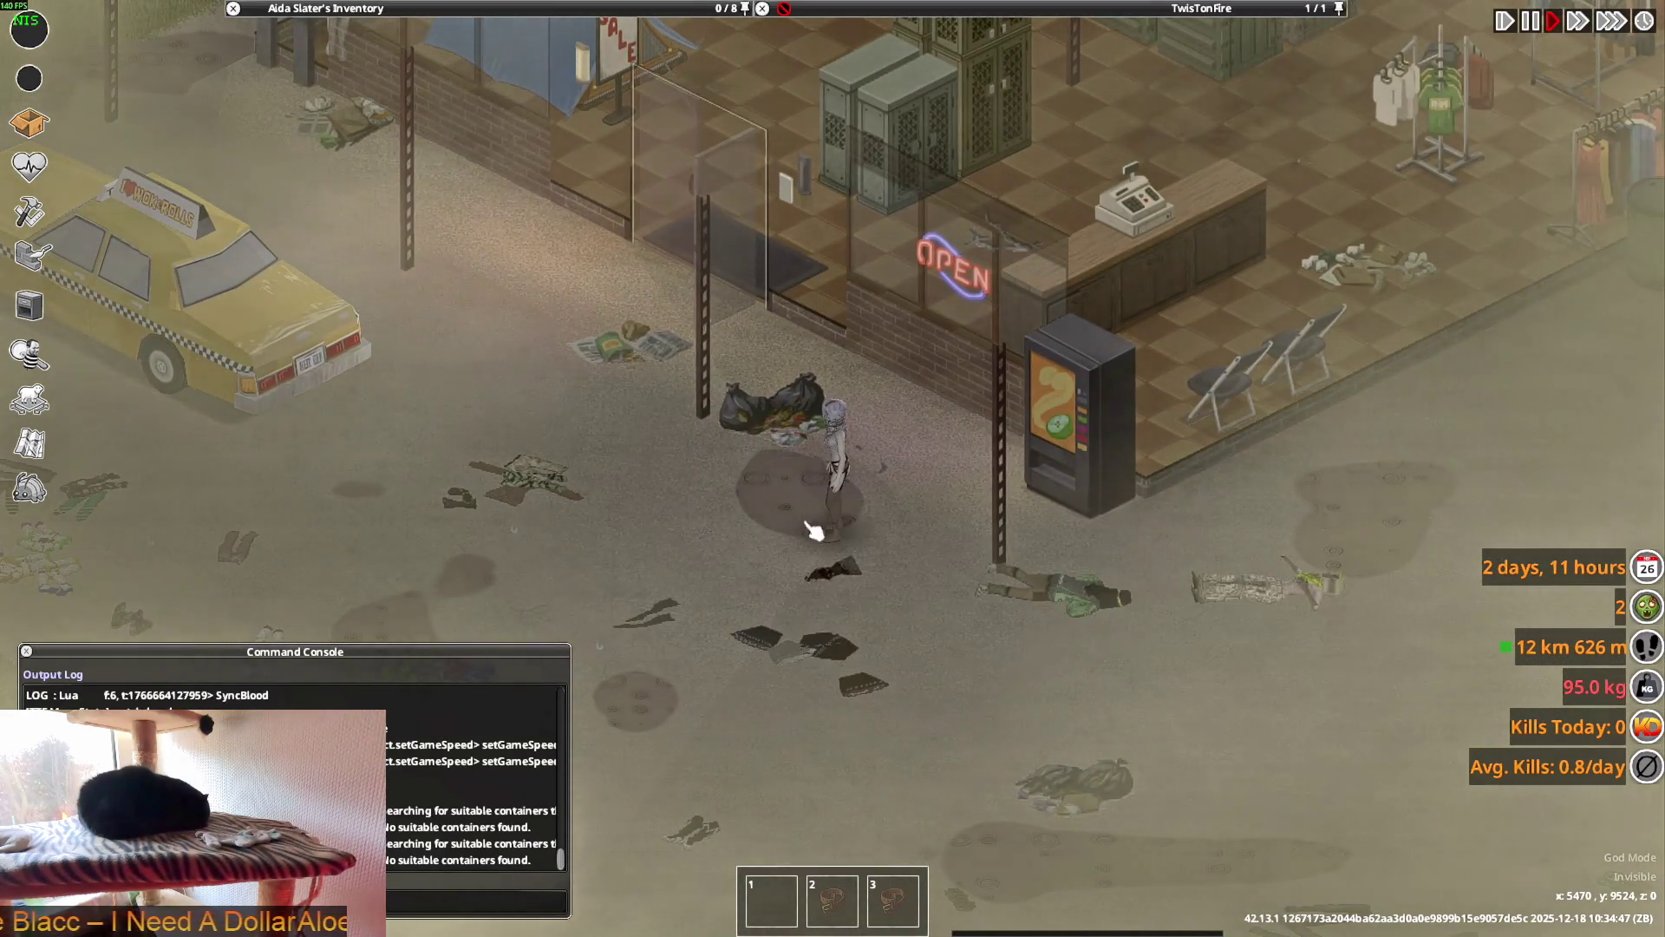
right_click(812, 504)
scroll(736, 548, "down", 1)
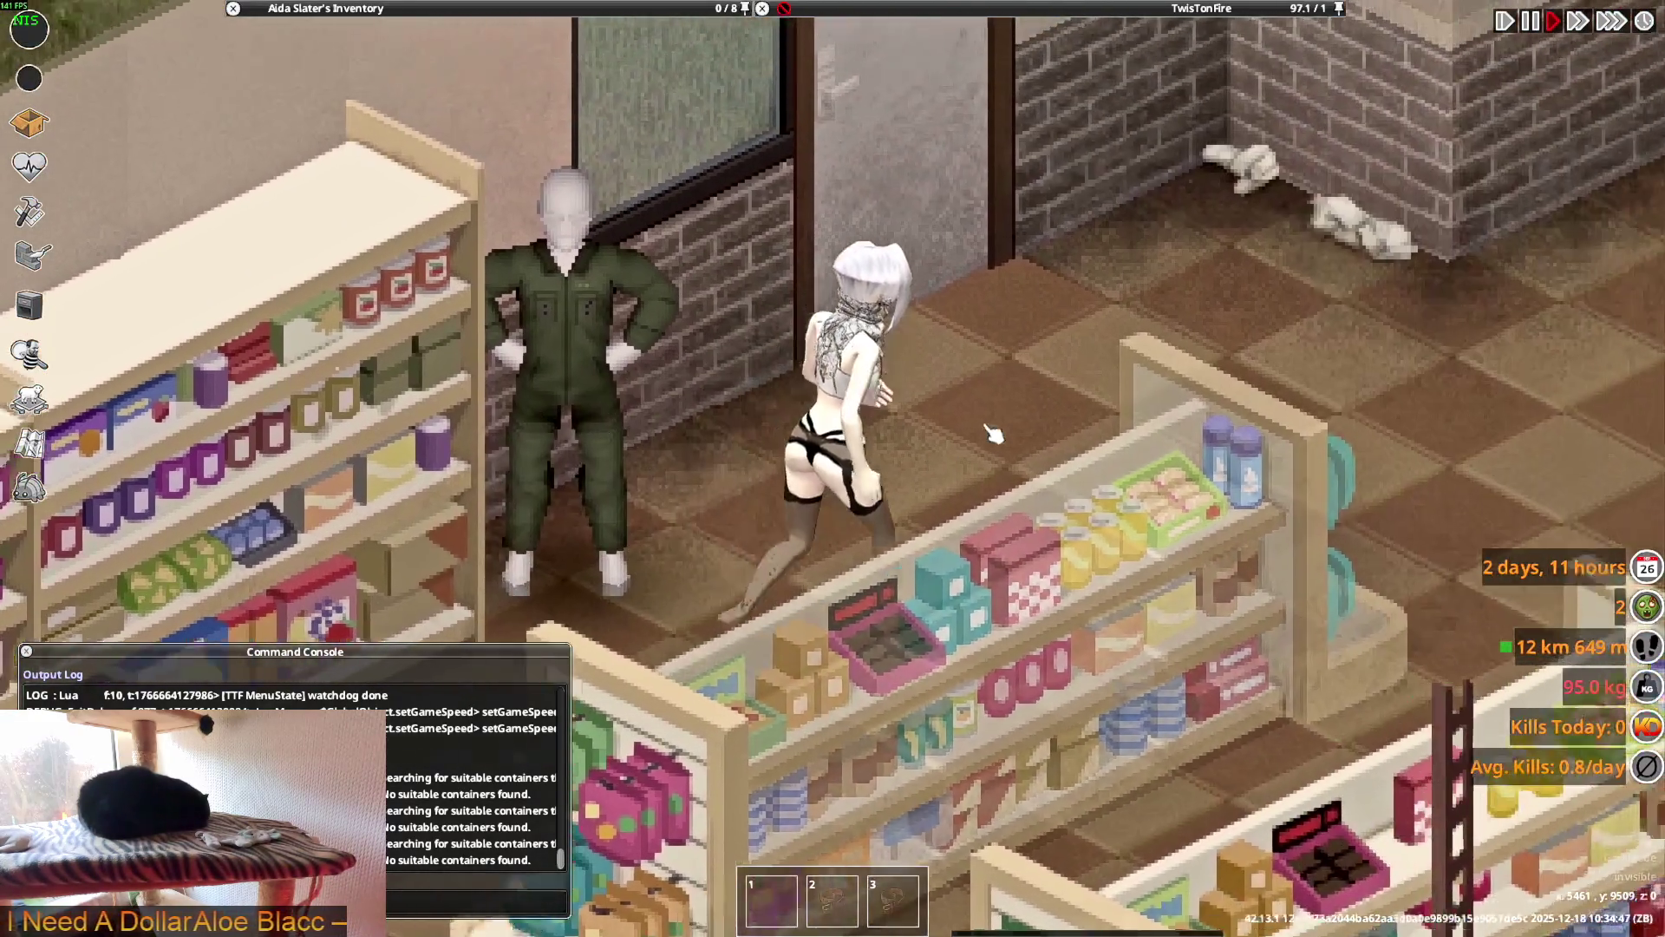
- Walk the character to the bathroom sink and back out of the bathroom
key("w")
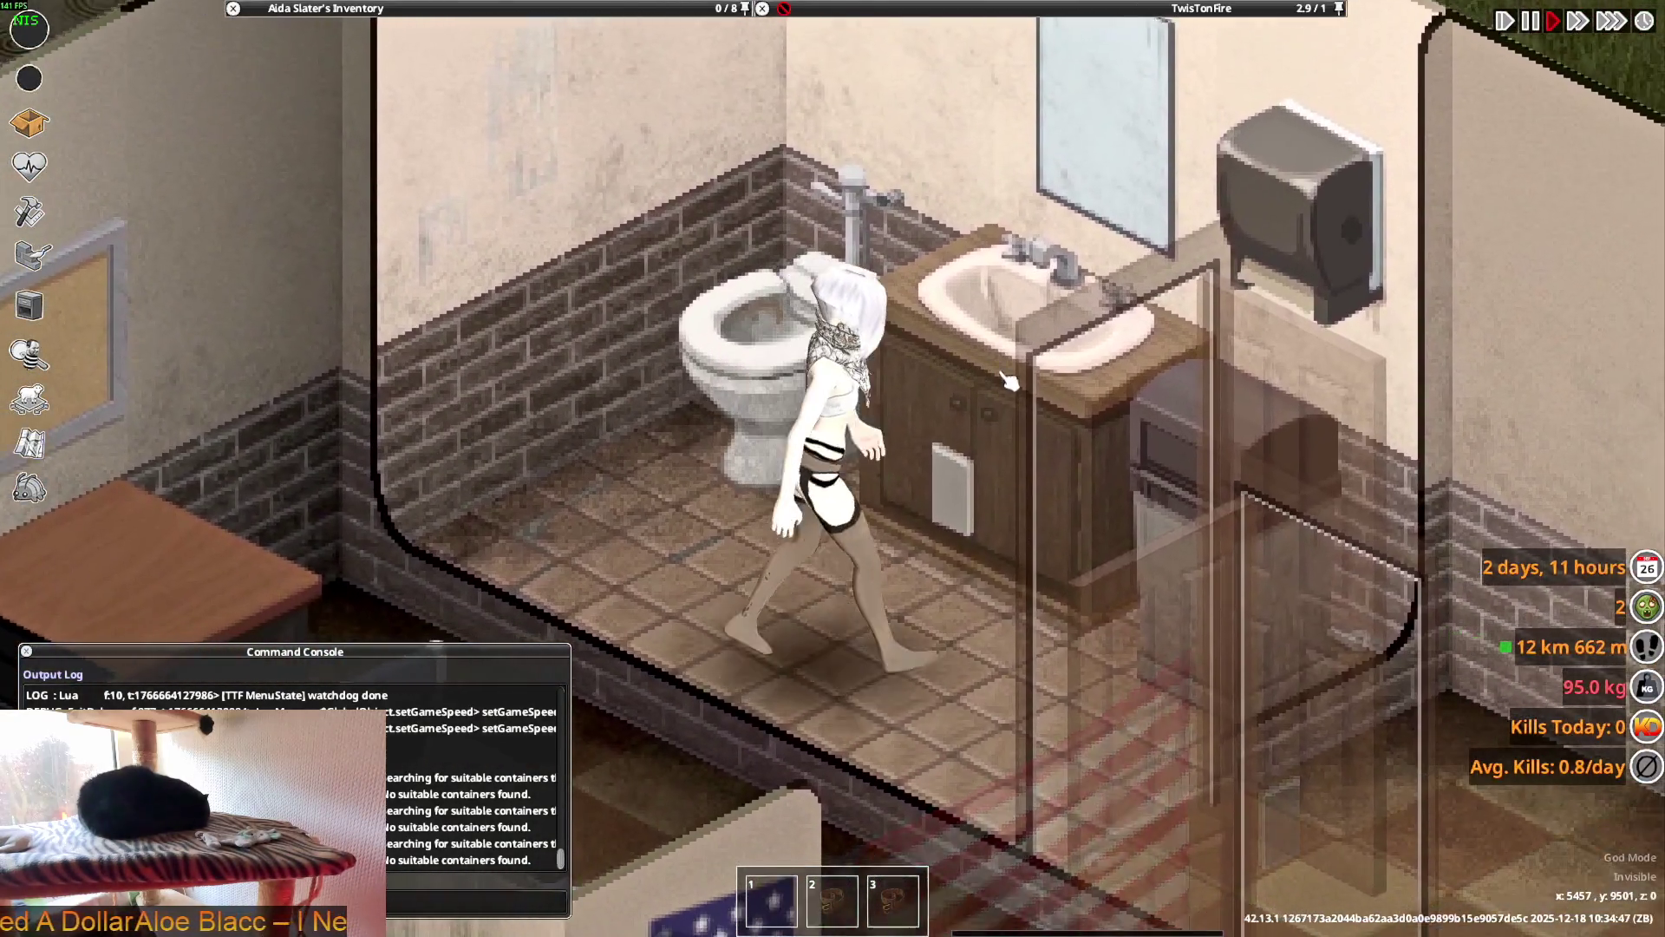
right_click(1004, 375)
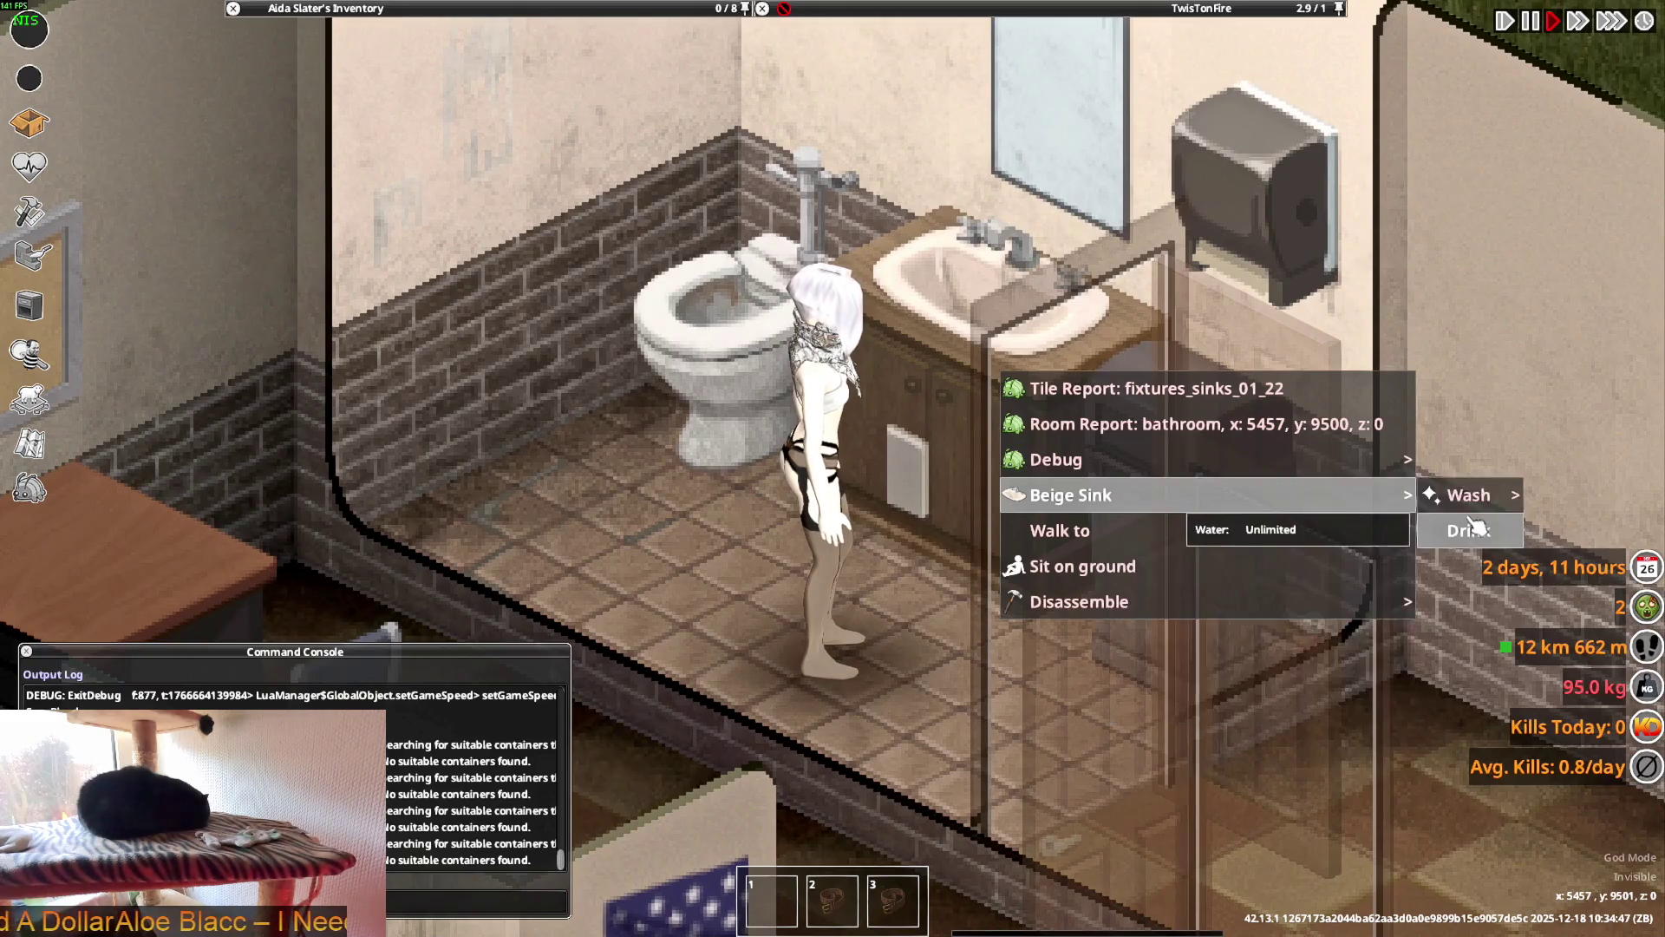
key("w")
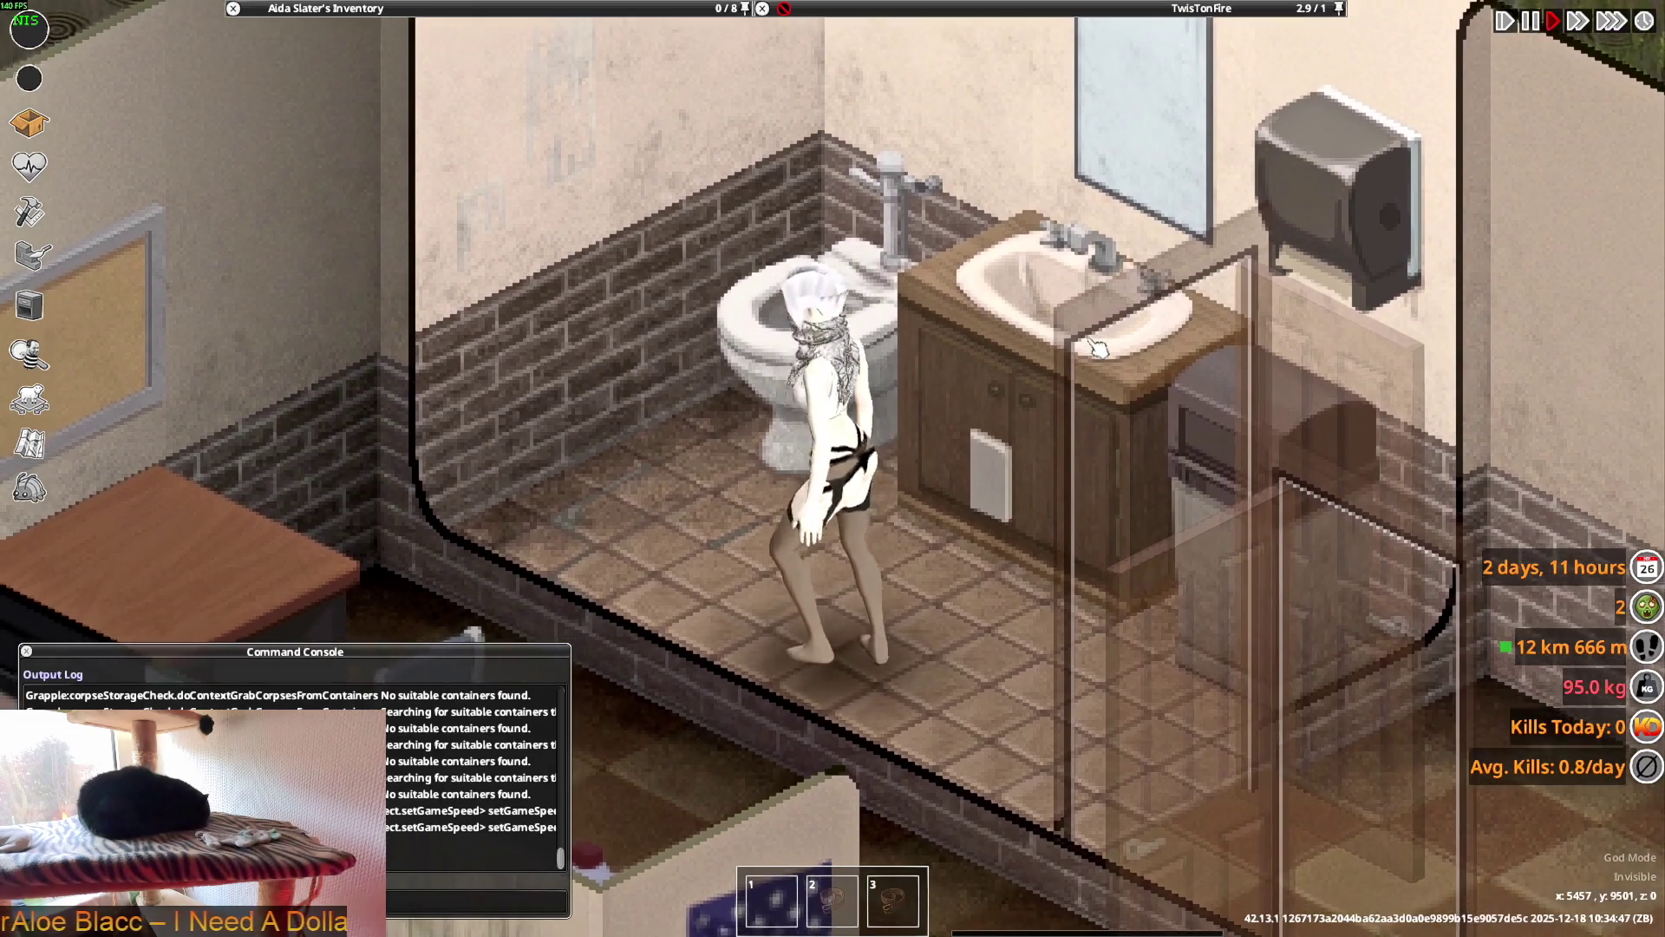
key("s")
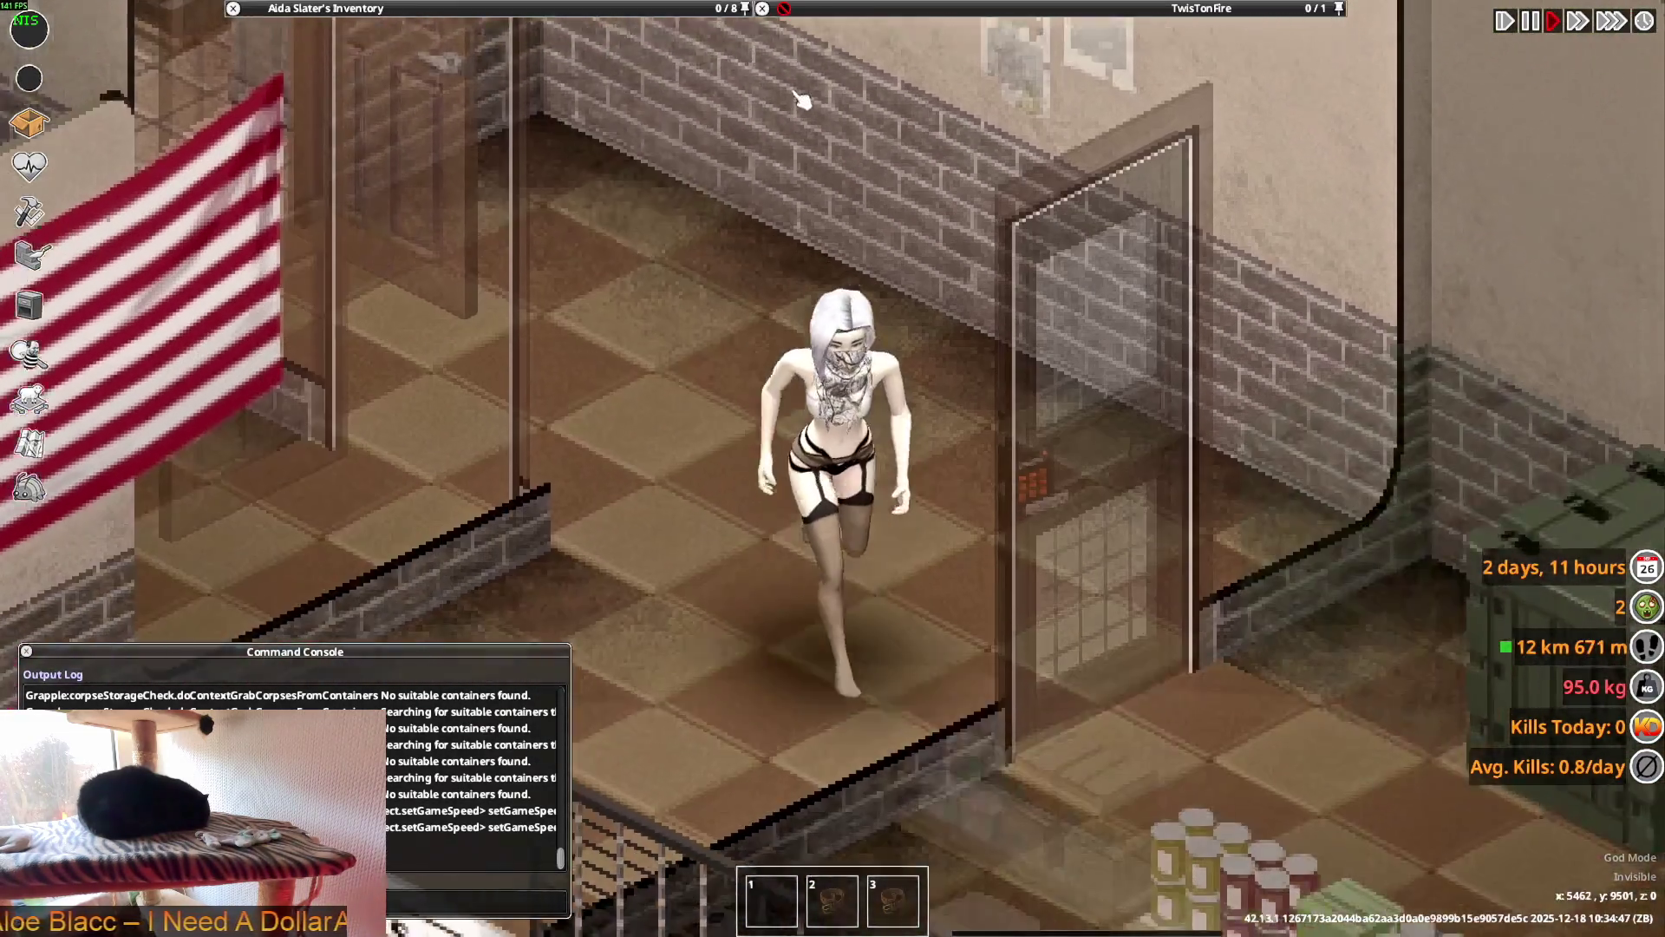
mouse_move(536, 9)
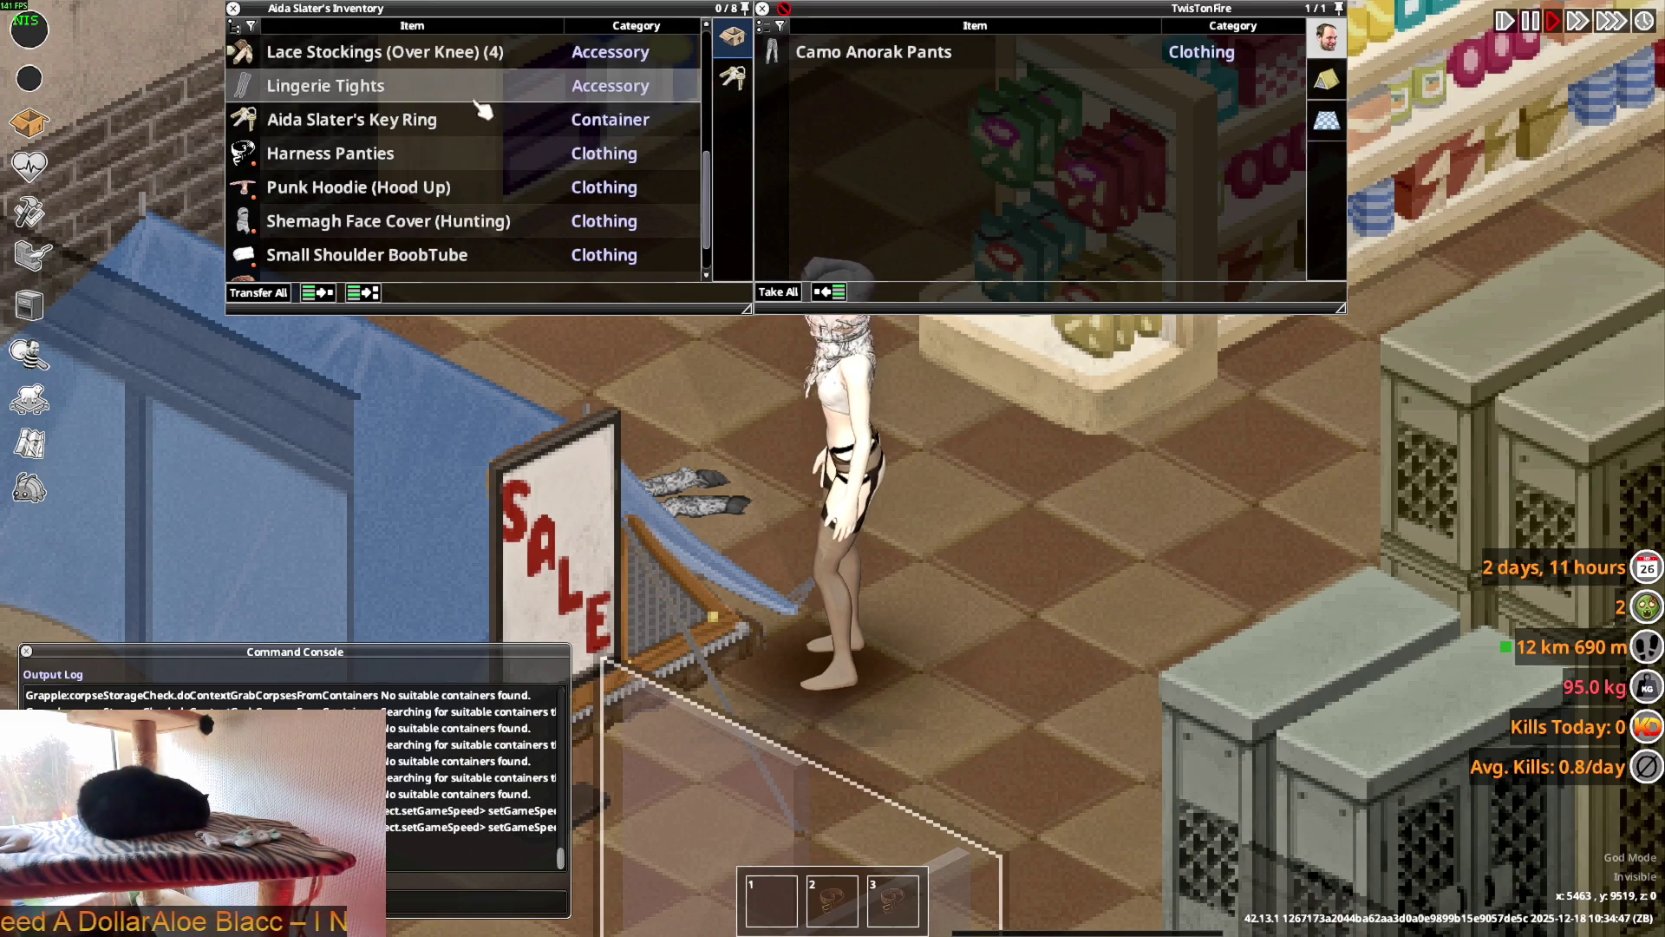
- Walk toward the shop door and drop the carried Lingerie Tights onto the floor pile
scroll(985, 501, "down", 5)
key("s")
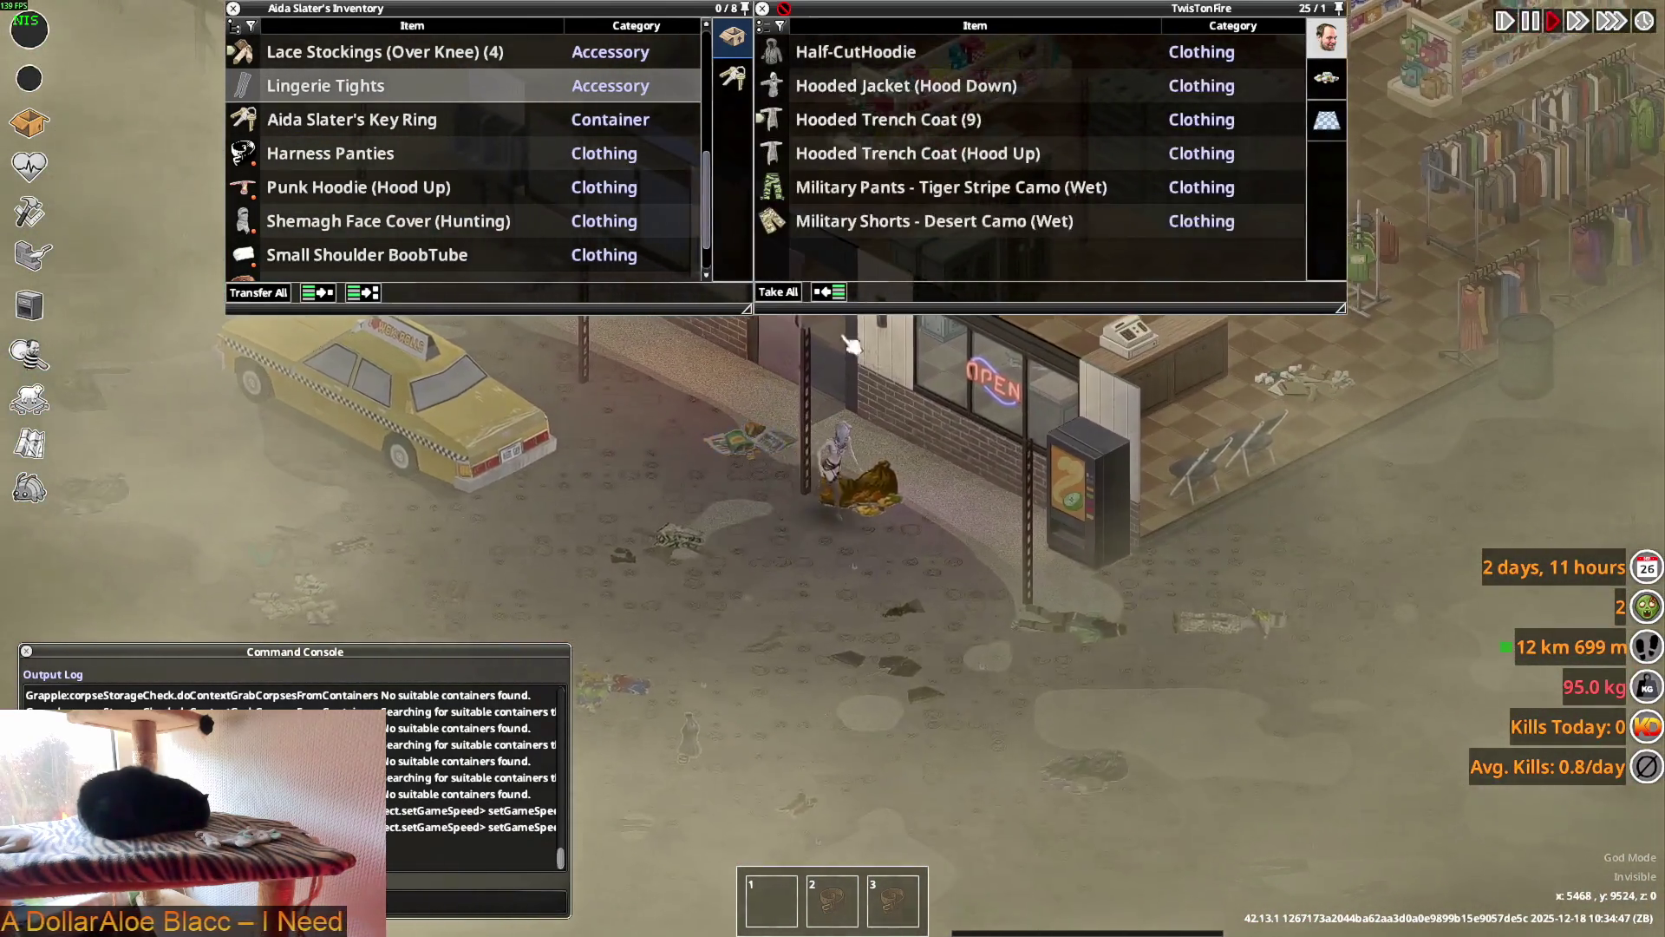
mouse_move(276, 93)
left_mouse_down()
mouse_move(382, 97)
mouse_move(524, 212)
mouse_move(1126, 457)
mouse_move(1094, 496)
left_mouse_up()
scroll(1095, 497, "up", 3)
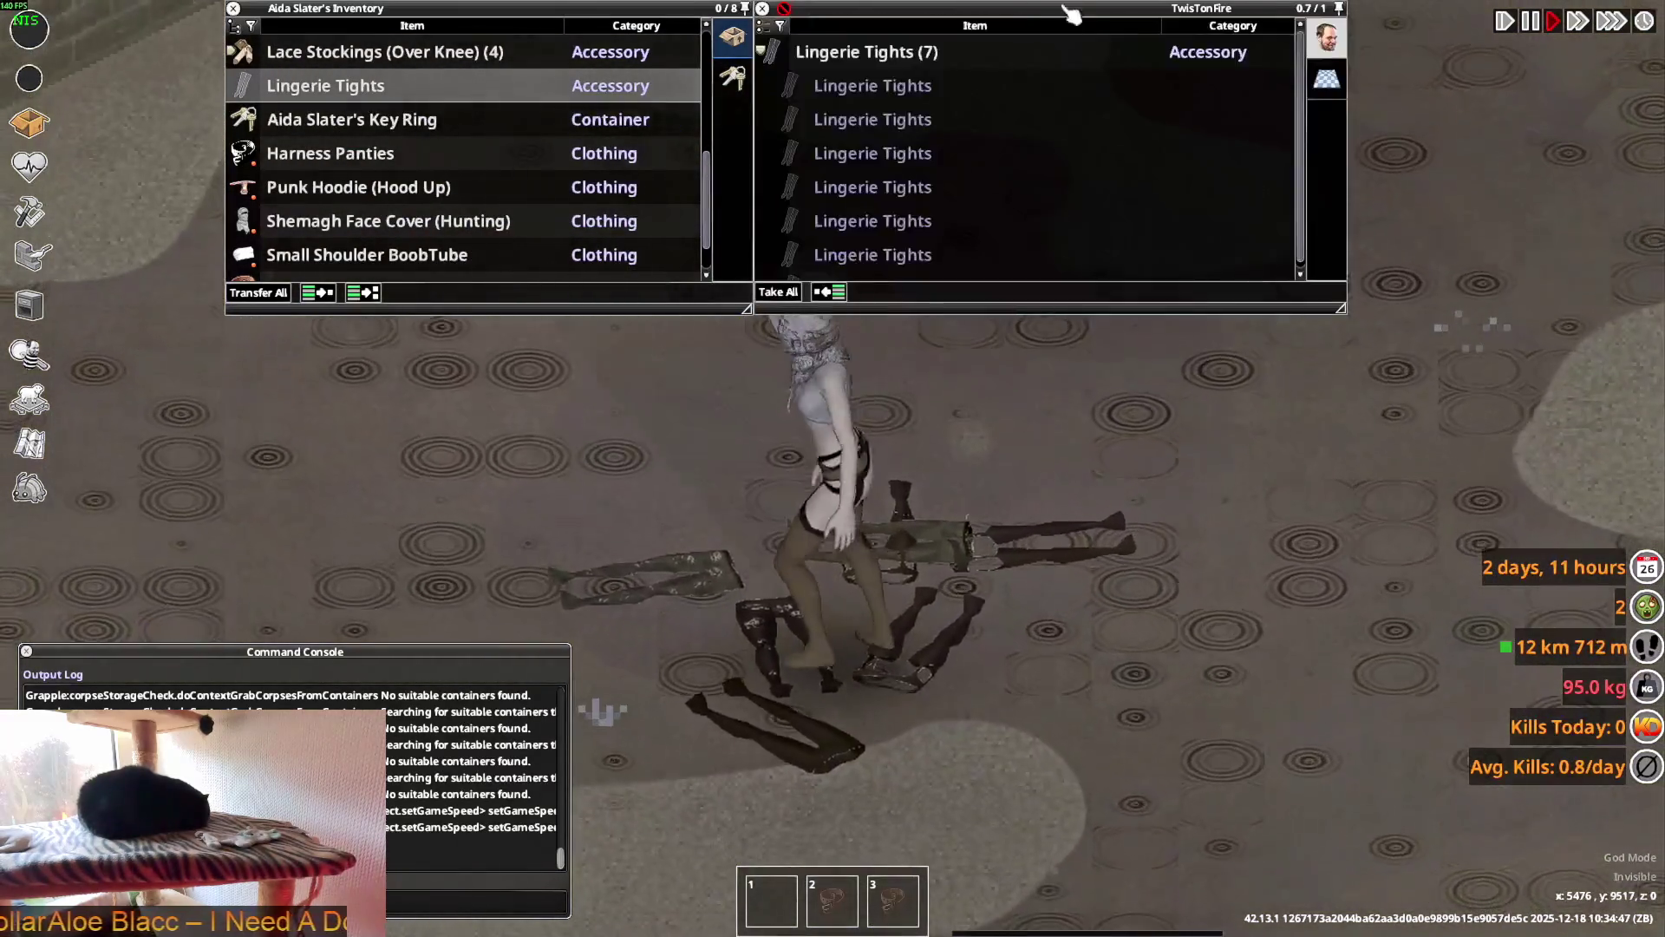
mouse_move(360, 96)
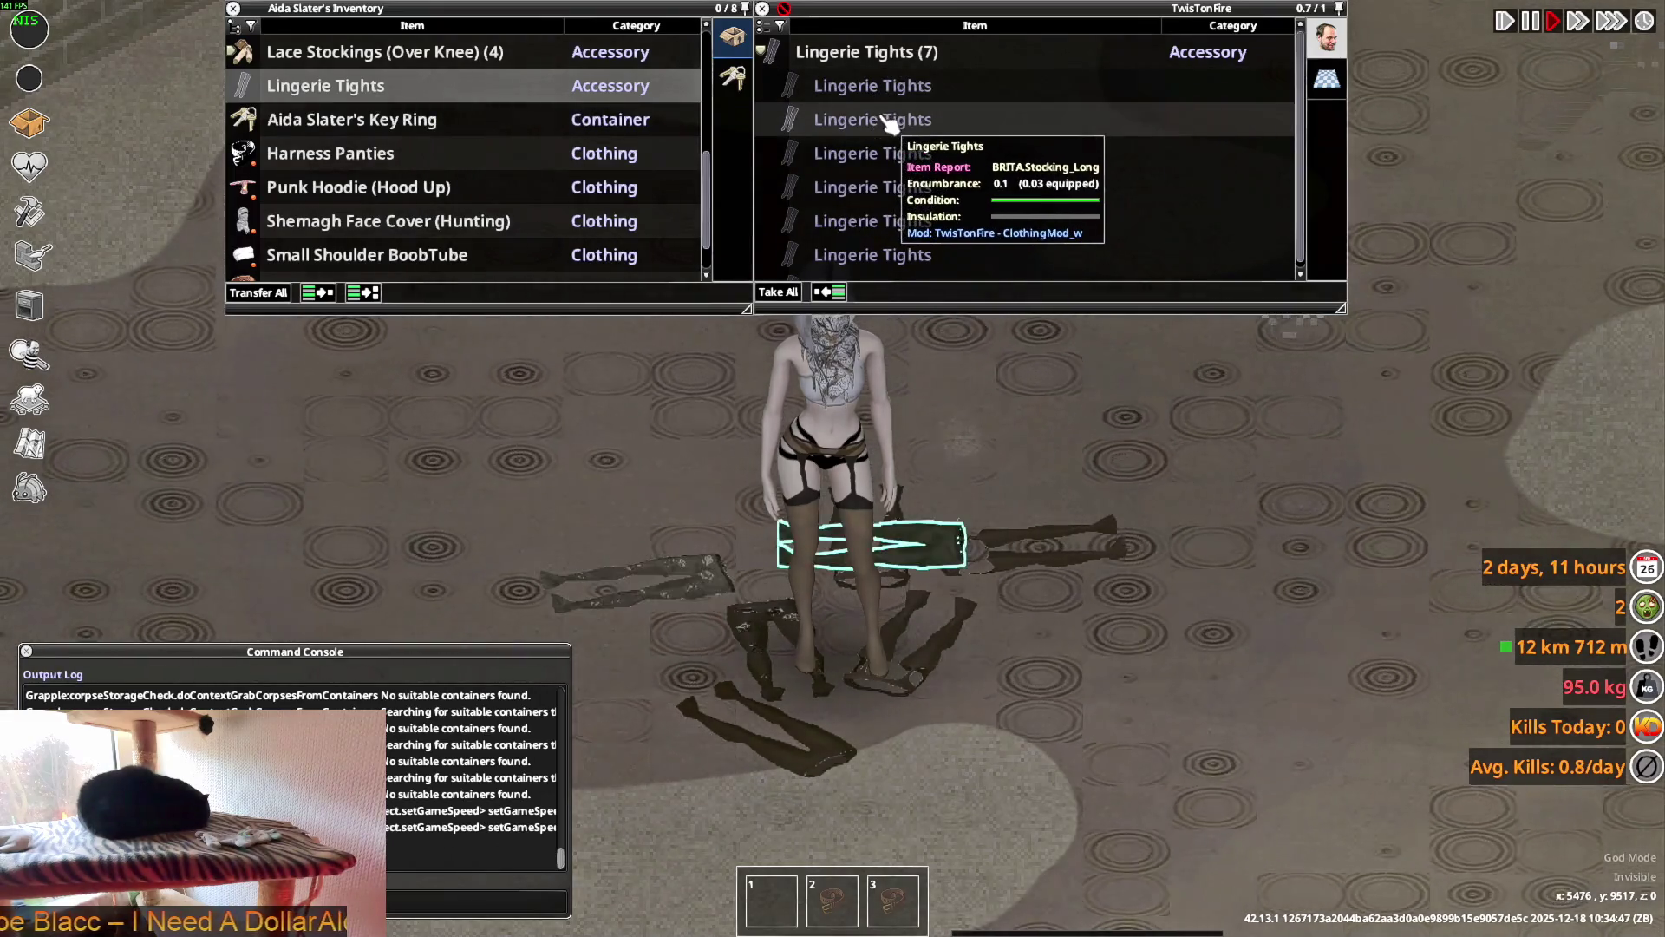
scroll(1011, 450, "down", 3)
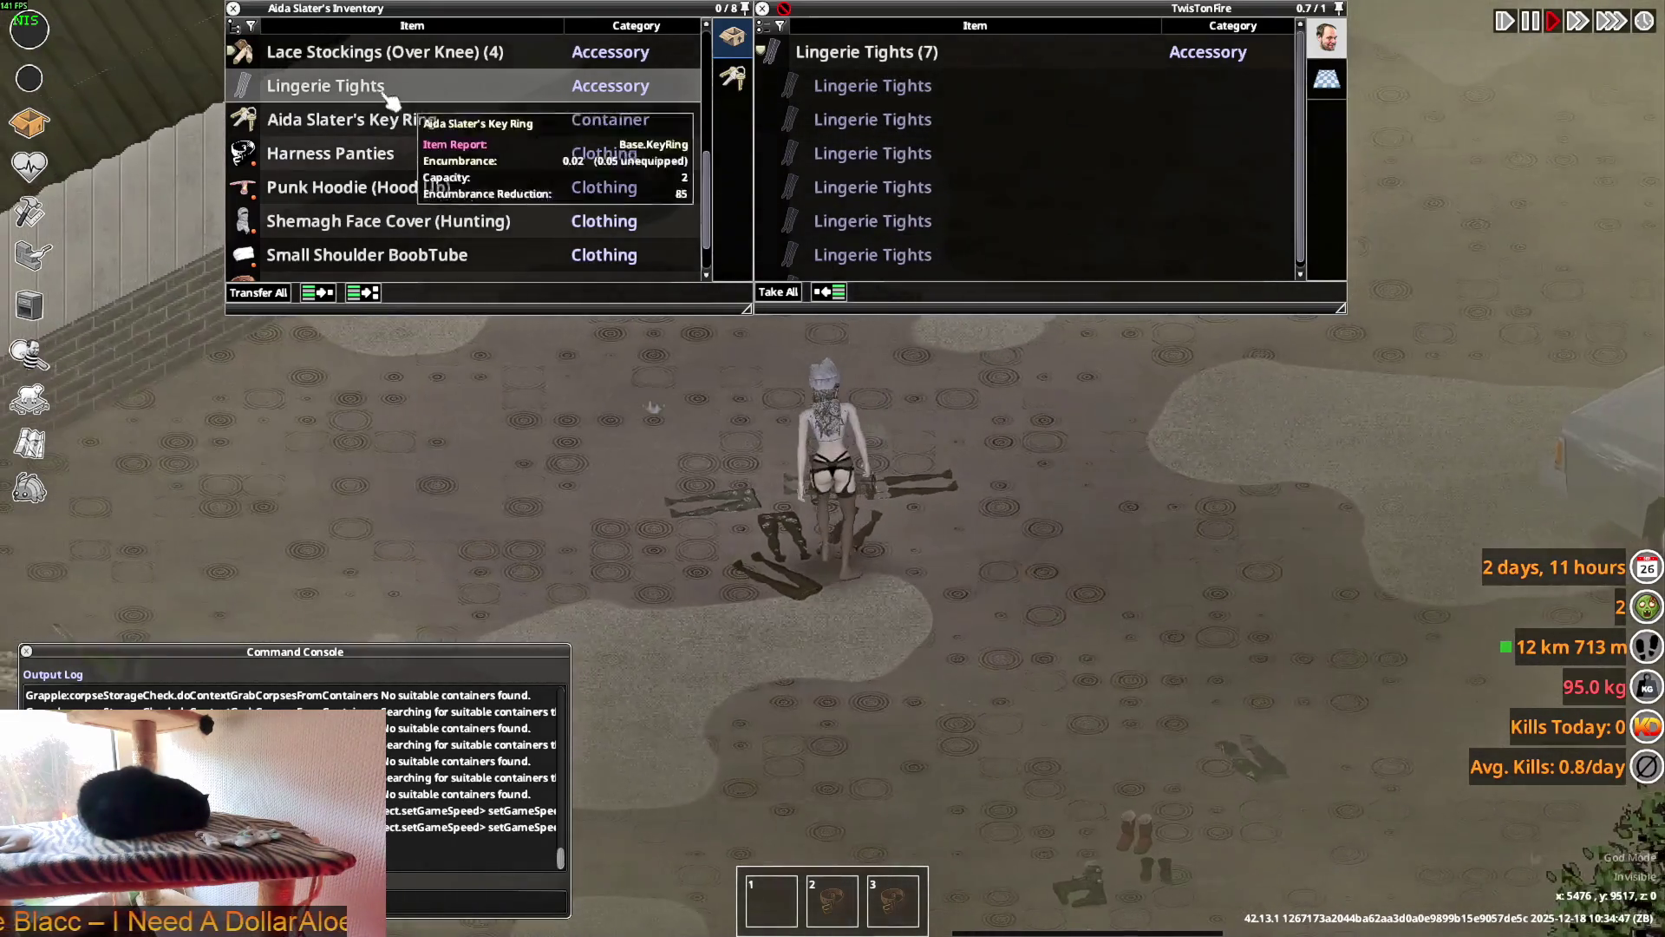
left_click_drag(391, 100, 824, 529)
- Walk the character around outdoors, inspecting the Lingerie Tights panels, and zoom the camera out
scroll(1093, 508, "down", 2)
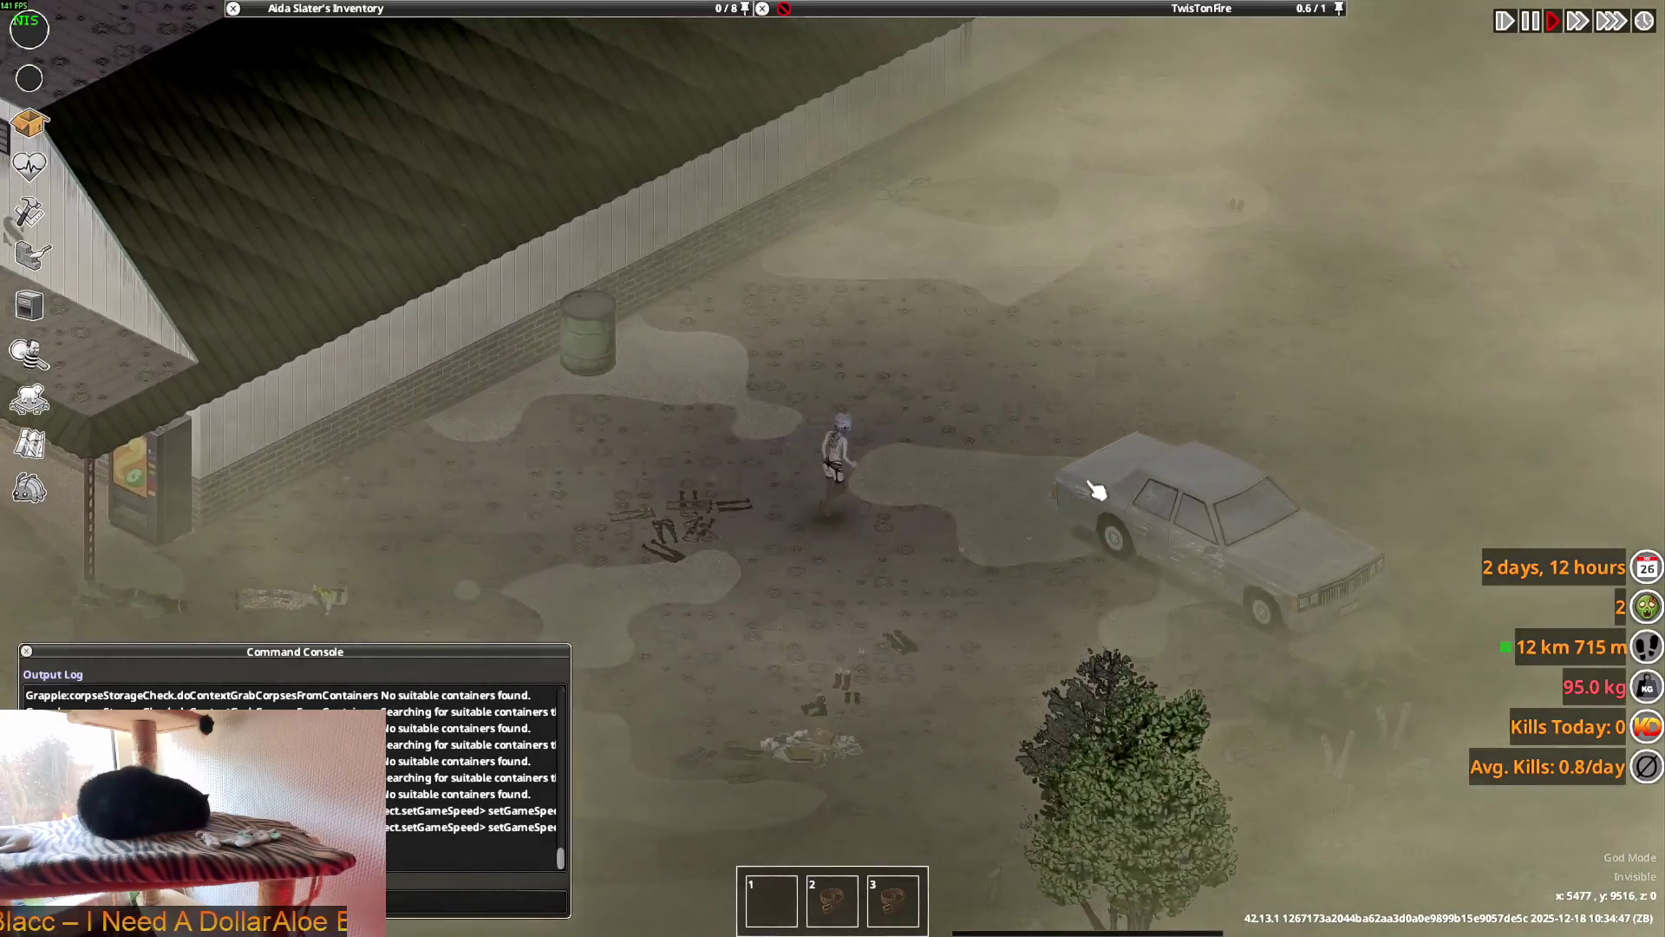
scroll(1095, 490, "up", 2)
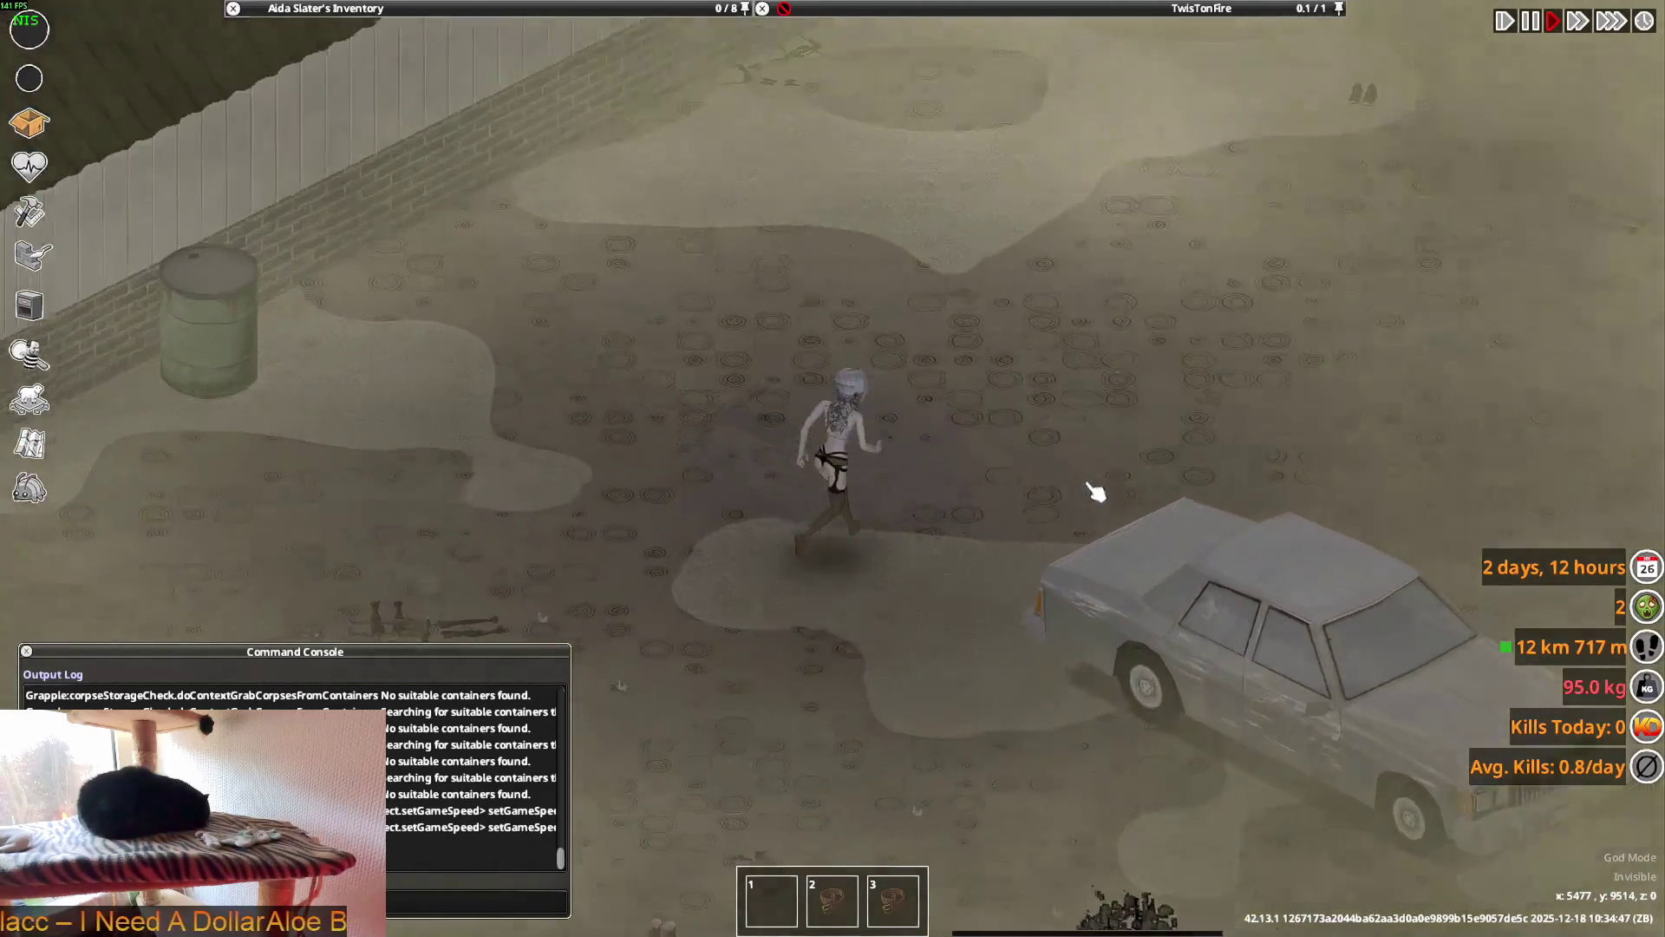
scroll(1096, 487, "down", 2)
scroll(1096, 487, "up", 3)
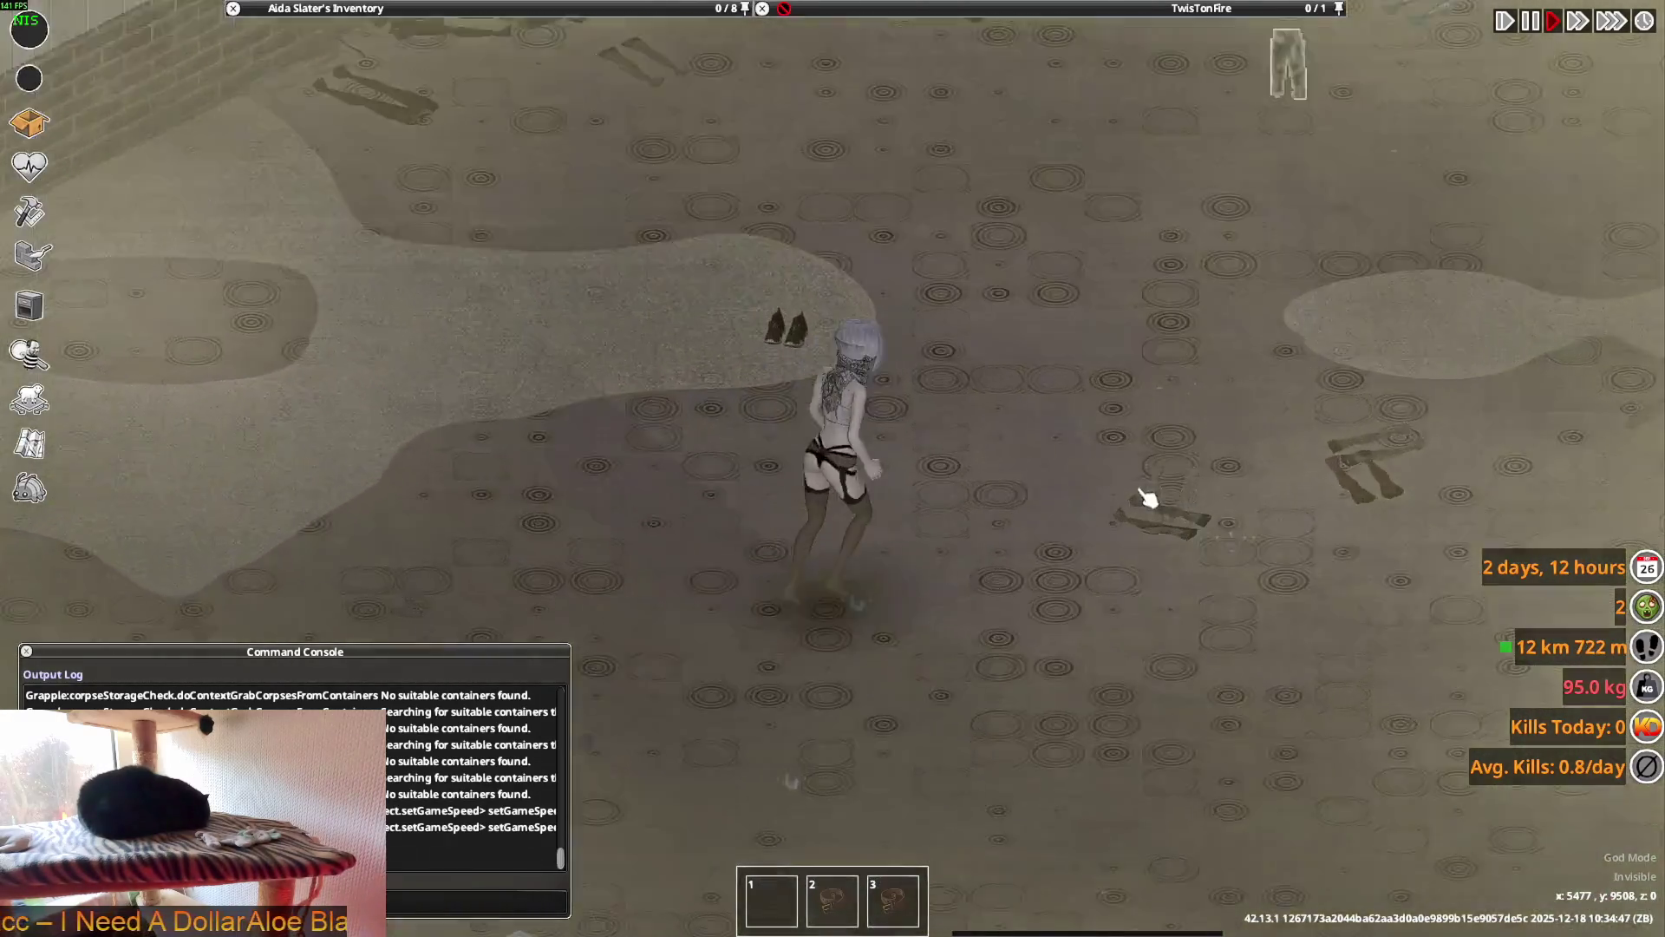
key("d")
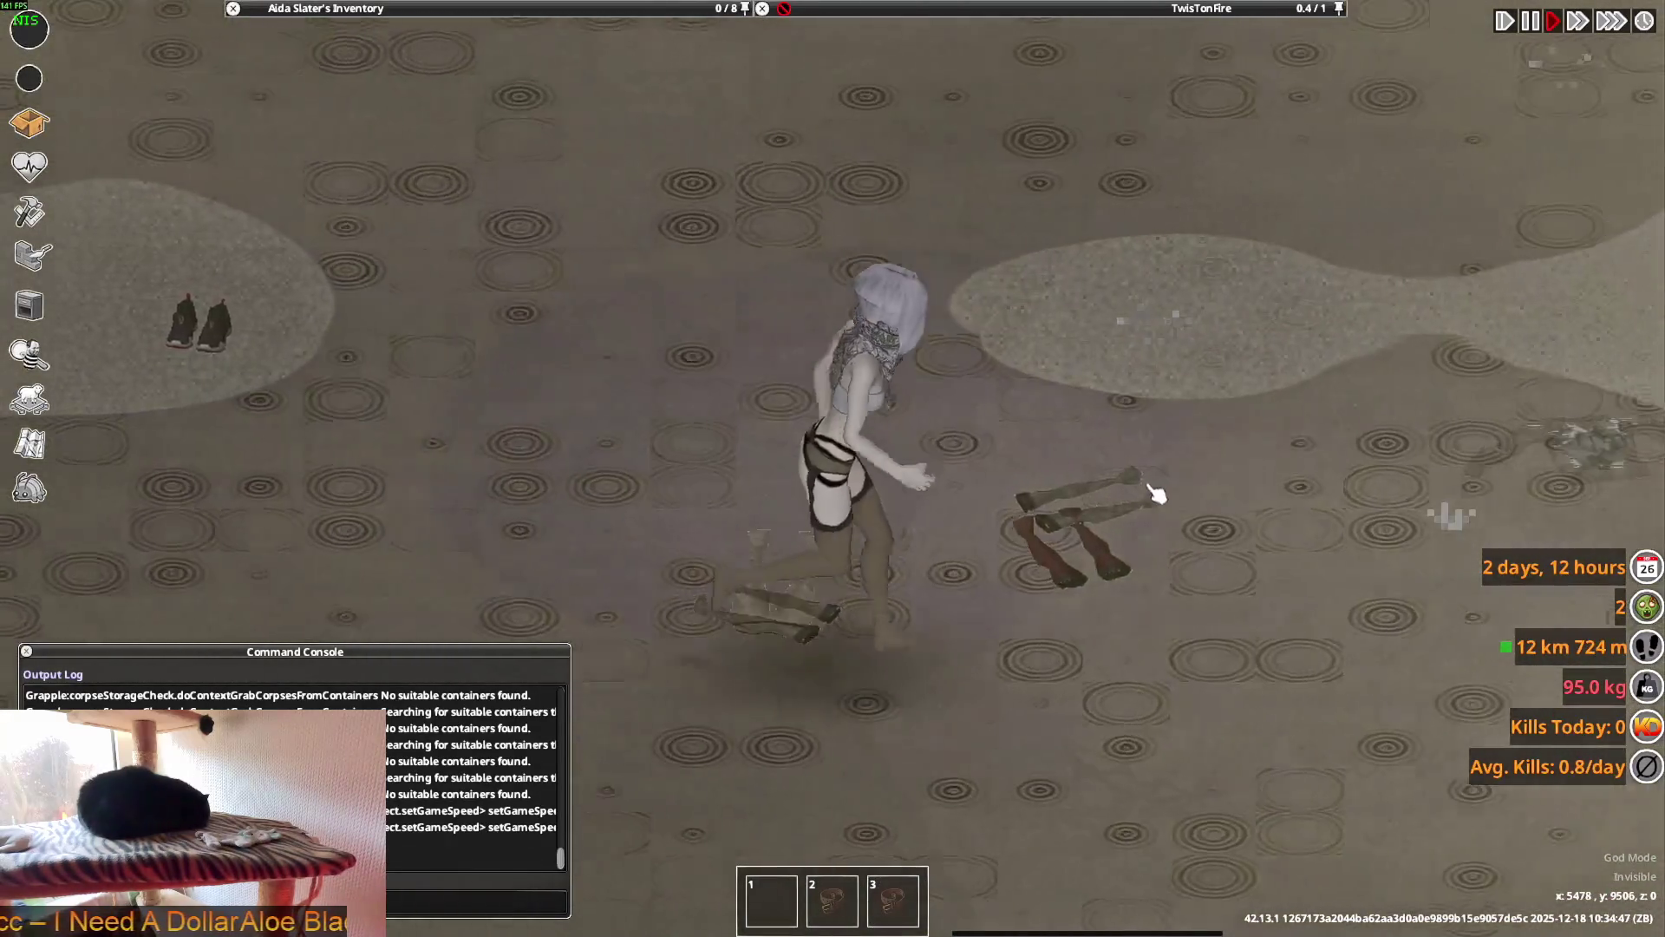
key("a")
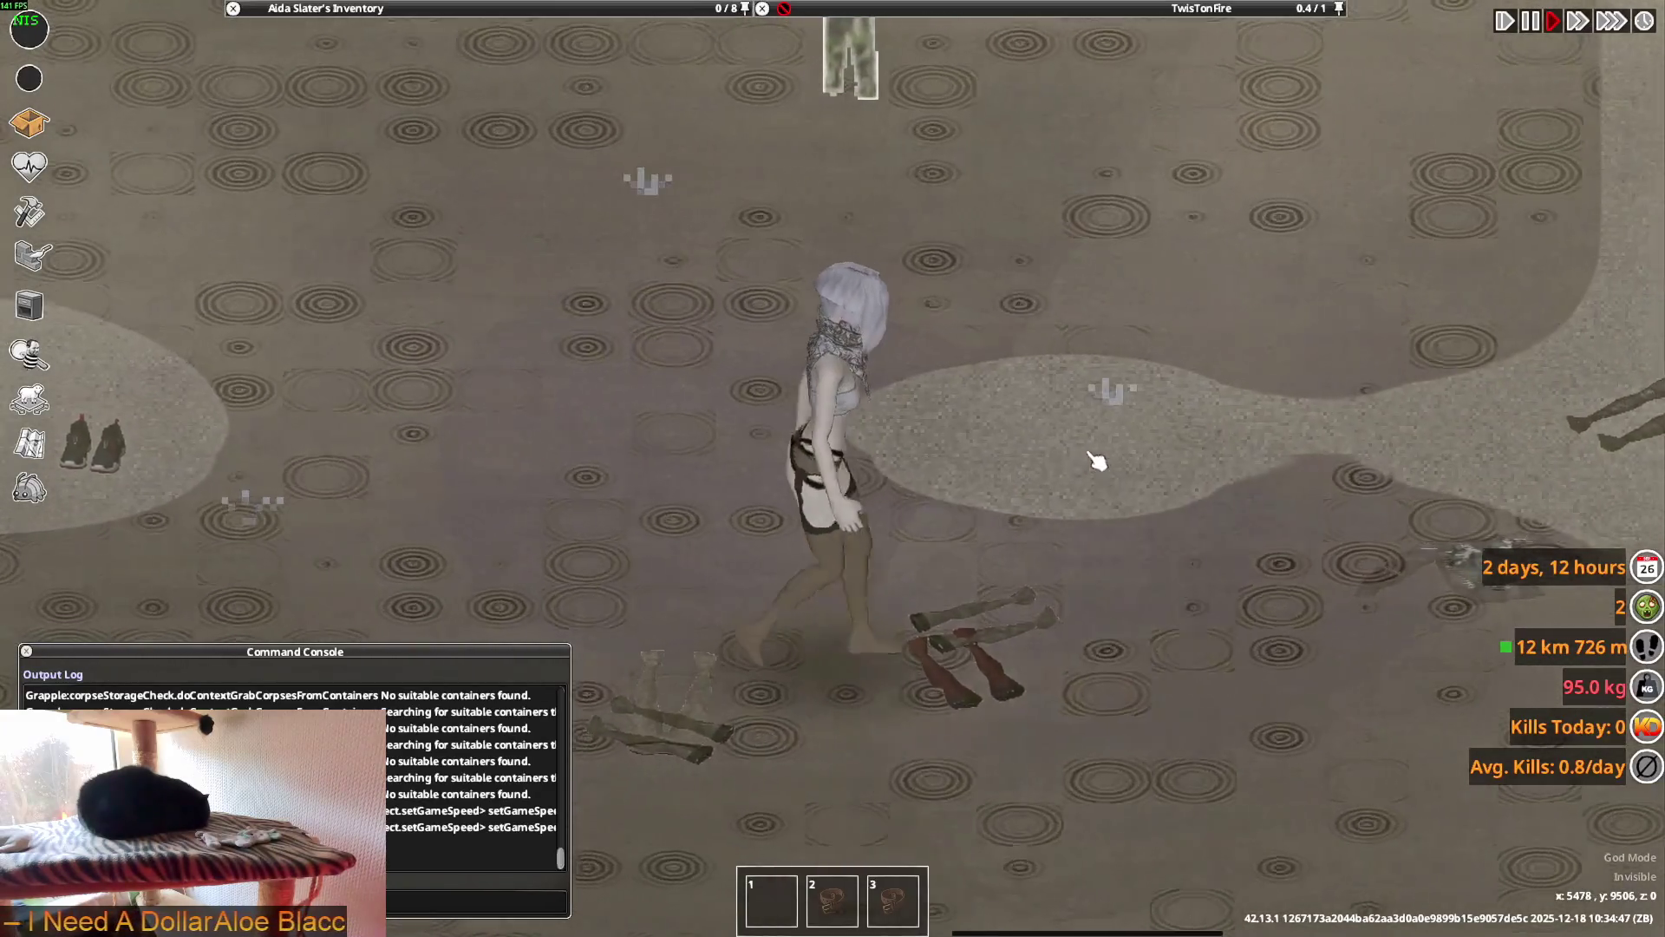
mouse_move(1104, 164)
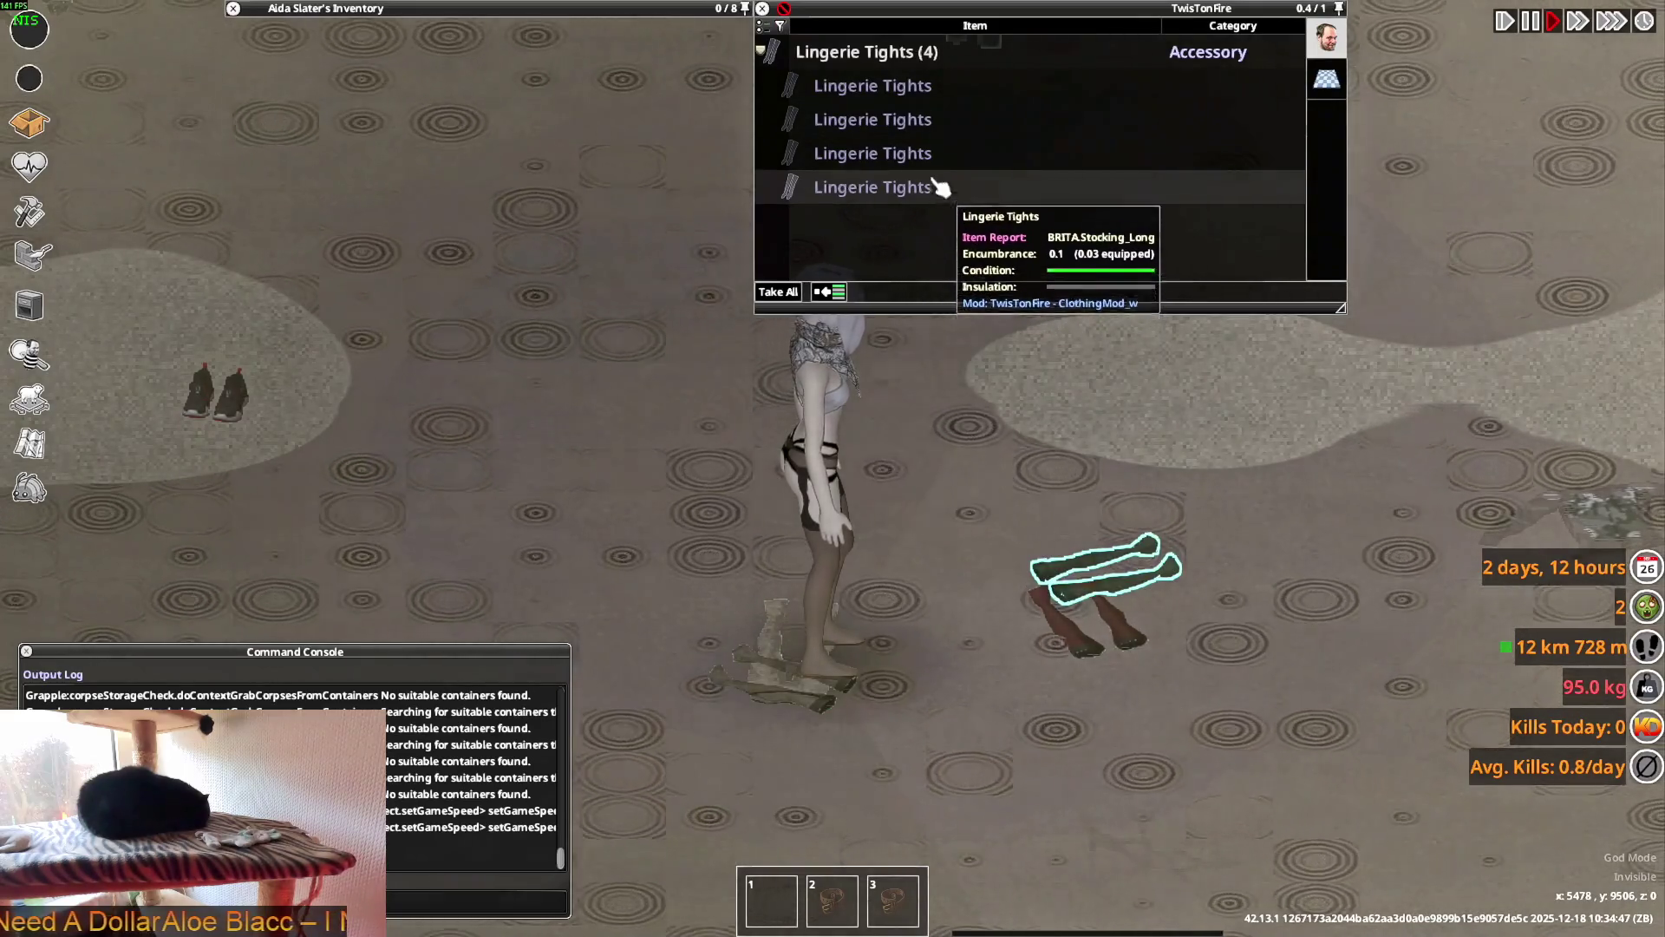
mouse_move(364, 108)
scroll(375, 157, "up", 2)
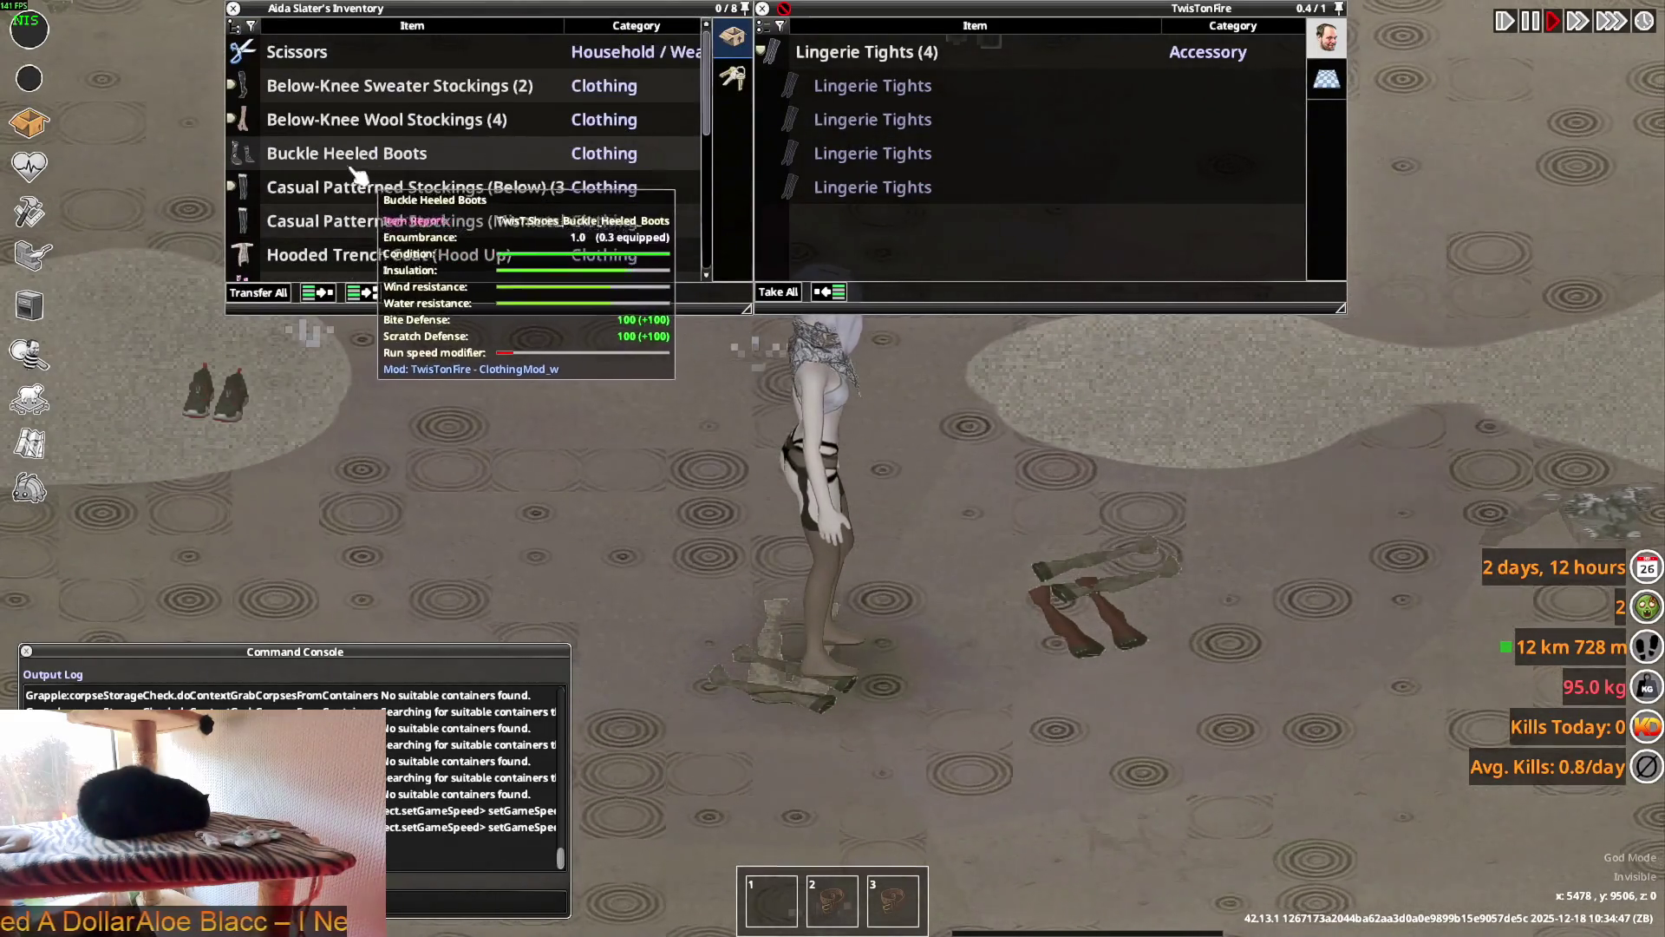
scroll(364, 191, "down", 10)
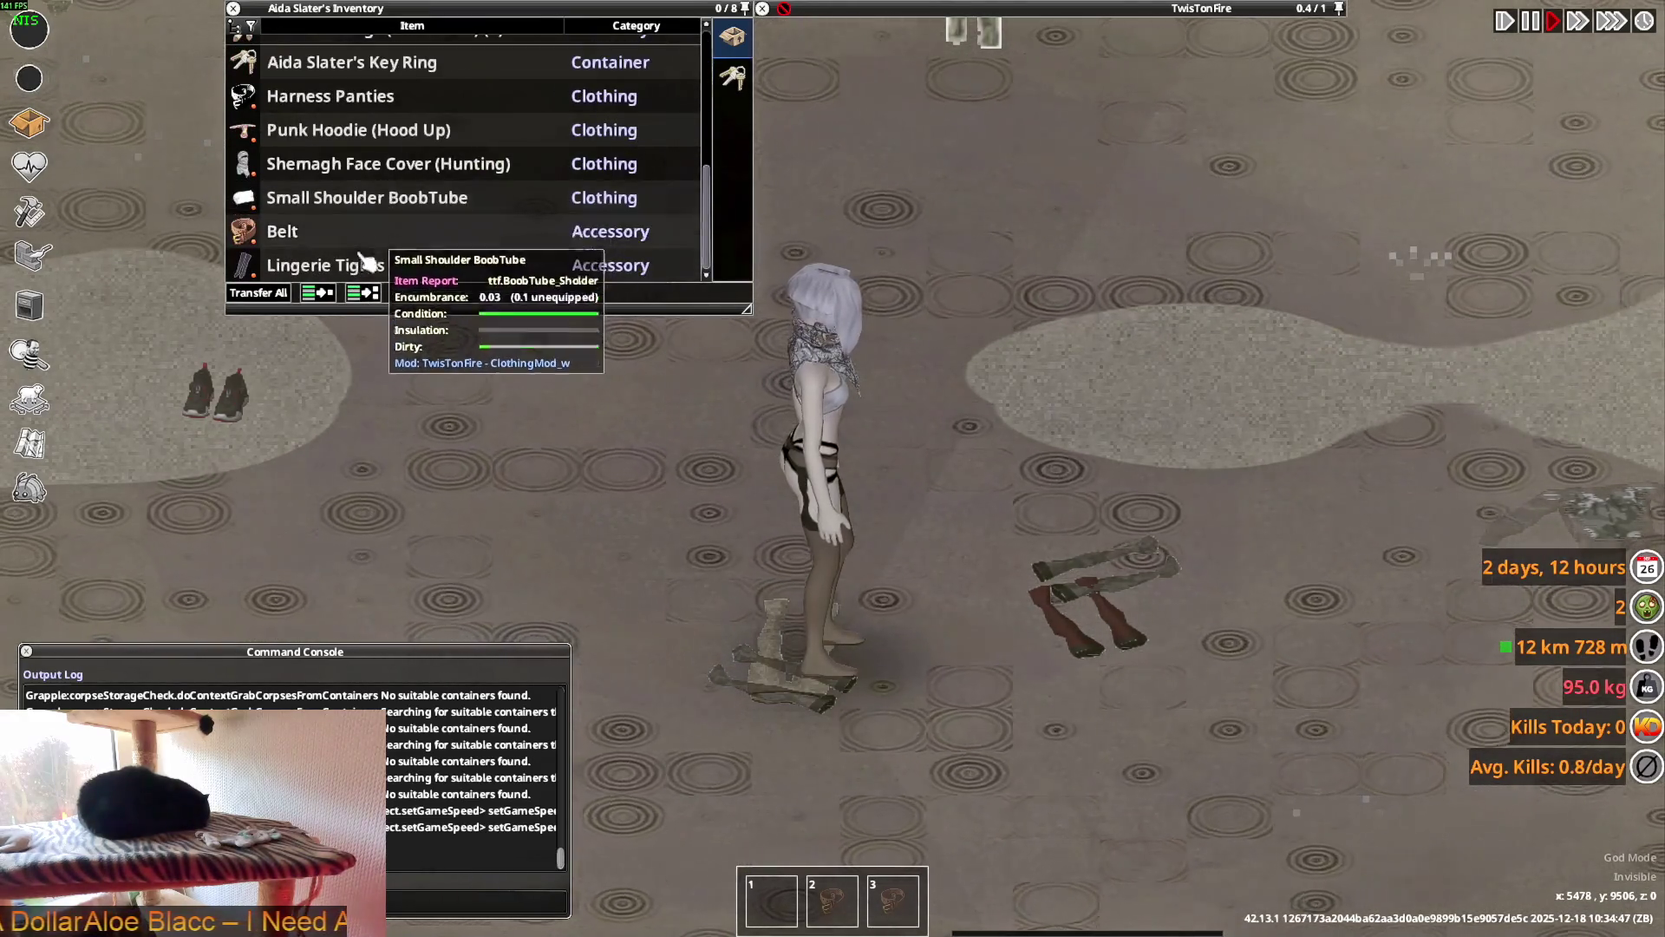
mouse_move(934, 208)
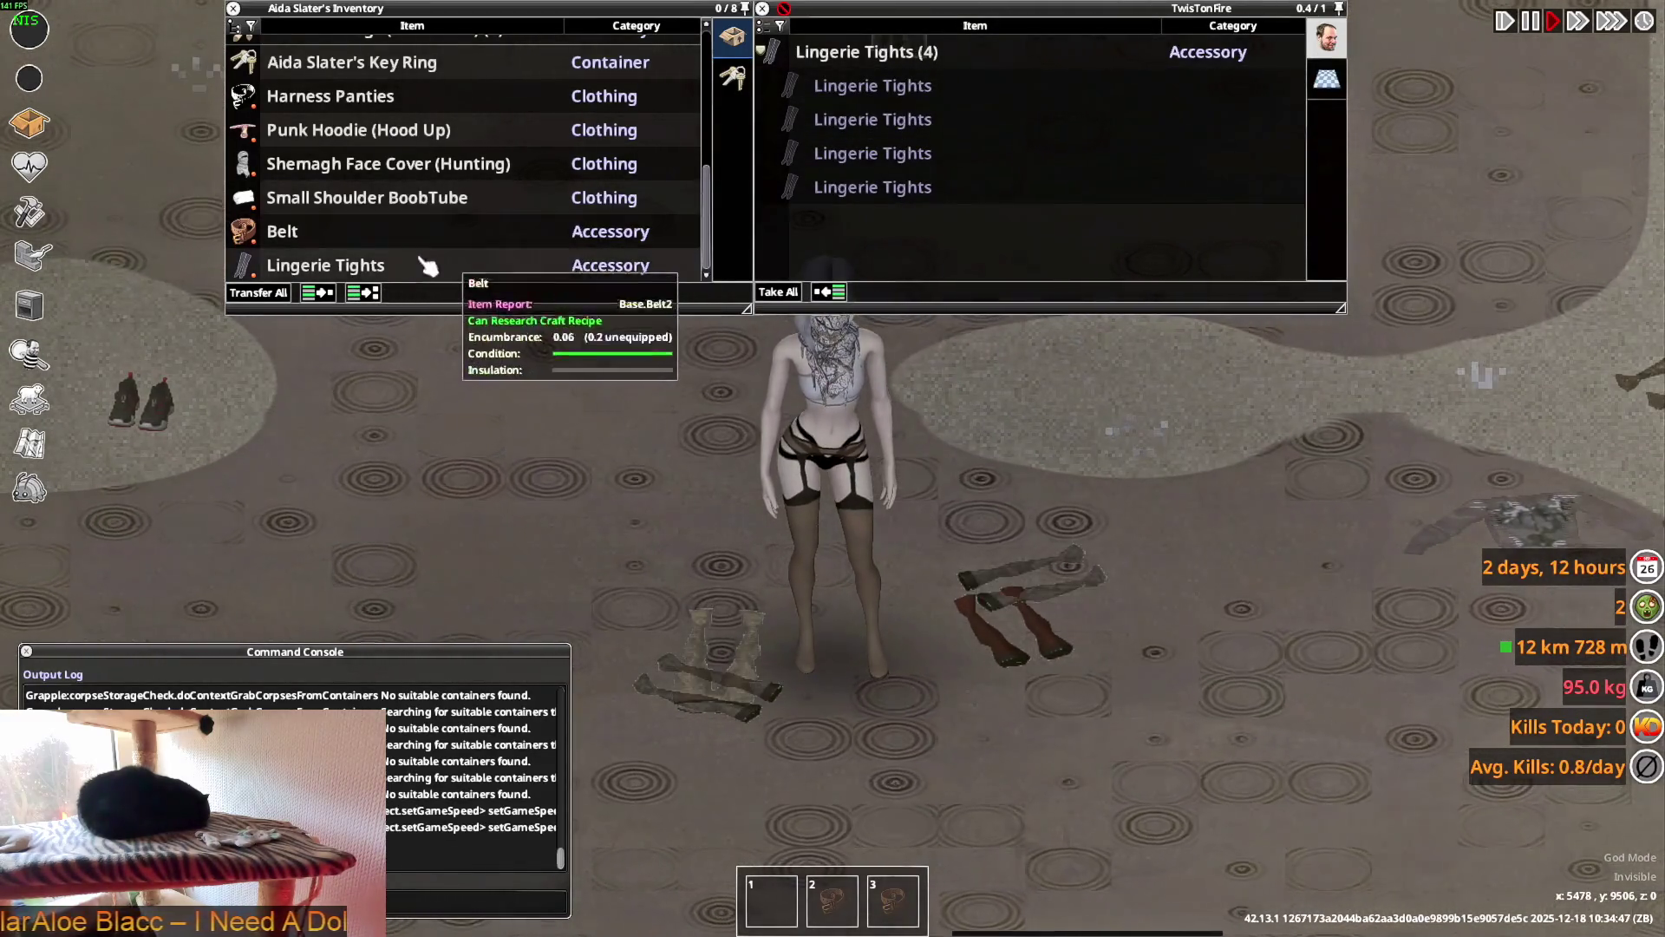
key("a")
scroll(1040, 535, "down", 3)
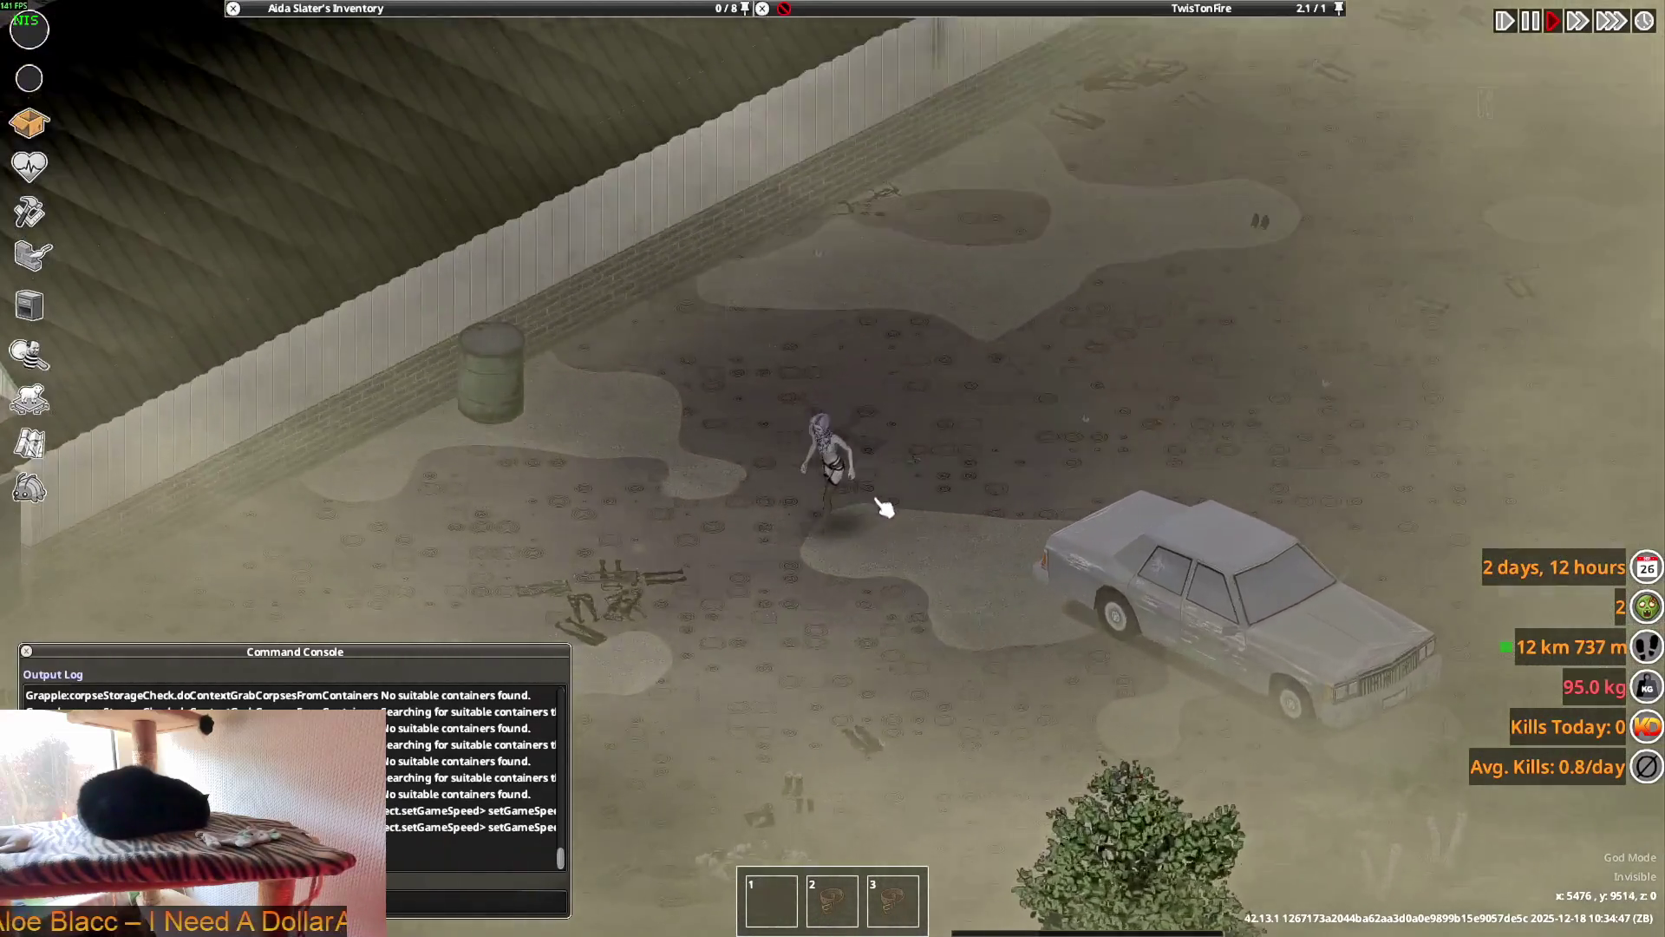
- Zoom in and walk the character north, checking the stockings and the loot panel
scroll(885, 507, "up", 5)
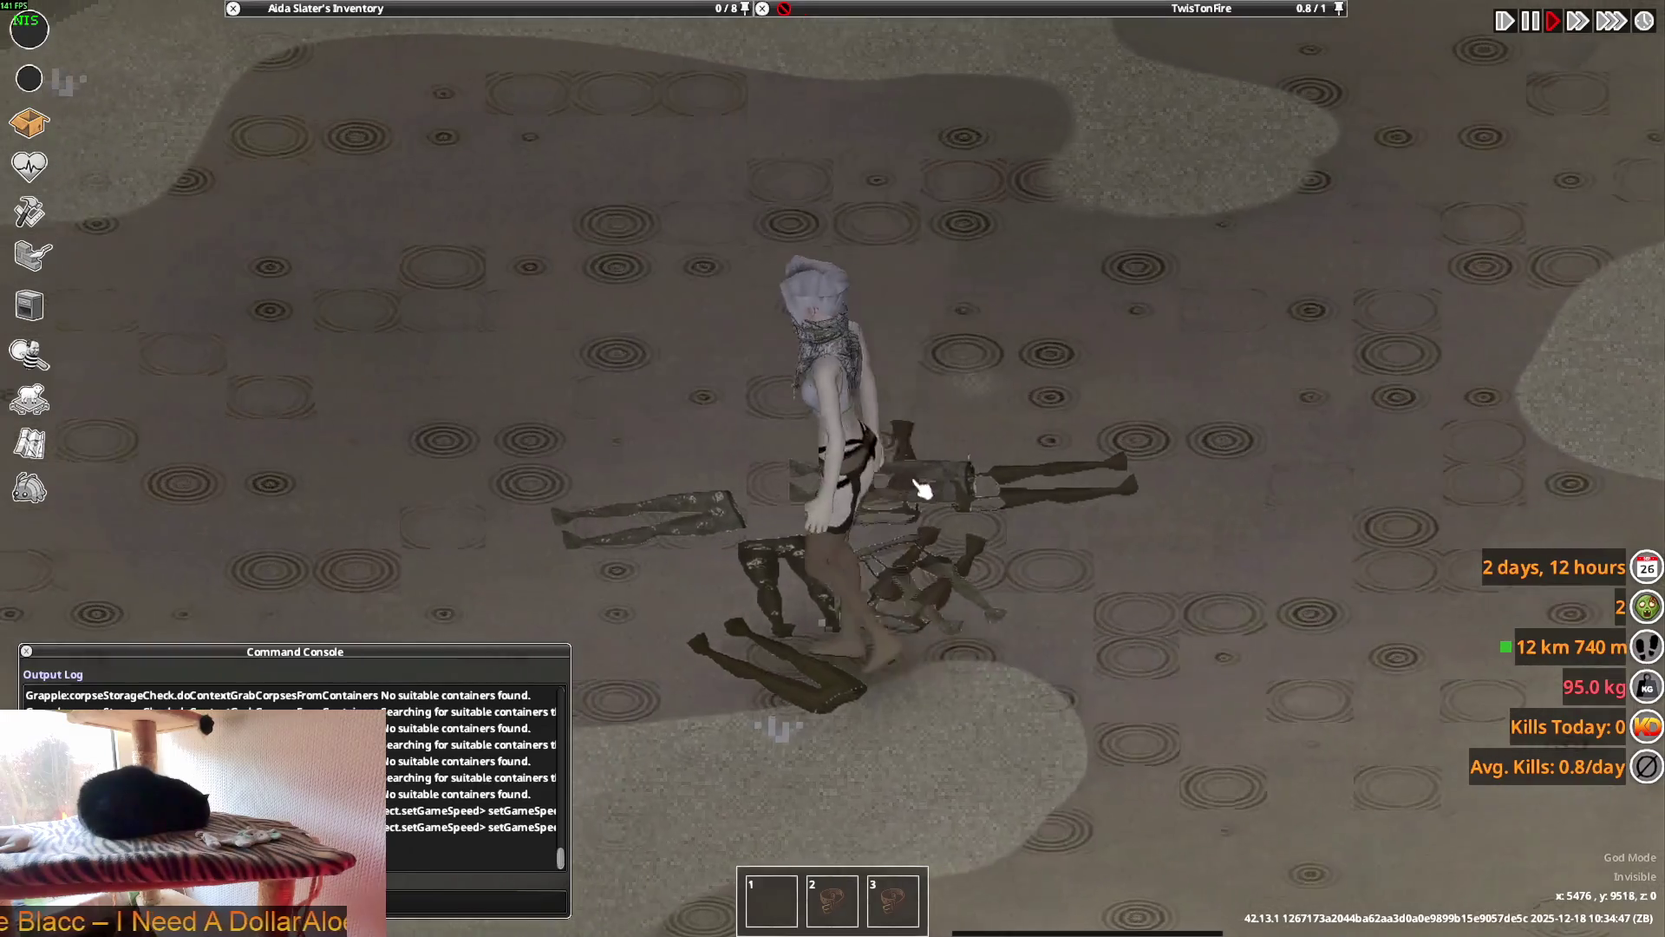
mouse_move(1059, 37)
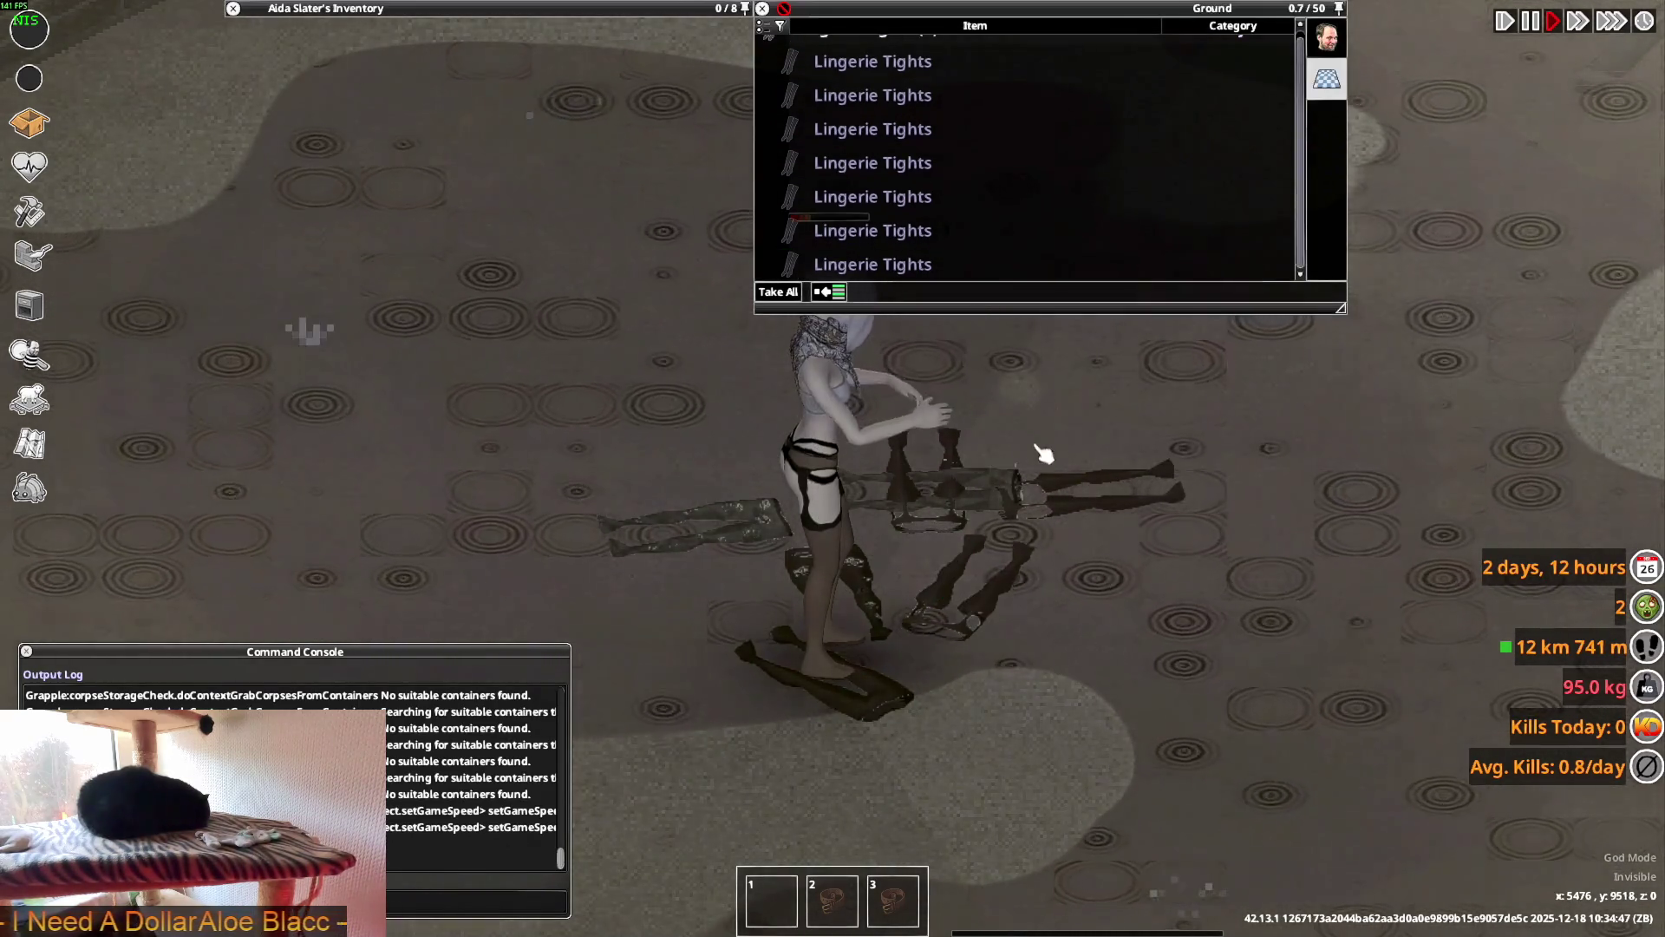
key("w")
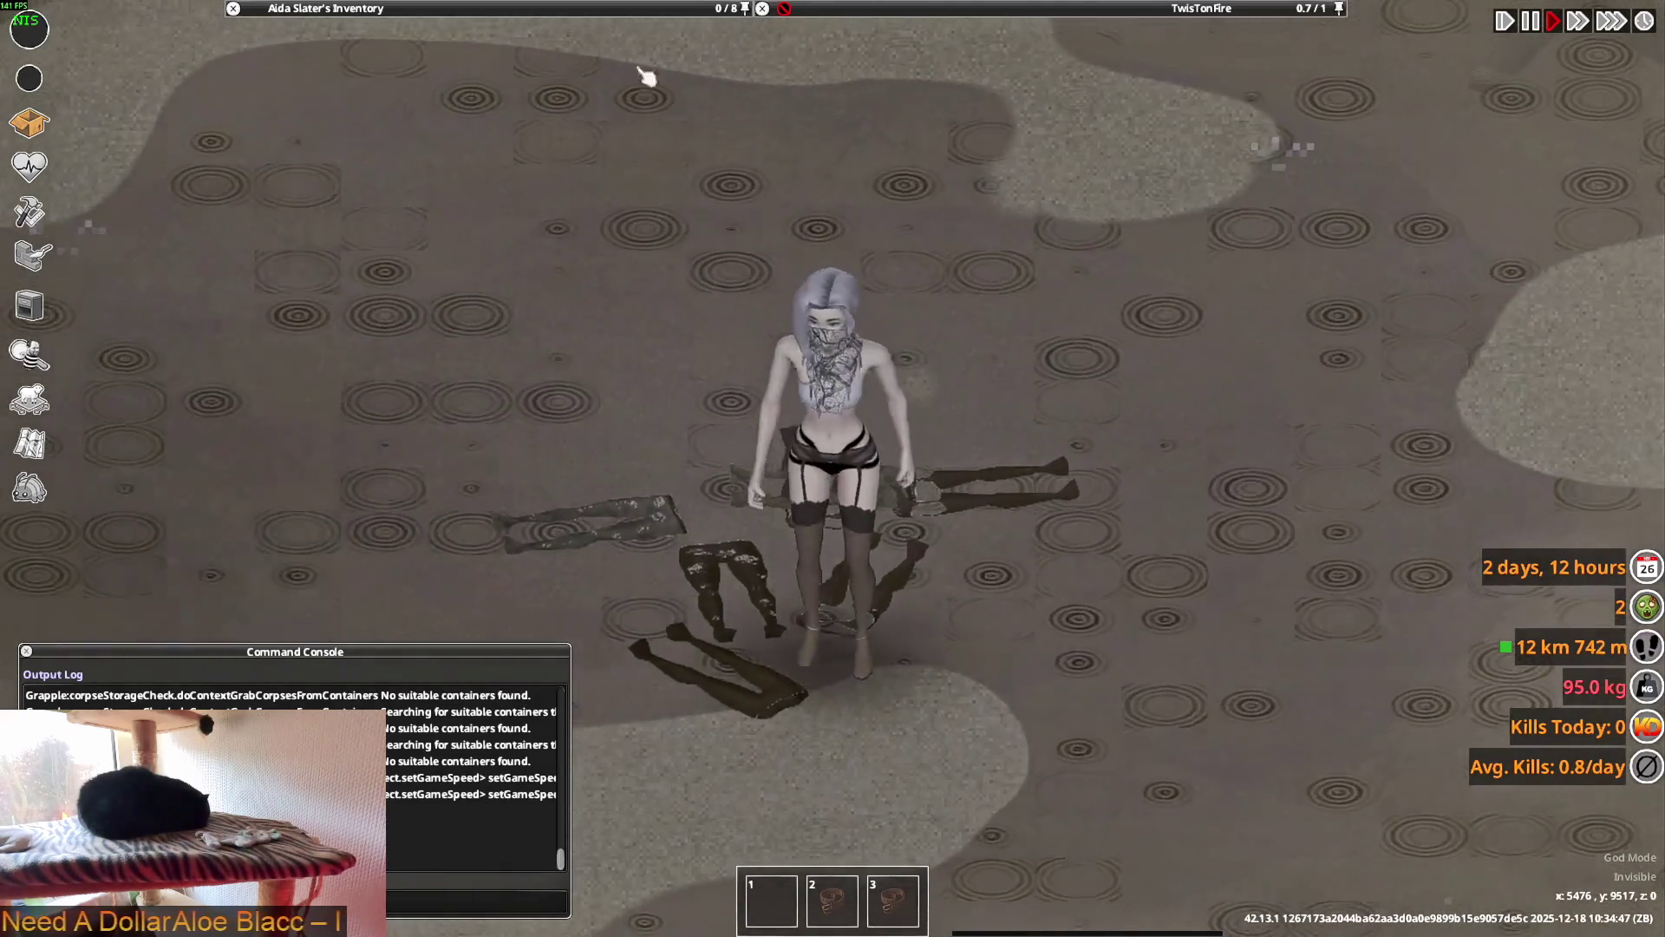
mouse_move(457, 147)
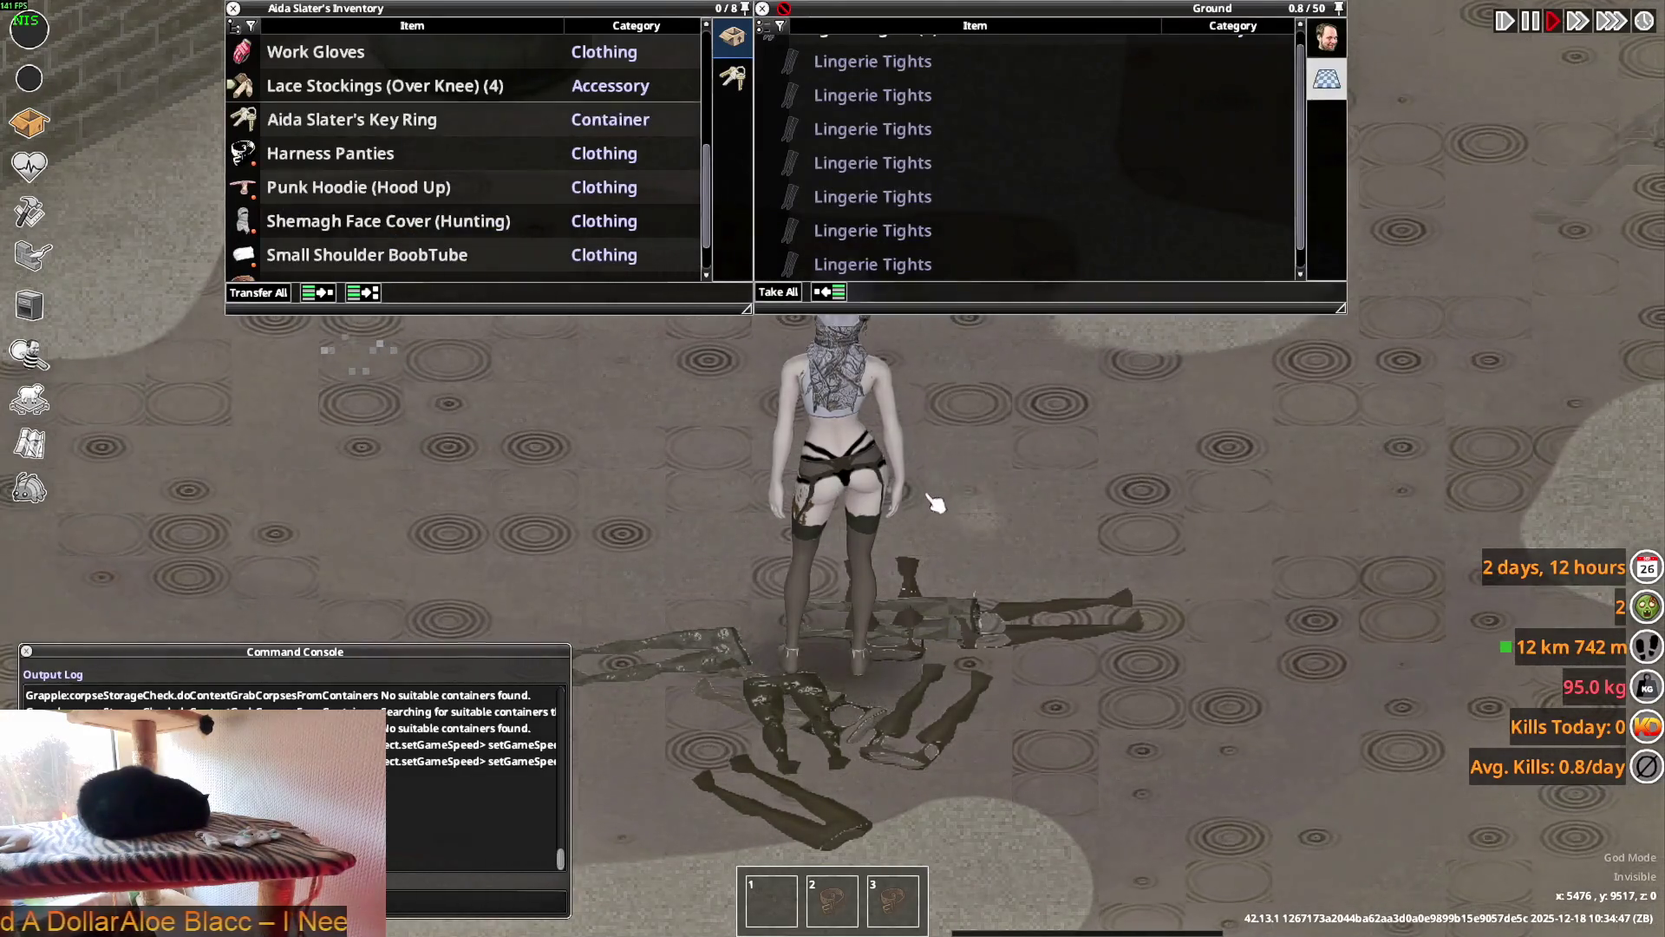
scroll(964, 478, "down", 3)
scroll(876, 472, "up", 3)
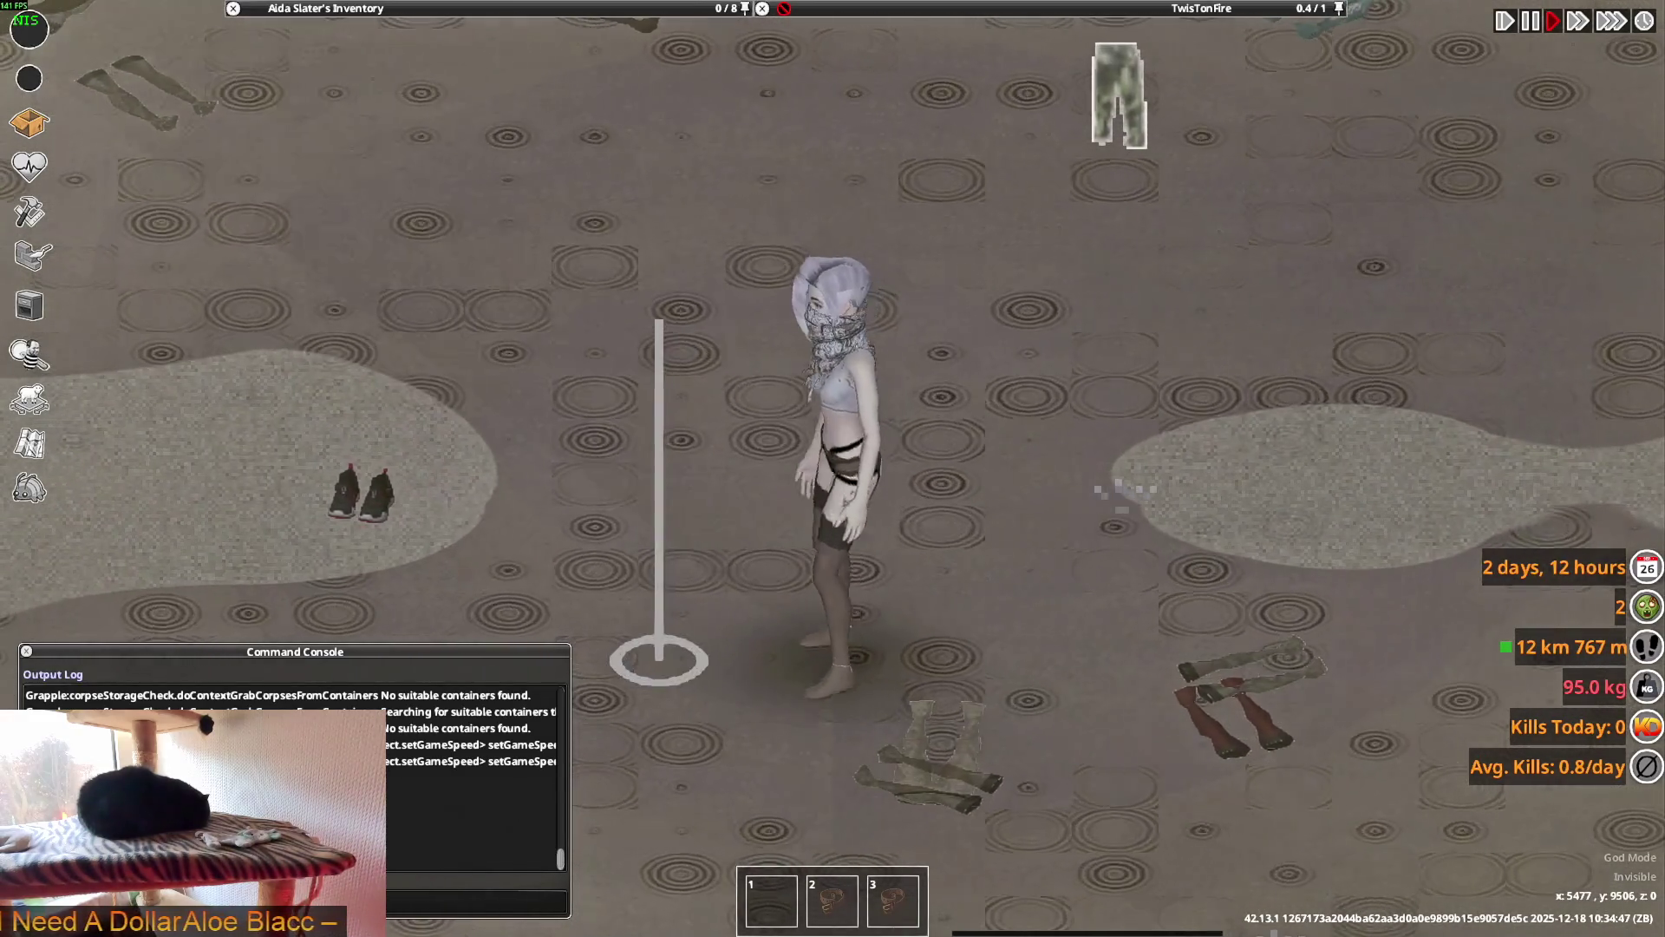
- Walk the character to the right once more, then switch to Blender
key("d")
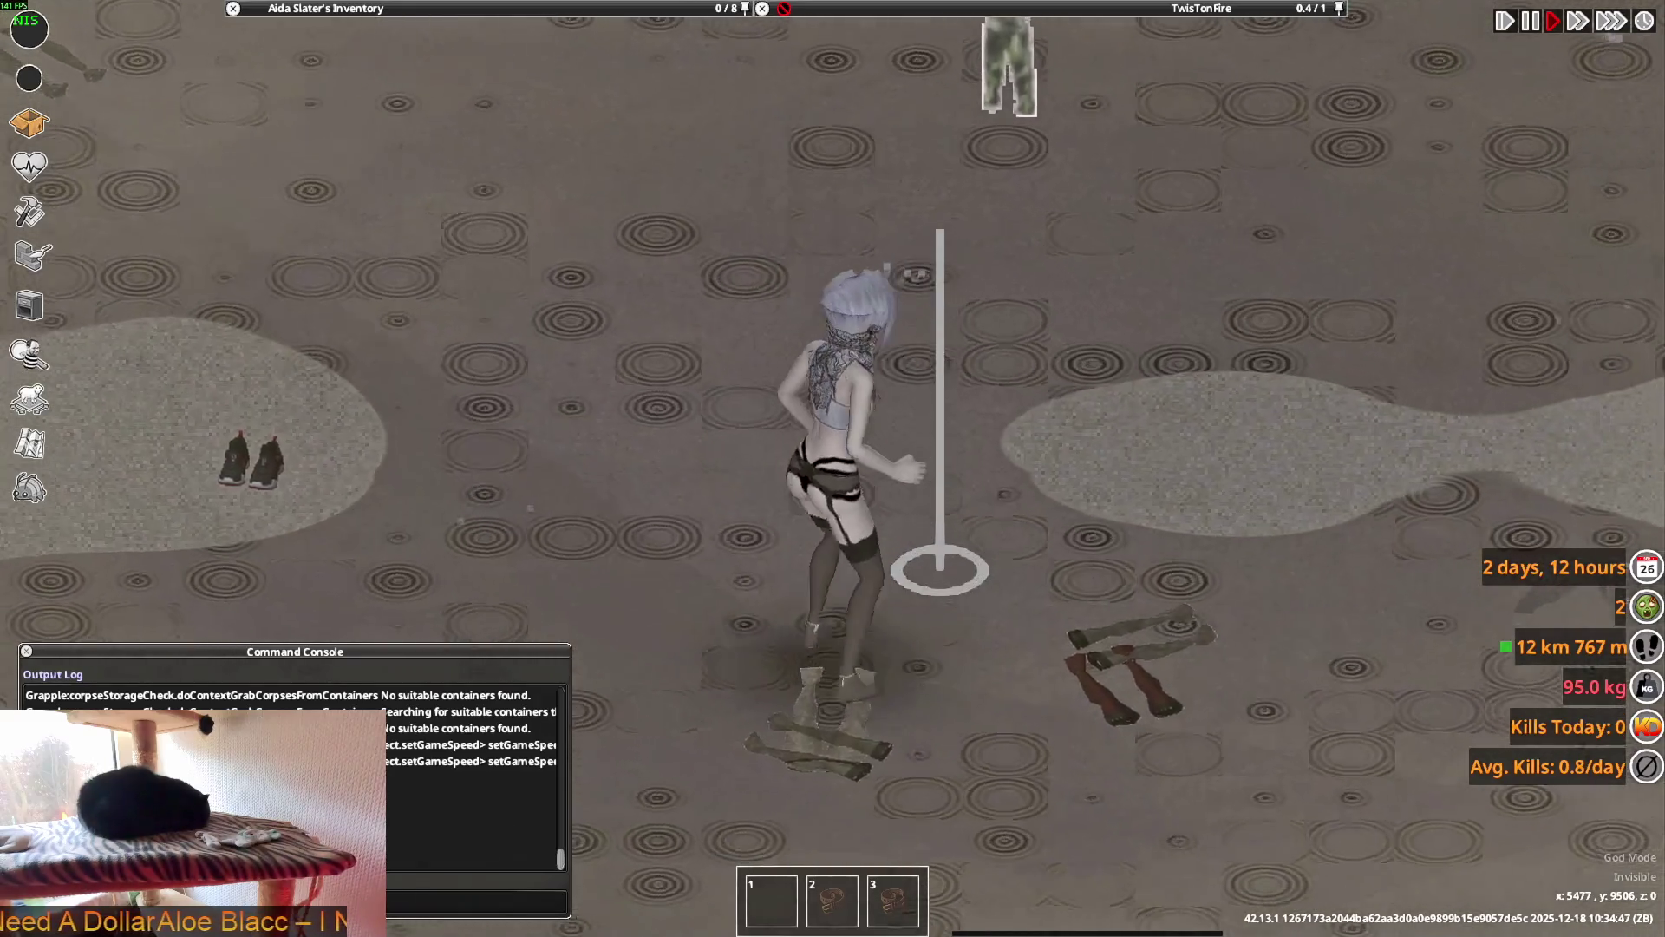
mouse_move(971, 10)
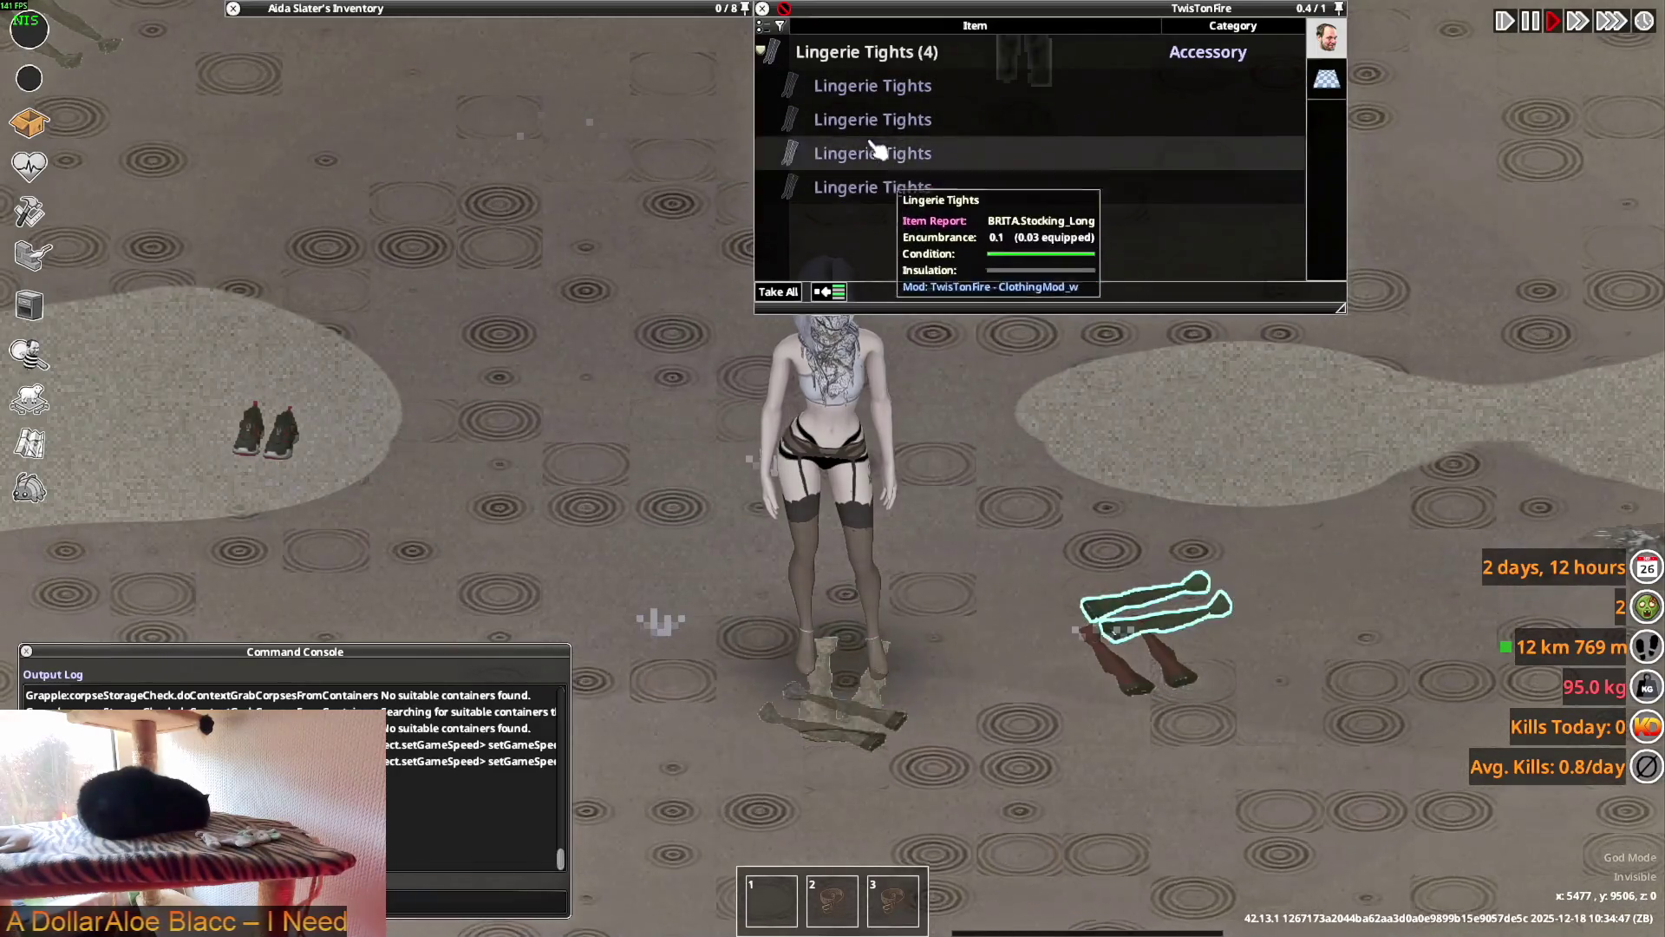
key("d")
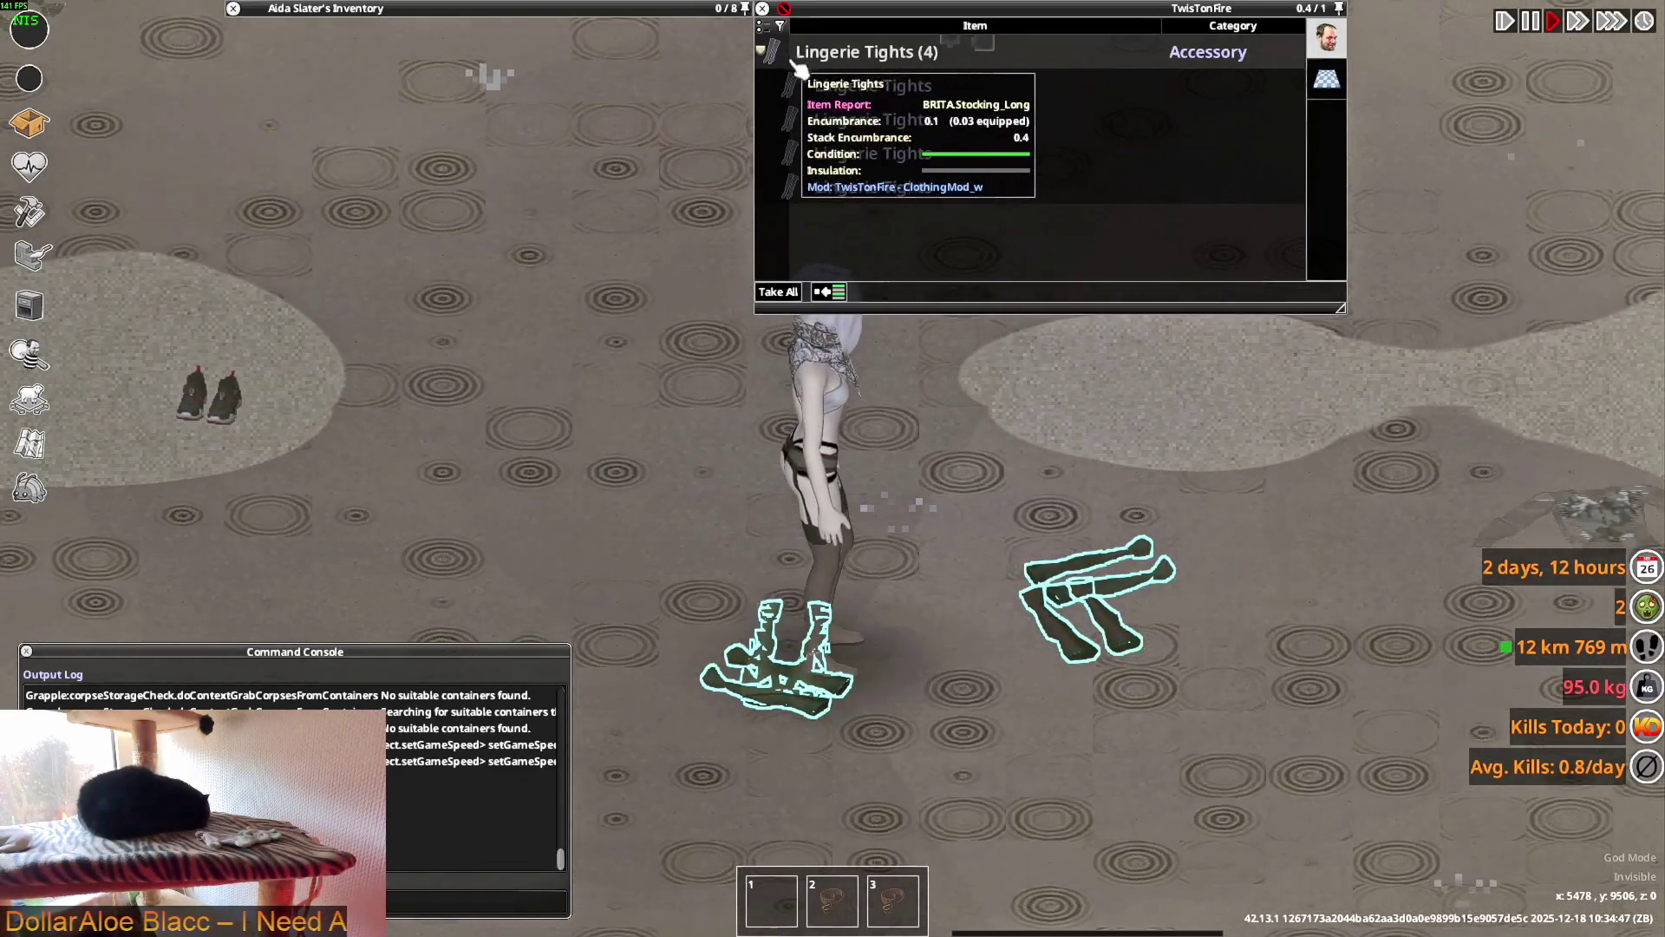
key("alt+Tab")
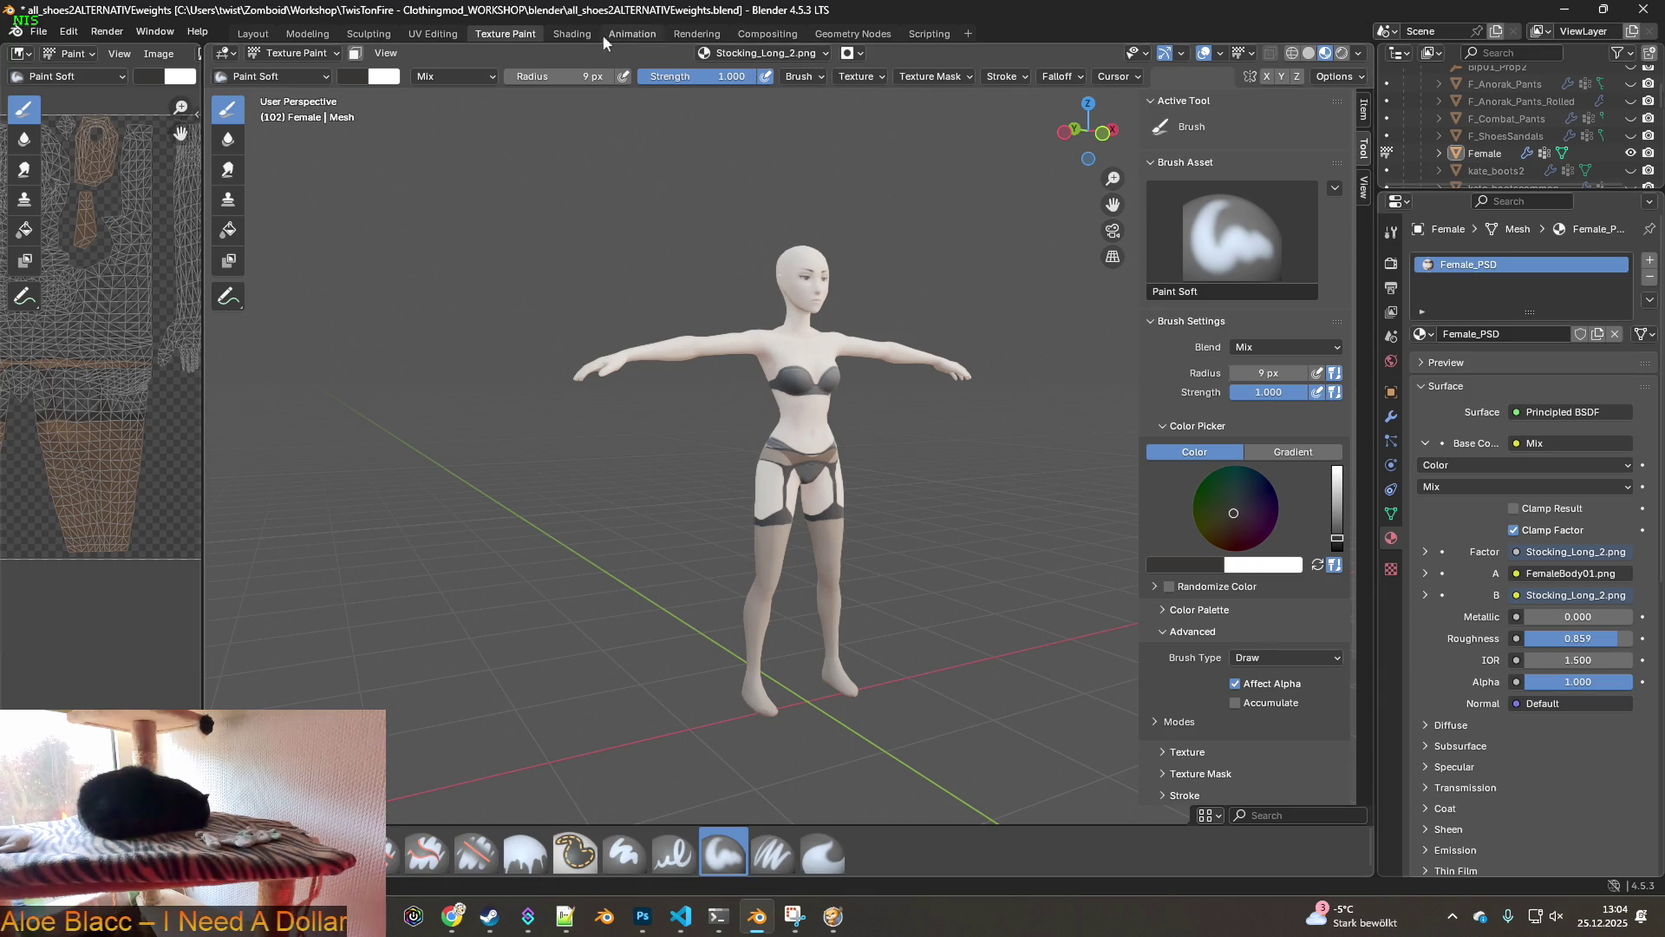
- In the Shading tab, browse for a new stocking image, filtering files by 'Stocking_Long'
left_click(572, 33)
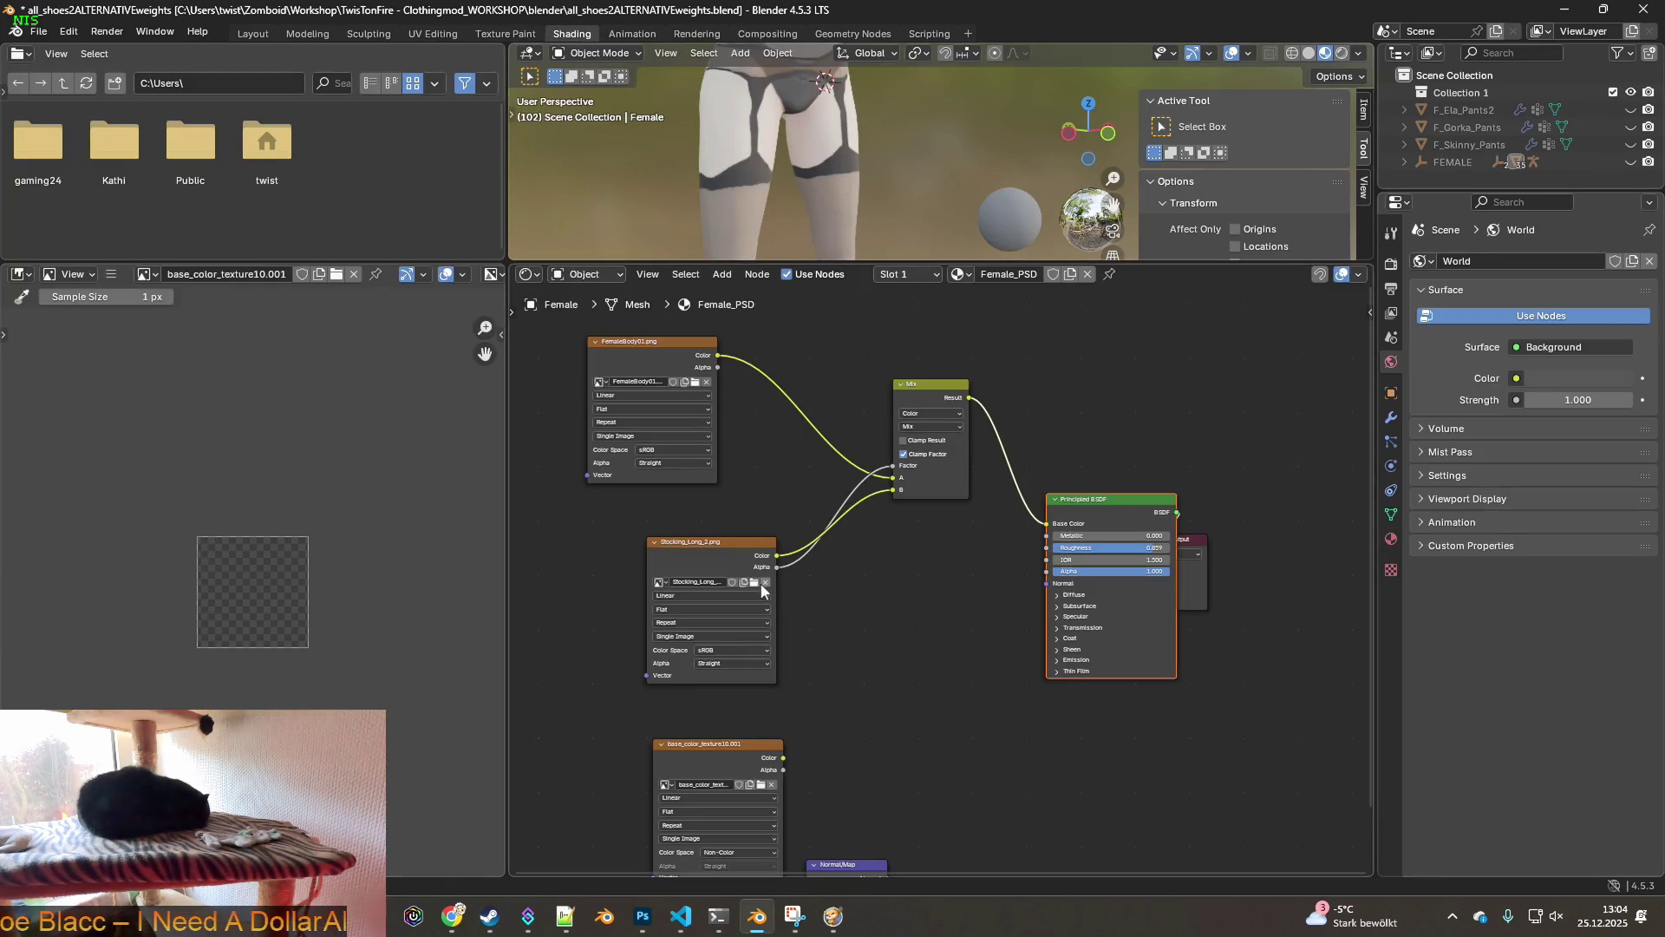
left_click(757, 582)
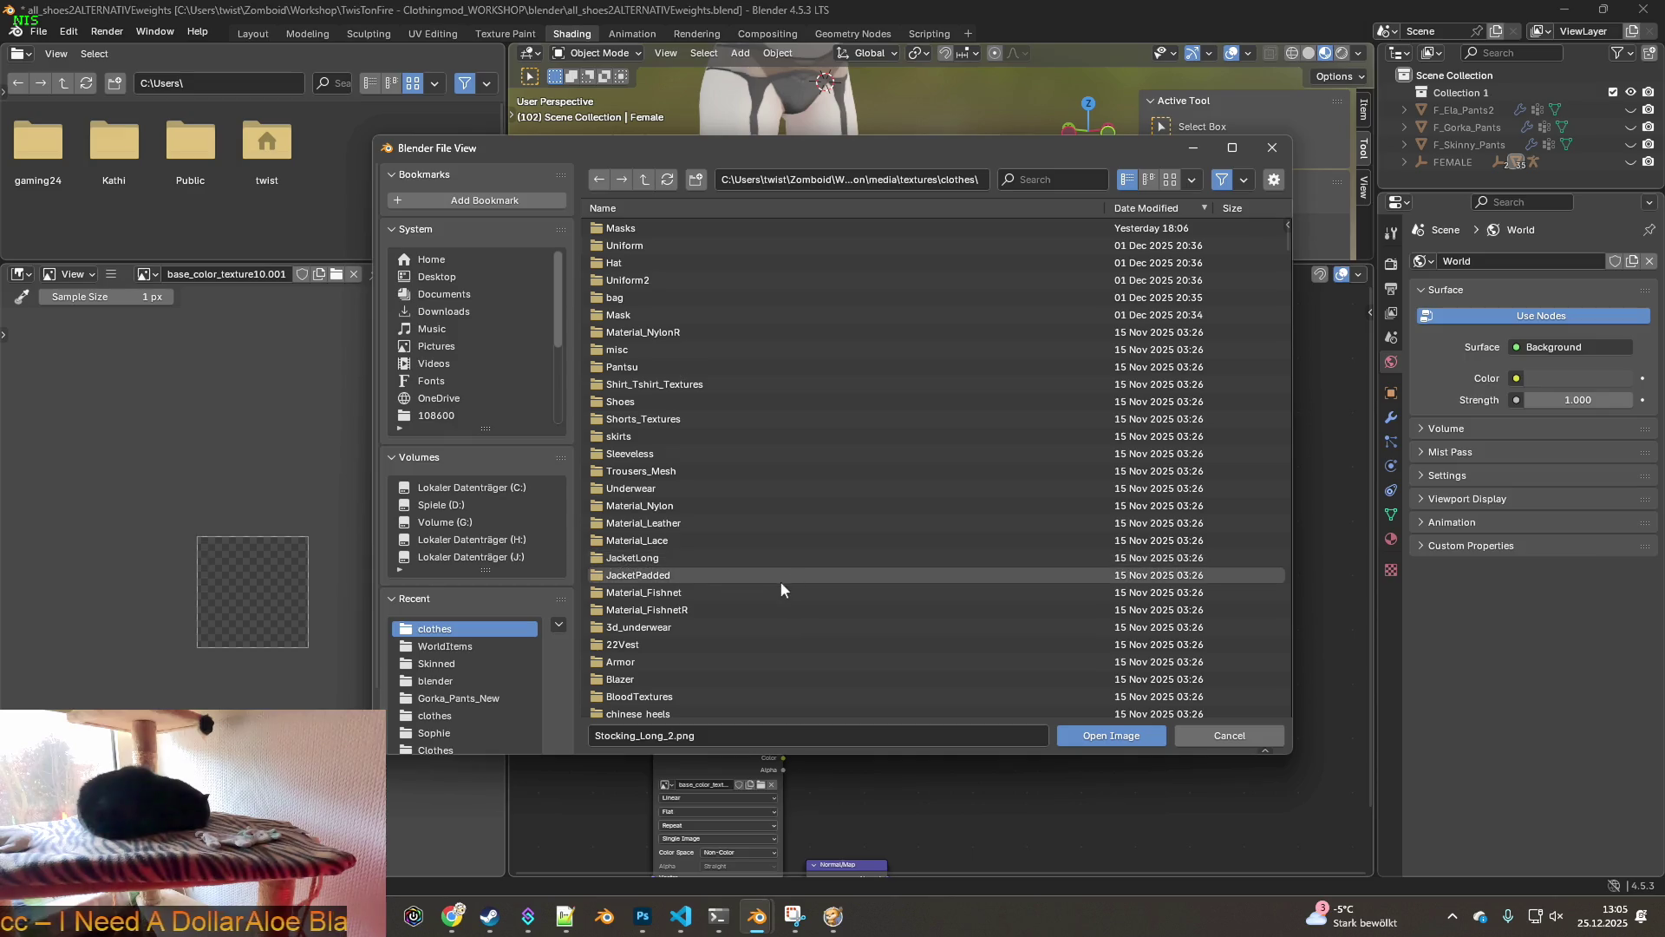
mouse_move(673, 736)
left_mouse_down()
mouse_move(592, 735)
mouse_move(577, 719)
left_mouse_up()
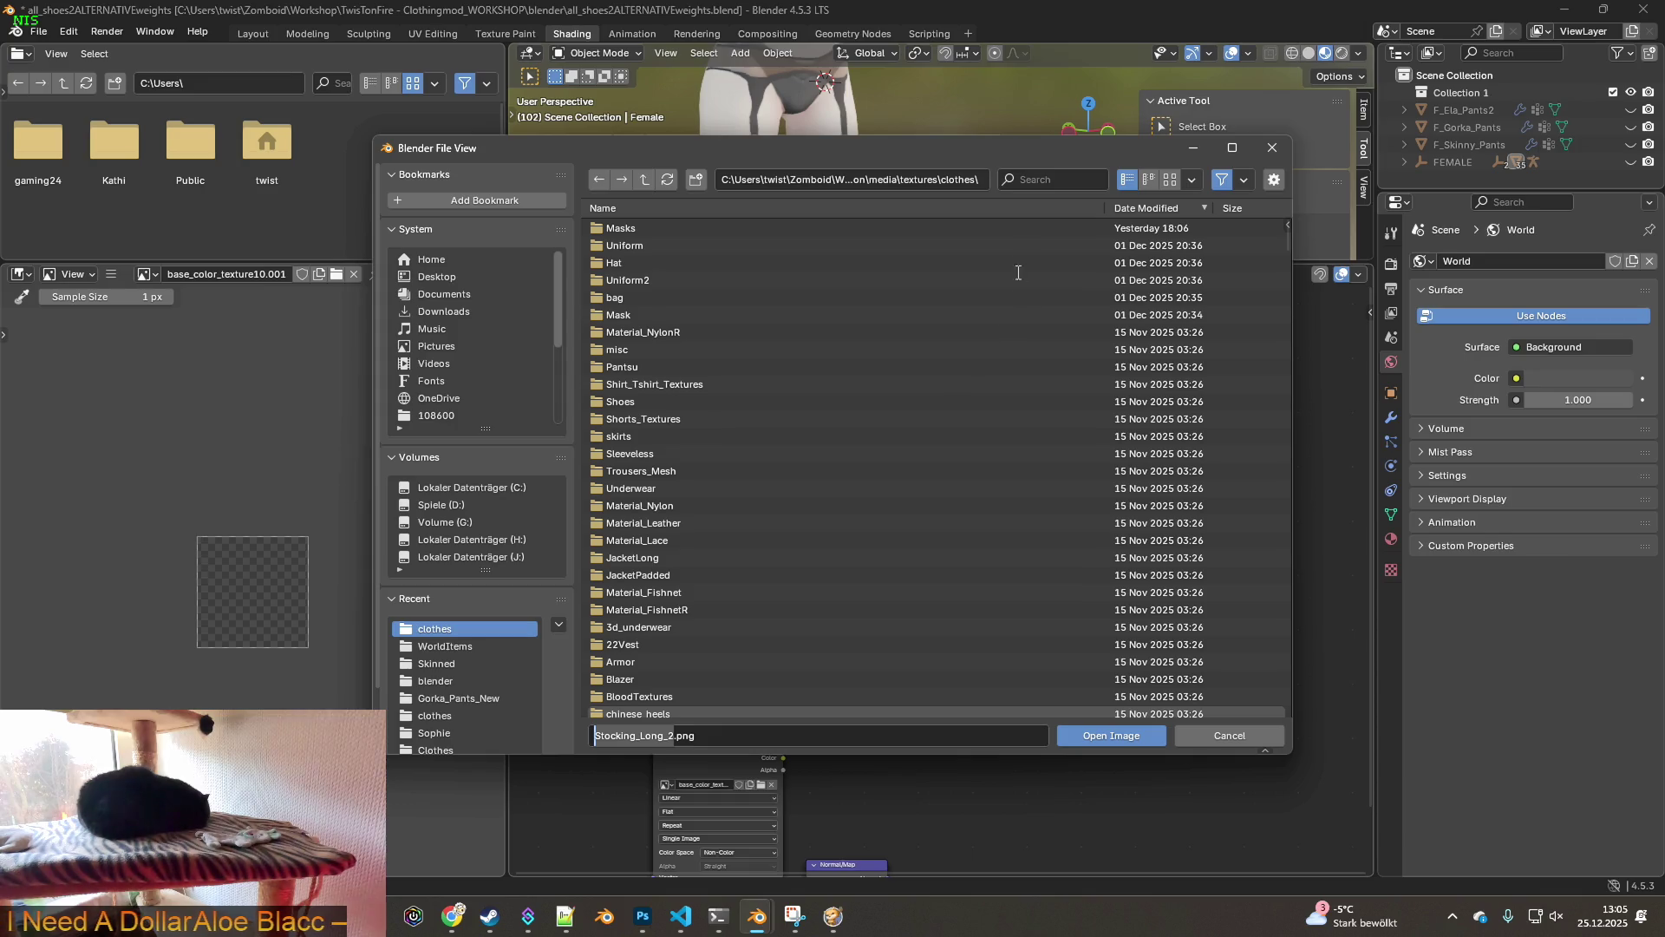
left_click(1056, 190)
left_click(1057, 179)
key("ctrl+v")
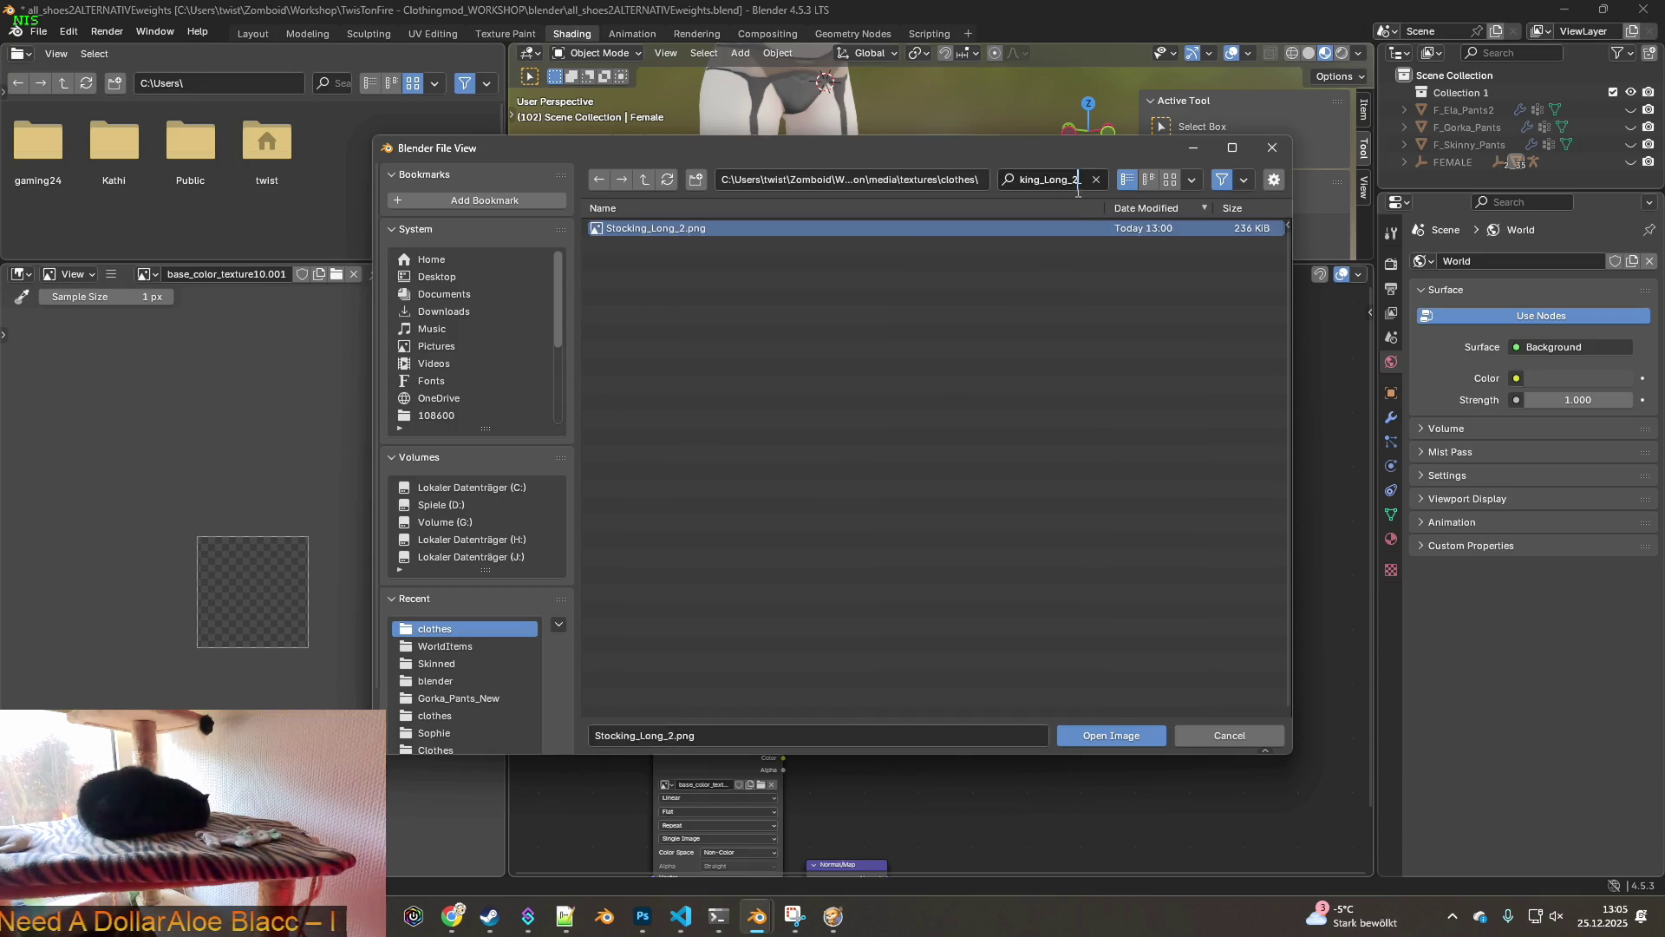
key("BackSpace")
key("BackSpace")
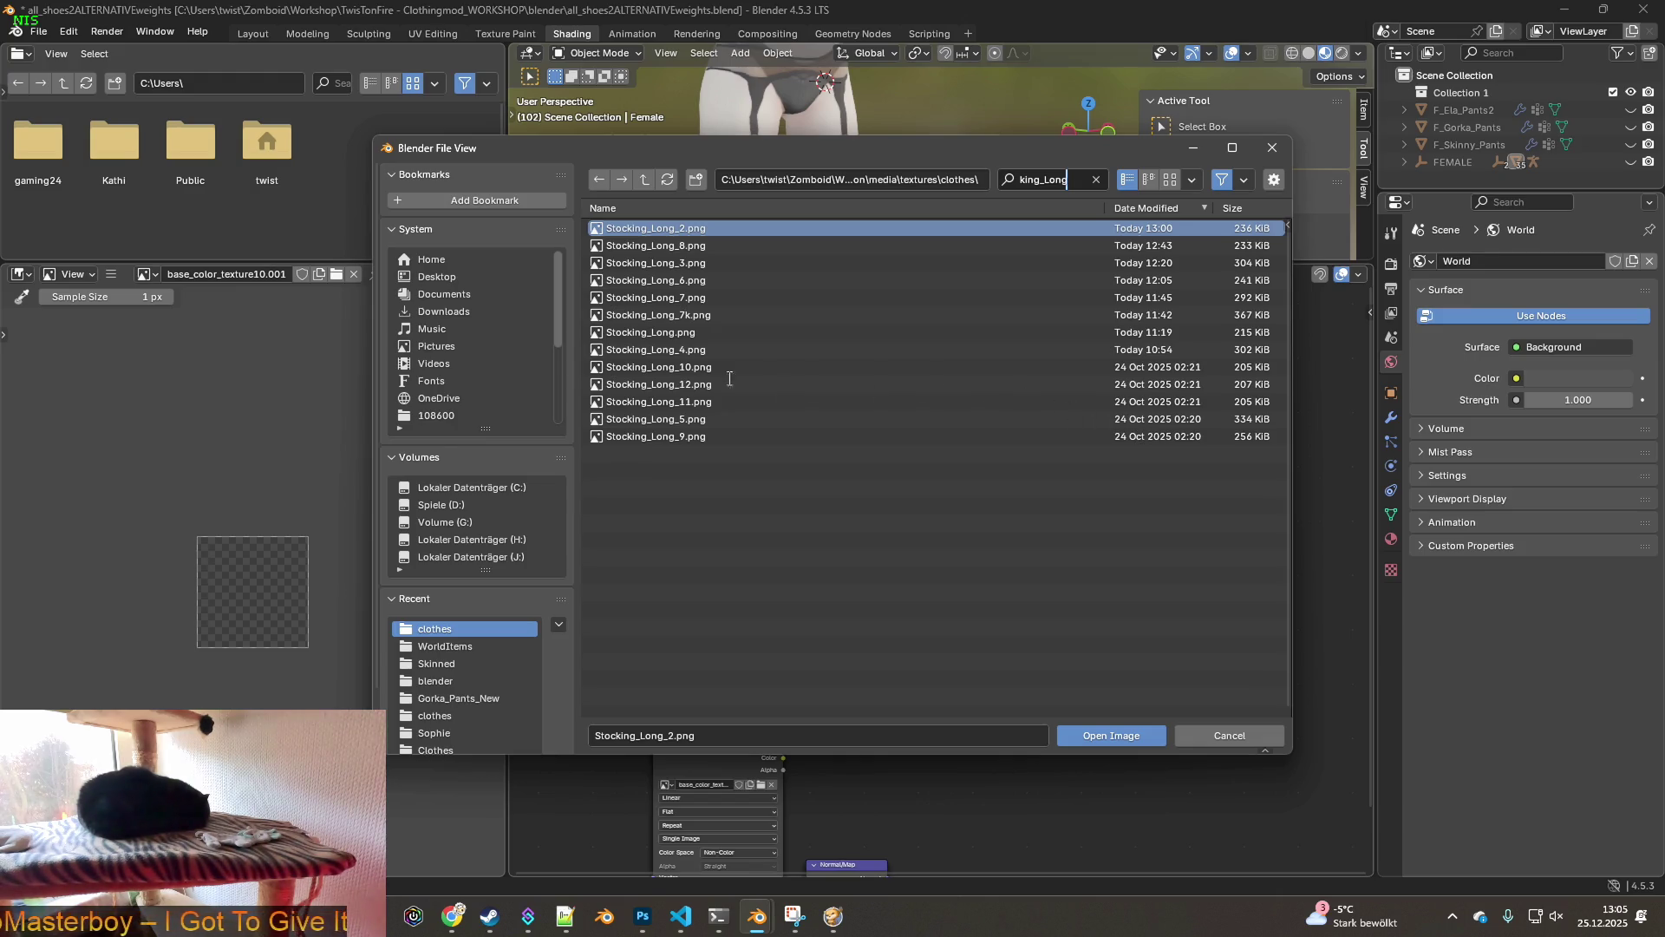
key("Return")
- Load Stocking_Long_9.png into the stocking node and view the result in Texture Paint
mouse_move(676, 373)
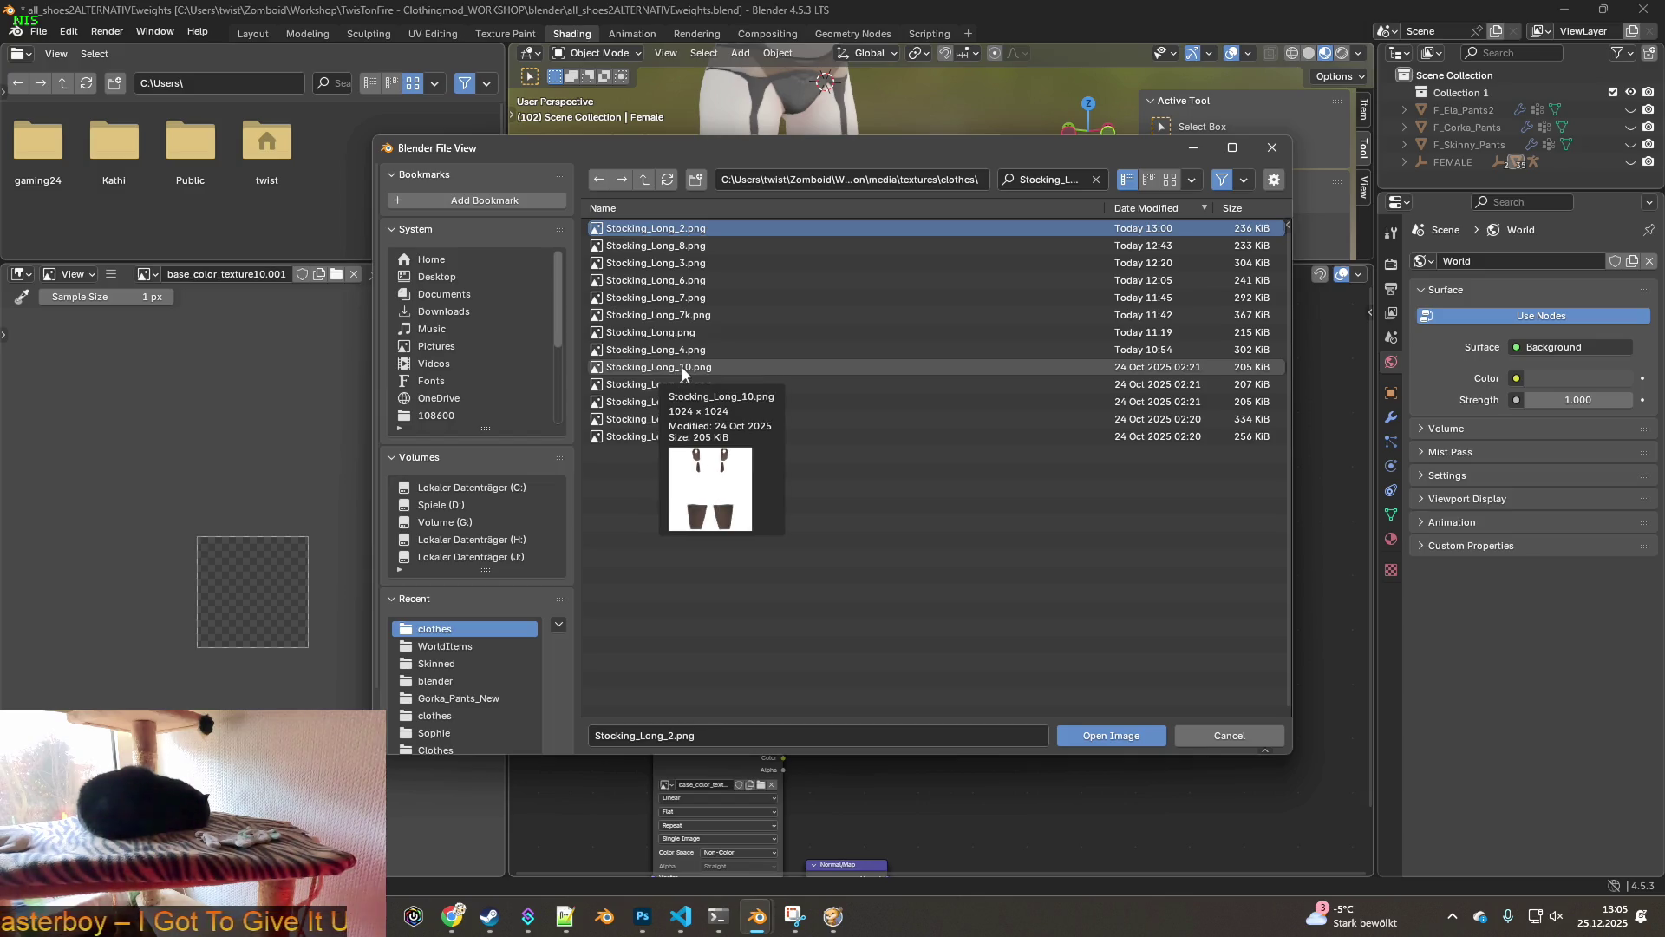
left_click(659, 437)
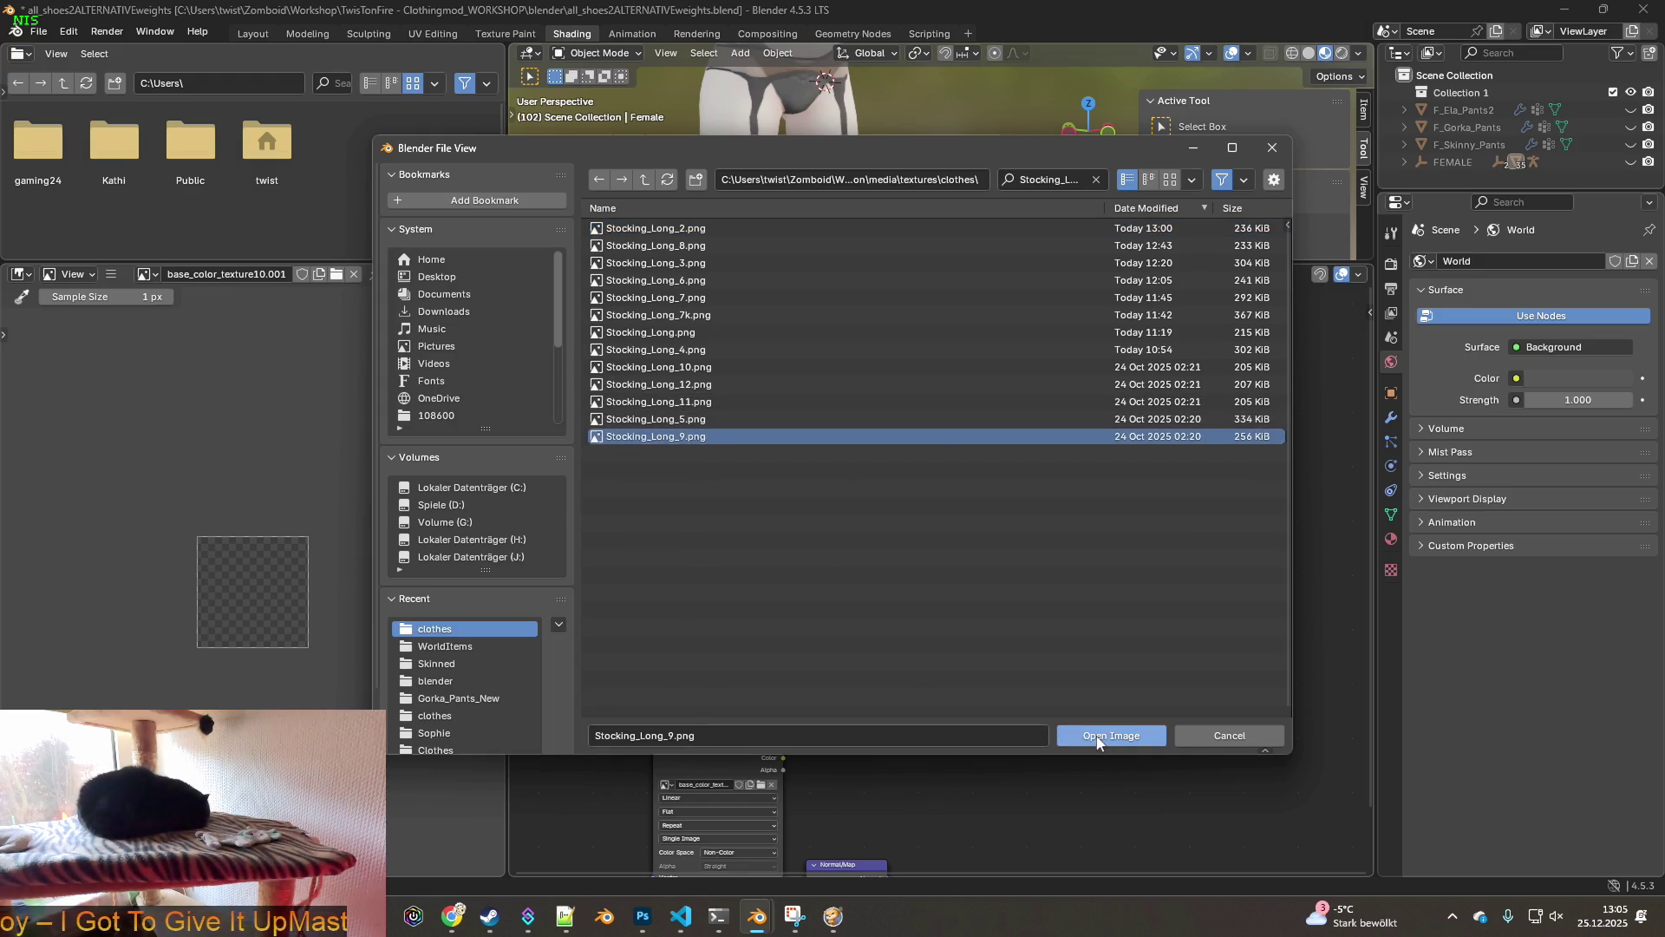
left_click(1105, 735)
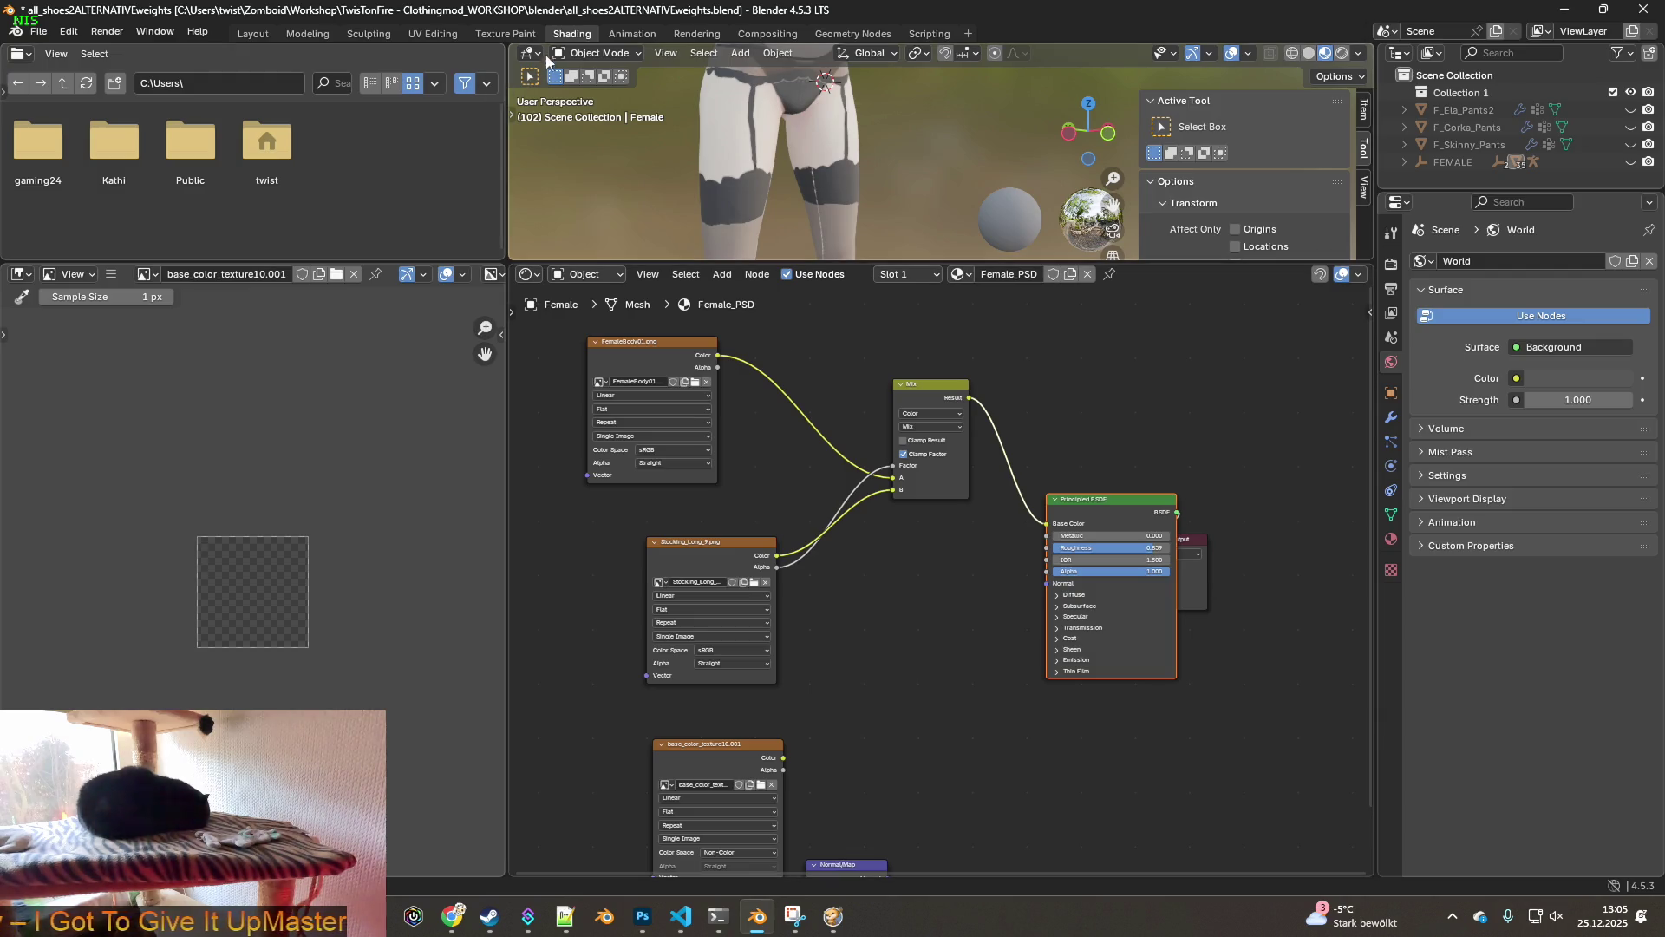
left_click(506, 33)
mouse_move(918, 441)
middle_mouse_down()
mouse_move(788, 443)
mouse_move(935, 425)
mouse_move(809, 407)
middle_mouse_up()
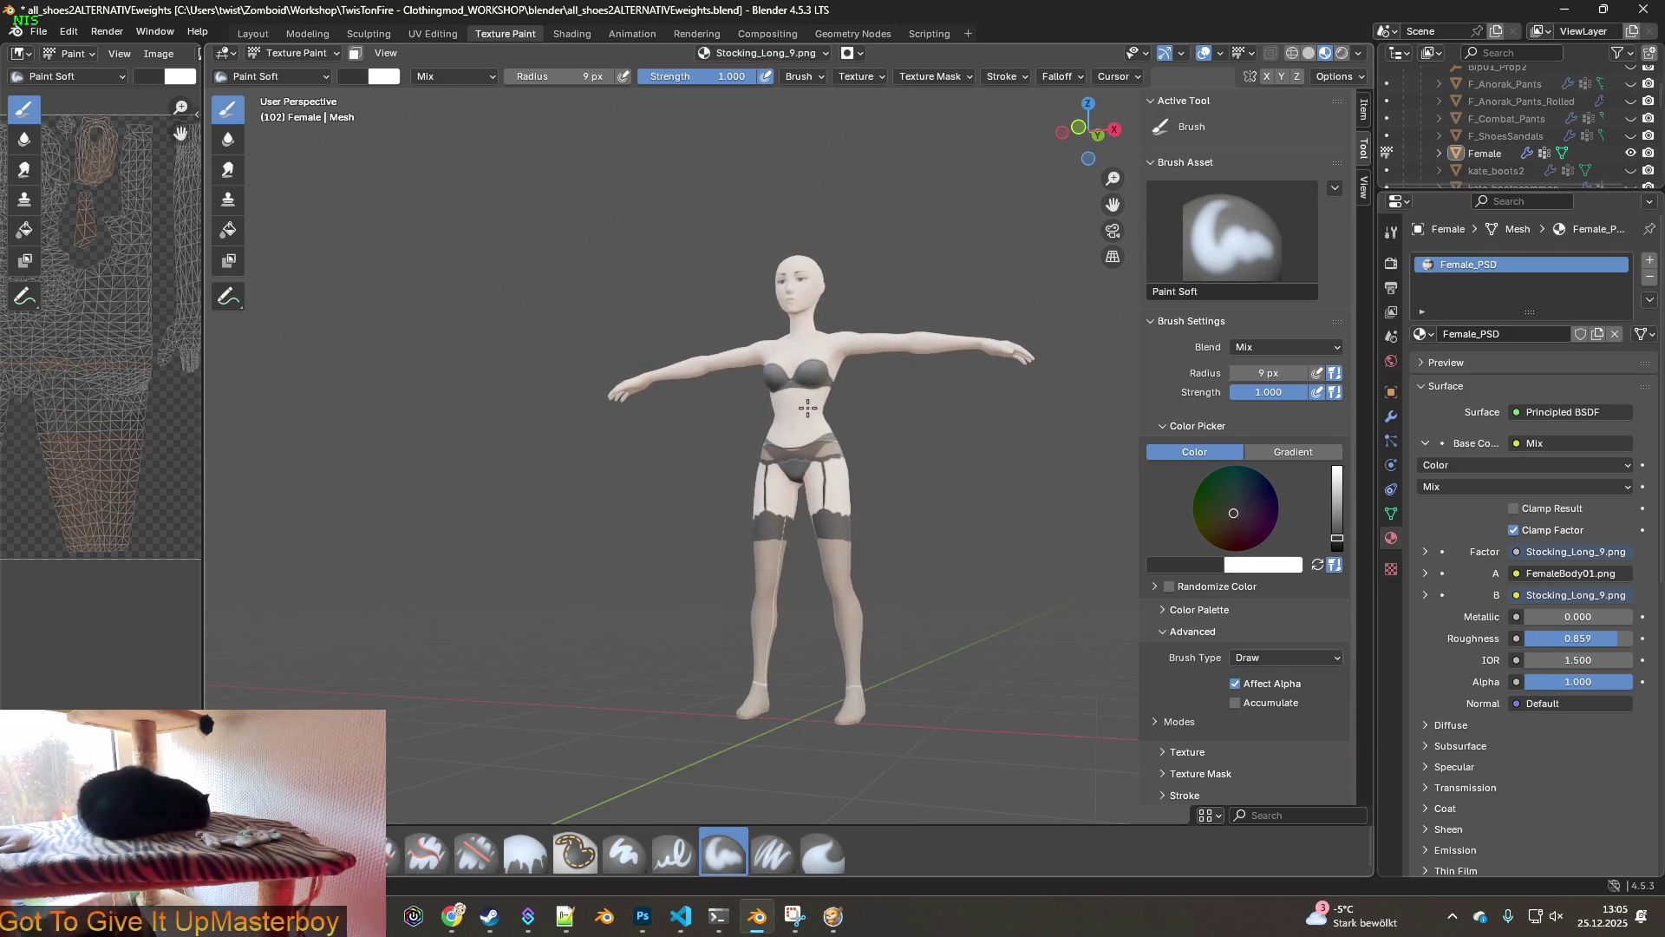